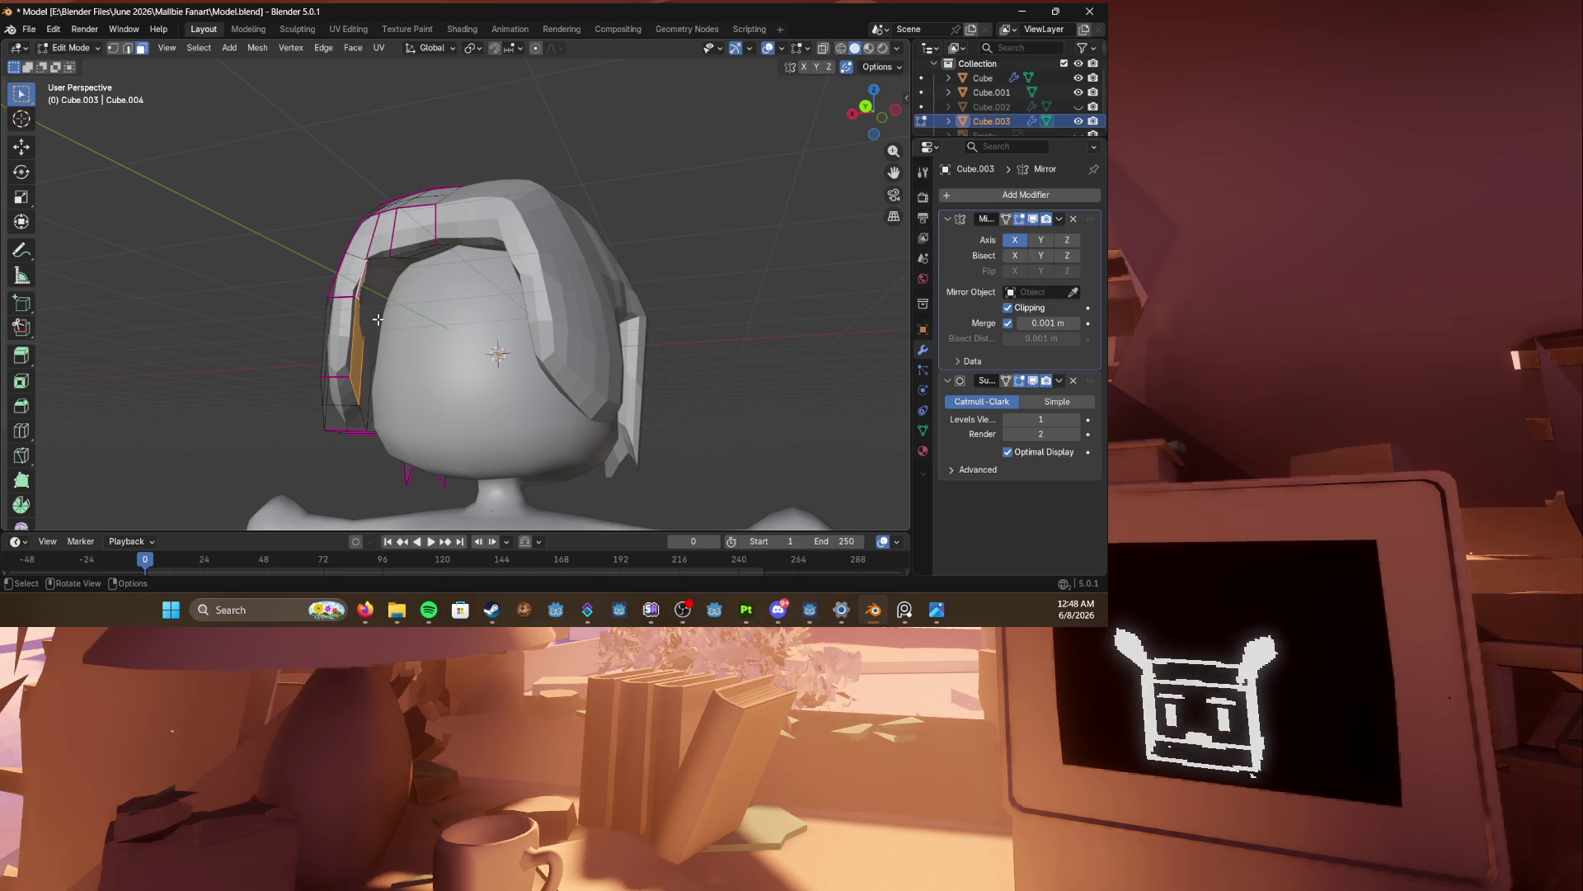
Step: Inspect the hair from front, side and back views and save the model
scroll(378, 319, "up", 4)
mouse_move(378, 317)
middle_mouse_down()
mouse_move(373, 285)
mouse_move(412, 309)
mouse_move(357, 322)
mouse_move(492, 328)
middle_mouse_up()
key("KP_1")
key("KP_3")
key("ctrl+KP_1")
key("ctrl+s")
scroll(492, 328, "up", 3)
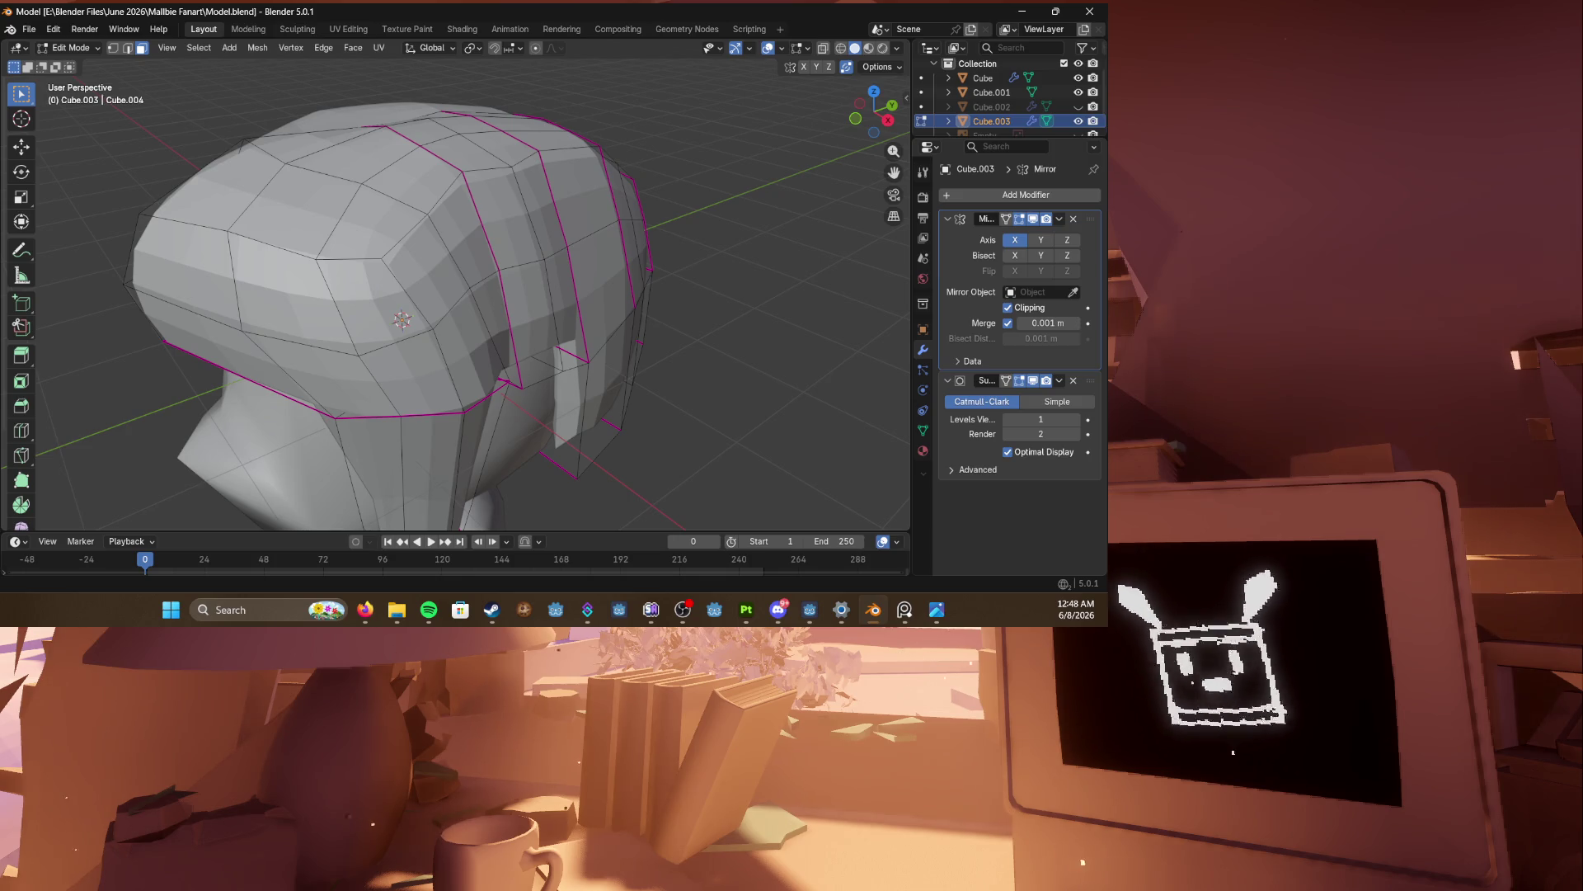
scroll(297, 269, "down", 4)
middle_click_drag(247, 272, 297, 269)
scroll(364, 137, "up", 2)
key("ctrl+s")
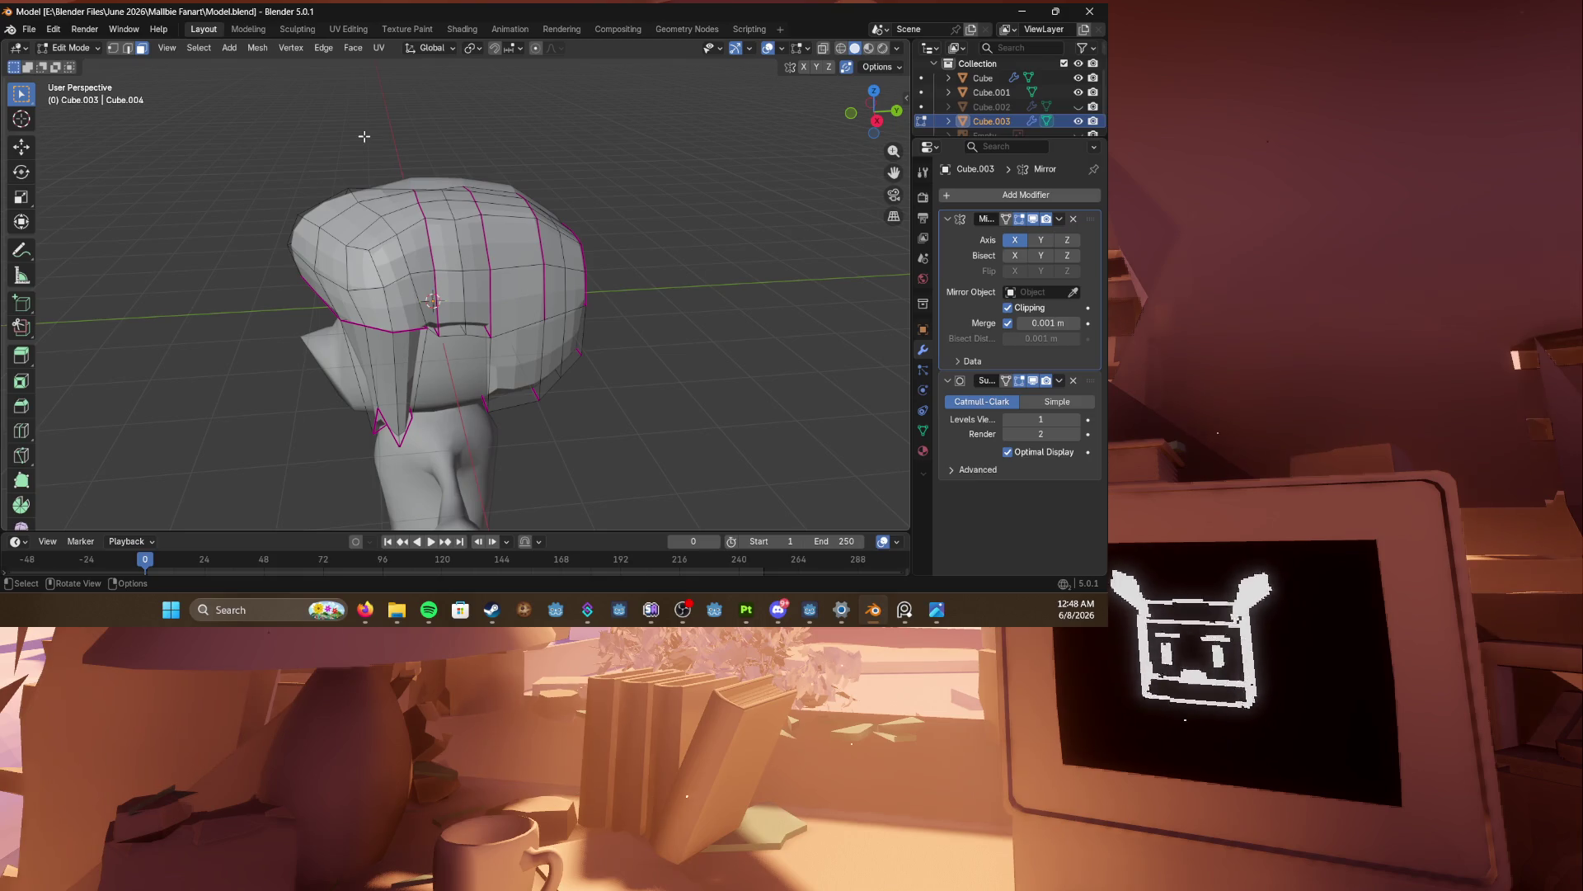
Step: Select the strip of four faces running down the hair's front edge
mouse_move(364, 136)
middle_mouse_down()
mouse_move(468, 132)
mouse_move(513, 240)
middle_mouse_up()
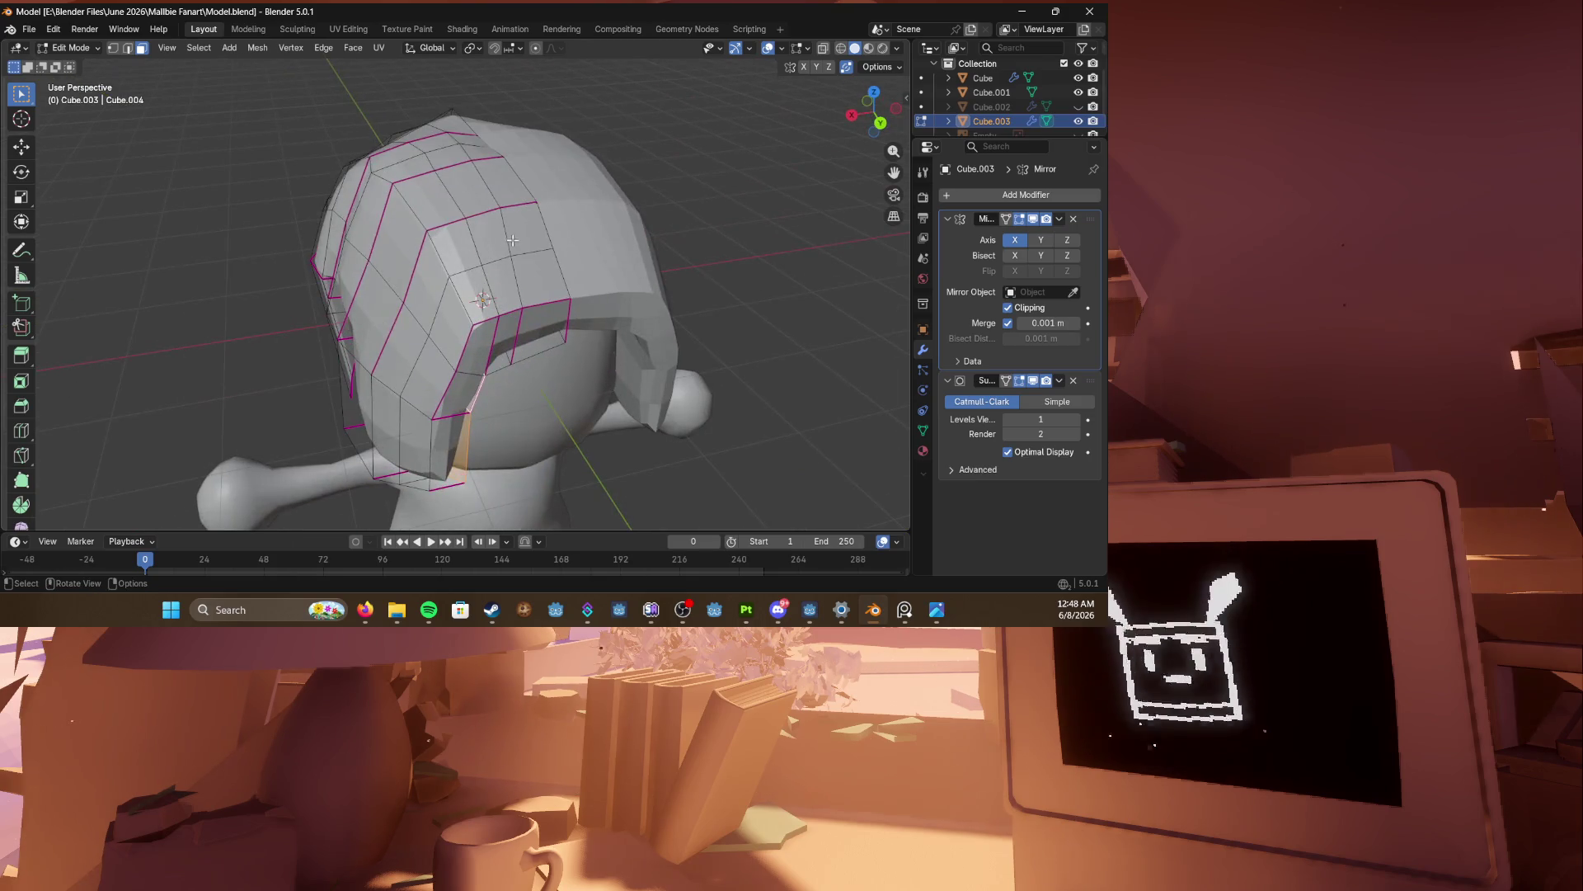
left_click(456, 429, "shift")
left_click(478, 362, "shift")
left_click(502, 336, "shift")
left_click(541, 325, "shift")
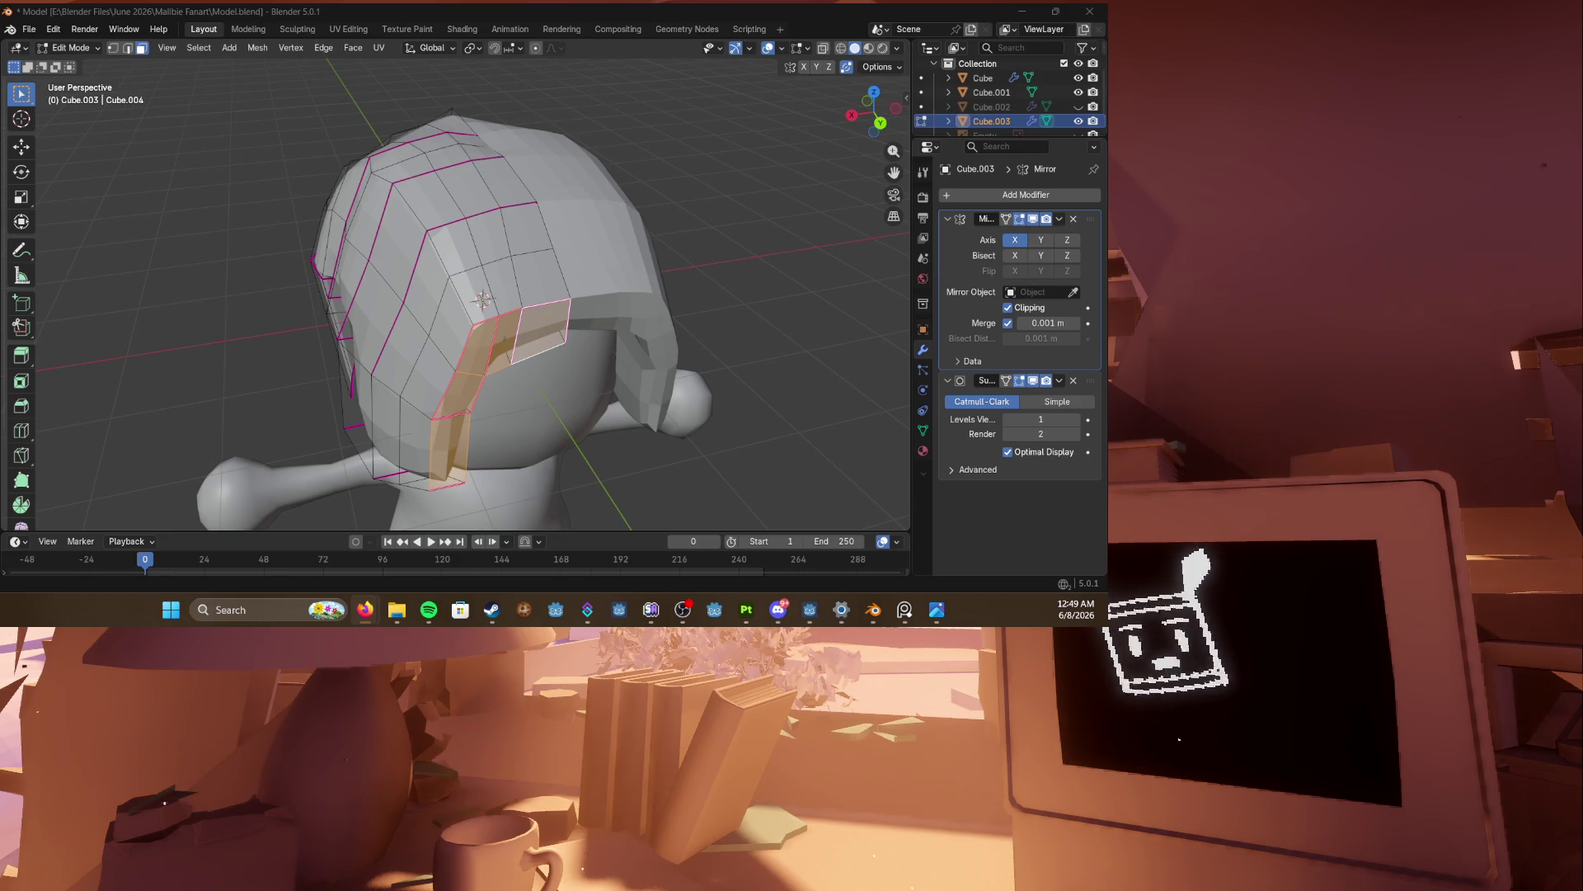
Step: In orthographic view, move the selected front hair faces to a new position
mouse_move(462, 371)
middle_mouse_down()
mouse_move(446, 352)
mouse_move(367, 351)
mouse_move(512, 364)
mouse_move(397, 301)
middle_mouse_up()
key("KP_5")
key("KP_5")
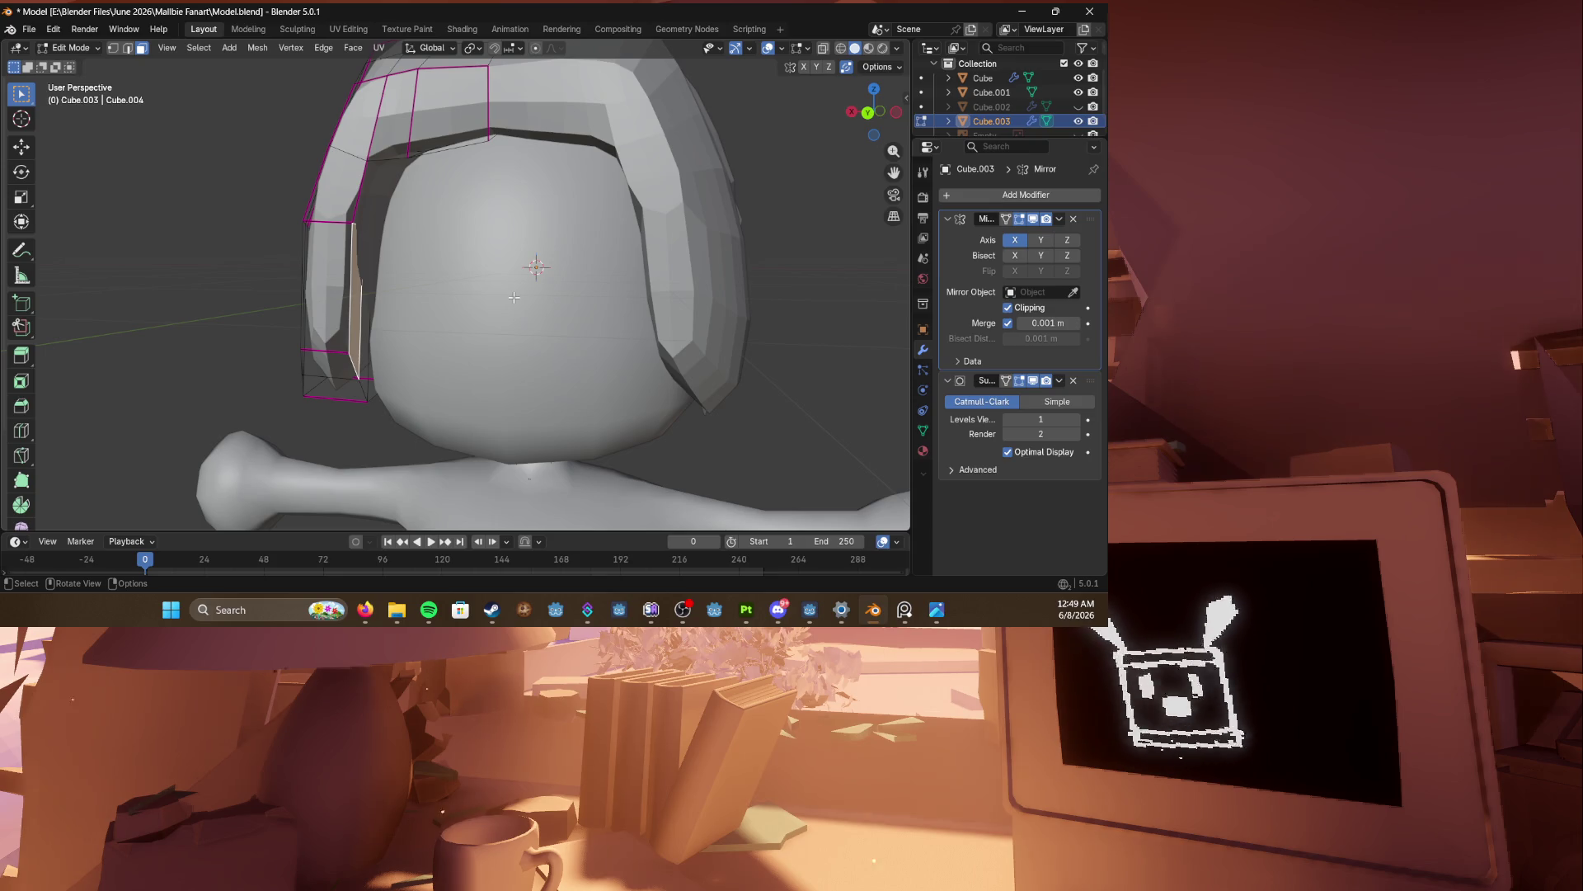
scroll(514, 297, "down", 3)
key("g")
left_click(529, 296)
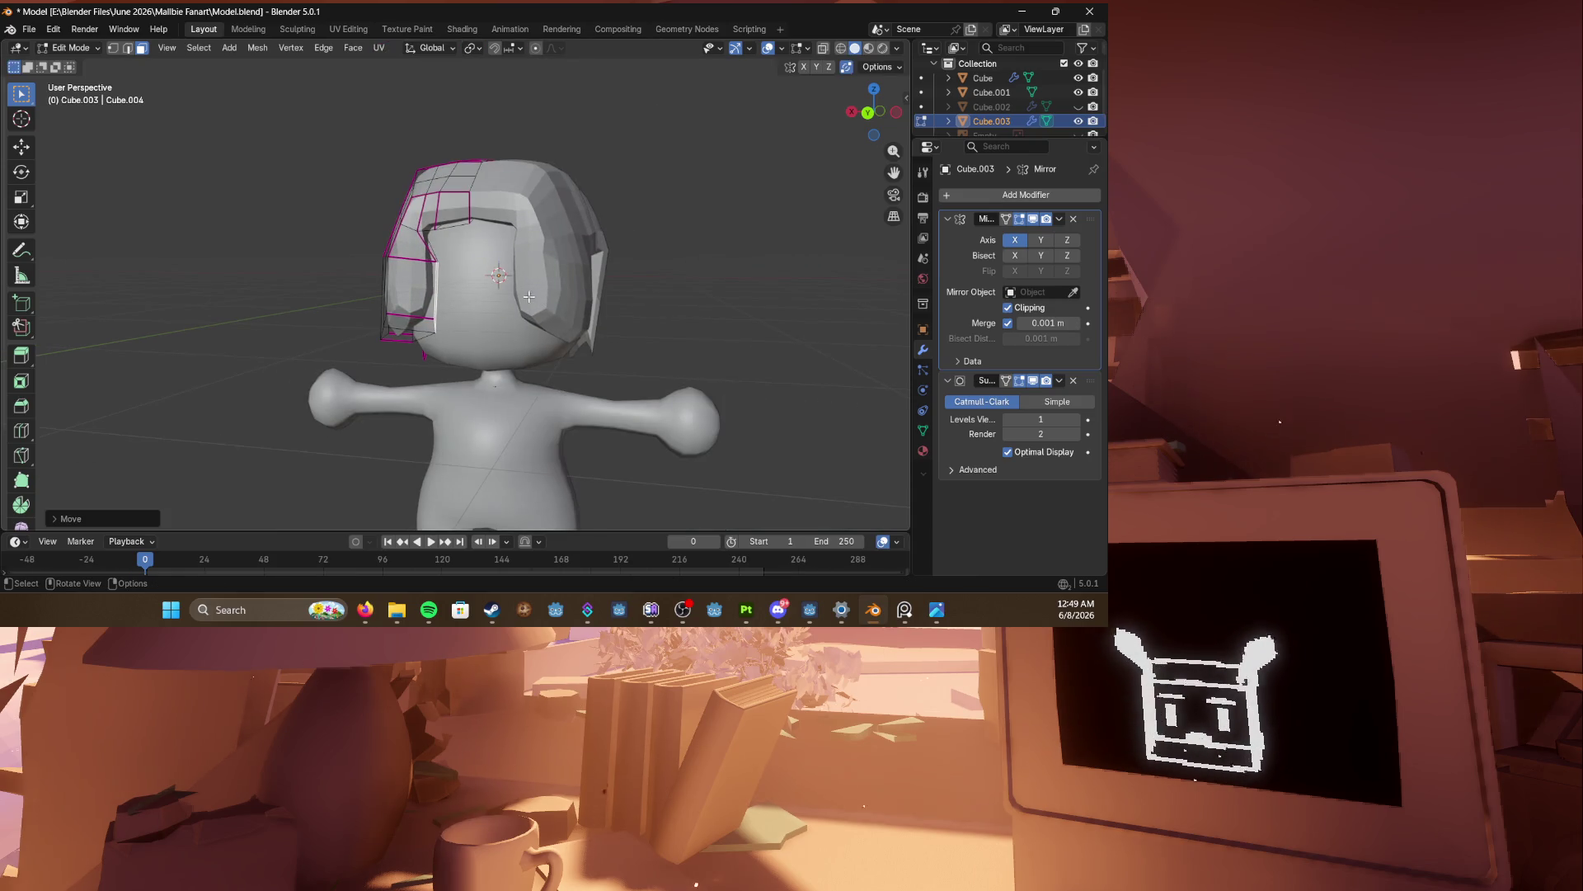
Step: Select a single hair side face in wireframe, then select the head in Object Mode
key("shift+z")
middle_click_drag(396, 283, 354, 280)
scroll(355, 281, "up", 3)
left_click(349, 280)
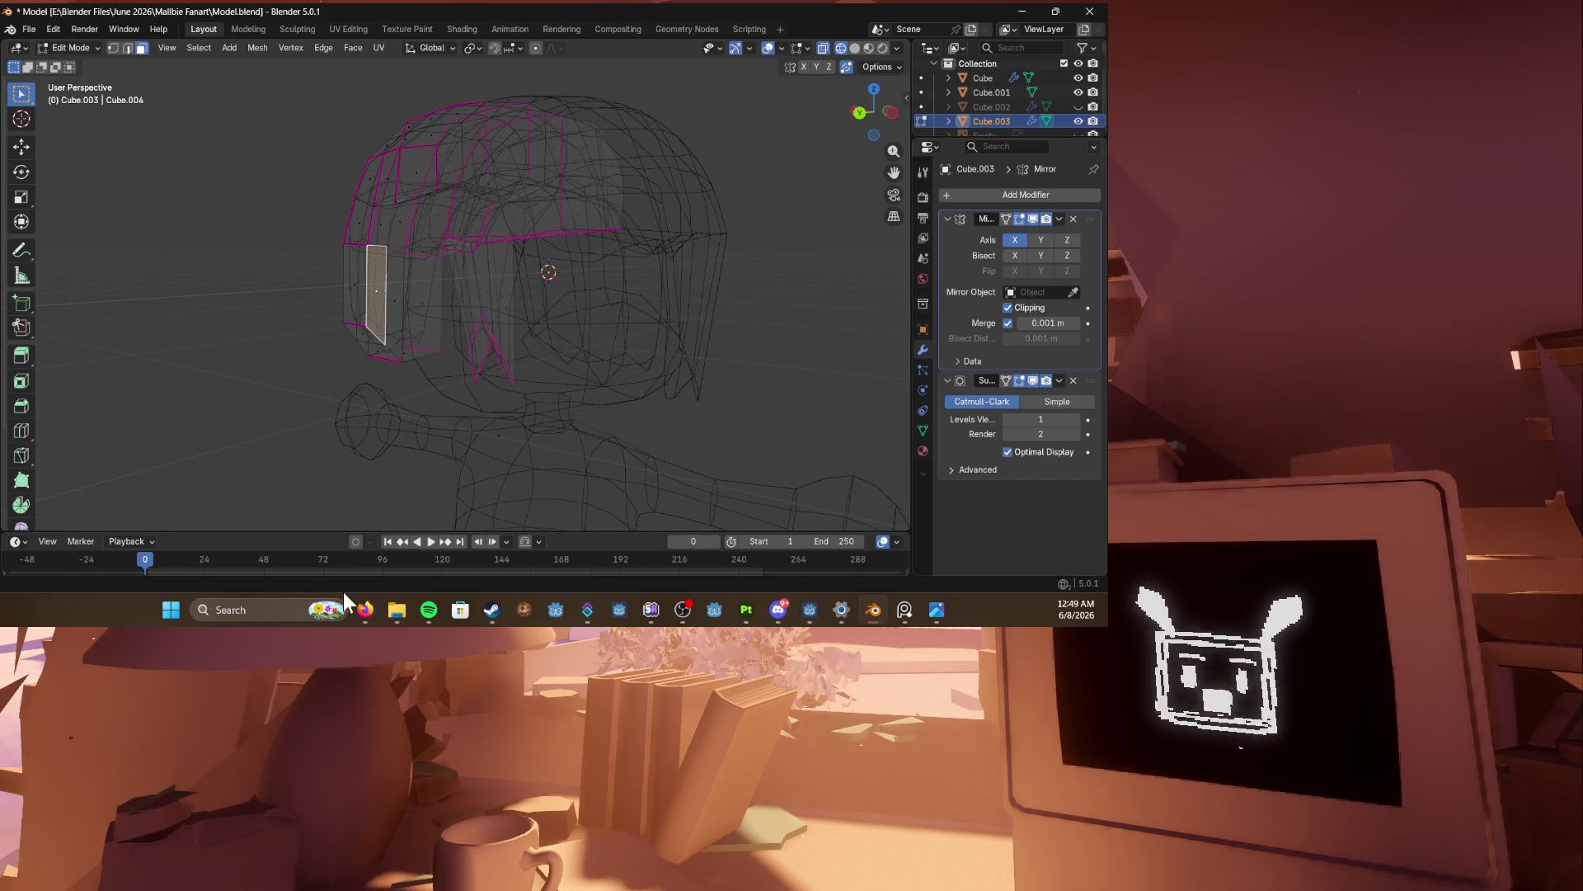
key("shift+z")
middle_click_drag(390, 282, 400, 235)
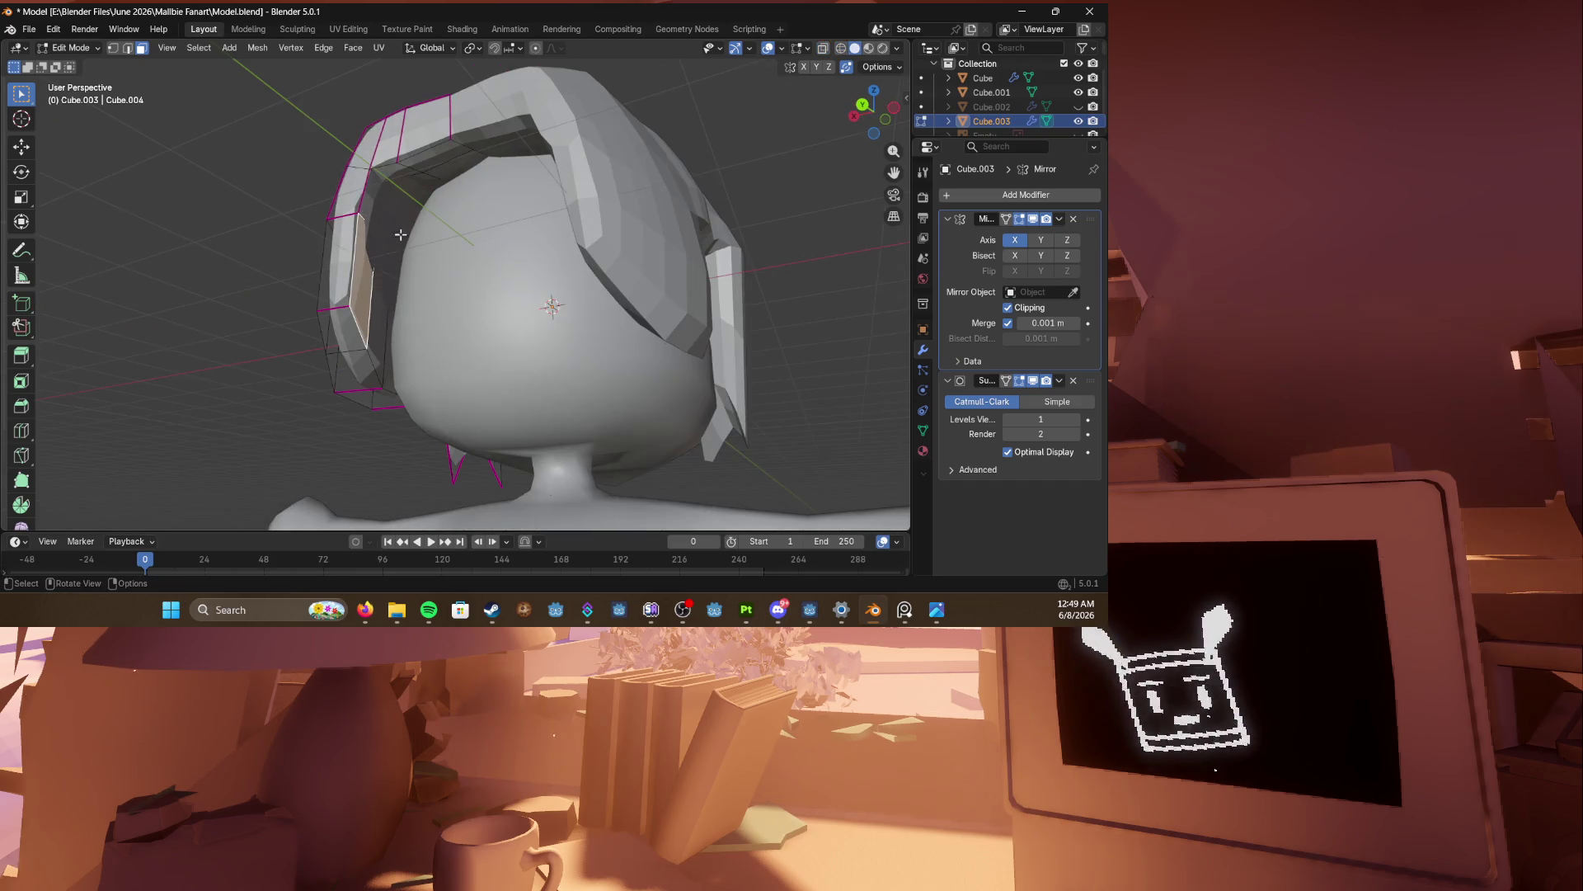
key("Tab")
left_click(508, 326)
Step: Hide the head and enter Edit Mode on the hair
key("h")
middle_click_drag(508, 327, 437, 317)
left_click(413, 314)
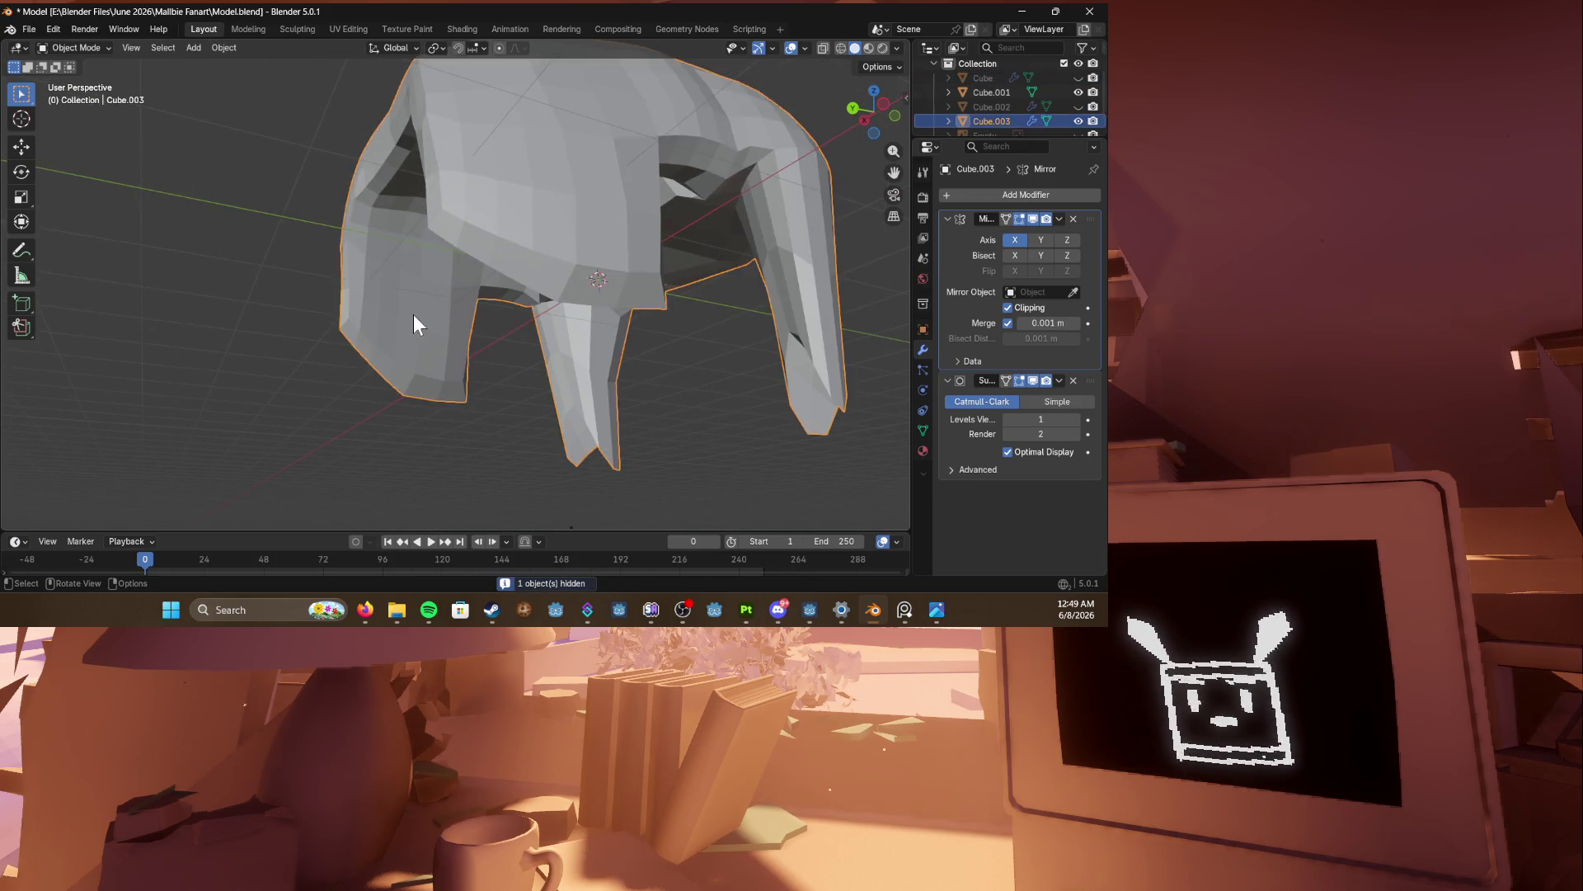
key("Tab")
Step: Select a strip of side faces running up to the top of the hair
left_click(413, 314)
scroll(396, 330, "up", 3)
left_click(359, 330)
left_click(363, 346, "alt")
left_click(347, 229, "alt+shift")
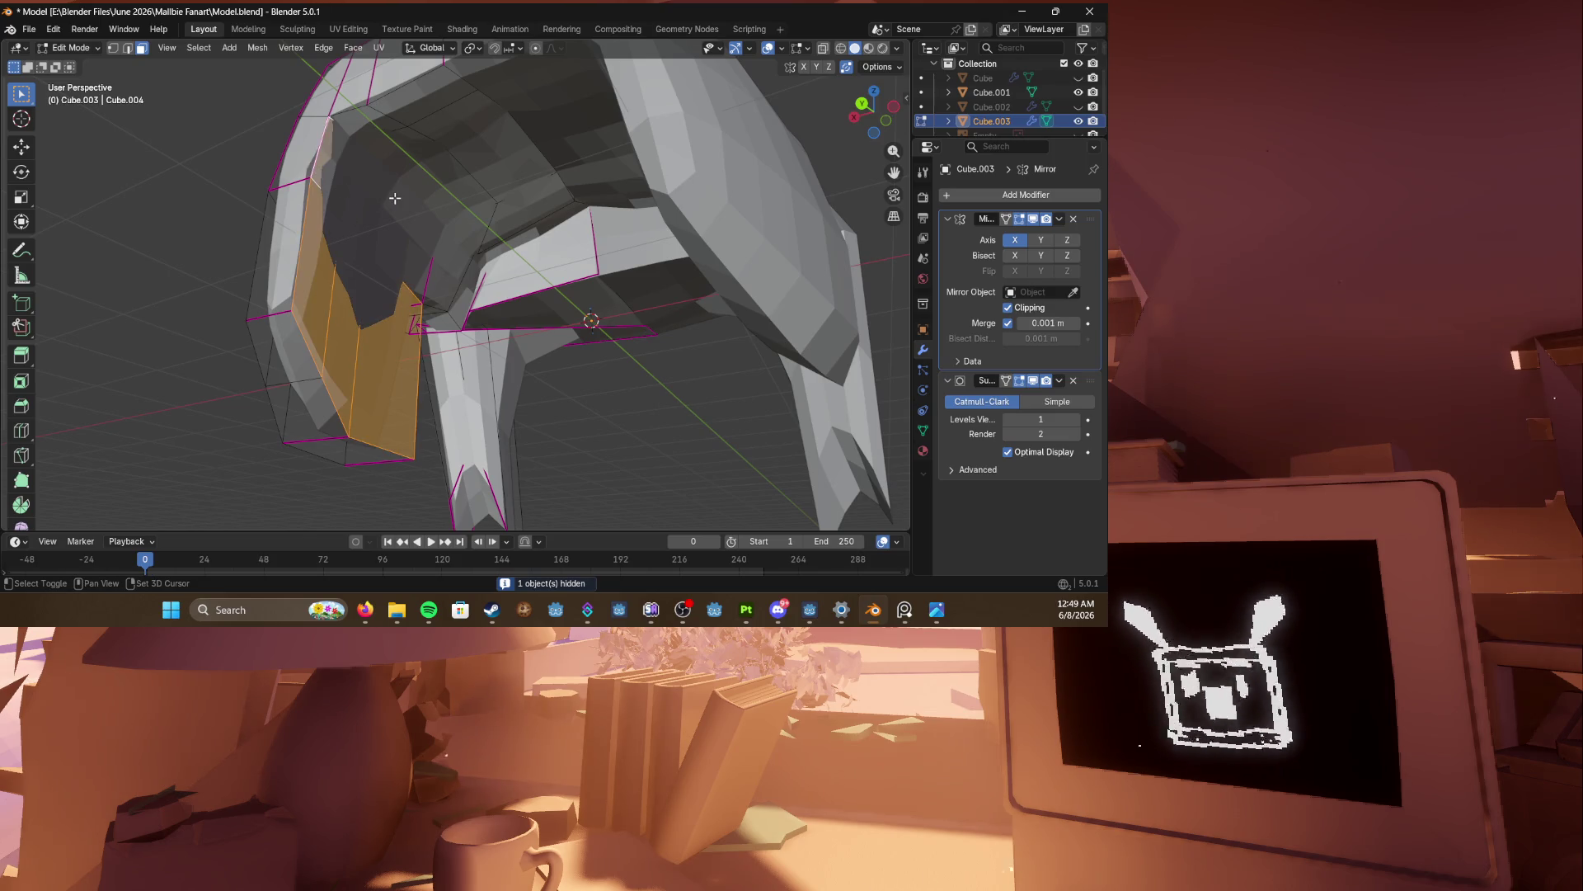
left_click(445, 265, "shift")
left_click(425, 163, "shift")
left_click(392, 142, "shift")
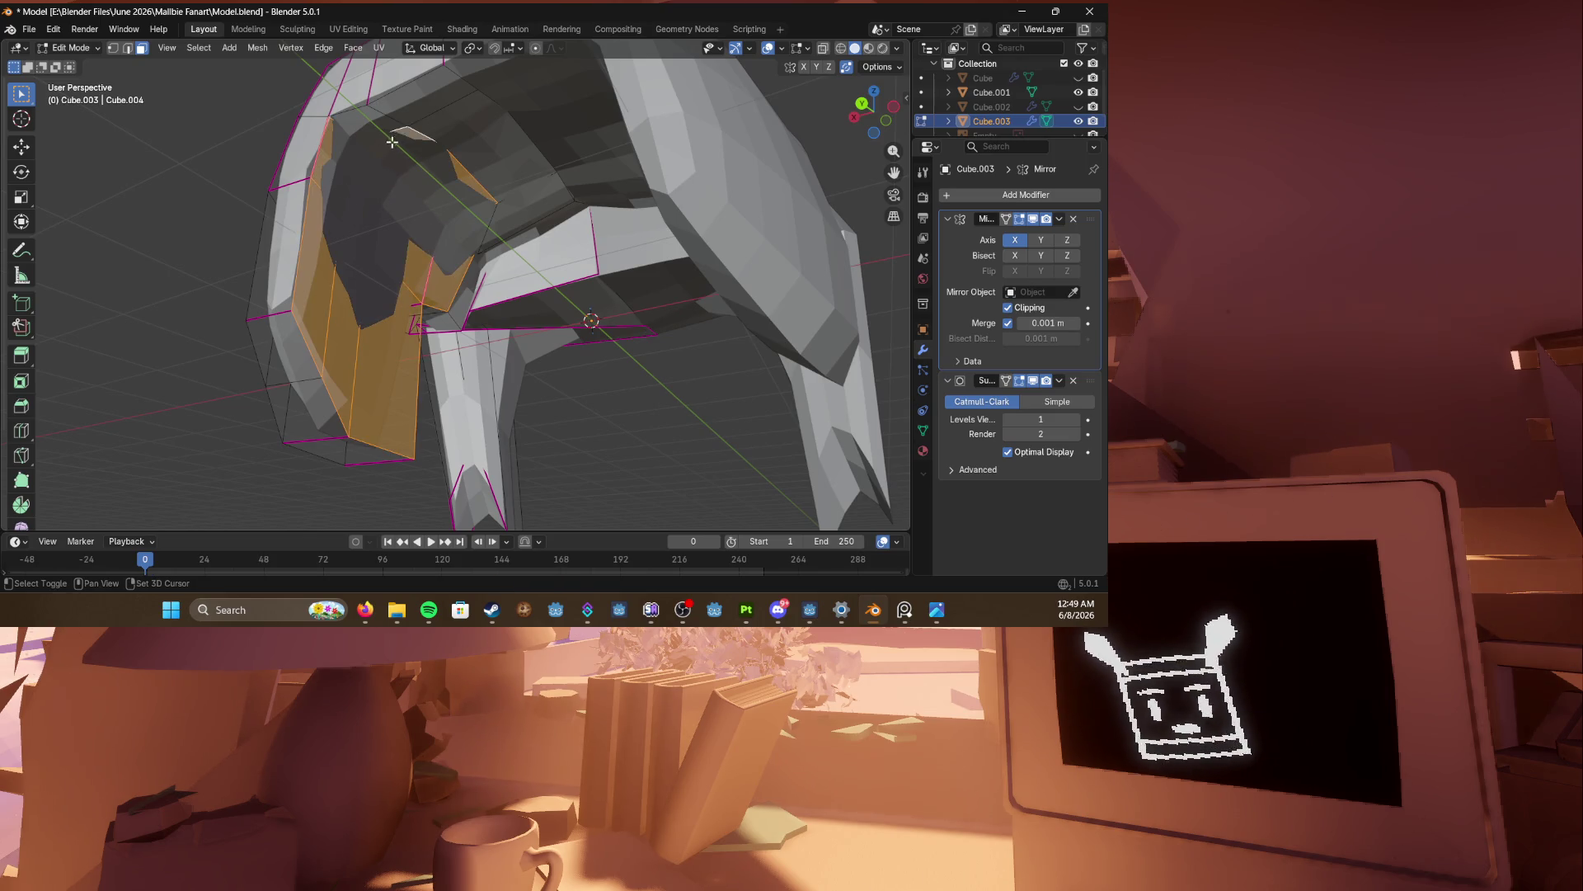
mouse_move(392, 142)
middle_mouse_down()
mouse_move(512, 297)
mouse_move(474, 132)
mouse_move(518, 272)
mouse_move(441, 300)
mouse_move(517, 281)
mouse_move(273, 214)
mouse_move(356, 201)
mouse_move(466, 251)
middle_mouse_up()
Step: Extrude the side faces twice, scaling the second extrusion smaller, then switch to OBS Studio
key("e")
left_click(537, 331)
key("e")
key("s")
left_click(520, 281)
scroll(273, 214, "up", 3)
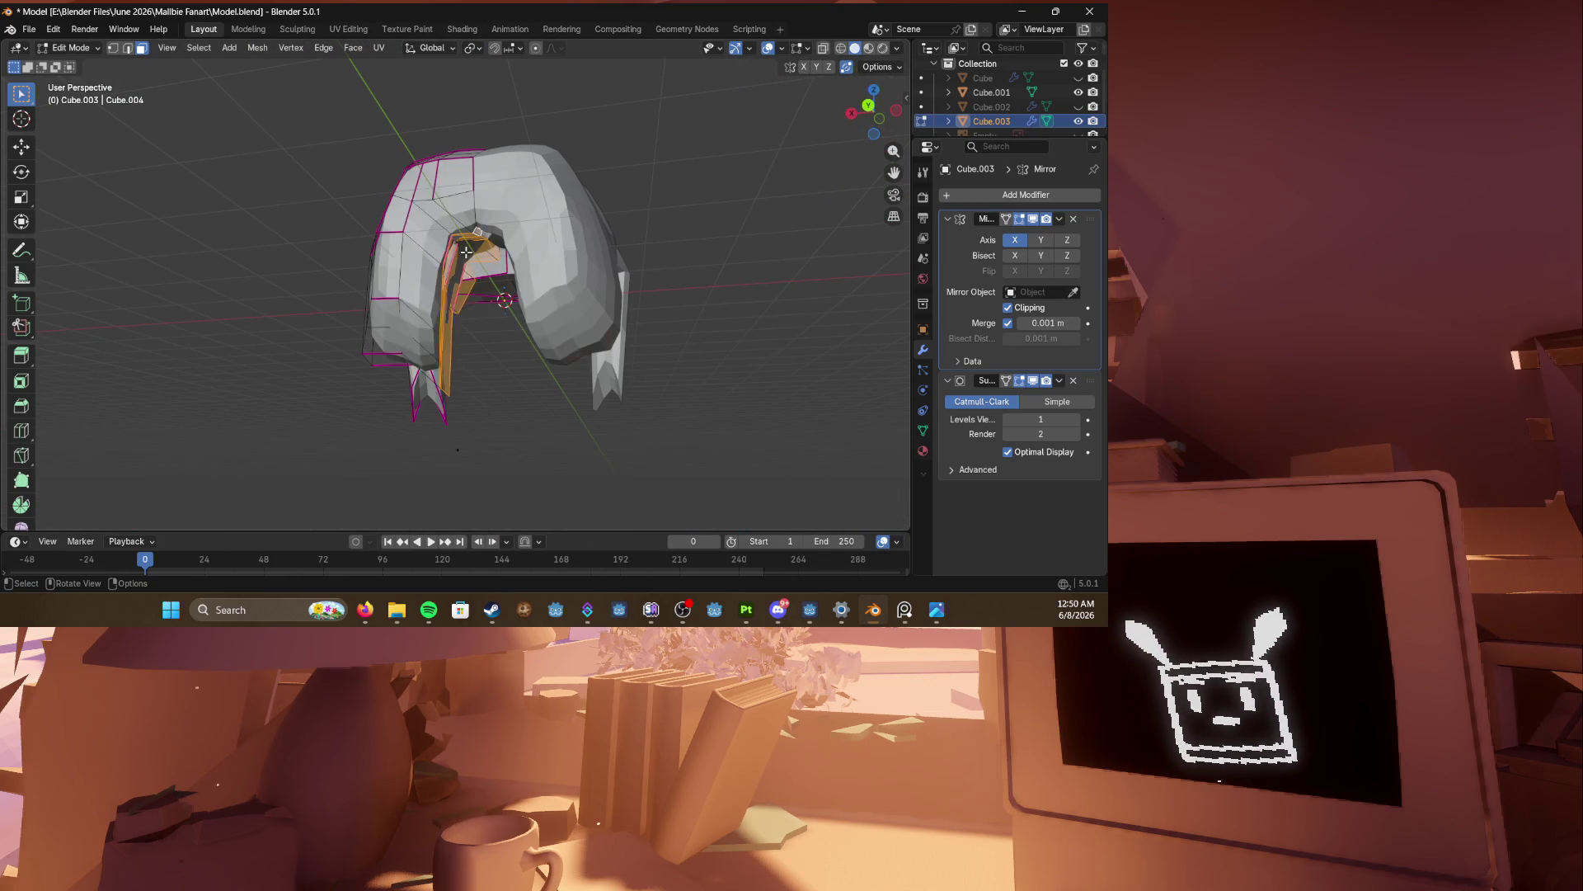
key("ctrl+z")
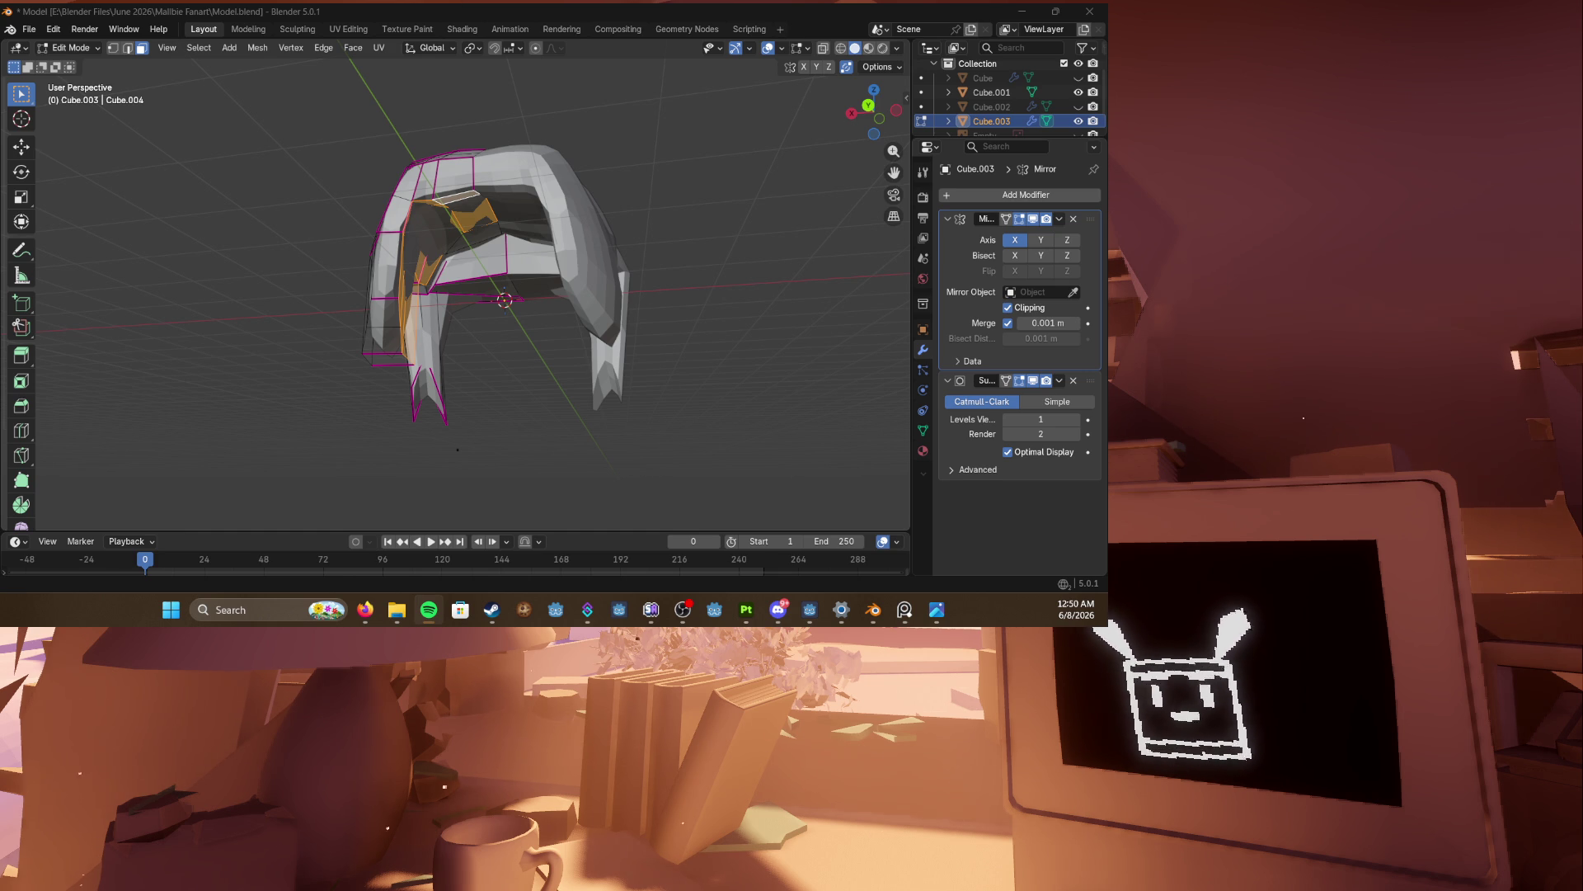
left_click(683, 609)
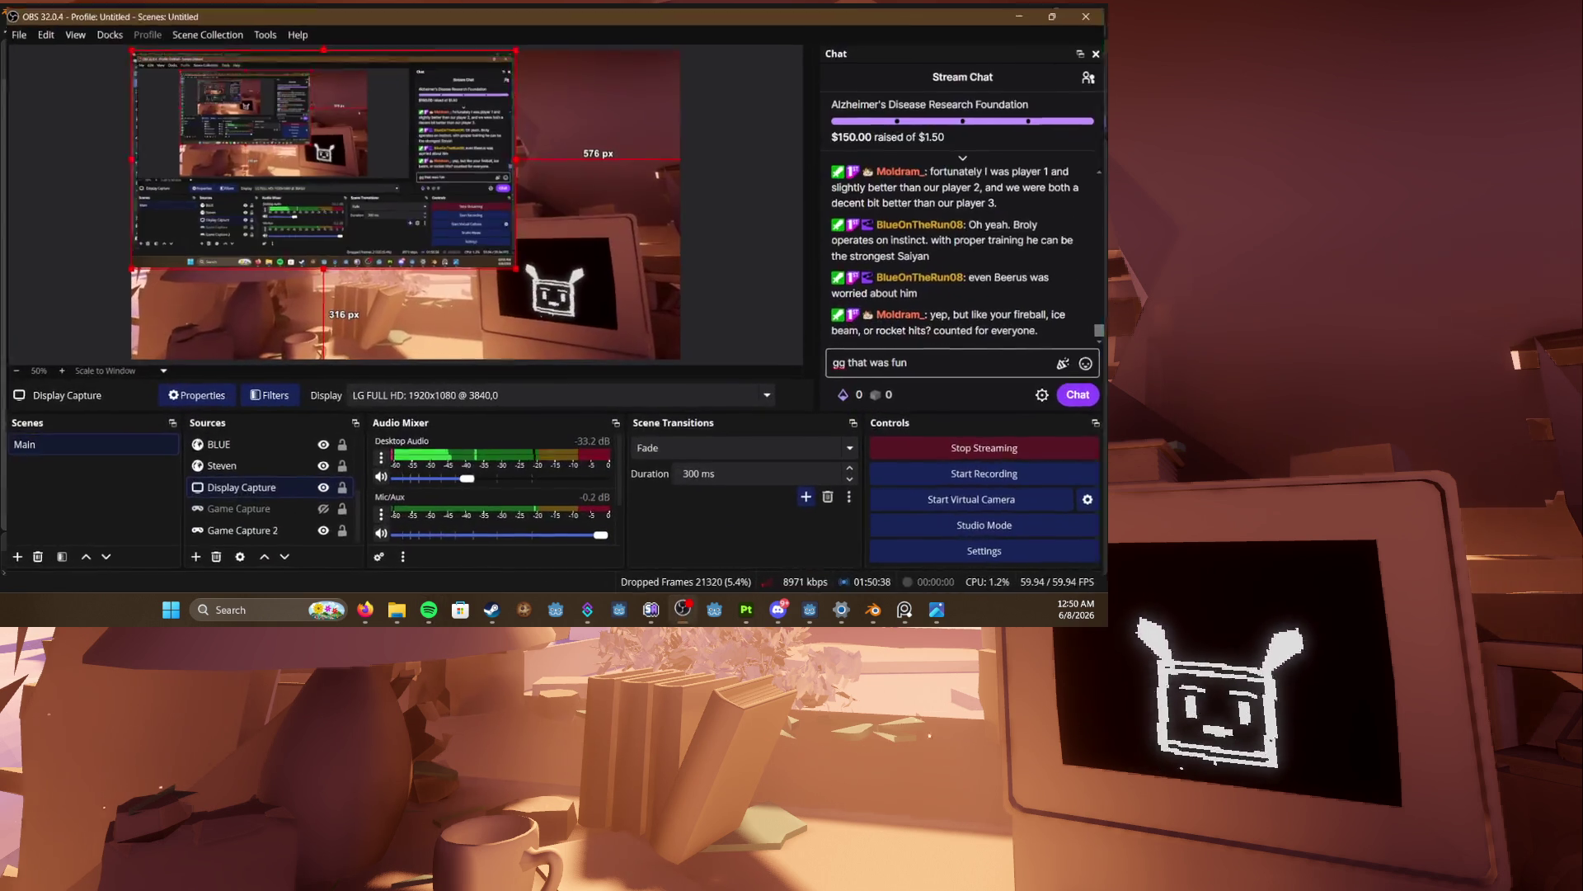
Step: Minimize OBS Studio back to Blender, then bring up the browser window
left_click(1022, 12)
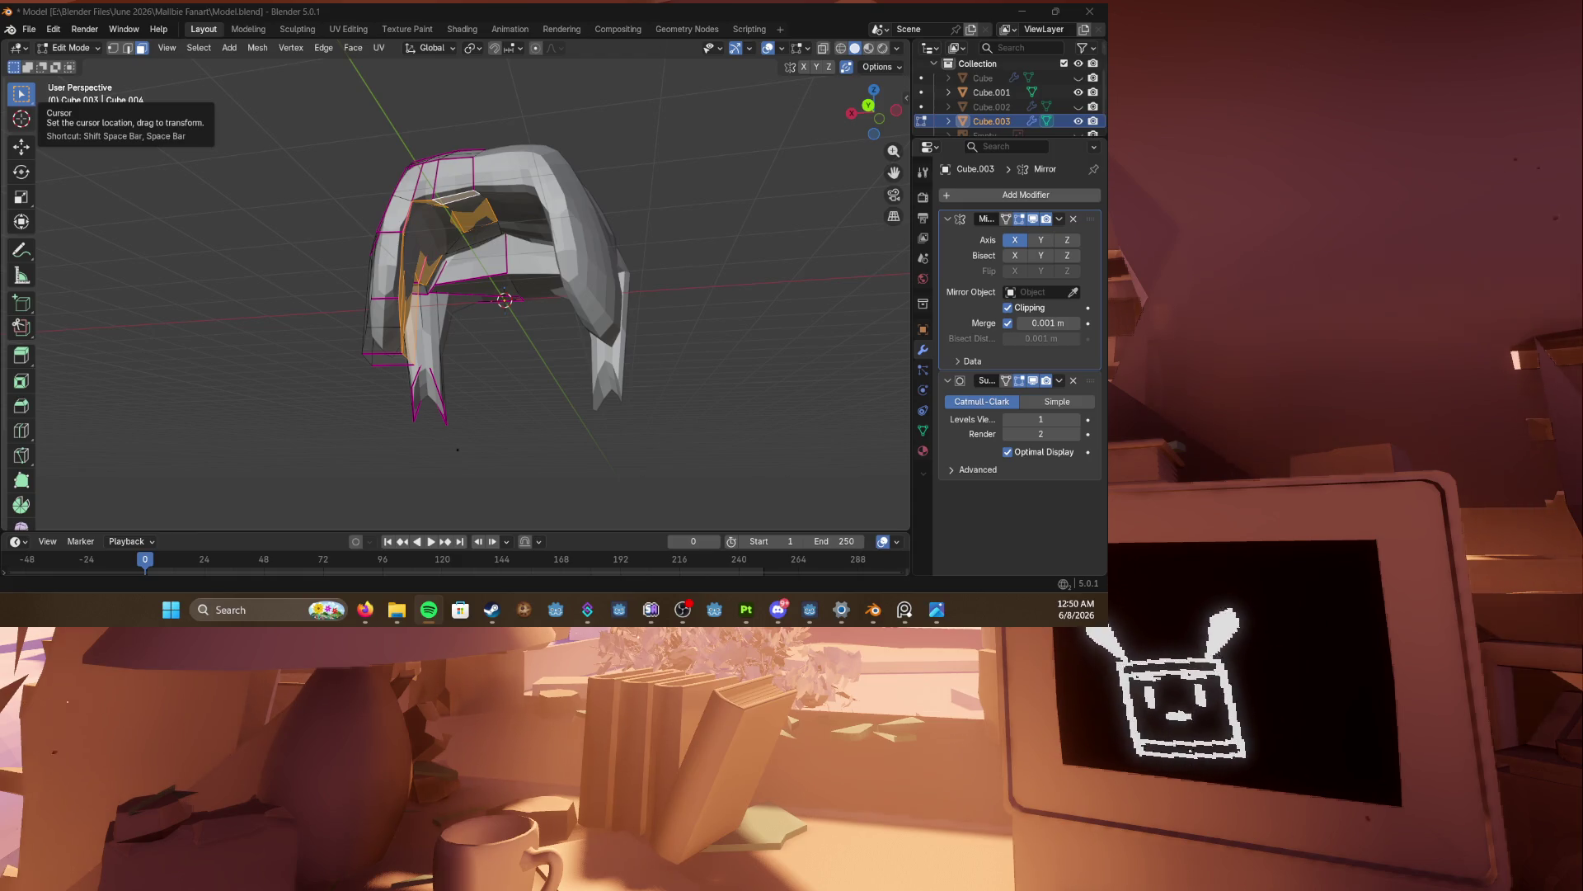
left_click(365, 609)
Step: Extrude the inner hair faces a little further, move them, and save
left_click(366, 609)
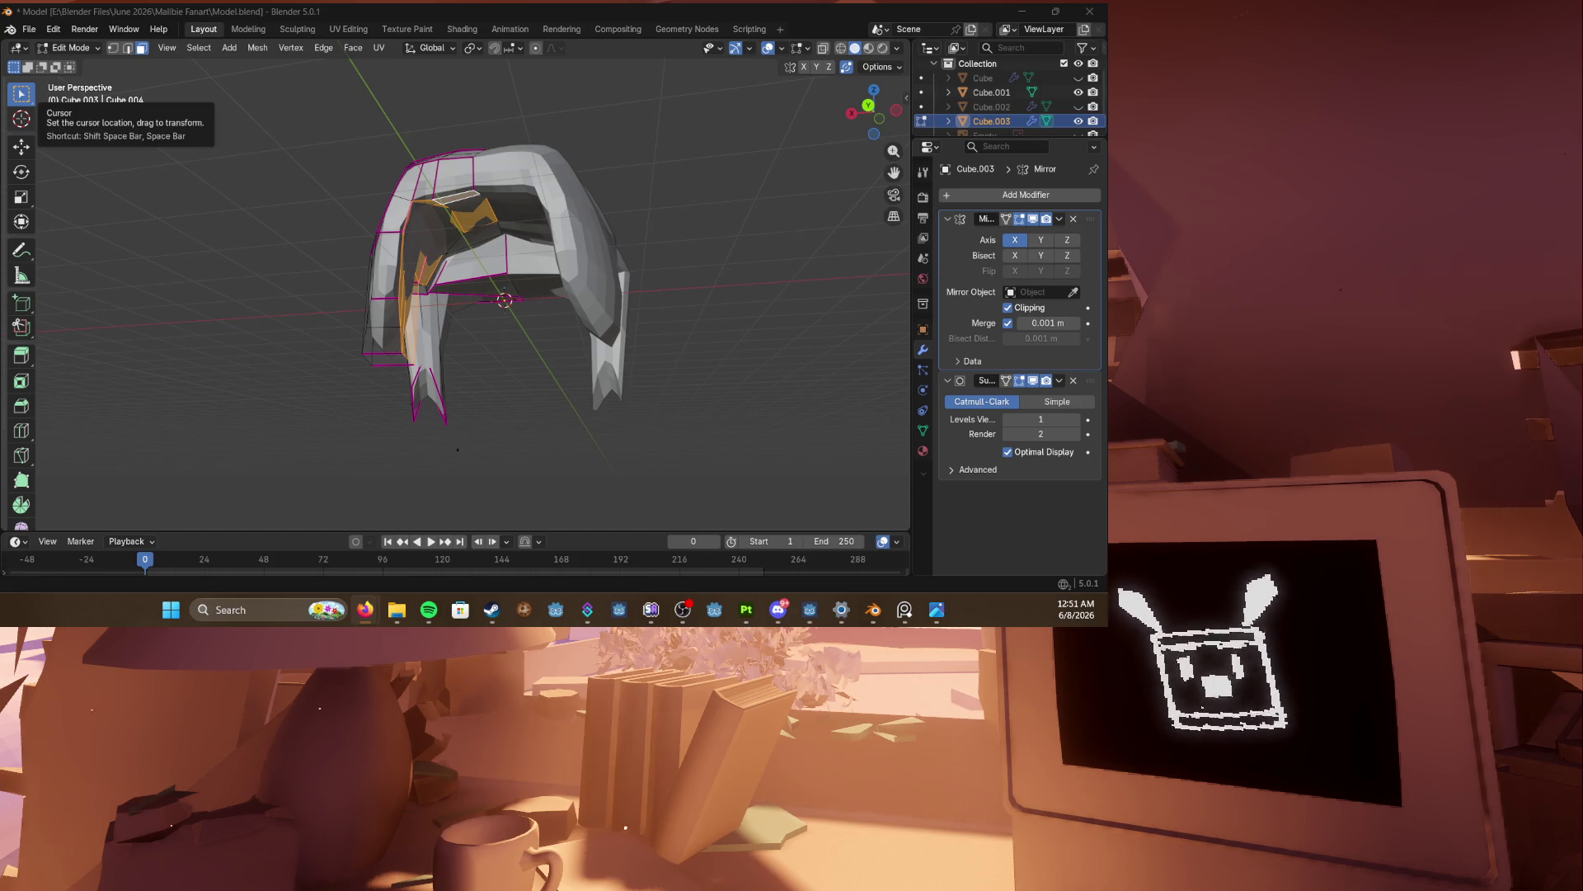
mouse_move(548, 401)
middle_mouse_down()
mouse_move(555, 382)
mouse_move(428, 283)
mouse_move(436, 322)
mouse_move(569, 323)
middle_mouse_up()
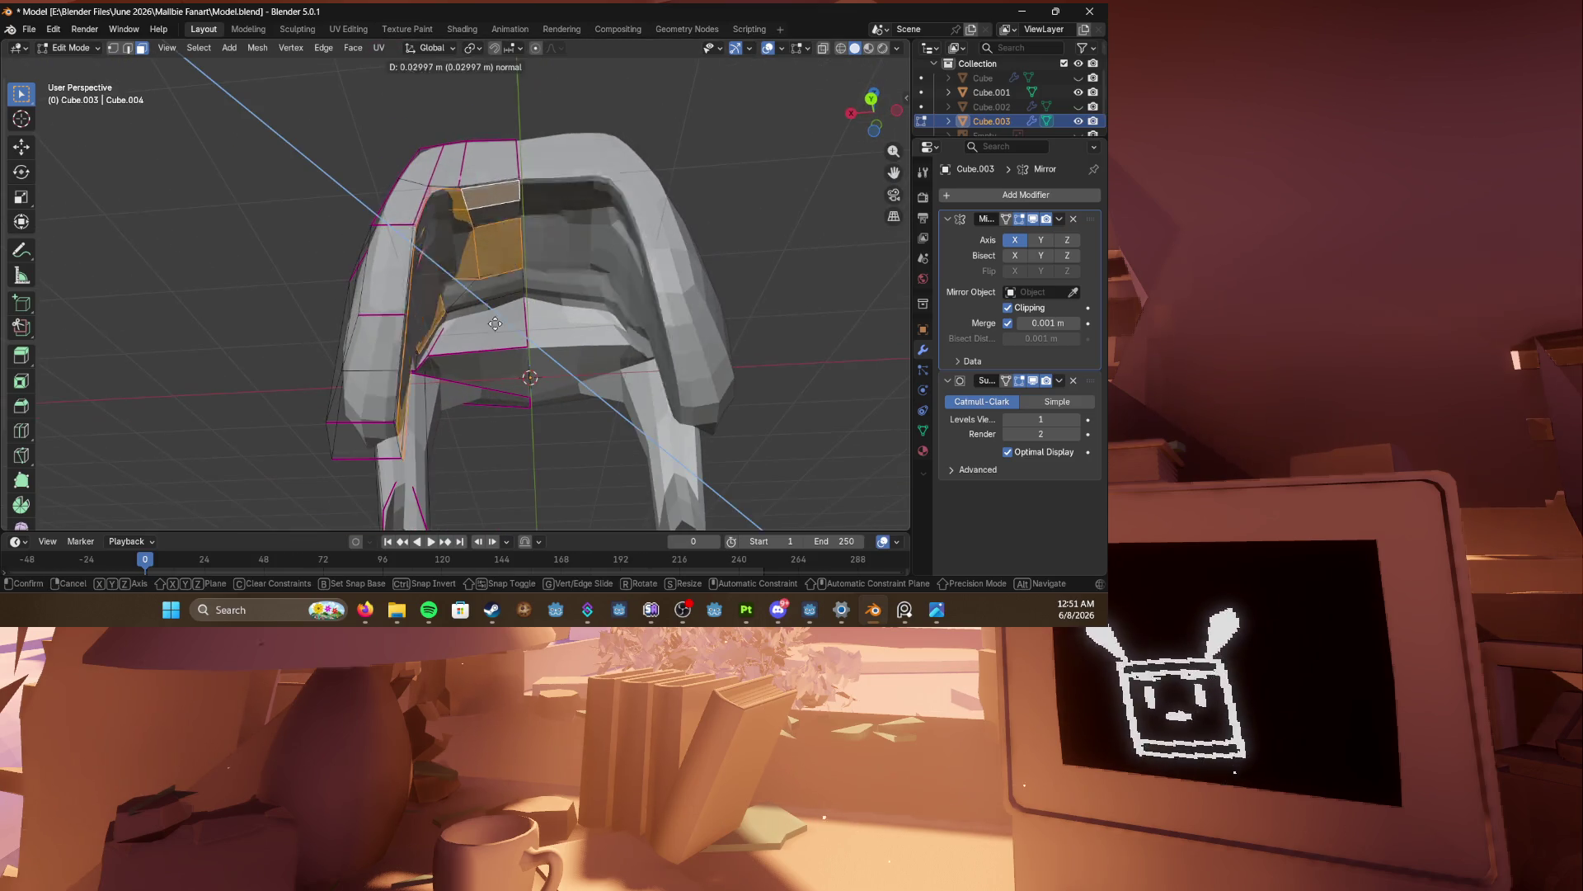
key("e")
left_click(619, 320)
middle_click_drag(619, 320, 617, 346)
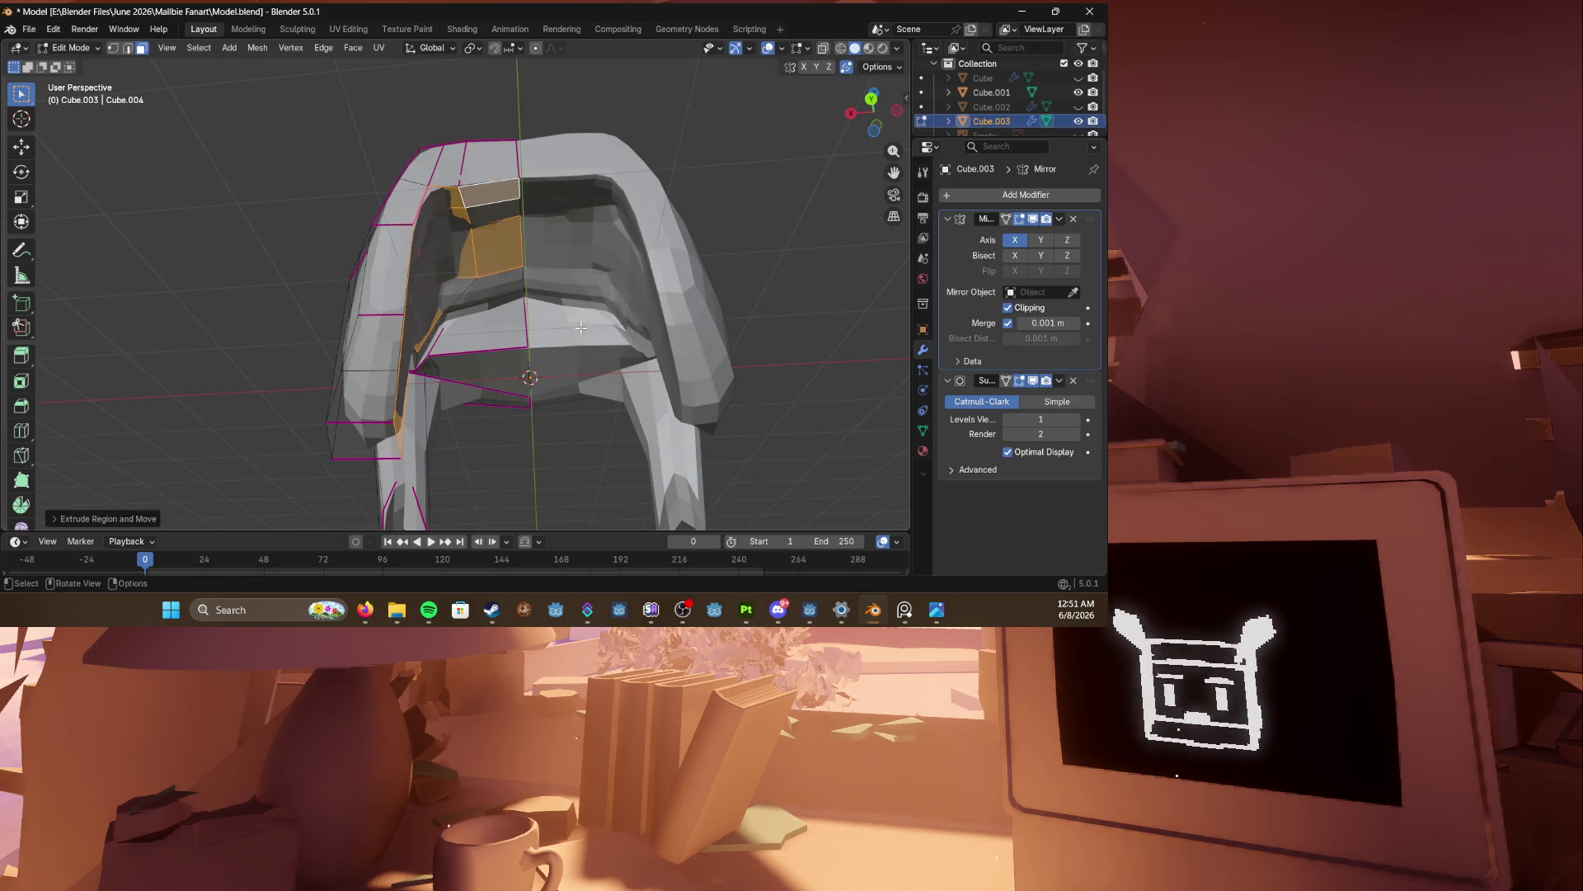
key("g")
left_click(749, 372)
mouse_move(749, 371)
middle_mouse_down()
mouse_move(293, 337)
mouse_move(464, 327)
mouse_move(434, 279)
mouse_move(438, 330)
mouse_move(466, 327)
mouse_move(371, 355)
mouse_move(394, 317)
mouse_move(280, 334)
middle_mouse_up()
key("ctrl+s")
Step: Move vertices along the hair's underside into place and save the model
scroll(466, 327, "down", 5)
key("g")
left_click(394, 316)
scroll(394, 317, "up", 3)
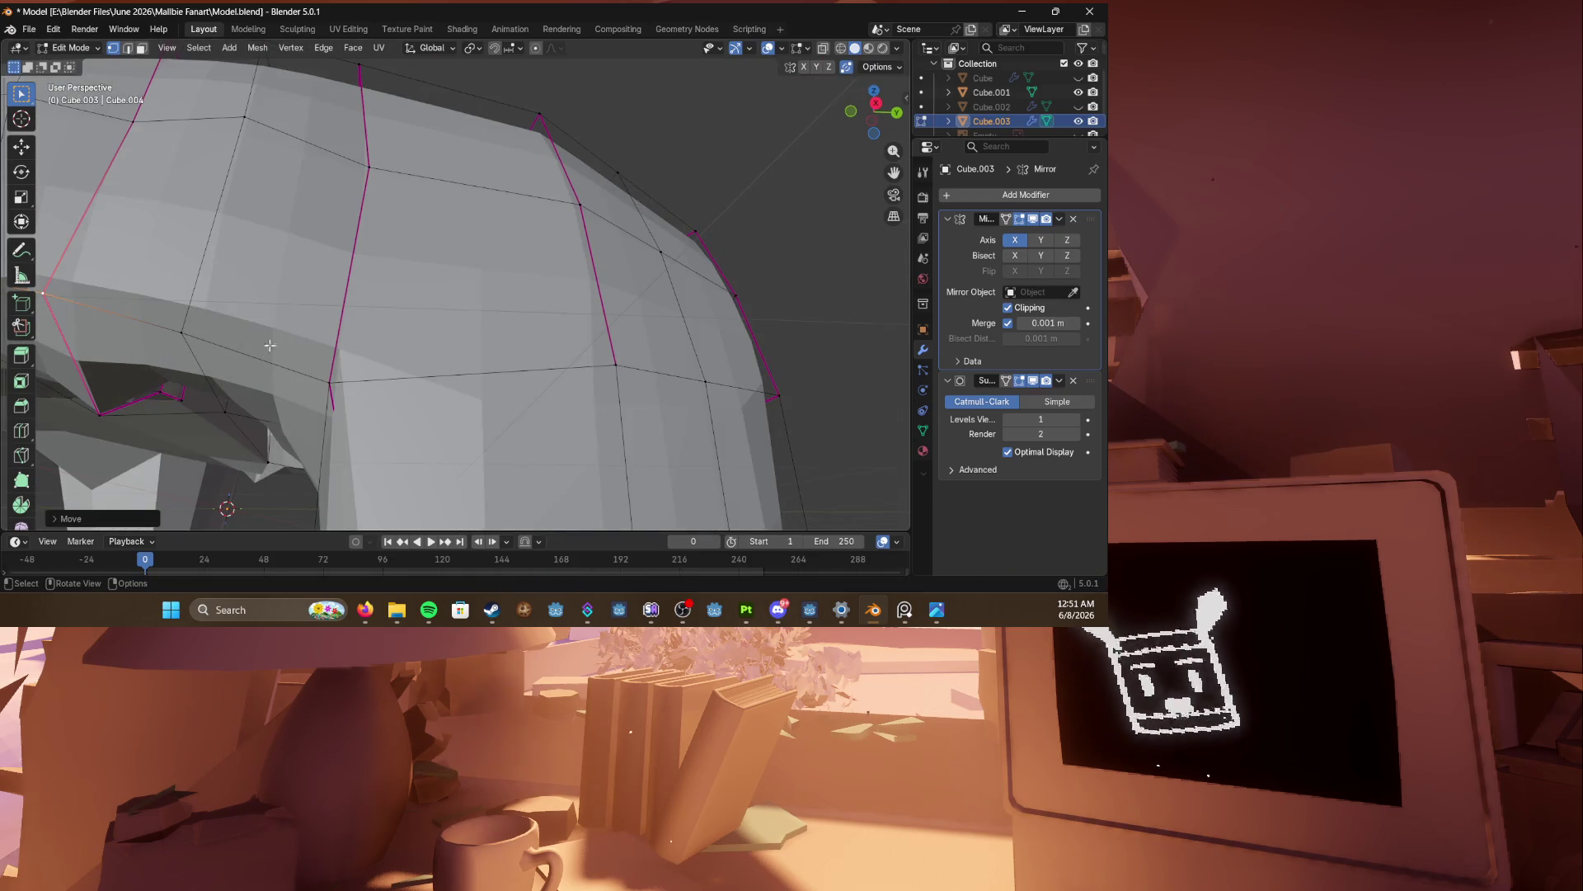
mouse_move(117, 404)
middle_mouse_down()
mouse_move(212, 394)
mouse_move(247, 355)
middle_mouse_up()
key("g")
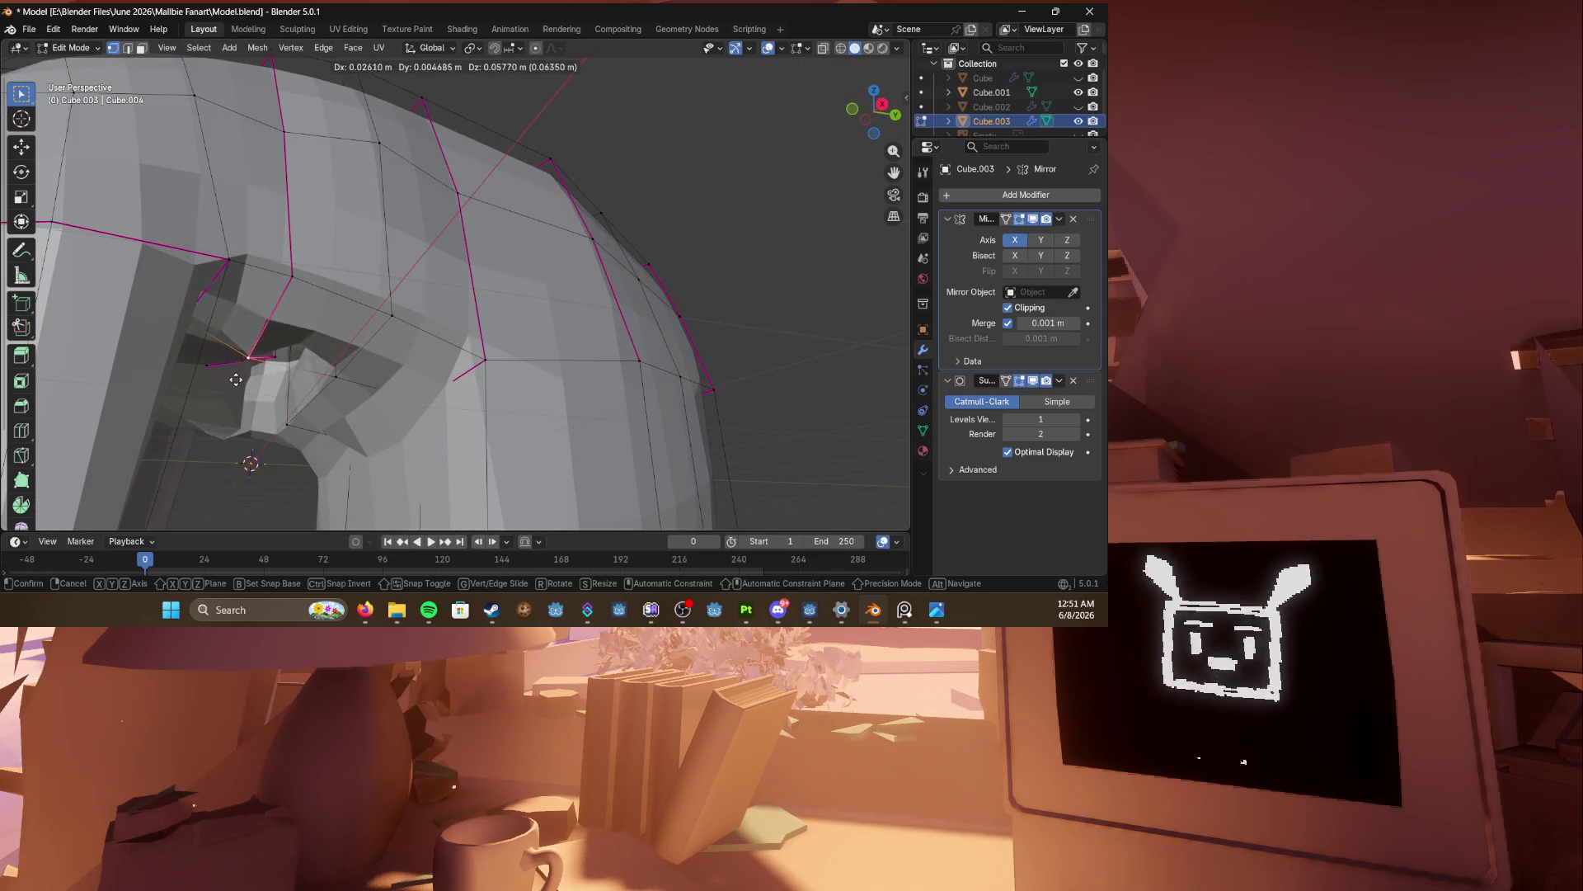
left_click(243, 357)
scroll(244, 357, "down", 2)
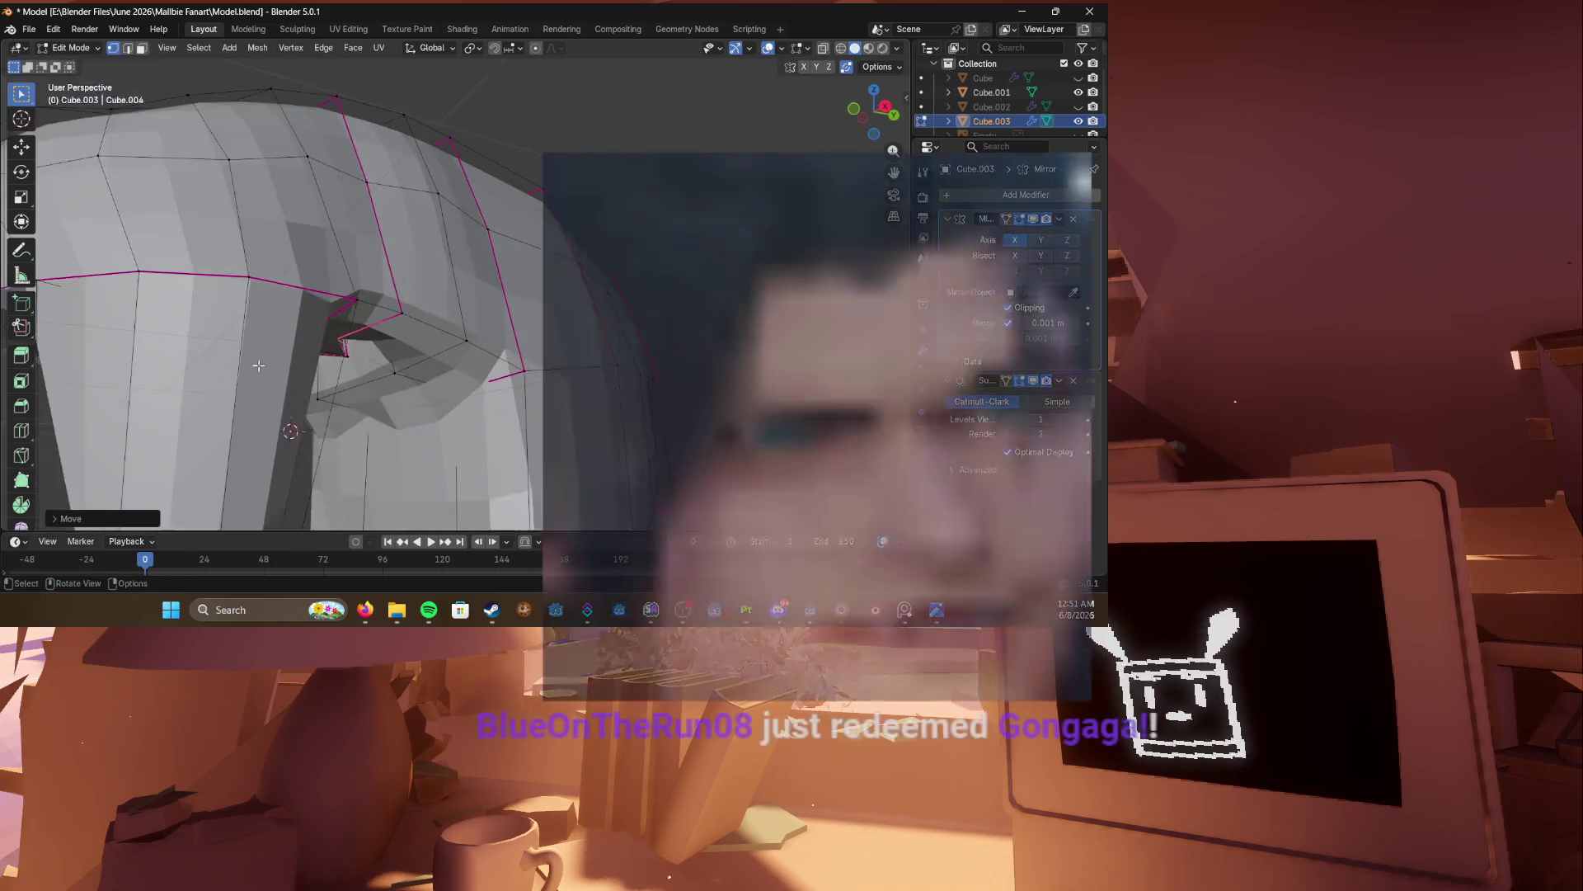
key("ctrl+s")
middle_click_drag(243, 357, 328, 383)
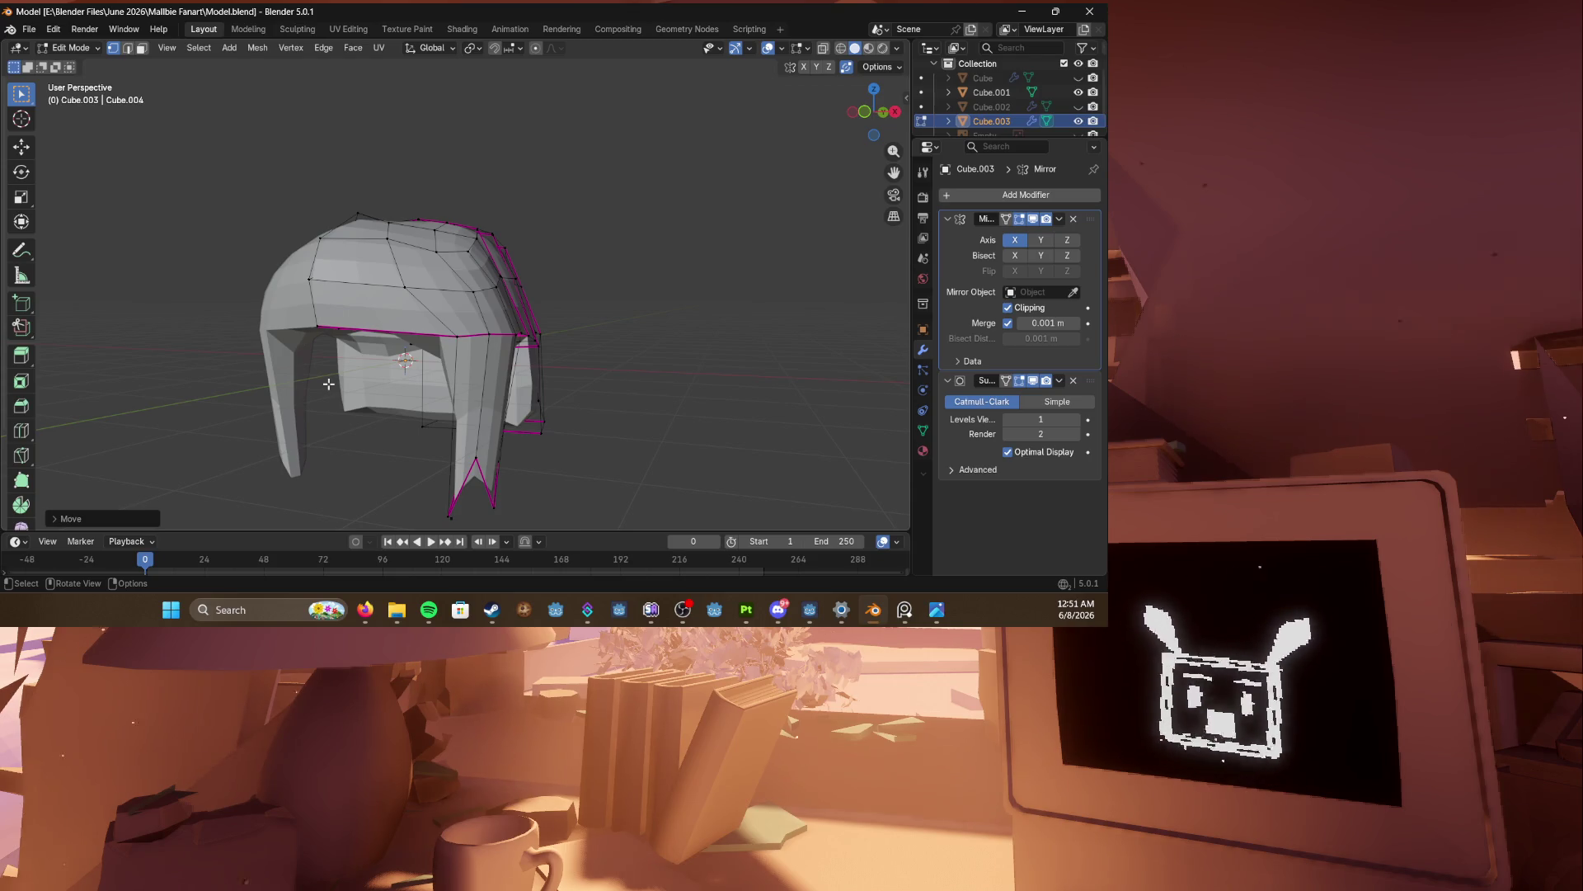
left_click(297, 29)
mouse_move(495, 272)
middle_mouse_down()
mouse_move(528, 247)
mouse_move(503, 280)
mouse_move(518, 283)
mouse_move(544, 239)
middle_mouse_up()
scroll(518, 283, "up", 2)
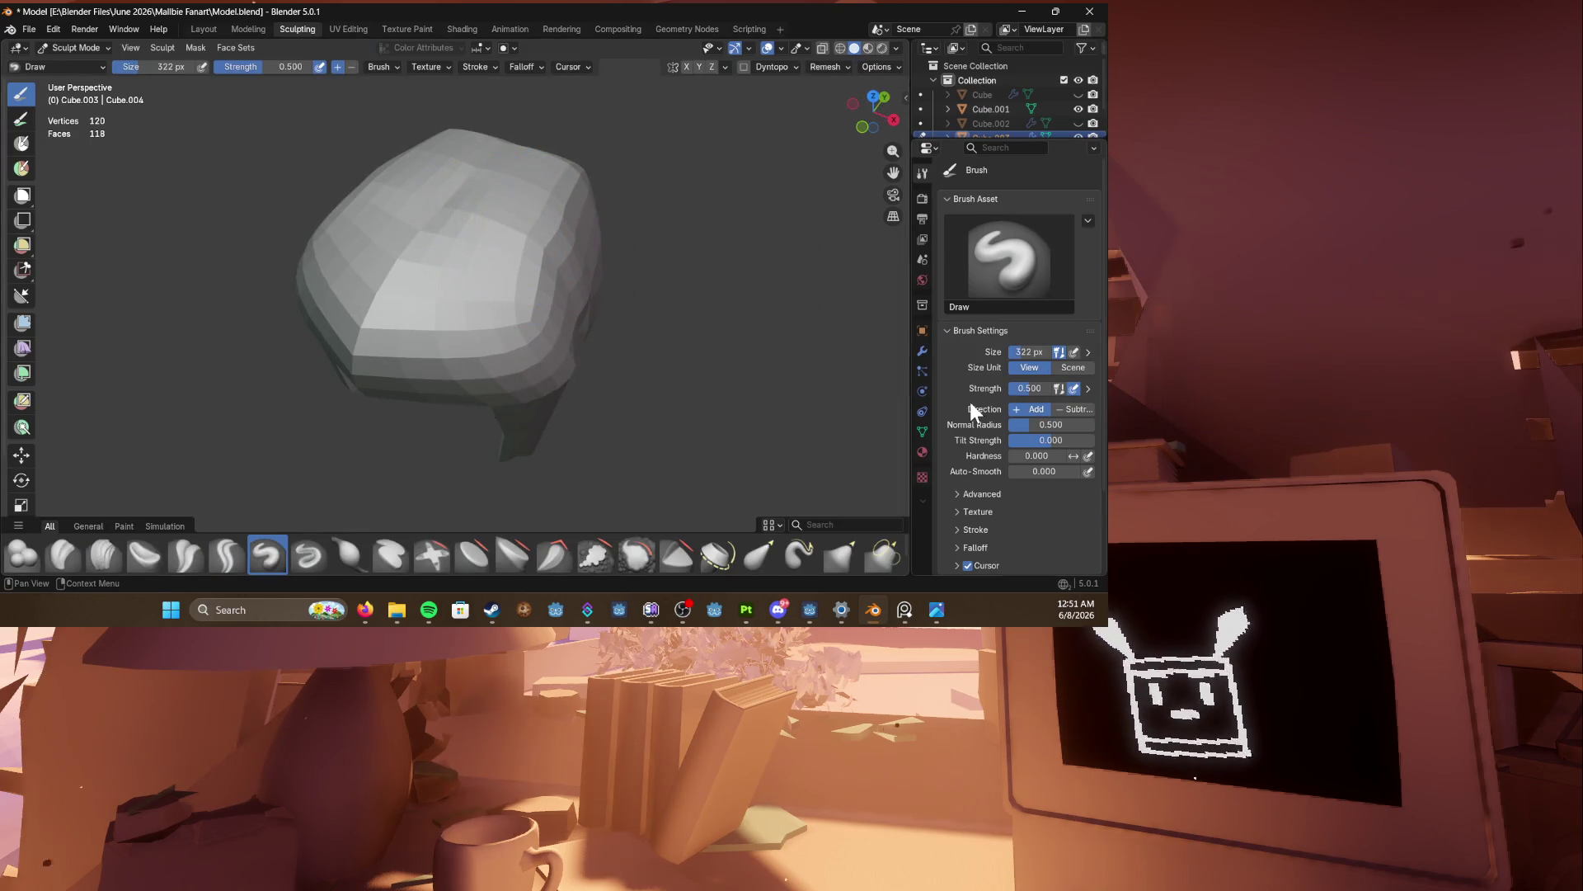
left_click(922, 352)
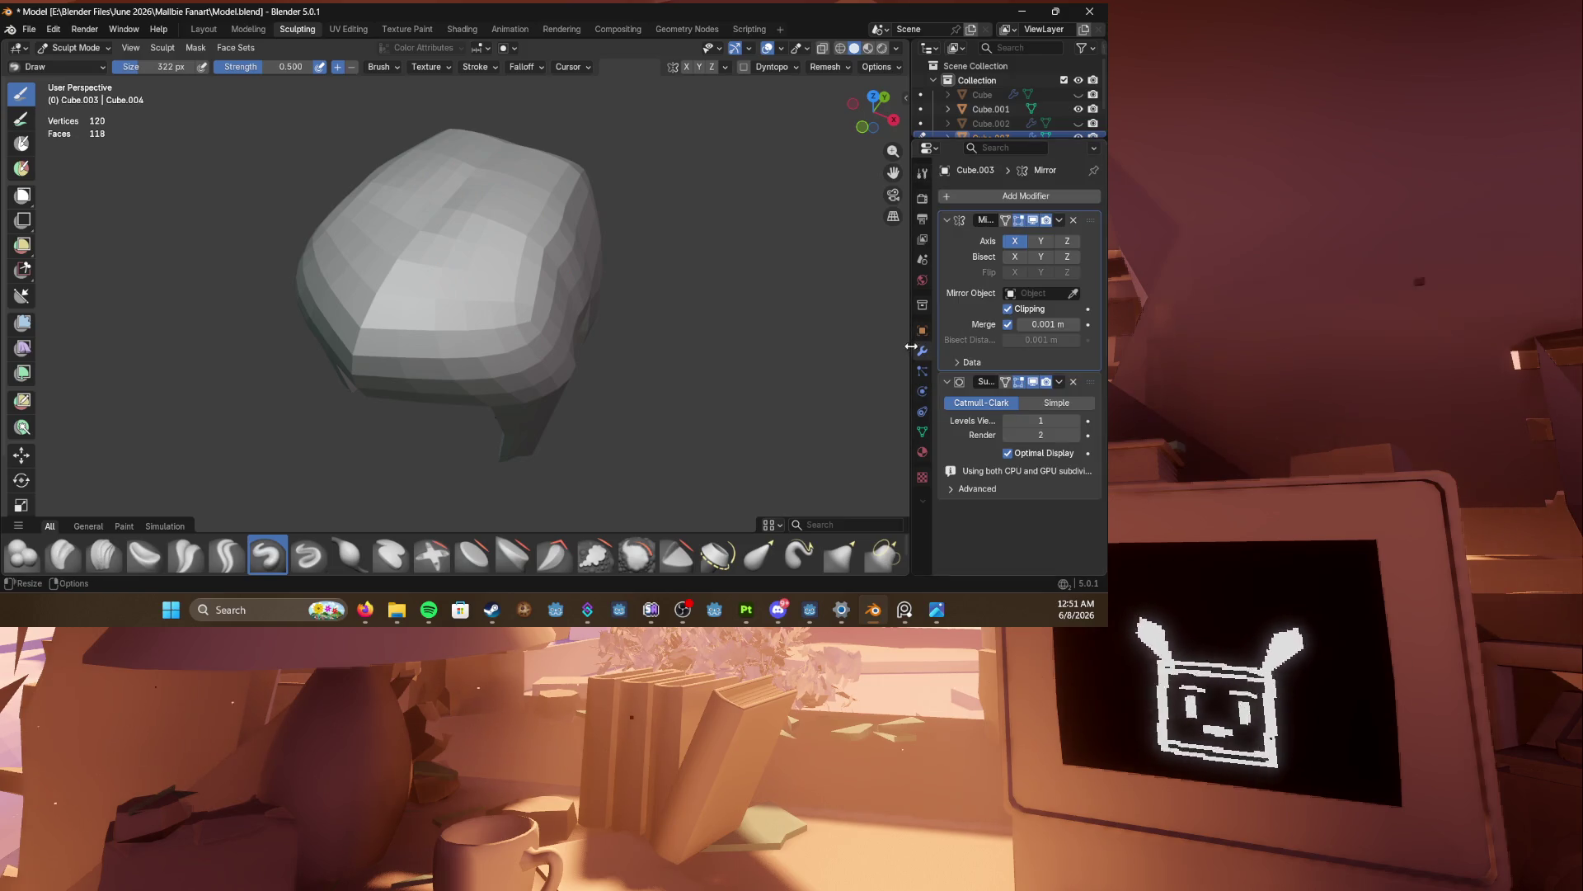
middle_click_drag(537, 264, 480, 228)
mouse_move(600, 275)
middle_mouse_down()
mouse_move(459, 275)
mouse_move(408, 326)
middle_mouse_up()
mouse_move(443, 513)
middle_mouse_down()
mouse_move(479, 445)
mouse_move(506, 311)
mouse_move(561, 305)
middle_mouse_up()
left_click(204, 29)
scroll(388, 201, "up", 5)
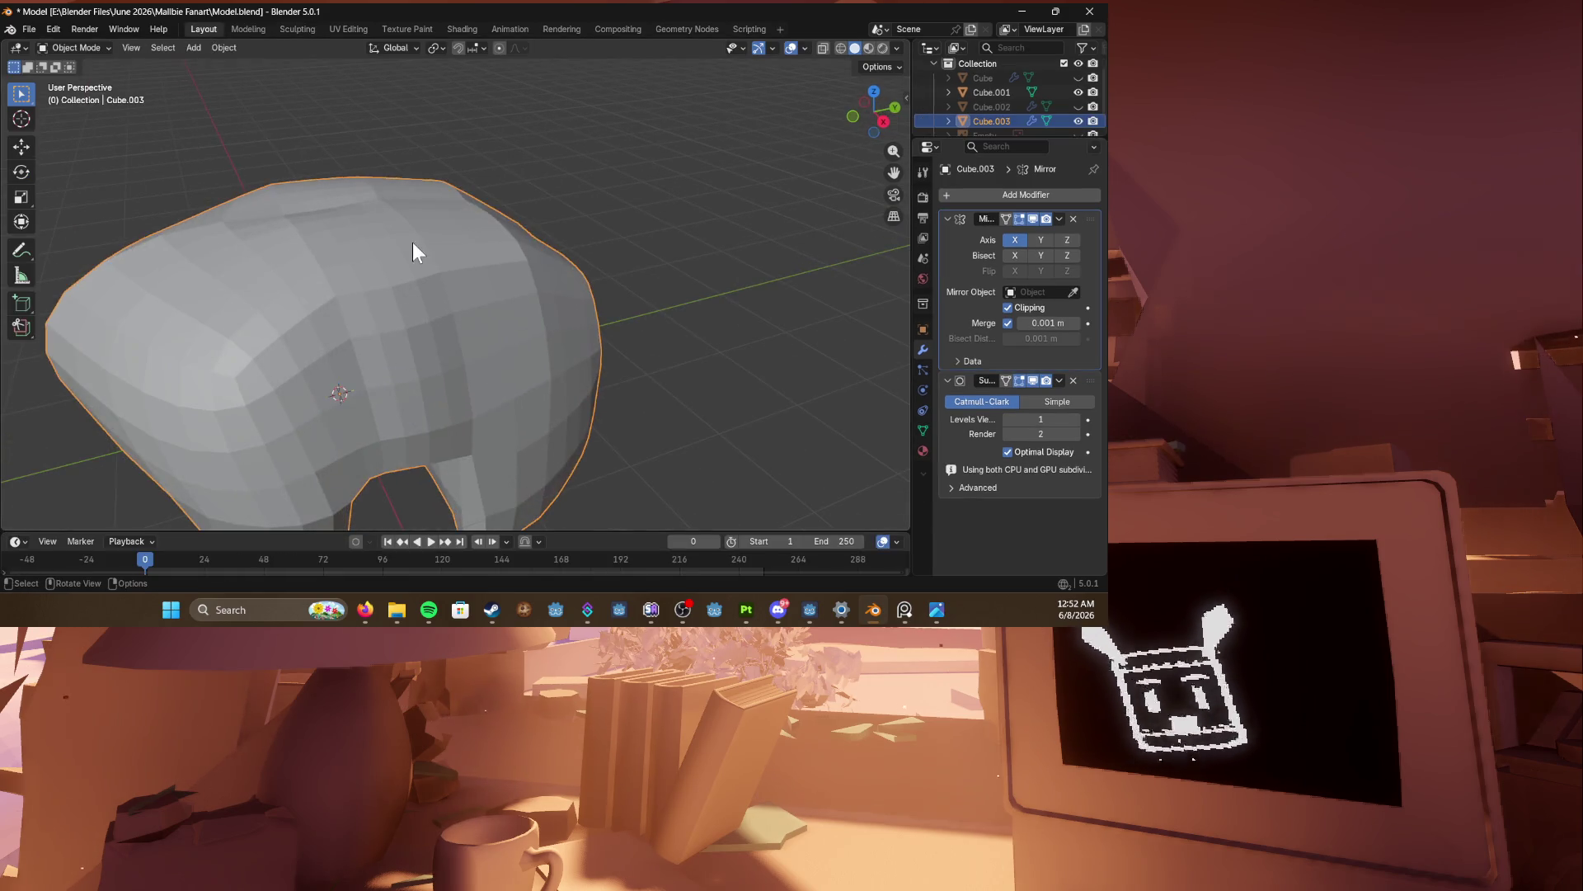
Step: Fatten the hair slightly with Alt+S, save, and nudge a top-edge vertex
key("Tab")
middle_click_drag(413, 241, 495, 396)
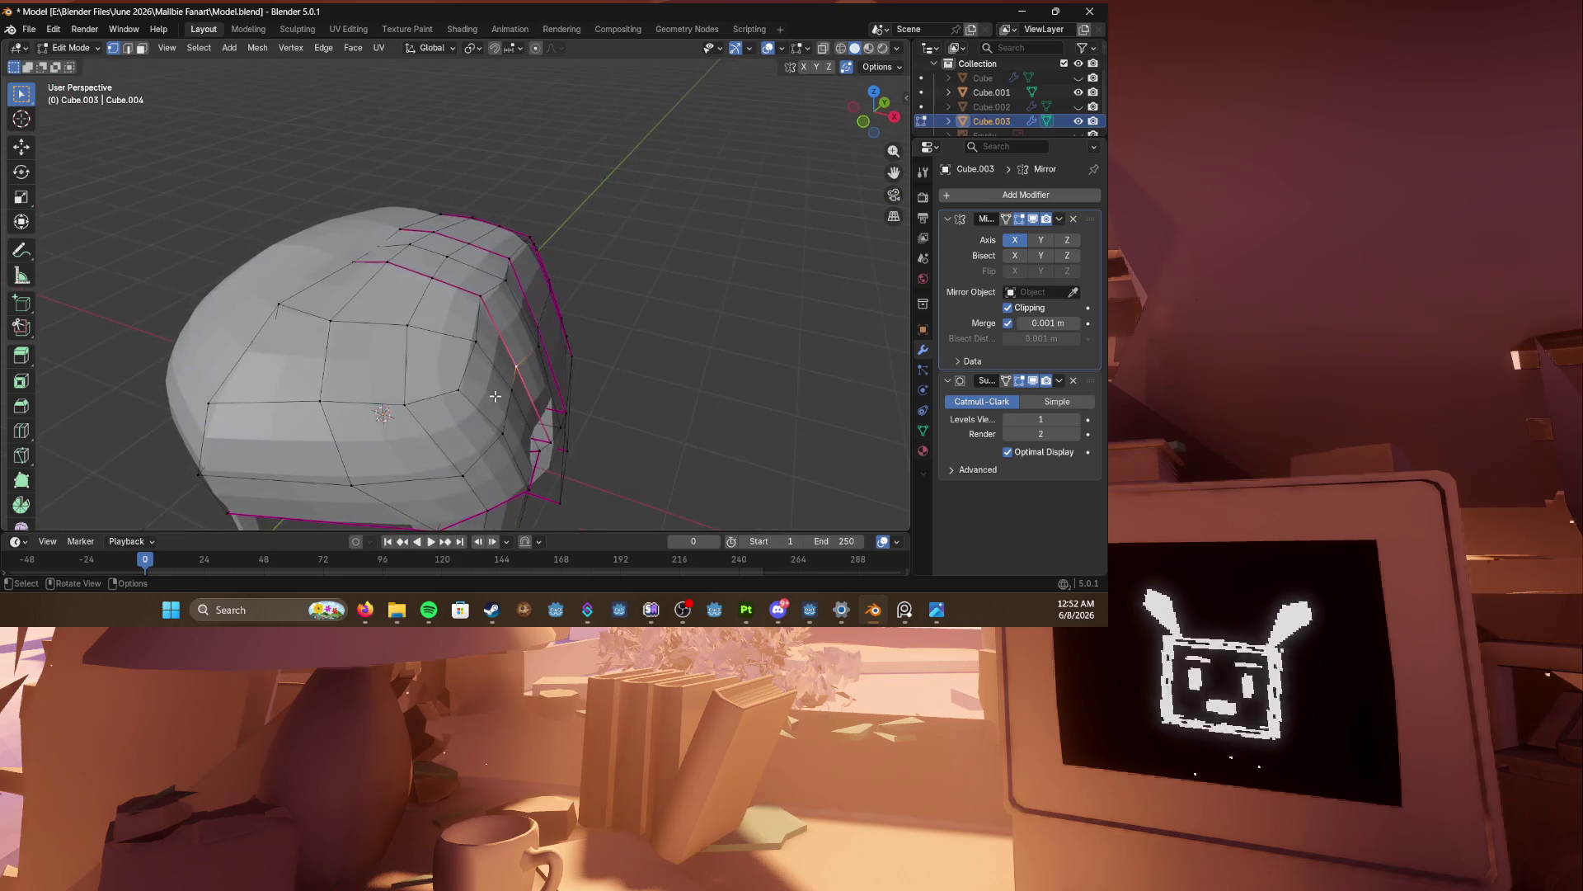
key("alt+s")
left_click(553, 402)
mouse_move(552, 402)
middle_mouse_down()
mouse_move(601, 290)
mouse_move(477, 315)
mouse_move(369, 312)
mouse_move(476, 310)
middle_mouse_up()
key("ctrl+s")
left_click_drag(477, 310, 452, 256)
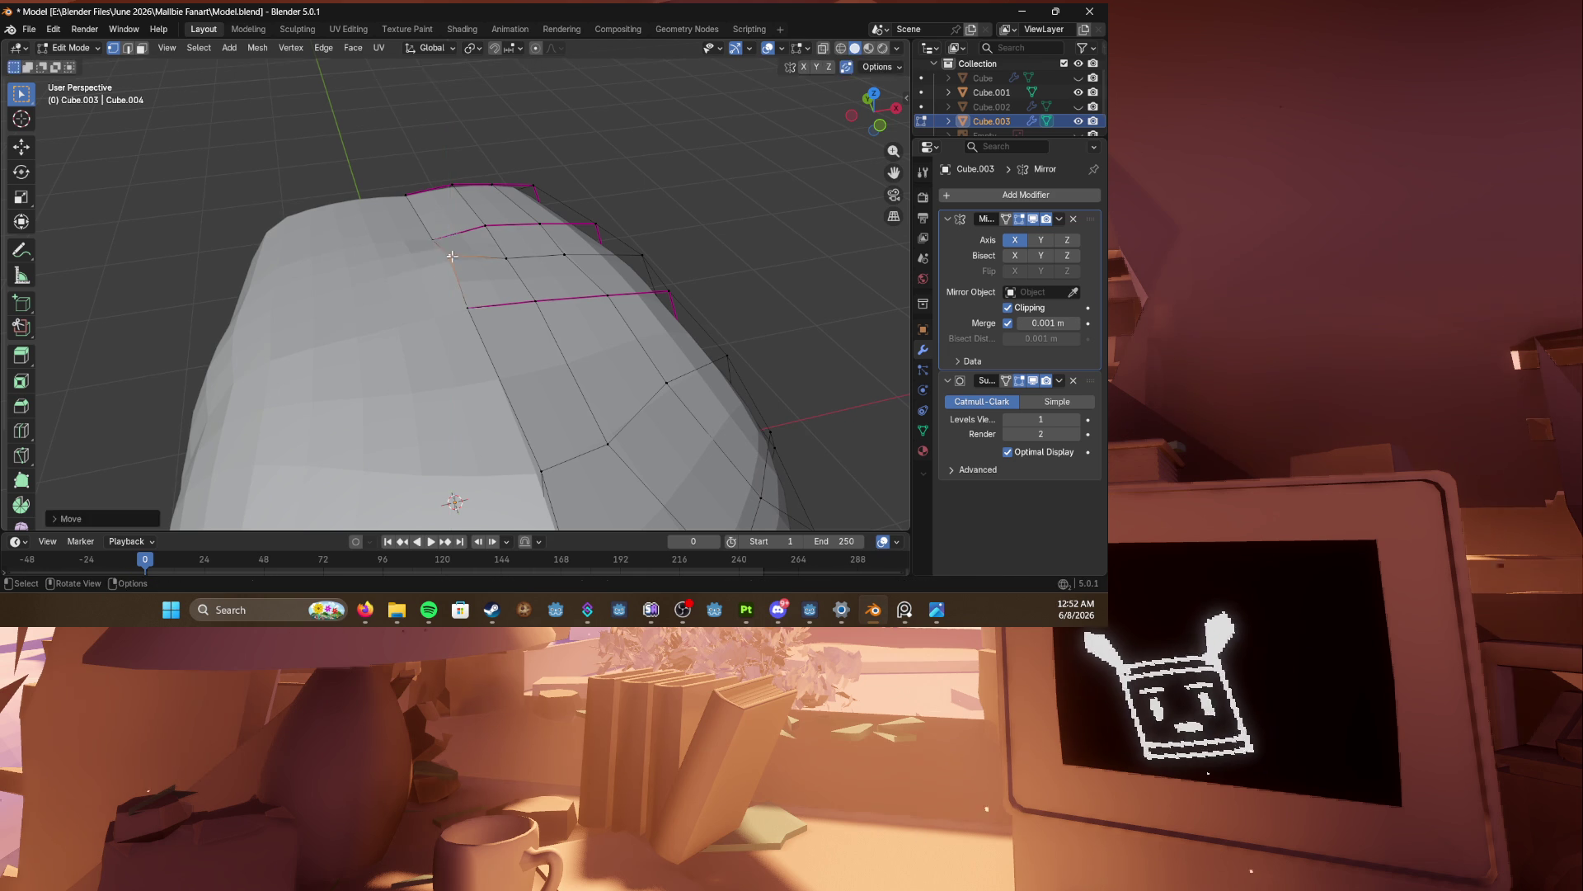
mouse_move(452, 257)
middle_mouse_down()
mouse_move(519, 258)
mouse_move(461, 361)
mouse_move(376, 341)
mouse_move(492, 327)
middle_mouse_up()
scroll(493, 327, "up", 3)
Step: In see-through shading and face select mode, select the hair's stray inner faces
key("z")
left_click(384, 340)
mouse_move(384, 340)
middle_mouse_down()
mouse_move(344, 350)
mouse_move(431, 364)
mouse_move(389, 343)
mouse_move(453, 357)
mouse_move(459, 379)
mouse_move(530, 378)
middle_mouse_up()
key("3")
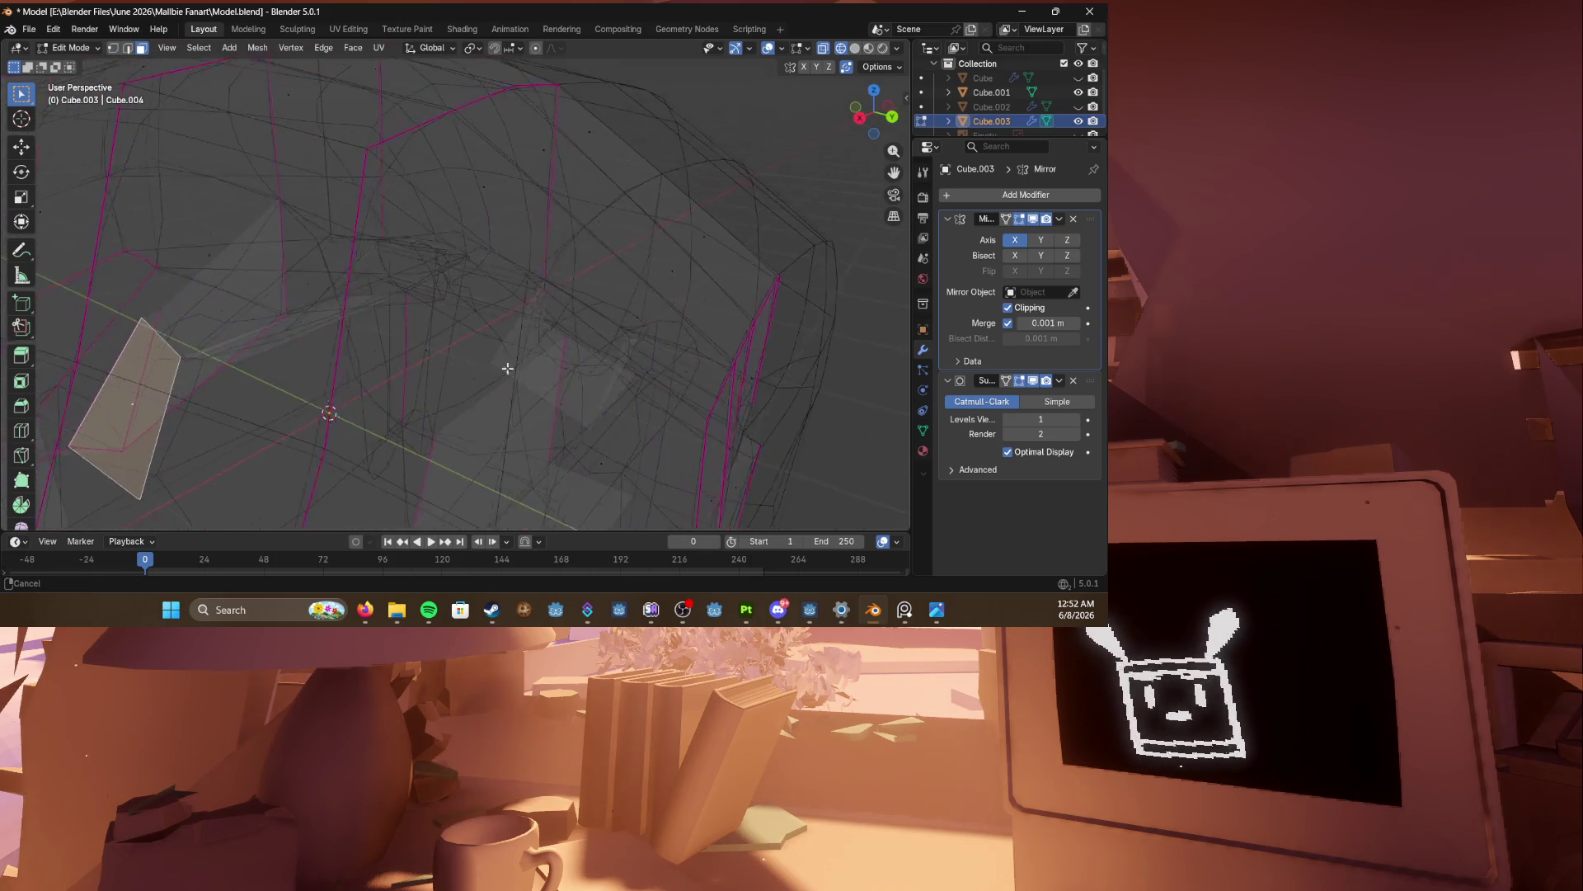
key("z")
mouse_move(318, 354)
middle_mouse_down()
mouse_move(470, 343)
mouse_move(548, 300)
mouse_move(568, 267)
mouse_move(689, 279)
mouse_move(536, 288)
mouse_move(589, 293)
mouse_move(474, 245)
middle_mouse_up()
left_click(495, 311)
left_click(690, 278, "shift")
left_click(463, 232, "shift")
Step: Delete the selected edges on the hair after undoing a first wrong deletion, then return to solid shading
key("x")
left_click(448, 235)
key("ctrl+z")
key("x")
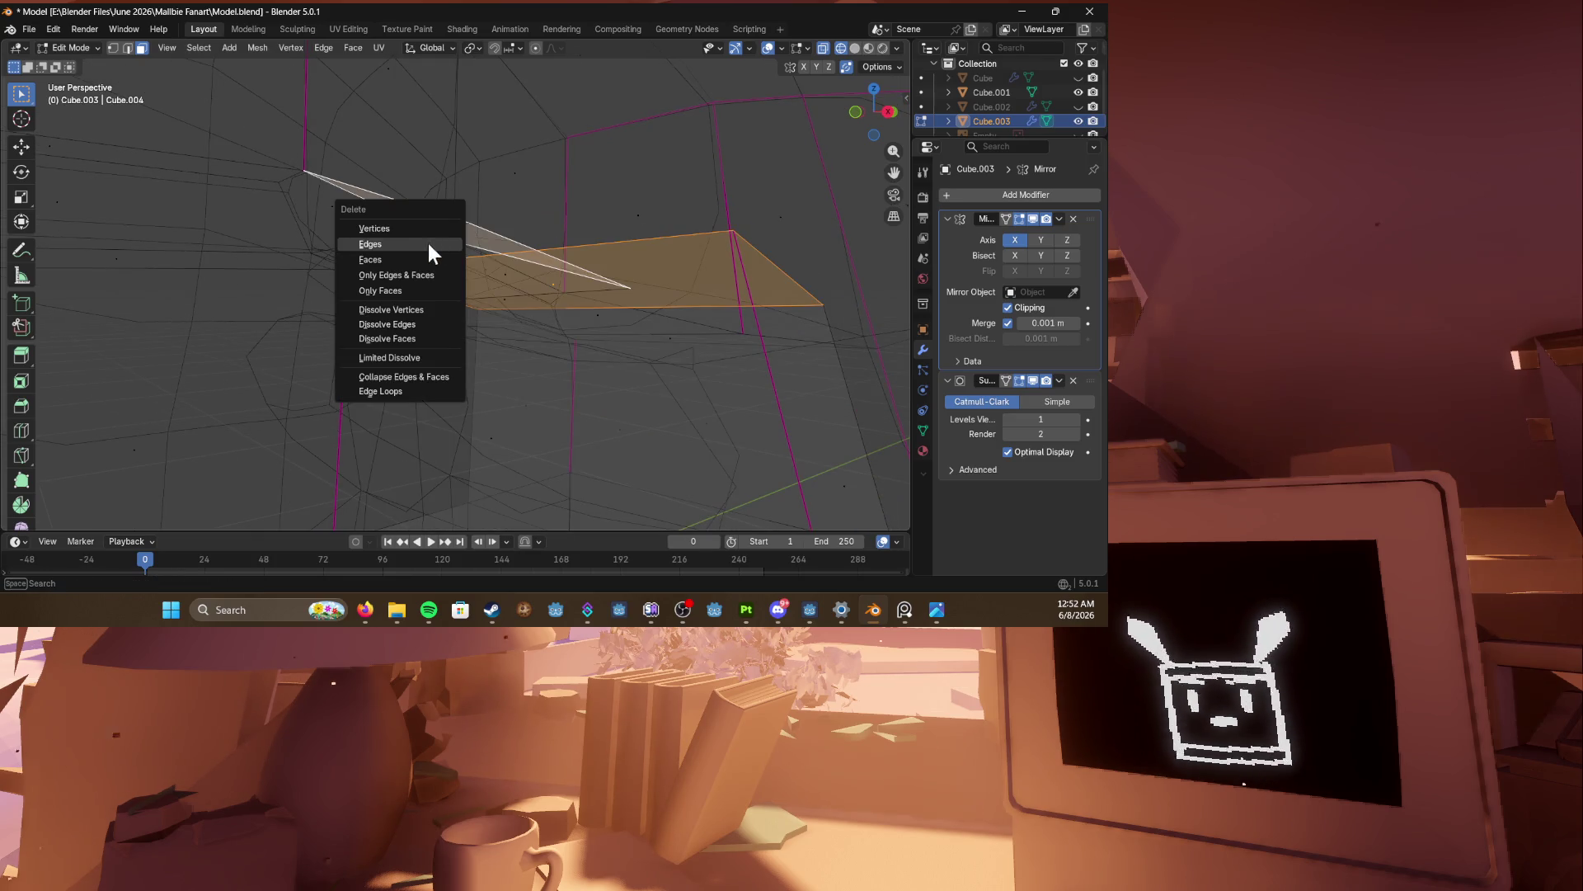
left_click(428, 244)
key("shift+z")
mouse_move(414, 258)
middle_mouse_down()
mouse_move(442, 260)
mouse_move(409, 267)
mouse_move(487, 290)
mouse_move(497, 313)
middle_mouse_up()
Step: Delete the selected faces, then remove the large stray face
key("x")
left_click(489, 293)
key("x")
key("Escape")
mouse_move(395, 316)
middle_mouse_down()
mouse_move(422, 294)
mouse_move(382, 183)
middle_mouse_up()
key("x")
left_click(422, 294)
Step: Select and delete the dark inner faces inside the cap
key("x")
left_click(381, 182)
left_click(453, 201)
key("x")
left_click(392, 310)
mouse_move(292, 354)
middle_mouse_down()
mouse_move(314, 308)
mouse_move(389, 329)
middle_mouse_up()
key("x")
left_click(434, 319)
key("x")
left_click(434, 265)
Step: Bring the mesh into full view and delete three stray faces above the ledge
middle_click_drag(434, 266, 323, 258)
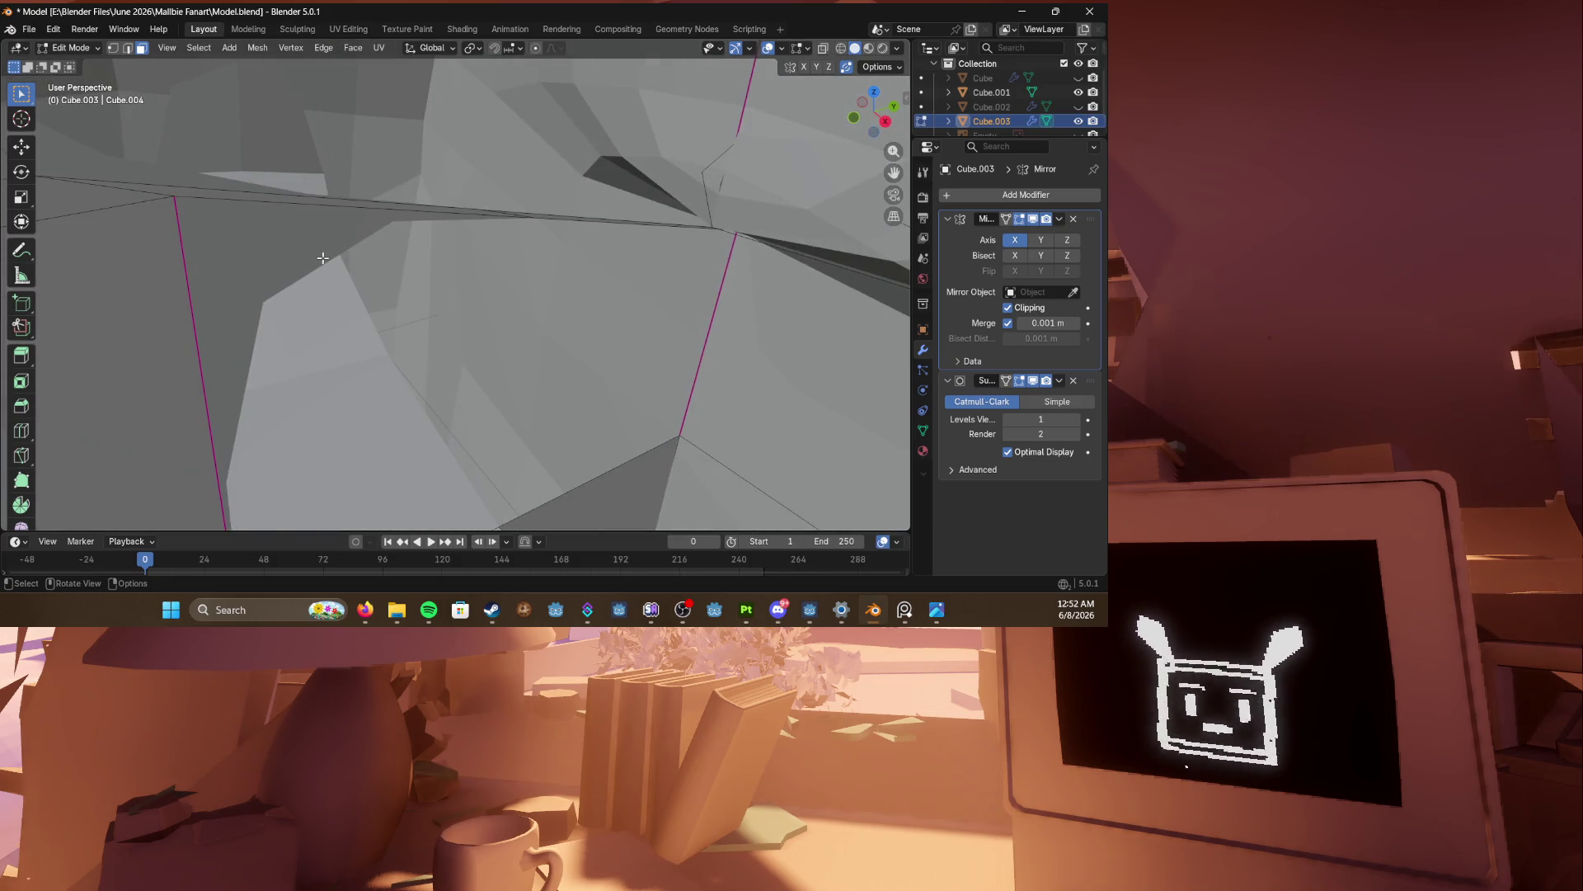
middle_click_drag(141, 216, 422, 271)
scroll(422, 272, "down", 5)
left_click(506, 353)
key("x")
left_click(509, 358)
left_click(493, 288)
key("x")
left_click(493, 288)
left_click(469, 241)
key("x")
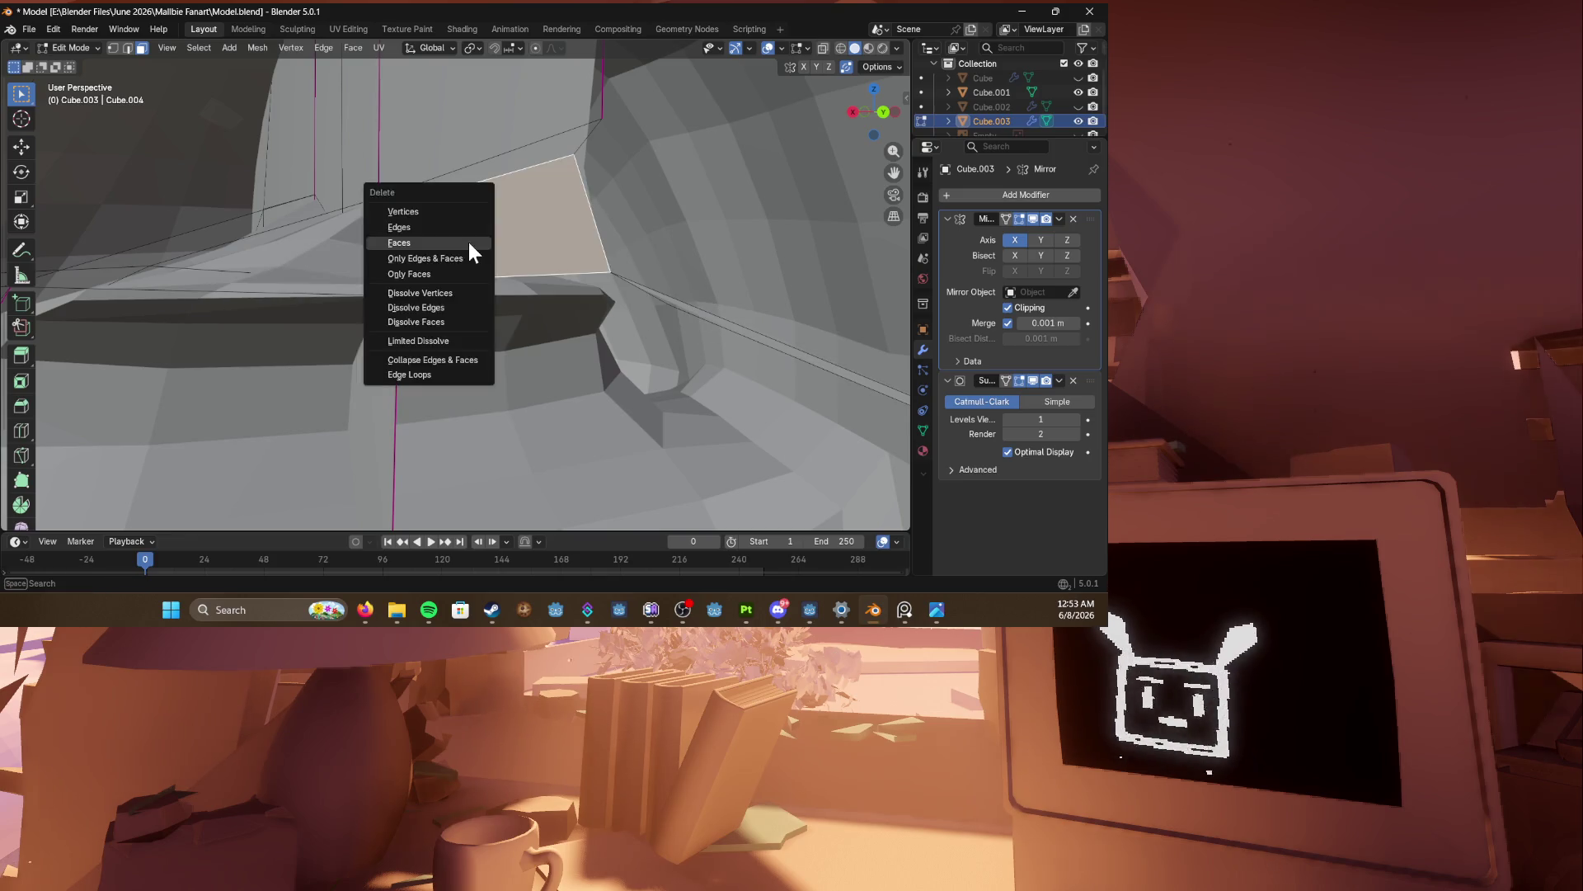
left_click(469, 241)
Step: Select and delete the thin stray faces above the ledge on the left side
left_click(406, 165)
key("x")
left_click(406, 165)
left_click(315, 150)
key("x")
left_click(315, 150)
left_click(294, 149)
key("x")
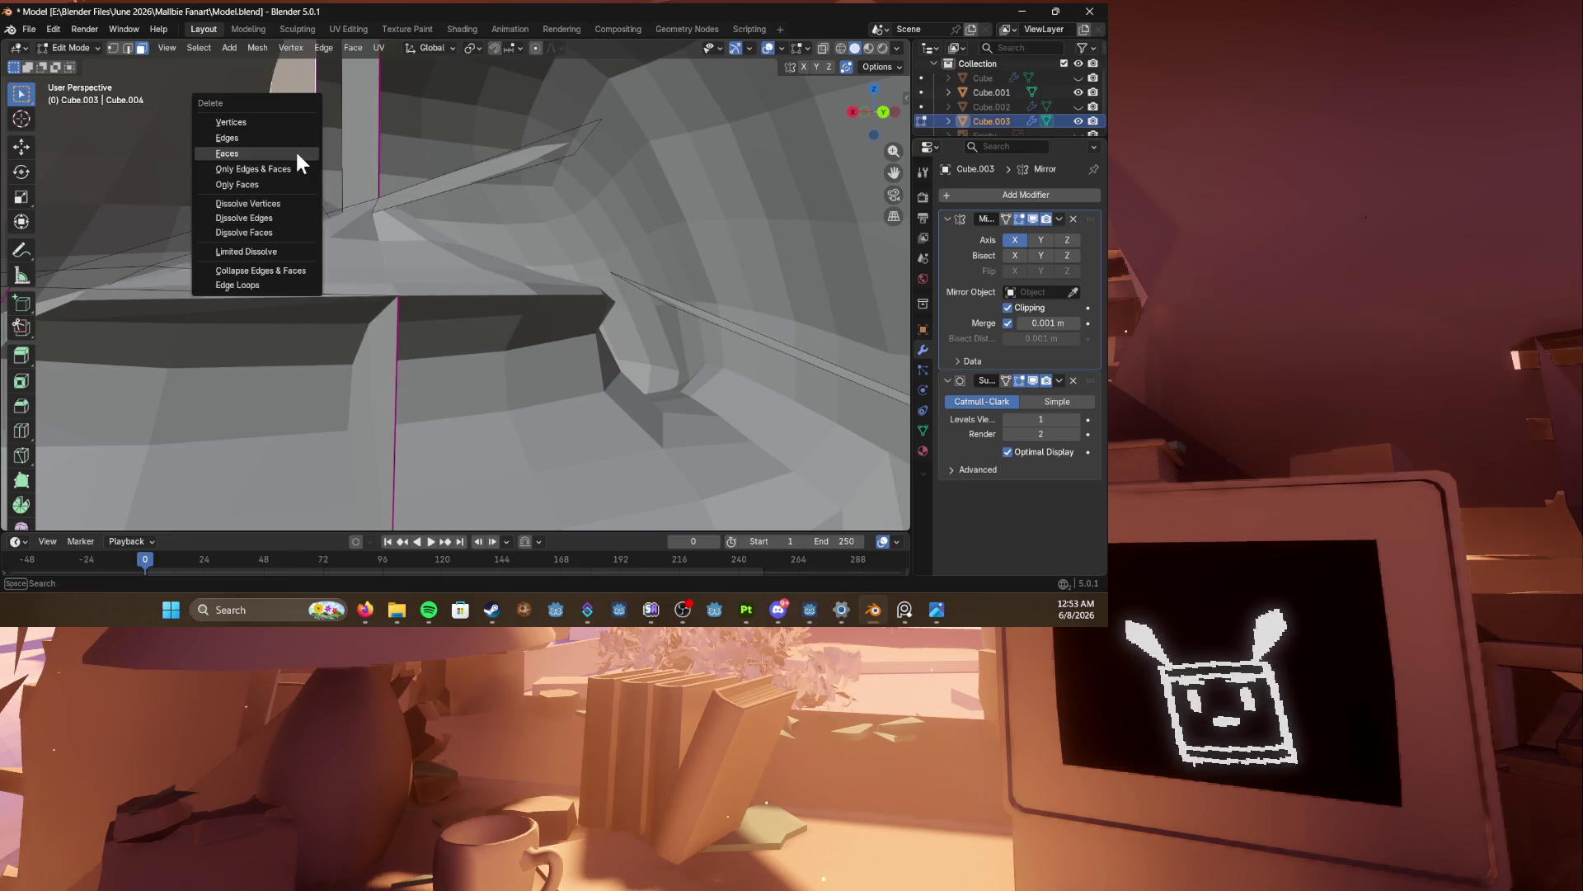
Step: Remove the tall thin vertical faces using Only Faces
key("x")
left_click(287, 155)
left_click(380, 161)
key("x")
left_click(400, 175)
left_click(427, 182)
key("x")
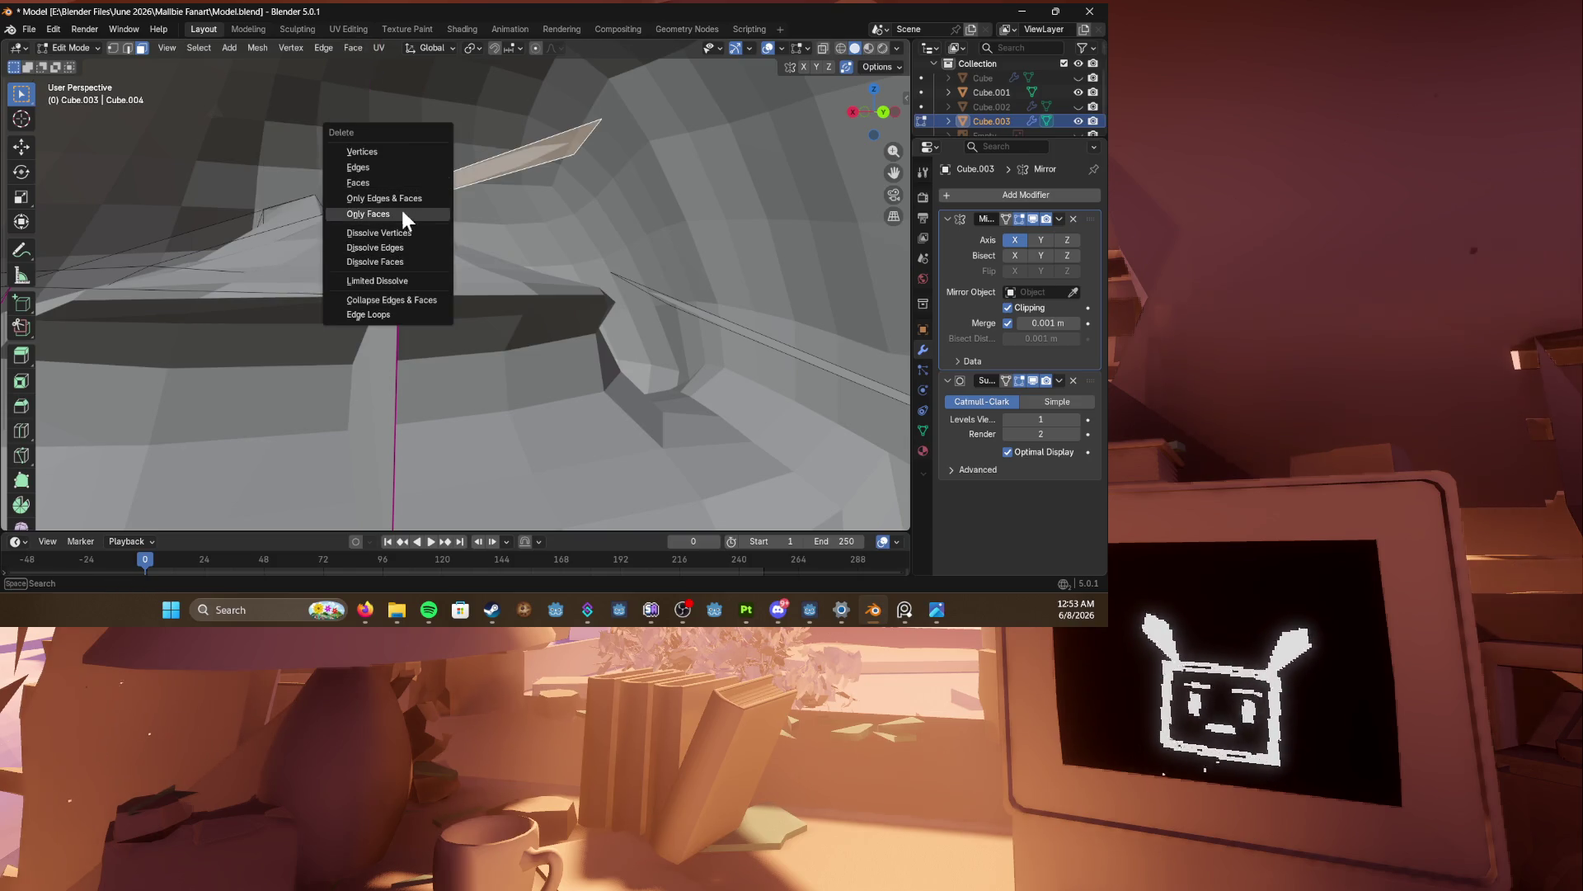
left_click(404, 184)
Step: Inspect the ledge from new angles and select an edge on the cap for editing
mouse_move(404, 184)
middle_mouse_down()
mouse_move(429, 280)
mouse_move(481, 246)
mouse_move(456, 280)
mouse_move(604, 384)
middle_mouse_up()
mouse_move(454, 285)
middle_mouse_down()
mouse_move(512, 265)
mouse_move(448, 336)
mouse_move(399, 350)
mouse_move(375, 286)
middle_mouse_up()
left_click(400, 330)
left_click(398, 330)
mouse_move(500, 393)
middle_mouse_down()
mouse_move(566, 346)
mouse_move(442, 368)
mouse_move(417, 394)
mouse_move(476, 363)
mouse_move(434, 348)
middle_mouse_up()
right_click(417, 394)
left_click(418, 396)
Step: Merge the sliver vertices at center to remove the sliver faces, and save
key("1")
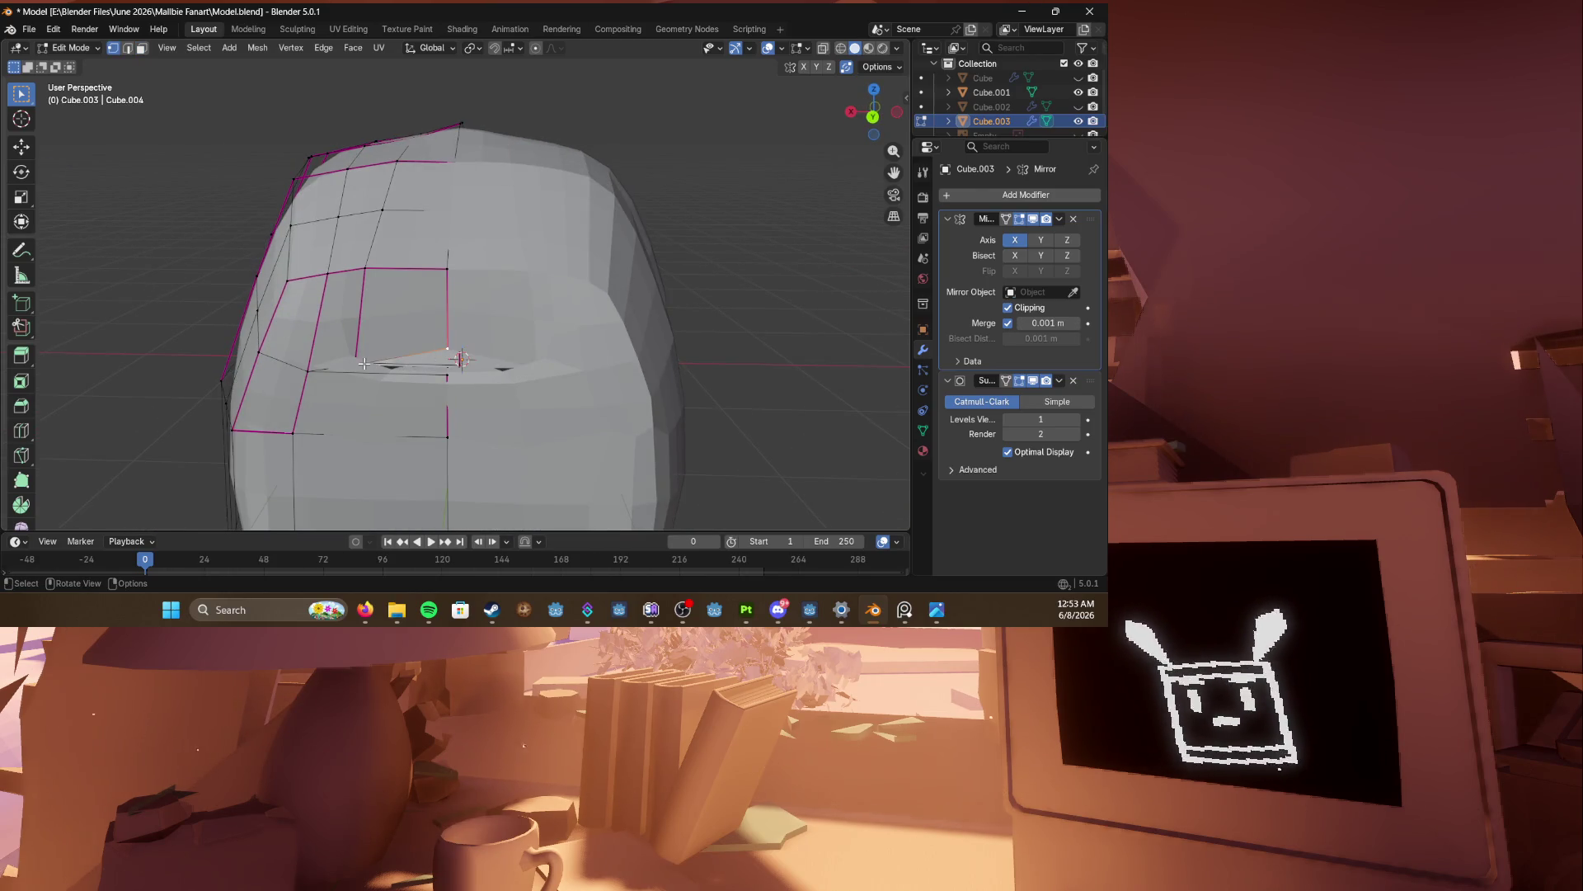
key("m")
left_click(315, 365)
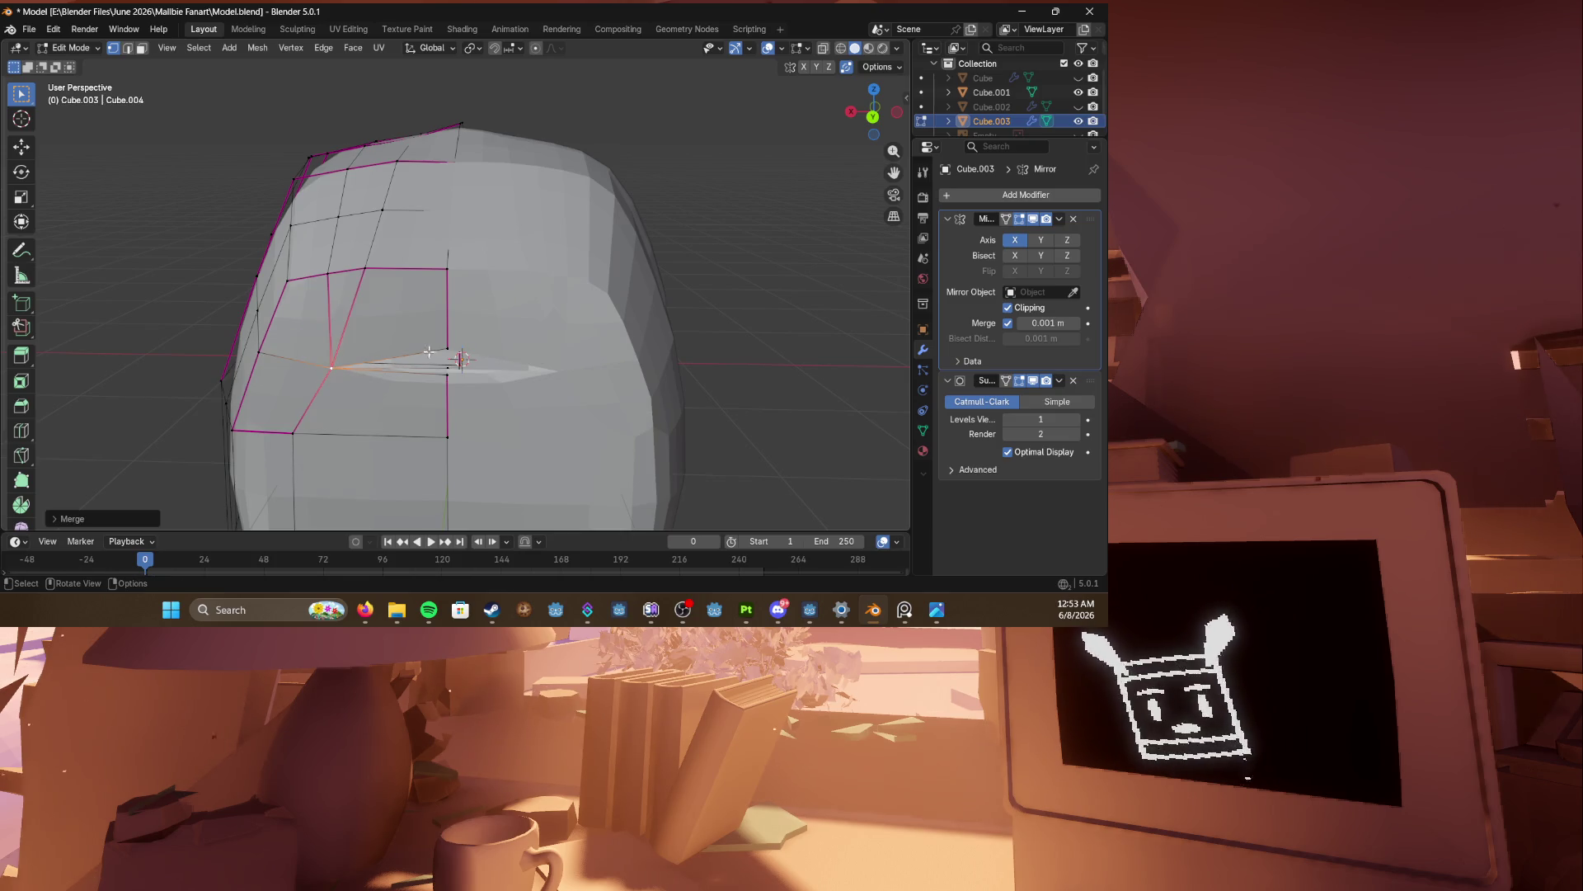
key("m")
left_click(447, 386)
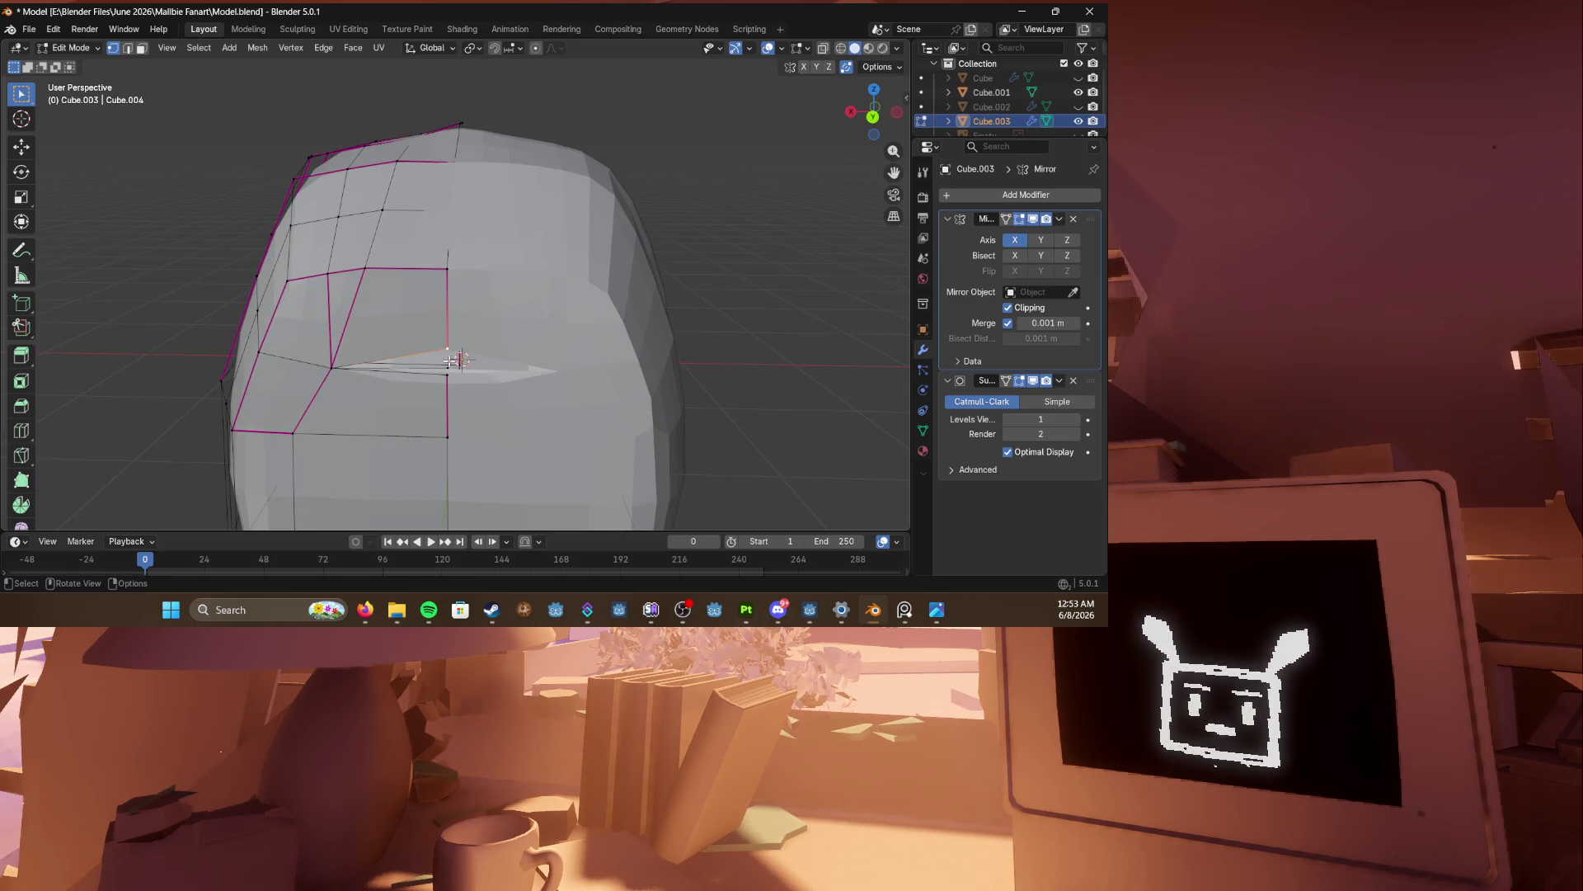
key("m")
left_click(446, 376)
key("ctrl+s")
Step: Zoom in close and delete the stray vertex on the cap
scroll(447, 363, "up", 5)
mouse_move(447, 363)
middle_mouse_down()
mouse_move(654, 343)
mouse_move(428, 355)
middle_mouse_up()
scroll(601, 343, "up", 3)
left_click(344, 351)
key("x")
left_click(310, 289)
mouse_move(310, 289)
middle_mouse_down()
mouse_move(417, 318)
mouse_move(369, 326)
mouse_move(424, 361)
mouse_move(467, 325)
mouse_move(544, 375)
middle_mouse_up()
Step: Slide a vertex along its edge, delete the faces near the wall, and save
left_click(494, 336)
key("shift+v")
left_click(486, 345)
key("3")
left_click(604, 294, "shift")
key("Delete")
mouse_move(585, 297)
middle_mouse_down()
mouse_move(448, 300)
mouse_move(518, 277)
mouse_move(355, 322)
mouse_move(406, 346)
mouse_move(576, 368)
mouse_move(408, 338)
middle_mouse_up()
key("ctrl+s")
Step: Move the selected vertices into new positions and save the model
key("1")
scroll(491, 305, "down", 6)
key("g")
right_click(360, 330)
key("g")
left_click(378, 344)
key("g")
left_click(583, 367)
key("ctrl+s")
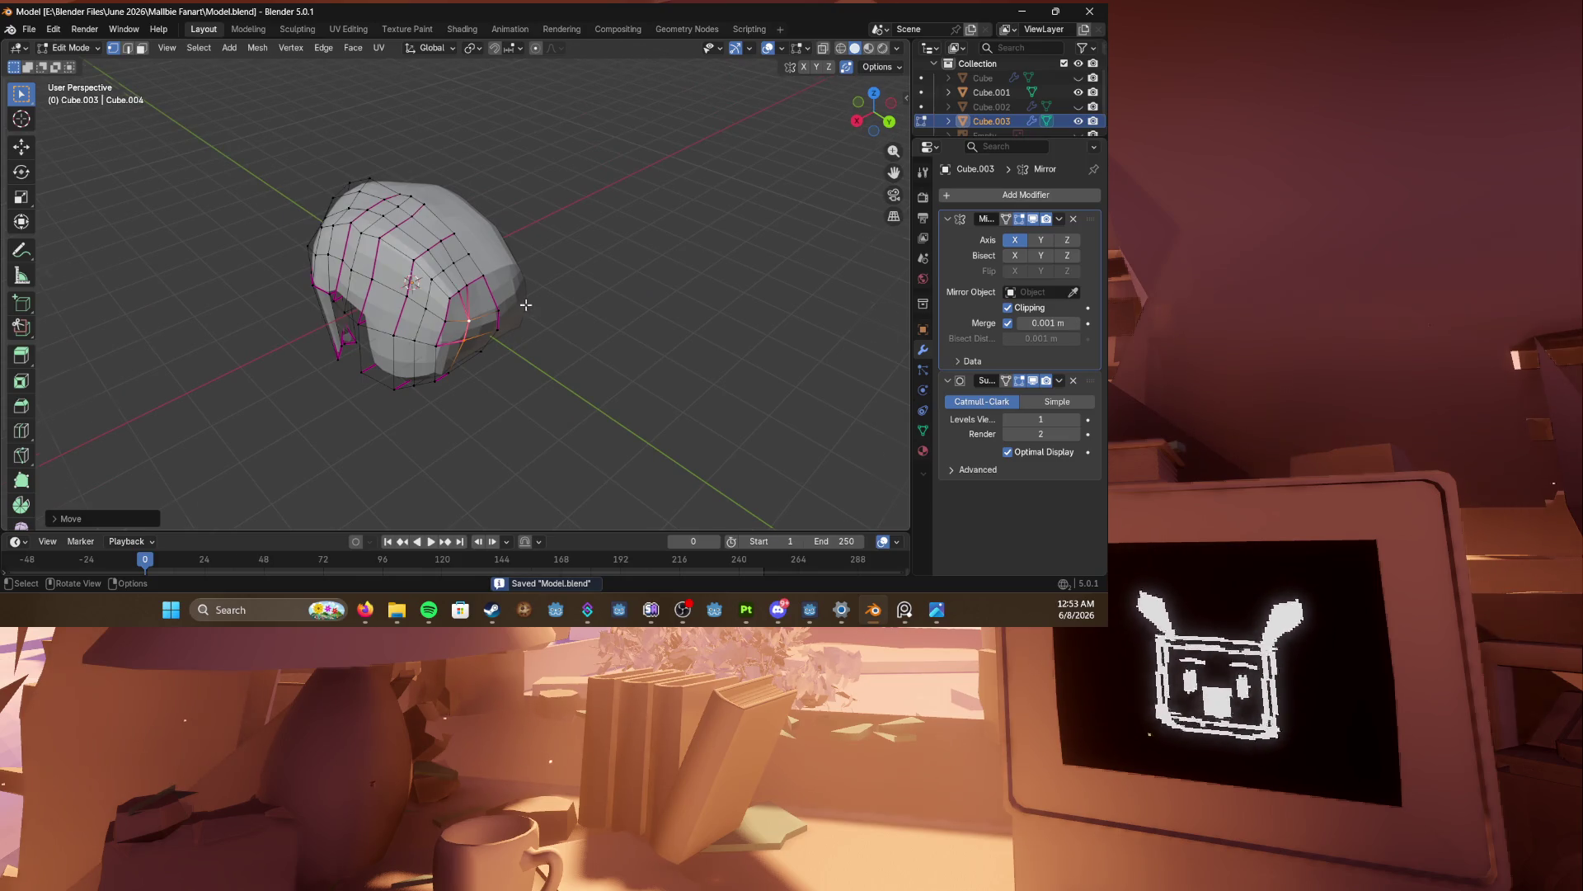
Step: Orbit so the cap stands upright and delete the selected faces on the rim
scroll(527, 305, "up", 4)
middle_click_drag(526, 305, 440, 314)
scroll(323, 158, "down", 3)
mouse_move(322, 157)
middle_mouse_down()
mouse_move(460, 304)
mouse_move(445, 285)
middle_mouse_up()
scroll(445, 284, "up", 3)
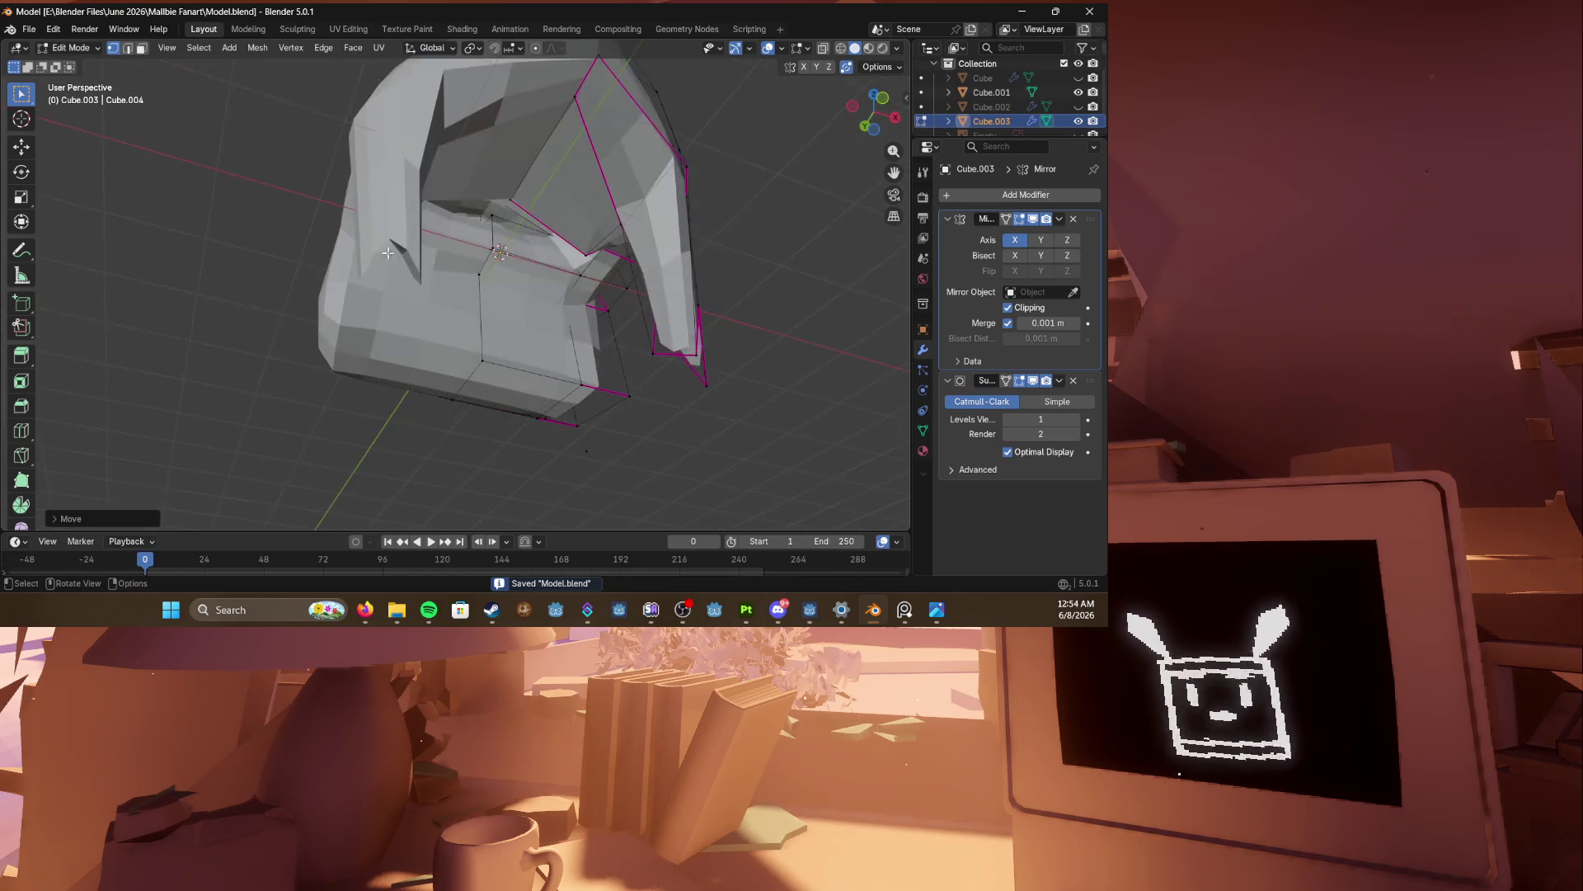
scroll(433, 272, "up", 5)
mouse_move(419, 234)
middle_mouse_down()
mouse_move(555, 343)
mouse_move(730, 304)
mouse_move(699, 282)
mouse_move(486, 294)
middle_mouse_up()
scroll(502, 291, "down", 1)
key("3")
scroll(474, 306, "up", 2)
key("x")
left_click(452, 326)
Step: Select an edge on the cap rim from a new angle
scroll(453, 329, "up", 2)
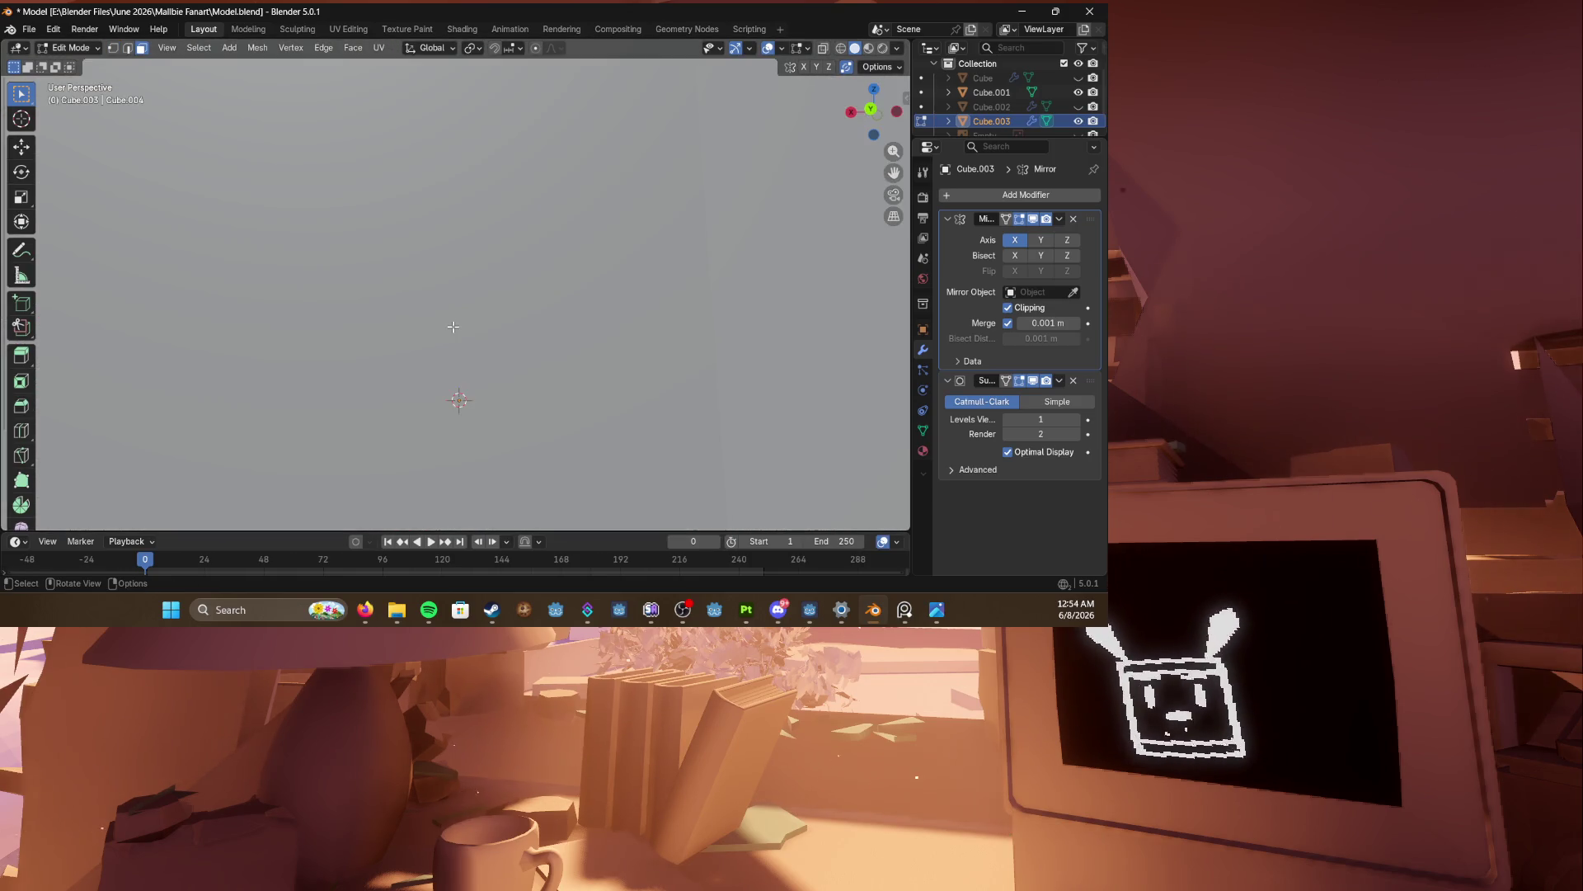
scroll(452, 329, "down", 2)
mouse_move(459, 438)
middle_mouse_down()
mouse_move(477, 329)
mouse_move(451, 261)
mouse_move(423, 326)
middle_mouse_up()
left_click(422, 326)
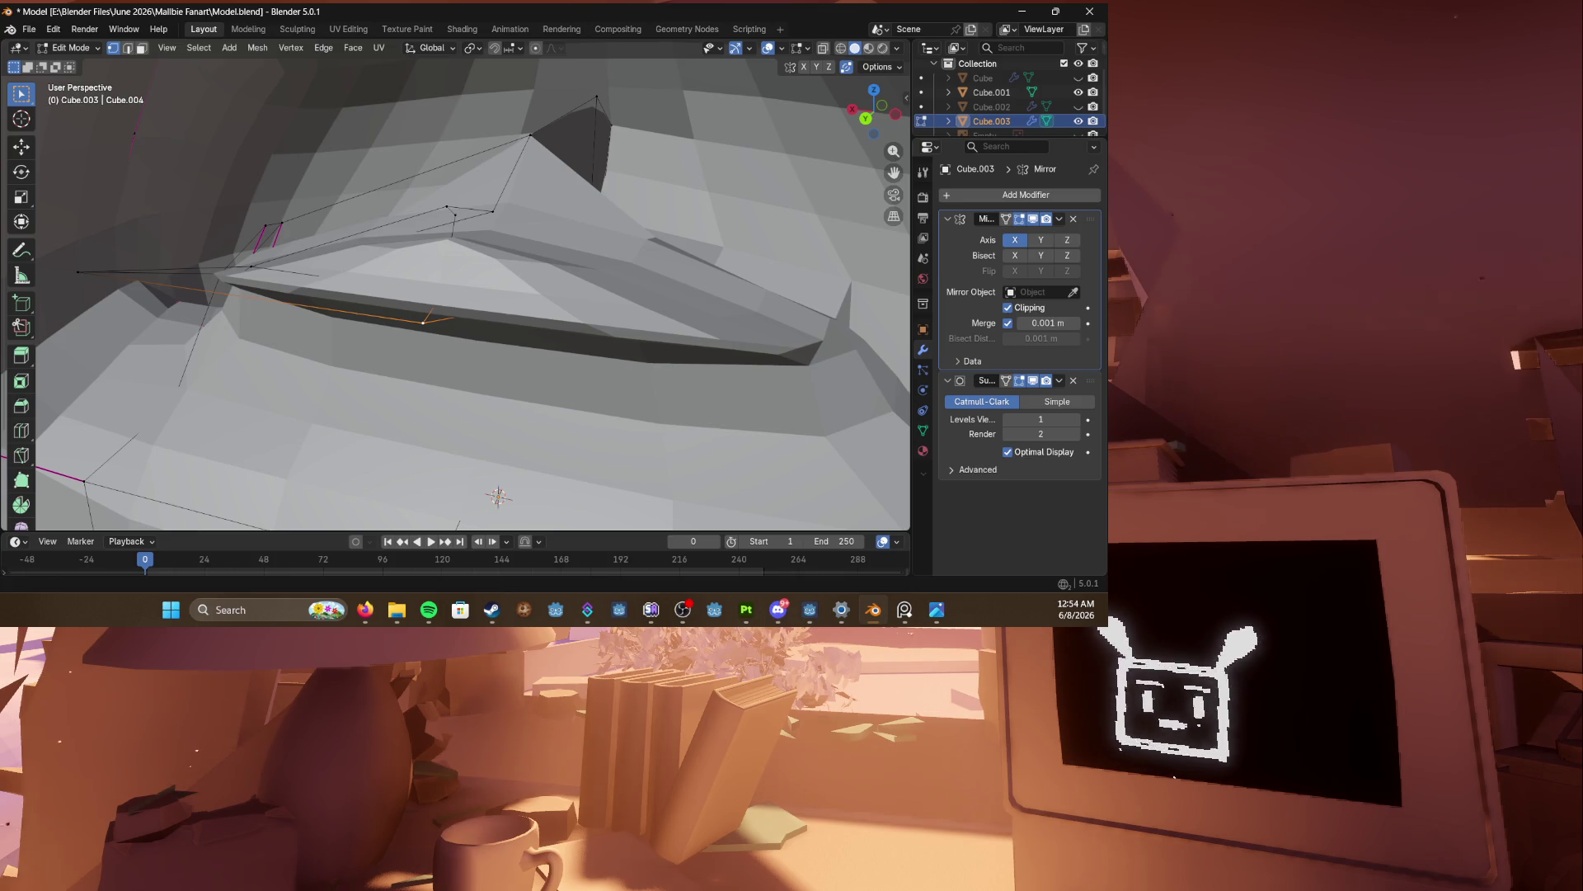
Step: Switch to the browser showing the Twitch clip
key("alt+Tab")
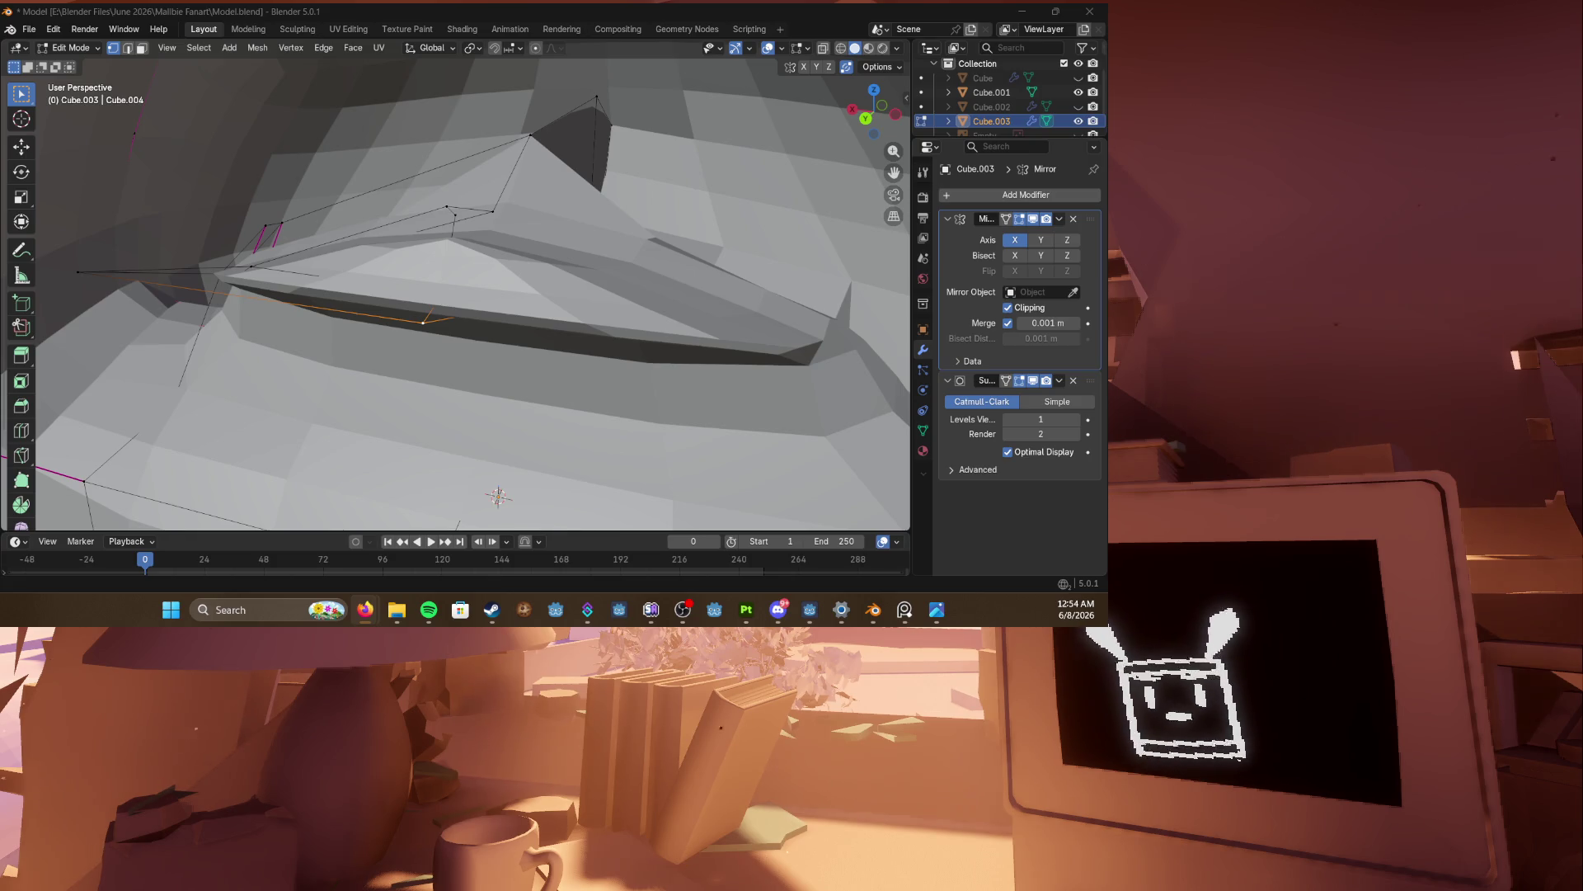
key("alt+Tab")
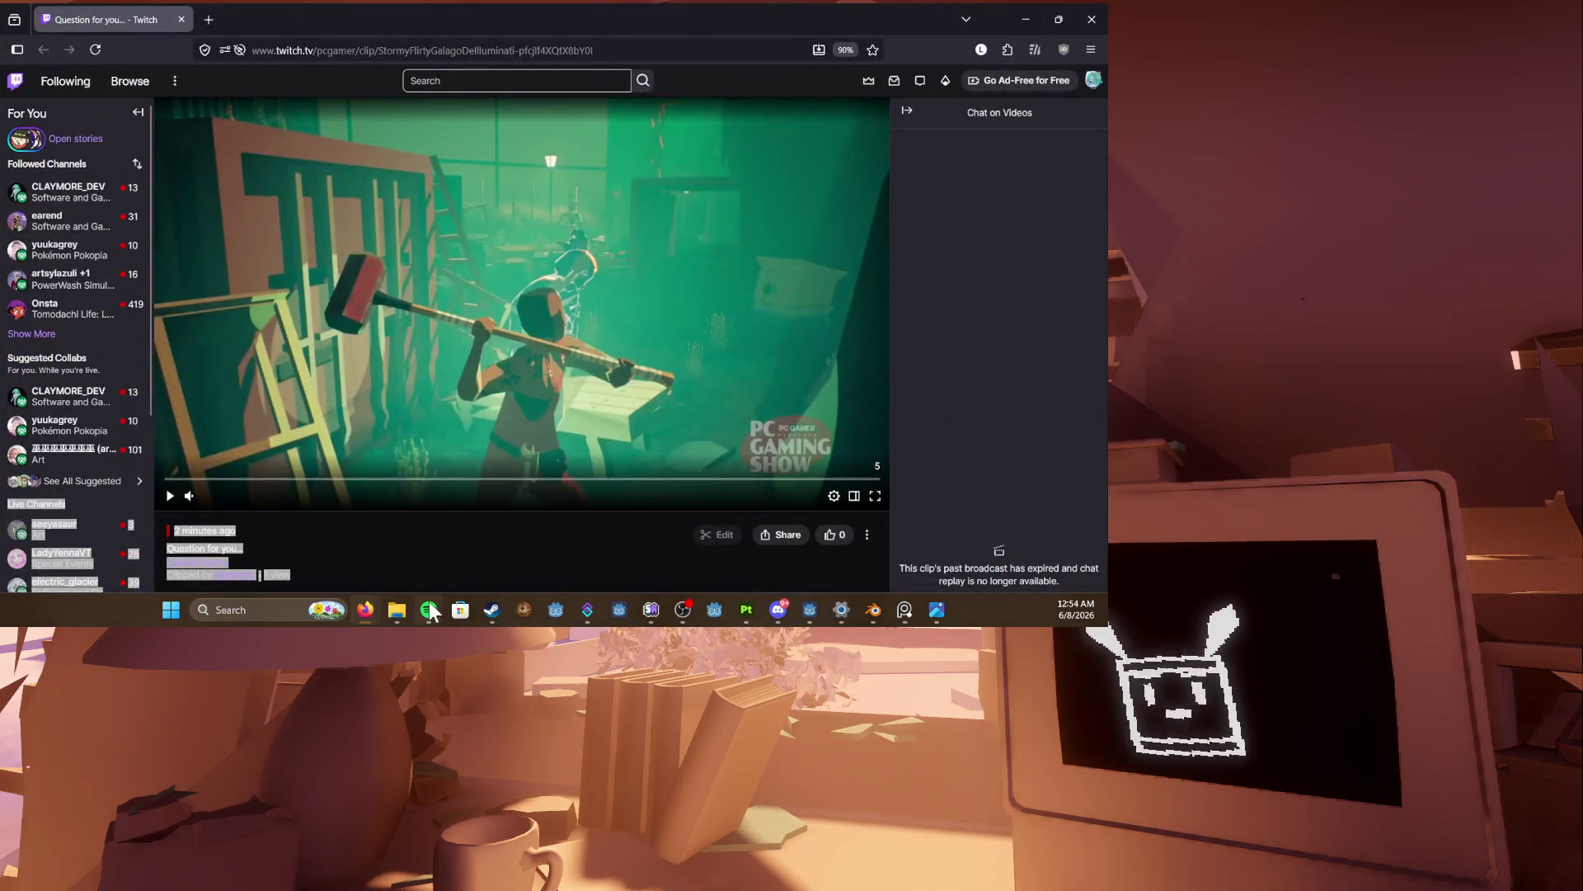
left_click(430, 611)
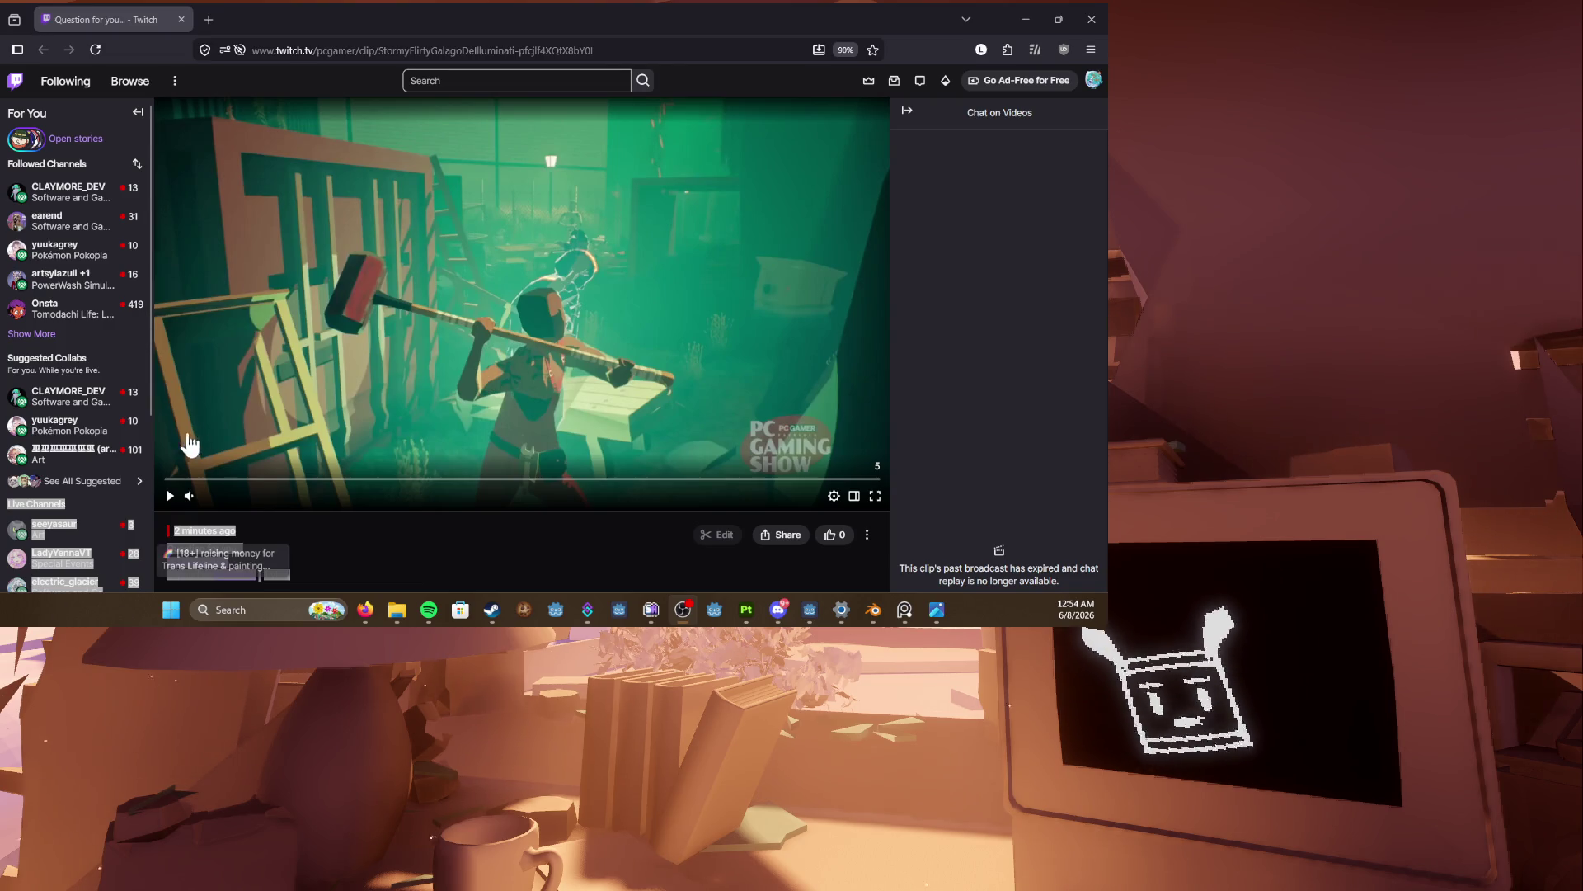
Step: Play the Twitch clip, scrub it back to the start, replay, and pause
left_click(219, 503)
left_click(168, 498)
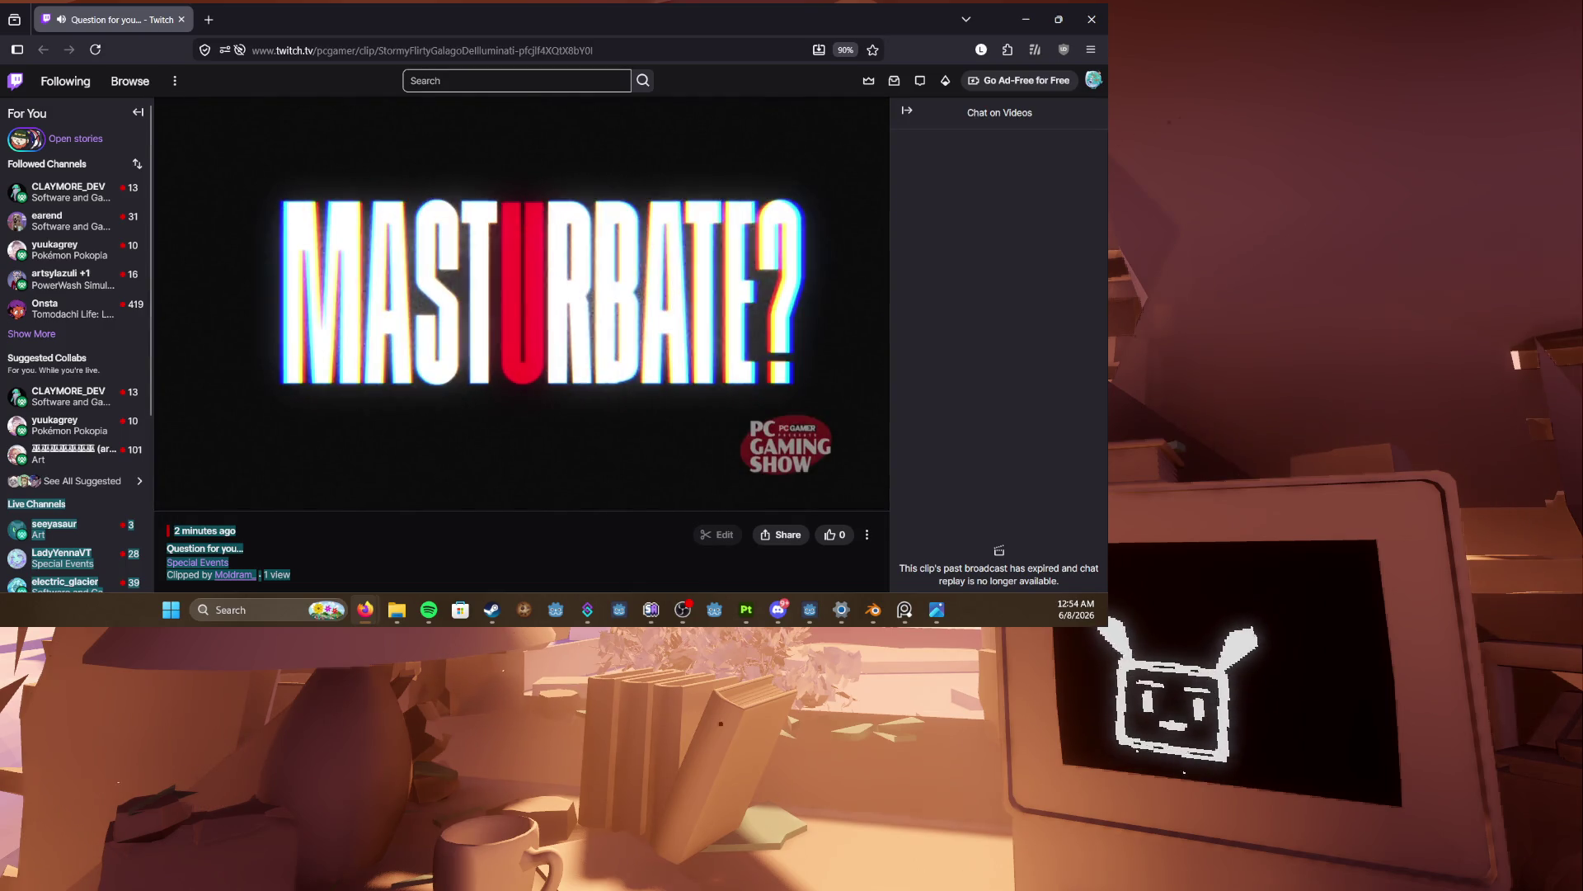
left_click(170, 498)
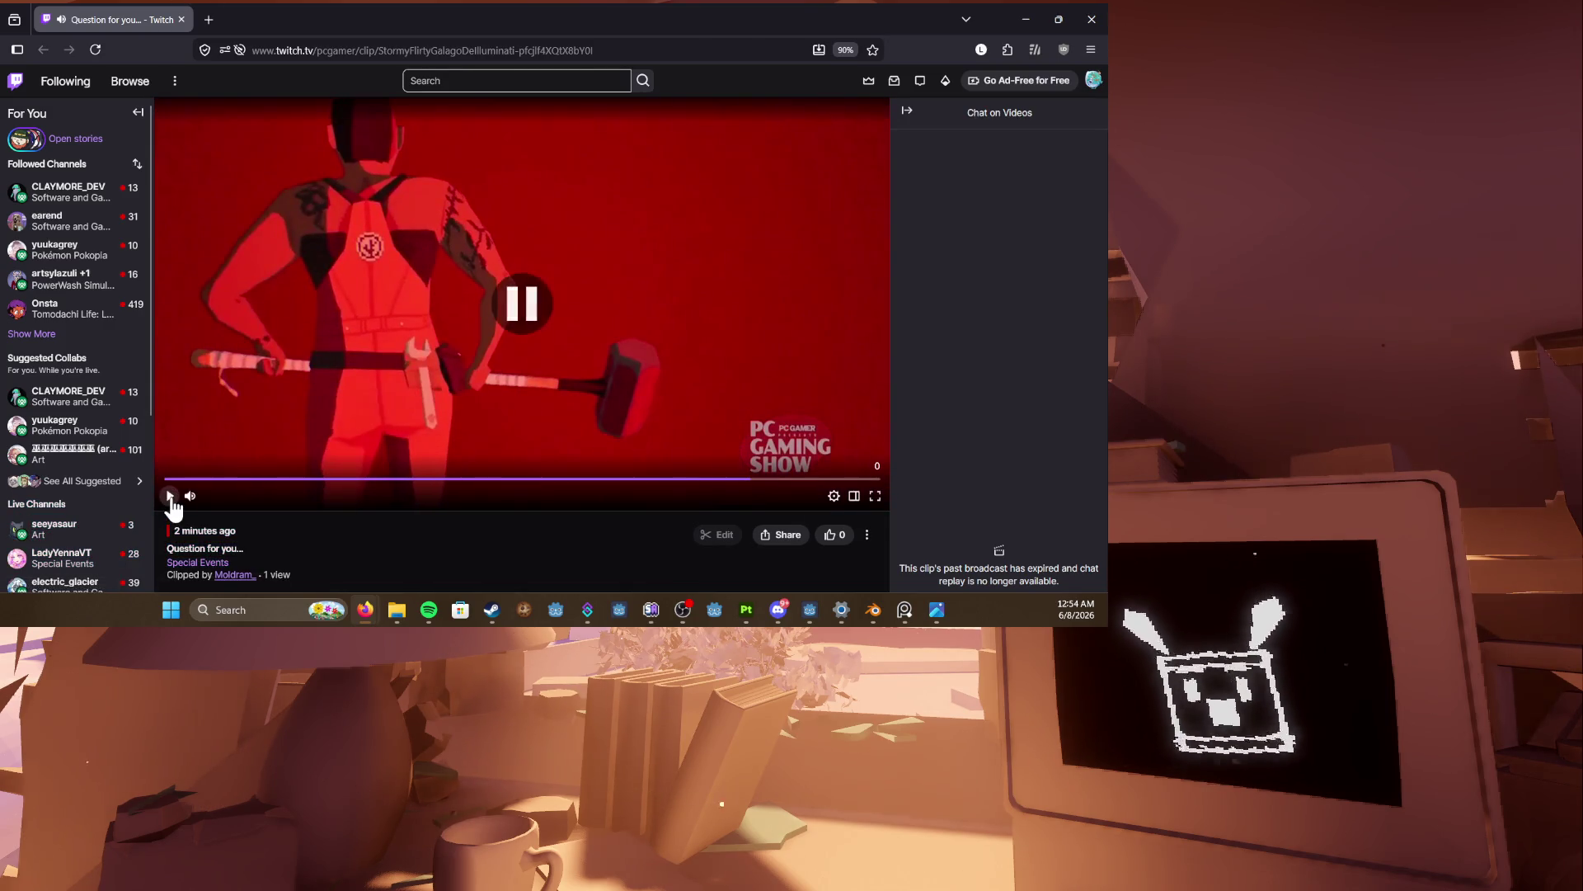
left_click_drag(248, 487, 147, 487)
left_click(170, 495)
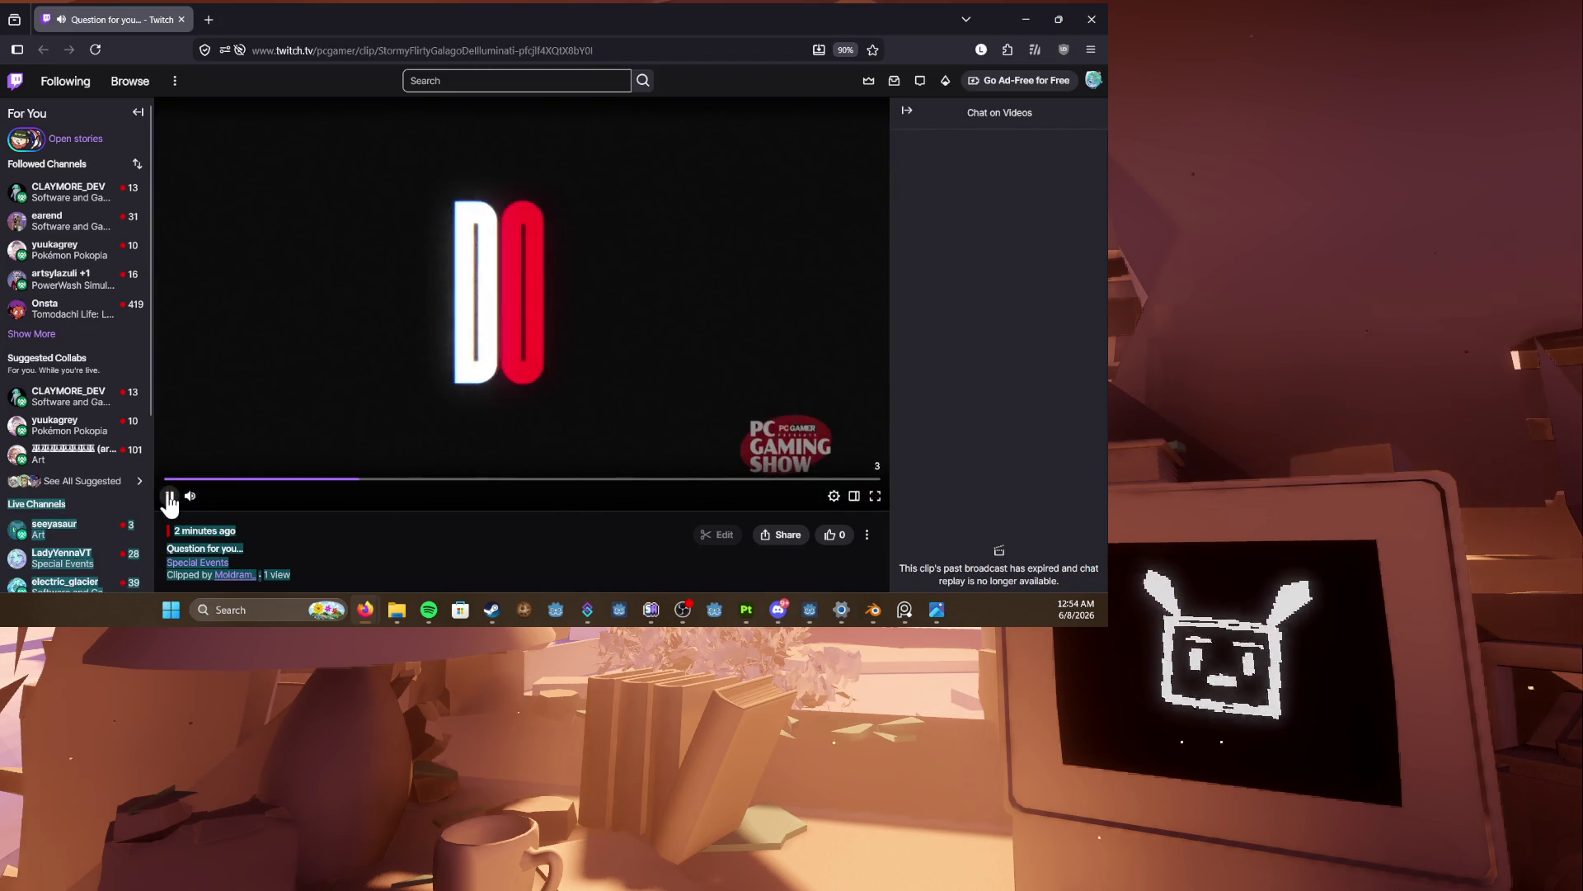
left_click(170, 496)
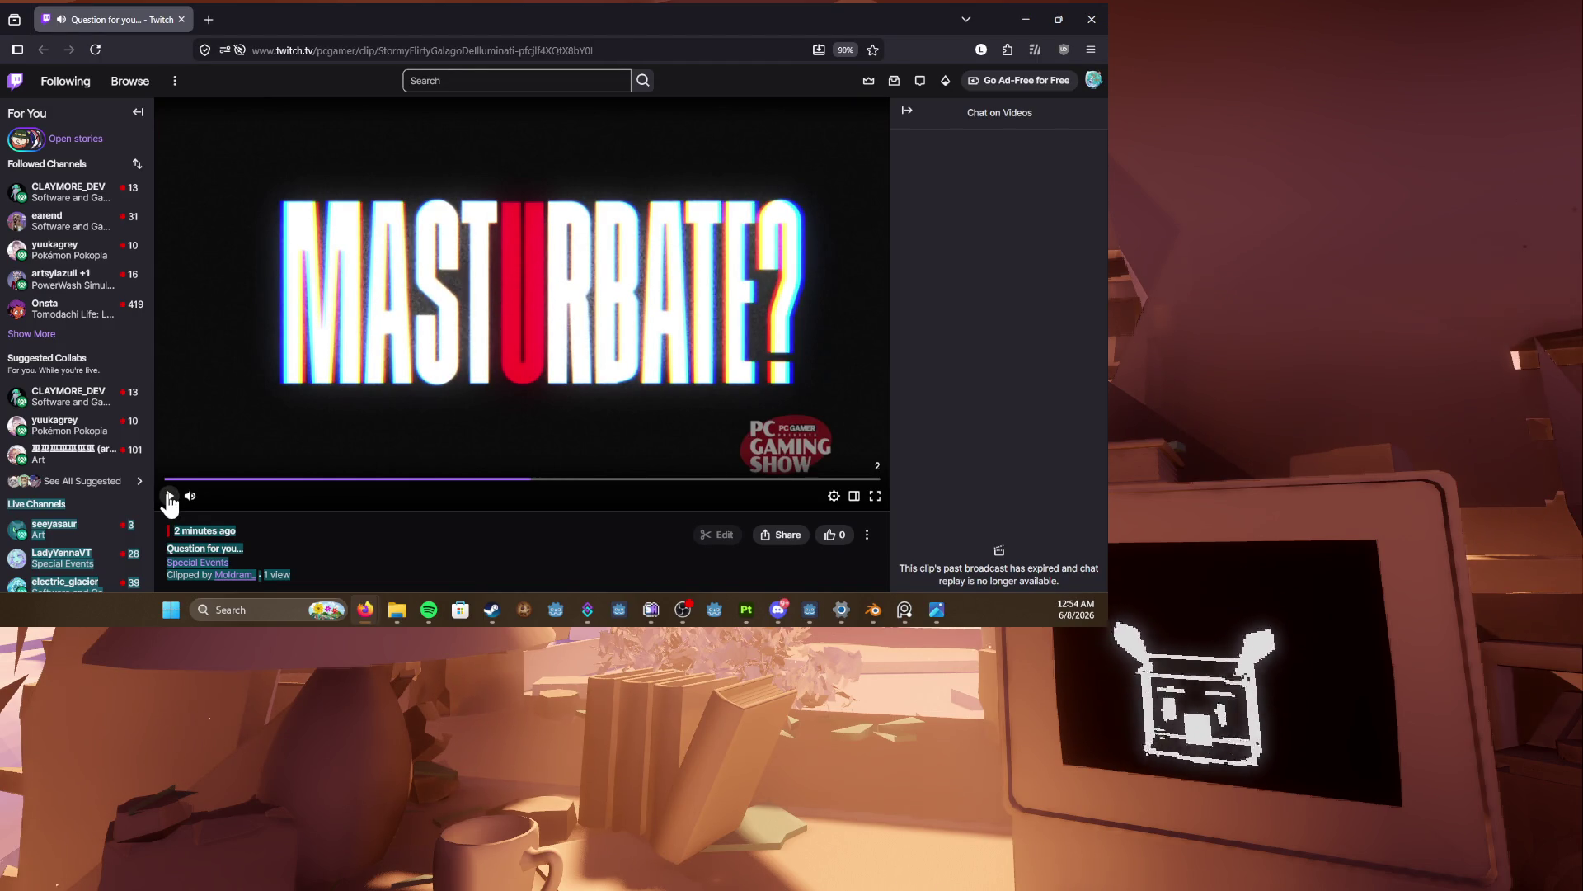
Step: Return to the browser, mute the clip, and play it again to the end
key("alt+Tab")
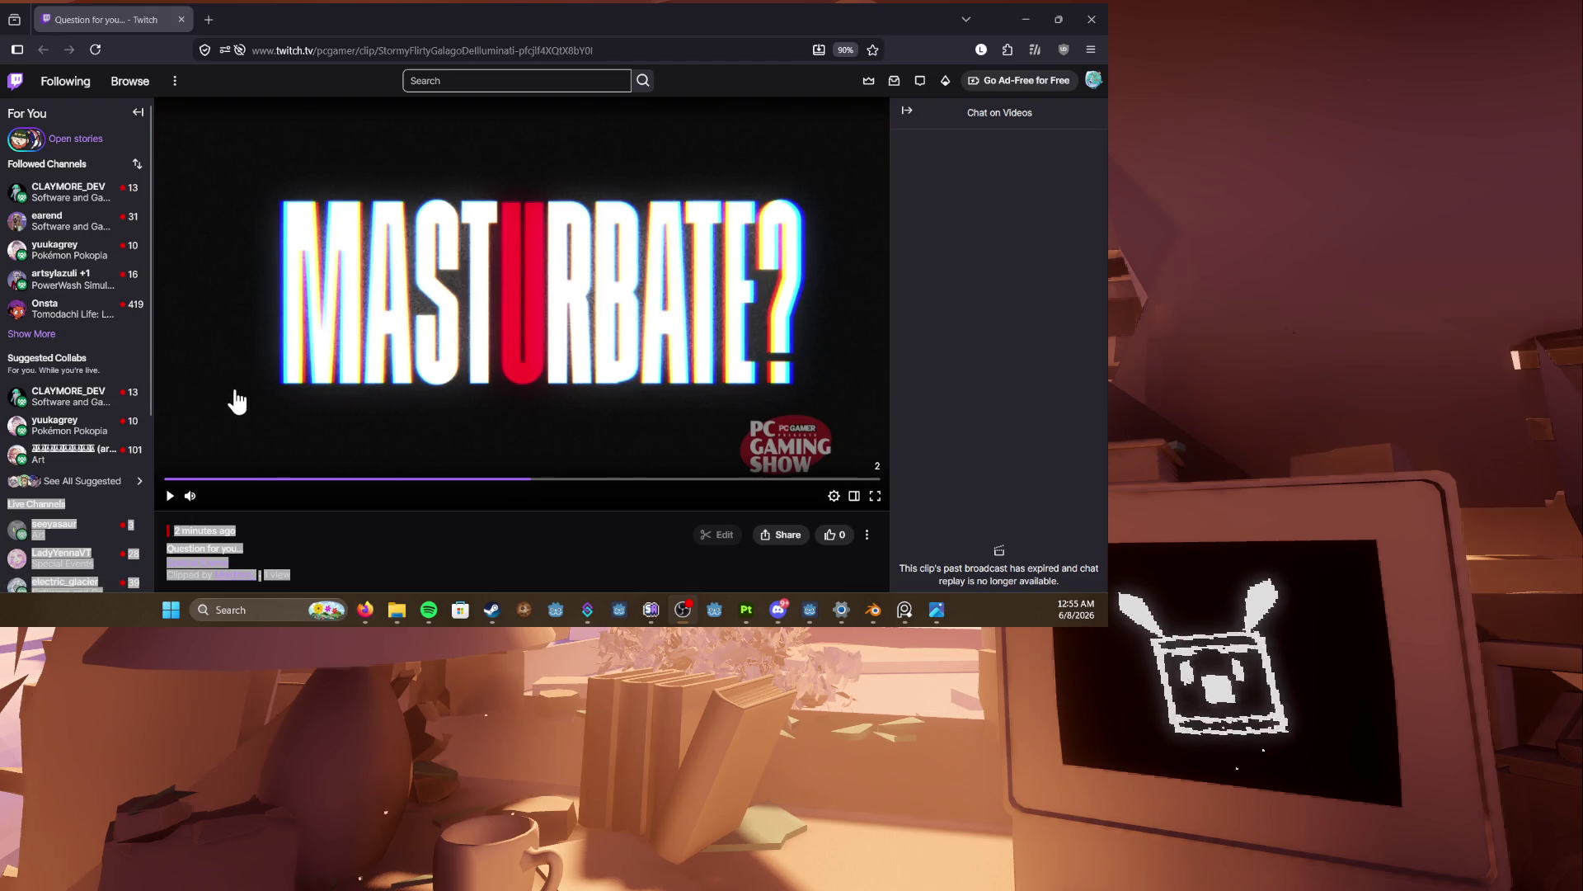
mouse_move(130, 467)
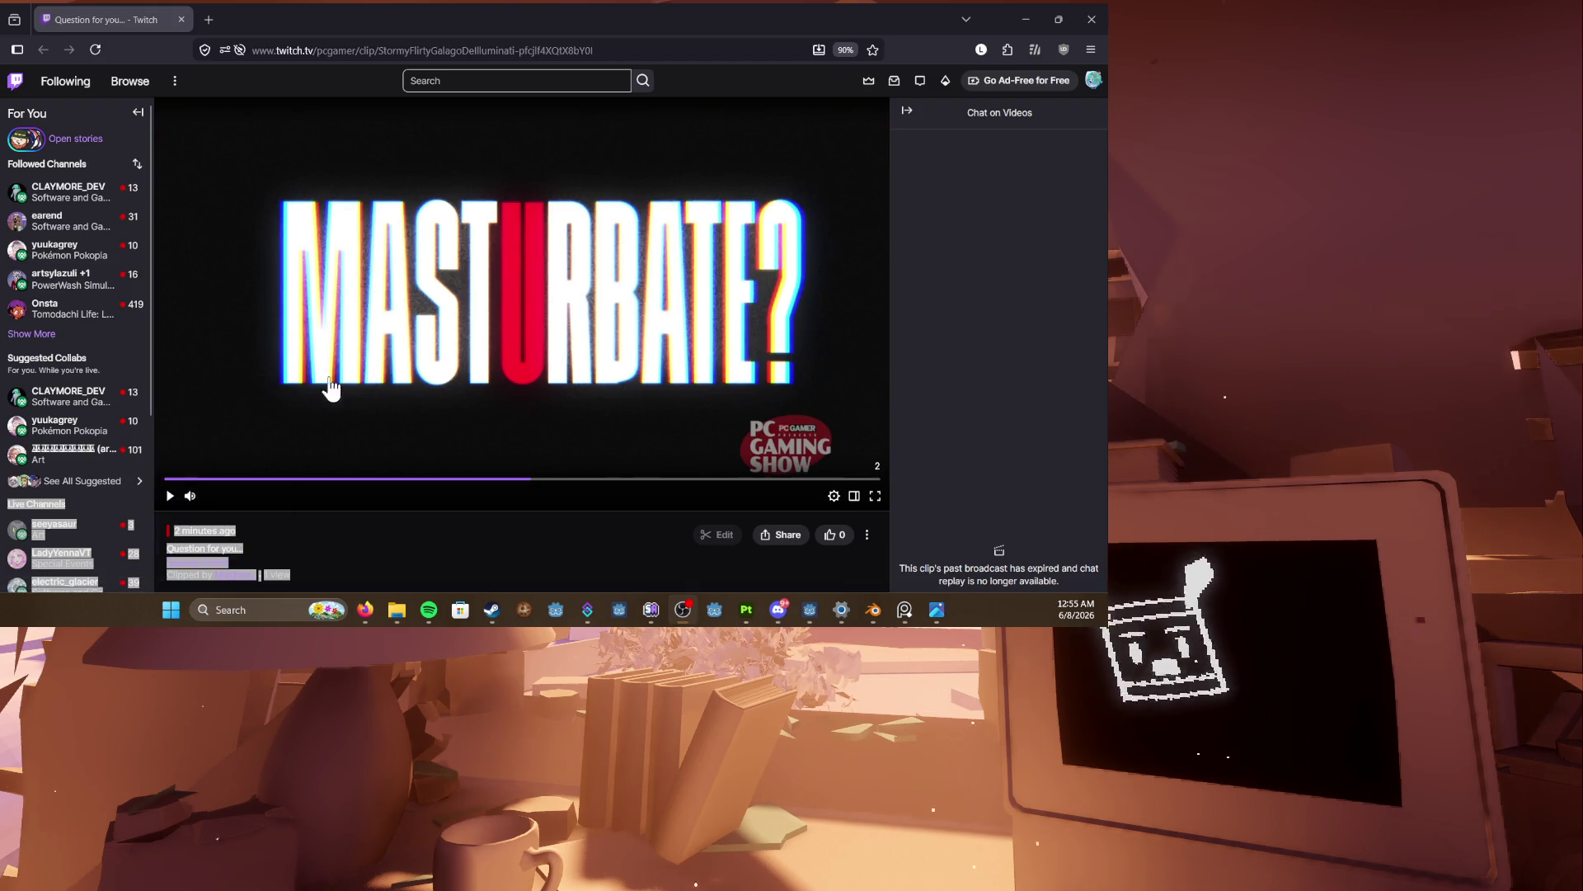
left_click(203, 498)
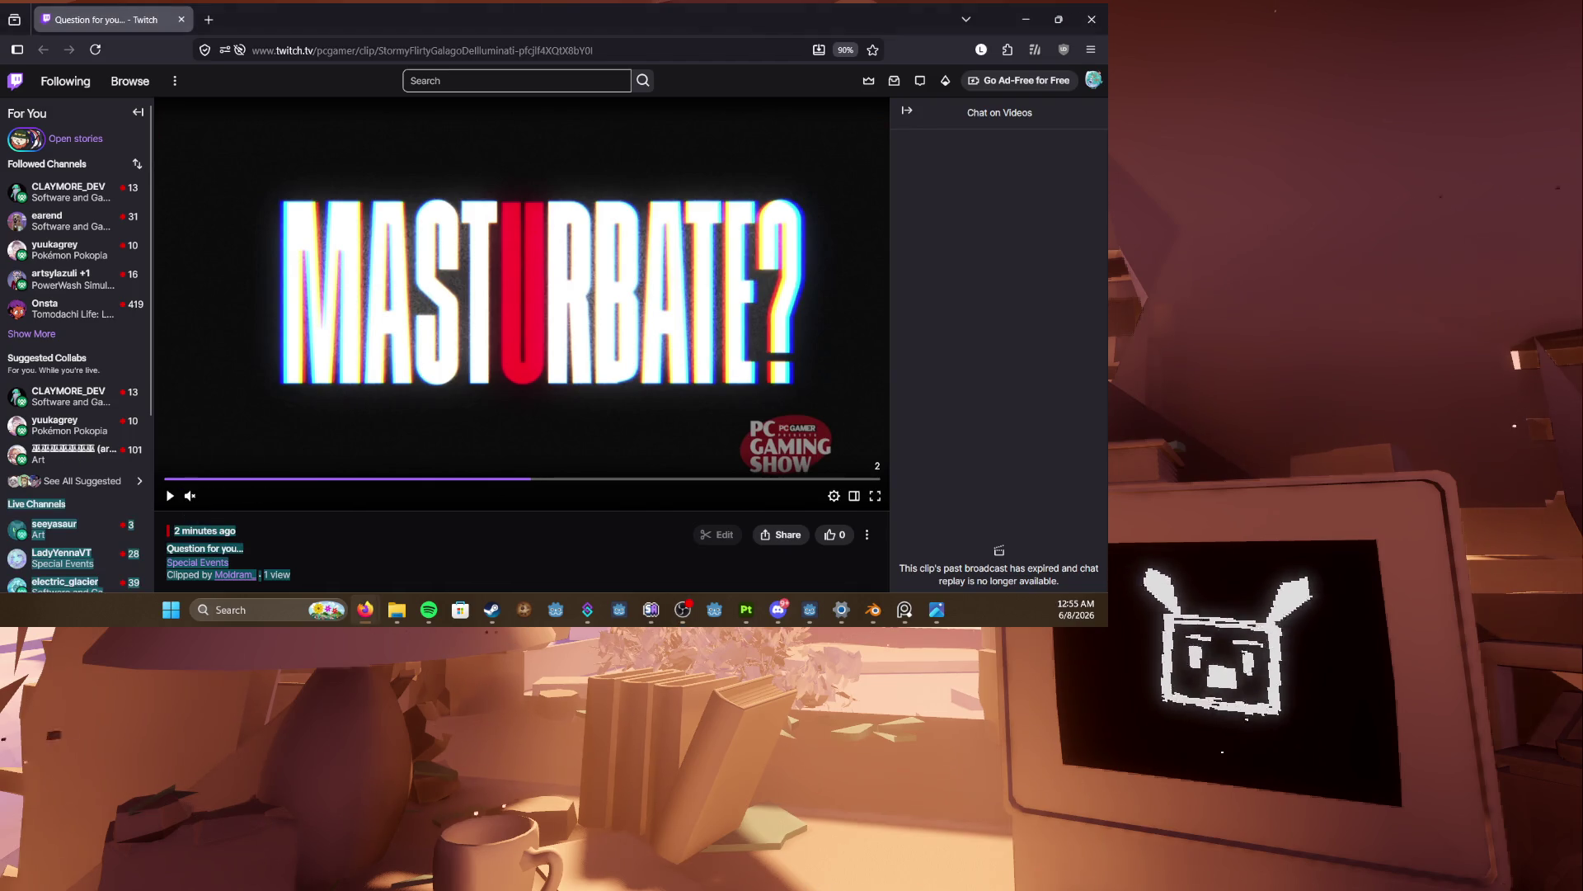
left_click(127, 498)
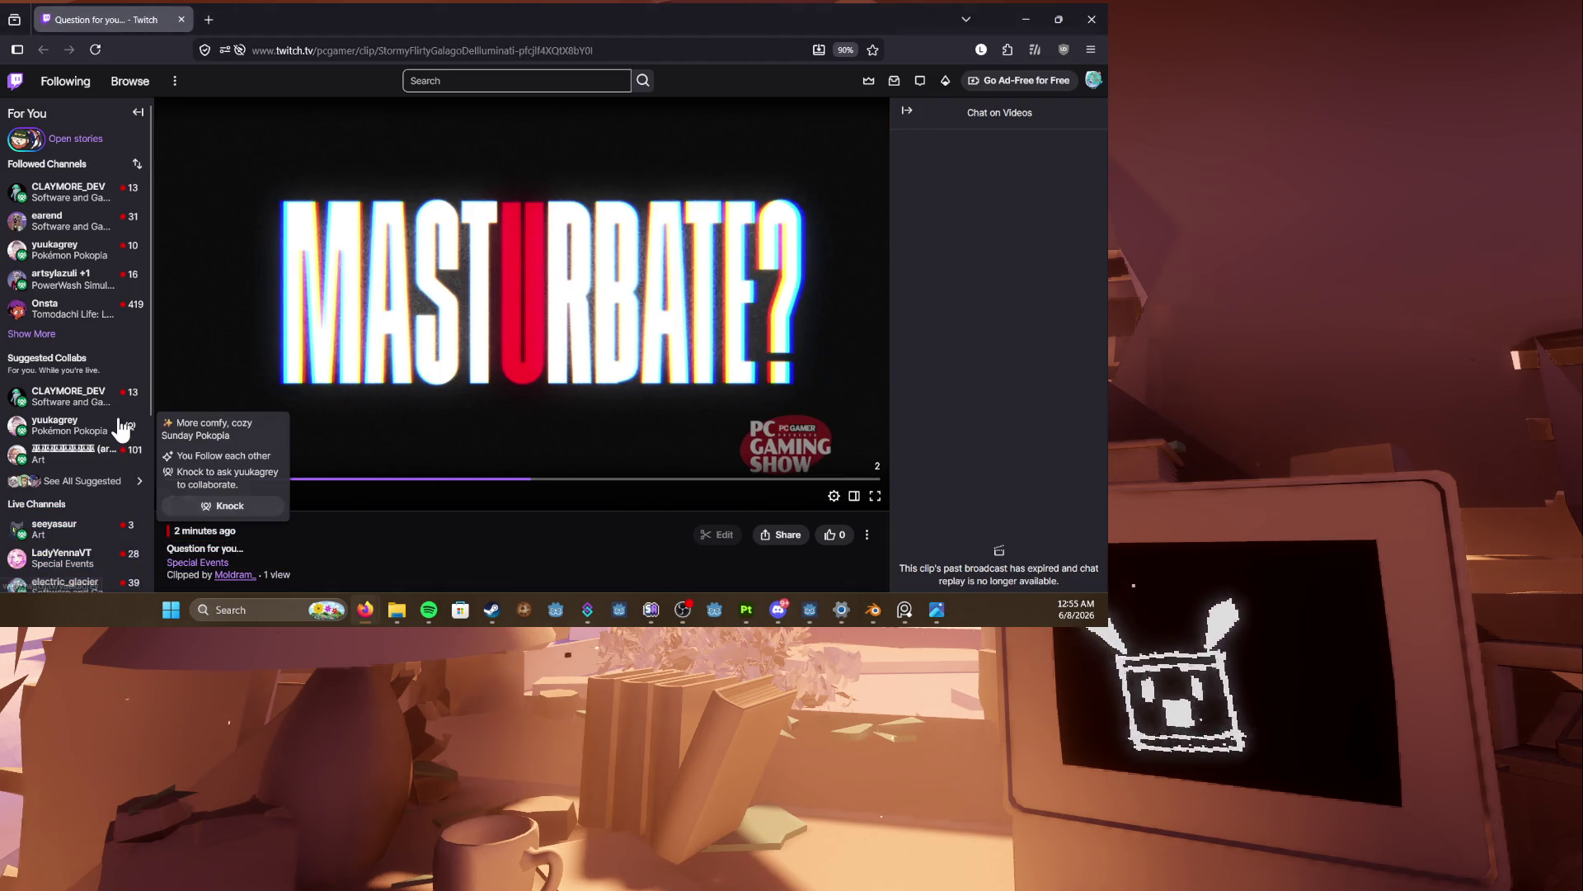
mouse_move(129, 248)
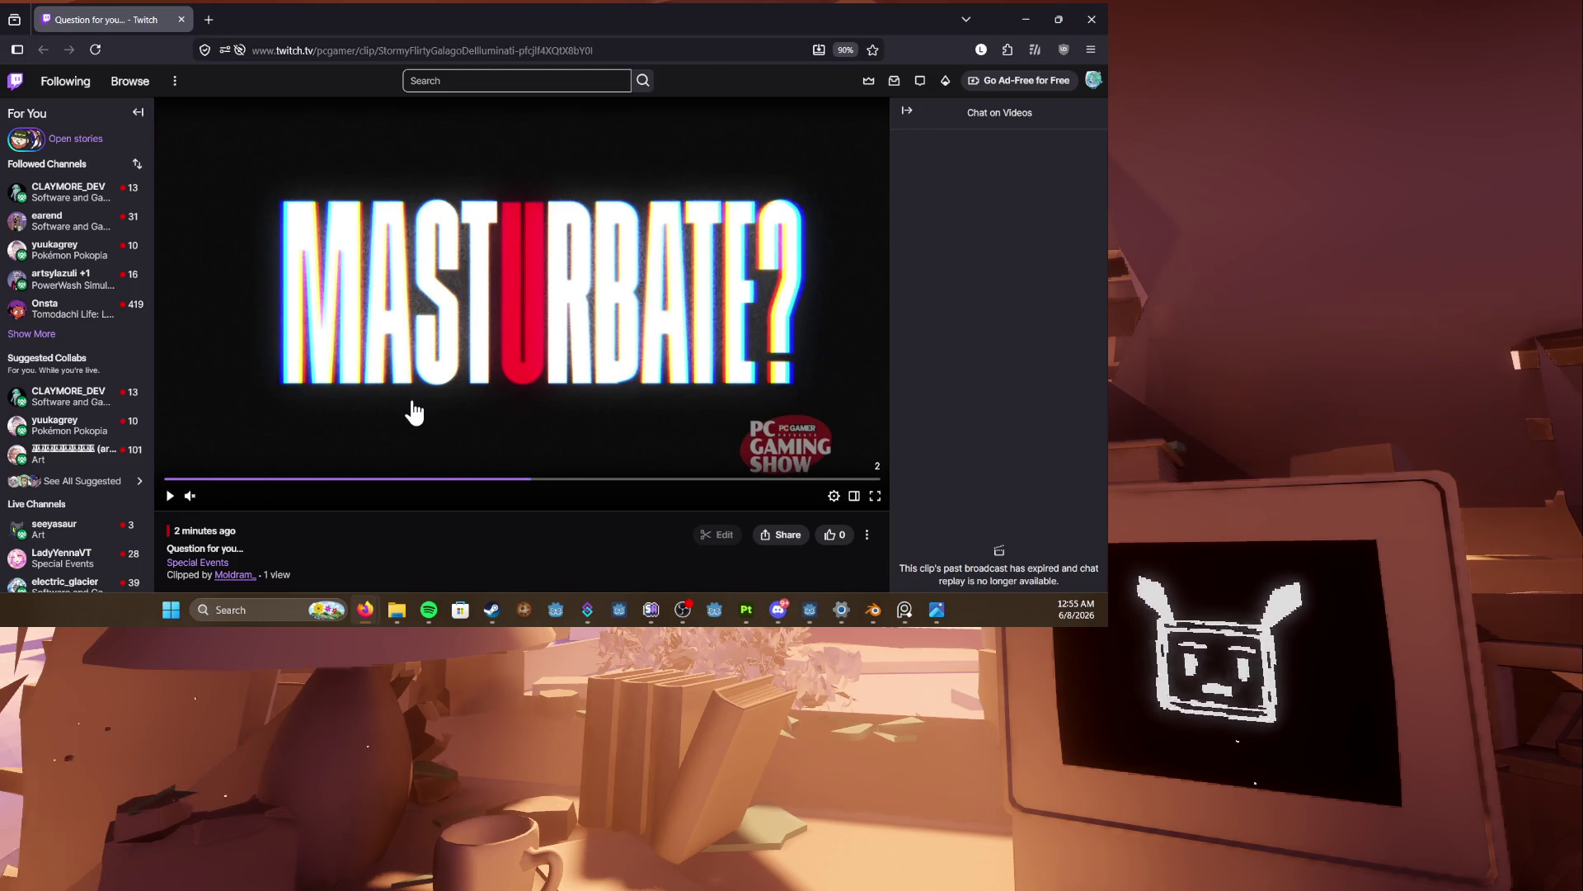
scroll(415, 413, "down", 4)
scroll(282, 438, "up", 4)
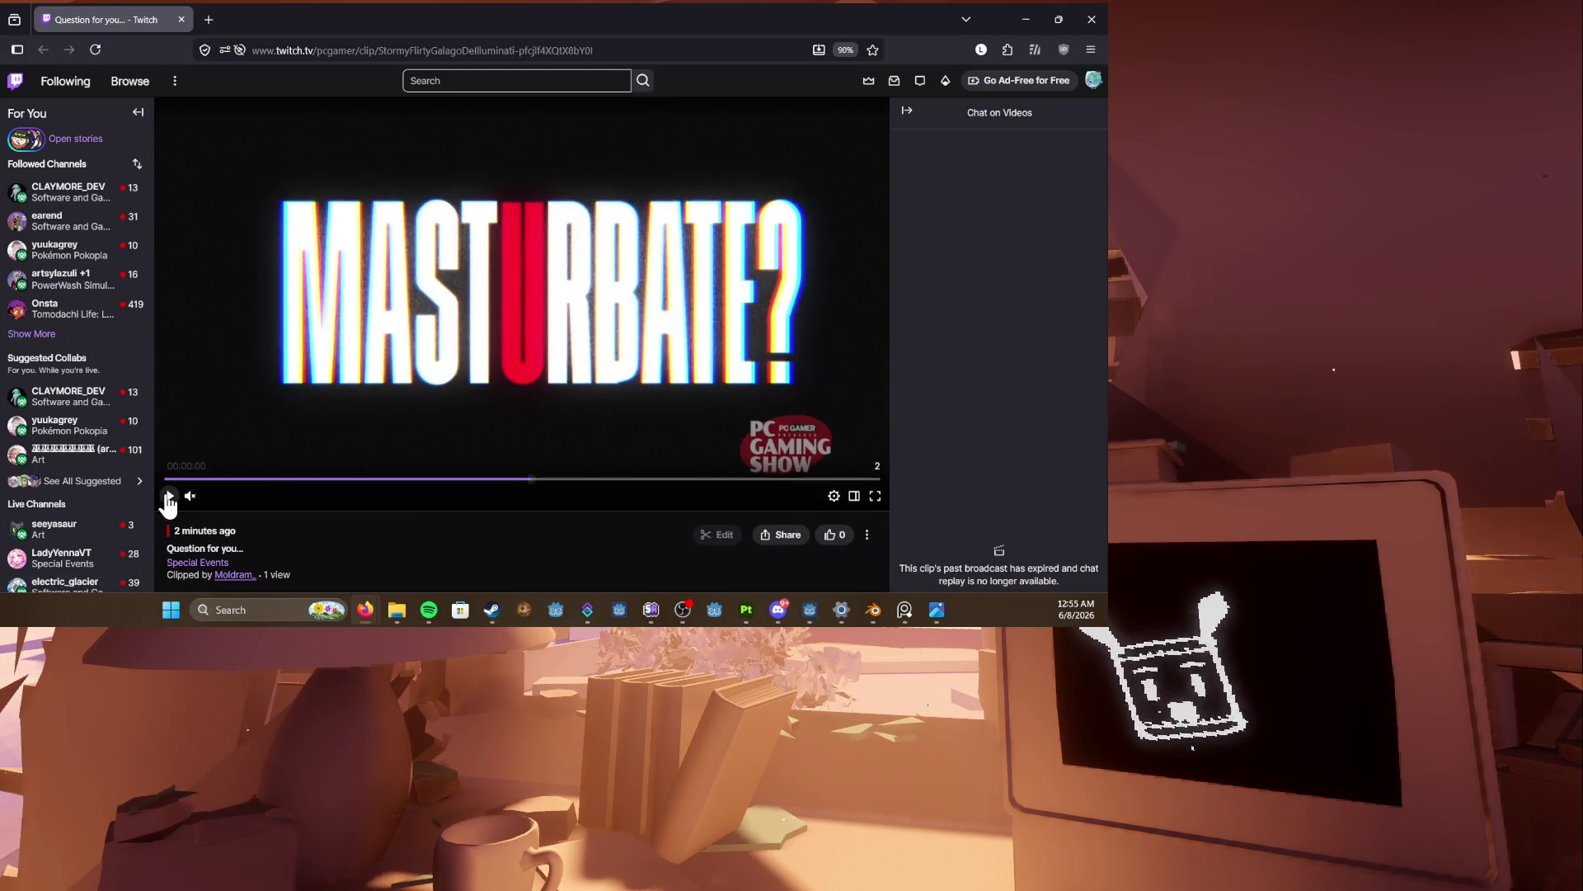
left_click(170, 496)
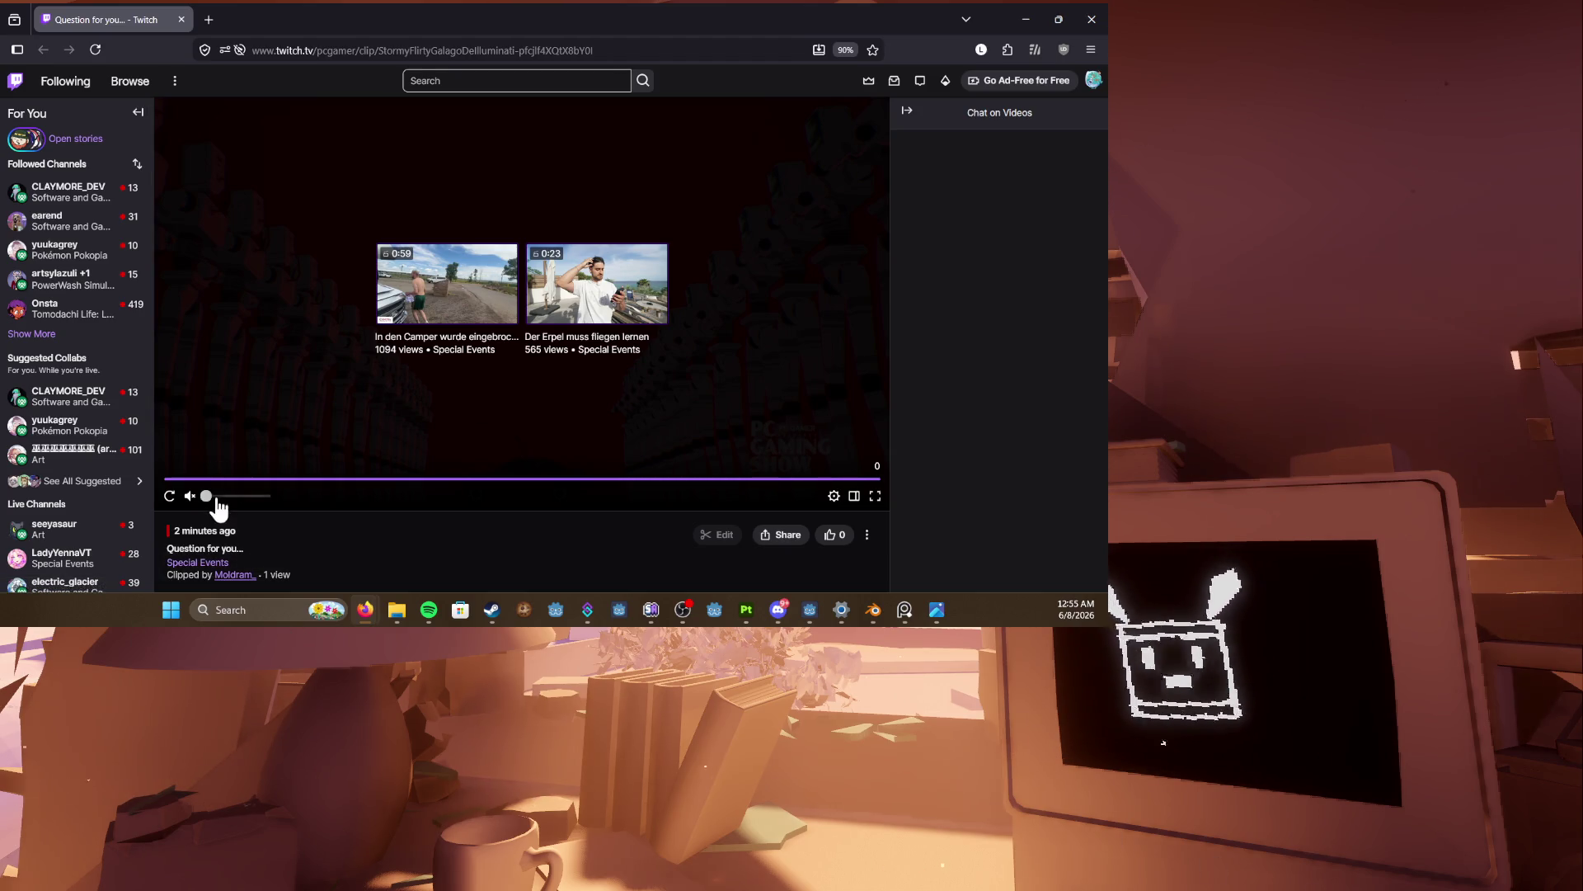
Step: Replay the clip with sound unmuted, then close the Twitch browser window
left_click(170, 496)
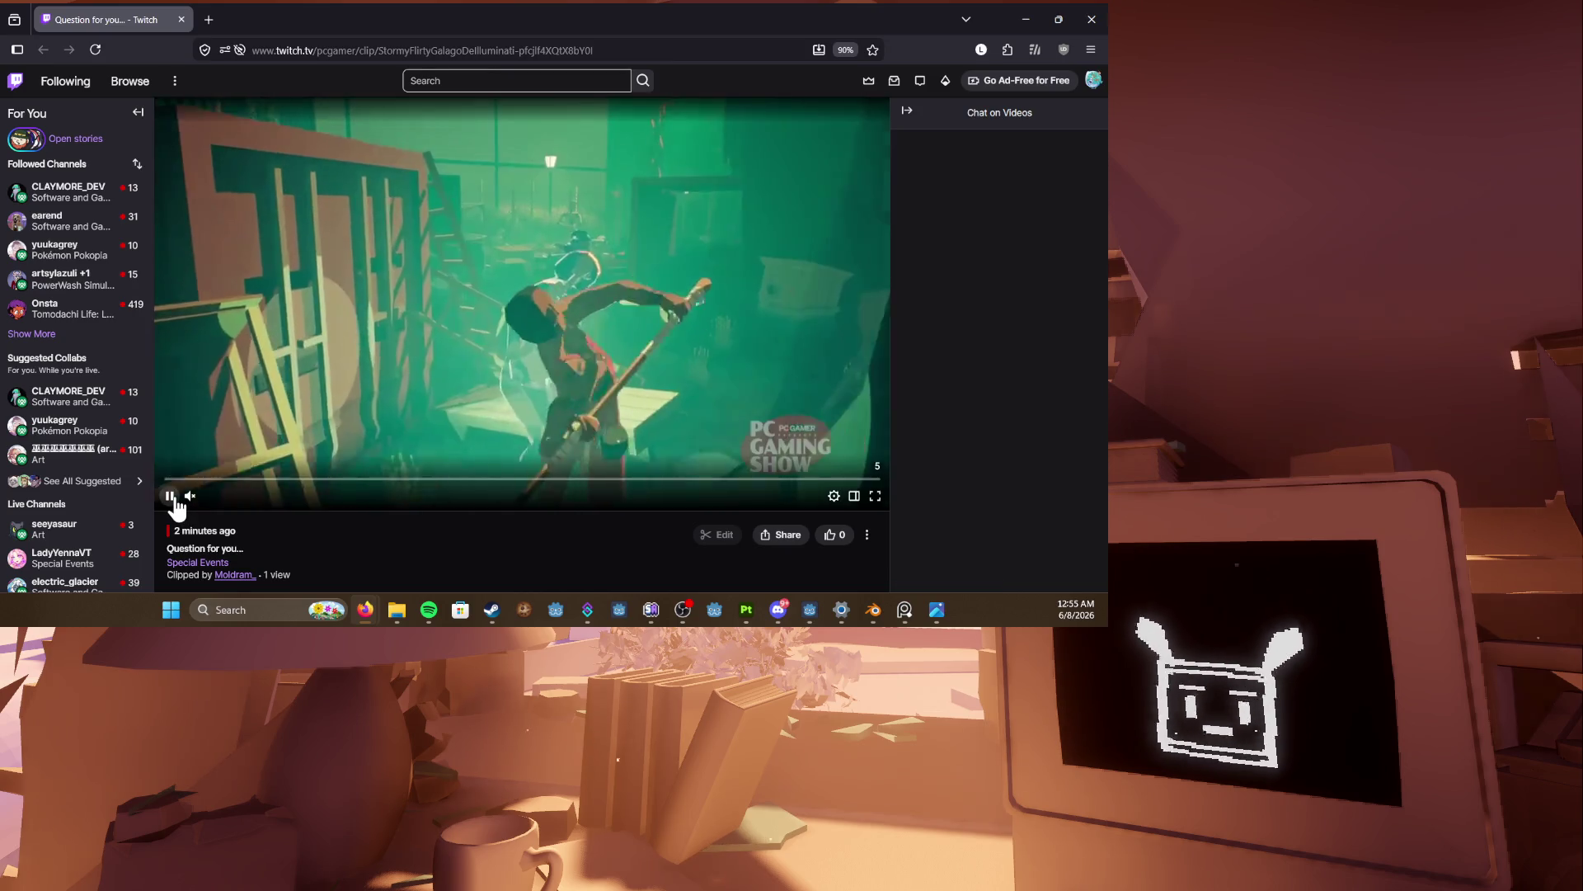
left_click(188, 497)
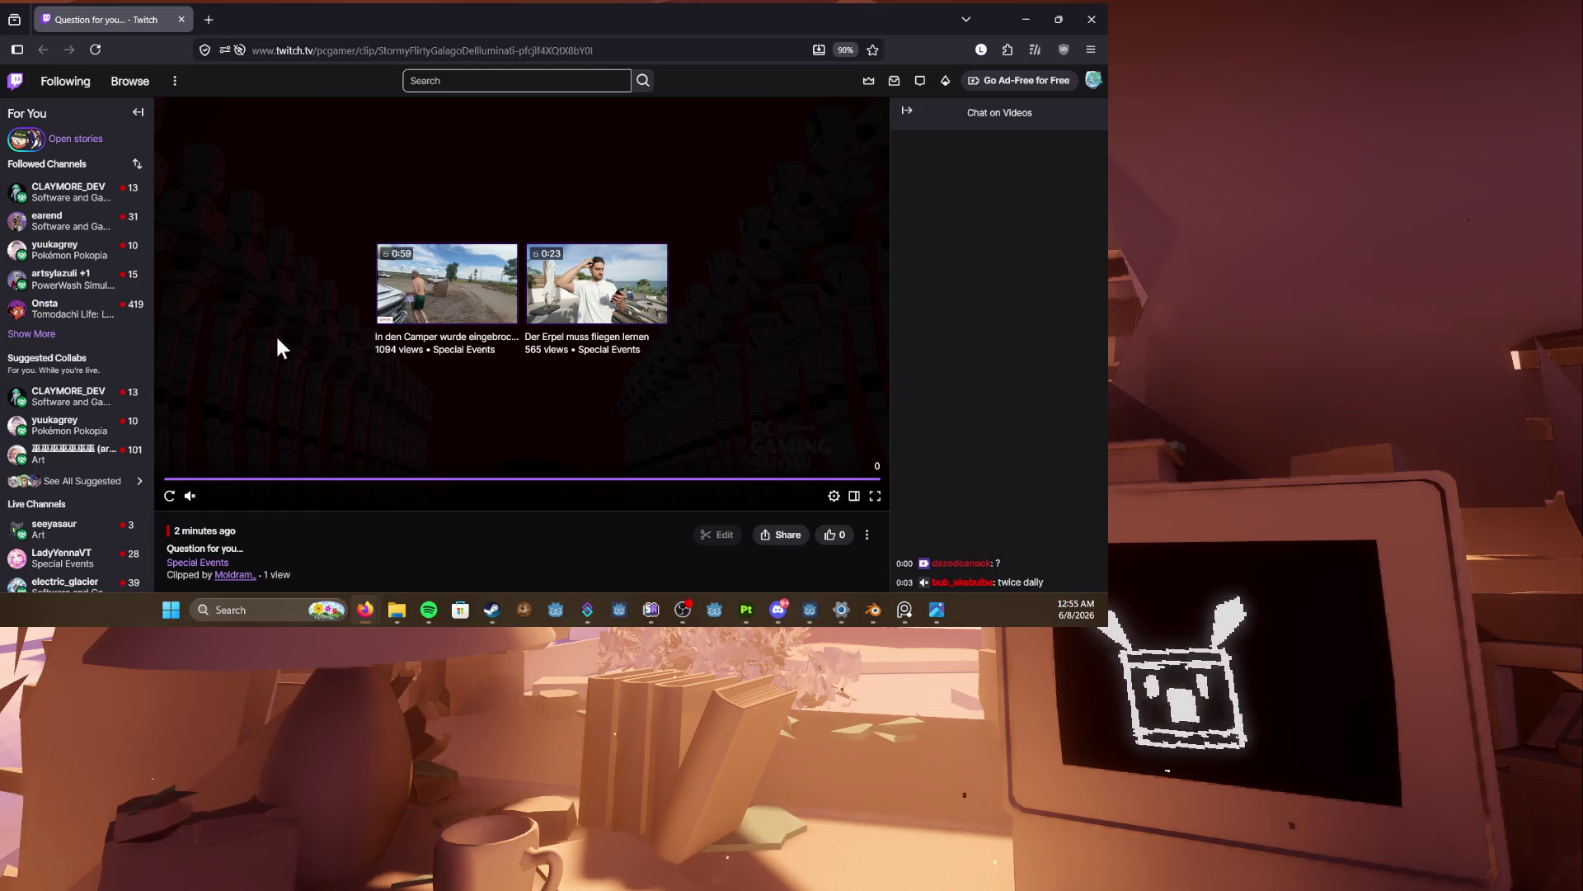
left_click(179, 18)
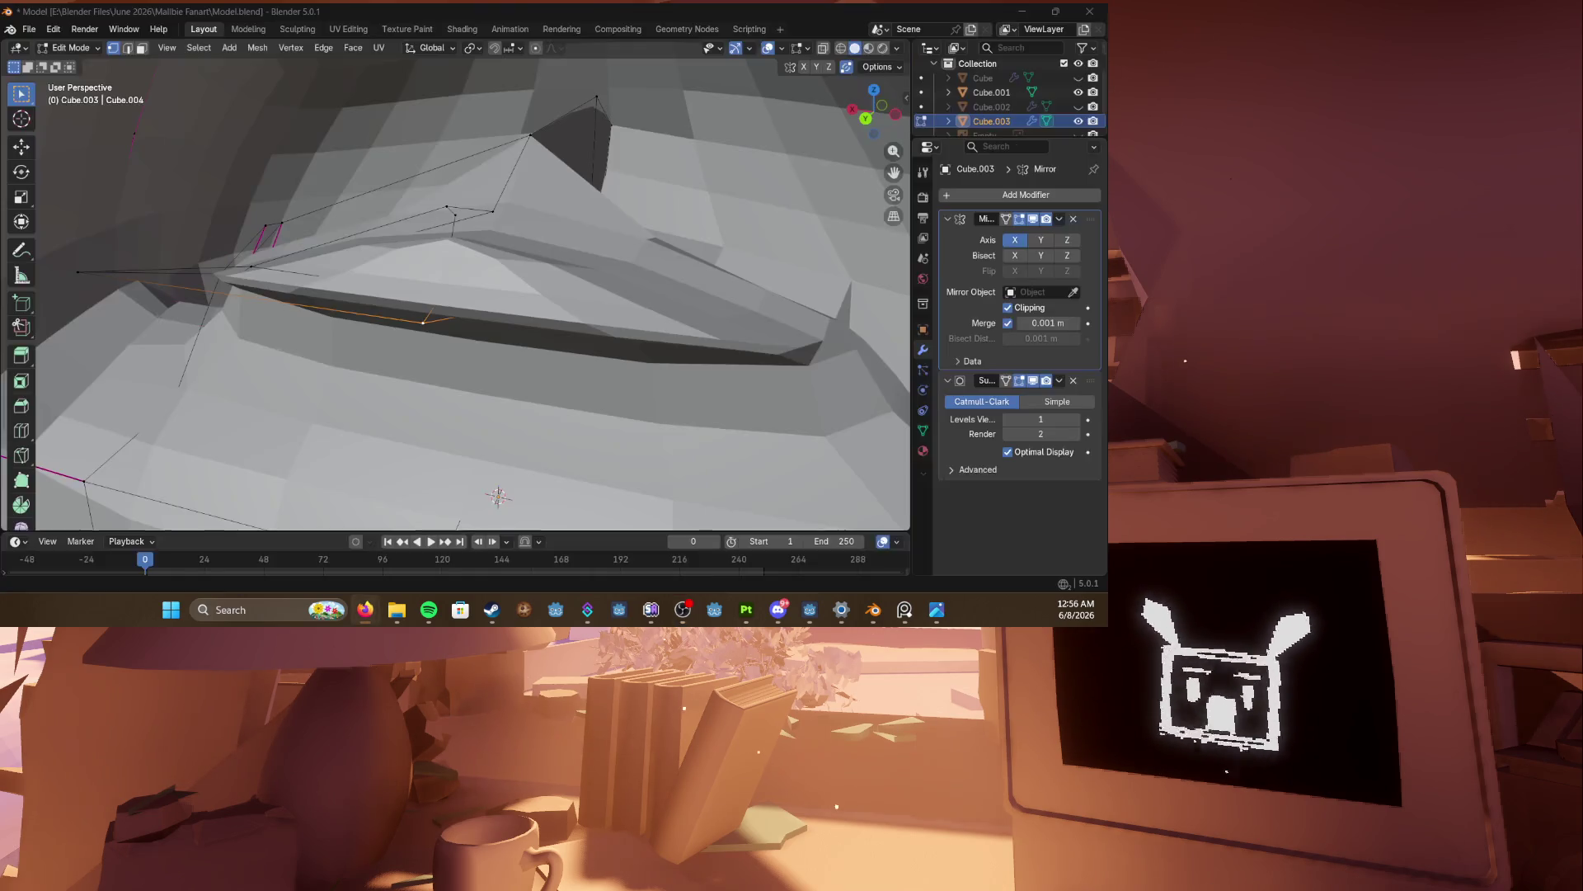
Step: Delete the stray strip of vertices along the cap's ledge
scroll(501, 381, "up", 5)
mouse_move(502, 381)
middle_mouse_down()
mouse_move(640, 297)
mouse_move(486, 287)
mouse_move(552, 269)
mouse_move(378, 350)
mouse_move(315, 295)
mouse_move(304, 335)
mouse_move(402, 286)
mouse_move(368, 353)
mouse_move(357, 280)
mouse_move(349, 354)
mouse_move(333, 344)
mouse_move(418, 307)
mouse_move(424, 431)
mouse_move(417, 343)
mouse_move(489, 378)
mouse_move(325, 336)
mouse_move(394, 367)
mouse_move(240, 336)
mouse_move(331, 382)
mouse_move(318, 376)
middle_mouse_up()
key("1")
left_click(314, 295)
key("x")
left_click(303, 334)
Step: Delete the remaining stray faces, save the model, and return to Blender after checking Spotify
key("3")
key("x")
left_click(323, 328)
key("x")
left_click(212, 330)
key("ctrl+s")
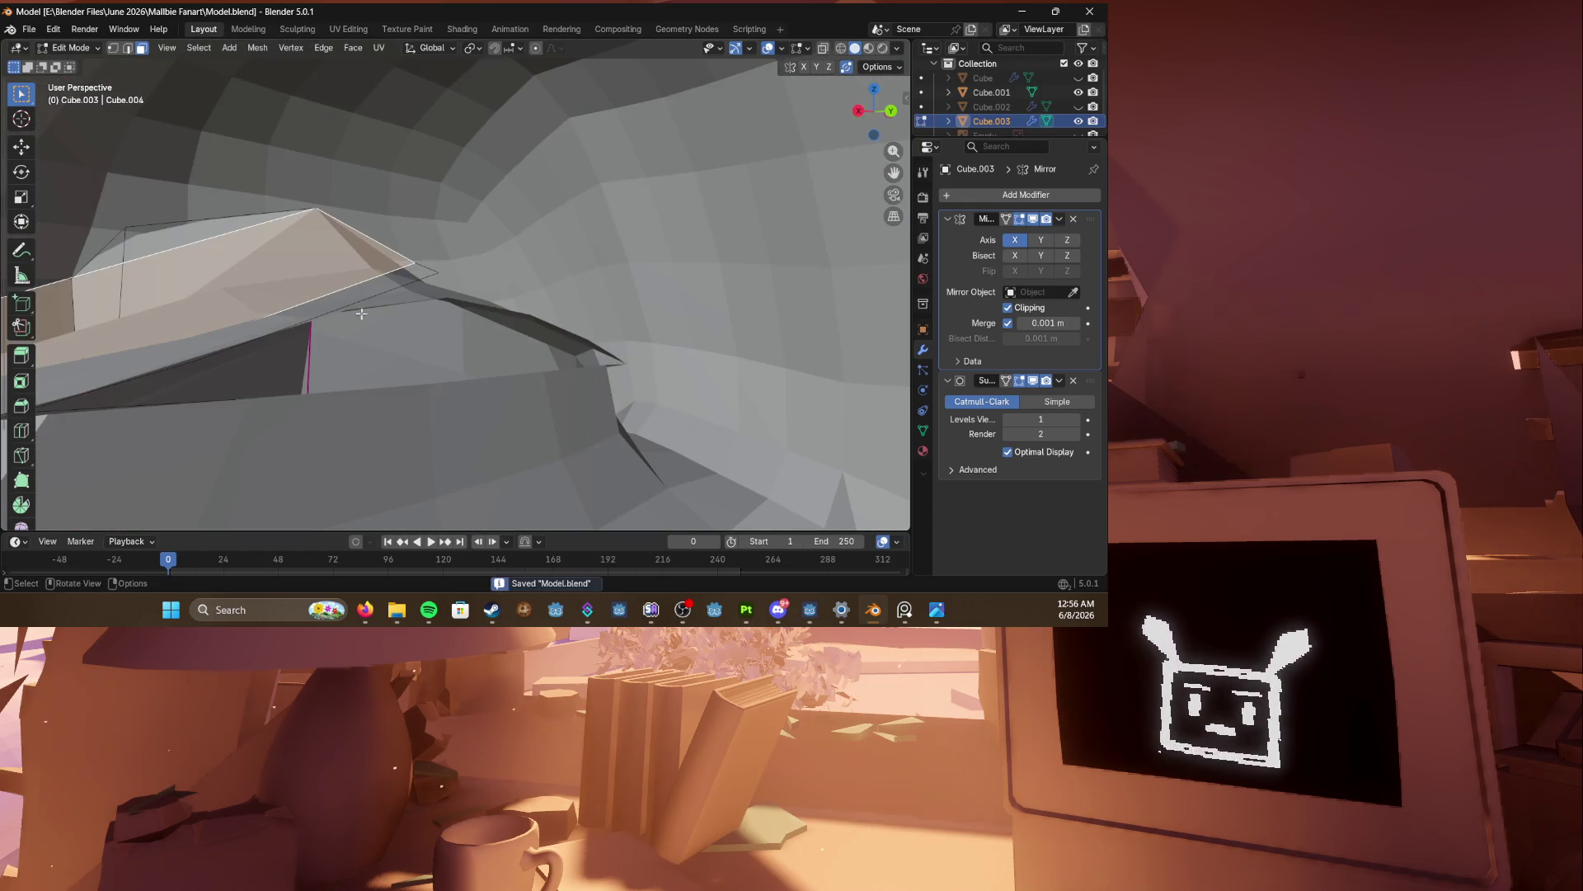
left_click(429, 610)
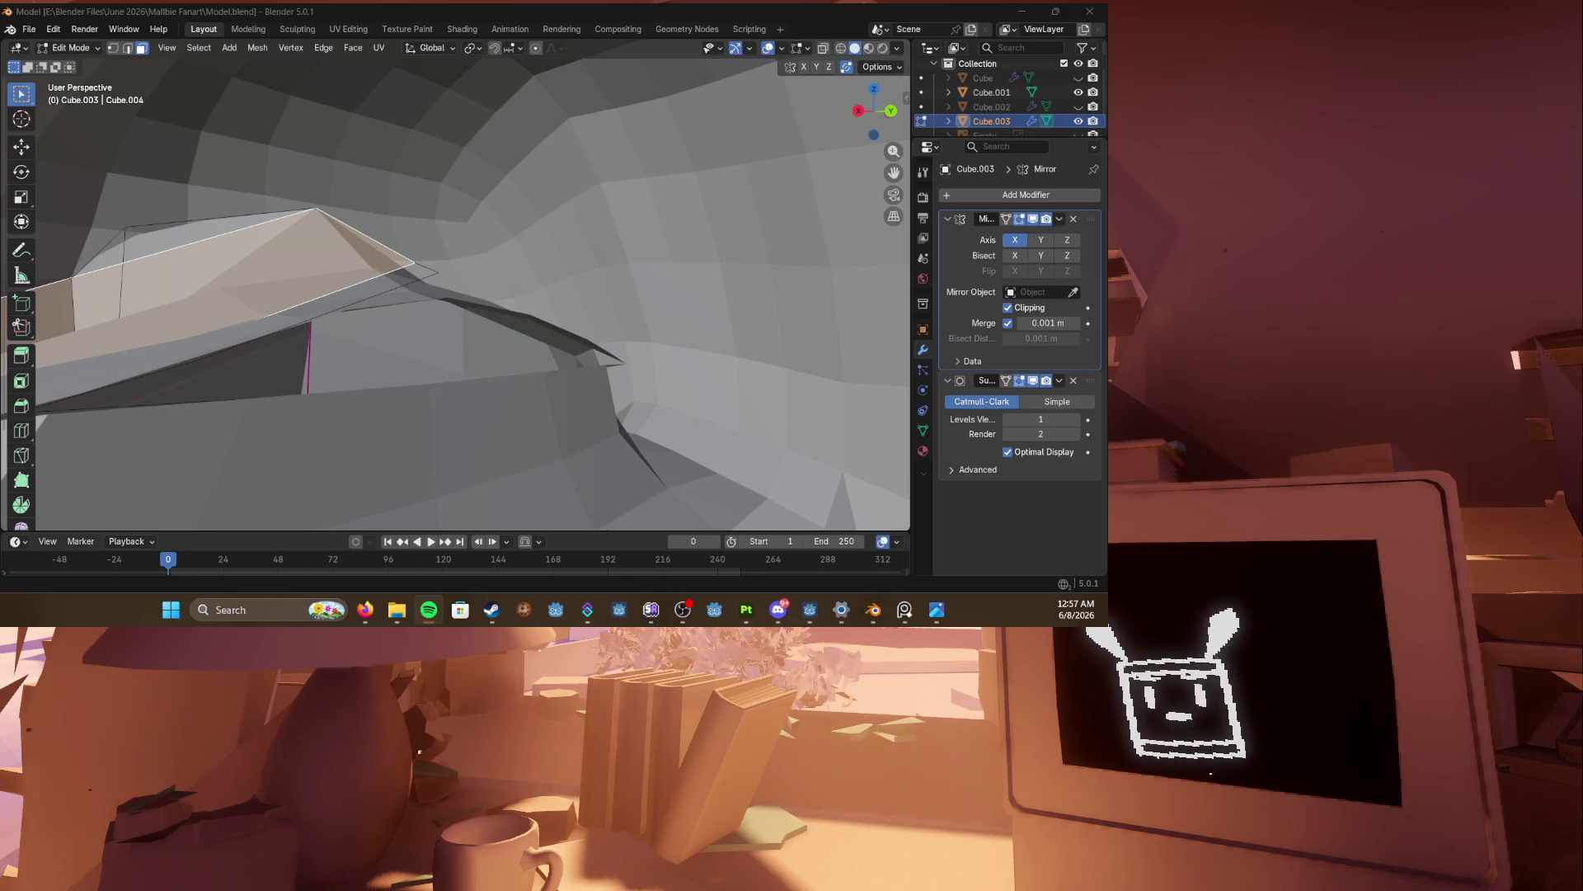
key("alt+Tab")
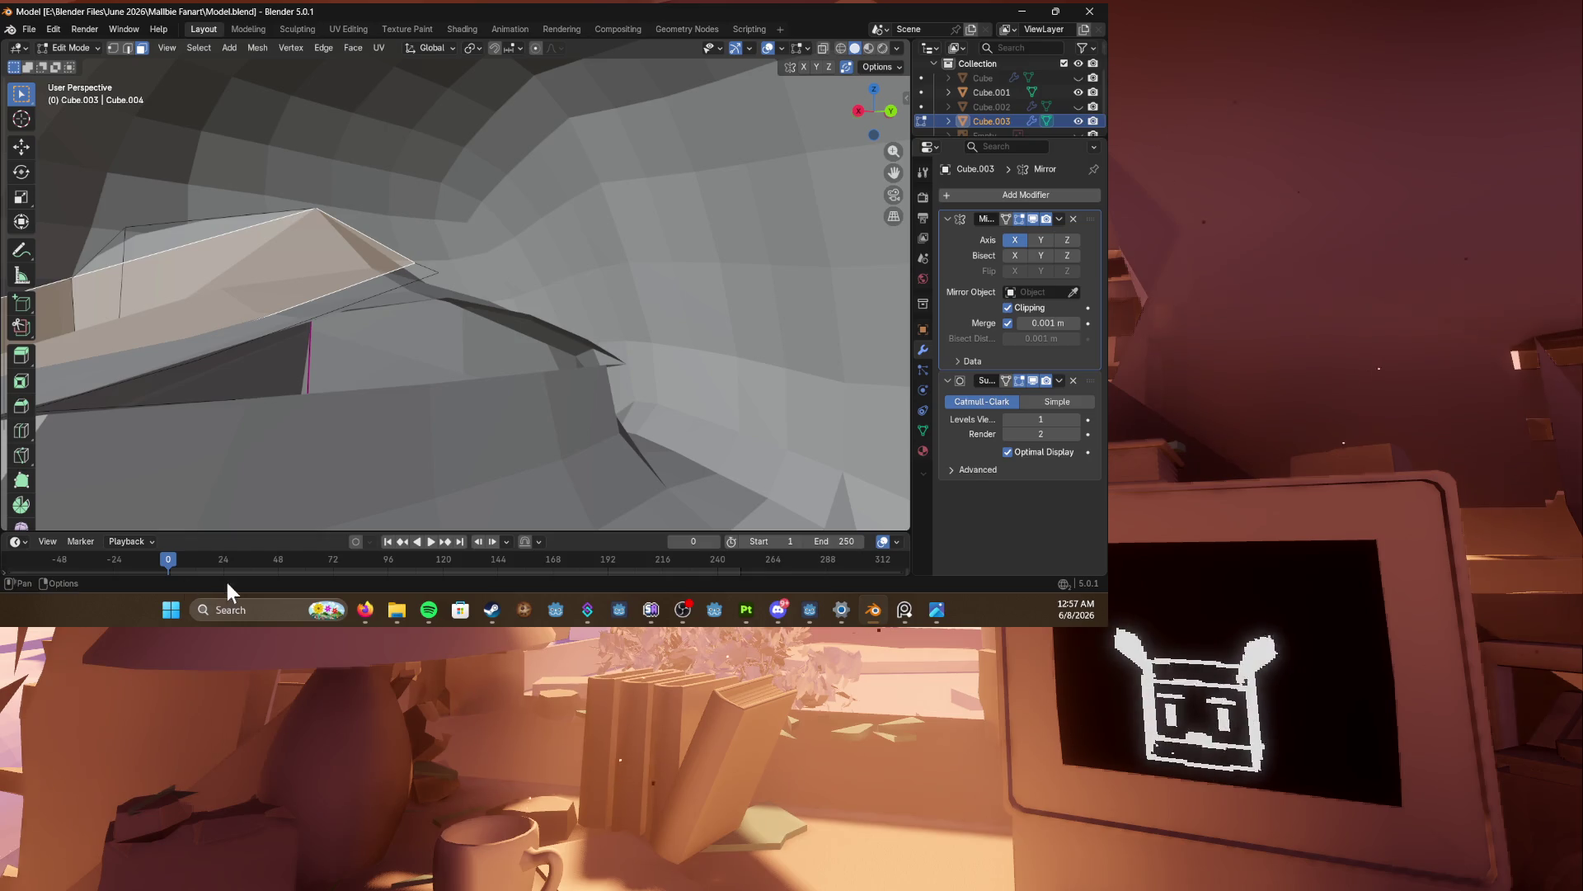
Step: Save the file, then merge the selected ledge vertices into a single vertex
key("ctrl+s")
mouse_move(389, 294)
middle_mouse_down()
mouse_move(290, 393)
mouse_move(509, 273)
mouse_move(300, 389)
mouse_move(438, 463)
mouse_move(445, 283)
mouse_move(502, 248)
mouse_move(237, 329)
middle_mouse_up()
key("3")
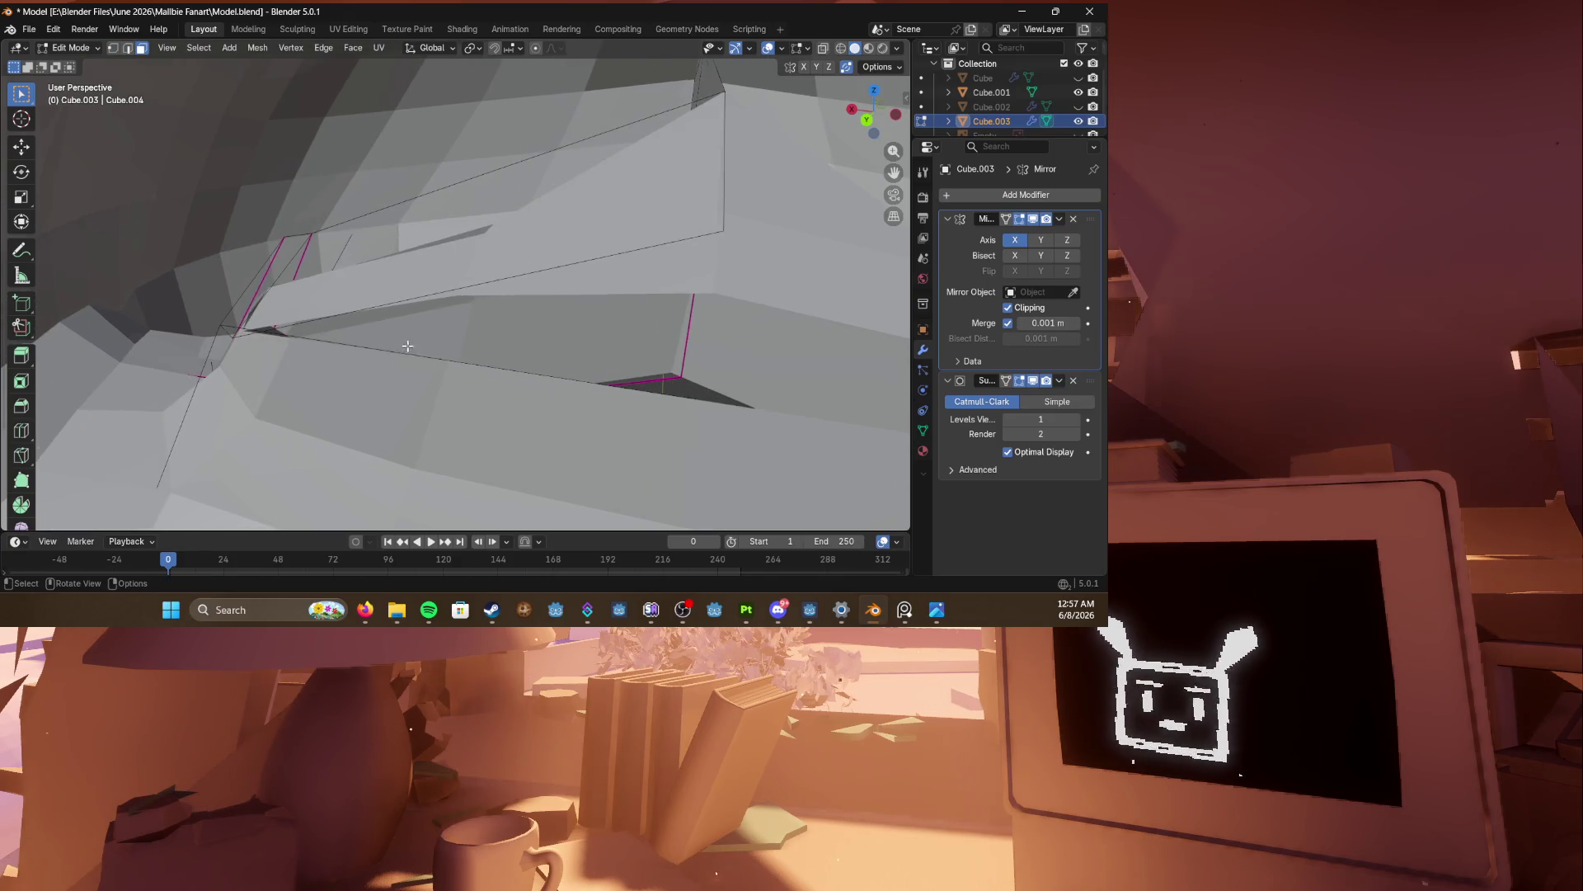
key("1")
left_click(235, 331)
key("m")
left_click(210, 368)
Step: Select the unwanted face on the hair ledge and hide it
mouse_move(716, 235)
middle_mouse_down()
mouse_move(528, 311)
mouse_move(413, 311)
mouse_move(506, 276)
mouse_move(653, 391)
mouse_move(545, 301)
mouse_move(672, 214)
mouse_move(646, 235)
mouse_move(587, 194)
mouse_move(575, 212)
mouse_move(664, 270)
mouse_move(467, 292)
middle_mouse_up()
key("ctrl+Tab")
left_click(652, 393)
key("1")
key("3")
left_click(585, 191)
key("h")
Step: Move a vertex on the hair ledge to a new position
key("1")
key("3")
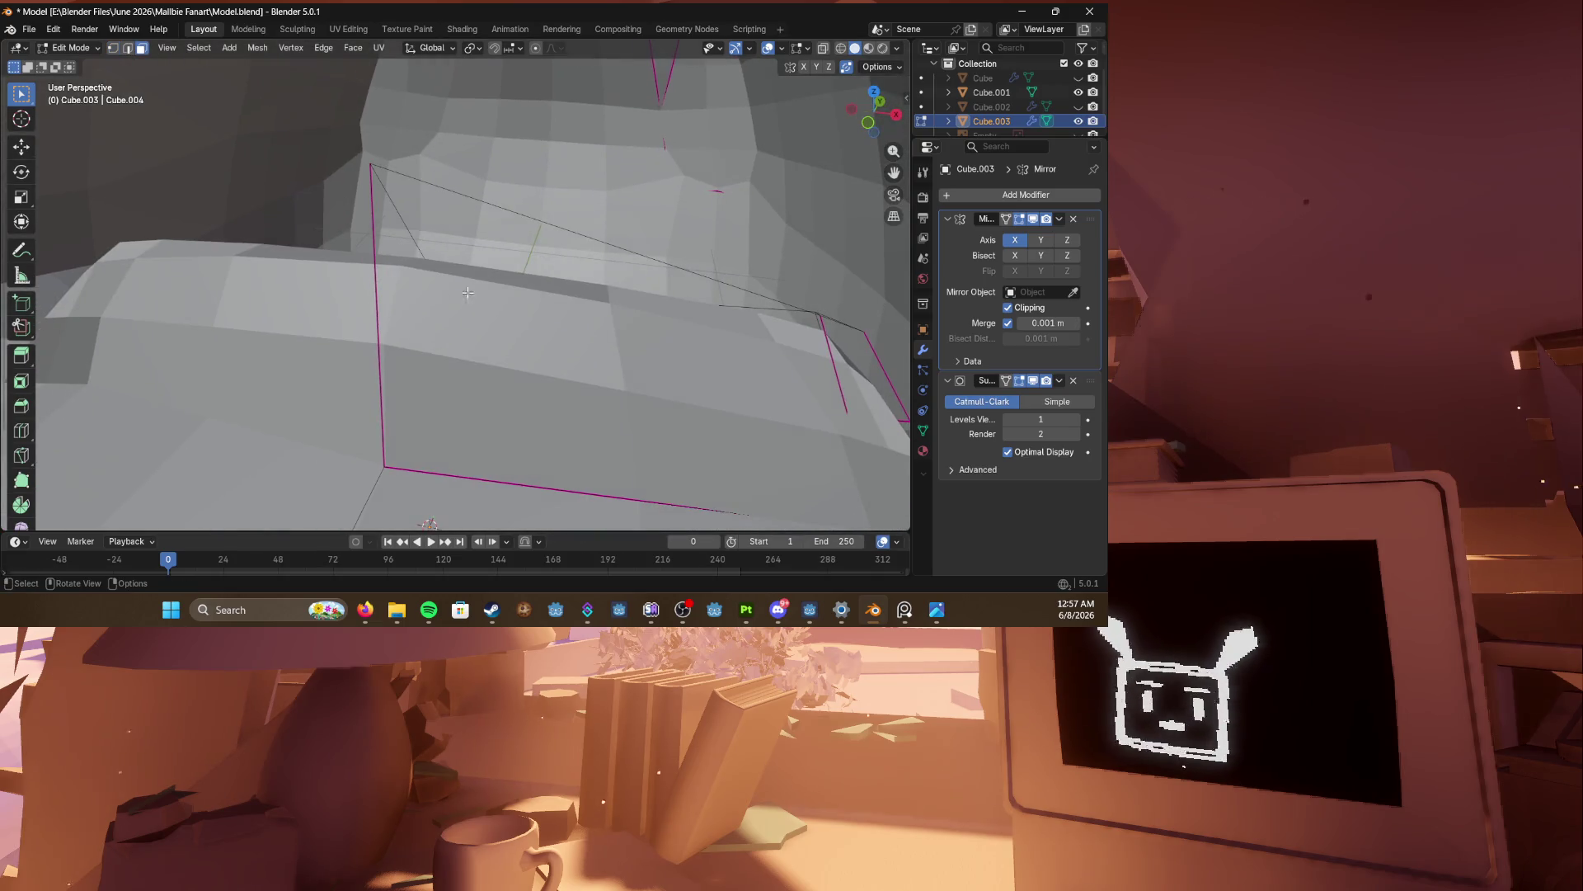
key("1")
left_click(373, 163)
key("g")
left_click(594, 363)
Step: Lower the ledge face under the cap along the Z axis
mouse_move(594, 363)
middle_mouse_down()
mouse_move(412, 317)
mouse_move(545, 225)
mouse_move(504, 448)
mouse_move(423, 293)
middle_mouse_up()
key("3")
left_click(462, 272)
key("g")
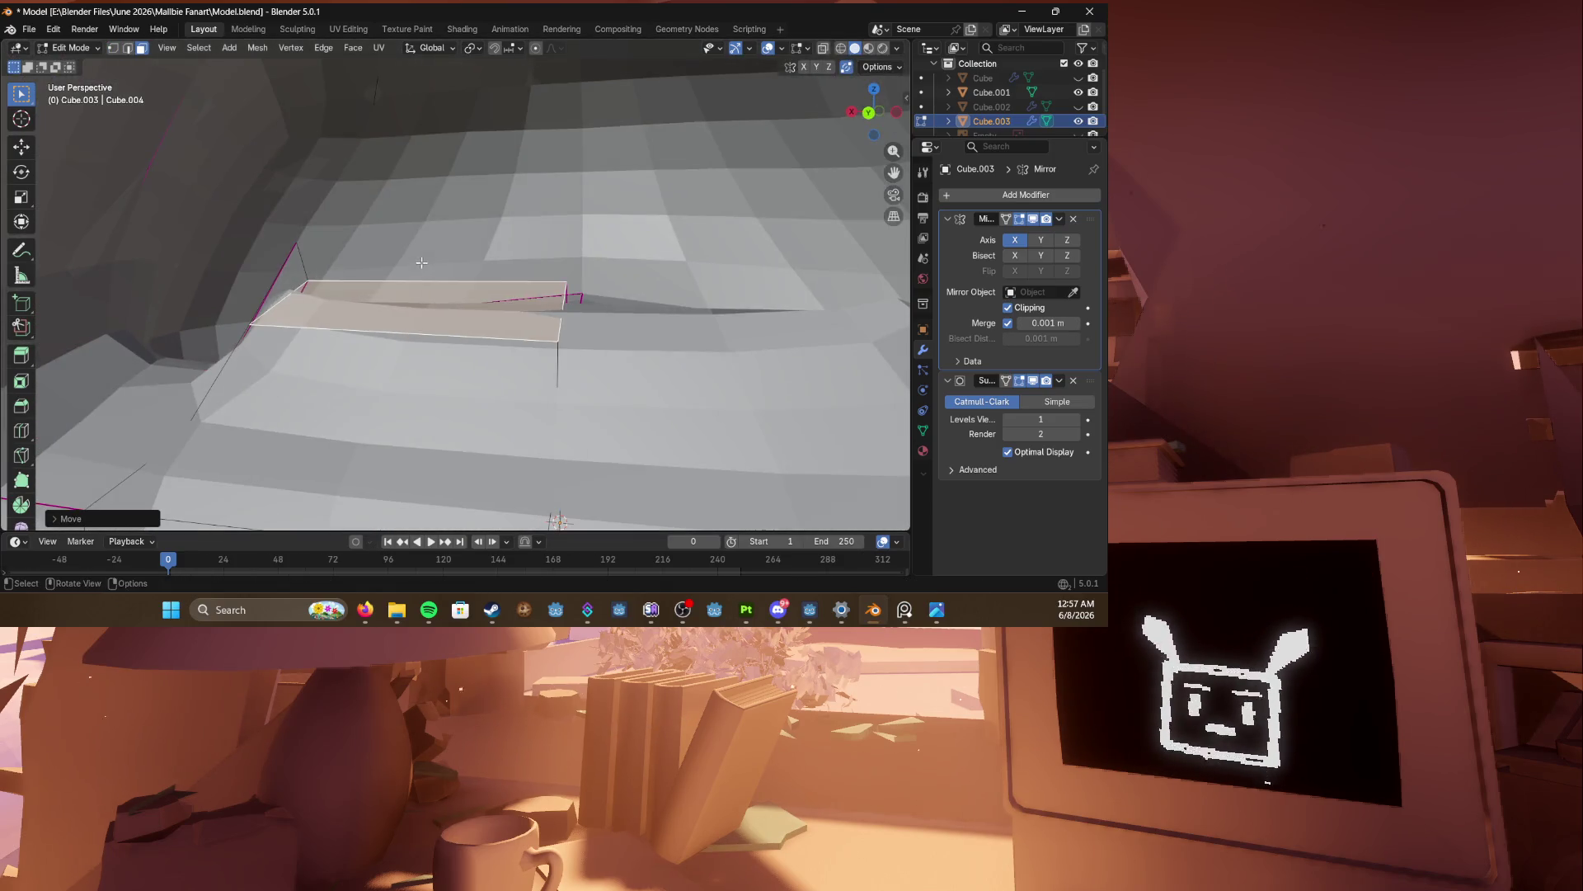
key("z")
left_click(423, 293)
Step: Vertex Slide a hair-edge vertex along its edge and save Model.blend
key("1")
left_click(289, 240)
key("shift+v")
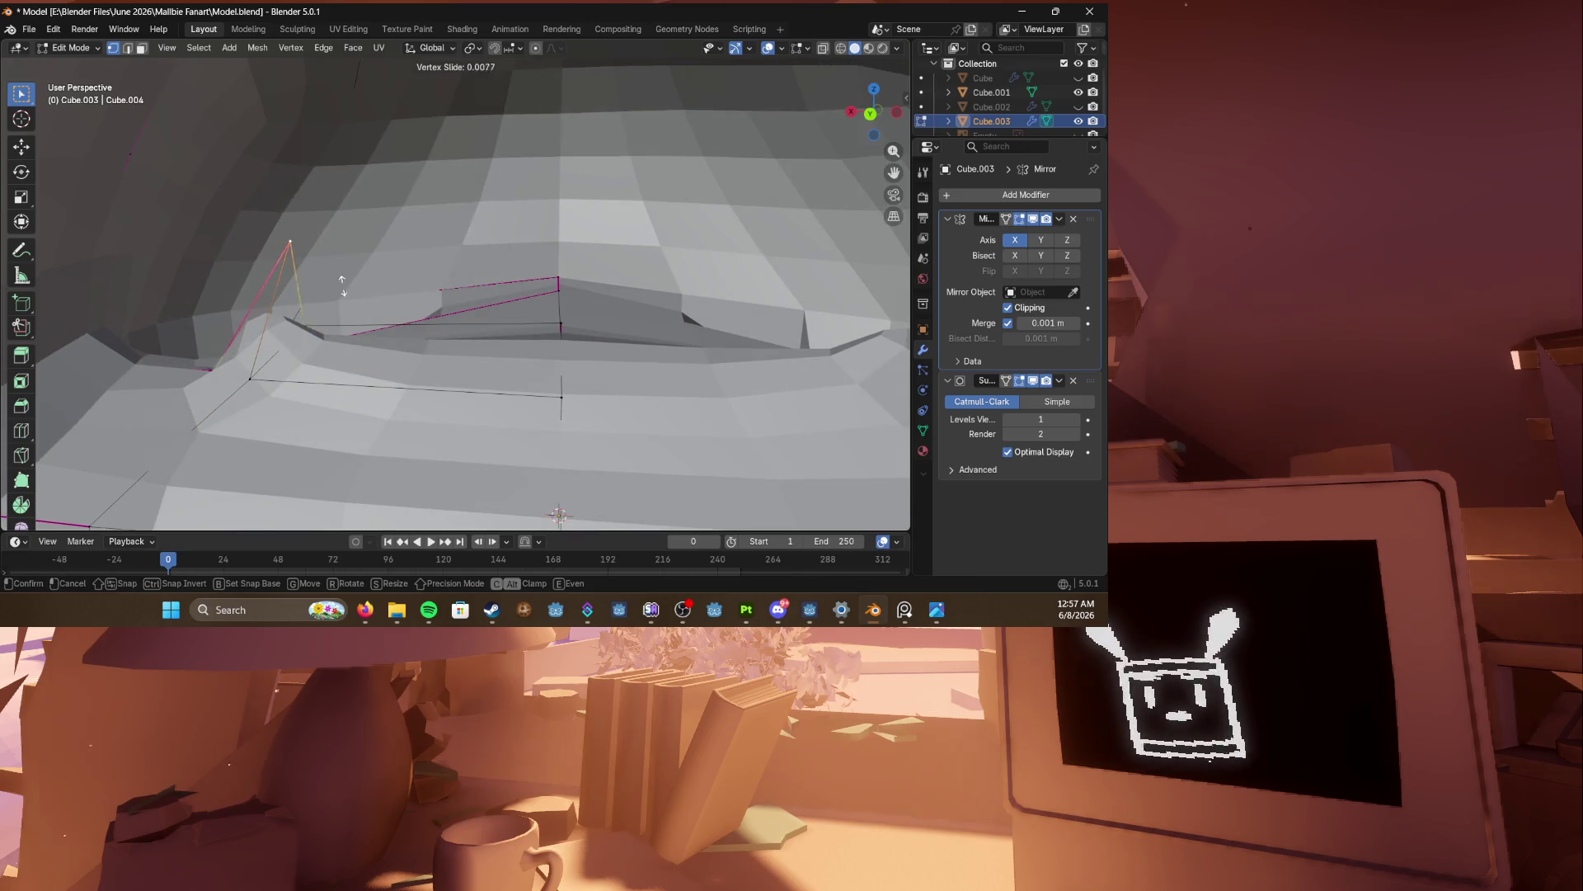
left_click(252, 379)
mouse_move(317, 344)
middle_mouse_down()
mouse_move(283, 304)
mouse_move(470, 235)
mouse_move(721, 184)
middle_mouse_up()
key("ctrl+s")
Step: Preview the hair in Object Mode, return to editing it, and save
key("3")
scroll(494, 221, "down", 5)
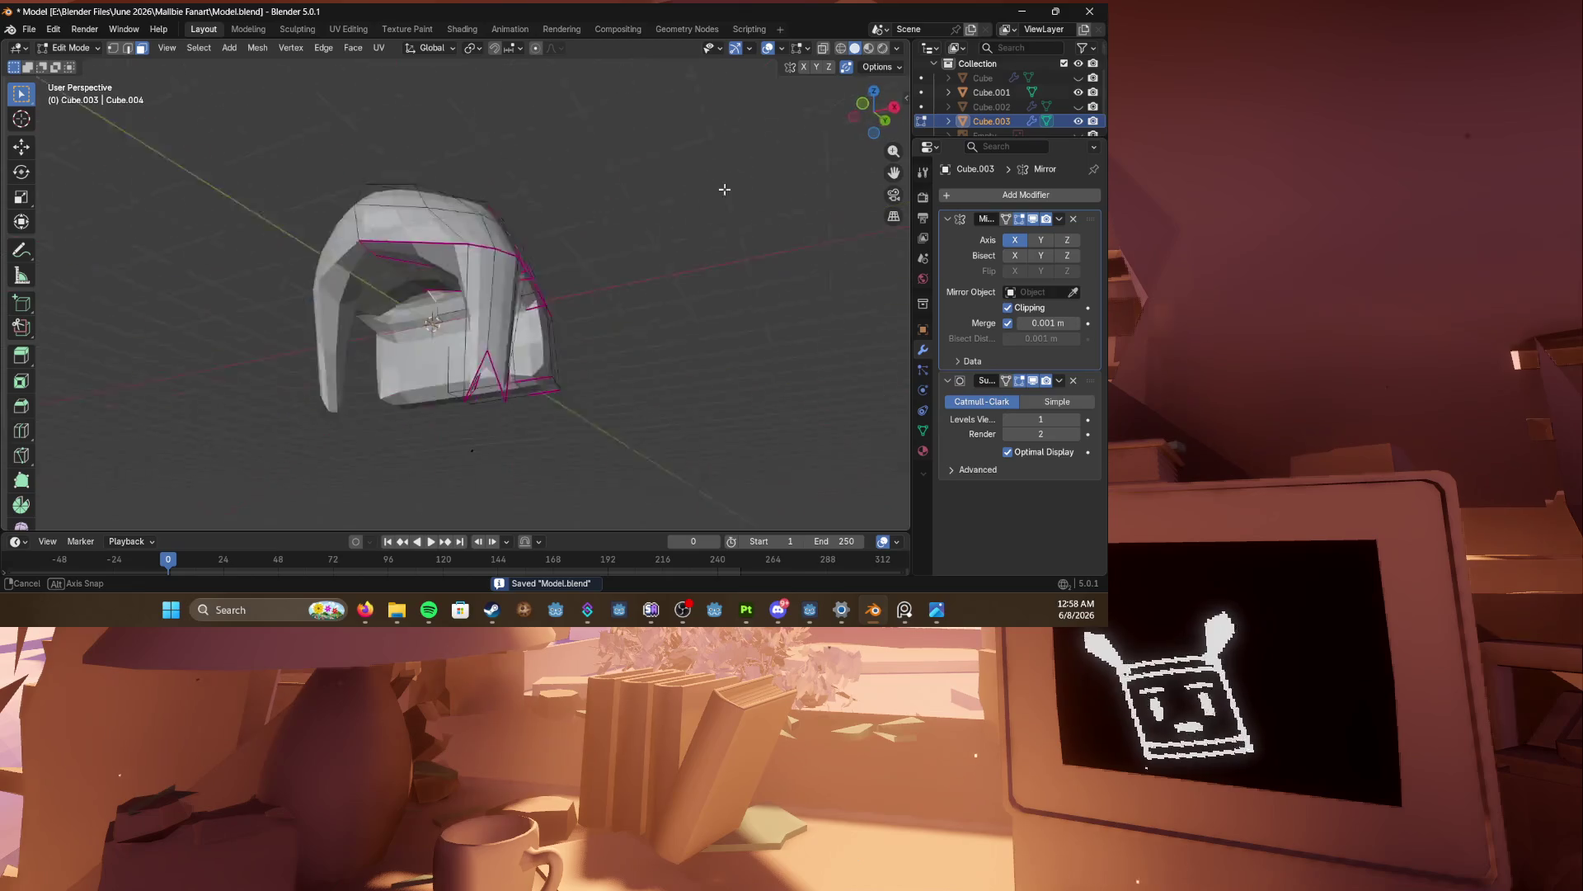
scroll(495, 265, "up", 6)
mouse_move(495, 265)
middle_mouse_down()
mouse_move(468, 270)
mouse_move(457, 349)
mouse_move(527, 361)
mouse_move(393, 364)
middle_mouse_up()
scroll(468, 269, "down", 10)
scroll(462, 314, "up", 3)
key("Tab")
key("Tab")
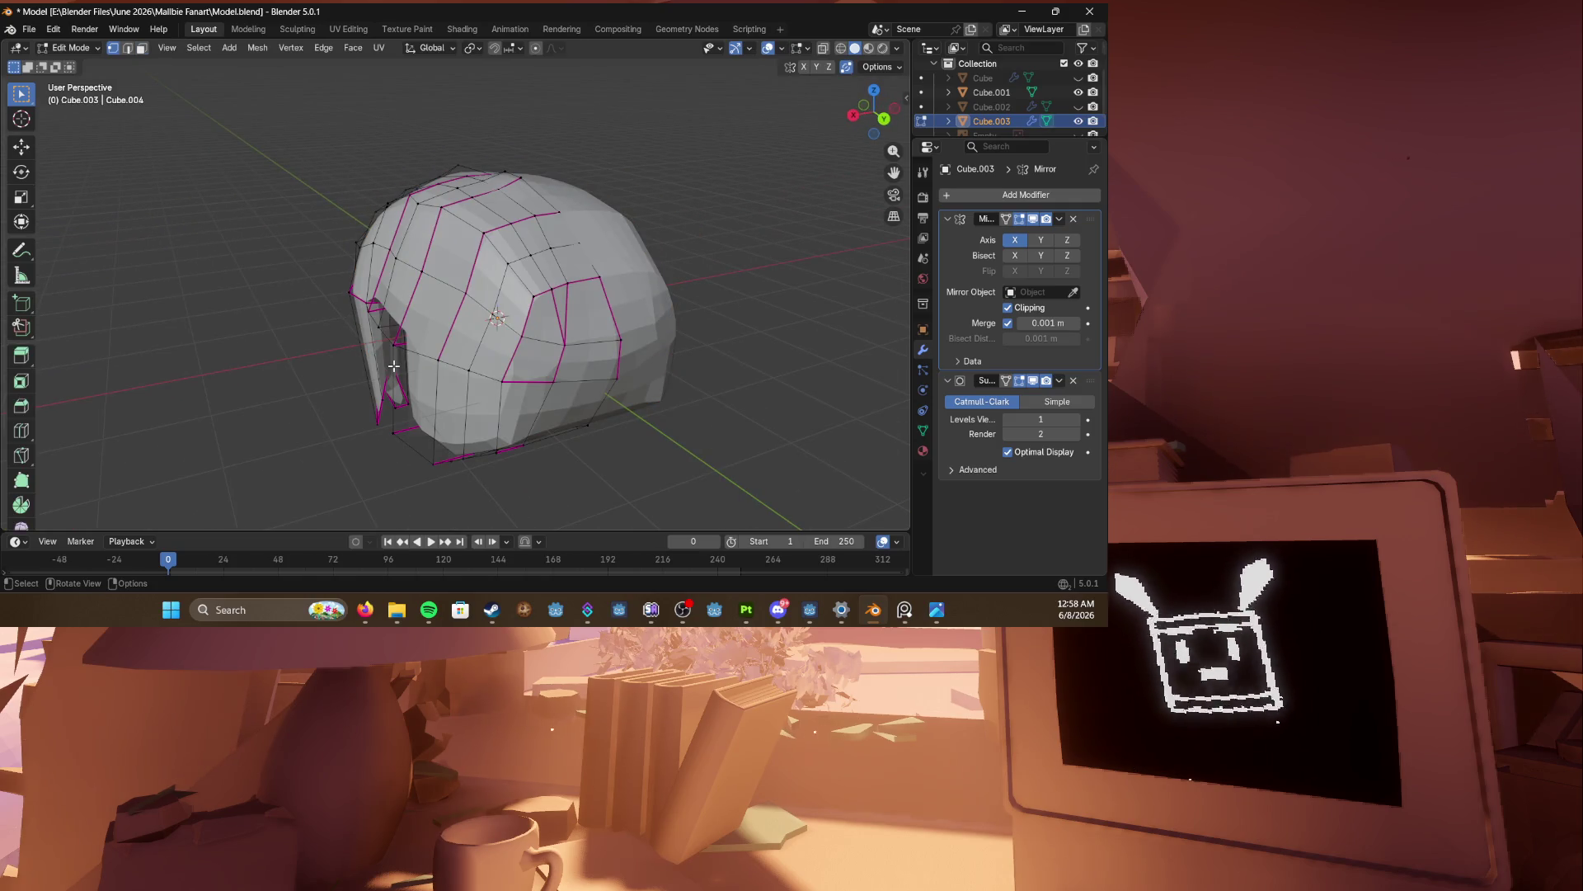
key("3")
mouse_move(595, 324)
middle_mouse_down()
mouse_move(486, 336)
mouse_move(325, 305)
mouse_move(527, 269)
mouse_move(483, 202)
middle_mouse_up()
key("1")
key("ctrl+s")
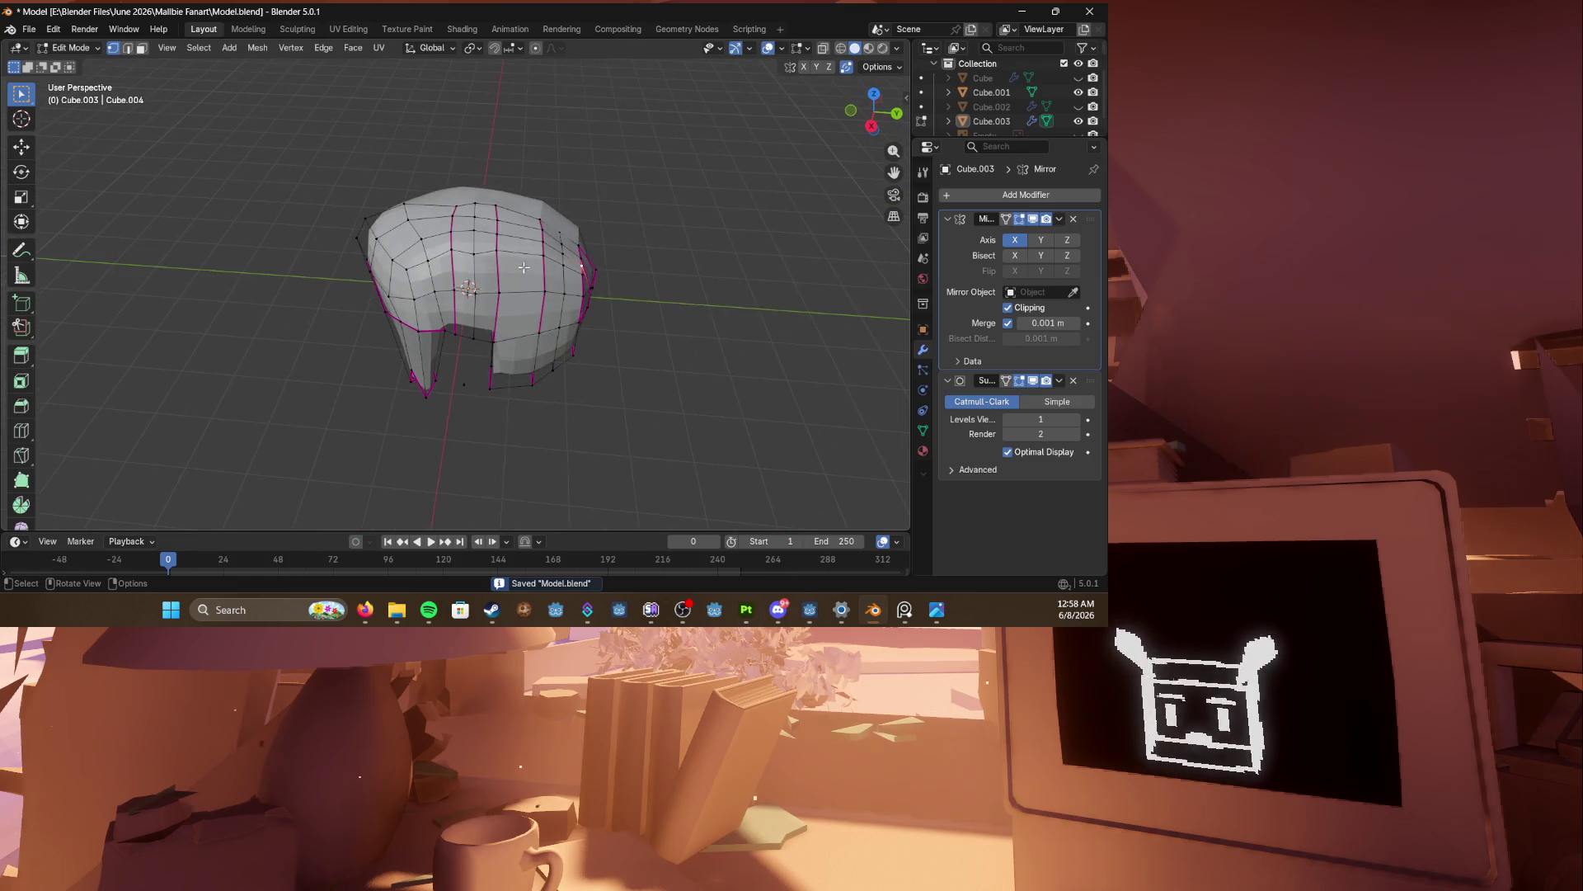
Step: In wireframe view, box-select the right half of the hair and crease its edges
key("shift+z")
mouse_move(476, 189)
left_mouse_down()
mouse_move(619, 328)
mouse_move(653, 422)
left_mouse_up()
key("shift+e")
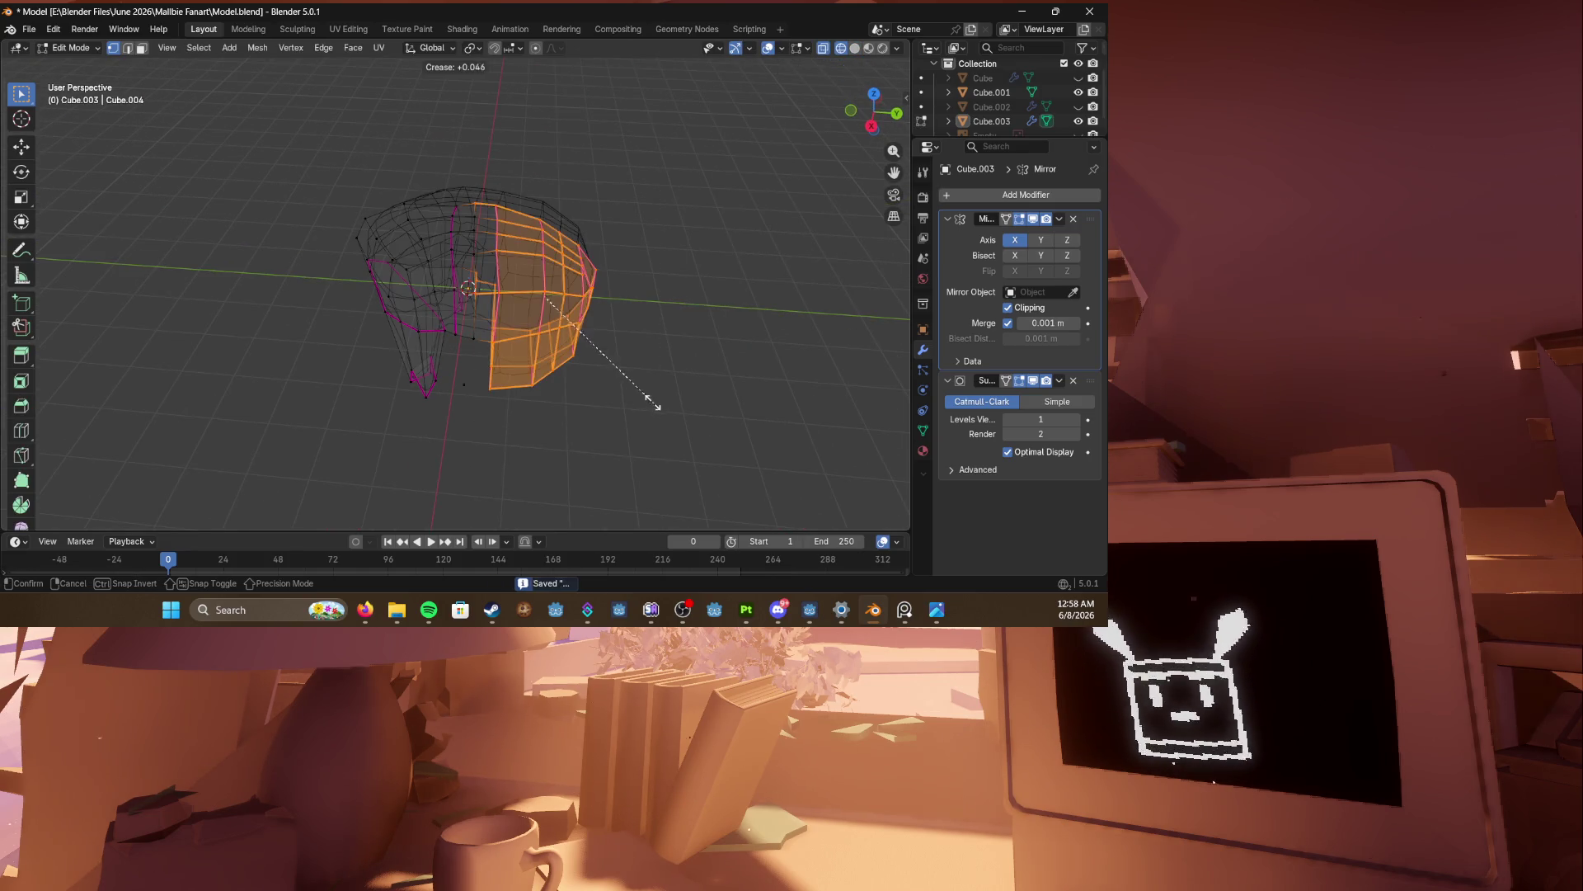
left_click(583, 343)
key("shift+e")
left_click(722, 410)
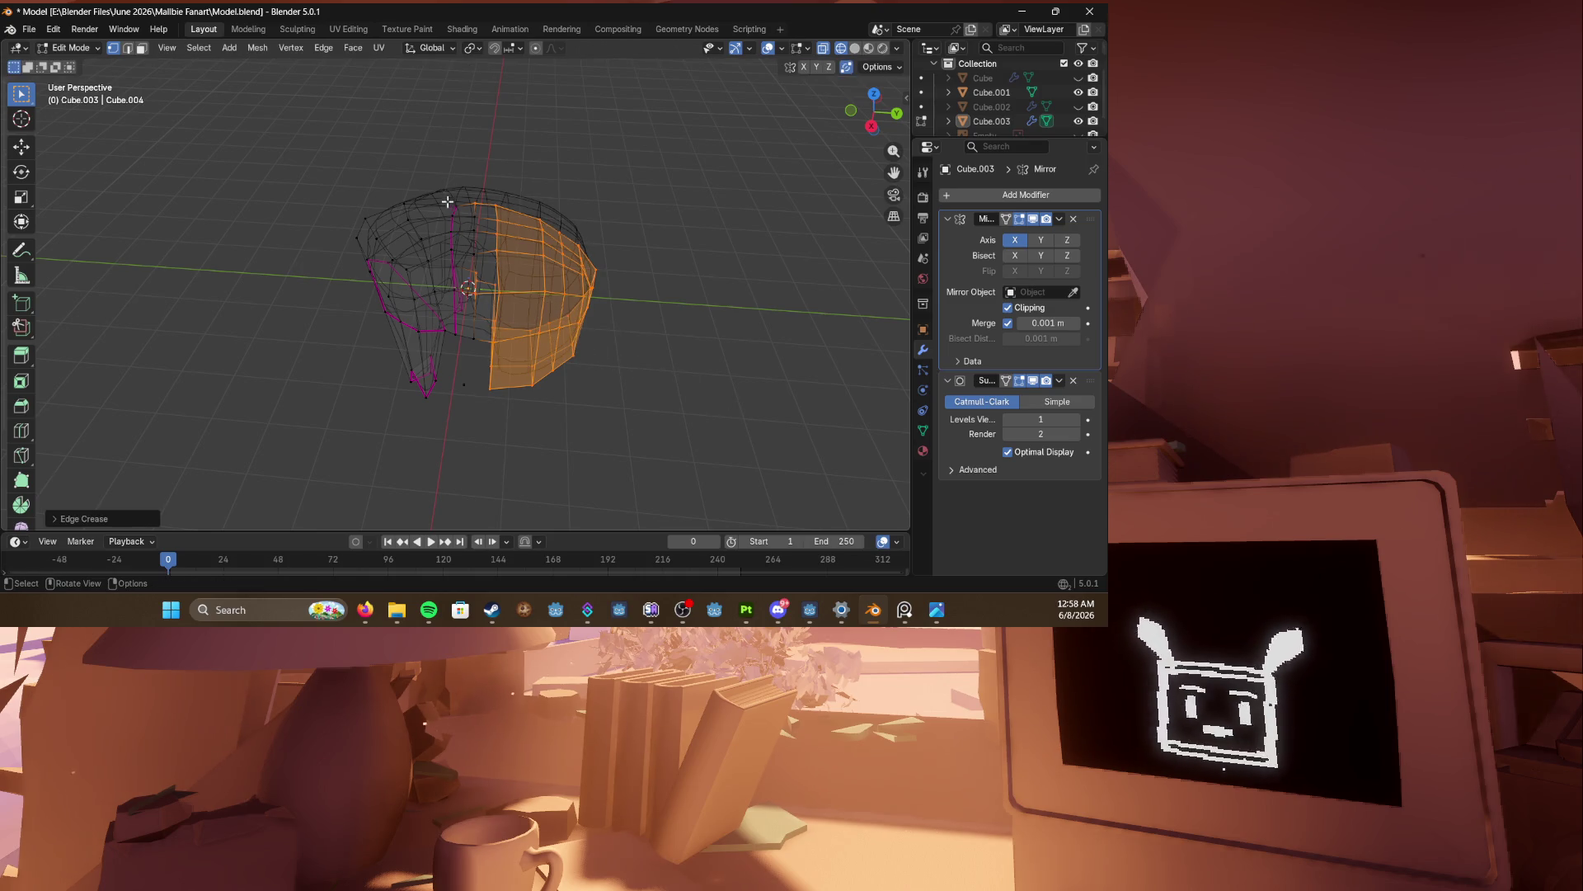
Step: Crease the edges of a patch of faces at the top of the hair
left_click_drag(457, 230, 516, 339)
left_click_drag(511, 261, 512, 261)
mouse_move(503, 247)
middle_mouse_down()
mouse_move(461, 200)
mouse_move(449, 248)
mouse_move(430, 228)
middle_mouse_up()
left_click_drag(430, 229, 585, 312)
middle_click_drag(585, 312, 601, 275)
key("shift+e")
left_click(780, 310)
mouse_move(779, 310)
middle_mouse_down()
mouse_move(641, 309)
mouse_move(520, 395)
middle_mouse_up()
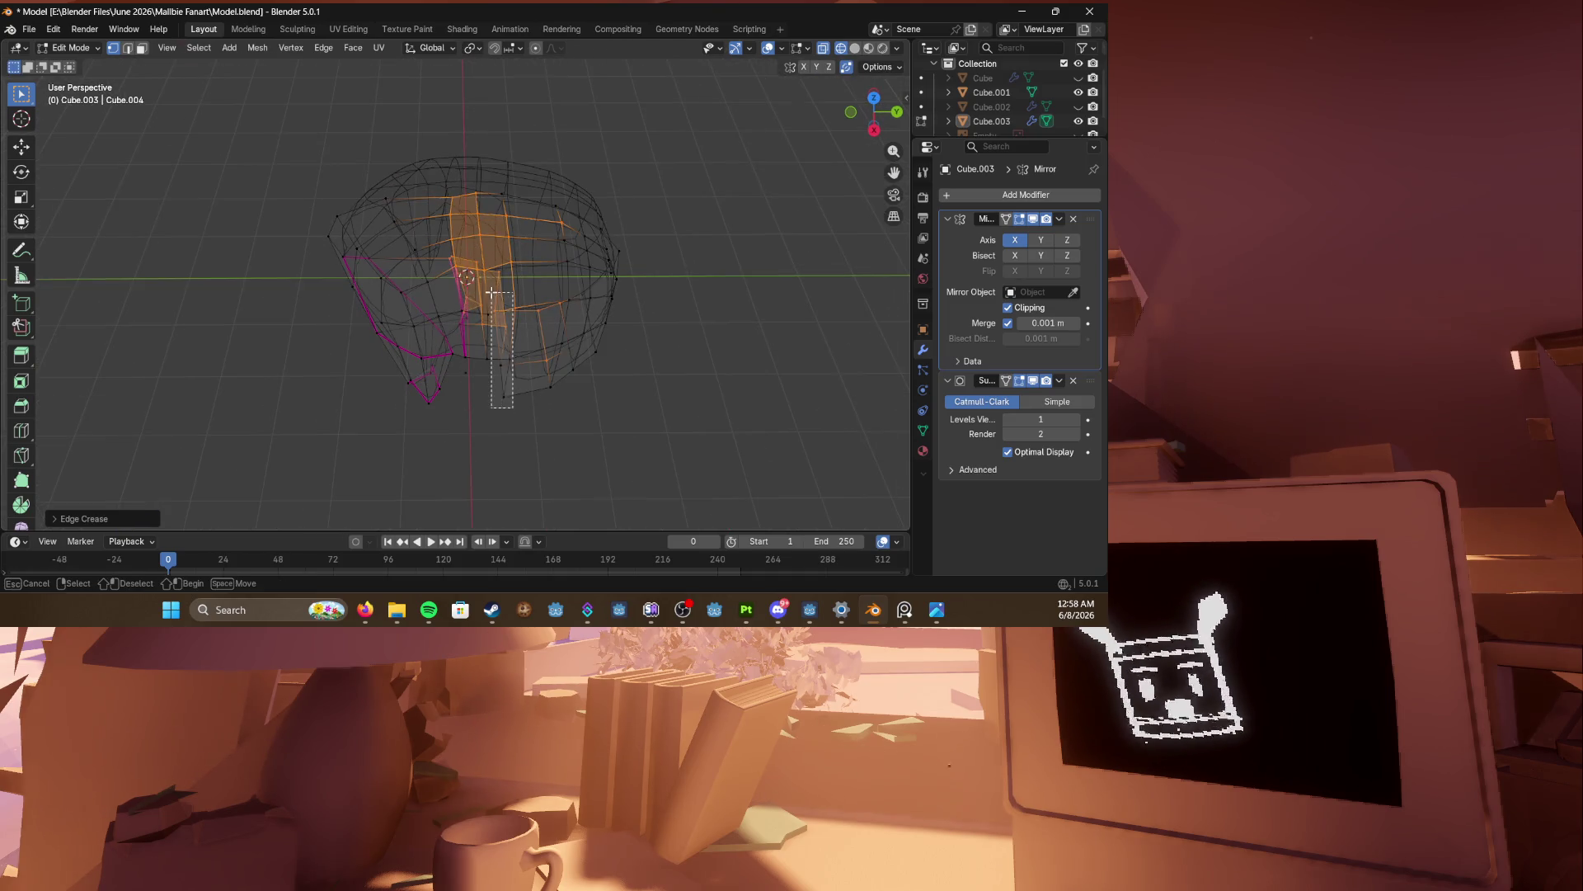
Step: Select the front strand's faces and crease their edges, repeating the crease to full strength
left_click_drag(456, 233, 455, 234)
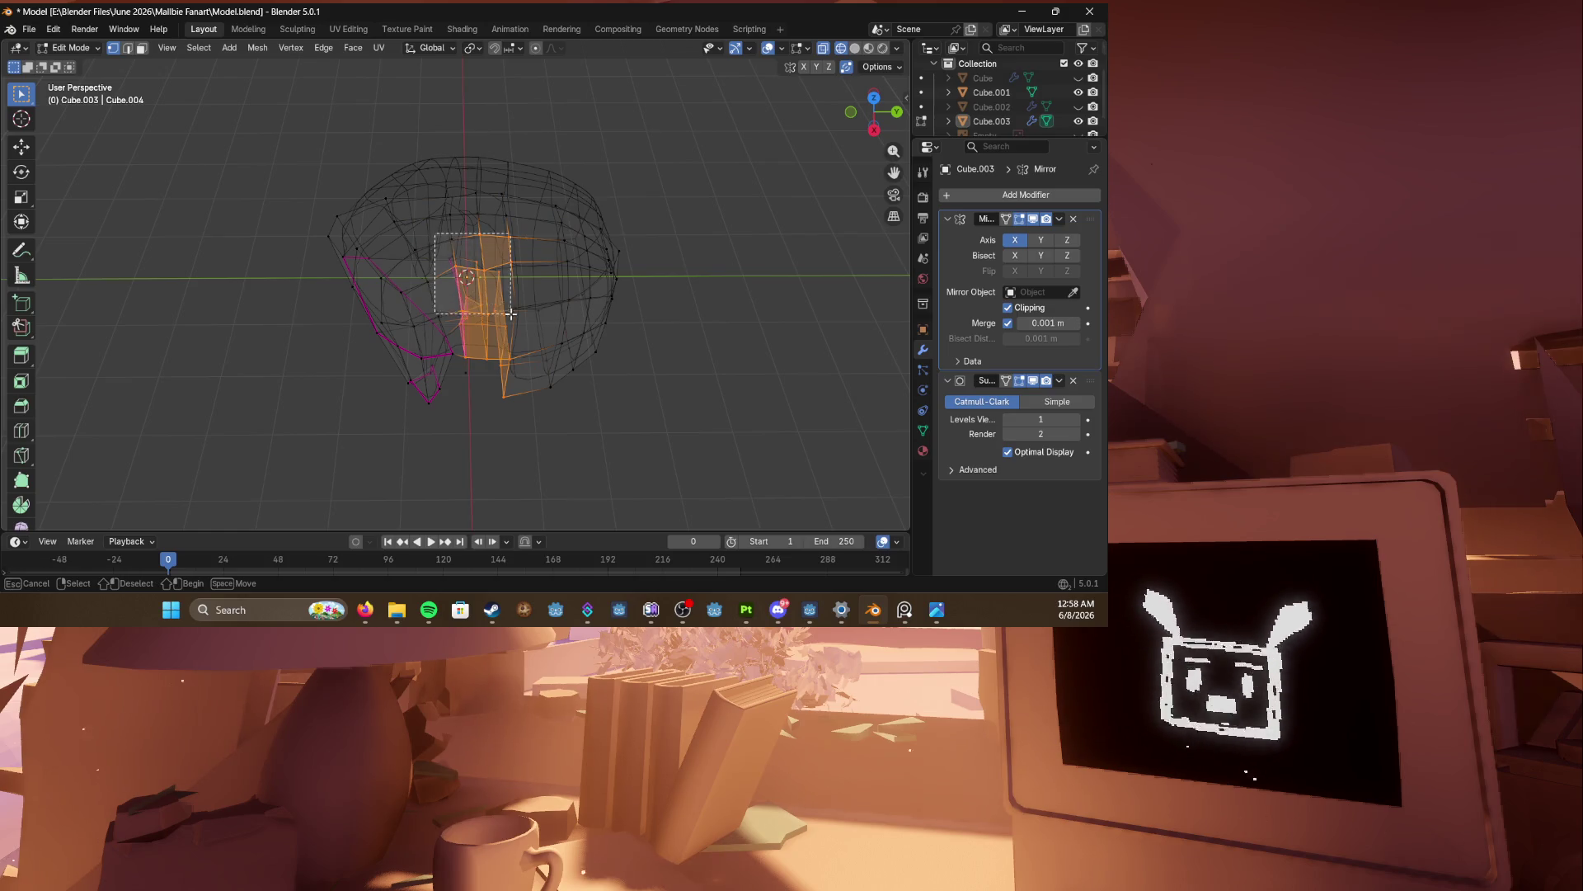
left_click_drag(511, 314, 512, 314)
key("shift+e")
left_click(478, 286)
key("shift+e")
left_click(700, 343)
key("shift+e")
left_click(643, 349)
Step: Return to solid shading, look over the creased hair, and save Model.blend
key("Tab")
key("Tab")
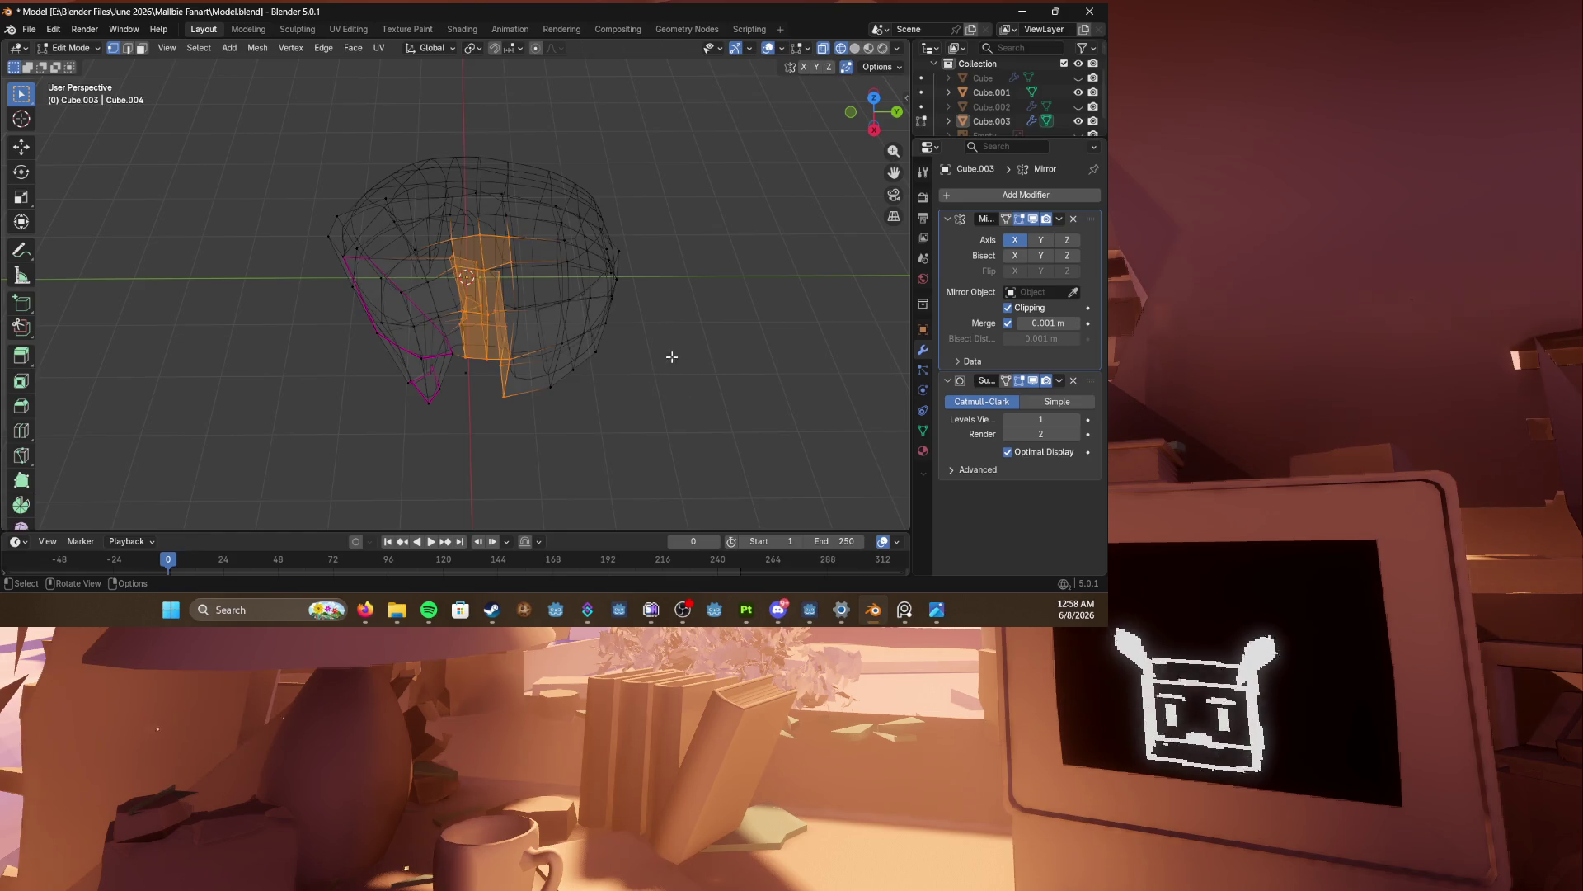
key("shift+z")
key("Tab")
mouse_move(703, 389)
middle_mouse_down()
mouse_move(611, 330)
mouse_move(679, 354)
mouse_move(759, 325)
mouse_move(498, 346)
mouse_move(734, 358)
mouse_move(1058, 83)
middle_mouse_up()
key("ctrl+s")
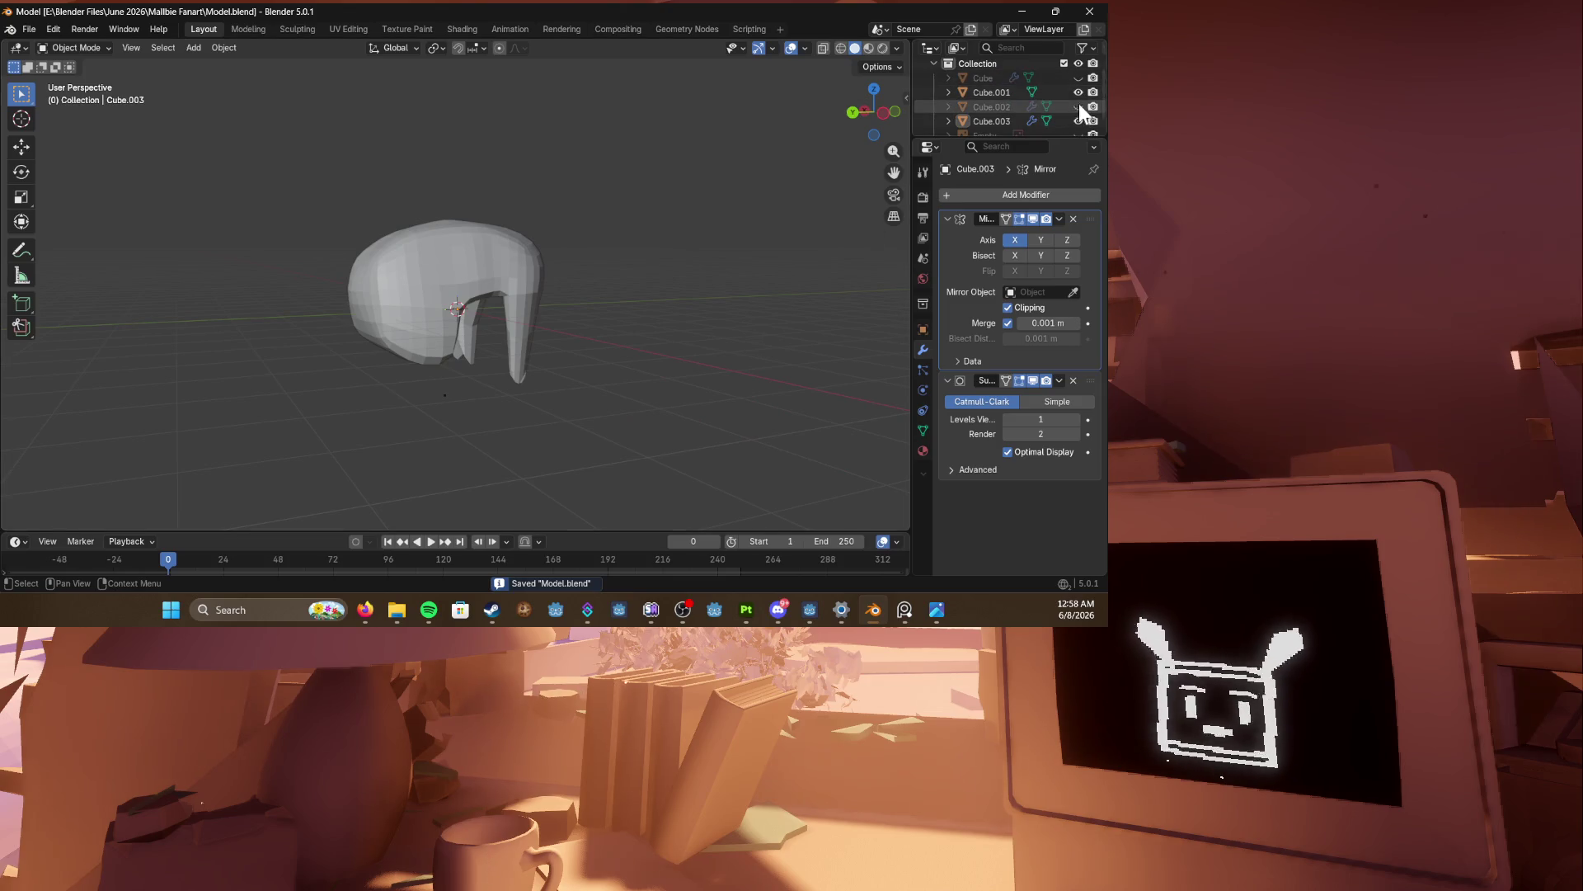
Step: Unhide the cap (Cube.002) and the body (Cube) in the outliner
left_click(1078, 106)
left_click(1079, 77)
mouse_move(792, 157)
middle_mouse_down()
mouse_move(665, 188)
mouse_move(564, 183)
mouse_move(518, 214)
mouse_move(693, 210)
mouse_move(620, 236)
middle_mouse_up()
Step: With proportional editing on, move a side face of the hair (Cube.003) down smoothly
left_click(457, 255)
mouse_move(457, 256)
middle_mouse_down()
mouse_move(671, 255)
mouse_move(522, 248)
mouse_move(540, 312)
mouse_move(352, 326)
mouse_move(478, 309)
mouse_move(590, 332)
middle_mouse_up()
key("Tab")
left_click(530, 300)
key("o")
key("g")
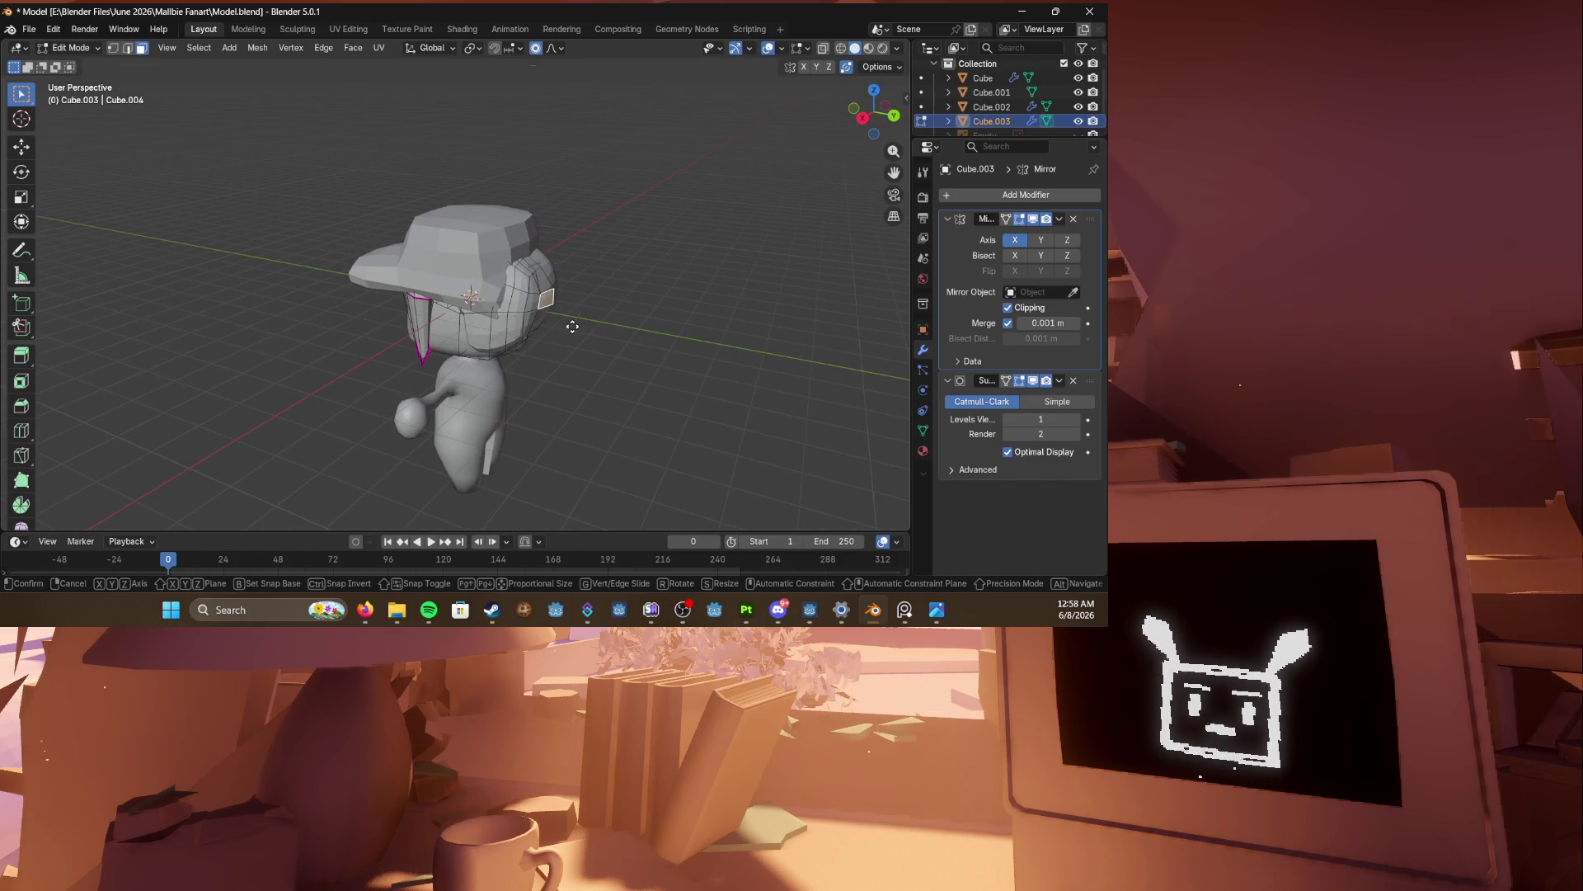
left_click(549, 320)
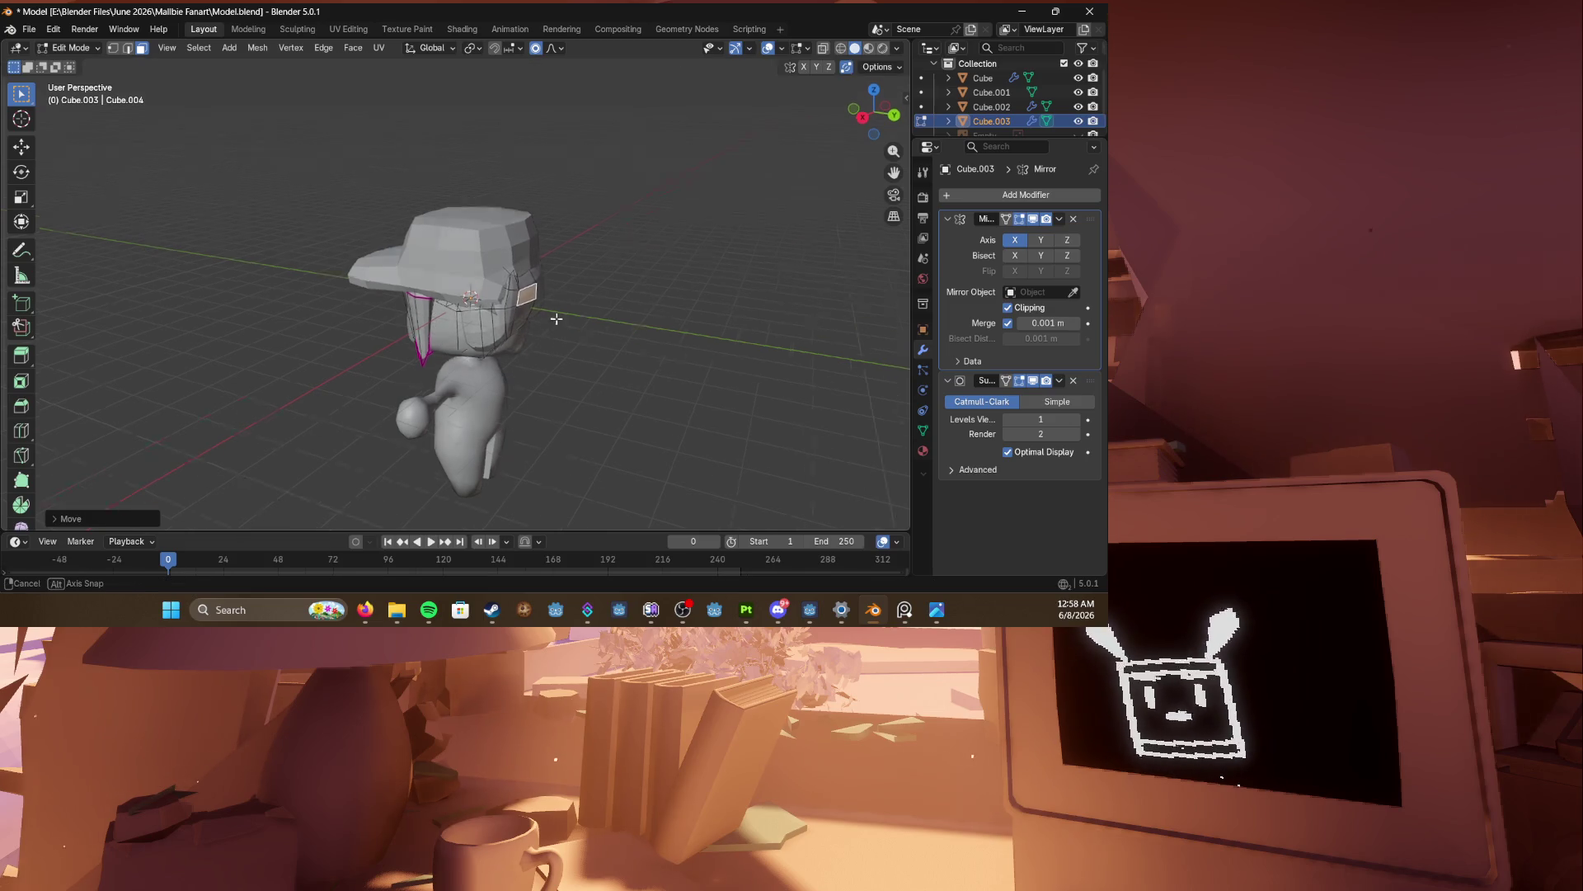
middle_click_drag(548, 320, 528, 312)
key("g")
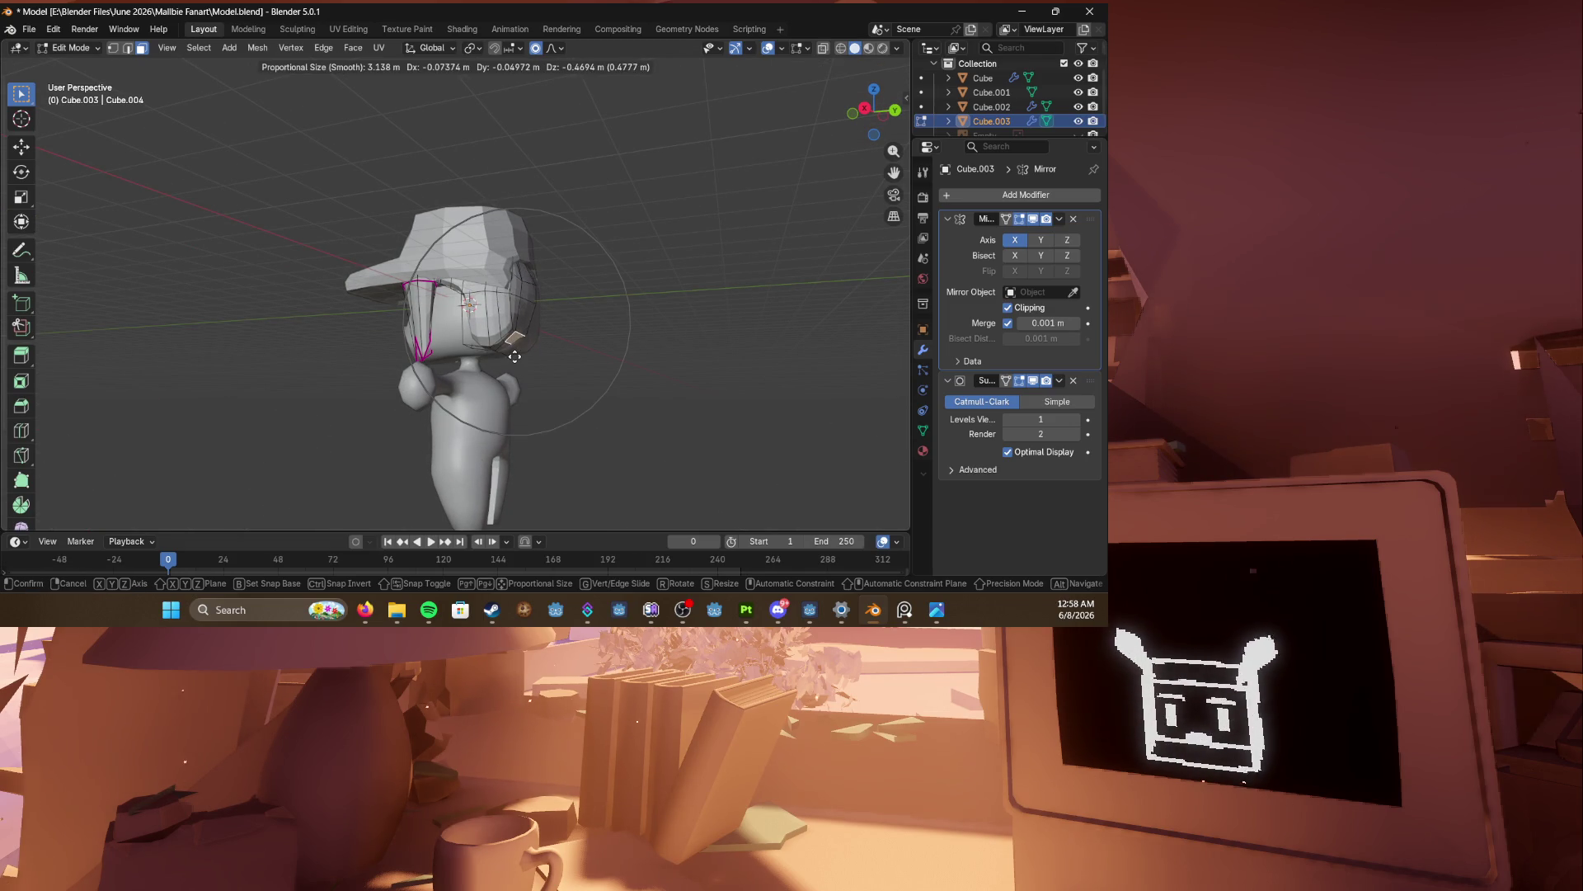
left_click(513, 347)
Step: Orbit and zoom around the head to inspect the reshaped hair under the cap
middle_click_drag(480, 292, 672, 325)
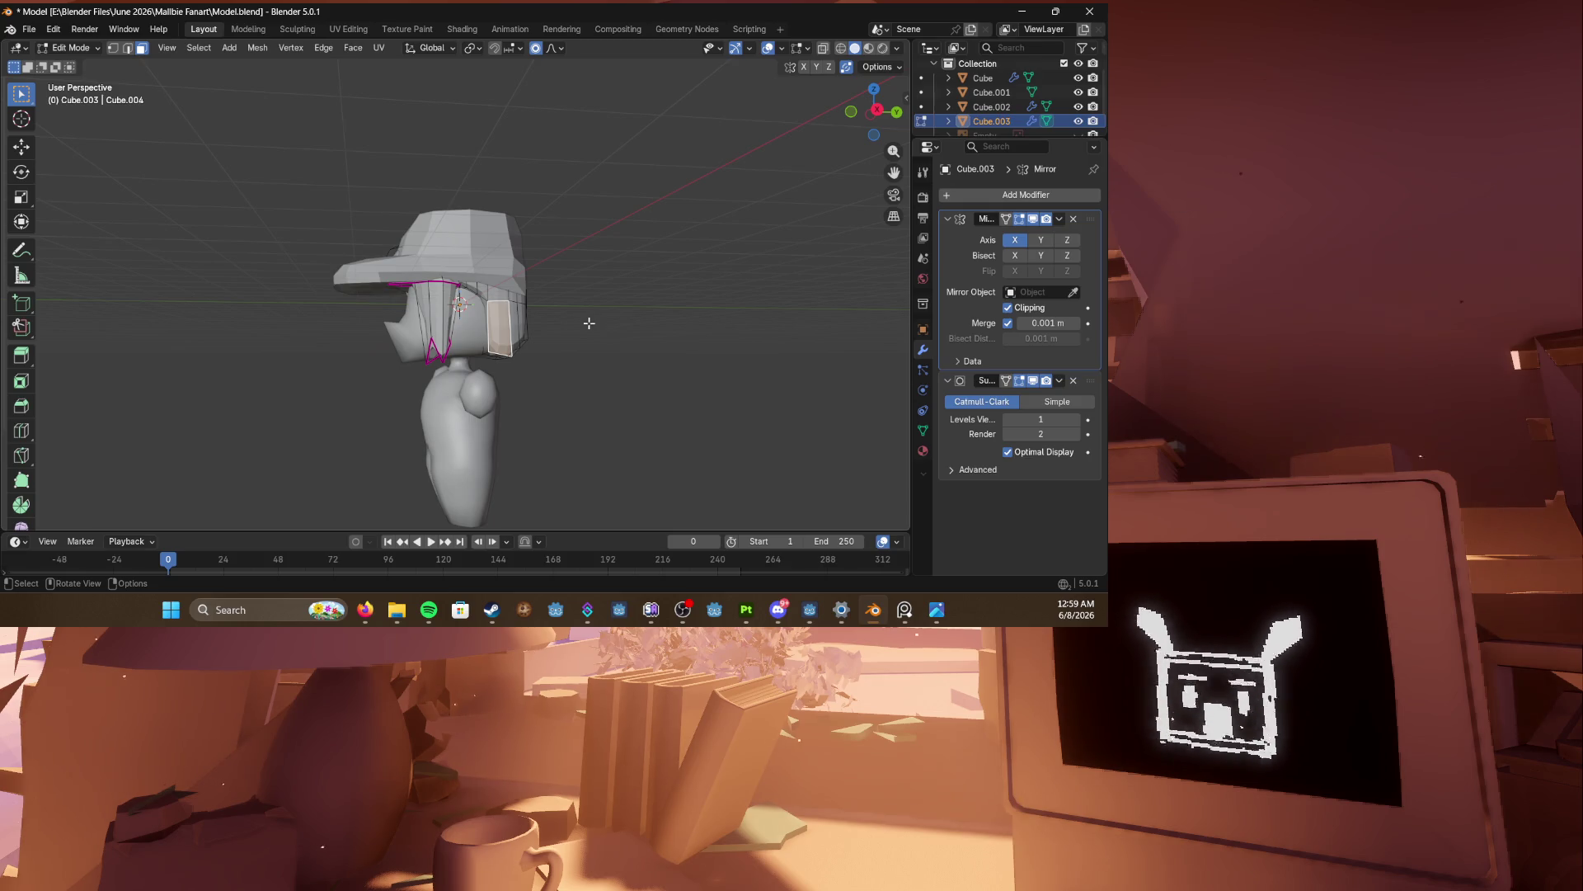
mouse_move(589, 322)
middle_mouse_down()
mouse_move(658, 223)
mouse_move(610, 239)
mouse_move(584, 228)
mouse_move(619, 254)
middle_mouse_up()
scroll(610, 239, "up", 5)
scroll(619, 254, "down", 4)
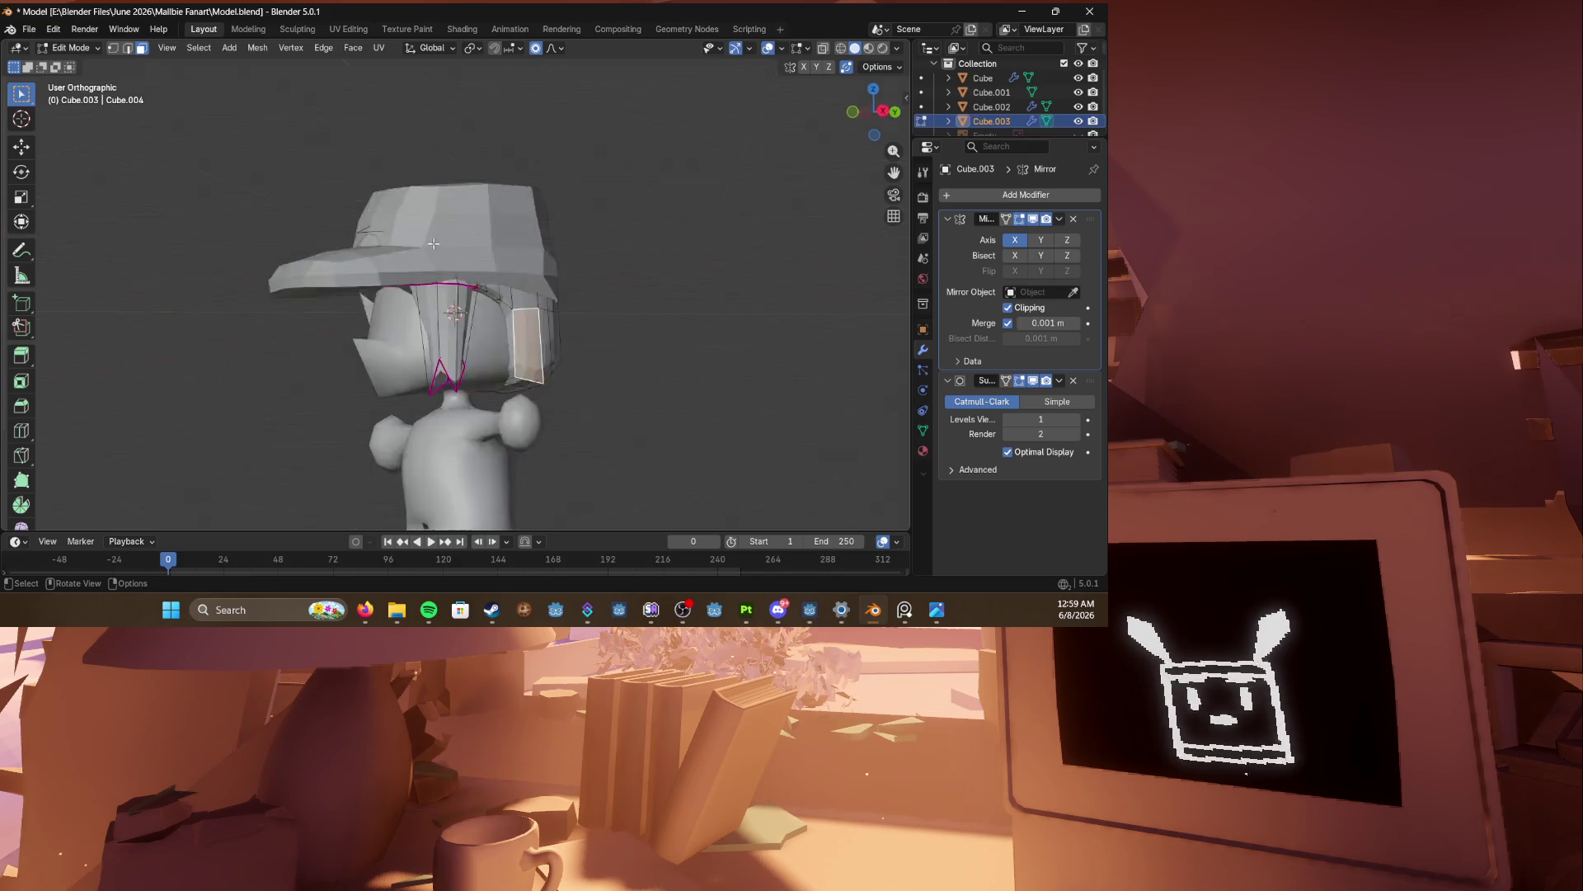
Step: Lower the cap (Cube.002) along Z onto the head and save
key("KP_1")
key("Tab")
left_click(478, 215)
key("g")
key("z")
key("Return")
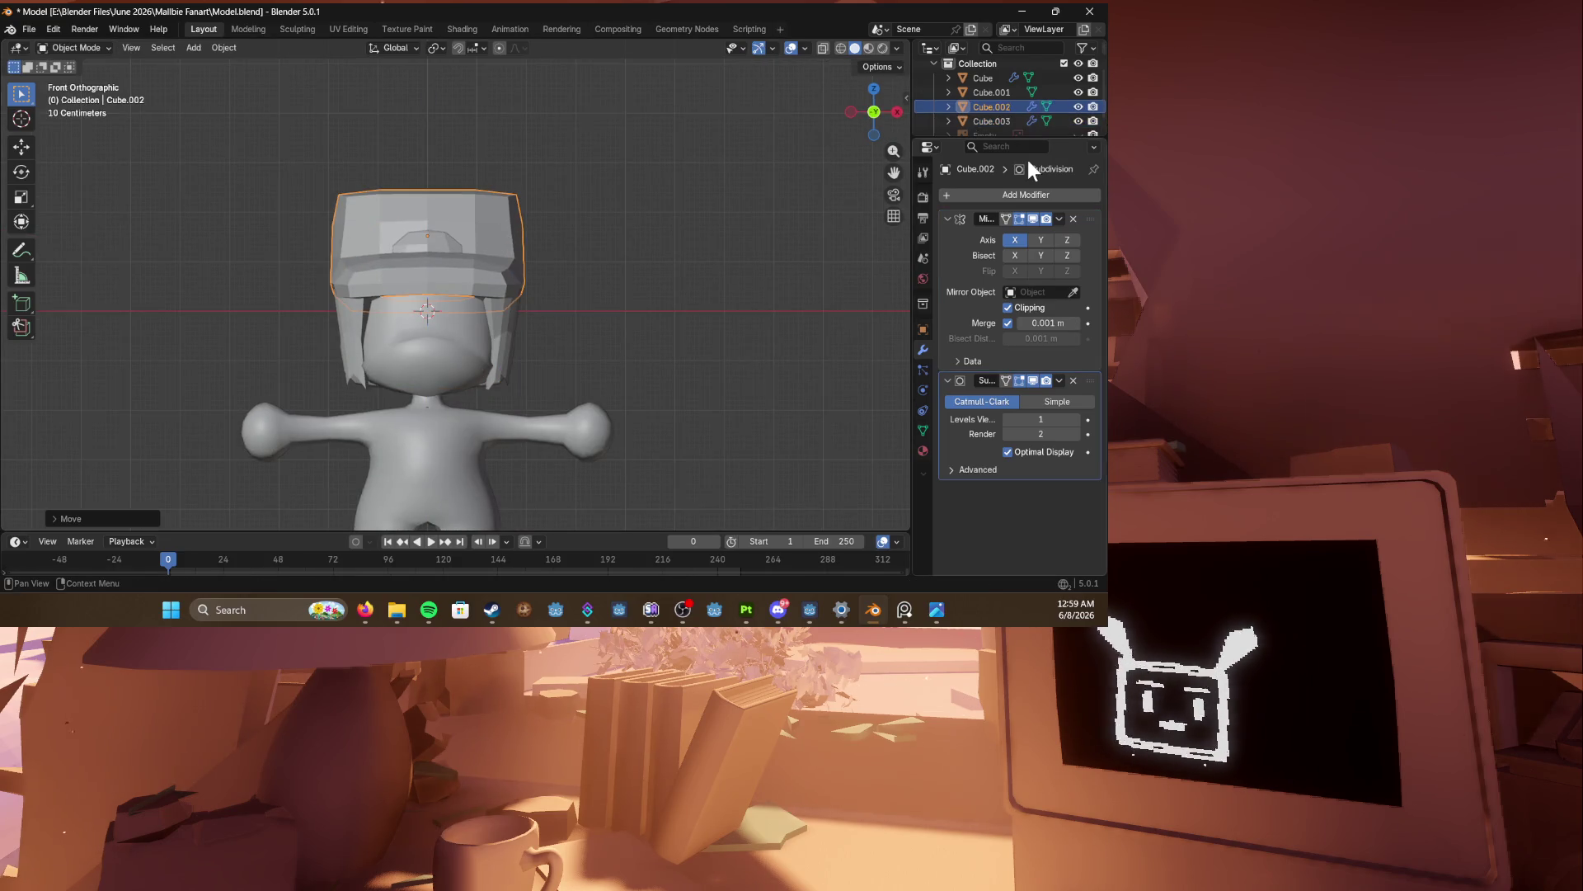
left_click(1082, 130)
key("g")
key("z")
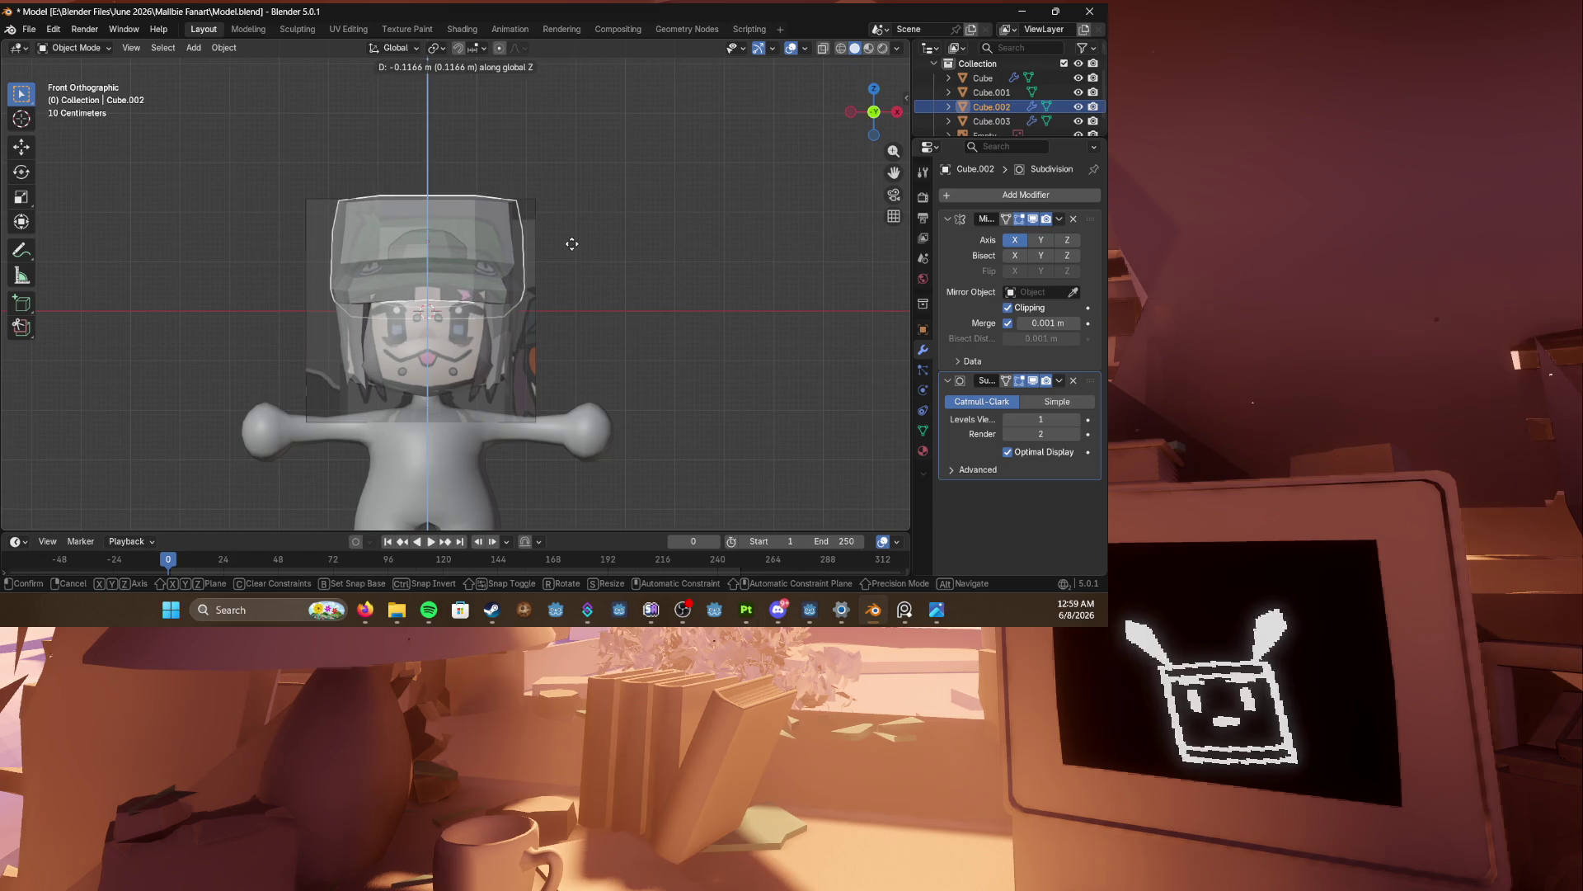
left_click(574, 243)
middle_click_drag(632, 226, 556, 247)
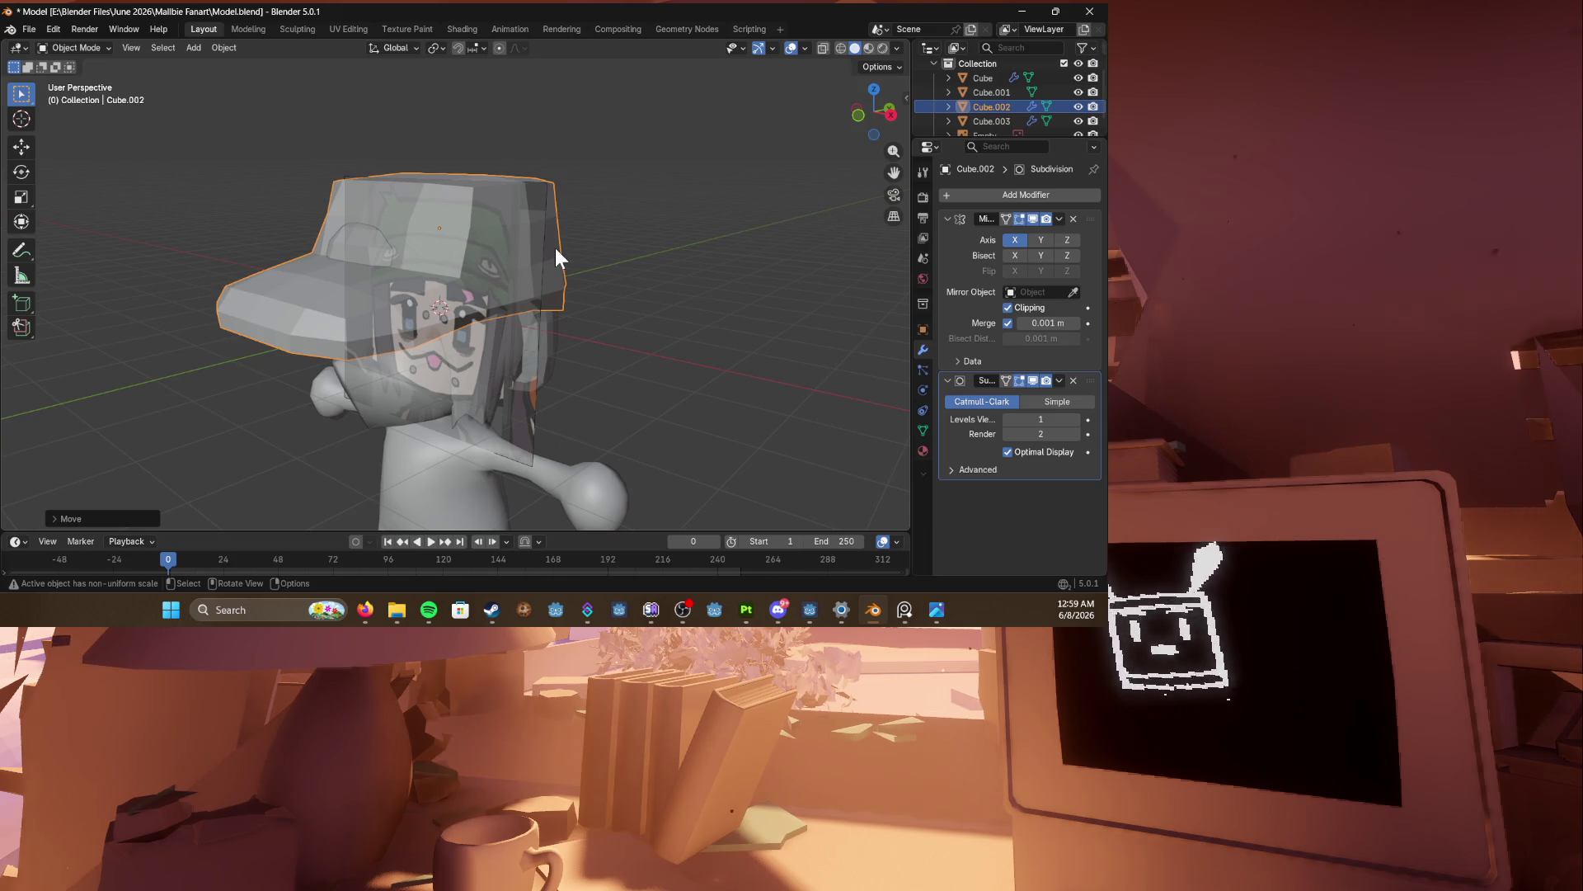
mouse_move(553, 241)
middle_mouse_down("ctrl")
mouse_move(619, 216)
mouse_move(656, 226)
mouse_move(447, 175)
mouse_move(430, 151)
mouse_move(443, 175)
mouse_move(505, 175)
mouse_move(417, 236)
mouse_move(447, 394)
mouse_move(458, 333)
mouse_move(581, 334)
mouse_move(513, 283)
mouse_move(432, 292)
middle_mouse_up("ctrl")
key("ctrl+s")
Step: Adjust the selected vertices on the side of the hair (Cube.003)
left_click(432, 292)
mouse_move(547, 310)
middle_mouse_down()
mouse_move(361, 367)
mouse_move(458, 356)
middle_mouse_up()
key("Tab")
mouse_move(348, 266)
middle_mouse_down()
mouse_move(280, 231)
mouse_move(330, 247)
mouse_move(388, 204)
mouse_move(313, 223)
mouse_move(341, 317)
mouse_move(409, 381)
middle_mouse_up()
scroll(281, 231, "up", 3)
key("g")
left_click(363, 297)
Step: Add a loop cut to the front hair strand and move the new loop into place
middle_click_drag(422, 295, 431, 437)
key("ctrl+r")
left_click(425, 355)
key("s")
key("z")
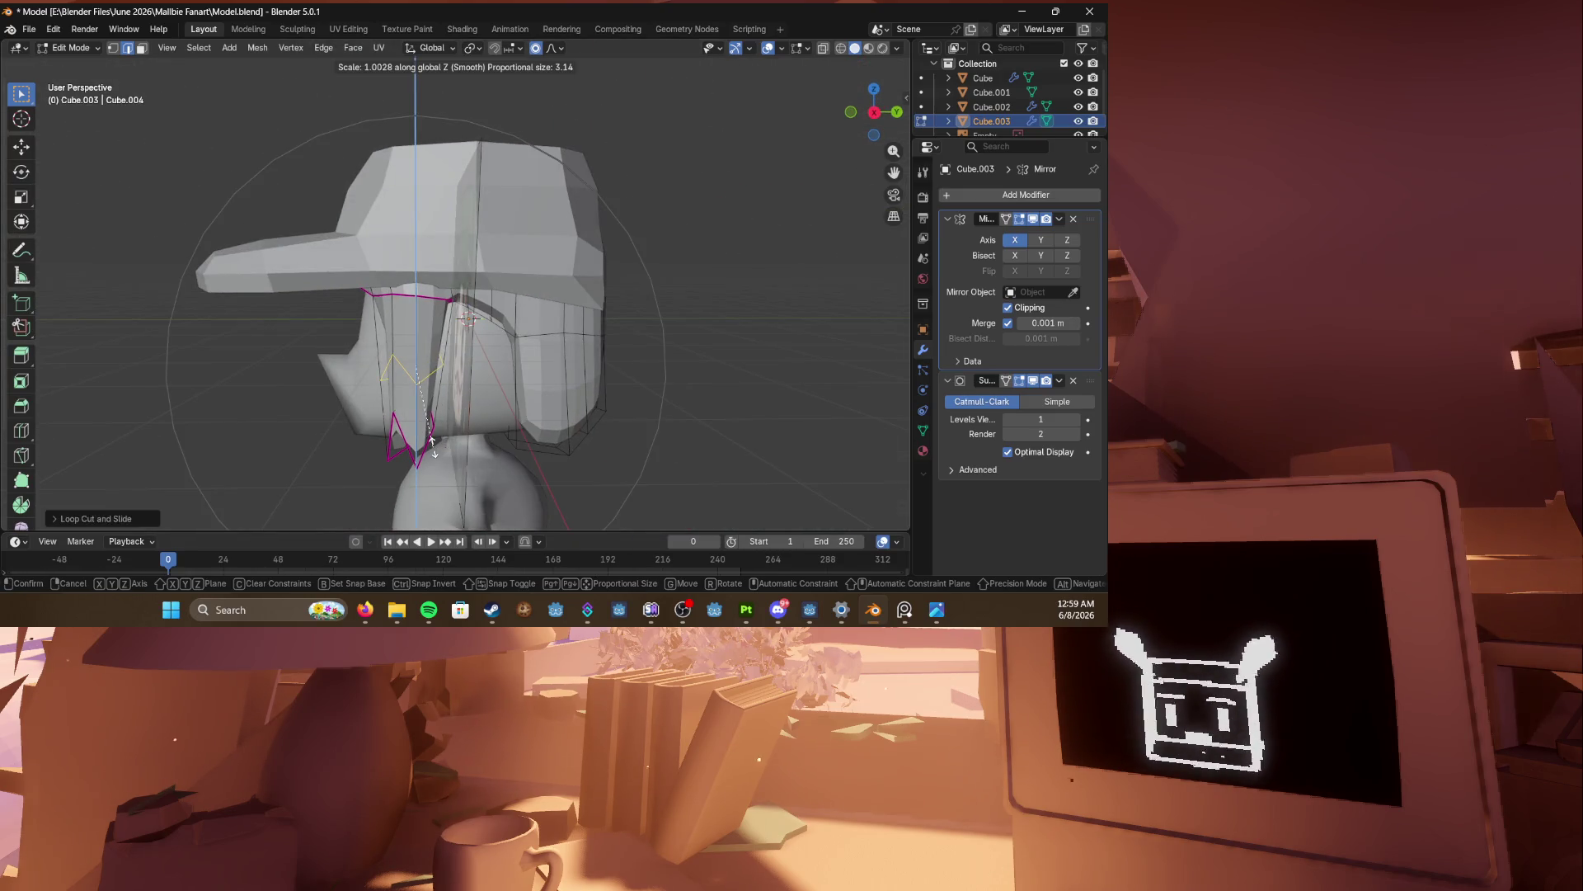
right_click(431, 441)
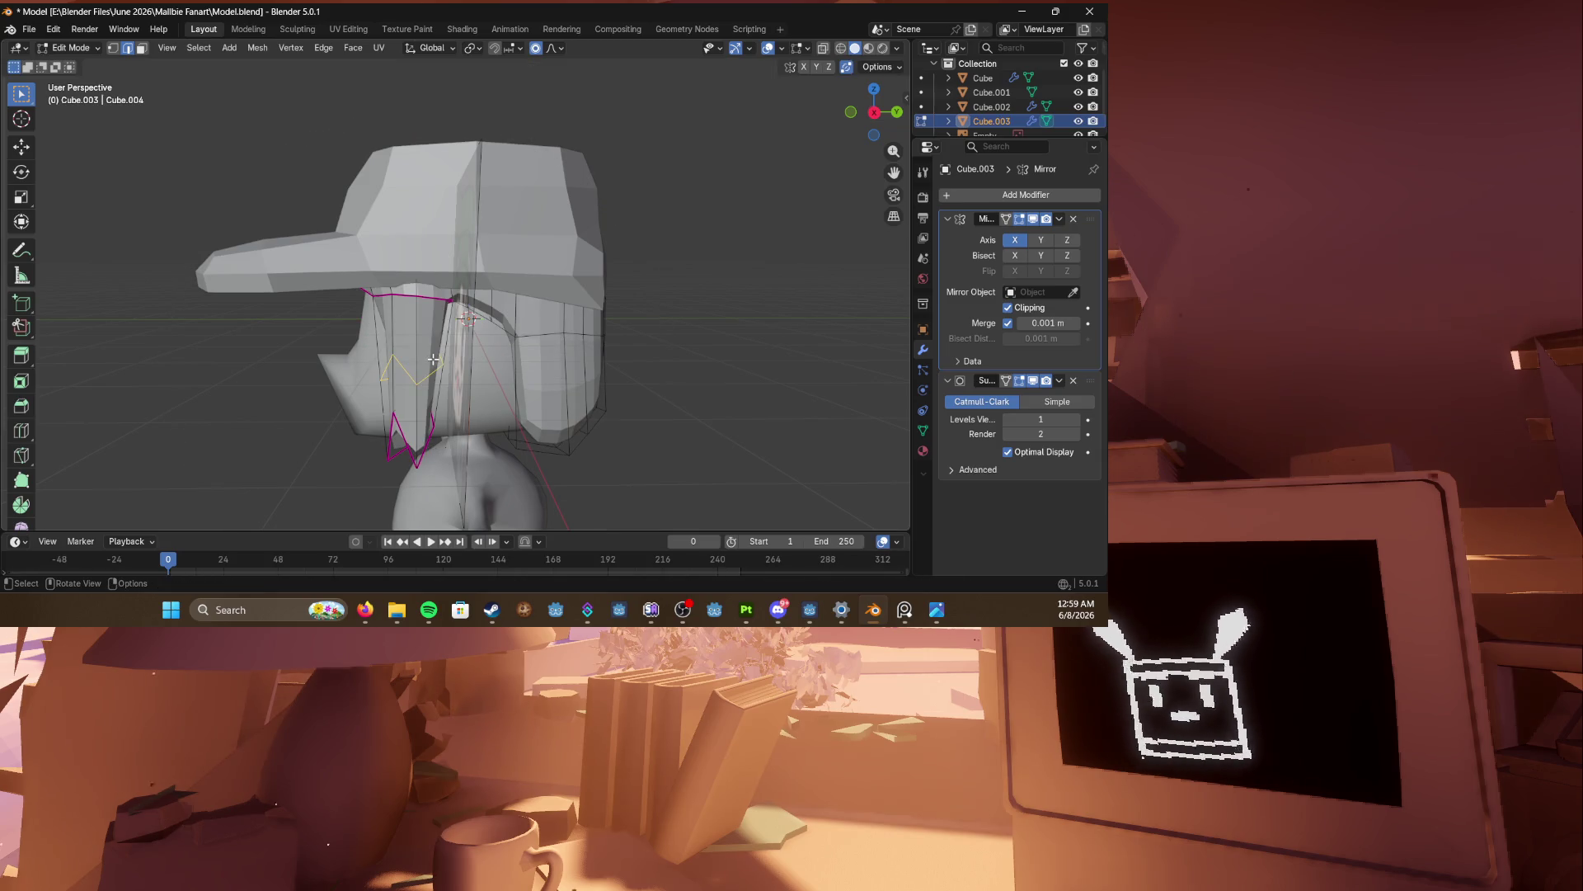
key("g")
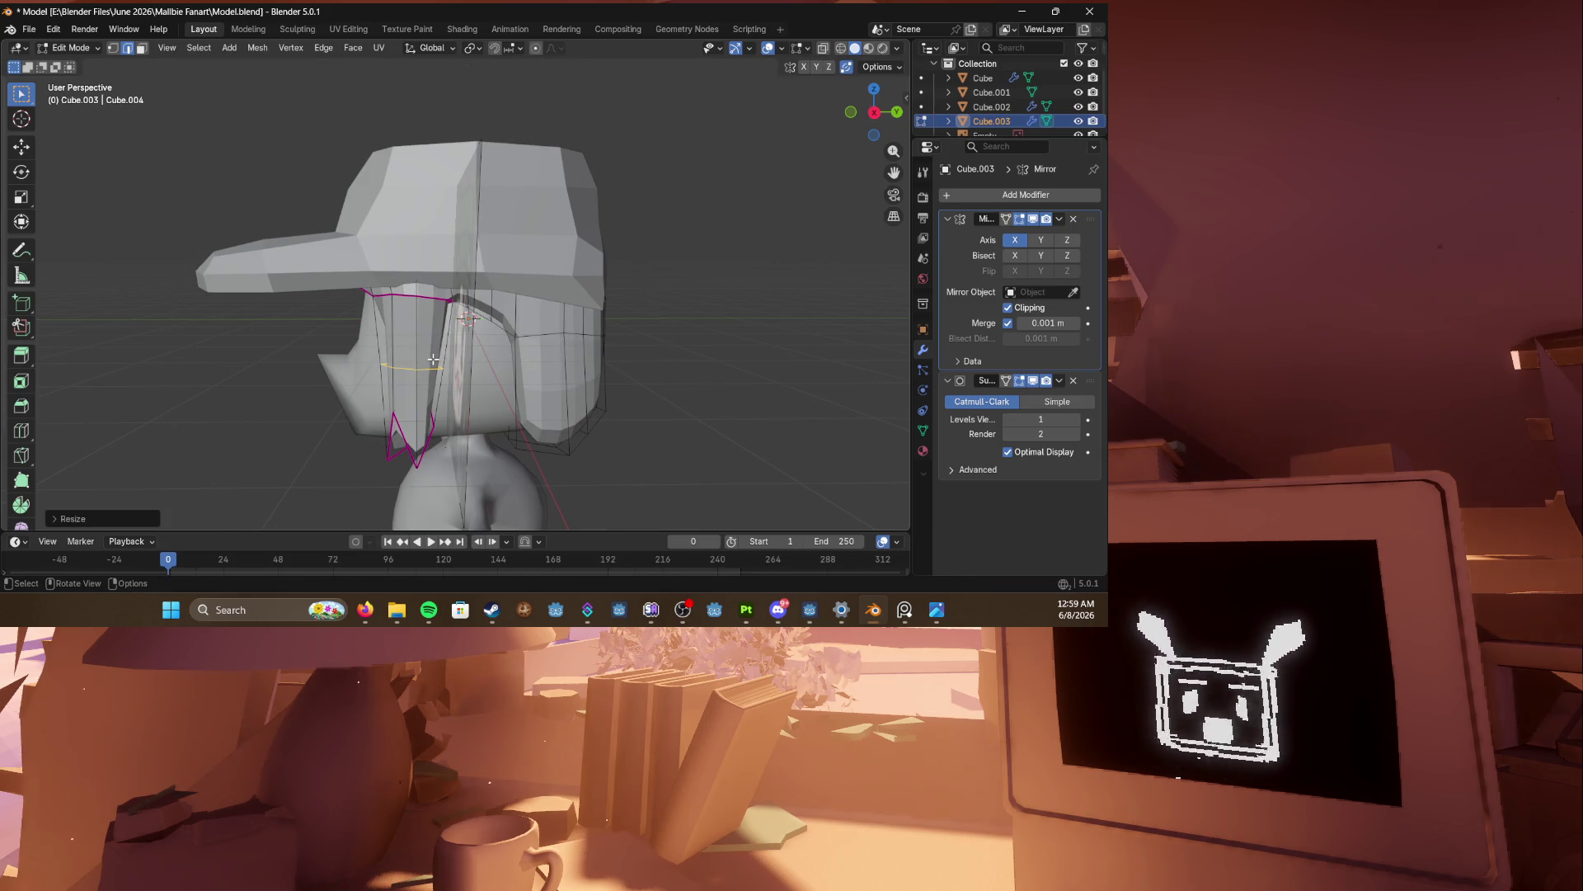
left_click(452, 356)
mouse_move(452, 357)
middle_mouse_down()
mouse_move(495, 363)
mouse_move(431, 356)
middle_mouse_up()
Step: In Right Ortho see-through view, move the strand's lower vertices to reposition its tip
key("KP_1")
key("KP_3")
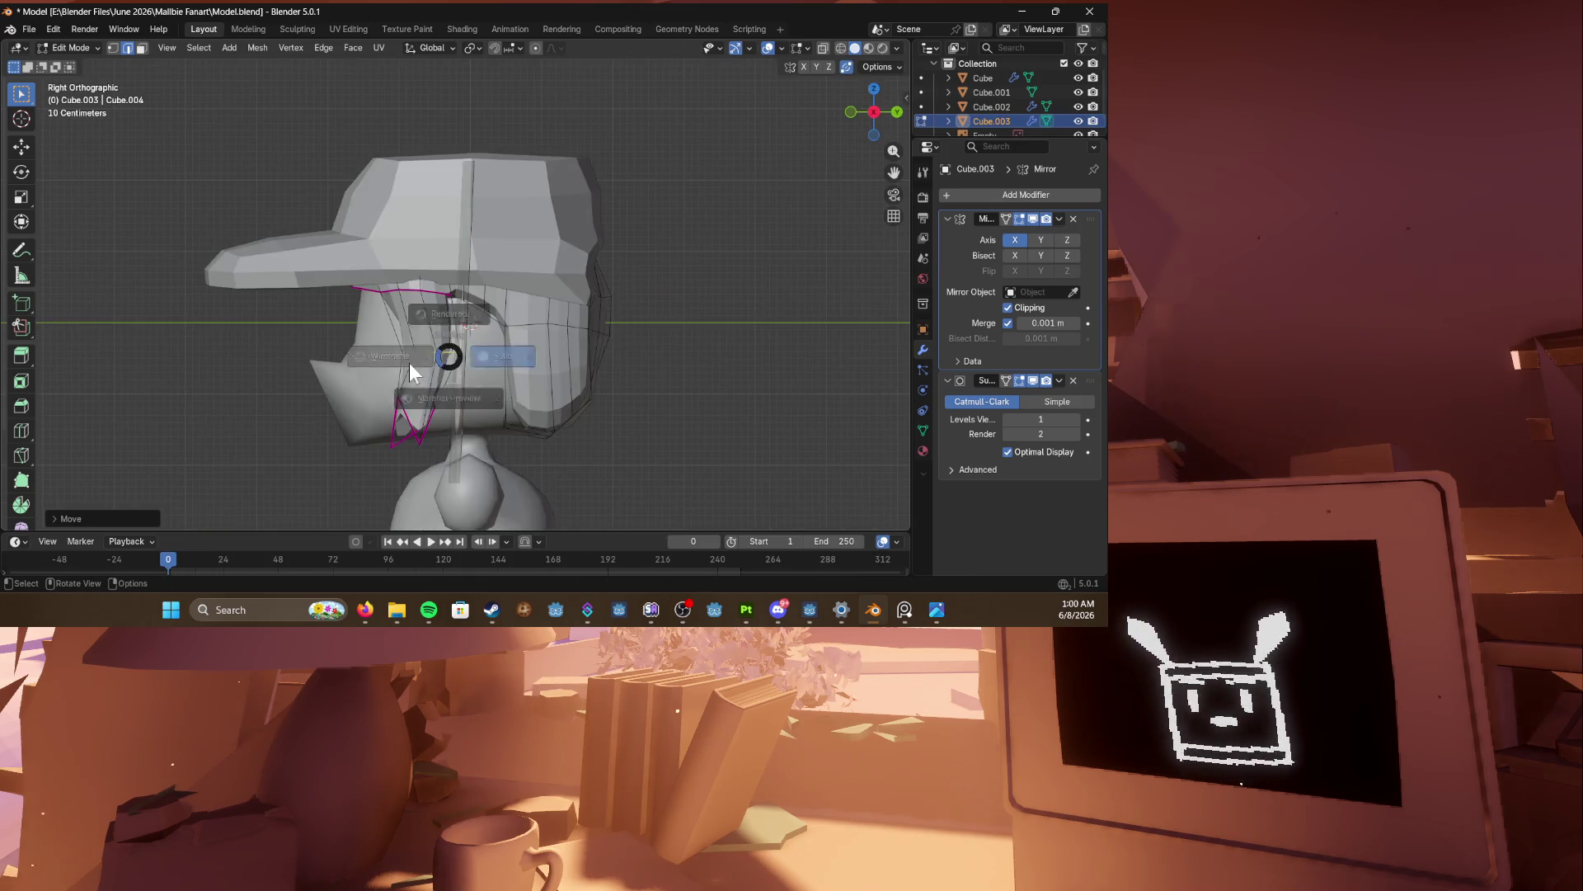
key("alt+z")
key("1")
left_click_drag(457, 443, 457, 443)
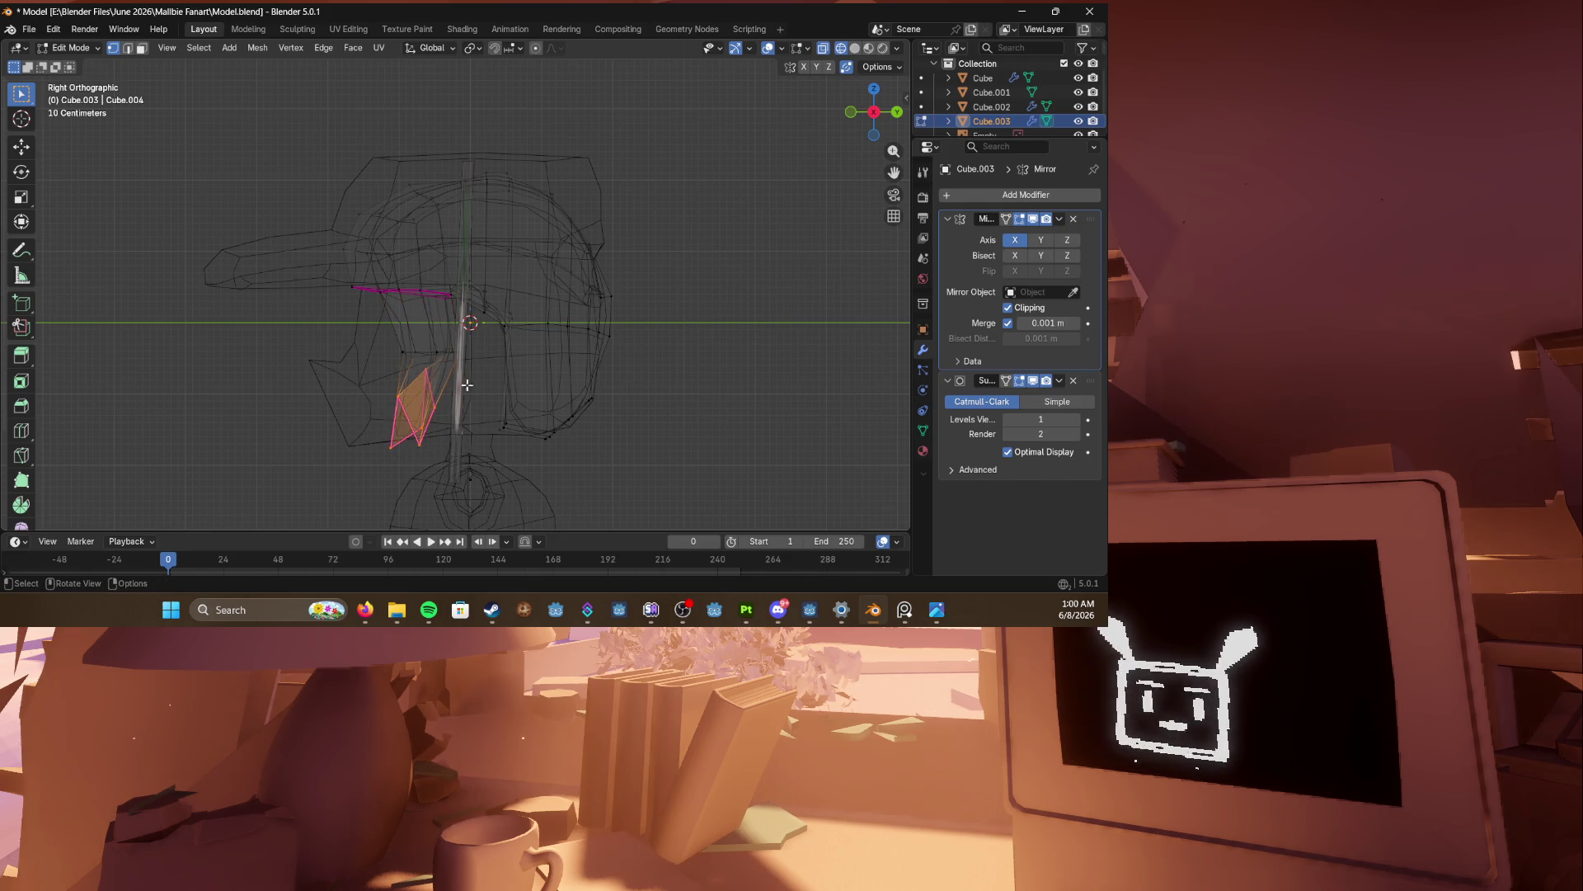
key("g")
left_click(512, 378)
key("g")
left_click(520, 386)
Step: In wireframe, shift the strand's middle vertices toward the face
key("alt+z")
key("shift+z")
left_click_drag(459, 367, 459, 367)
key("g")
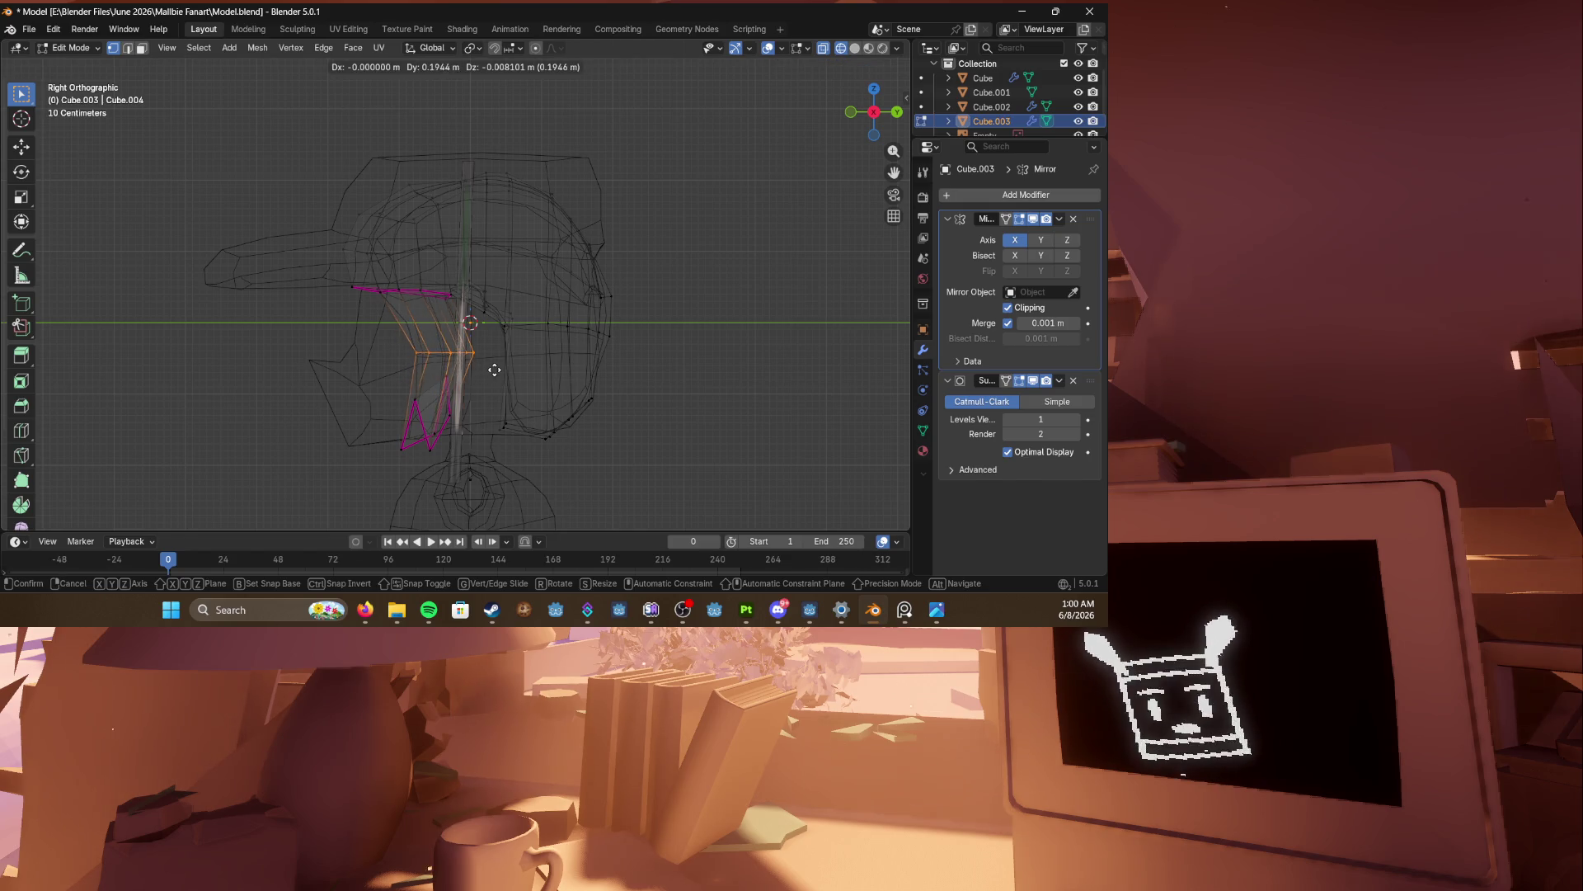
left_click(493, 368)
key("shift+z")
Step: Review the hair from the front, leave Edit Mode, and hide one object
middle_click_drag(404, 361, 478, 358)
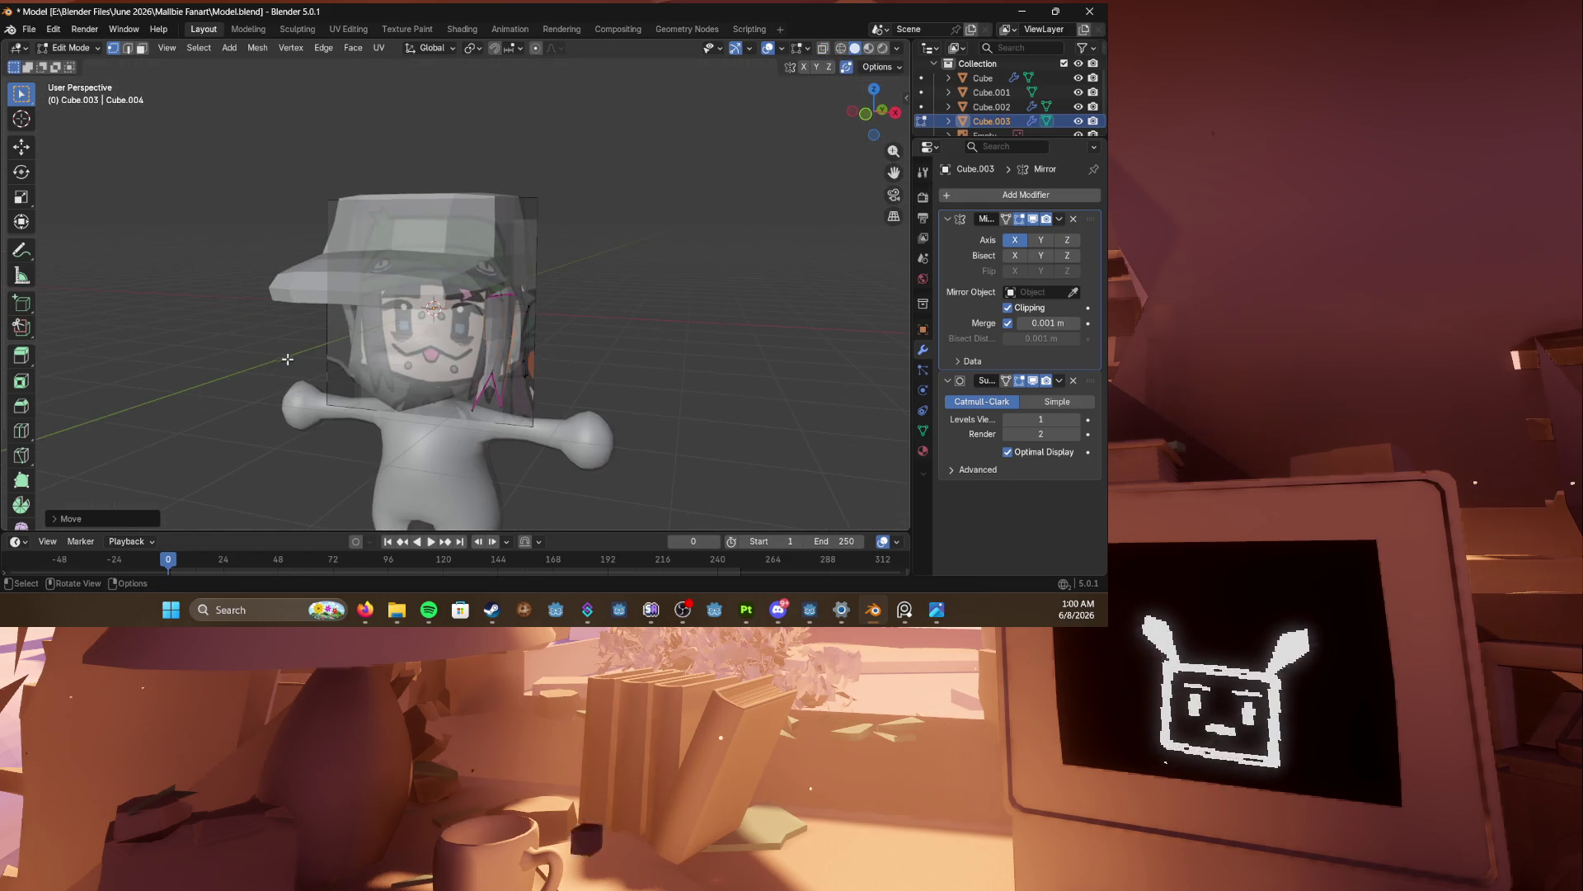
middle_click_drag(287, 359, 405, 405)
mouse_move(265, 383)
middle_mouse_down()
mouse_move(264, 360)
mouse_move(423, 404)
mouse_move(337, 404)
mouse_move(268, 367)
mouse_move(432, 312)
mouse_move(363, 370)
mouse_move(388, 319)
middle_mouse_up()
key("Tab")
key("h")
left_click(349, 419)
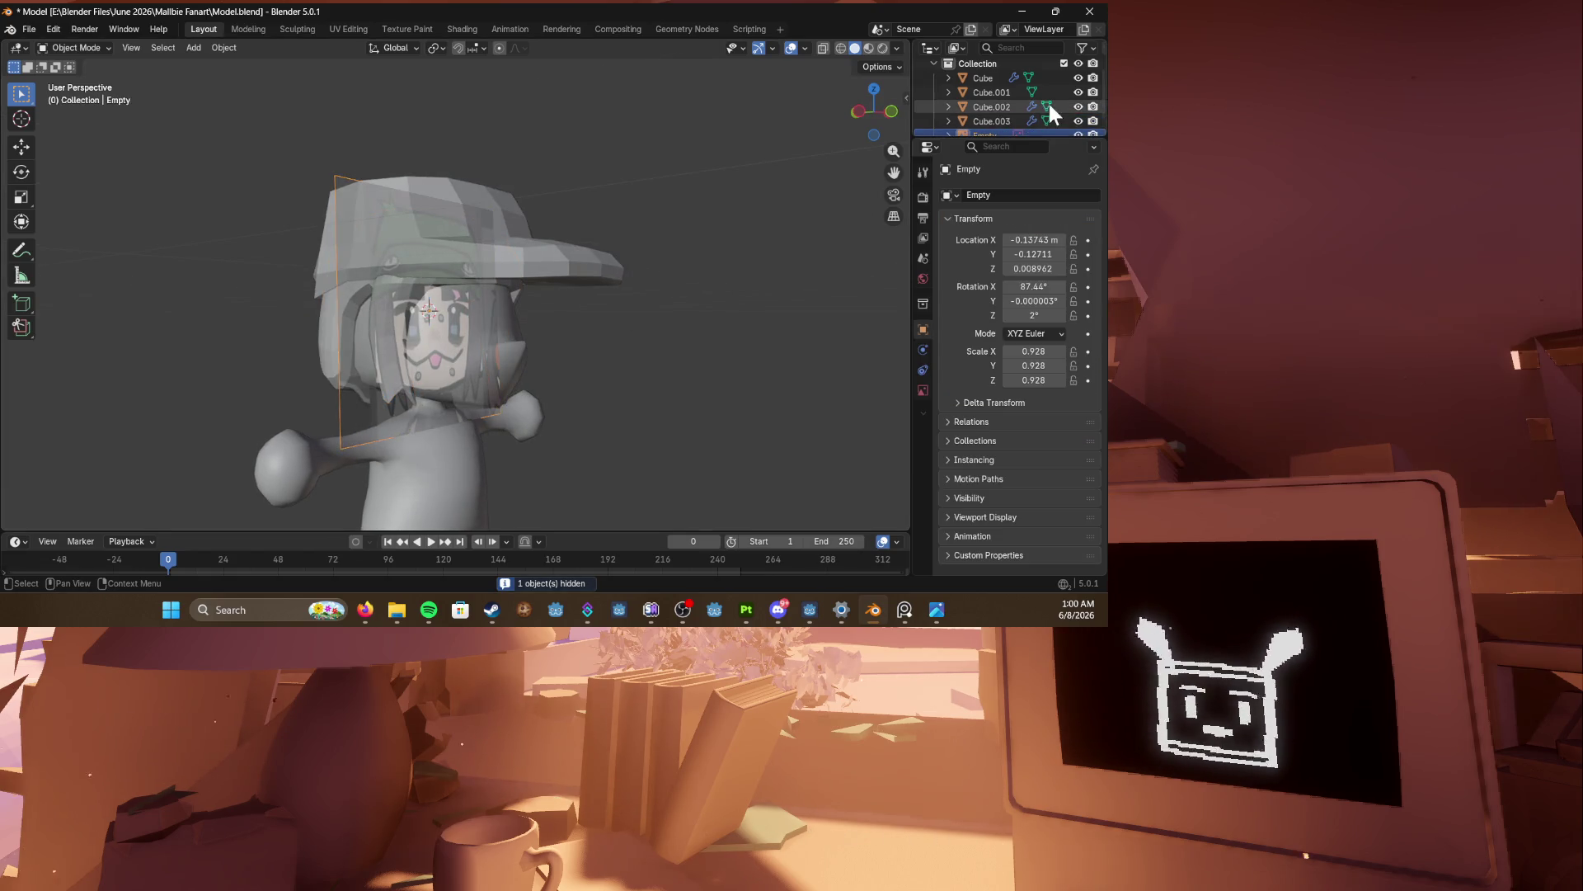
Step: Hide the reference image Empty and enlarge the outliner's object list
left_click(1078, 134)
left_click_drag(1014, 140, 1014, 235)
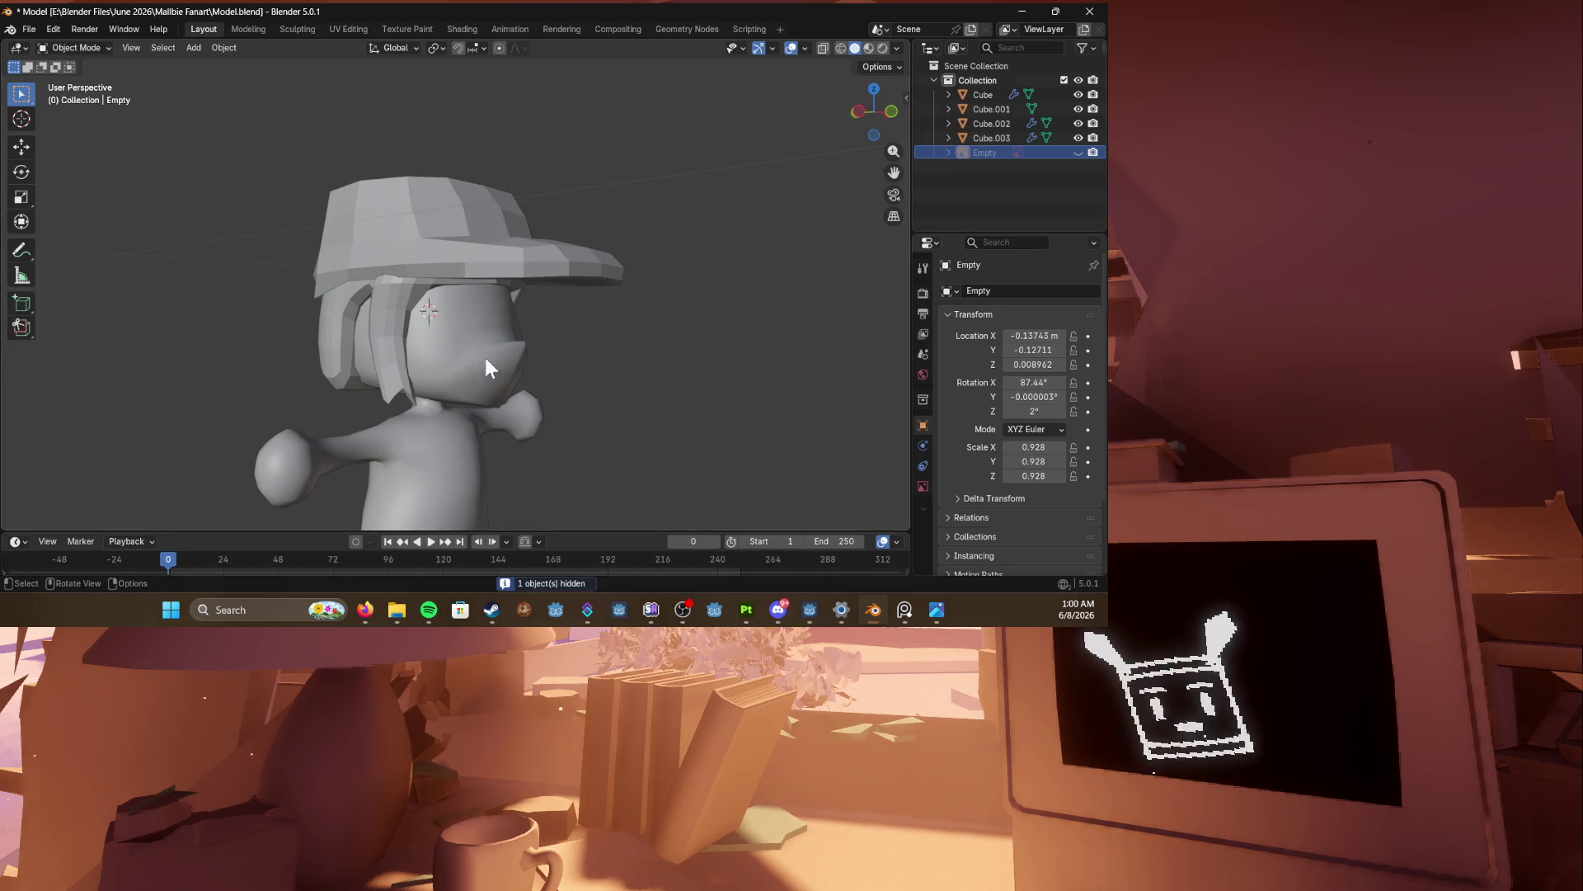
middle_click_drag(533, 339, 373, 354)
mouse_move(275, 320)
middle_mouse_down()
mouse_move(498, 264)
mouse_move(661, 282)
mouse_move(454, 313)
mouse_move(645, 325)
mouse_move(511, 291)
mouse_move(502, 264)
mouse_move(425, 361)
middle_mouse_up()
Step: Move the cap vertically to a new height
left_click(498, 264)
key("g")
key("z")
left_click(481, 259)
Step: Give the edge loops on the body's arms a full 1.0 crease
scroll(462, 323, "up", 3)
left_click(443, 340)
key("Tab")
key("2")
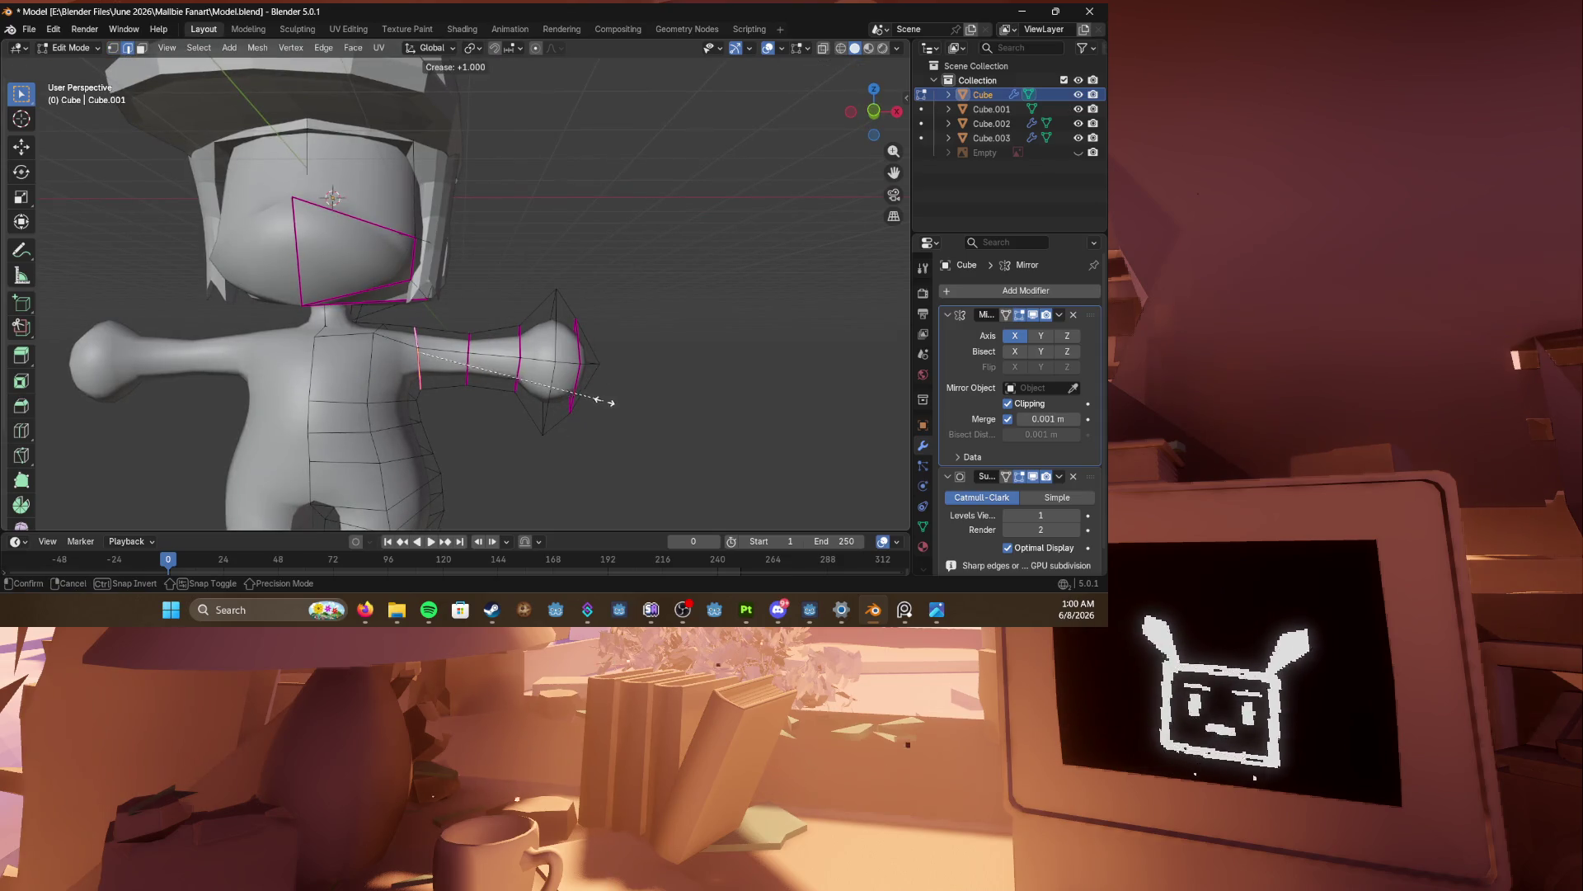
left_click(611, 403)
Step: Inspect the head and cap, then switch editing to the hair mesh Cube.003
scroll(611, 402, "down", 4)
middle_click_drag(611, 402, 434, 335)
scroll(432, 339, "up", 5)
mouse_move(199, 250)
middle_mouse_down()
mouse_move(223, 323)
mouse_move(509, 287)
middle_mouse_up()
scroll(439, 299, "down", 2)
scroll(480, 295, "up", 3)
key("alt+q")
scroll(457, 293, "up", 3)
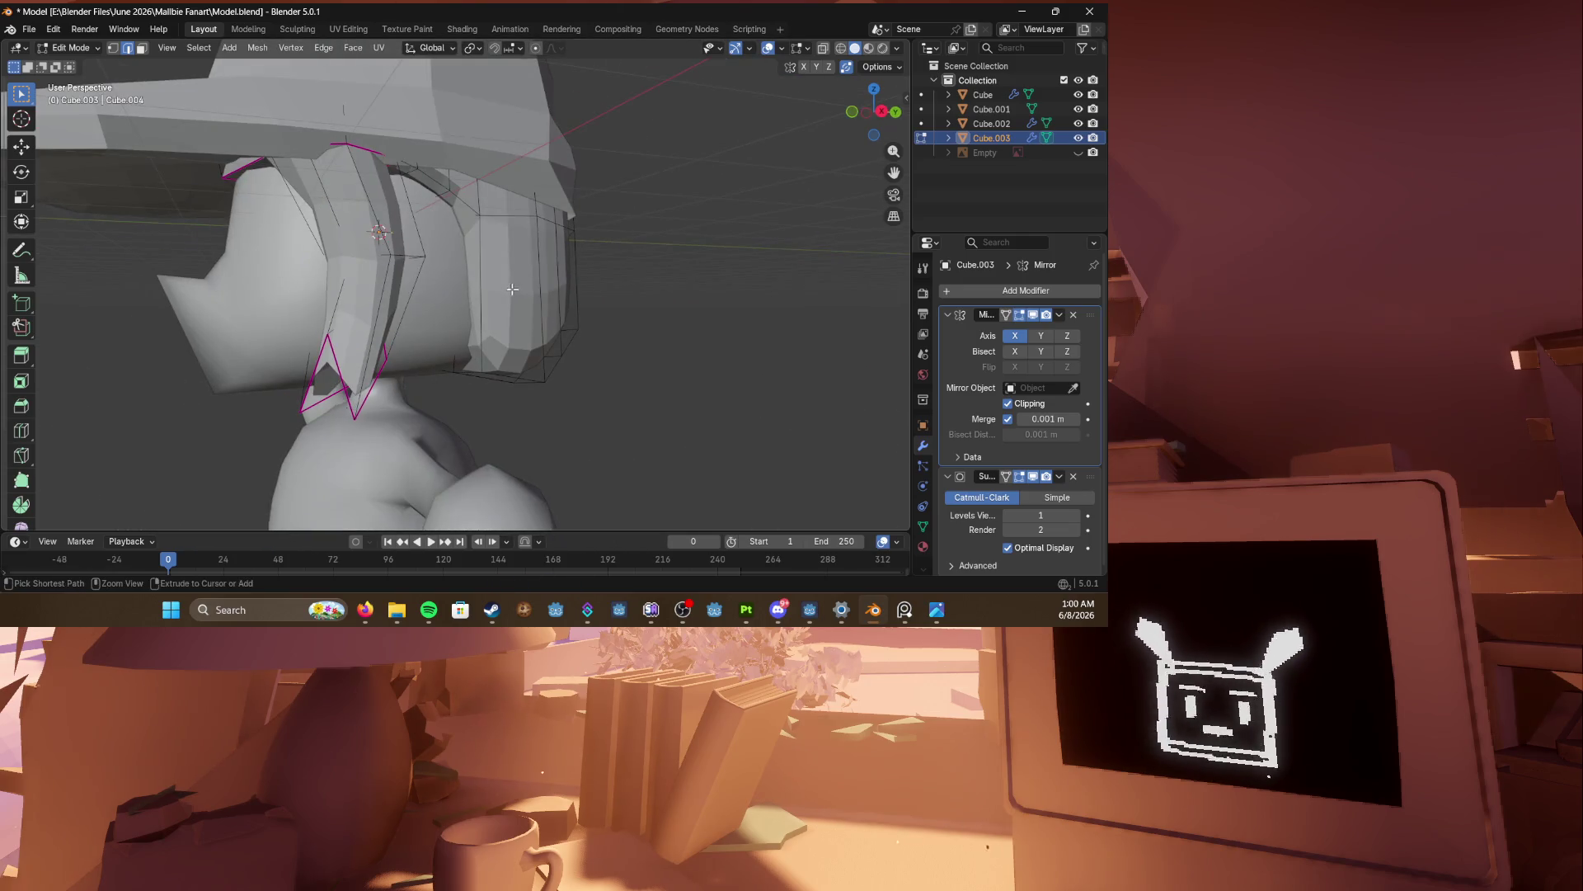
Step: Use edge select on the hair and toggle wireframe and solid shading around the head
key("shift+z")
key("2")
key("z")
left_click(597, 268)
key("shift+z")
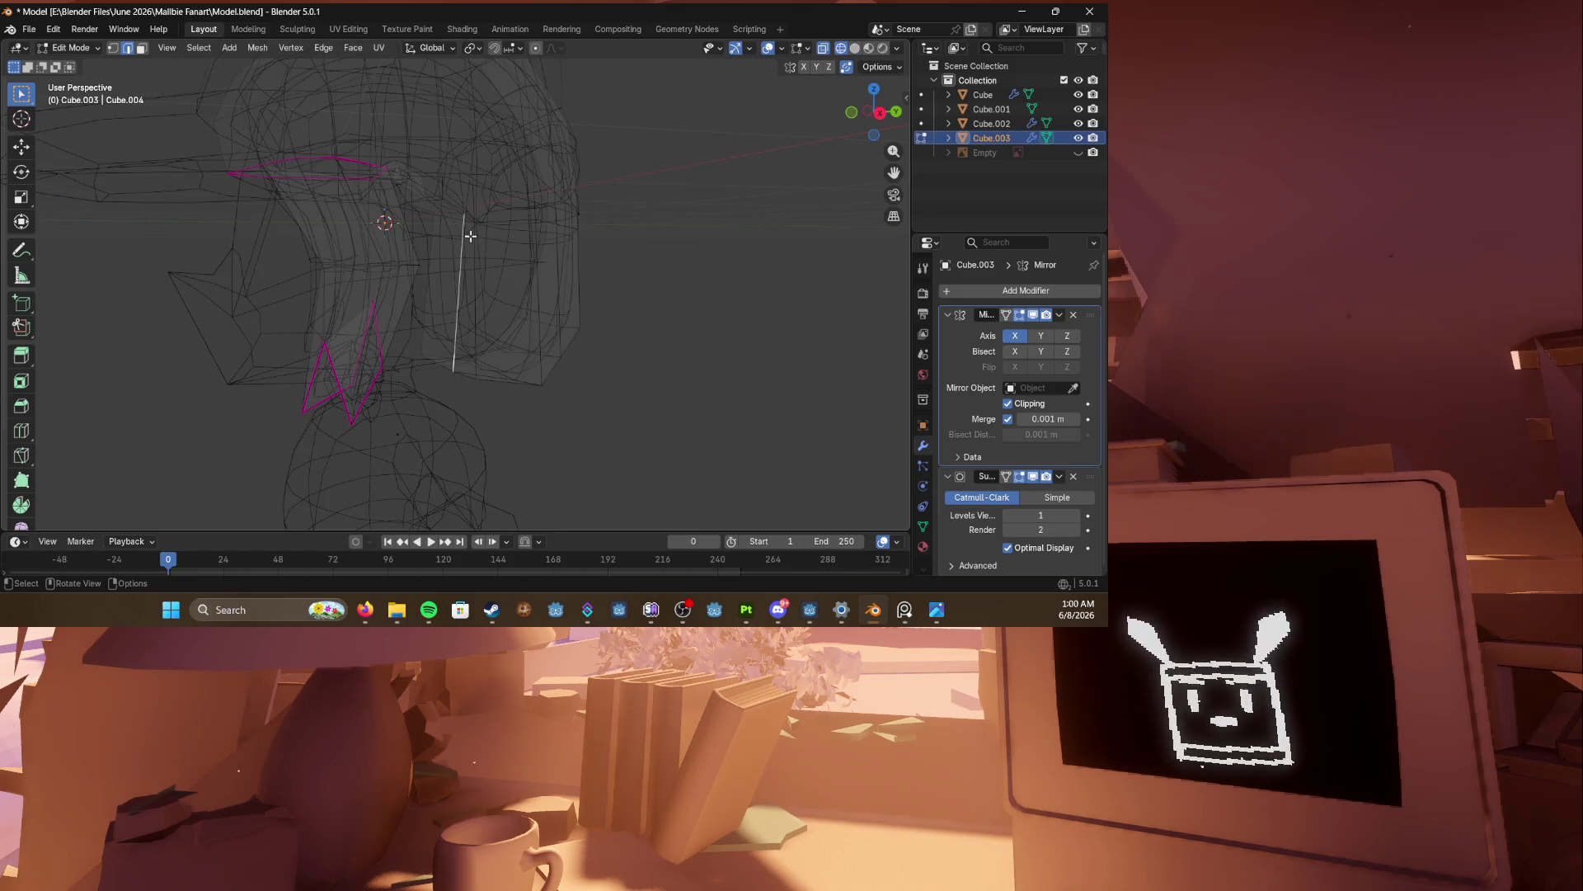
scroll(464, 203, "up", 3)
mouse_move(463, 202)
middle_mouse_down()
mouse_move(545, 212)
mouse_move(453, 163)
mouse_move(445, 192)
mouse_move(537, 236)
mouse_move(462, 247)
mouse_move(396, 314)
mouse_move(445, 272)
mouse_move(433, 265)
middle_mouse_up()
key("shift+z")
scroll(445, 191, "up", 3)
Step: Reposition the selected hair part with several moves, including one along Z
key("g")
left_click(354, 348)
key("g")
key("z")
key("z")
key("z")
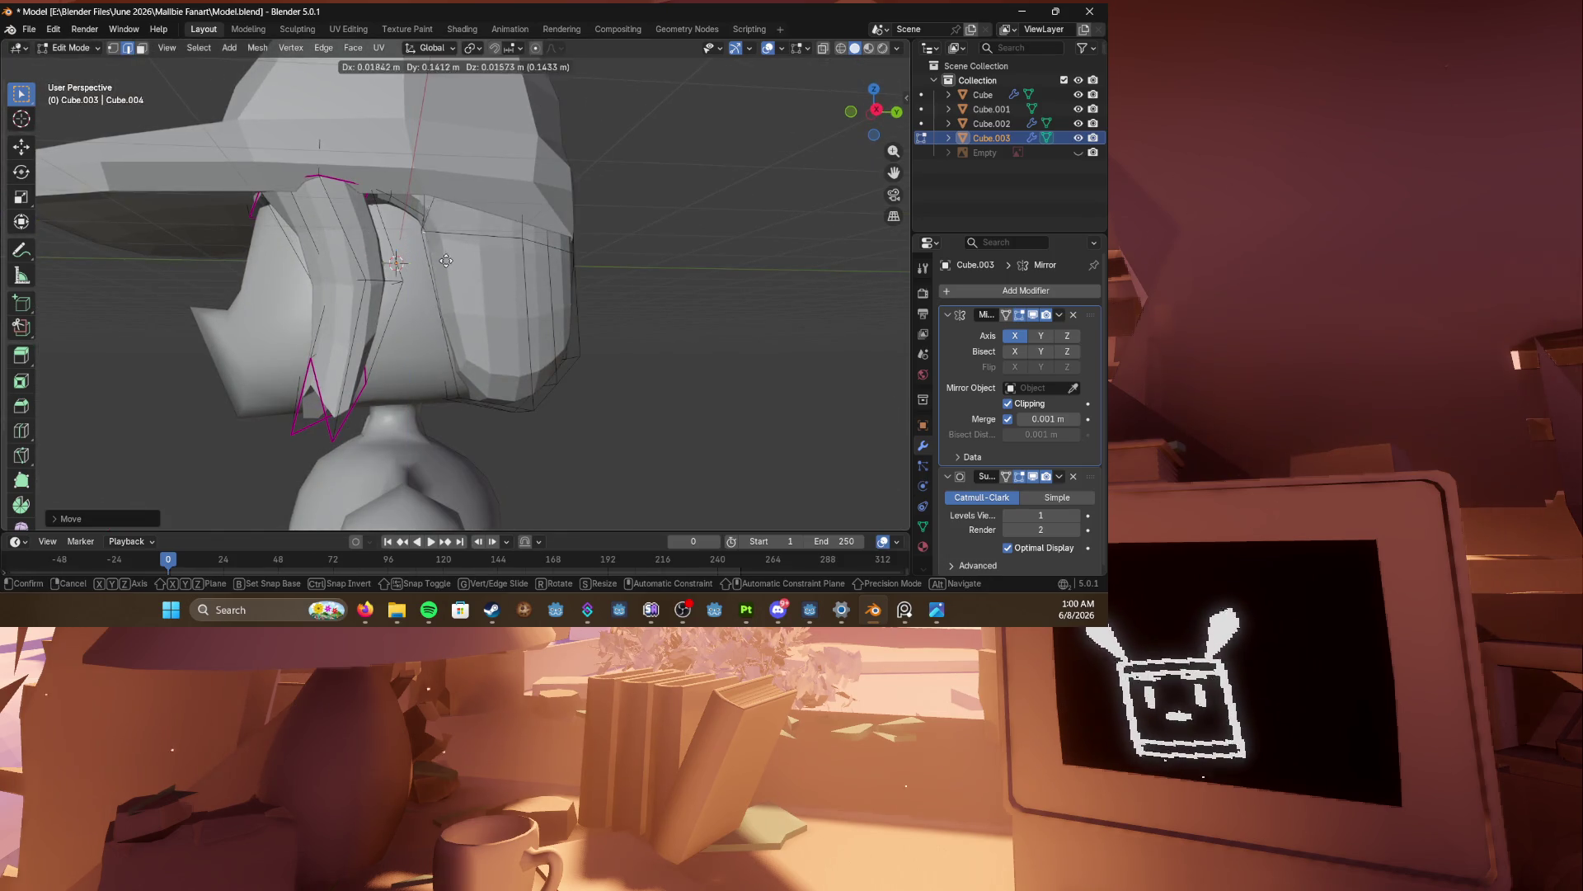
left_click(468, 281)
mouse_move(468, 281)
middle_mouse_down()
mouse_move(450, 297)
mouse_move(454, 369)
mouse_move(412, 388)
mouse_move(340, 380)
mouse_move(341, 325)
mouse_move(294, 353)
middle_mouse_up()
key("g")
left_click(483, 299)
key("g")
left_click(340, 399)
Step: Select an edge on the hair's side strand and move it repeatedly
key("2")
left_click(663, 335)
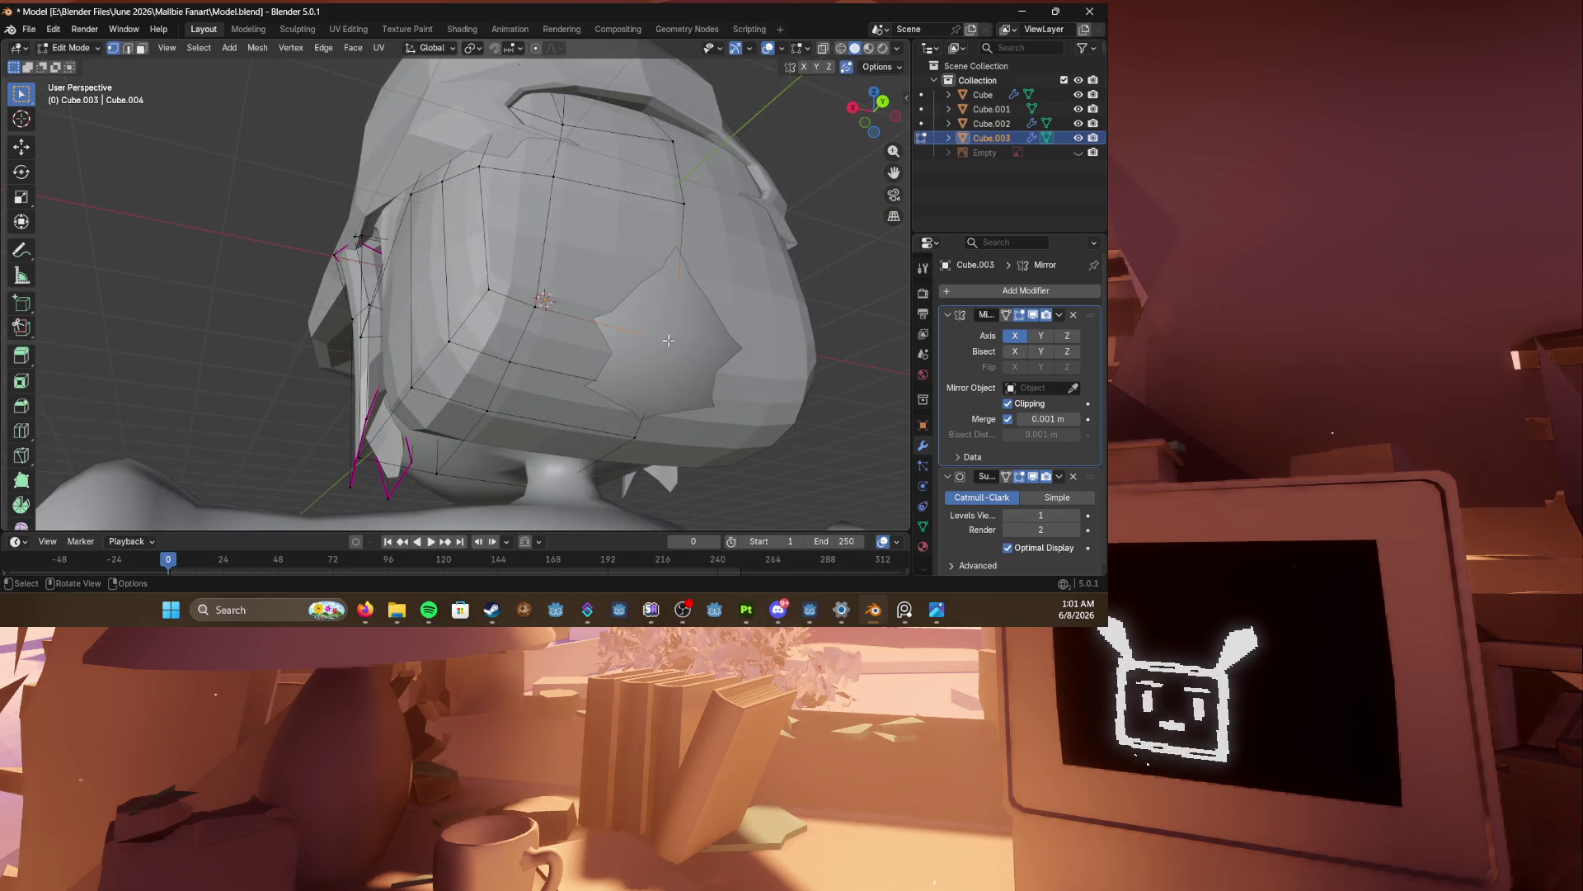
mouse_move(668, 340)
middle_mouse_down()
mouse_move(736, 400)
mouse_move(717, 365)
middle_mouse_up()
key("g")
left_click(757, 421)
key("g")
left_click(589, 444)
key("g")
left_click(566, 442)
Step: Pull the hair edge further down around the cheek from a new angle
mouse_move(565, 424)
middle_mouse_down()
mouse_move(536, 408)
mouse_move(653, 455)
mouse_move(657, 486)
mouse_move(614, 462)
mouse_move(582, 375)
middle_mouse_up()
key("g")
left_click(656, 506)
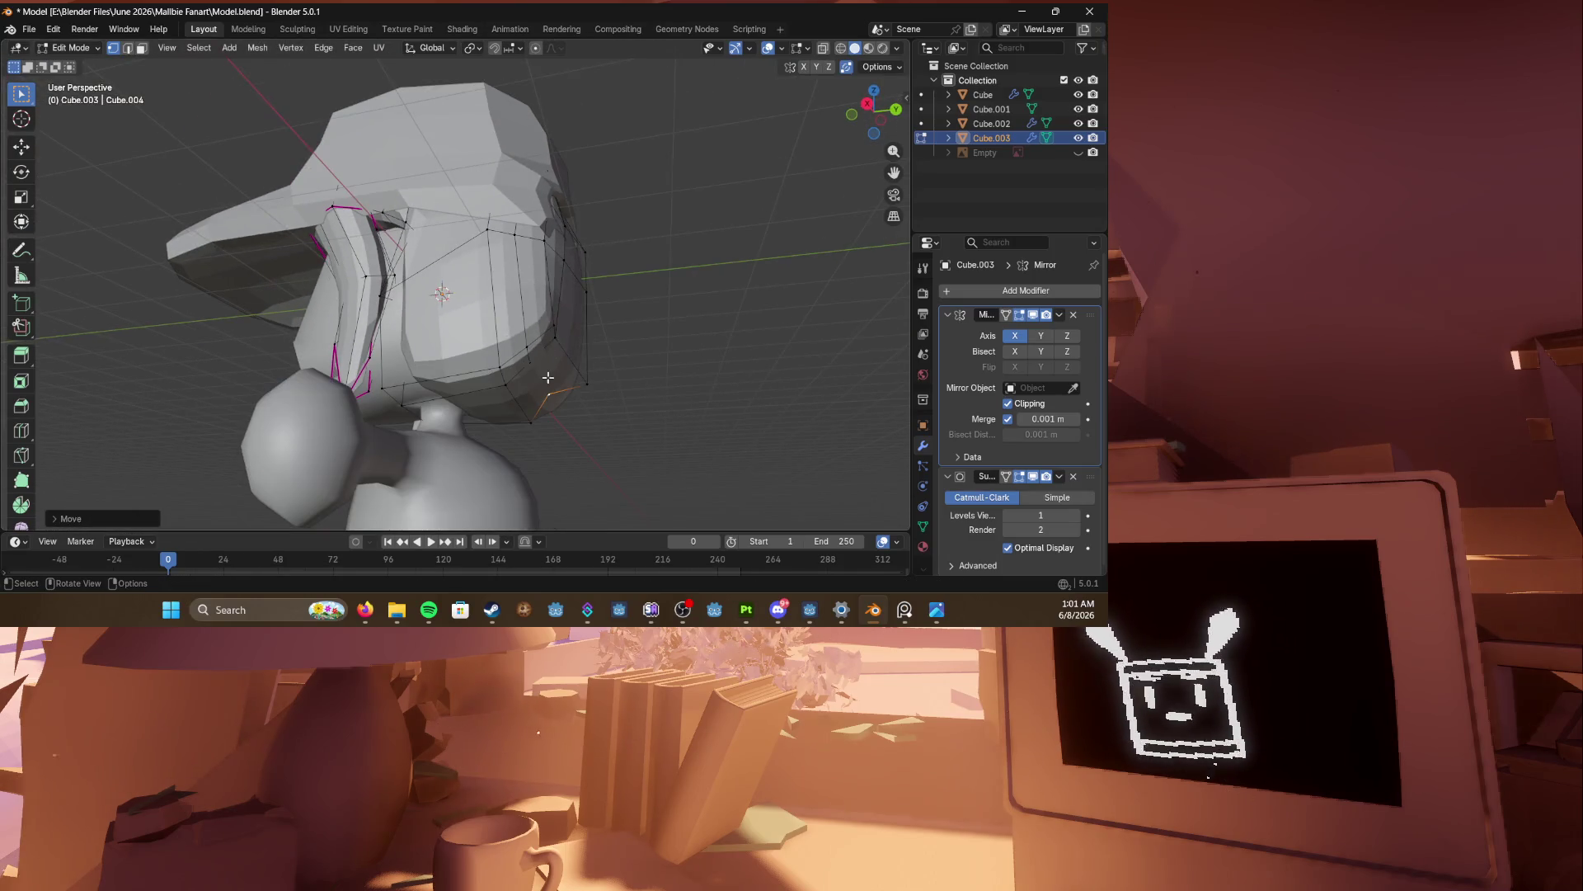
key("g")
left_click(565, 408)
middle_click_drag(398, 439, 595, 376)
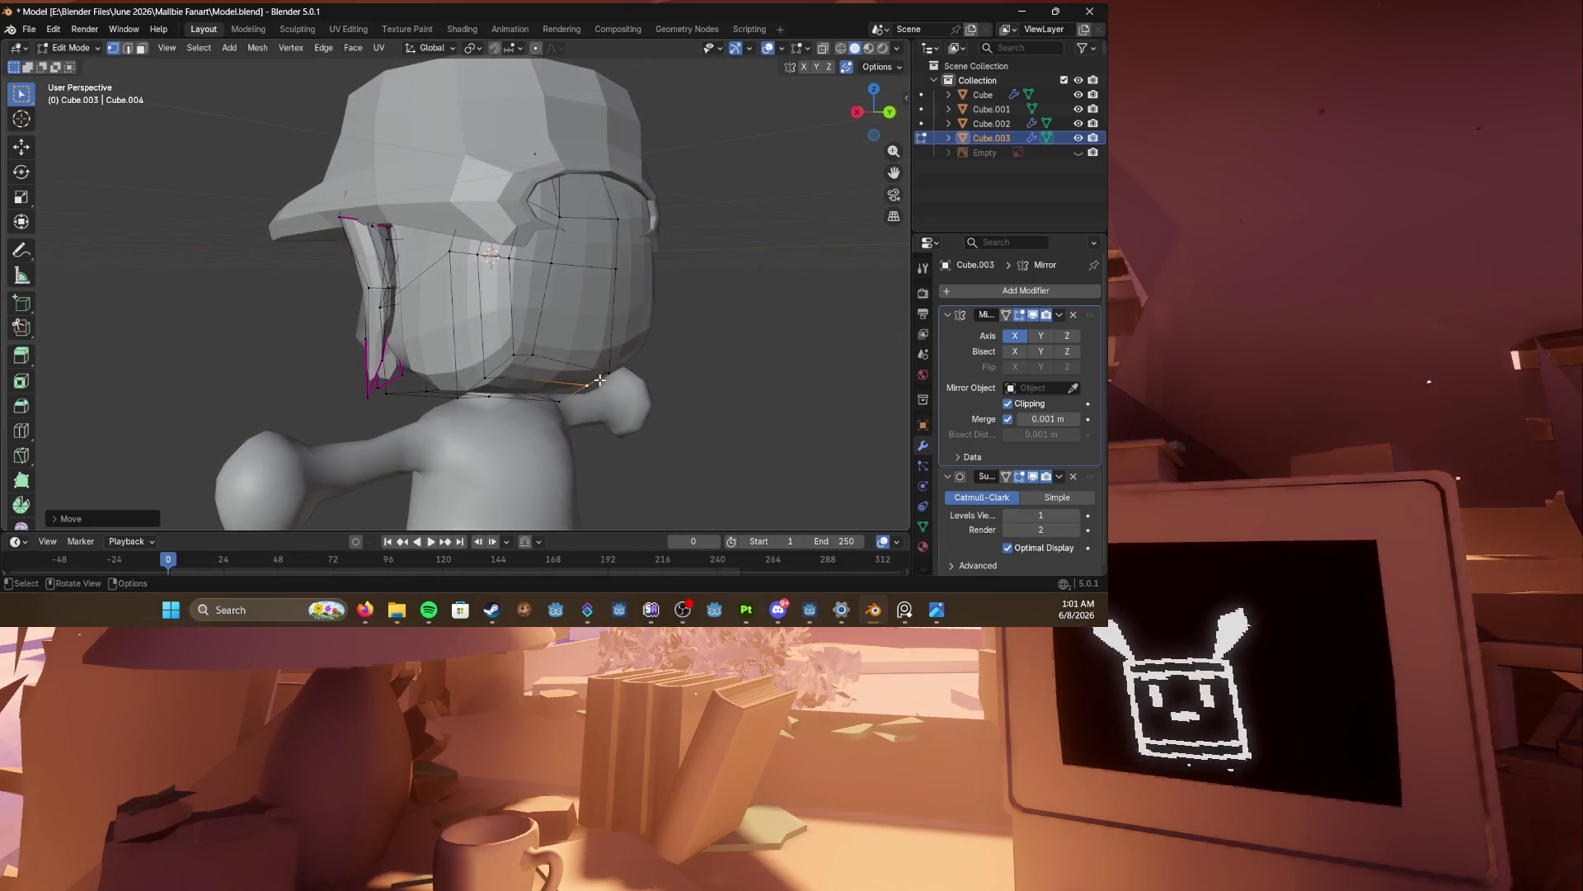
Step: Slide a hair vertex along its edge
key("shift+v")
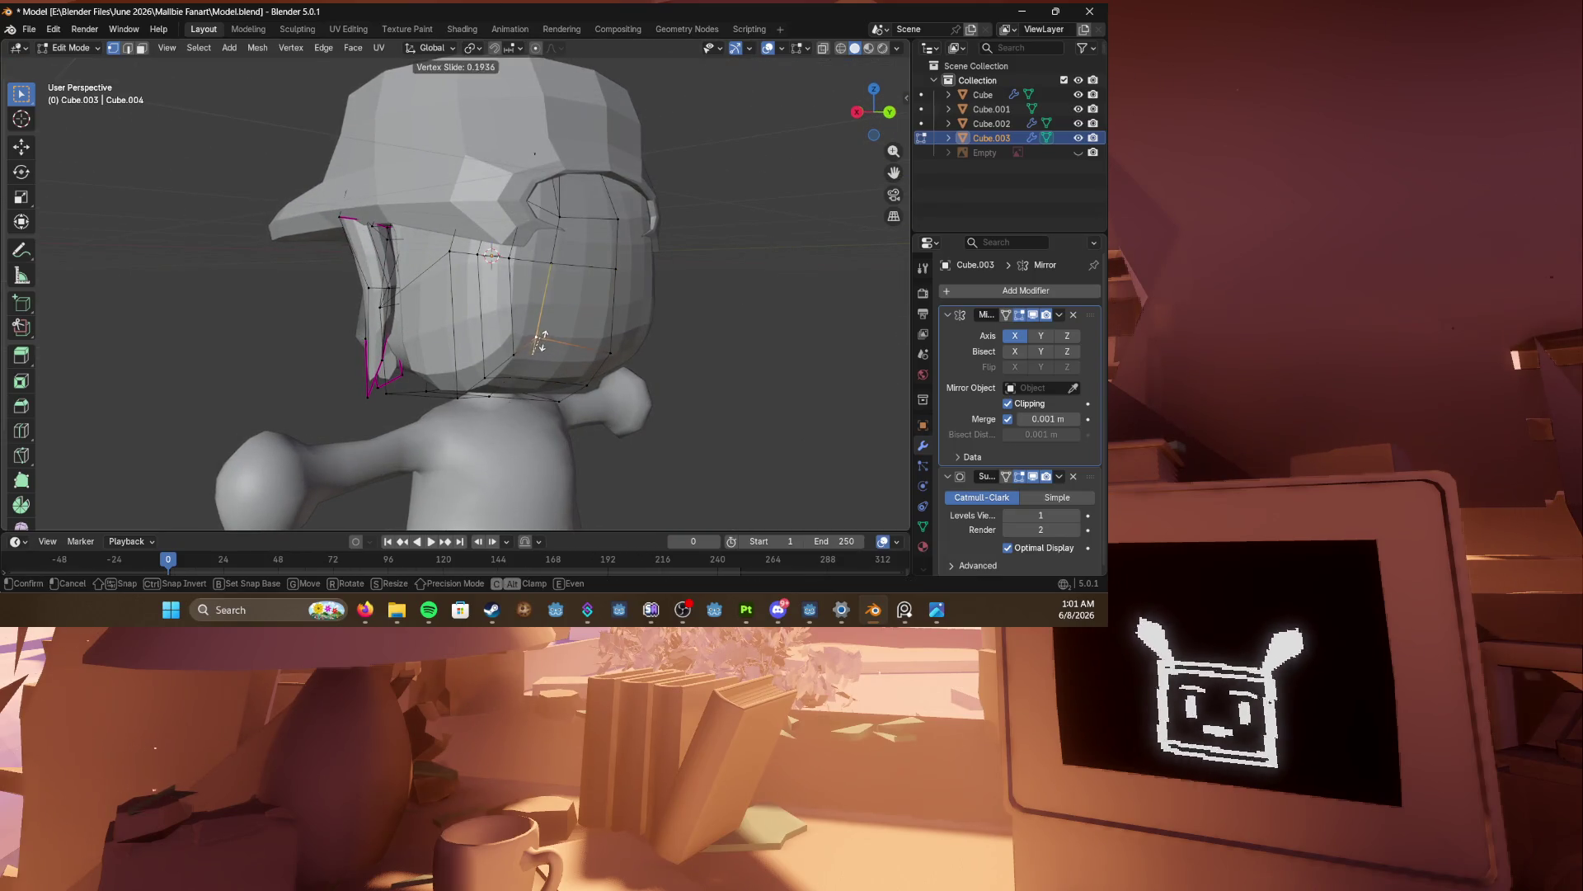
middle_click_drag(511, 338, 508, 391)
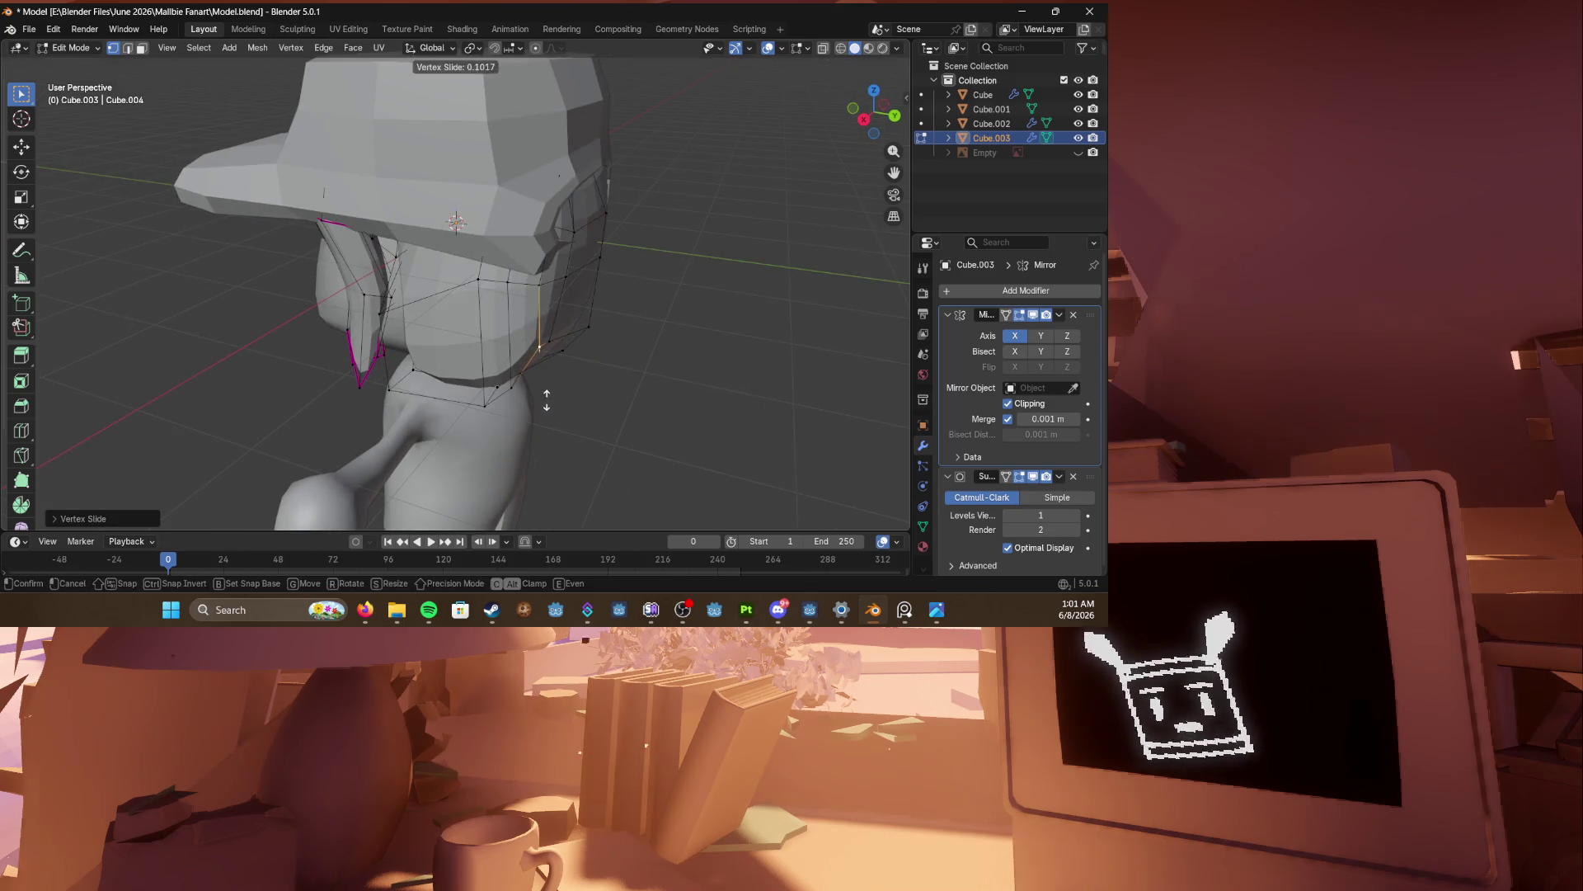
left_click(508, 392)
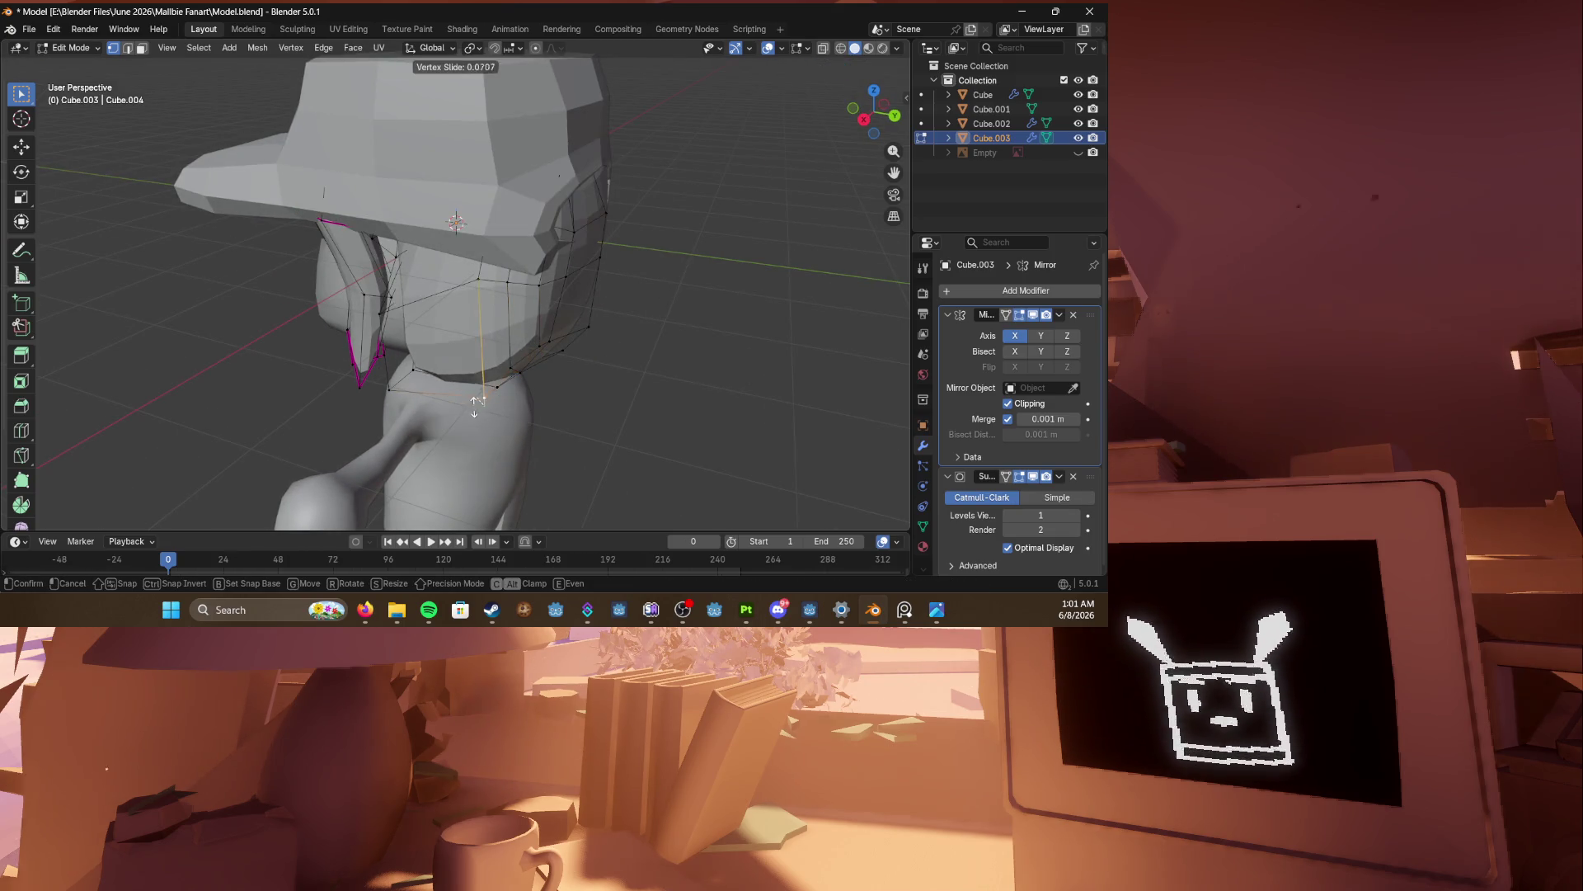
mouse_move(508, 392)
middle_mouse_down()
mouse_move(423, 390)
mouse_move(349, 431)
middle_mouse_up()
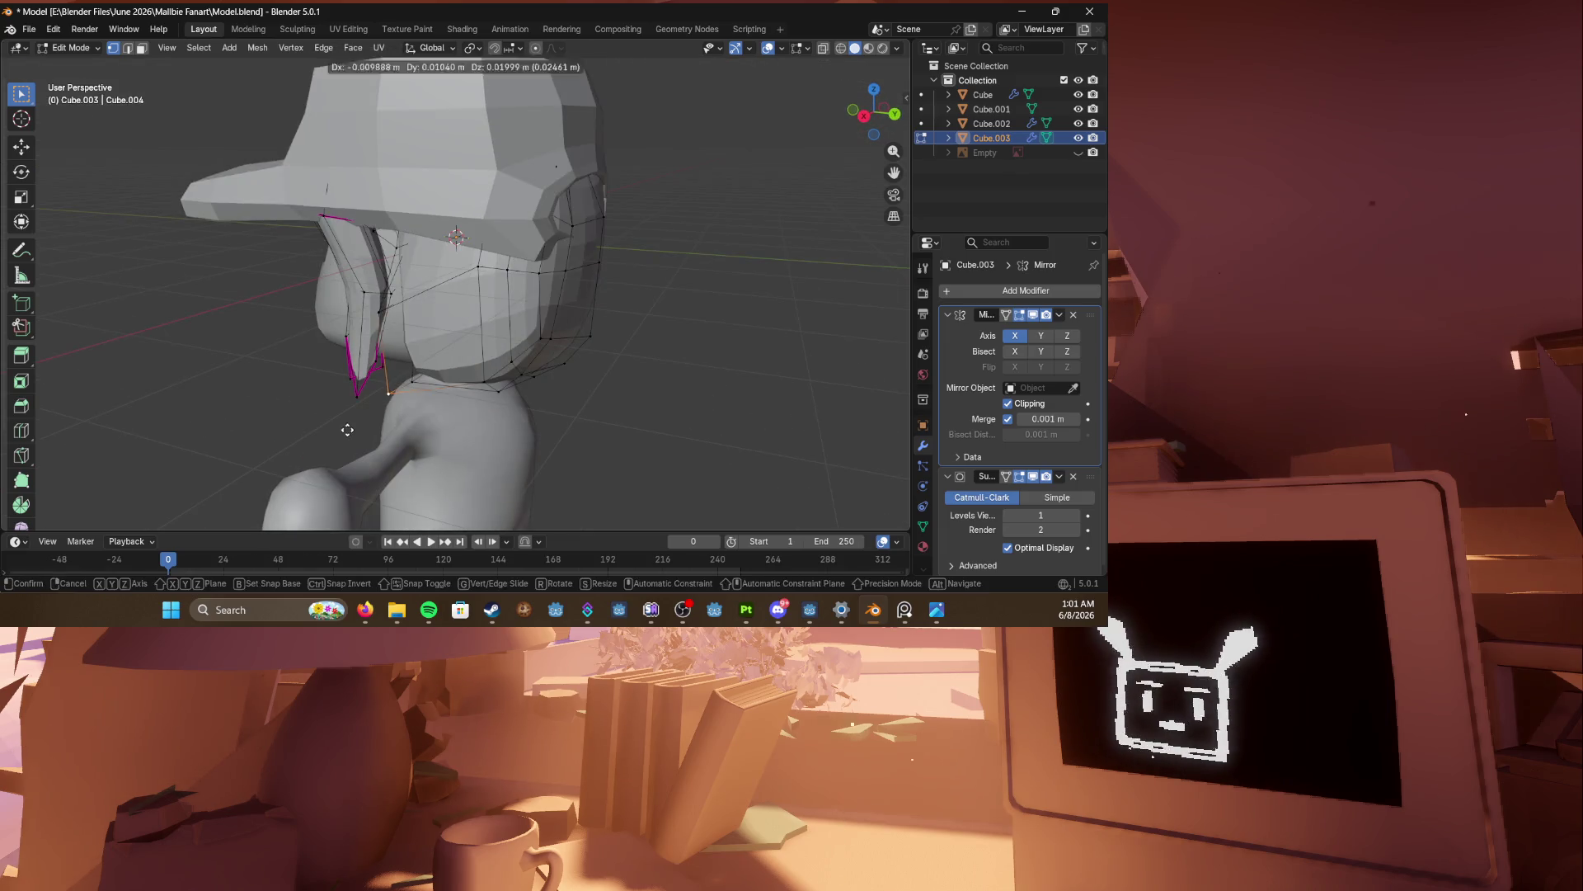
middle_click_drag(387, 373, 335, 389)
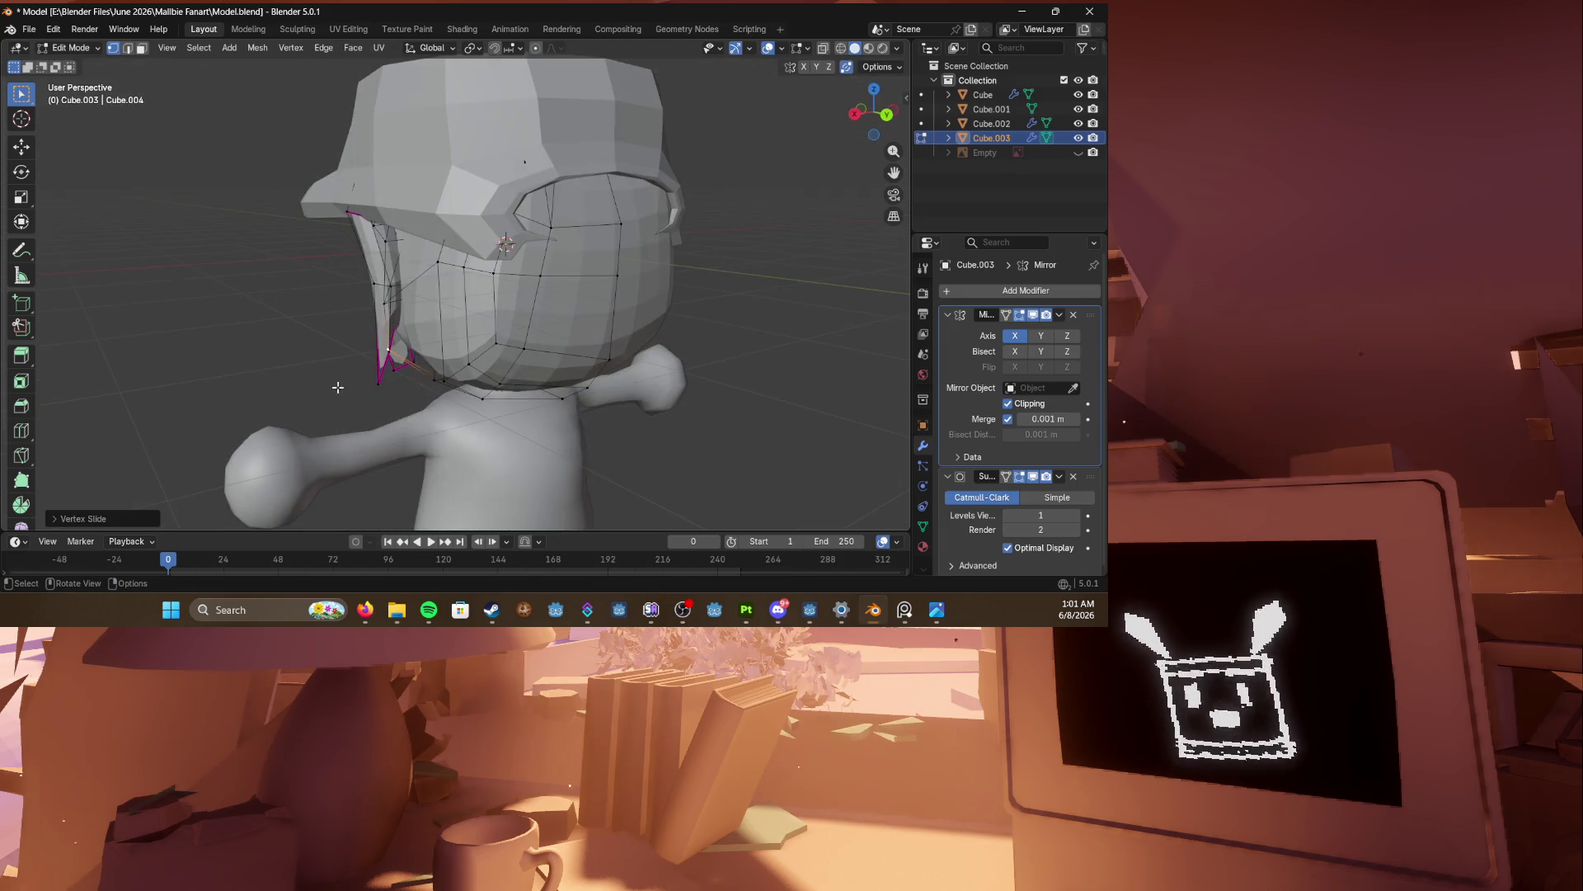
Step: Pull two neighbouring hair vertices inward with Shrink/Fatten
left_click(443, 377, "shift")
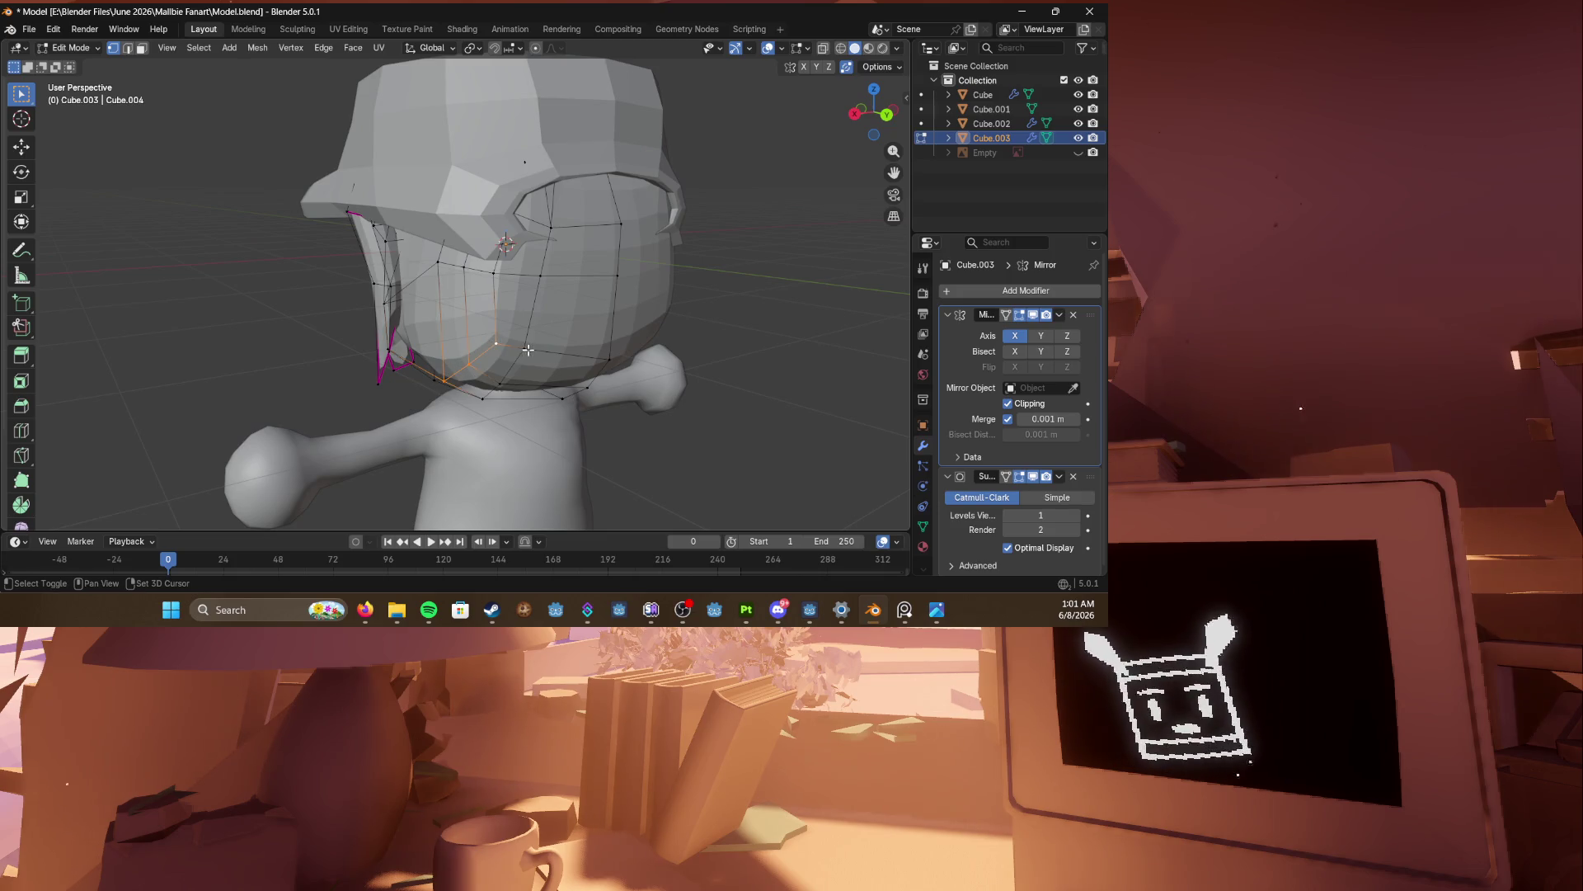
middle_click_drag(610, 380, 664, 386)
key("alt+s")
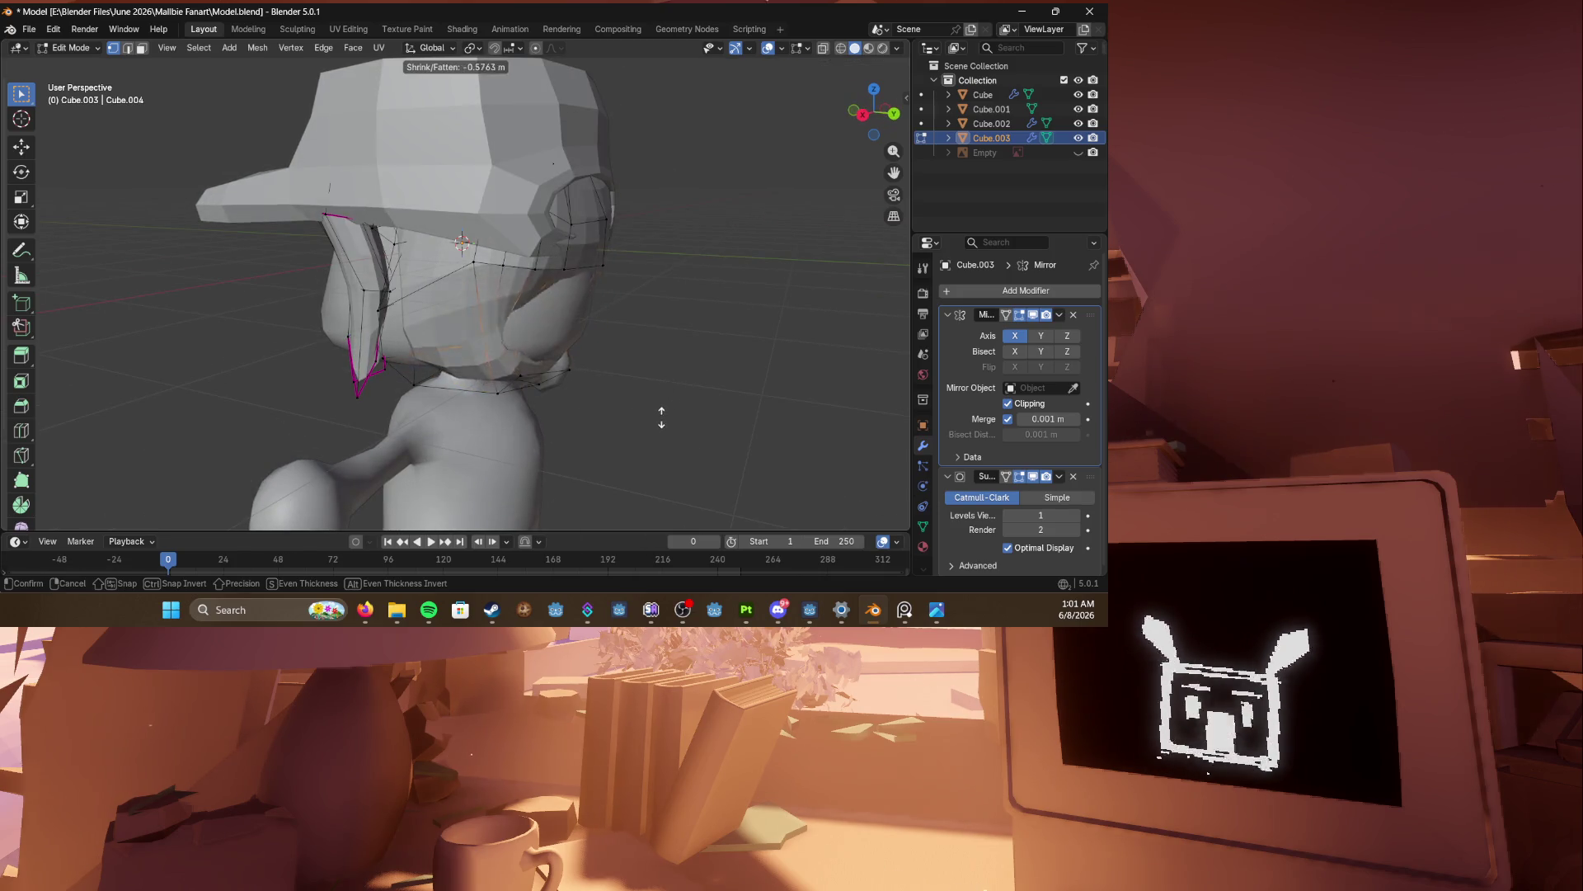
left_click(478, 385)
key("alt+a")
Step: Reposition the hair vertices beside the face and save the file
mouse_move(395, 360)
middle_mouse_down()
mouse_move(330, 412)
mouse_move(494, 363)
mouse_move(462, 346)
mouse_move(314, 344)
middle_mouse_up()
scroll(331, 410, "up", 3)
key("g")
left_click(338, 416)
key("g")
scroll(574, 348, "down", 5)
key("ctrl+s")
mouse_move(577, 334)
middle_mouse_down()
mouse_move(669, 396)
mouse_move(549, 353)
mouse_move(629, 392)
mouse_move(633, 360)
mouse_move(433, 340)
middle_mouse_up()
left_click(661, 396)
key("g")
left_click(636, 396)
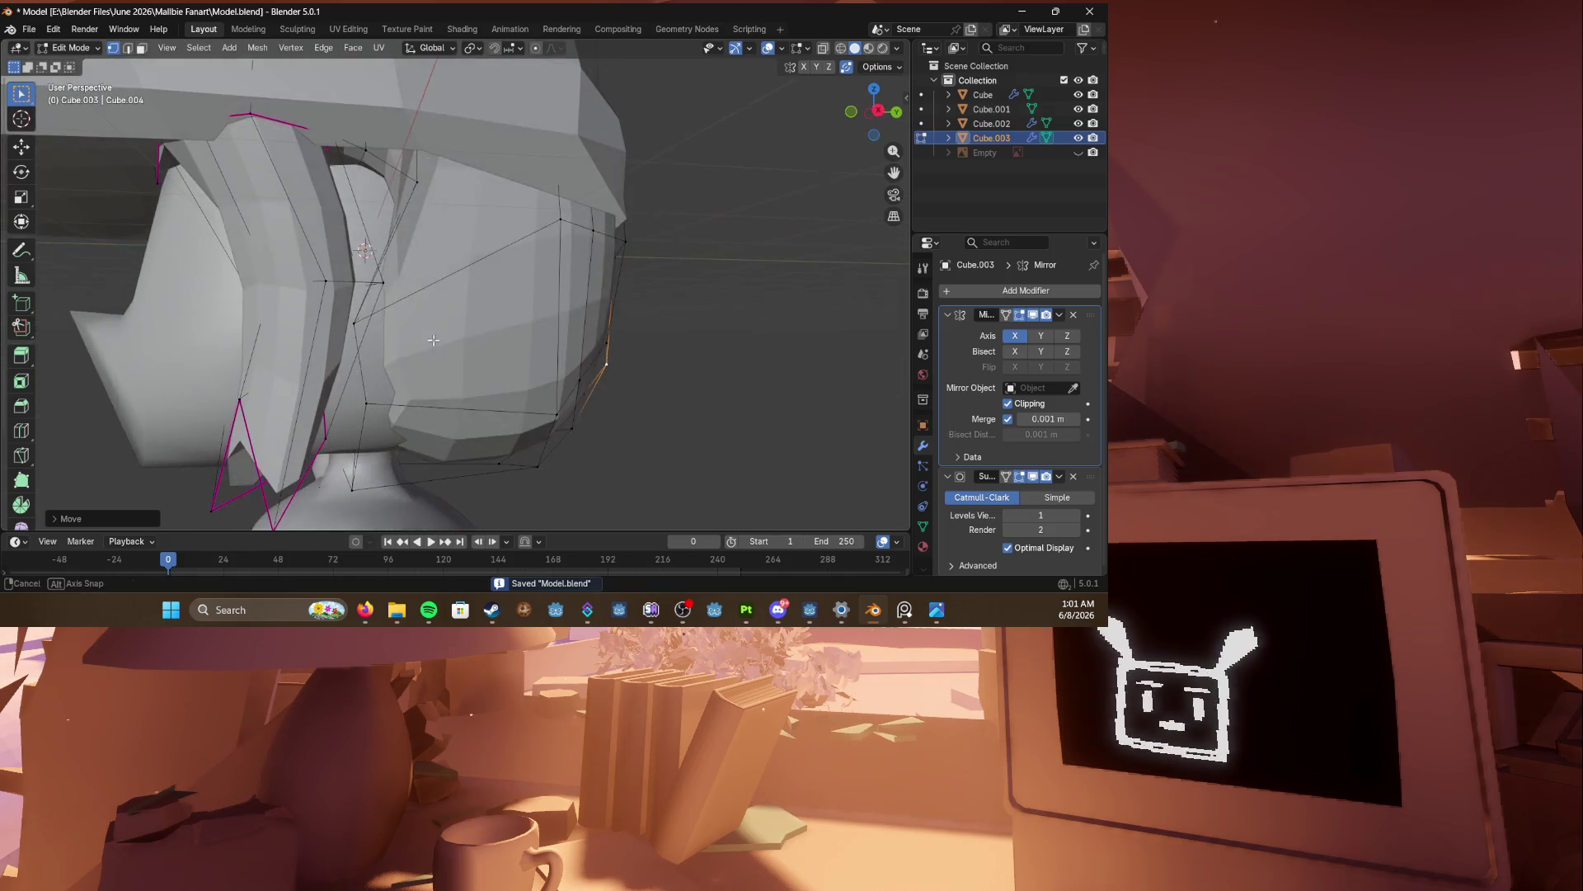
Step: Return to Object Mode and check the reshaped hair around the head
key("Tab")
scroll(358, 407, "down", 3)
mouse_move(359, 407)
middle_mouse_down()
mouse_move(181, 364)
mouse_move(502, 379)
mouse_move(511, 347)
mouse_move(457, 344)
mouse_move(662, 338)
mouse_move(431, 324)
mouse_move(701, 341)
mouse_move(444, 215)
mouse_move(562, 190)
mouse_move(393, 285)
mouse_move(240, 309)
mouse_move(358, 316)
mouse_move(60, 326)
middle_mouse_up()
left_click(511, 347)
left_click(241, 309)
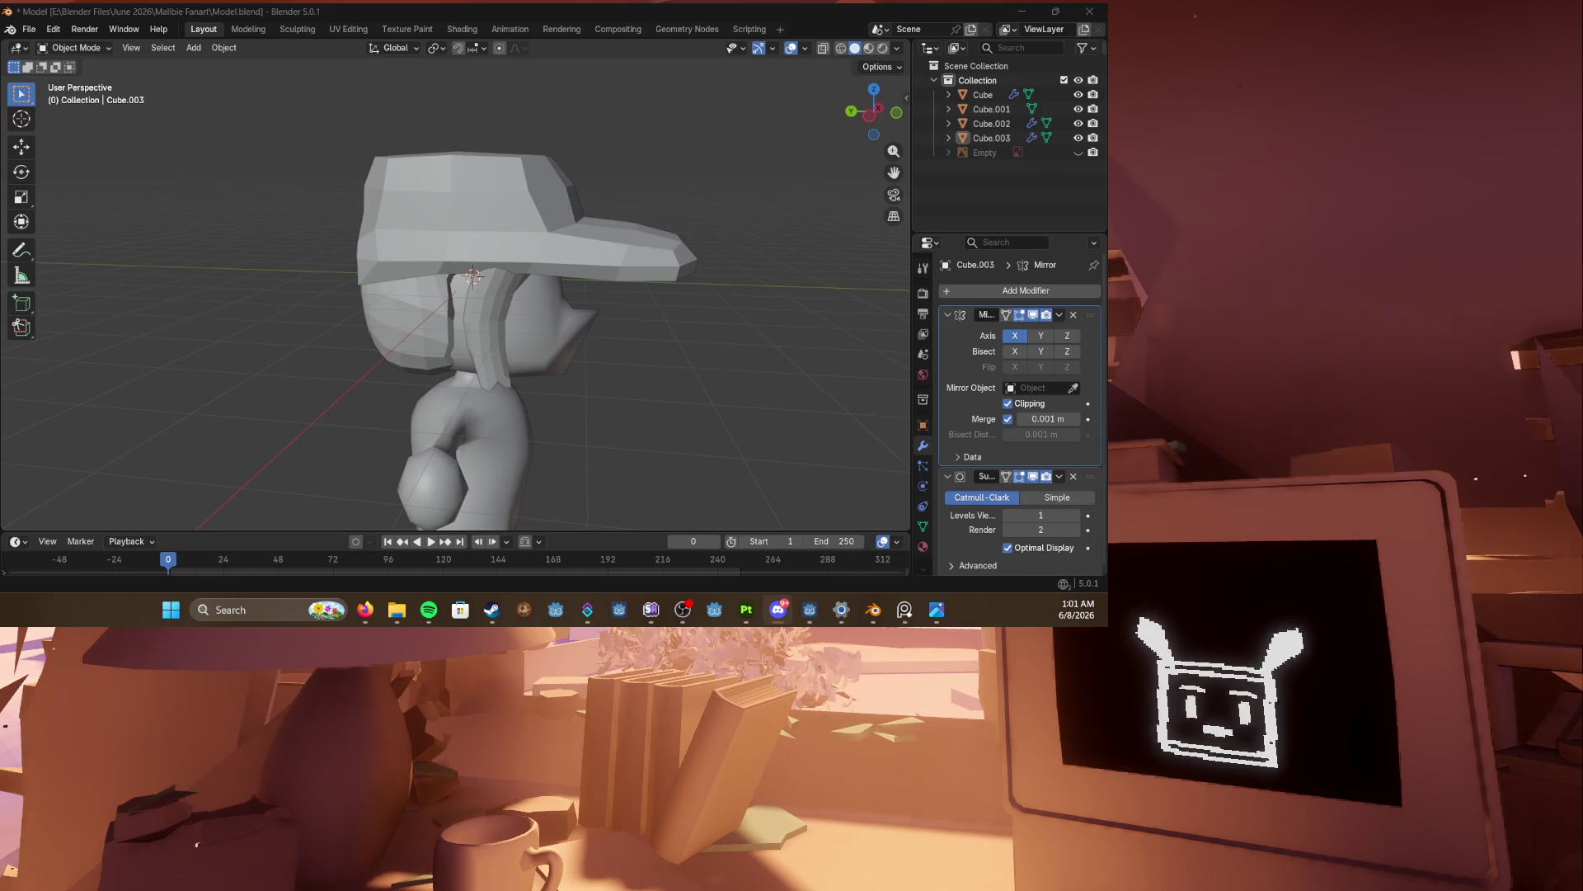
Step: Hide the hair object Cube.003
scroll(417, 399, "up", 3)
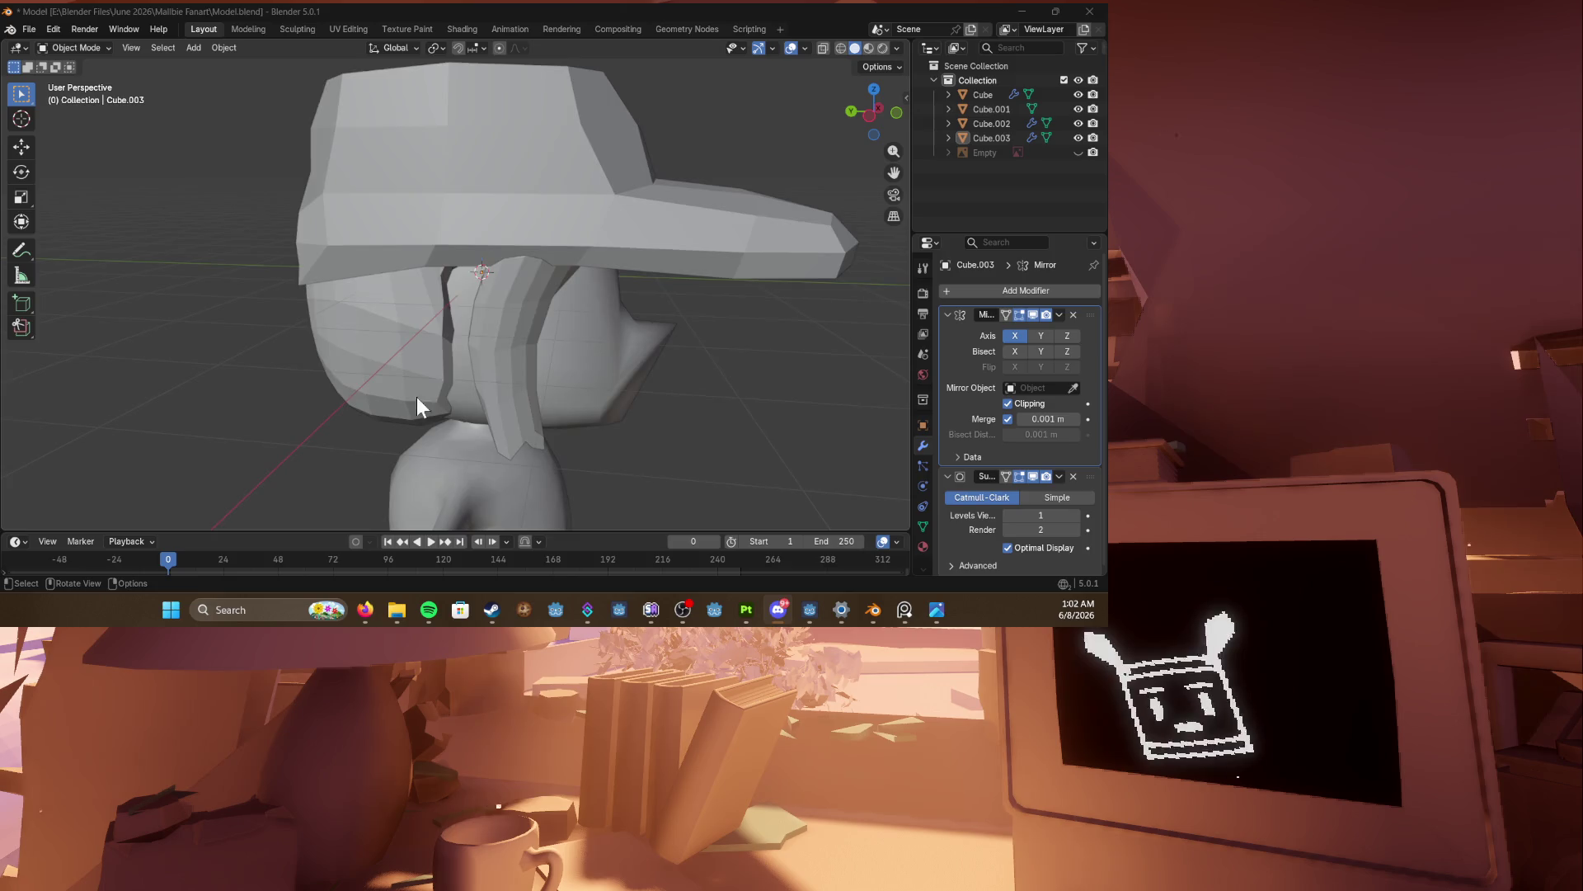
left_click(532, 345)
scroll(521, 371, "up", 3)
scroll(456, 348, "down", 2)
key("h")
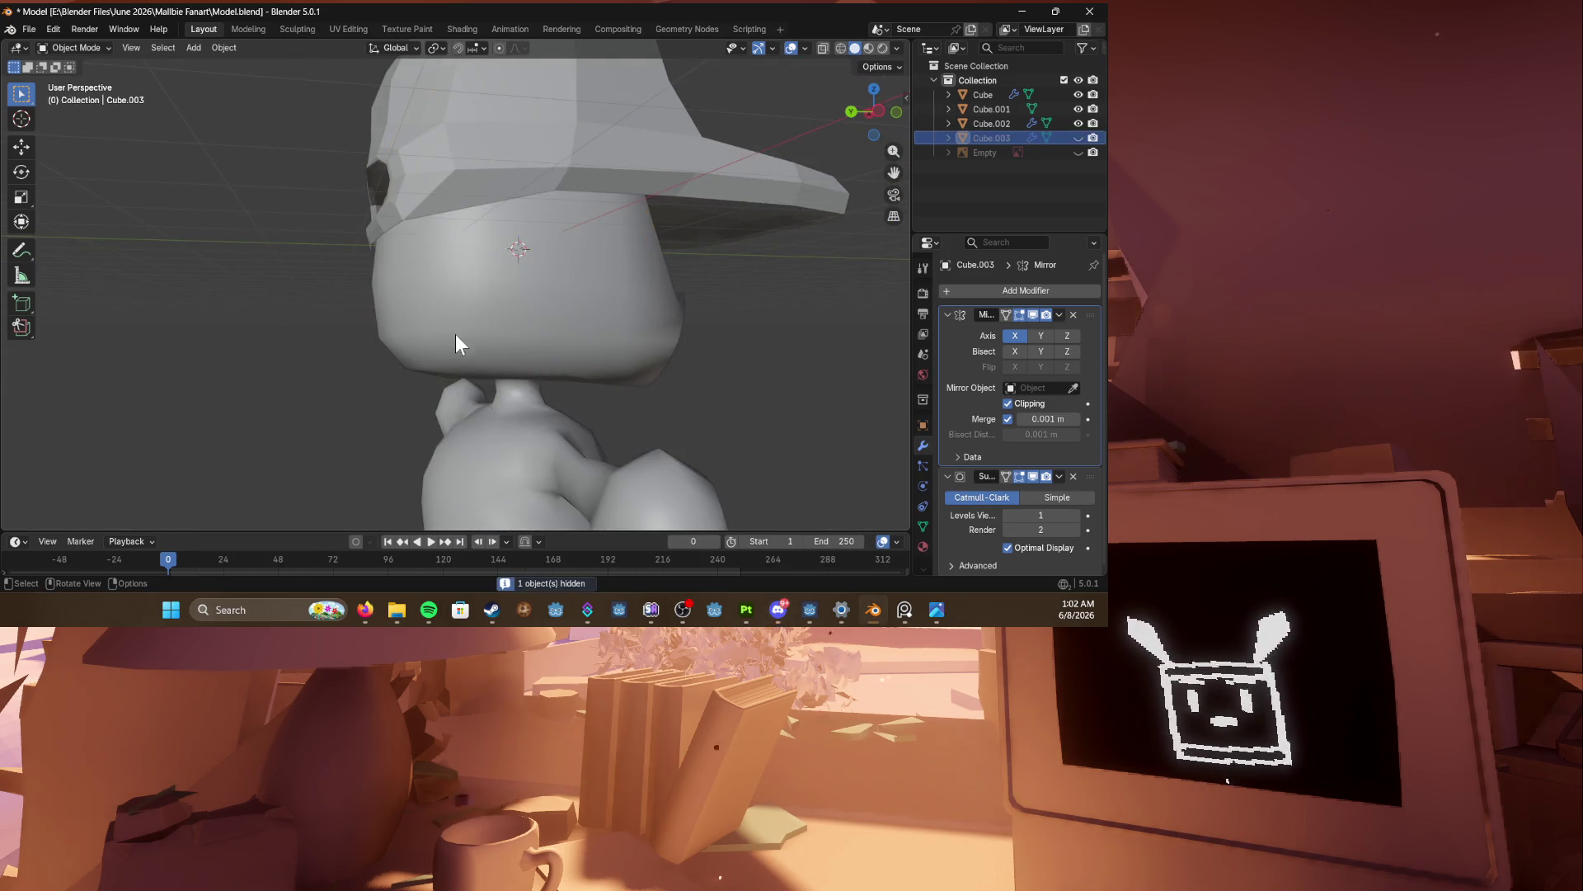
Step: Edit the body Cube in right side orthographic view with wireframe shading
left_click(452, 336)
key("Tab")
mouse_move(446, 363)
middle_mouse_down()
mouse_move(572, 378)
mouse_move(672, 459)
mouse_move(690, 449)
mouse_move(669, 336)
middle_mouse_up()
scroll(655, 360, "up", 3)
key("KP_3")
key("z")
left_click(463, 355)
Step: Raise the upper edge loop at the back of the head and select the lower loop
left_click(654, 406, "alt")
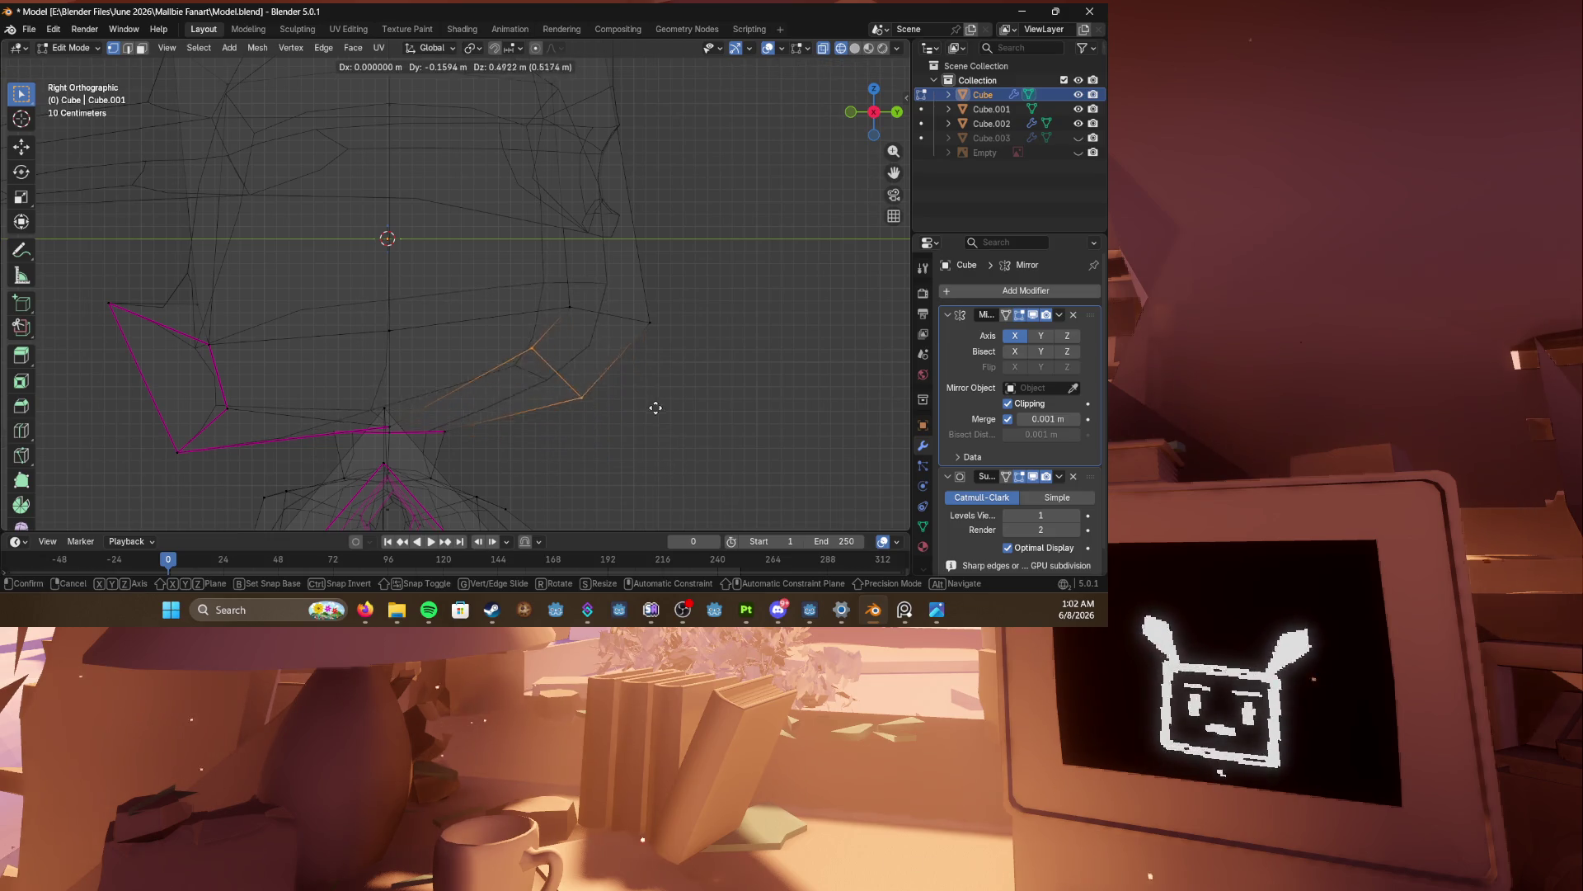
left_click(684, 330, "alt")
key("g")
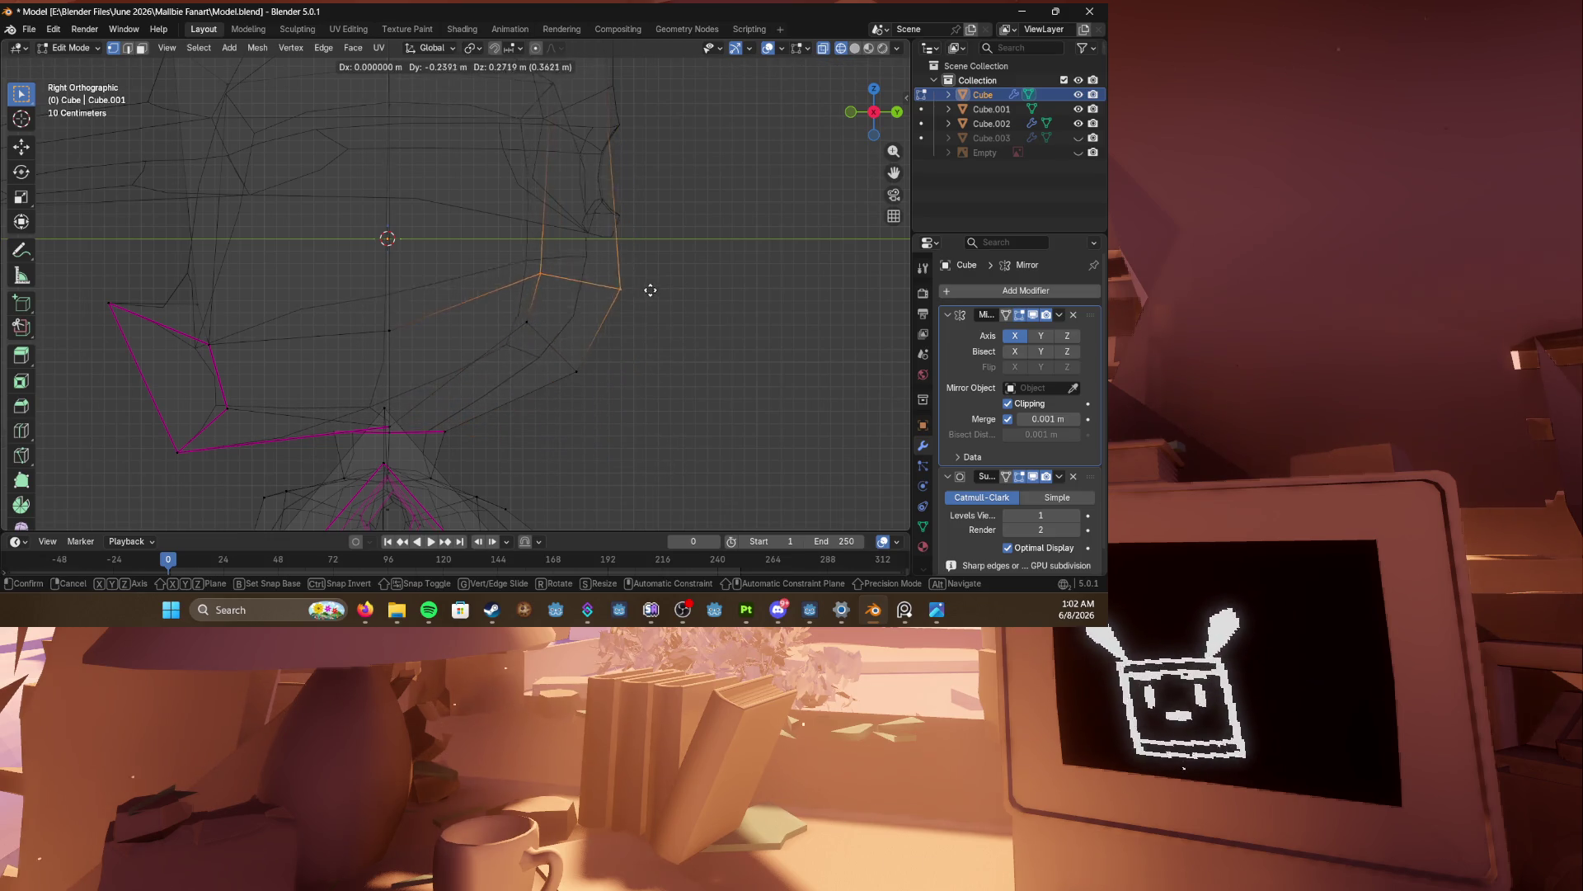
left_click(661, 267)
left_click_drag(459, 299, 696, 420)
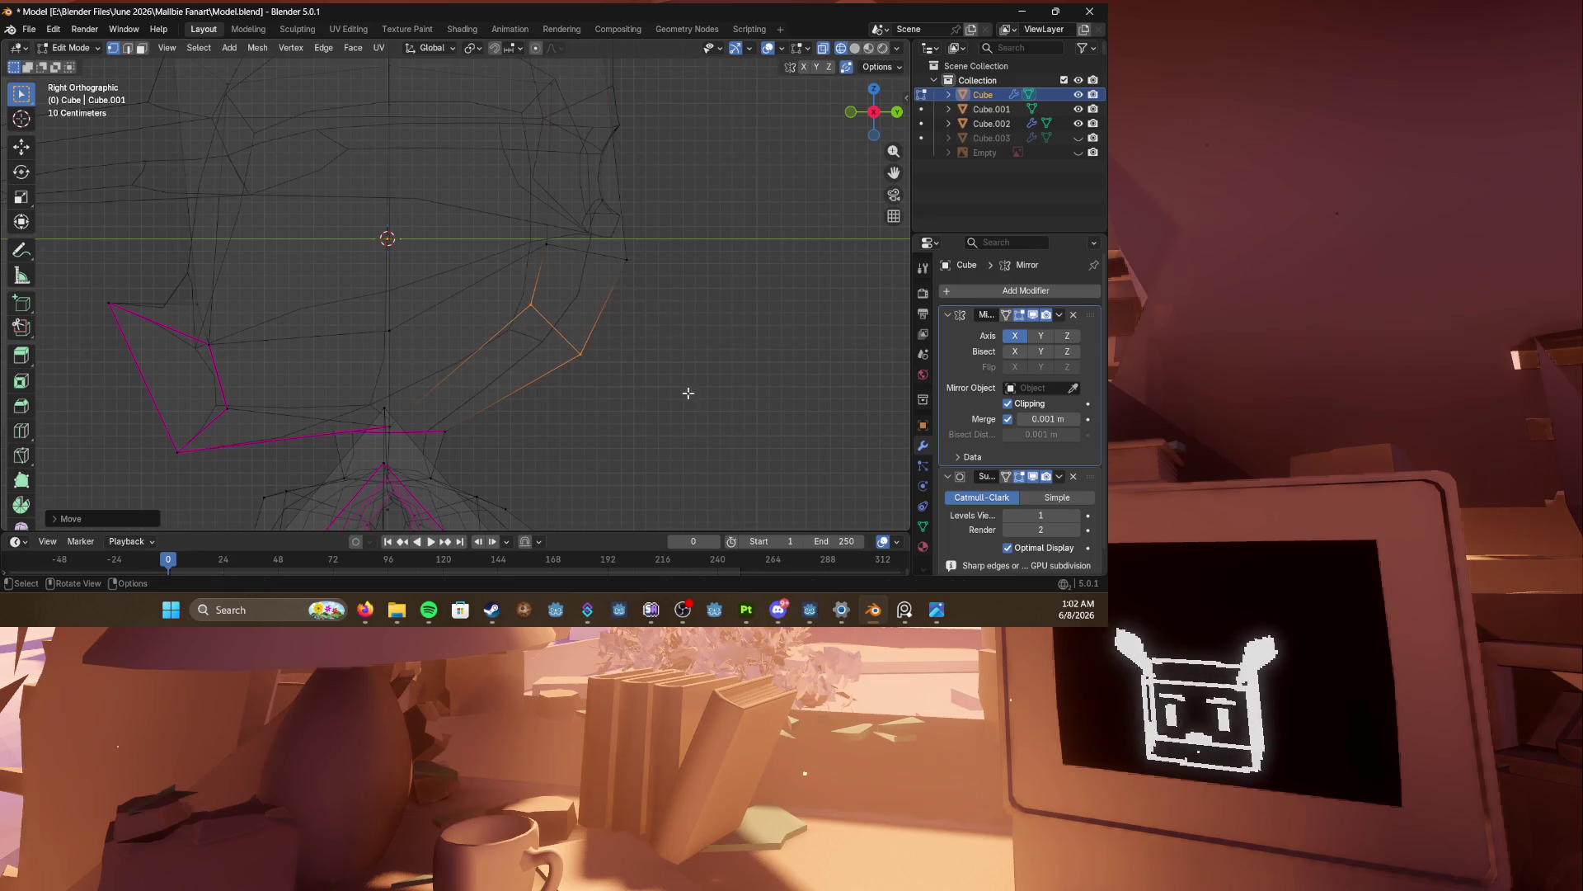
key("z")
left_click(724, 375)
scroll(724, 375, "down", 2)
scroll(576, 353, "up", 1)
scroll(567, 363, "down", 4)
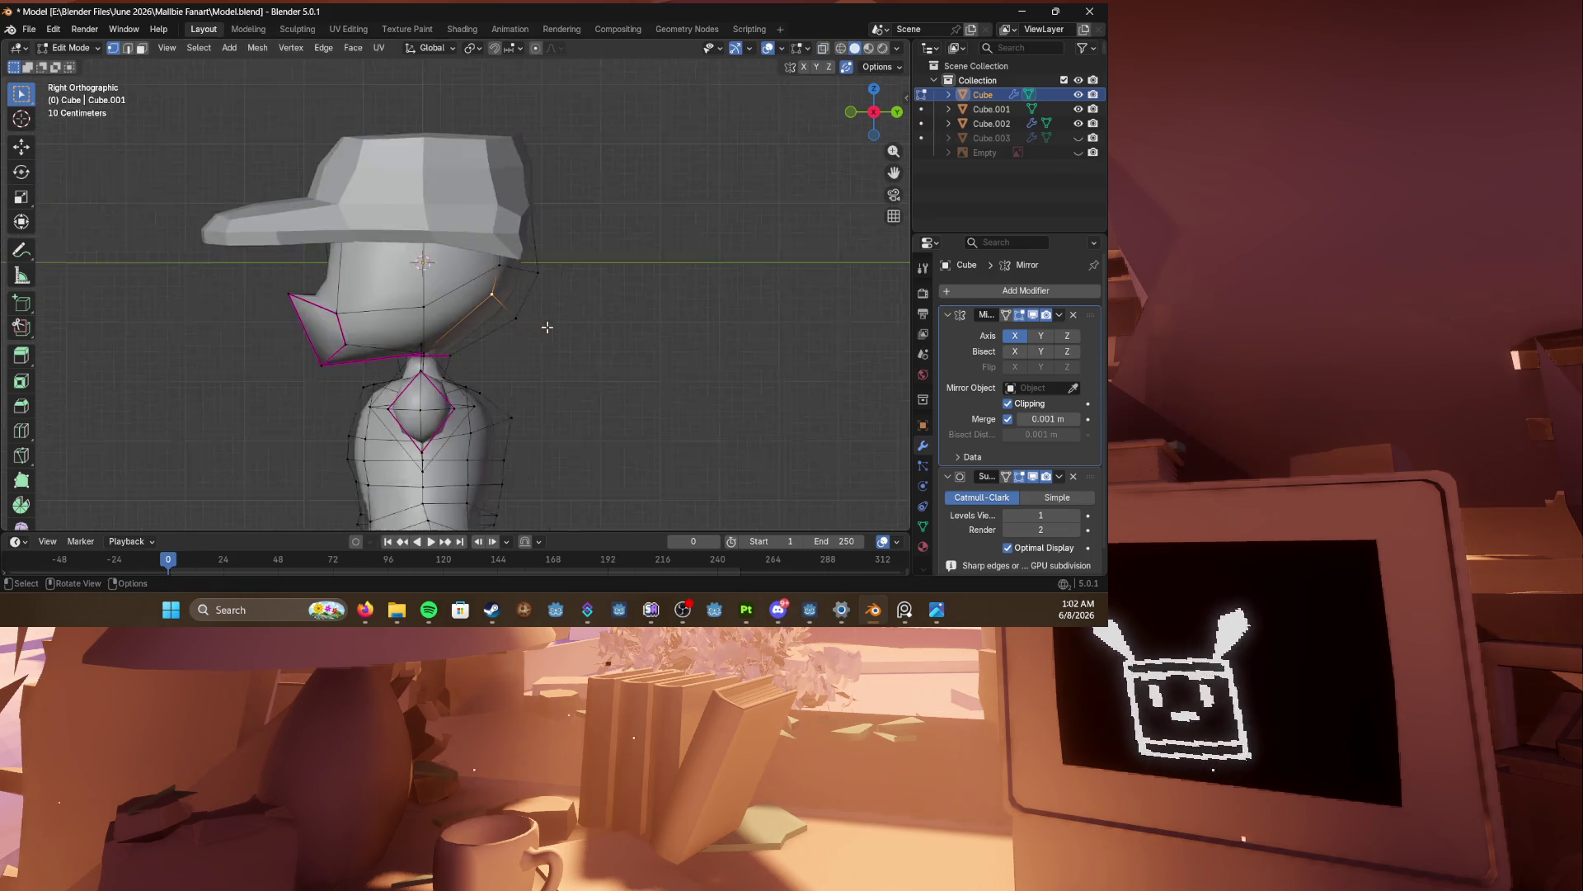
Step: Unhide the hair and select its back part in wireframe Edit Mode
left_click(1078, 138)
scroll(518, 331, "up", 4)
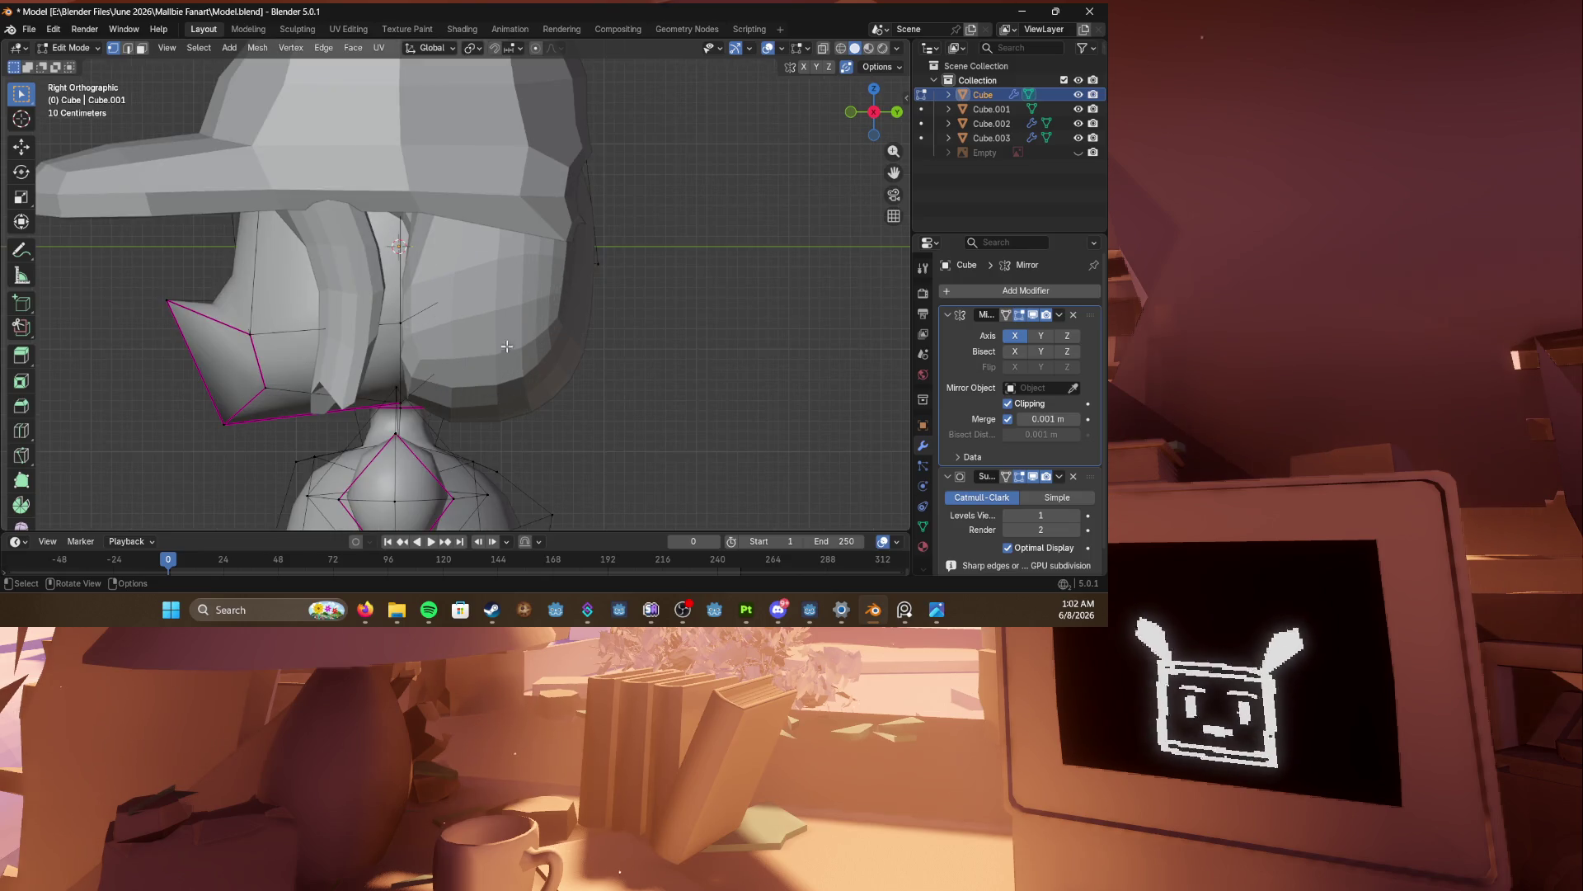
key("alt+q")
key("shift+z")
left_click_drag(487, 310, 661, 437)
Step: Move the selected back hair faces up and forward, checking them in wireframe
key("g")
left_click(647, 385)
key("shift+z")
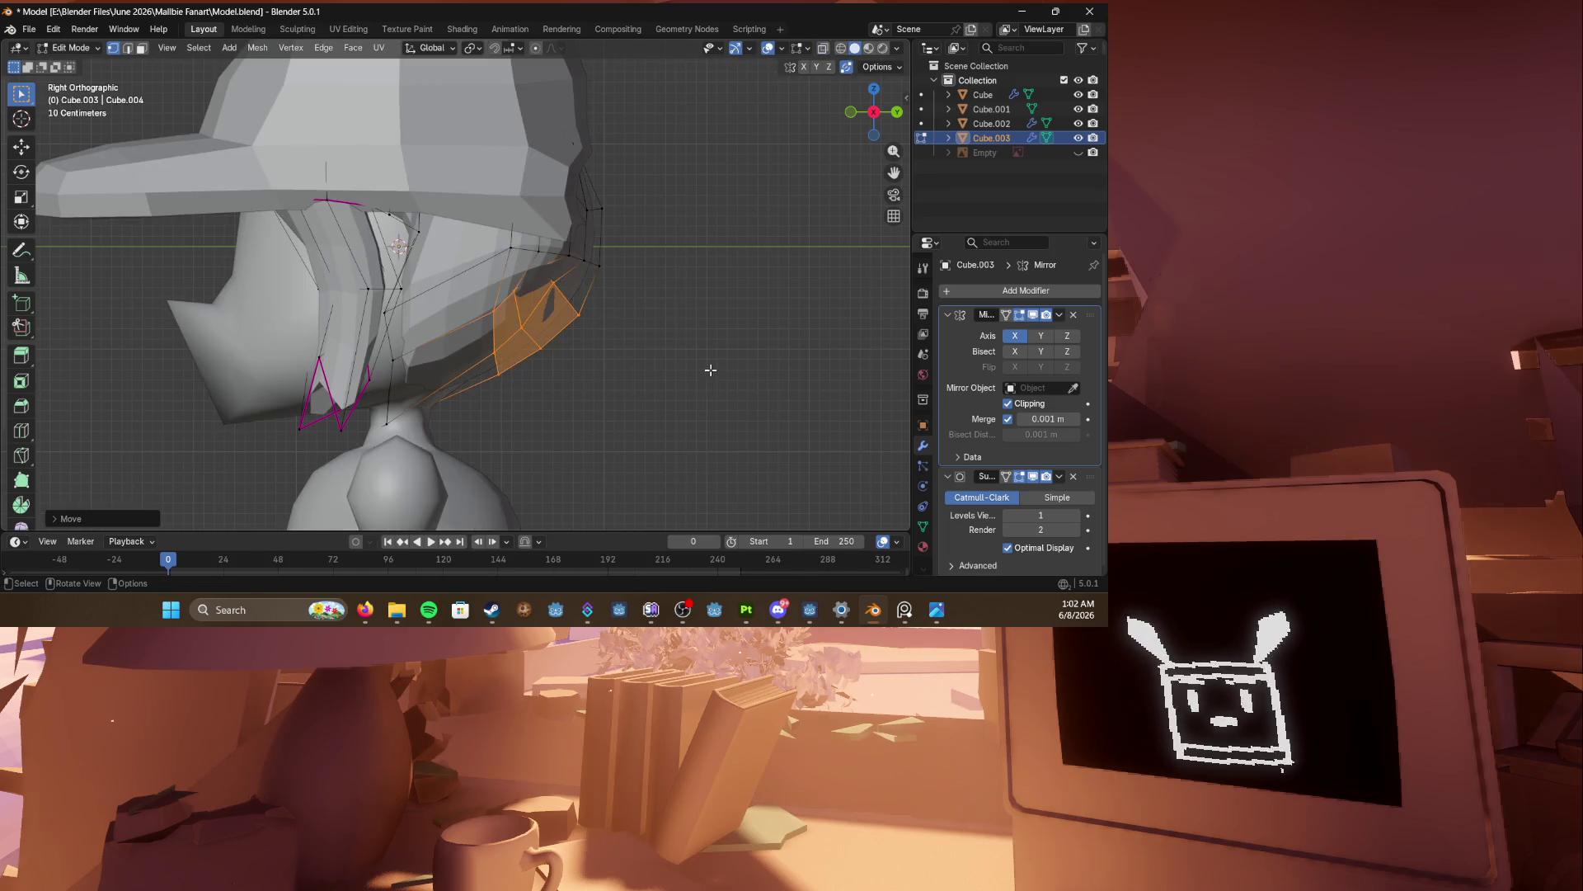
key("g")
left_click(710, 368)
key("z")
left_click(567, 264)
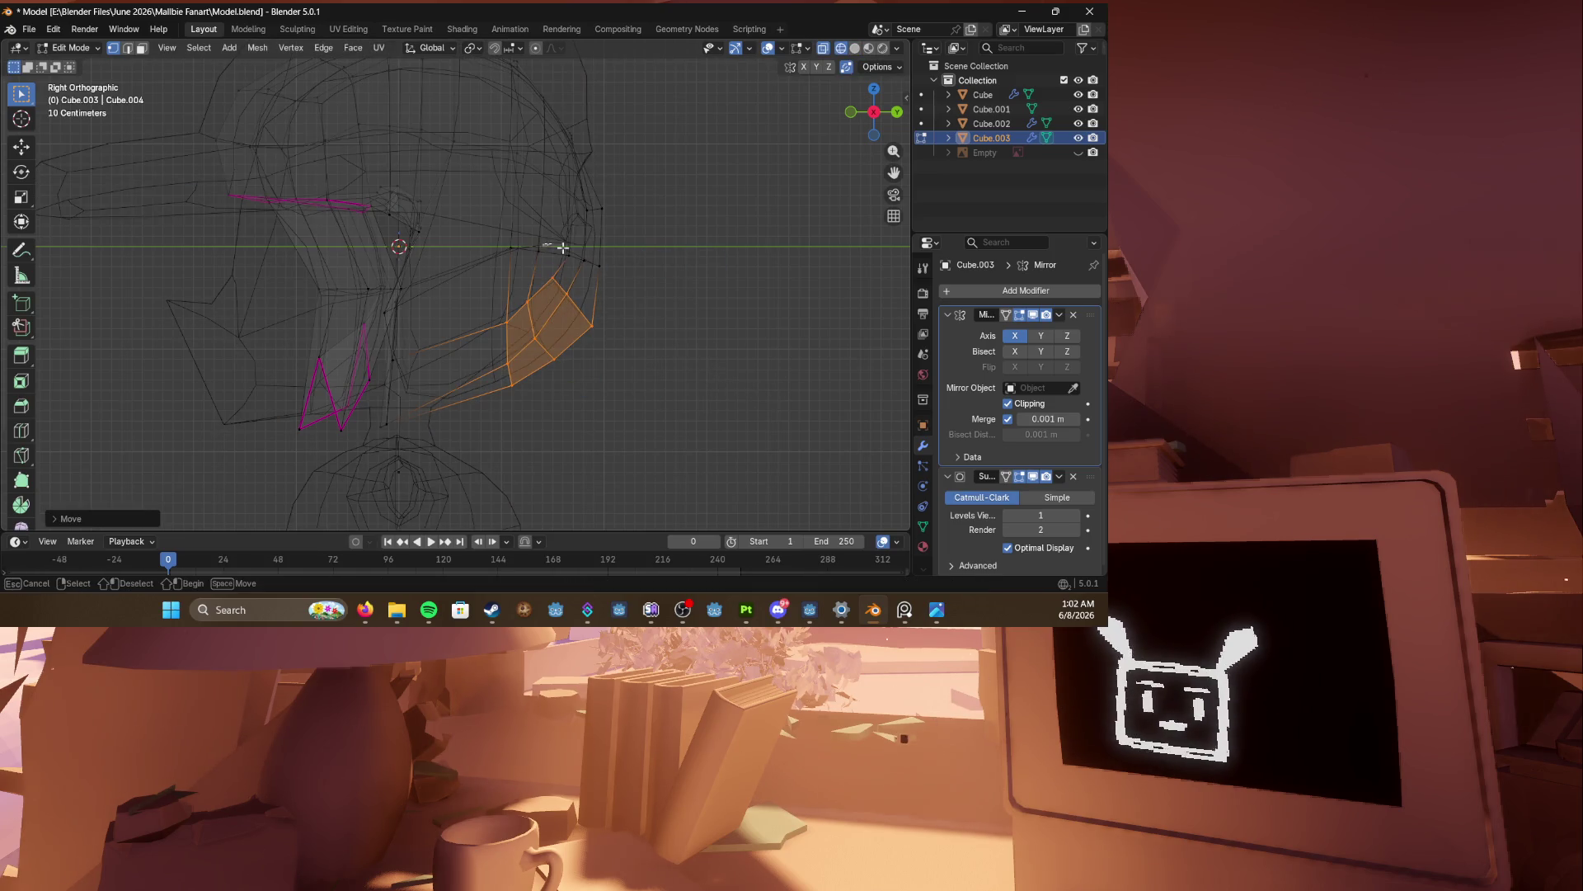
key("g")
left_click(687, 252)
Step: Nudge the hair vertices further and check the shape in solid perspective view
key("g")
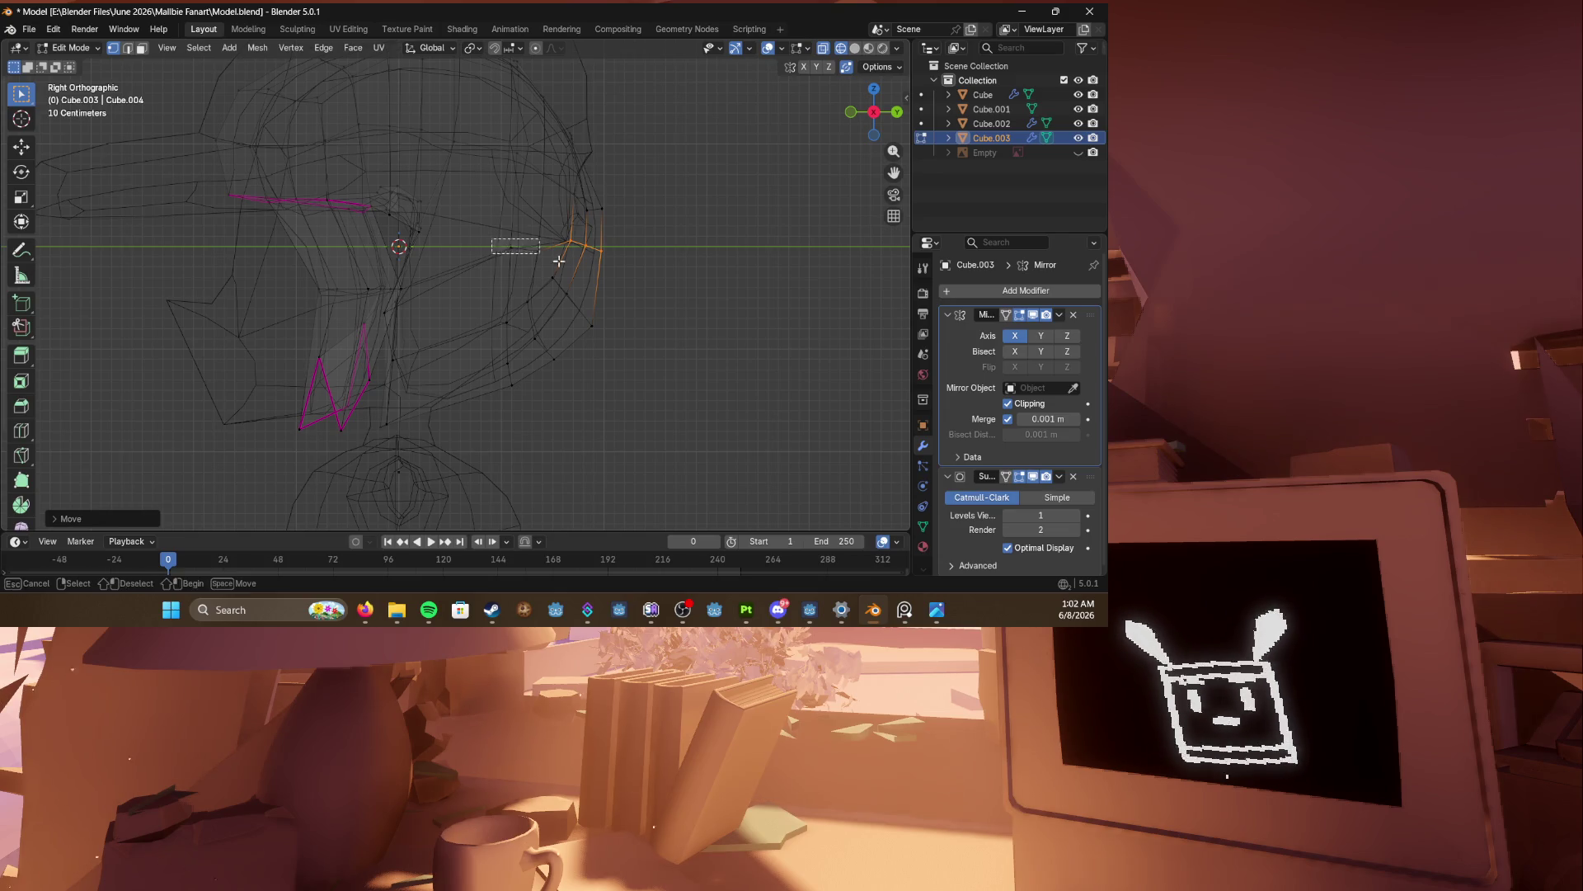
left_click(548, 251)
key("g")
left_click(551, 249)
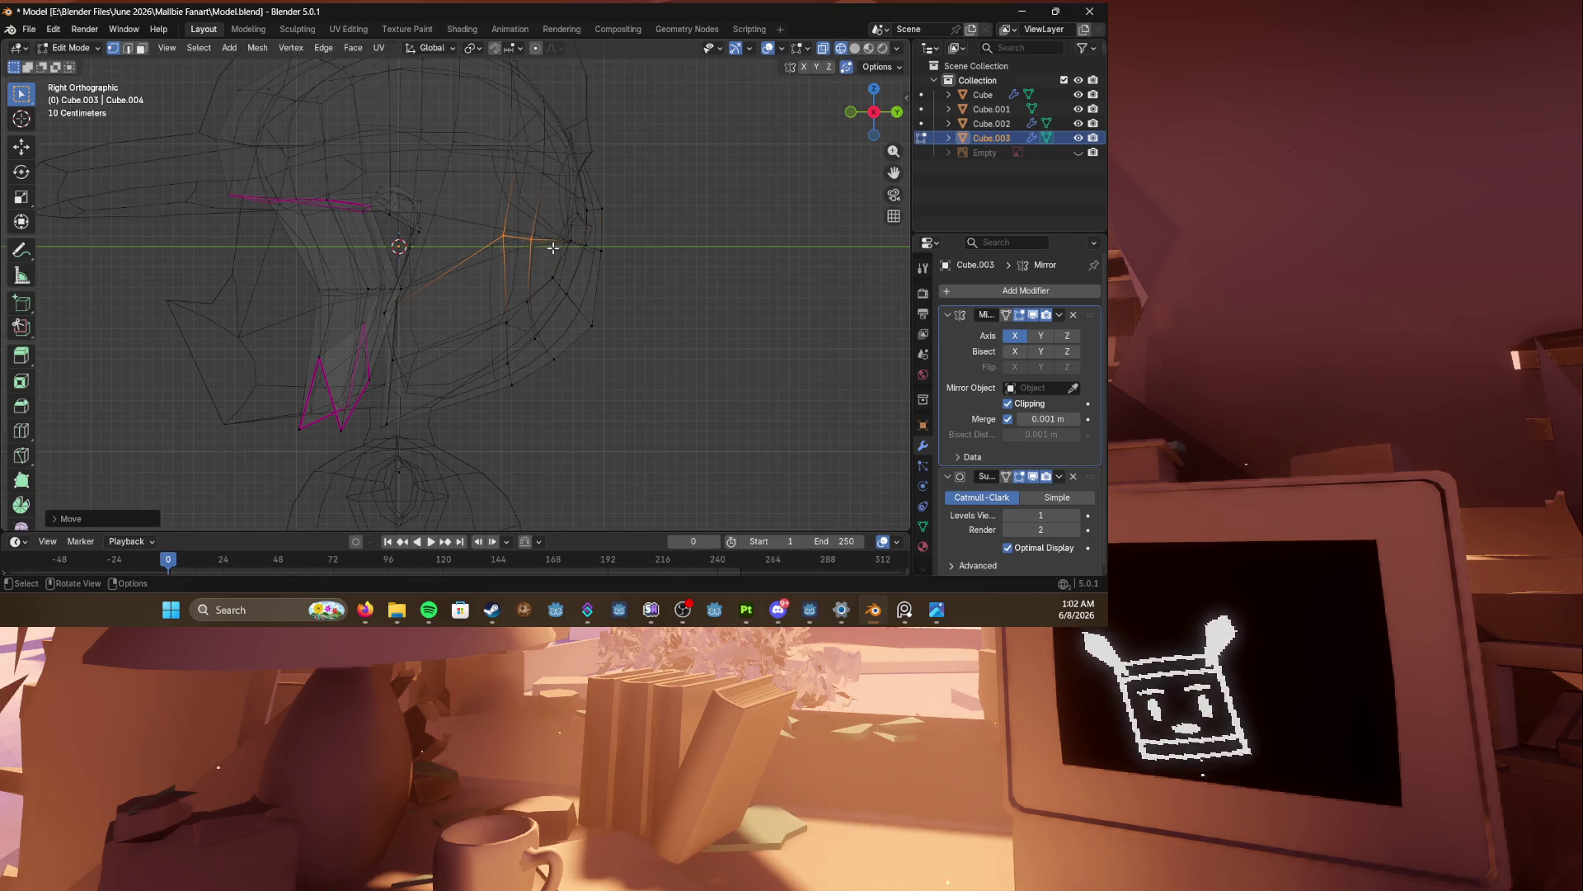
key("z")
left_click(507, 359)
mouse_move(448, 359)
middle_mouse_down()
mouse_move(562, 364)
mouse_move(425, 373)
middle_mouse_up()
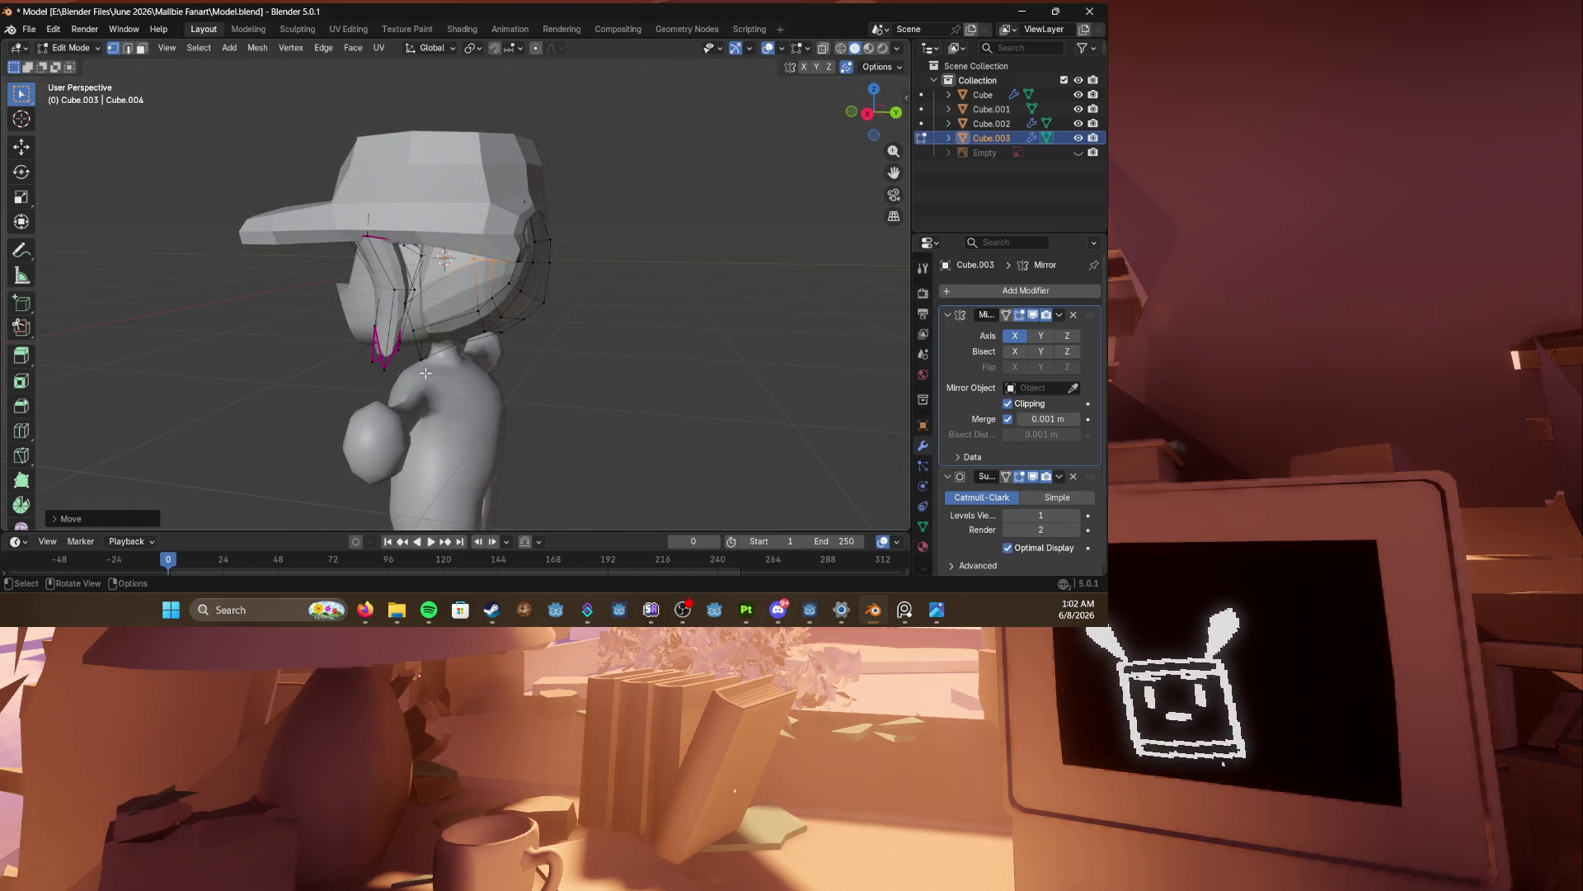
scroll(437, 363, "up", 5)
Step: In the right side view, reposition hair vertices and slightly shift another hair edge
key("KP_3")
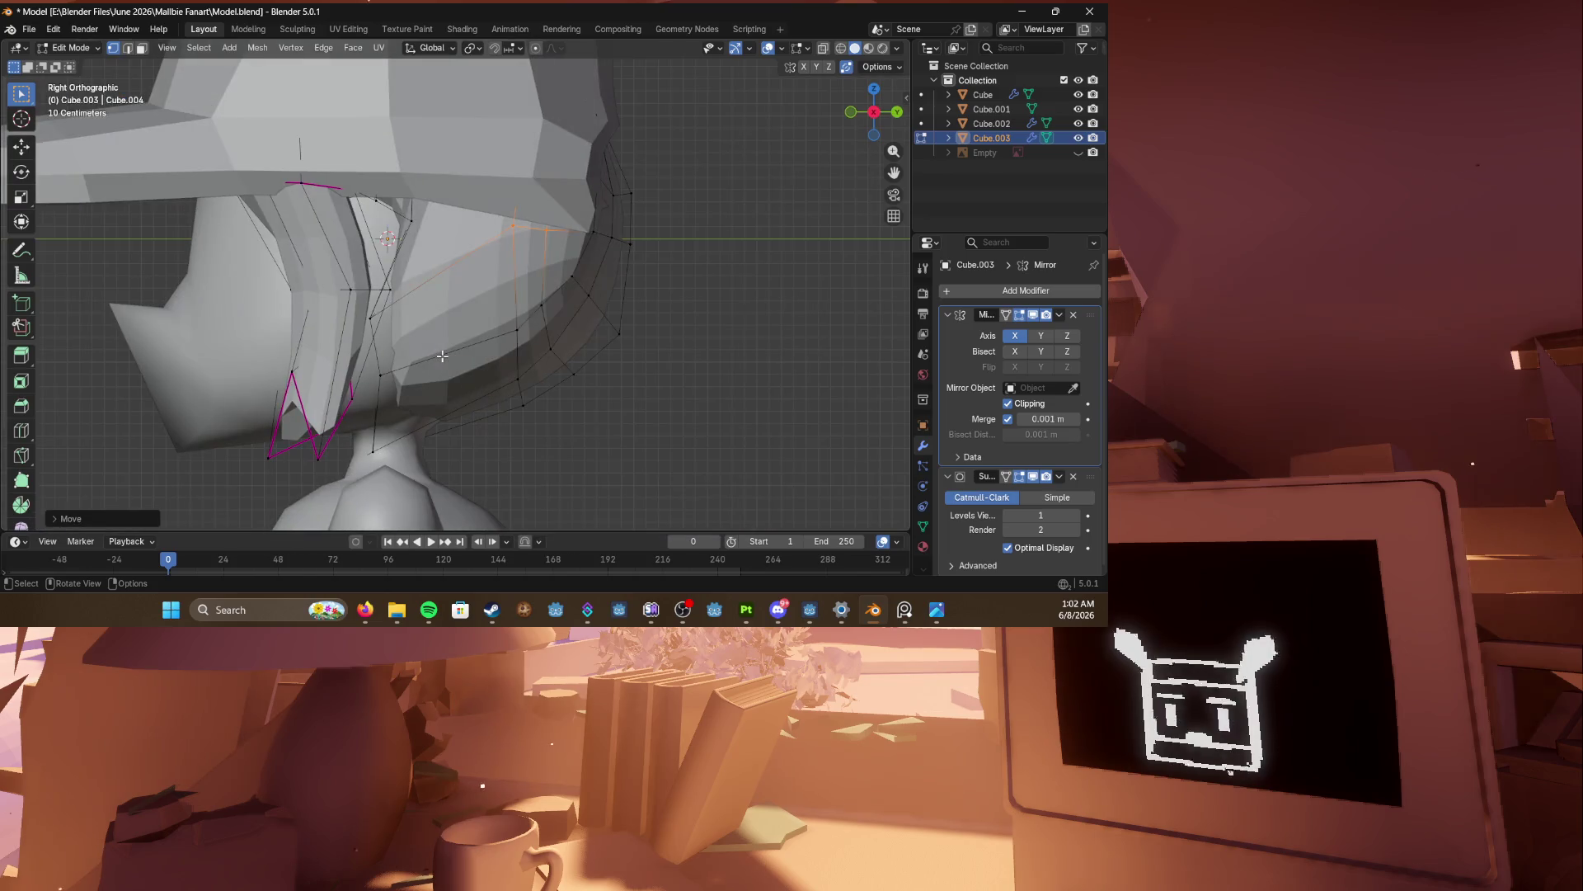
key("shift+z")
key("g")
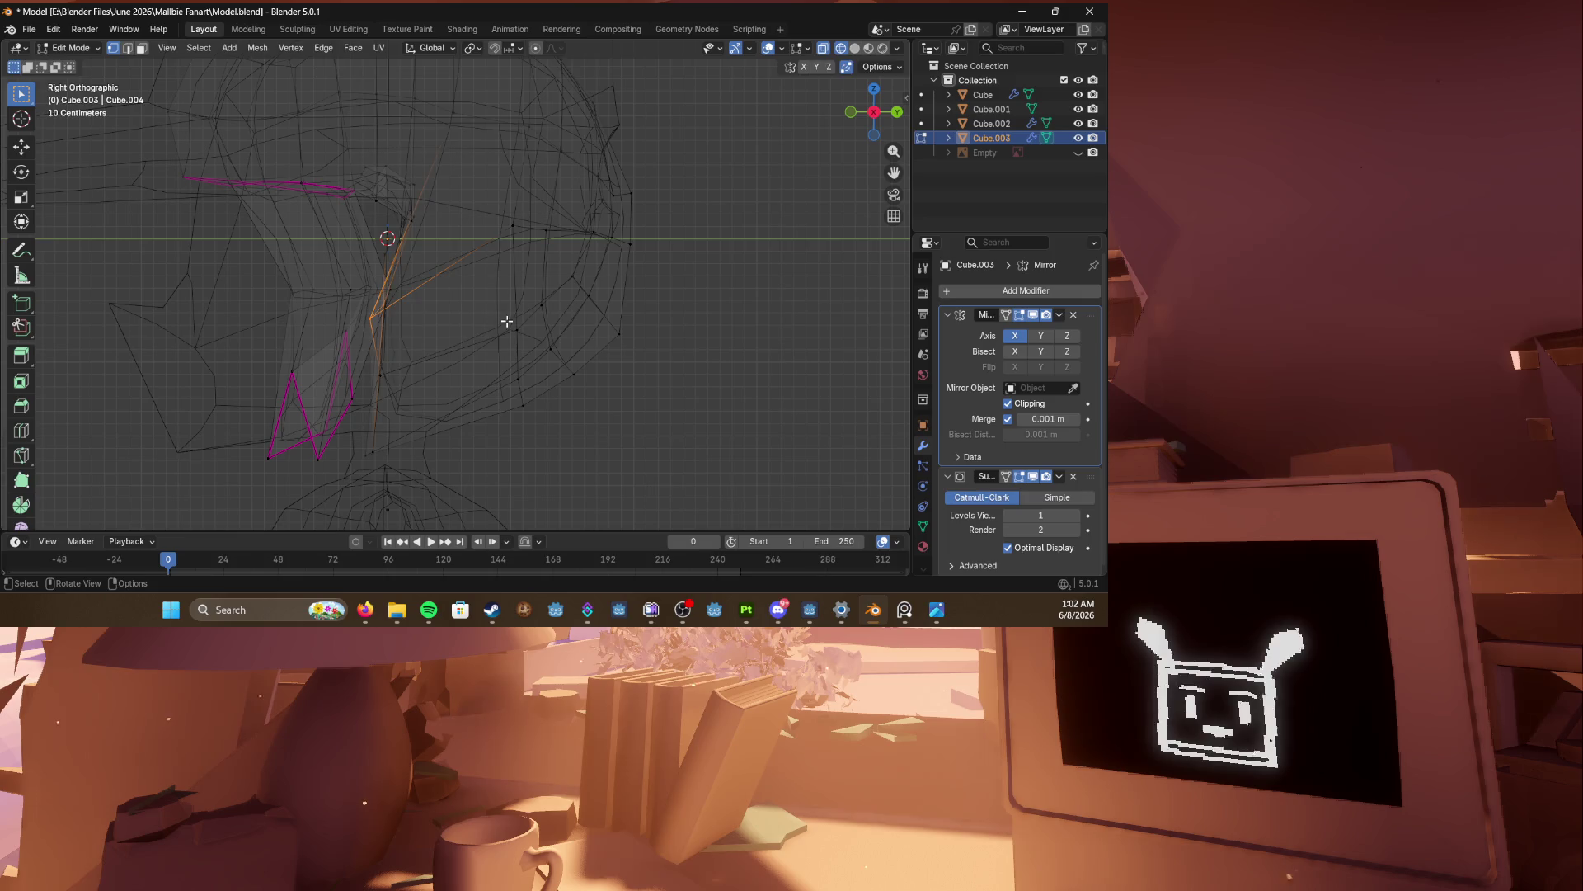
left_click(530, 311)
left_click_drag(368, 232, 418, 256)
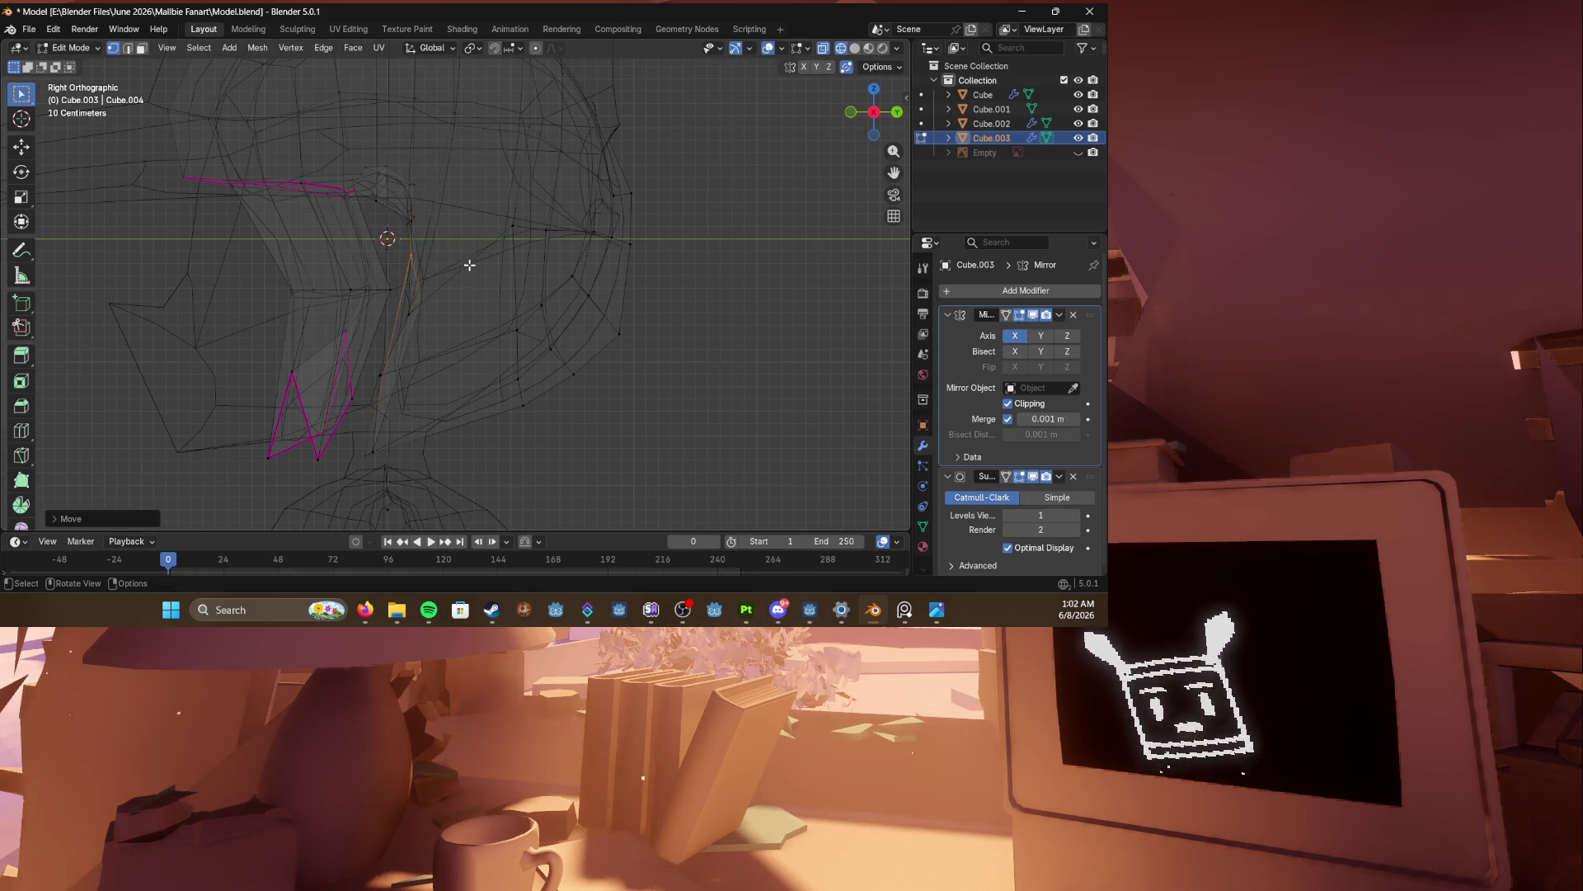
key("g")
left_click(411, 308)
mouse_move(398, 257)
left_mouse_down()
mouse_move(453, 342)
mouse_move(462, 329)
left_mouse_up()
Step: Check the reshaped hair in solid and wireframe perspective, then save the file
key("z")
left_click(598, 338)
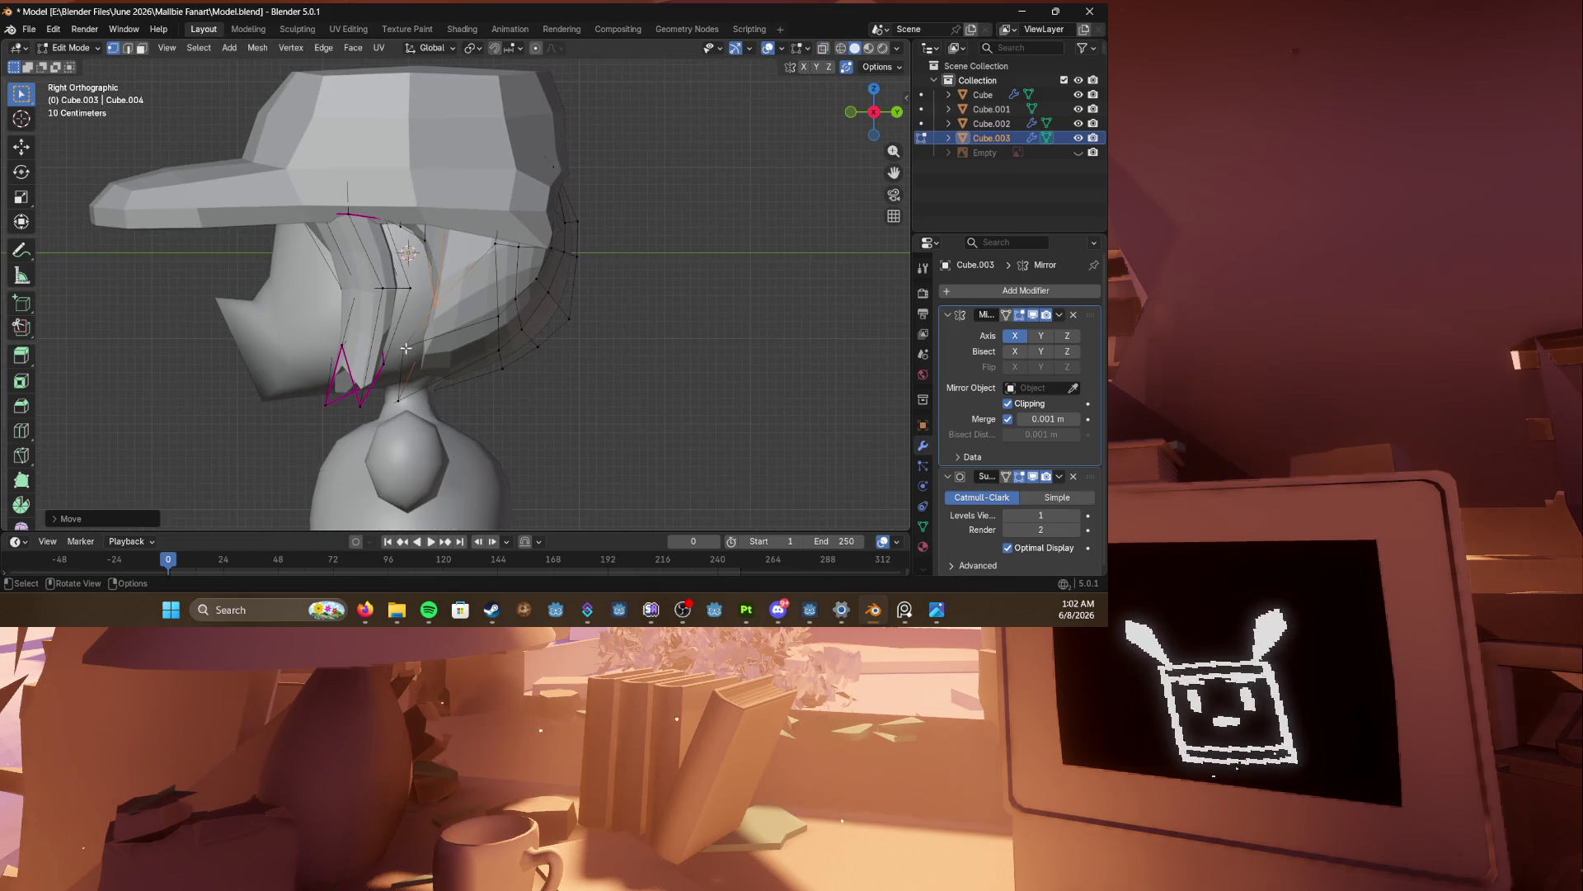
key("shift+z")
mouse_move(459, 368)
middle_mouse_down()
mouse_move(431, 374)
mouse_move(502, 372)
mouse_move(477, 377)
middle_mouse_up()
key("shift+z")
scroll(495, 371, "down", 4)
key("ctrl+s")
Step: Compare the front and right views, exit Edit Mode, and save the model
scroll(476, 377, "up", 2)
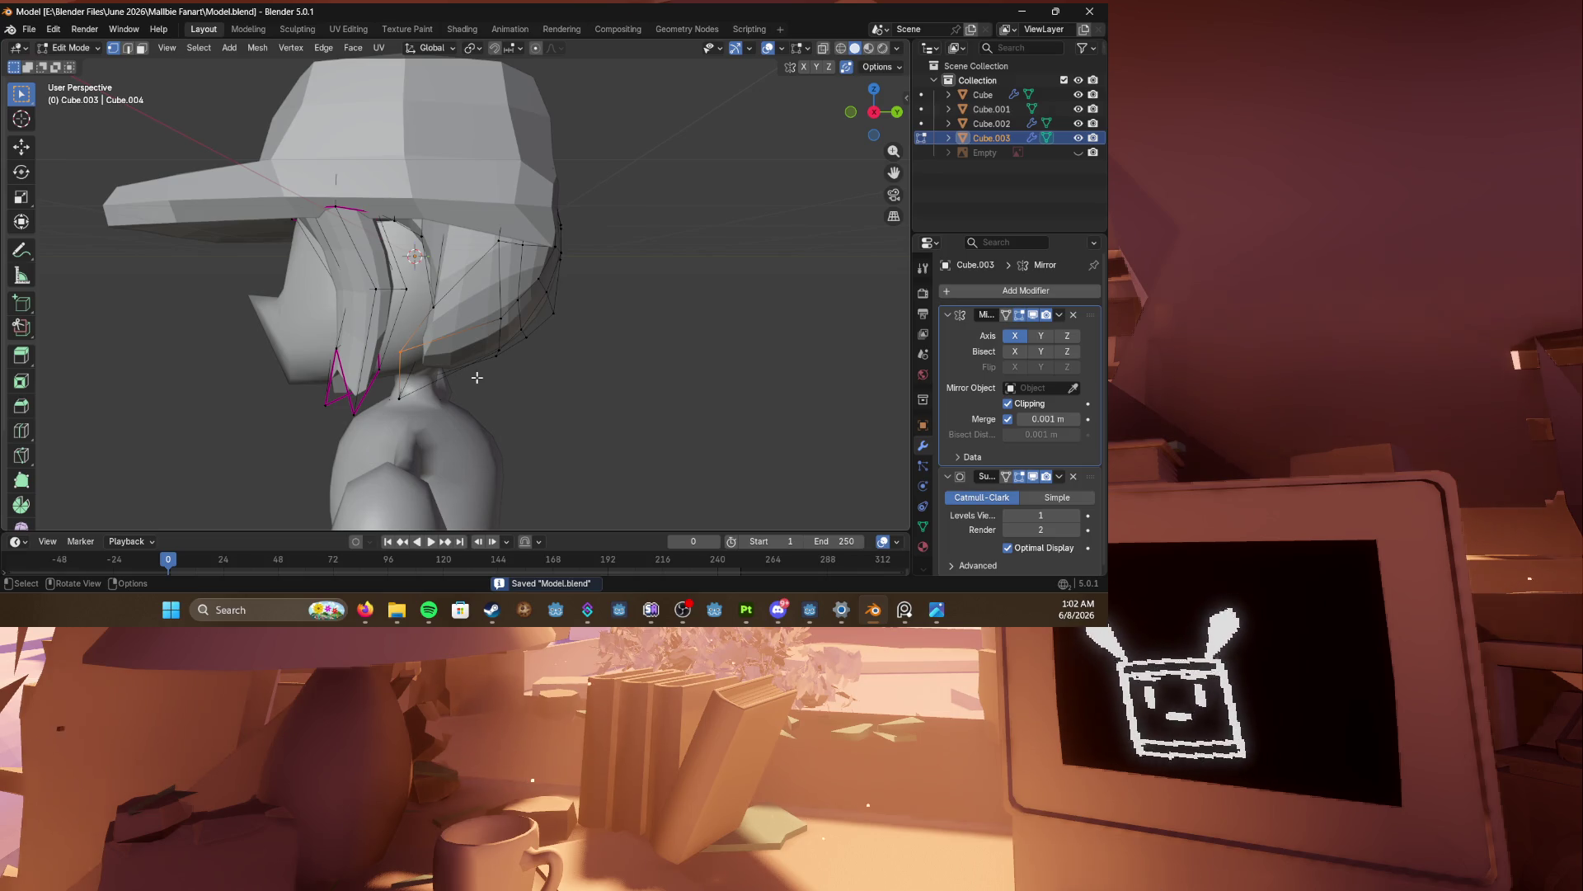
key("KP_1")
key("KP_3")
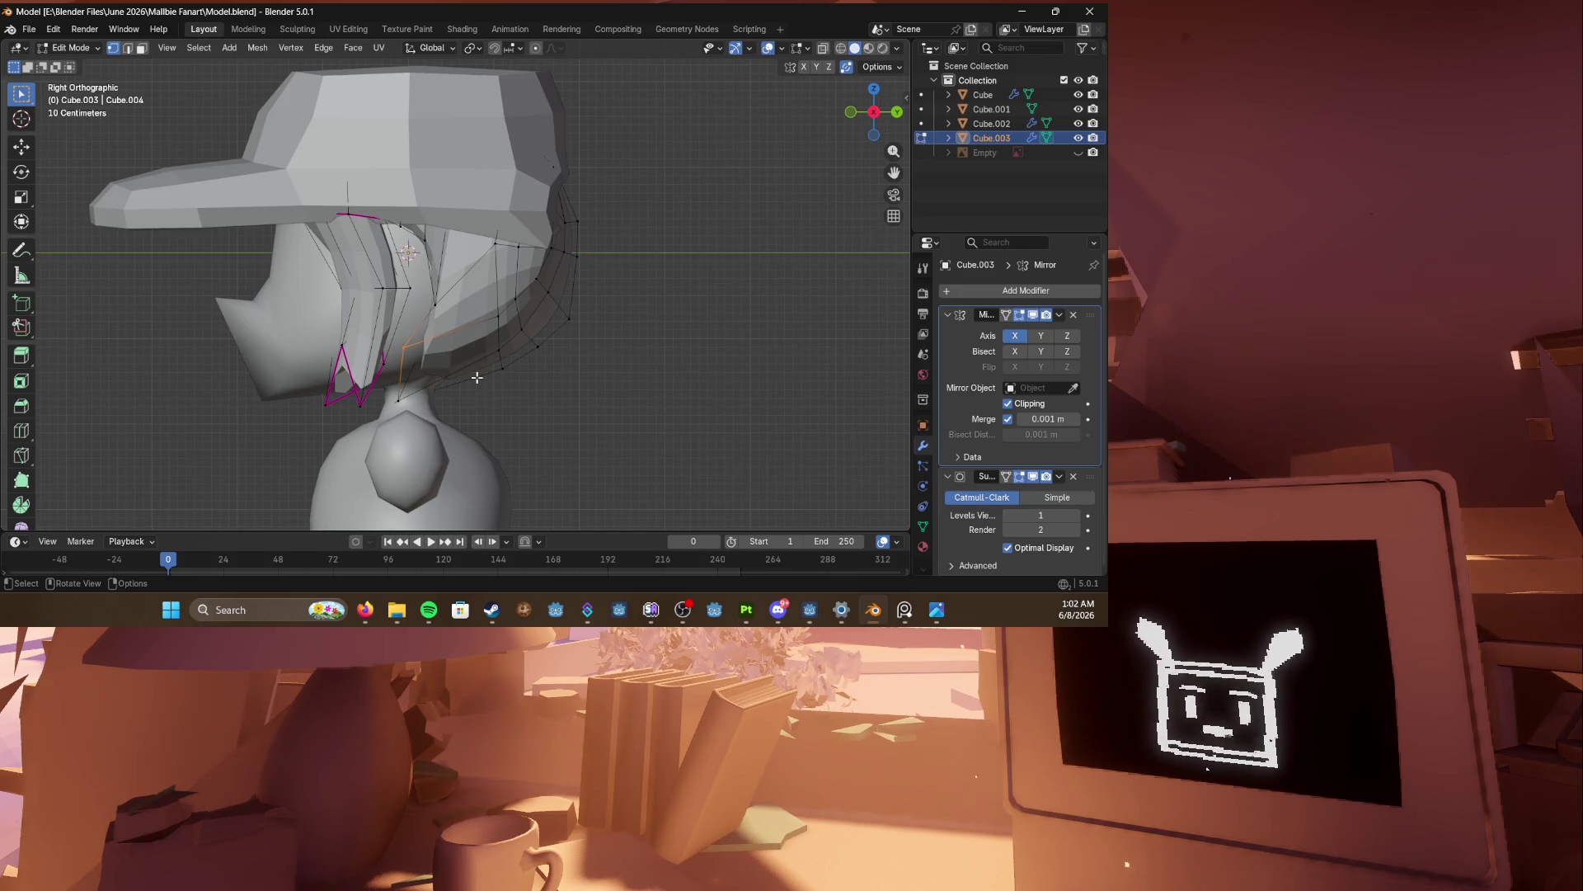
key("KP_1")
key("KP_3")
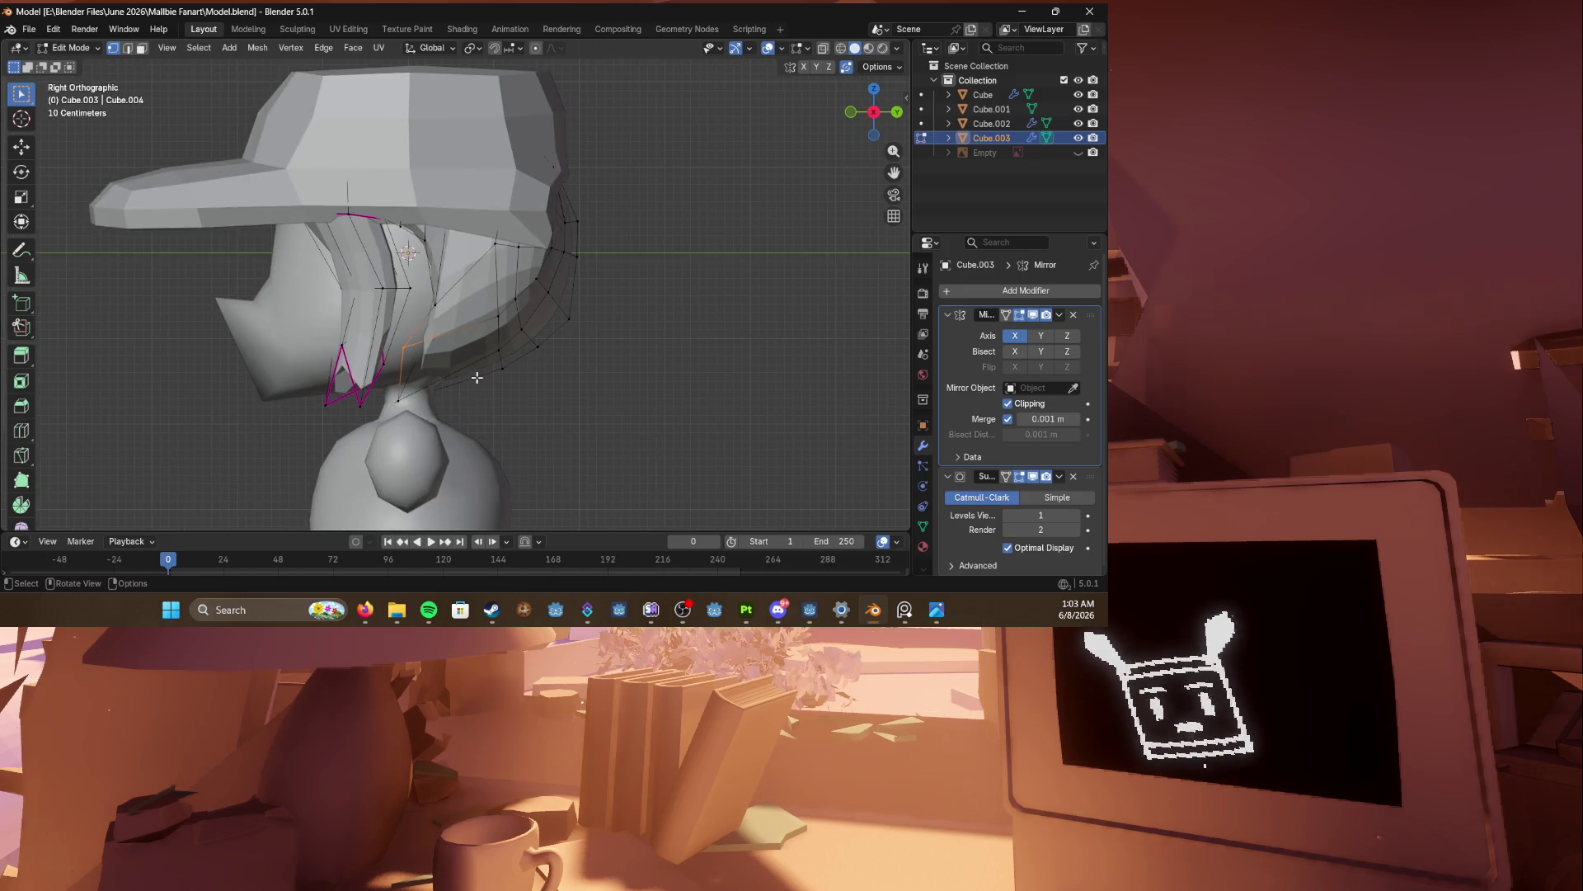
key("Tab")
mouse_move(476, 377)
middle_mouse_down()
mouse_move(573, 377)
mouse_move(559, 340)
mouse_move(481, 321)
mouse_move(597, 338)
middle_mouse_up()
key("ctrl+s")
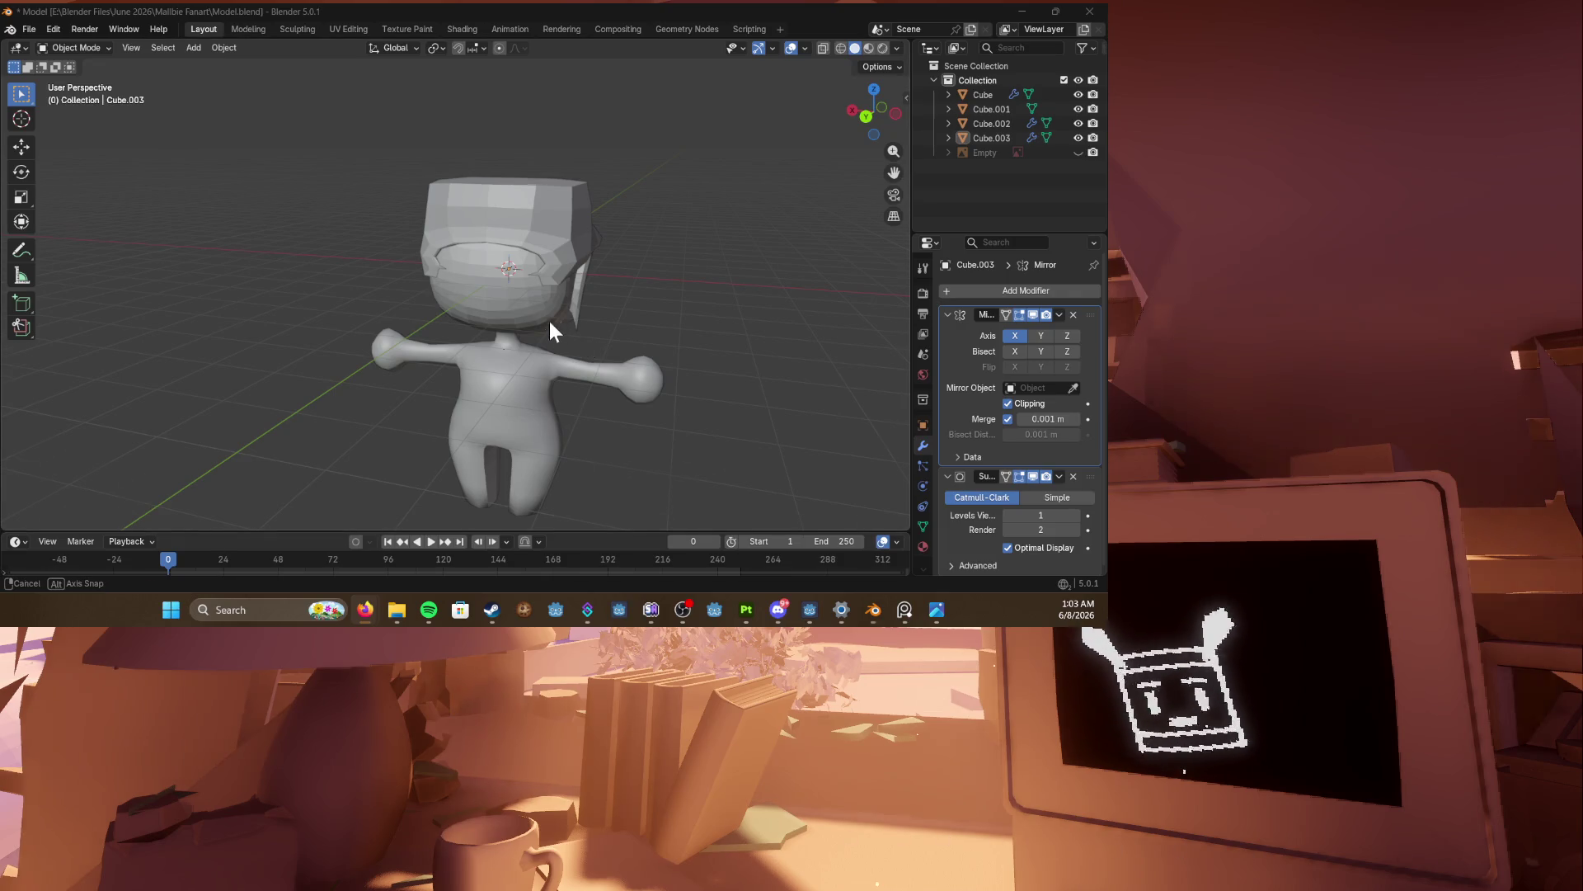
key("KP_3")
key("KP_1")
key("KP_3")
key("KP_1")
key("ctrl+s")
mouse_move(442, 310)
middle_mouse_down()
mouse_move(563, 341)
mouse_move(528, 330)
middle_mouse_up()
key("shift+a")
mouse_move(180, 298)
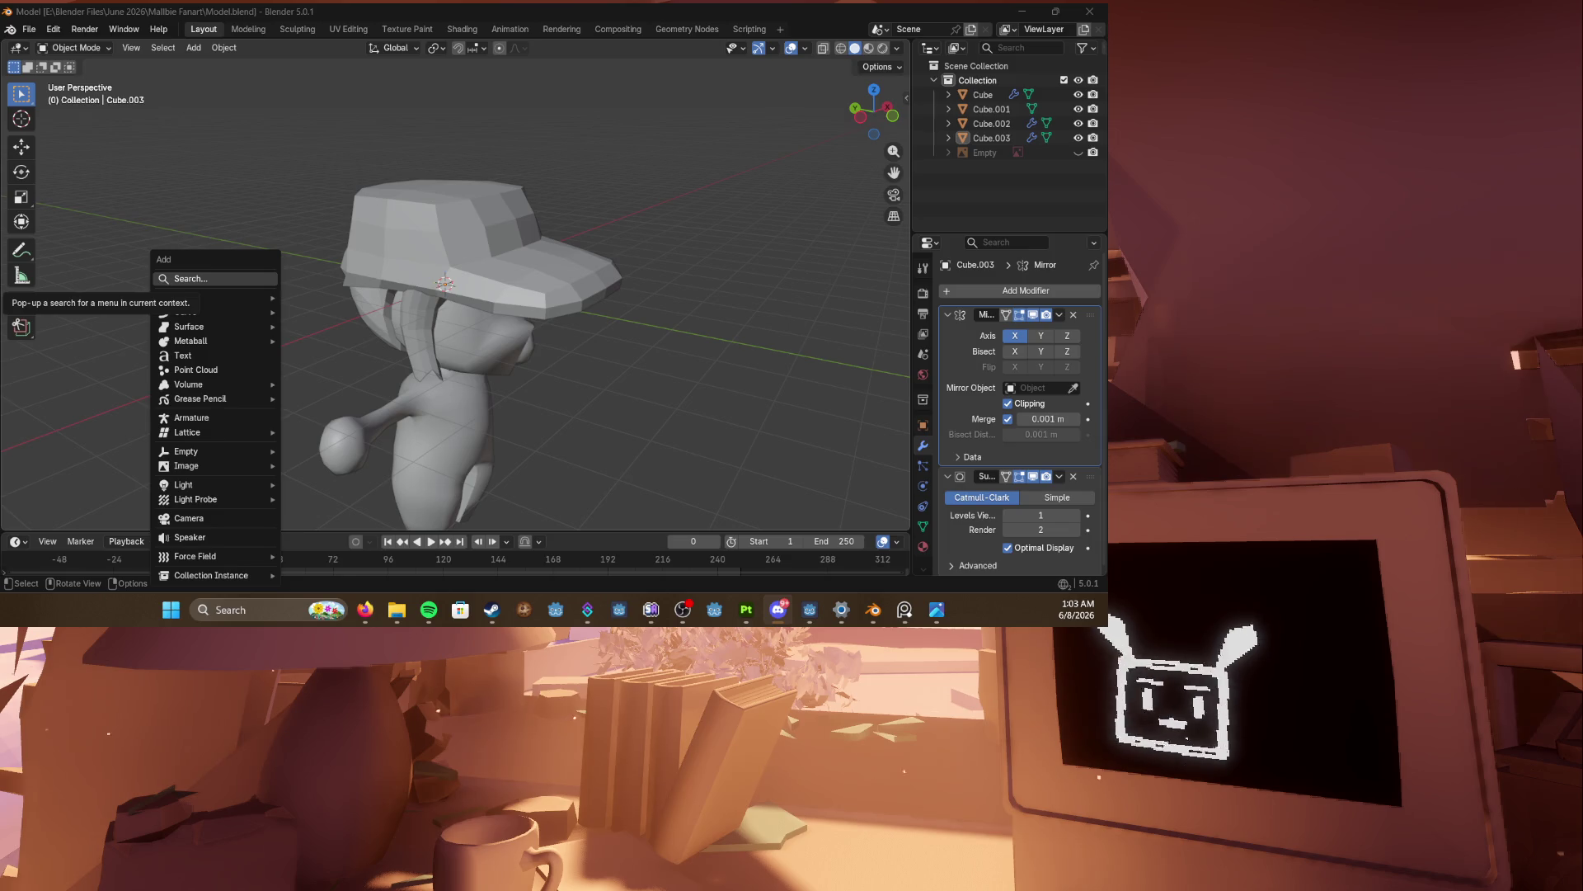
mouse_move(566, 300)
middle_mouse_down()
mouse_move(740, 265)
mouse_move(574, 274)
mouse_move(609, 276)
middle_mouse_up()
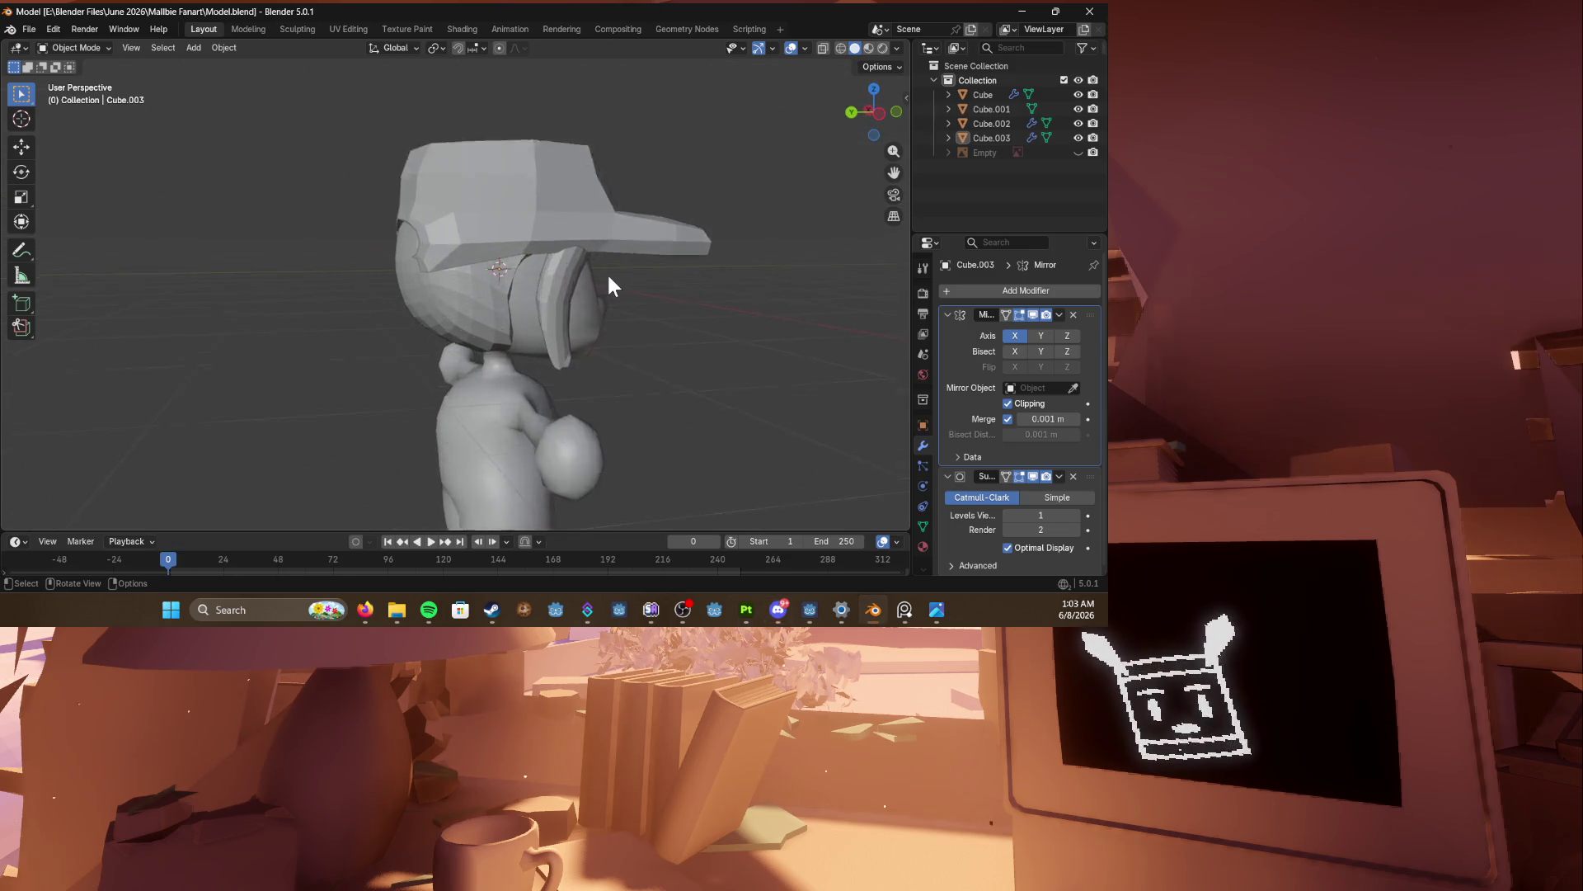
scroll(349, 290, "down", 3)
mouse_move(343, 275)
middle_mouse_down()
mouse_move(418, 287)
mouse_move(462, 330)
middle_mouse_up()
Step: Select the body and pull its back torso vertices inward in the right side view
left_click(516, 396)
key("KP_3")
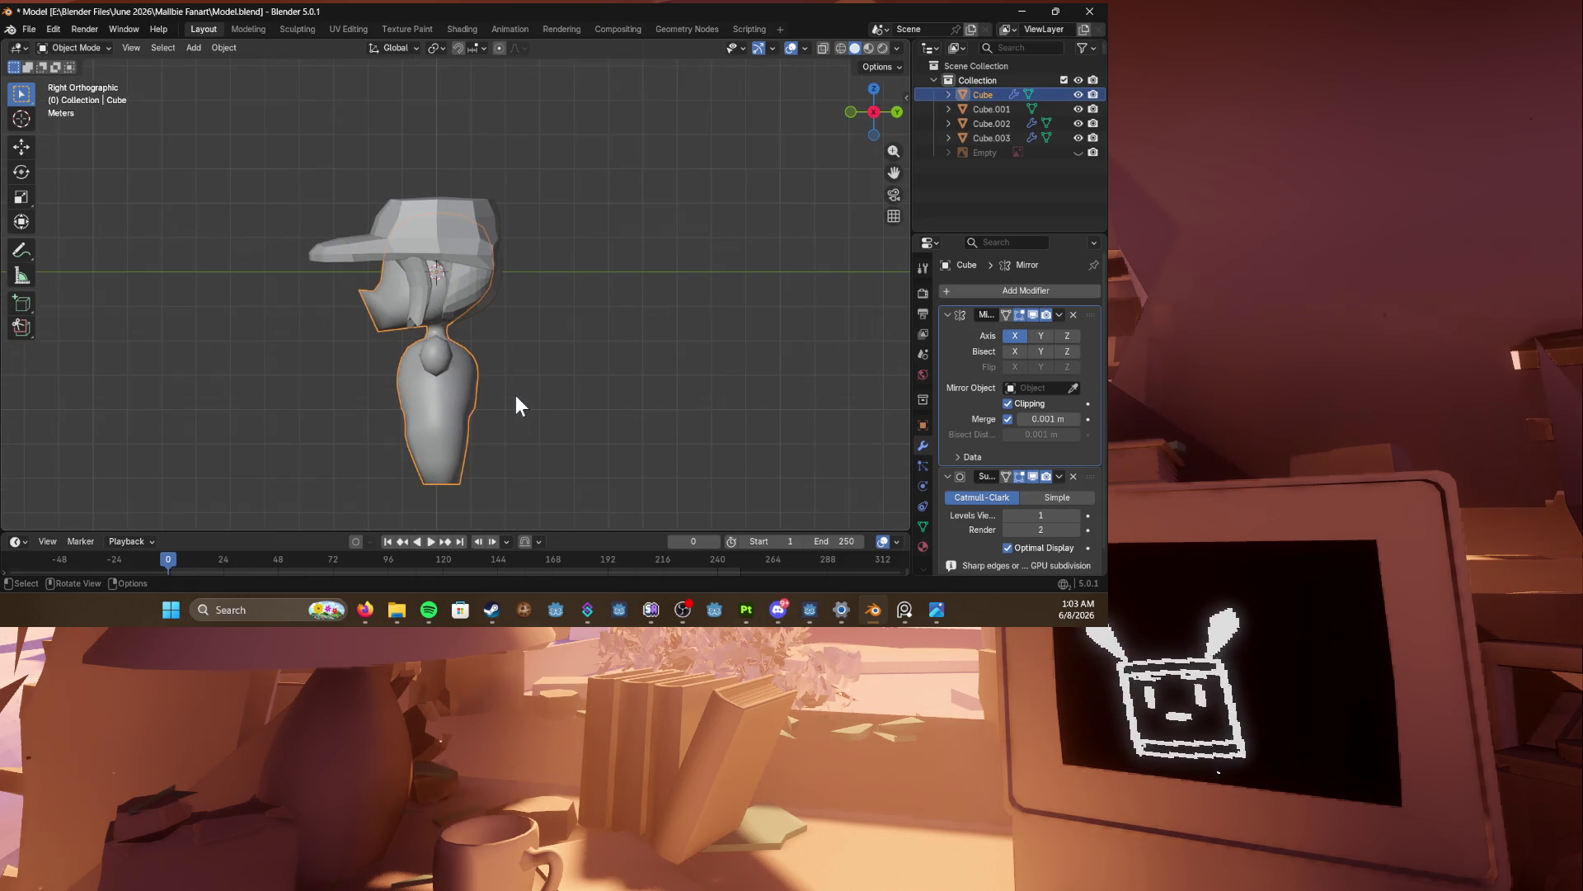
key("Tab")
scroll(530, 289, "up", 5)
left_click_drag(528, 222, 603, 376)
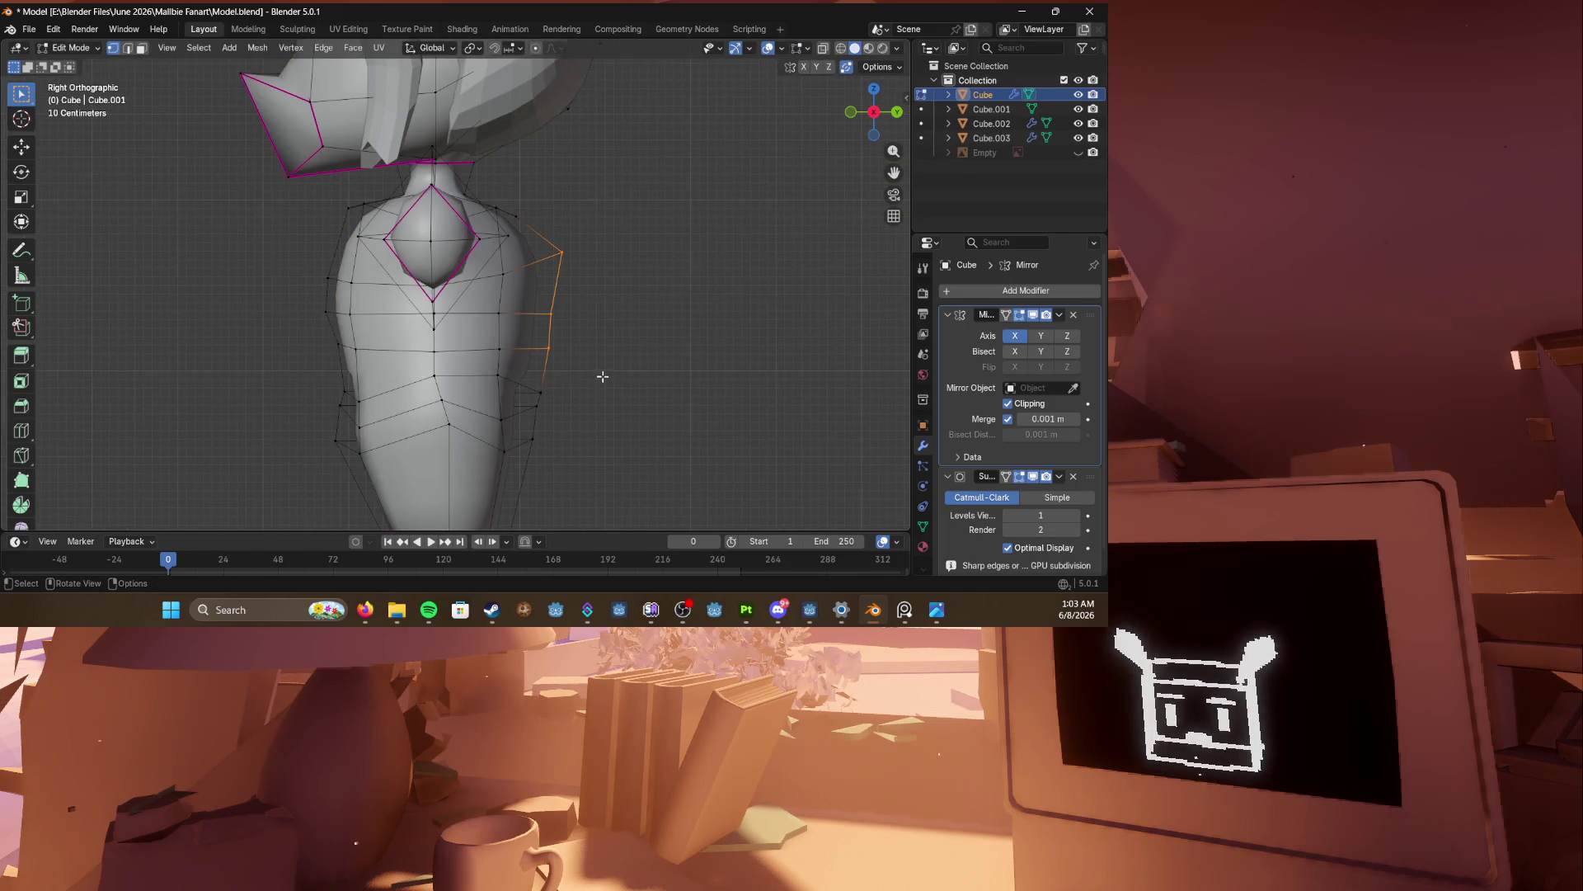
key("g")
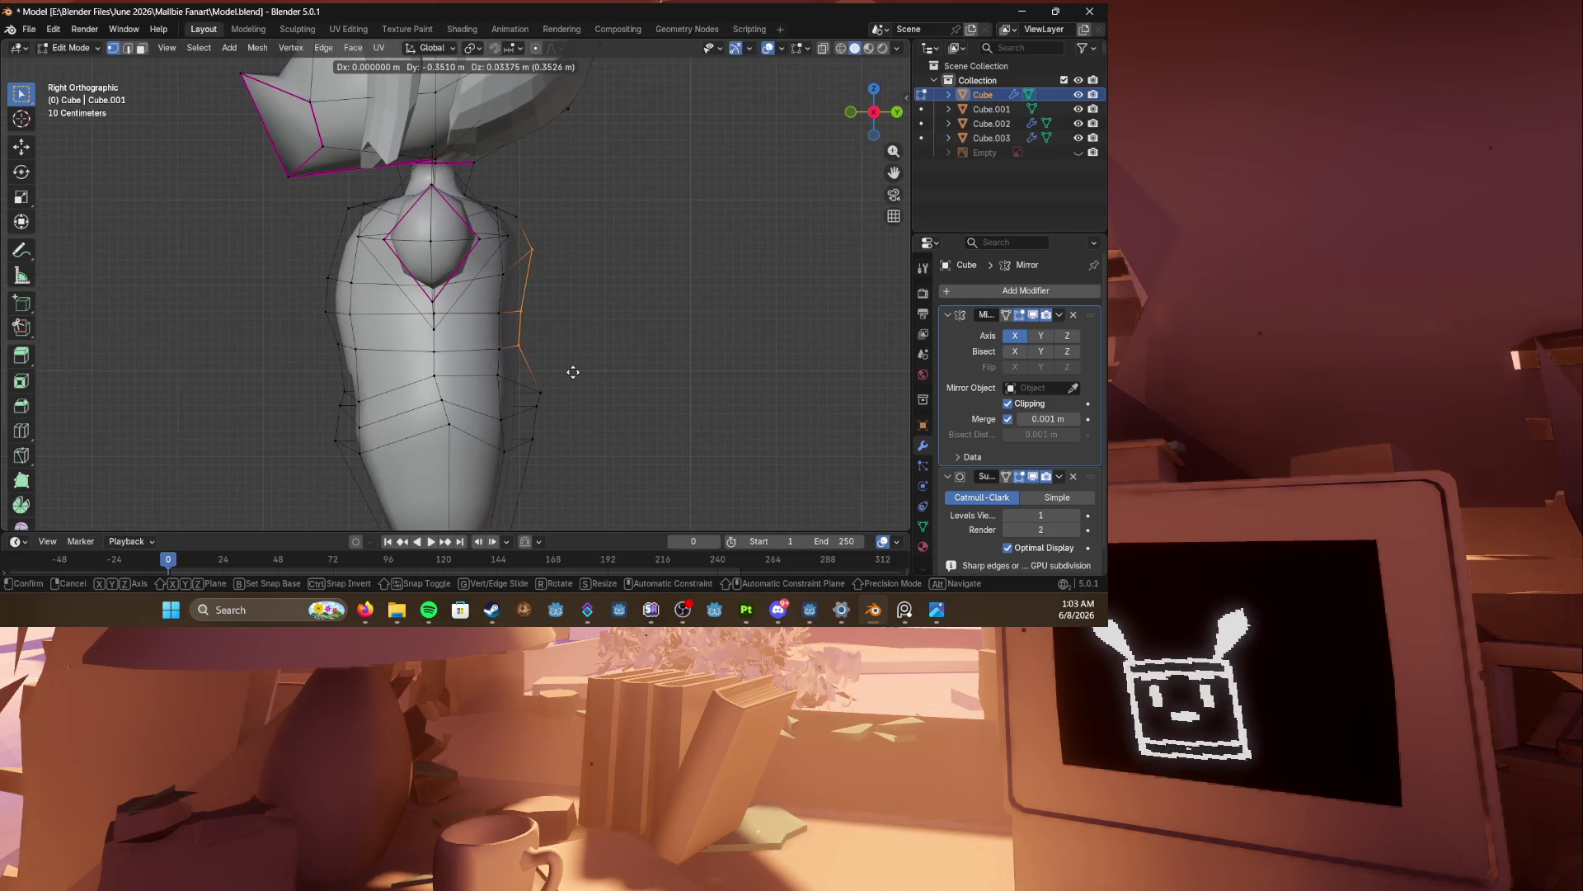
left_click(568, 372)
key("g")
left_click(577, 389)
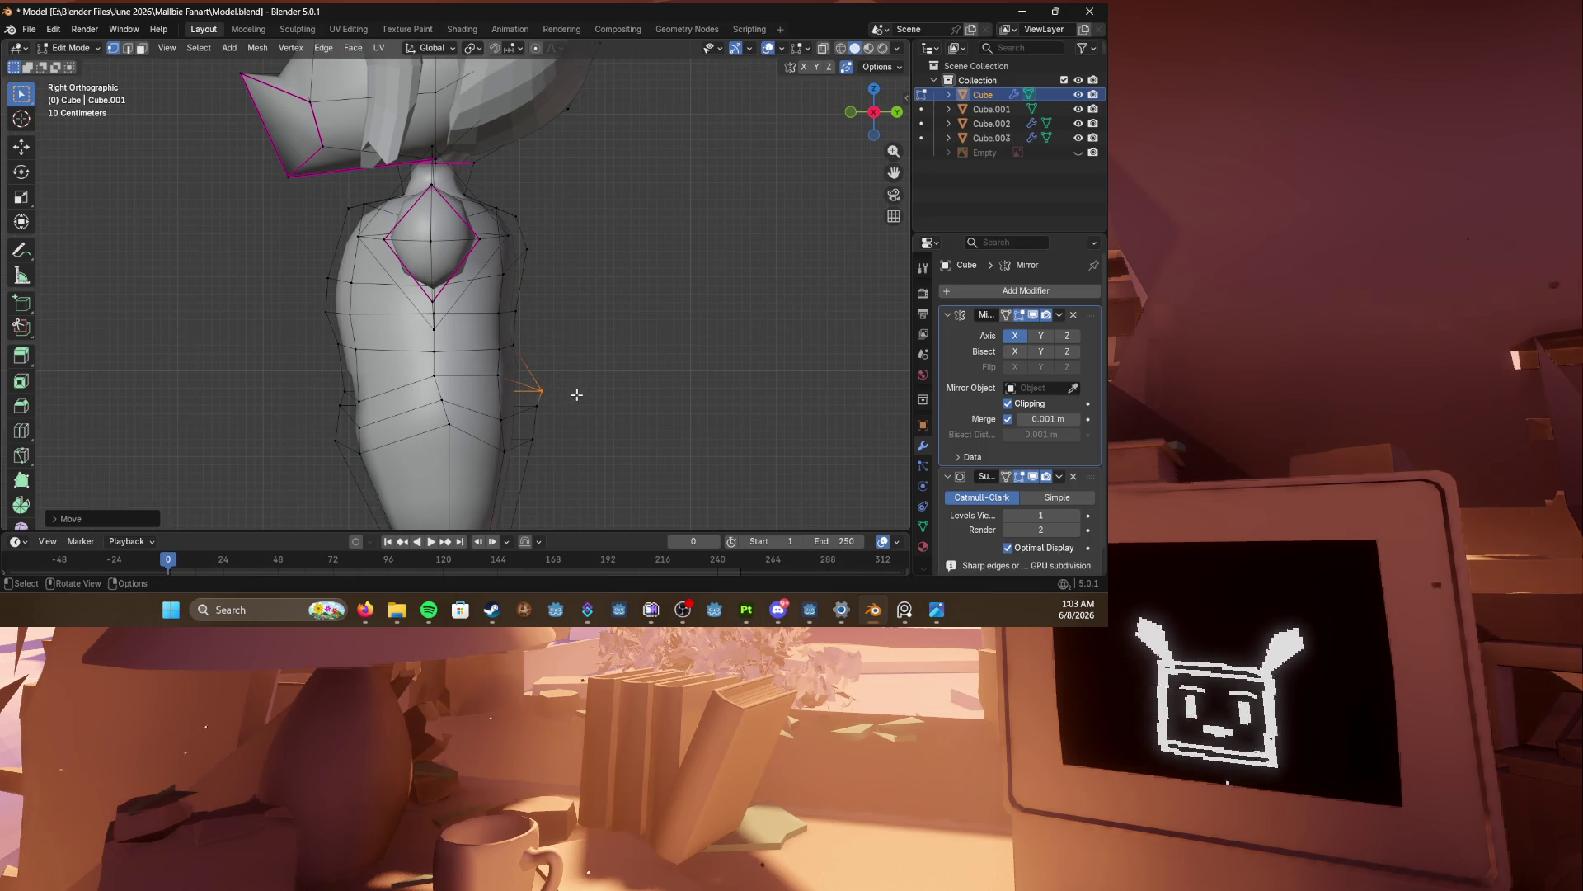
Step: Orbit to view the whole character, save, and return to Object Mode
scroll(519, 394, "down", 2)
mouse_move(520, 394)
middle_mouse_down()
mouse_move(429, 346)
mouse_move(276, 319)
mouse_move(297, 351)
mouse_move(281, 370)
mouse_move(513, 343)
mouse_move(467, 295)
mouse_move(554, 276)
mouse_move(323, 308)
mouse_move(534, 315)
mouse_move(53, 313)
middle_mouse_up()
key("ctrl+s")
key("Tab")
Step: Apply Shade Smooth to the hair object and deselect it
left_click(486, 260)
right_click(486, 260)
left_click(467, 258)
left_click(323, 308)
left_click(778, 610)
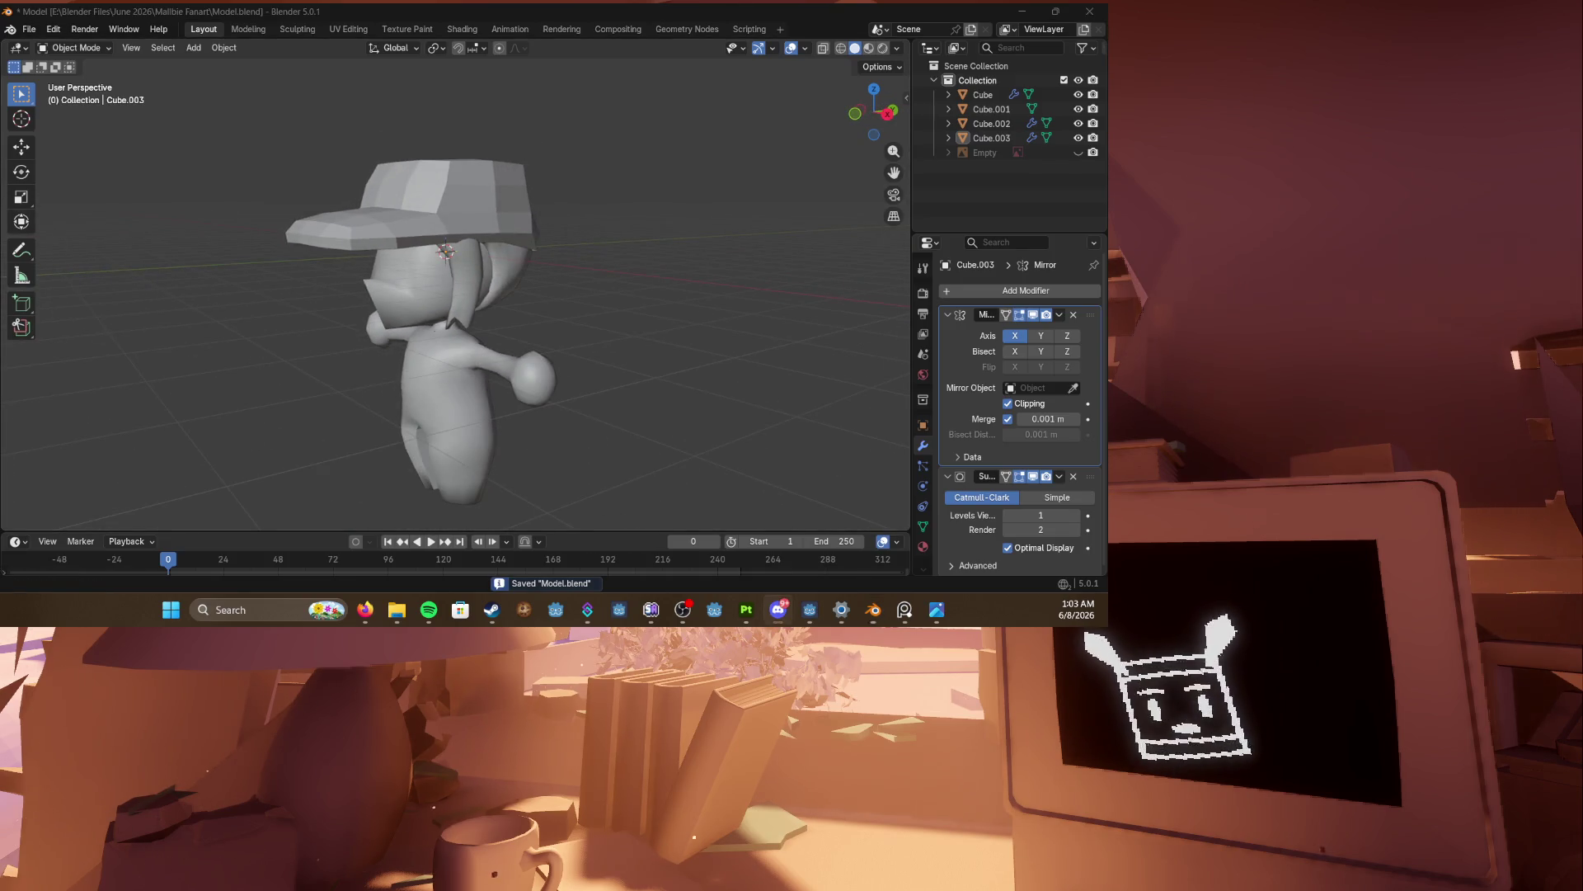
Step: Return to Blender, orbit around the character, and save the file
key("alt+Tab")
key("alt+Tab")
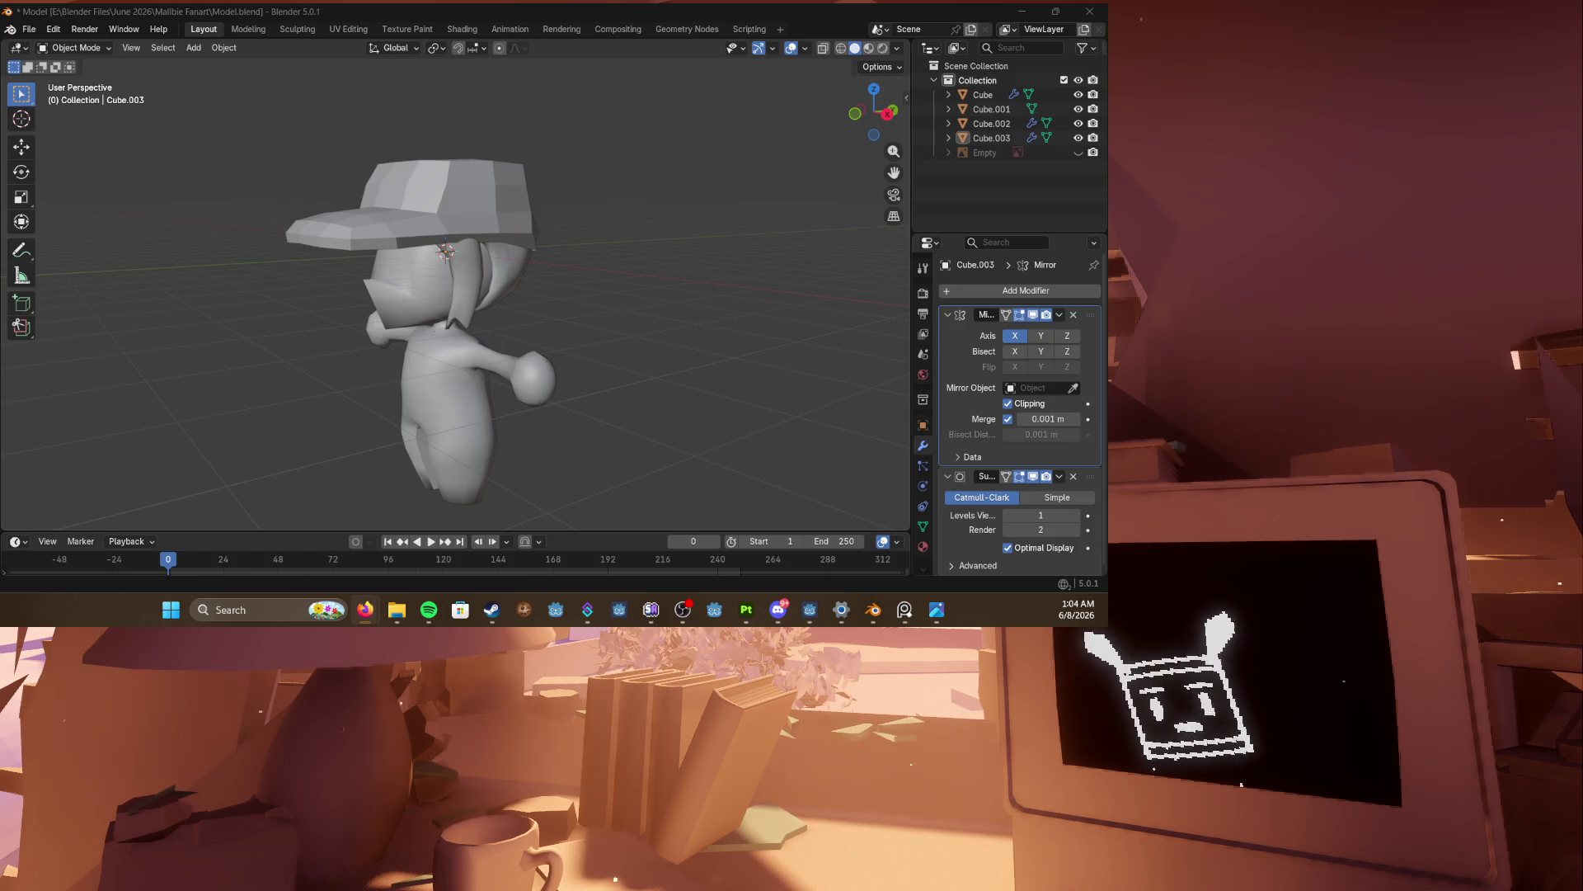
mouse_move(471, 358)
middle_mouse_down()
mouse_move(586, 358)
mouse_move(452, 387)
mouse_move(598, 384)
mouse_move(460, 339)
mouse_move(561, 349)
mouse_move(575, 318)
middle_mouse_up()
key("ctrl+s")
left_click(452, 388)
key("ctrl+s")
Step: Select the cap and view it from the right side in wireframe
left_click(577, 290)
key("KP_1")
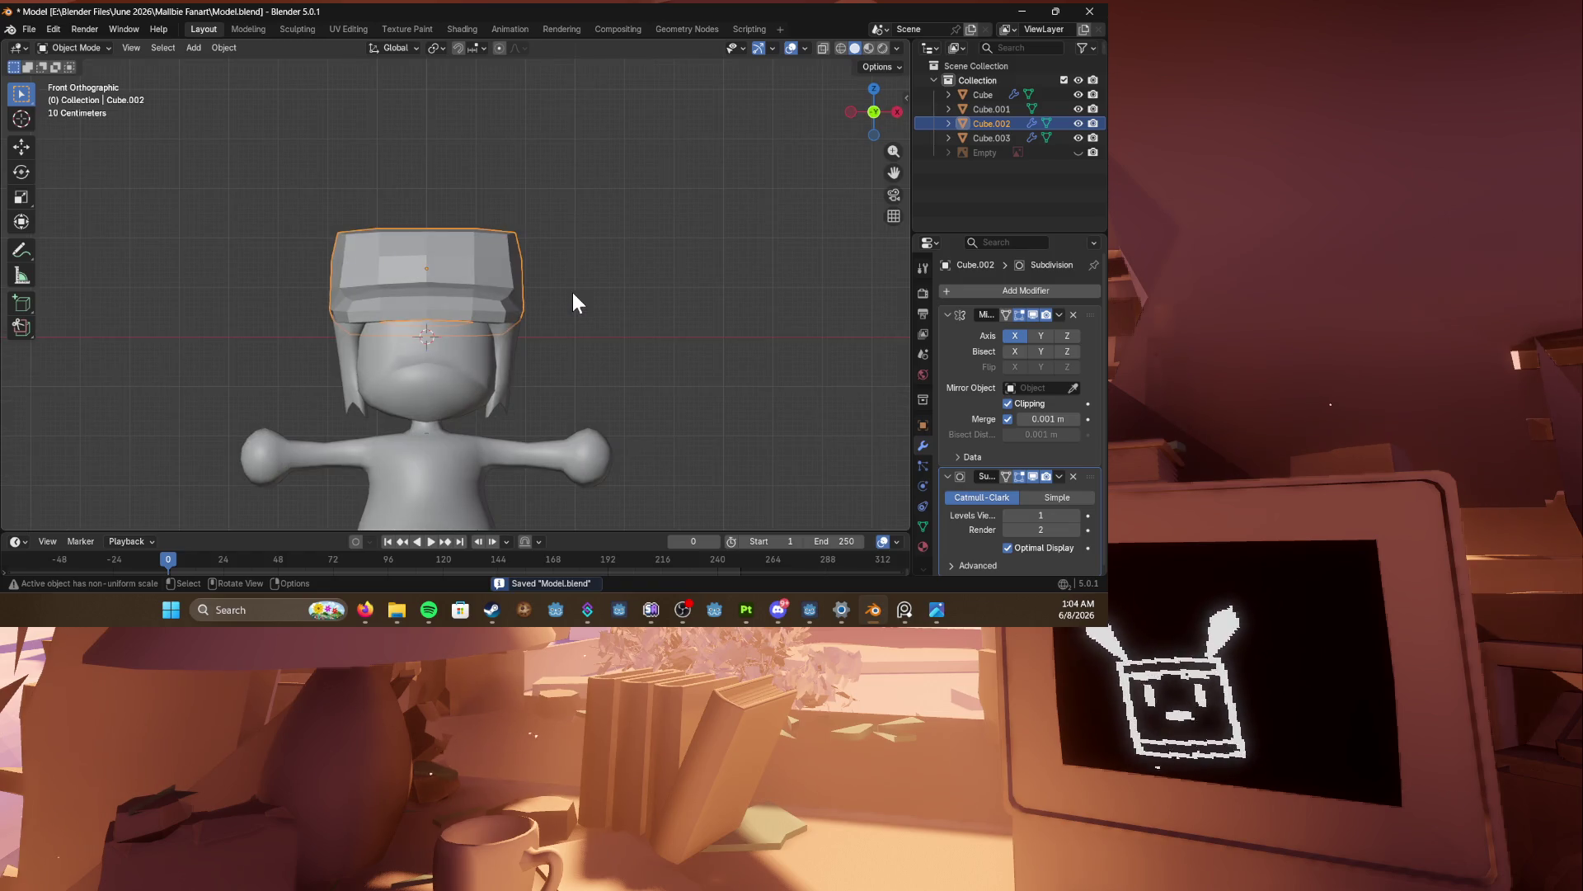
key("KP_3")
scroll(578, 298, "up", 4)
key("z")
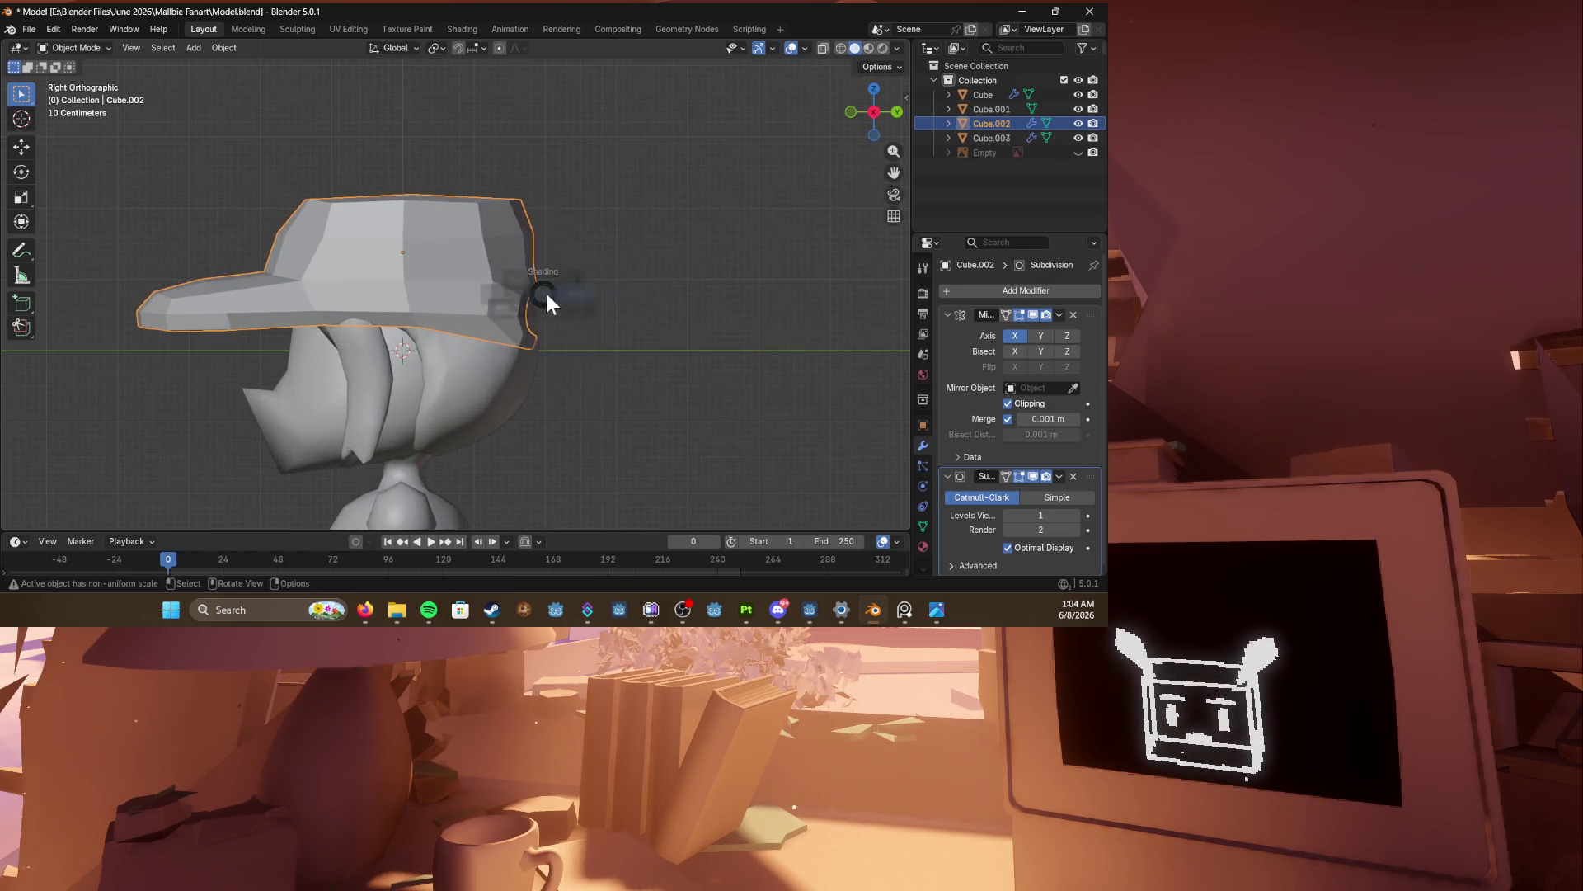
left_click(478, 294)
Step: Move and rotate the cap's back edge so it tucks in toward the head
key("Tab")
left_click_drag(478, 247, 615, 397)
key("g")
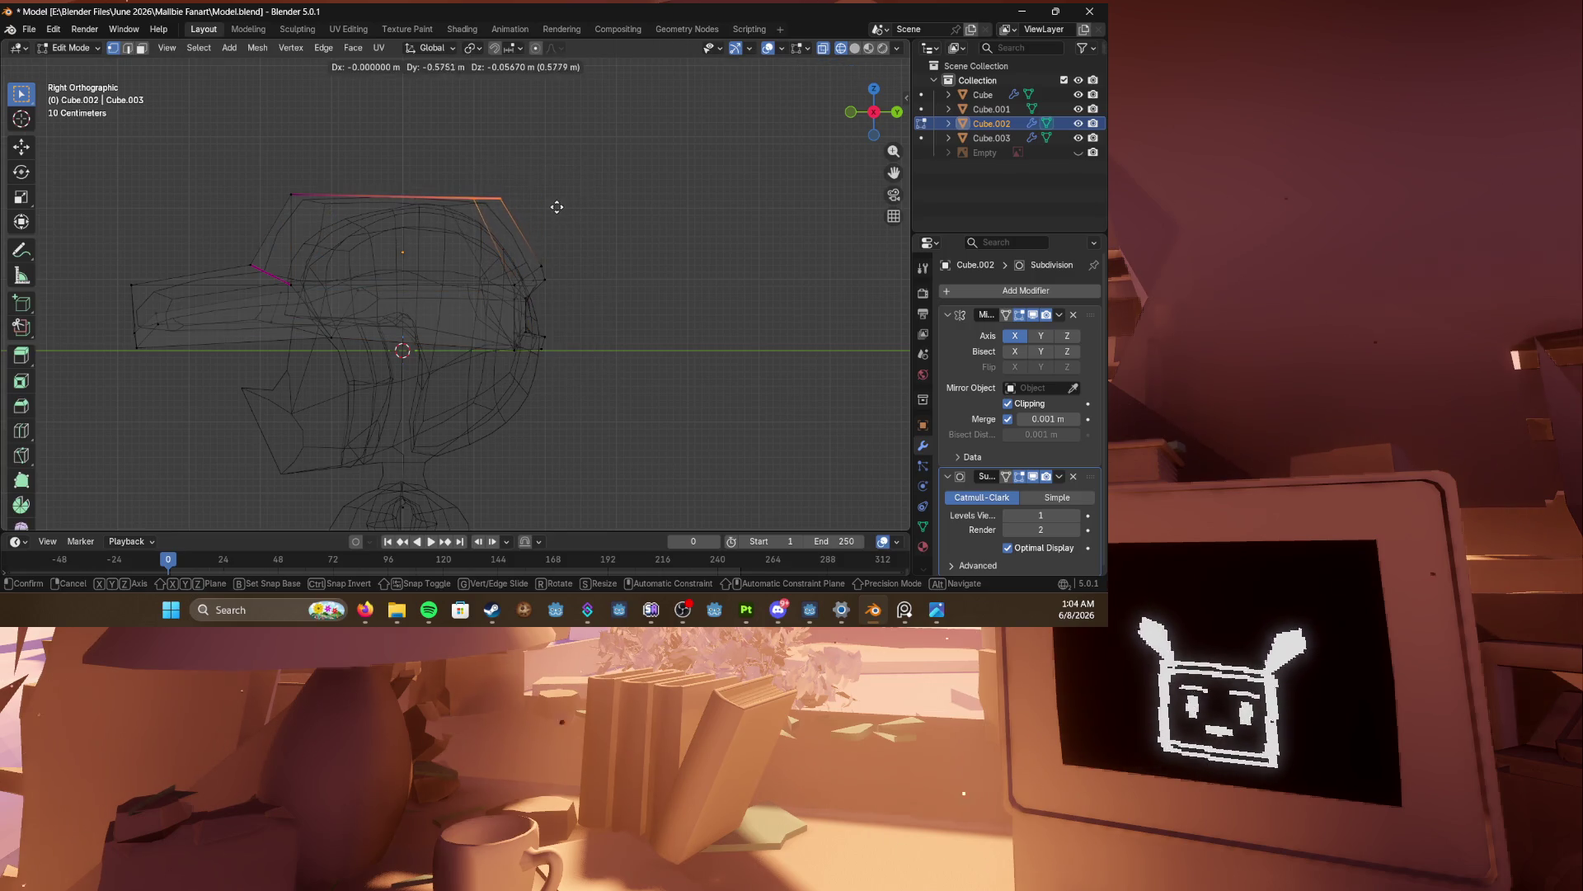
left_click(553, 206)
left_click_drag(459, 237, 614, 363)
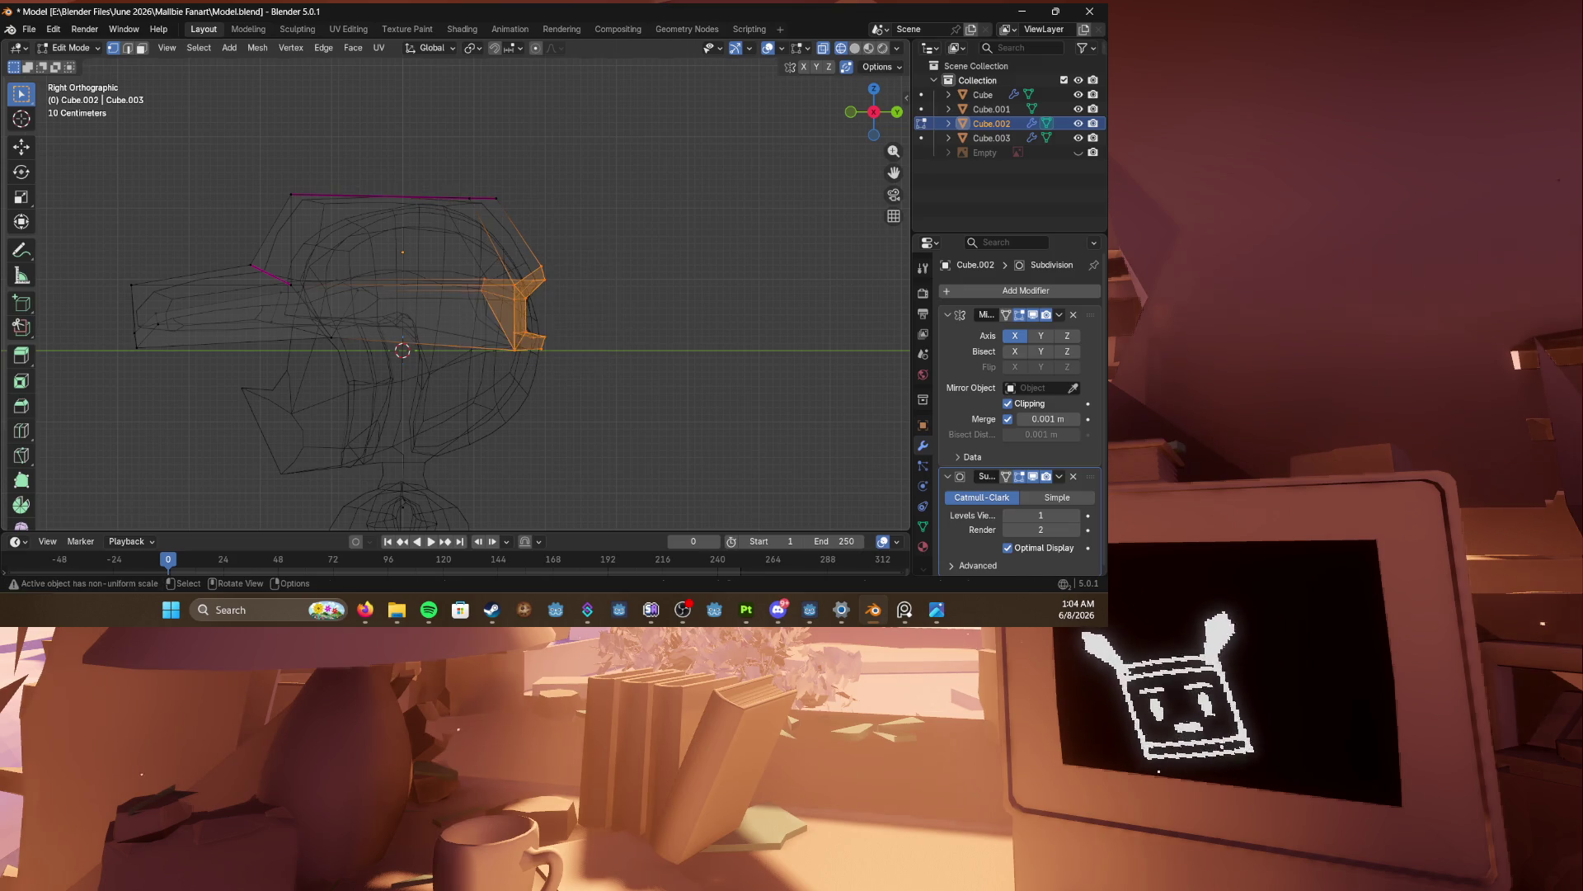
key("r")
left_click(623, 297)
key("g")
left_click(637, 289)
Step: Check the cap in solid perspective, leave Edit Mode, and save the model
key("shift+z")
mouse_move(619, 329)
middle_mouse_down()
mouse_move(566, 378)
mouse_move(571, 394)
mouse_move(616, 384)
mouse_move(477, 379)
mouse_move(635, 360)
mouse_move(591, 365)
mouse_move(424, 269)
middle_mouse_up()
key("Tab")
key("ctrl+s")
left_click(446, 295)
key("KP_1")
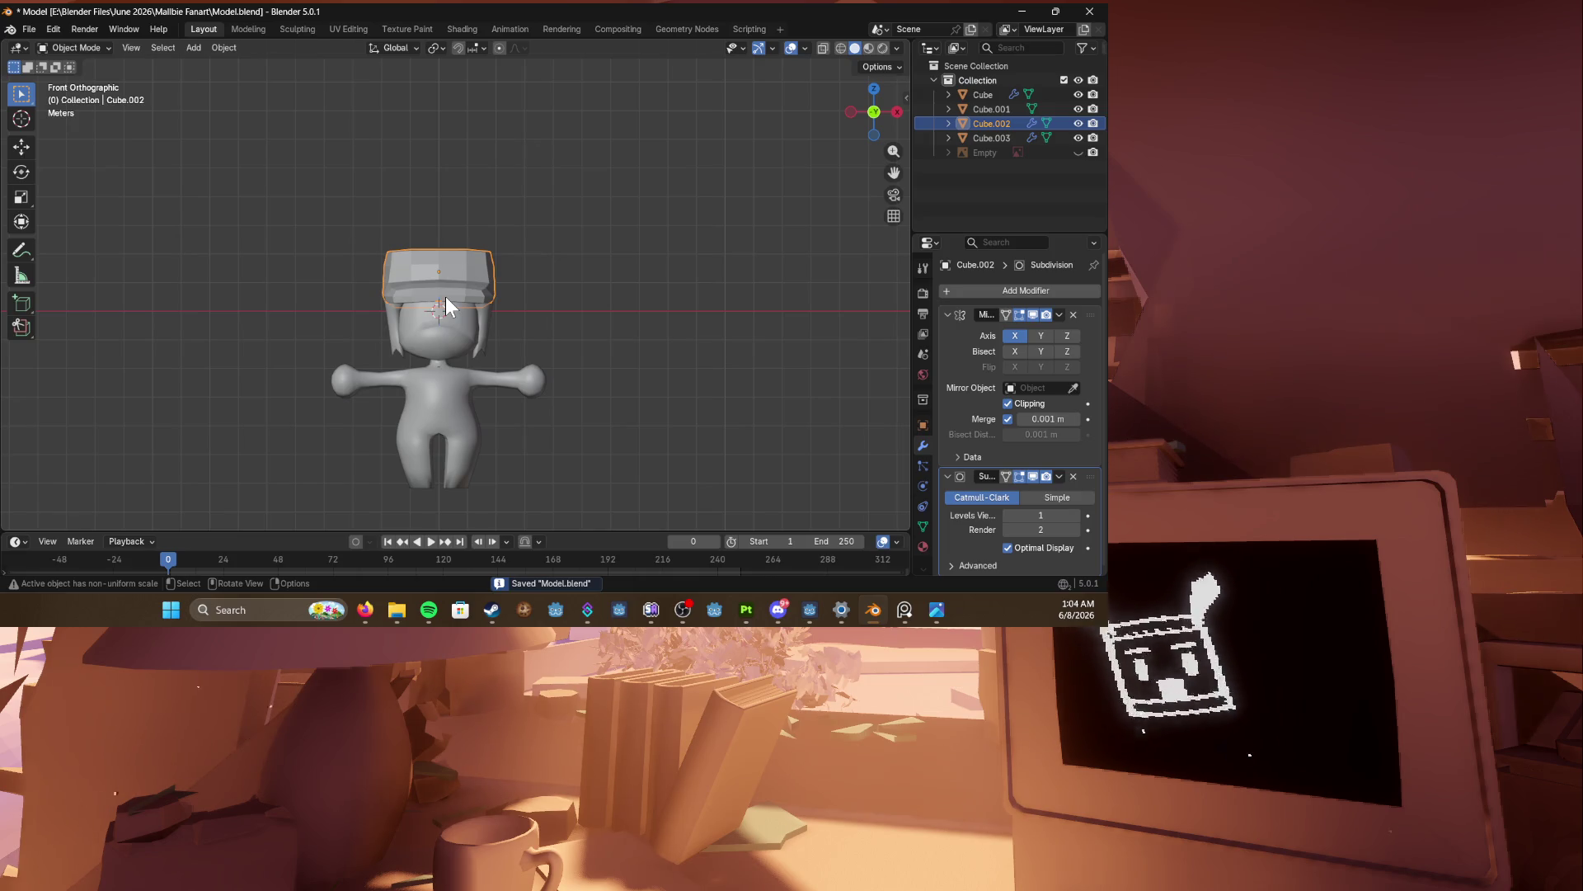
mouse_move(446, 298)
middle_mouse_down()
mouse_move(469, 311)
mouse_move(216, 363)
middle_mouse_up()
left_click(216, 363)
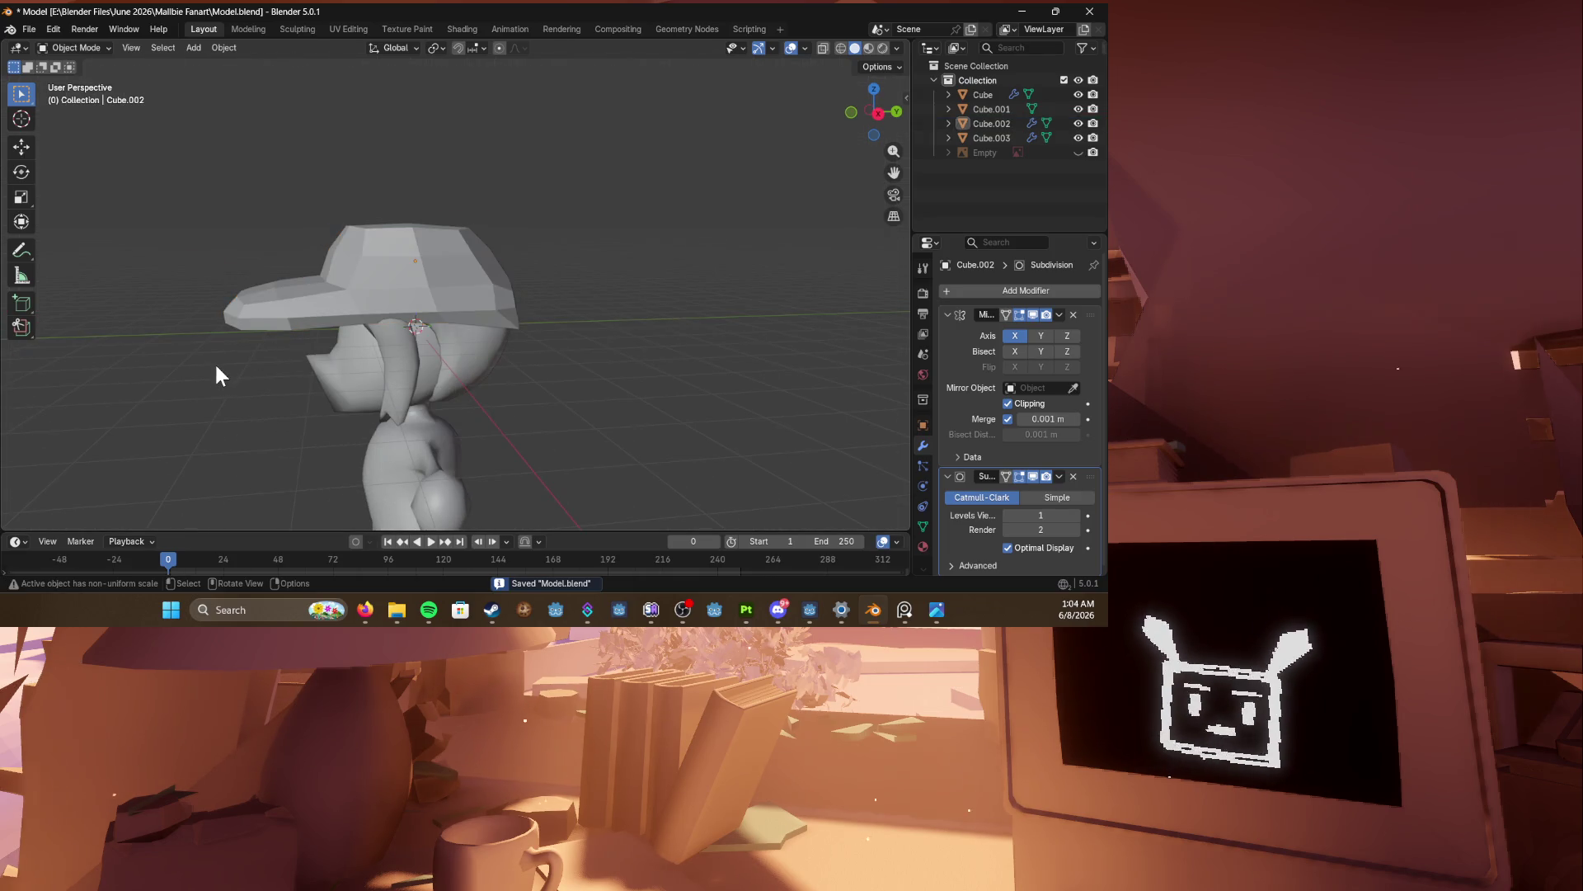
Step: Open the Shift+A Add menu, then dismiss it and orbit to face the character
key("shift+a")
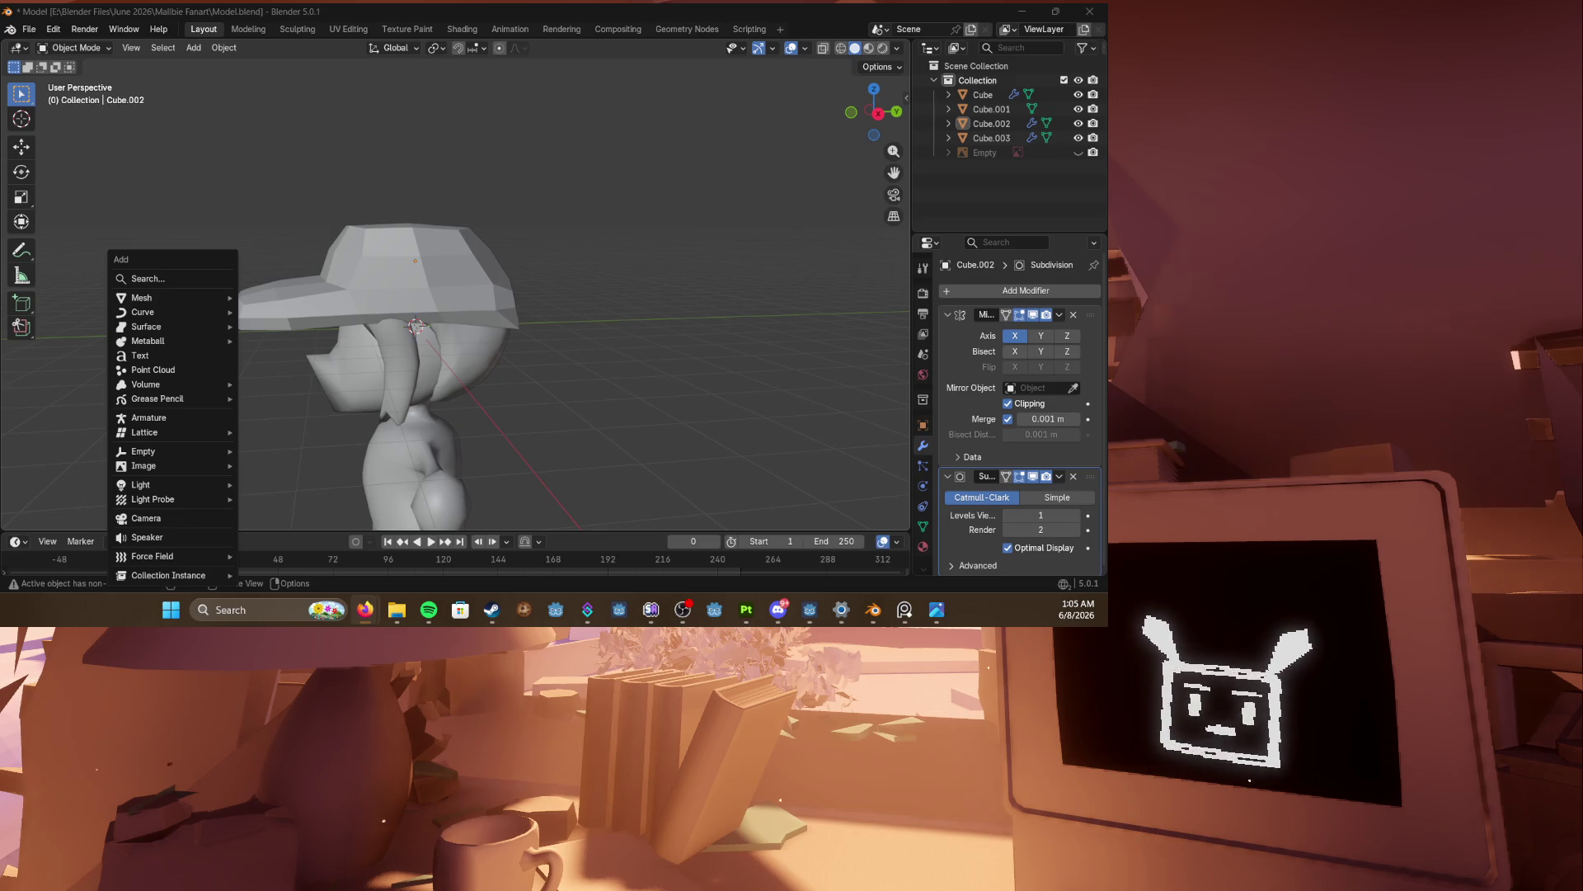
left_click(447, 390)
mouse_move(447, 389)
middle_mouse_down()
mouse_move(513, 405)
mouse_move(621, 378)
middle_mouse_up()
Step: Select the cap from a side view, save, and enter Edit Mode
key("ctrl+s")
left_click(287, 369)
mouse_move(288, 372)
middle_mouse_down()
mouse_move(668, 380)
mouse_move(344, 383)
mouse_move(448, 284)
mouse_move(335, 351)
mouse_move(369, 320)
middle_mouse_up()
left_click(324, 335)
key("ctrl+s")
key("Tab")
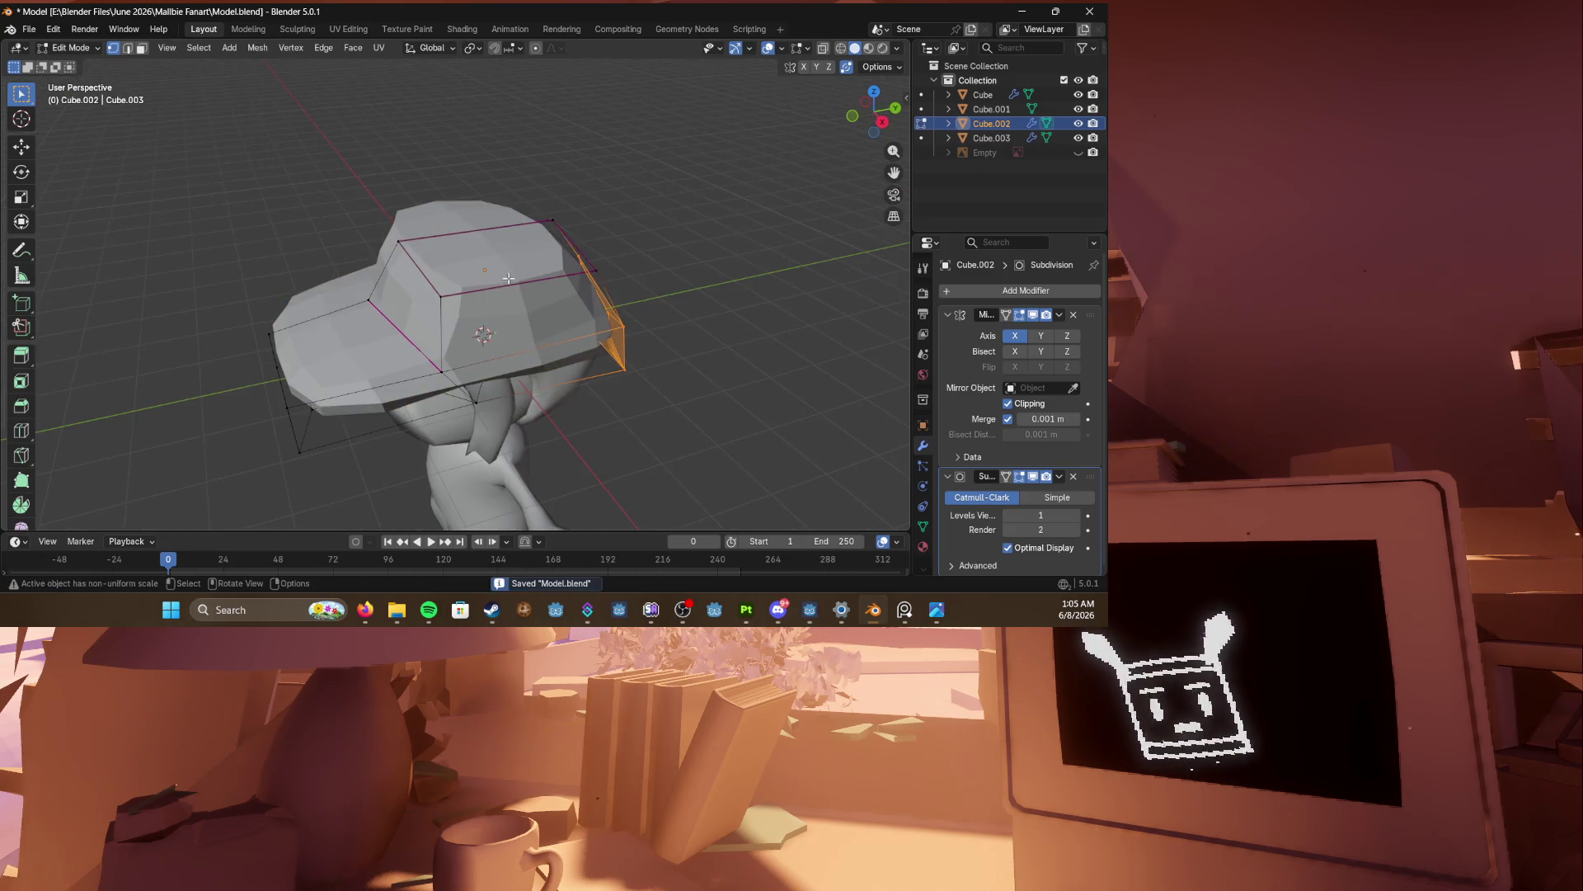
Step: Add an edge loop around the cap, shrink it, scale it along X, and save
mouse_move(509, 278)
middle_mouse_down()
mouse_move(495, 297)
mouse_move(561, 330)
mouse_move(656, 343)
mouse_move(309, 259)
mouse_move(480, 258)
mouse_move(582, 220)
mouse_move(572, 210)
mouse_move(675, 234)
mouse_move(432, 279)
mouse_move(389, 231)
mouse_move(523, 166)
mouse_move(510, 121)
mouse_move(334, 231)
middle_mouse_up()
key("ctrl+r")
left_click(495, 297)
key("alt+s")
left_click(575, 335)
key("s")
key("x")
left_click(663, 342)
key("Tab")
key("ctrl+s")
Step: Re-enter cap editing and view it from the right side in wireframe
key("Tab")
scroll(432, 279, "up", 3)
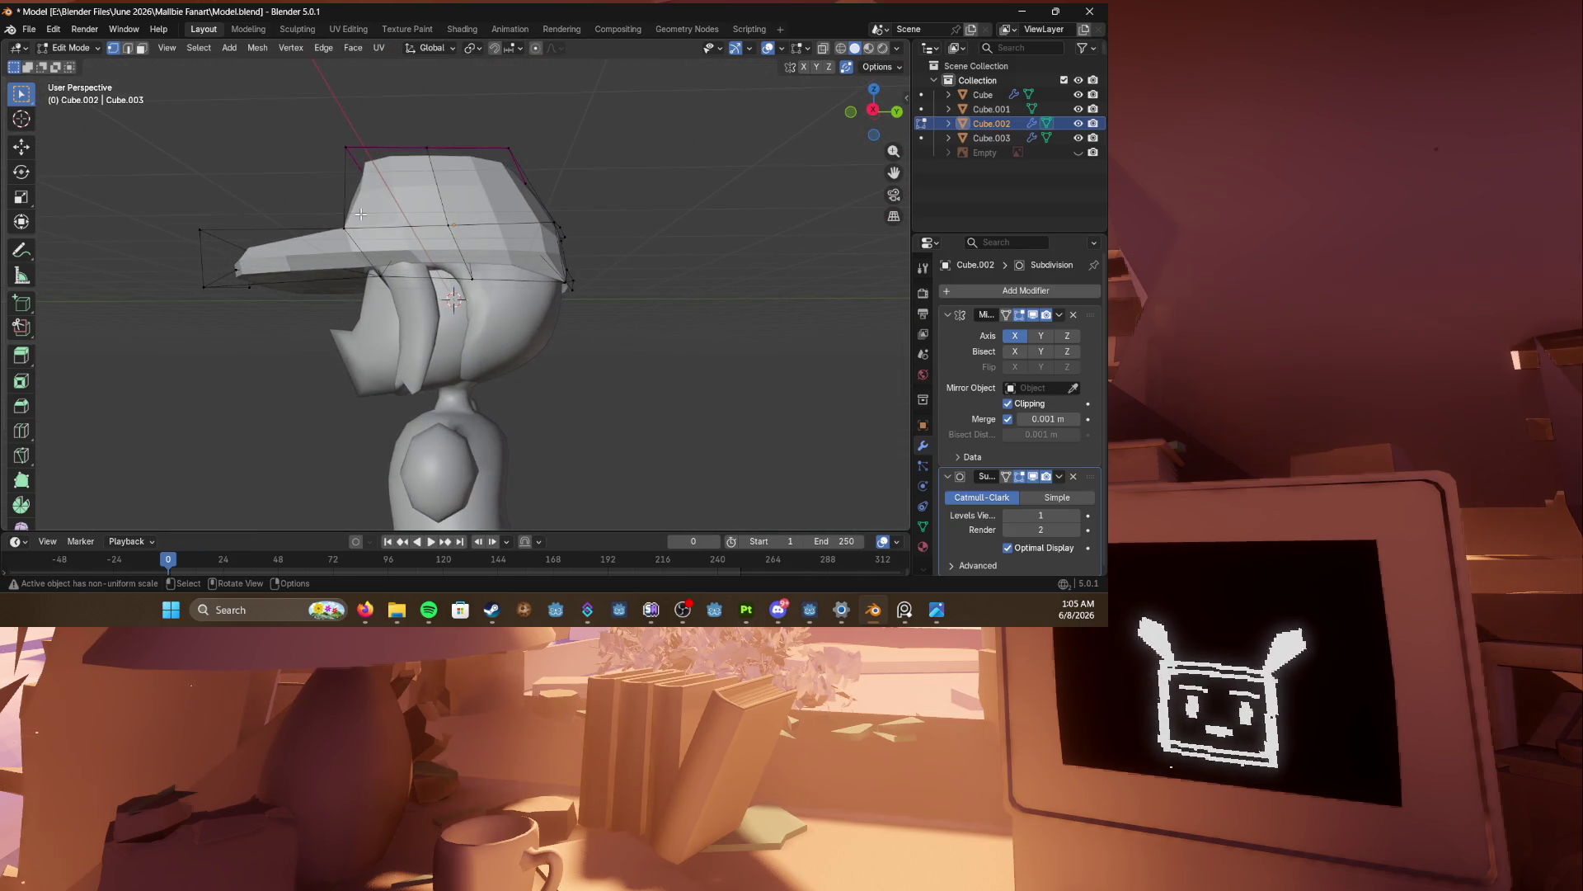
key("KP_1")
key("KP_3")
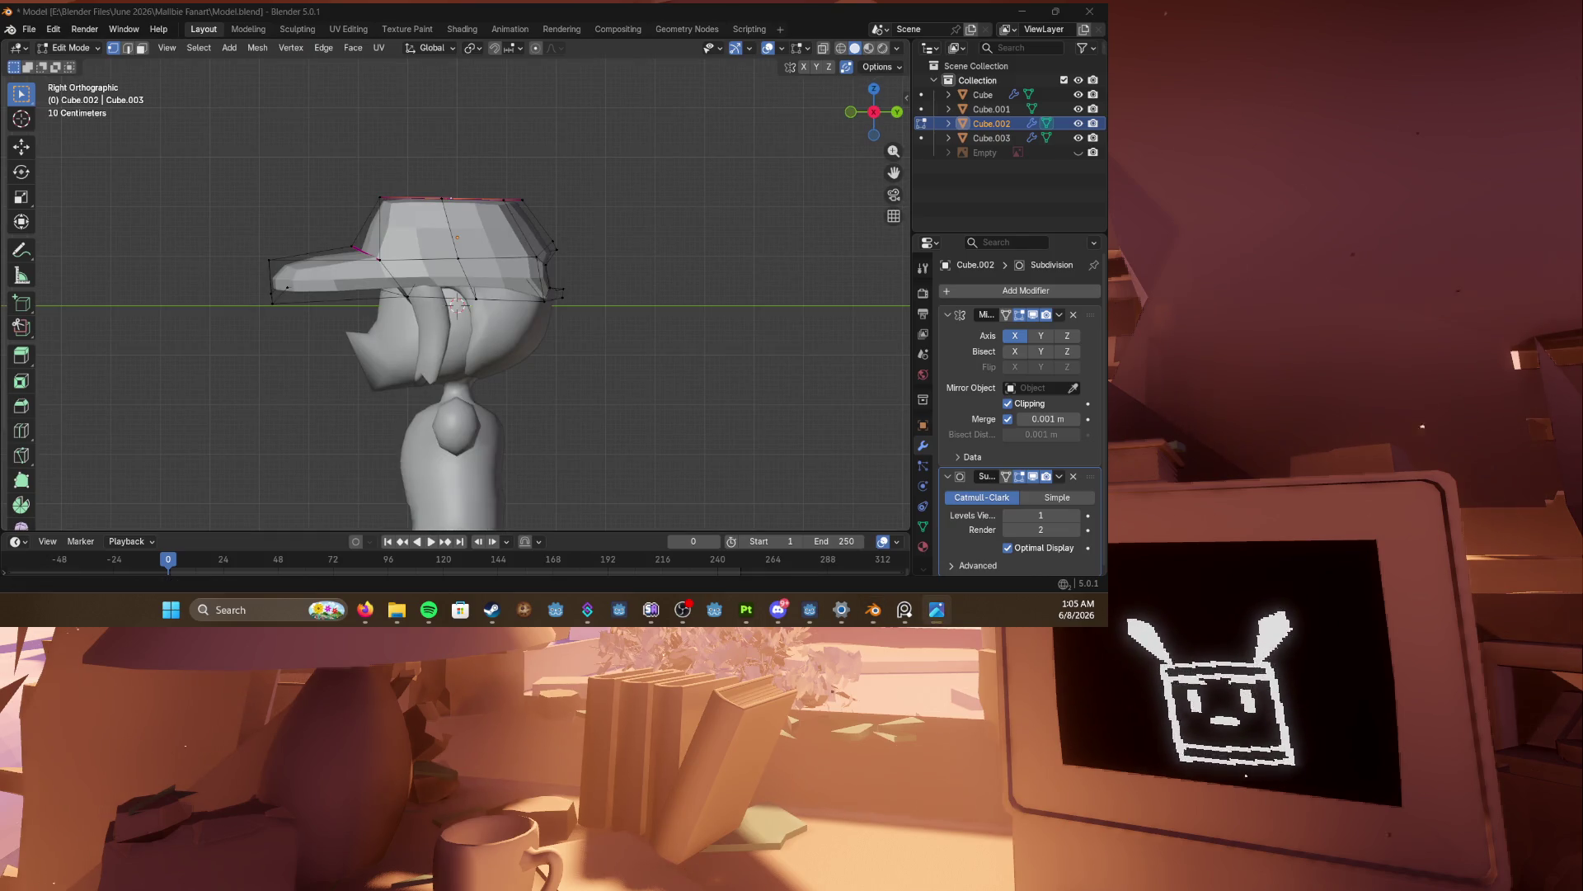
scroll(422, 324, "up", 2)
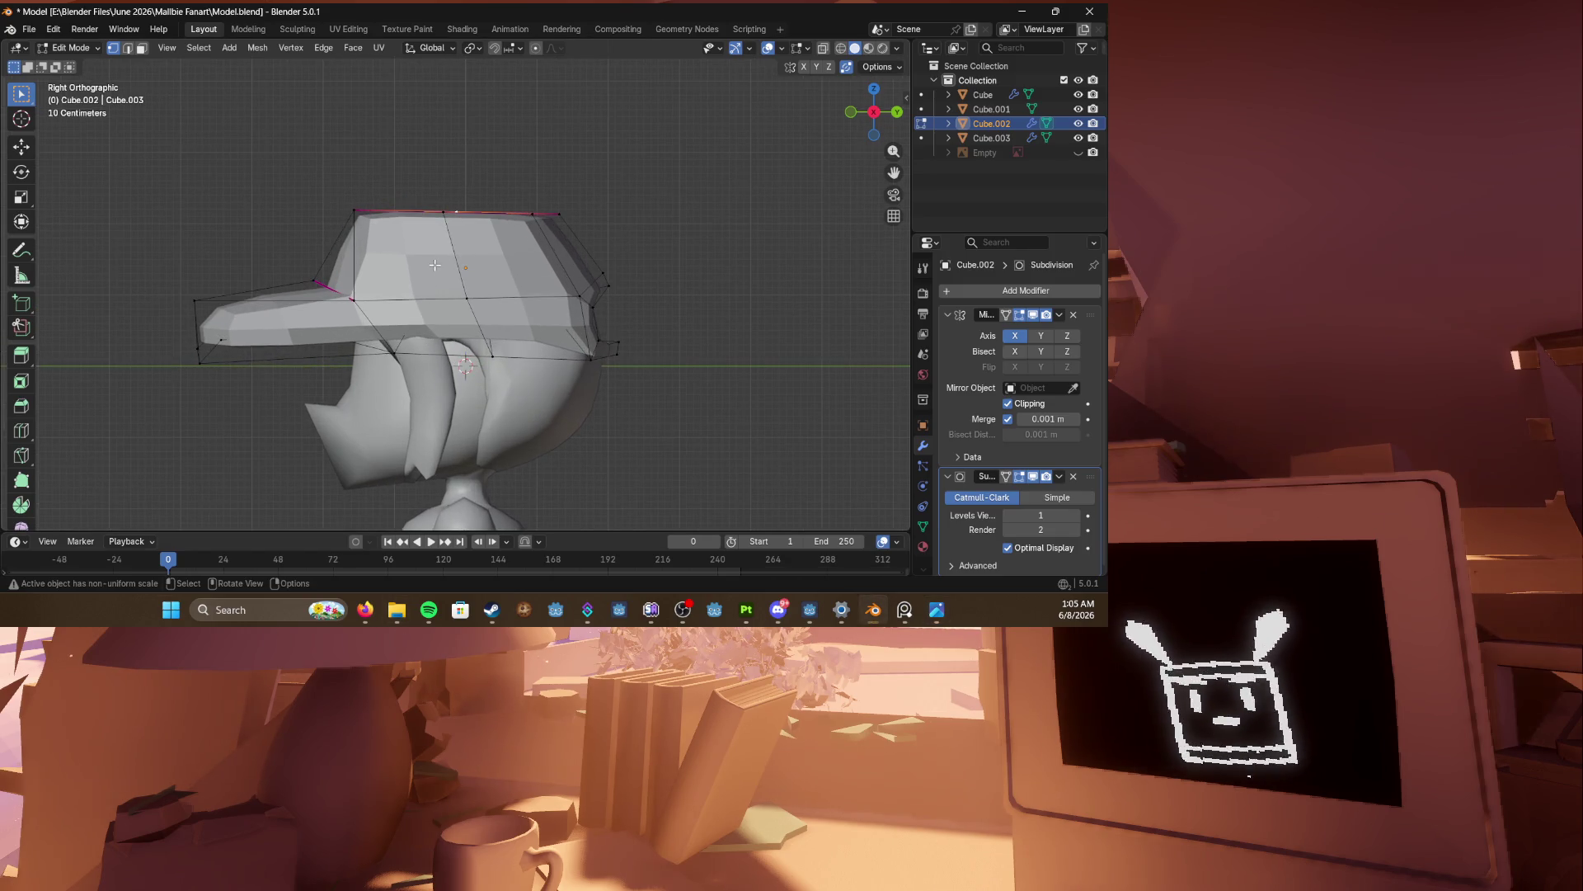
key("shift+z")
Step: Move the brim vertices and the cap's top front corner to reshape them
left_click_drag(270, 248, 355, 323)
key("g")
left_click(431, 346)
left_click_drag(324, 183, 354, 196)
key("g")
left_click(443, 238)
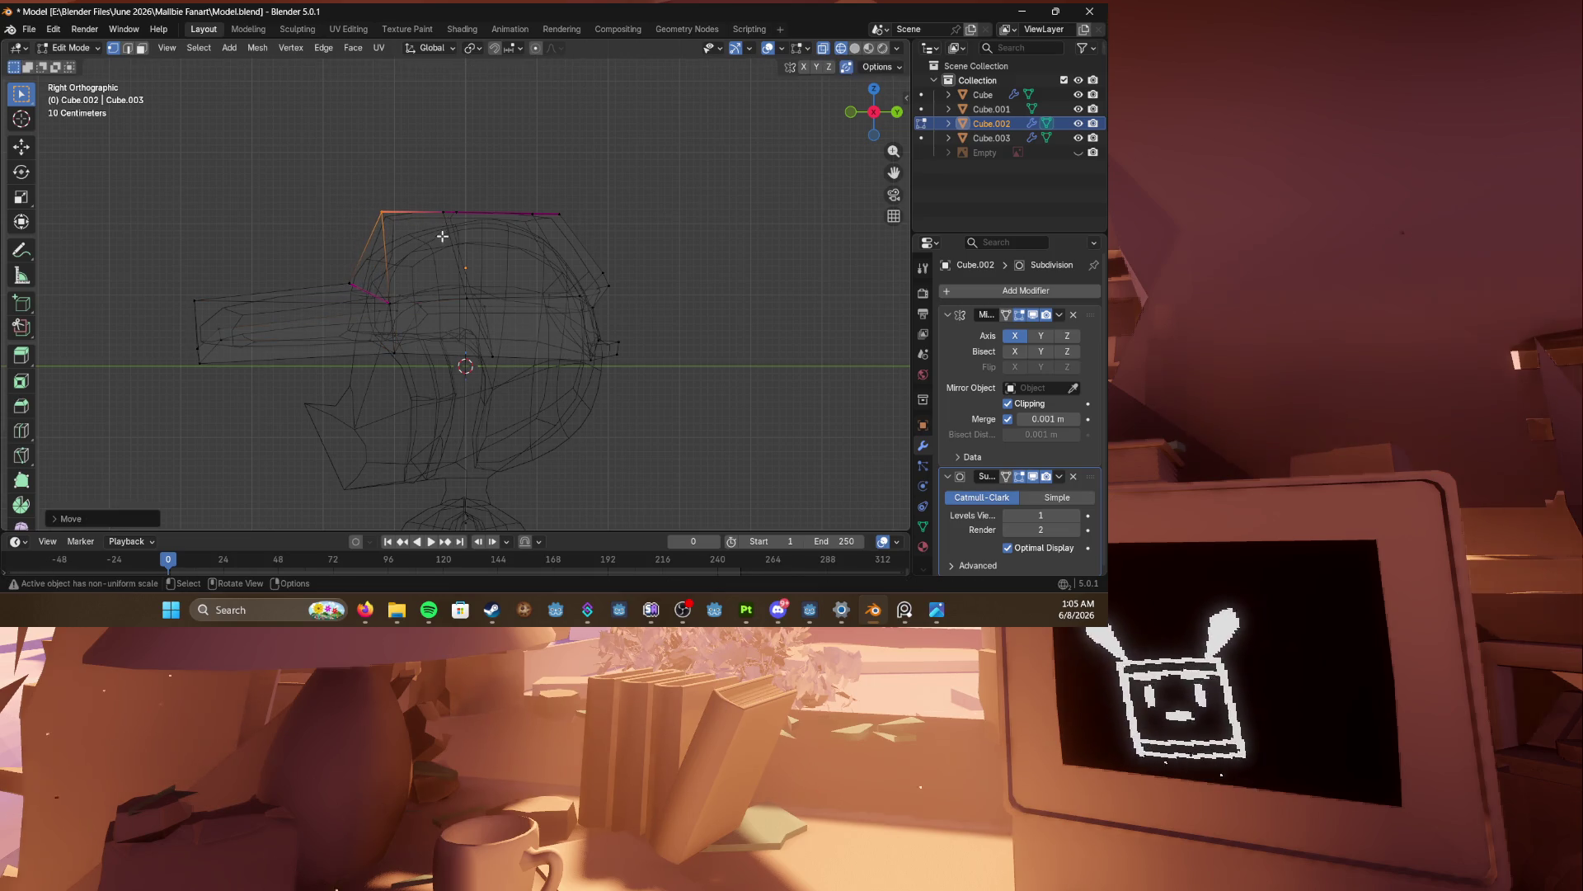
left_click_drag(192, 314, 252, 388)
key("shift+z")
middle_click_drag(258, 378, 359, 349)
scroll(379, 272, "up", 5)
Step: Nudge a front face of the hair in the right-side wireframe view
key("alt+q")
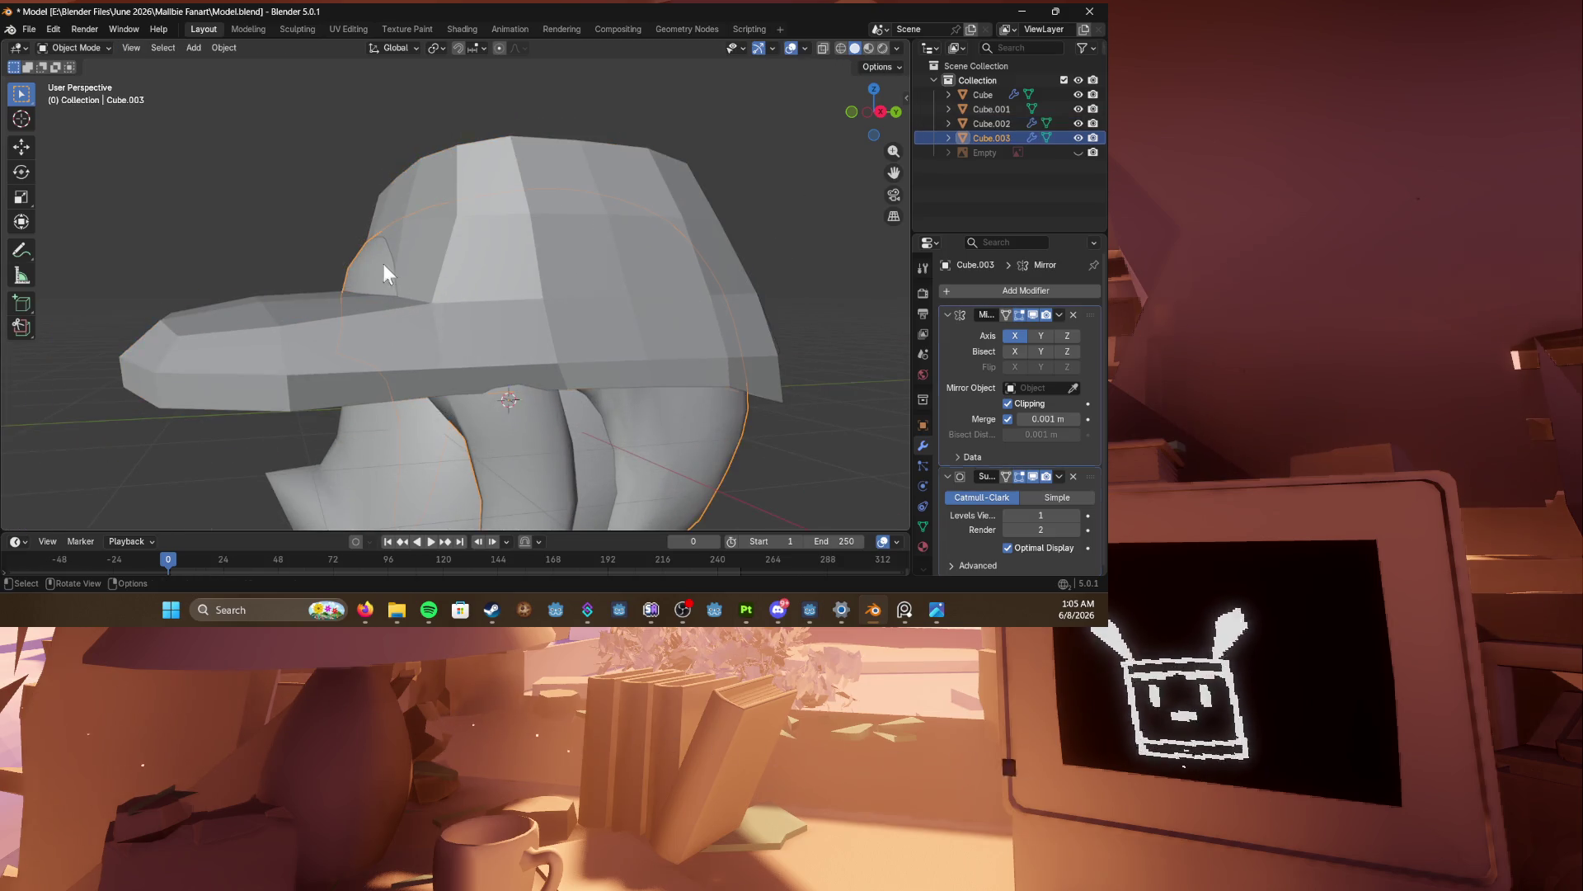
key("z")
left_click_drag(293, 221, 398, 297)
key("KP_1")
key("KP_3")
key("shift+z")
key("g")
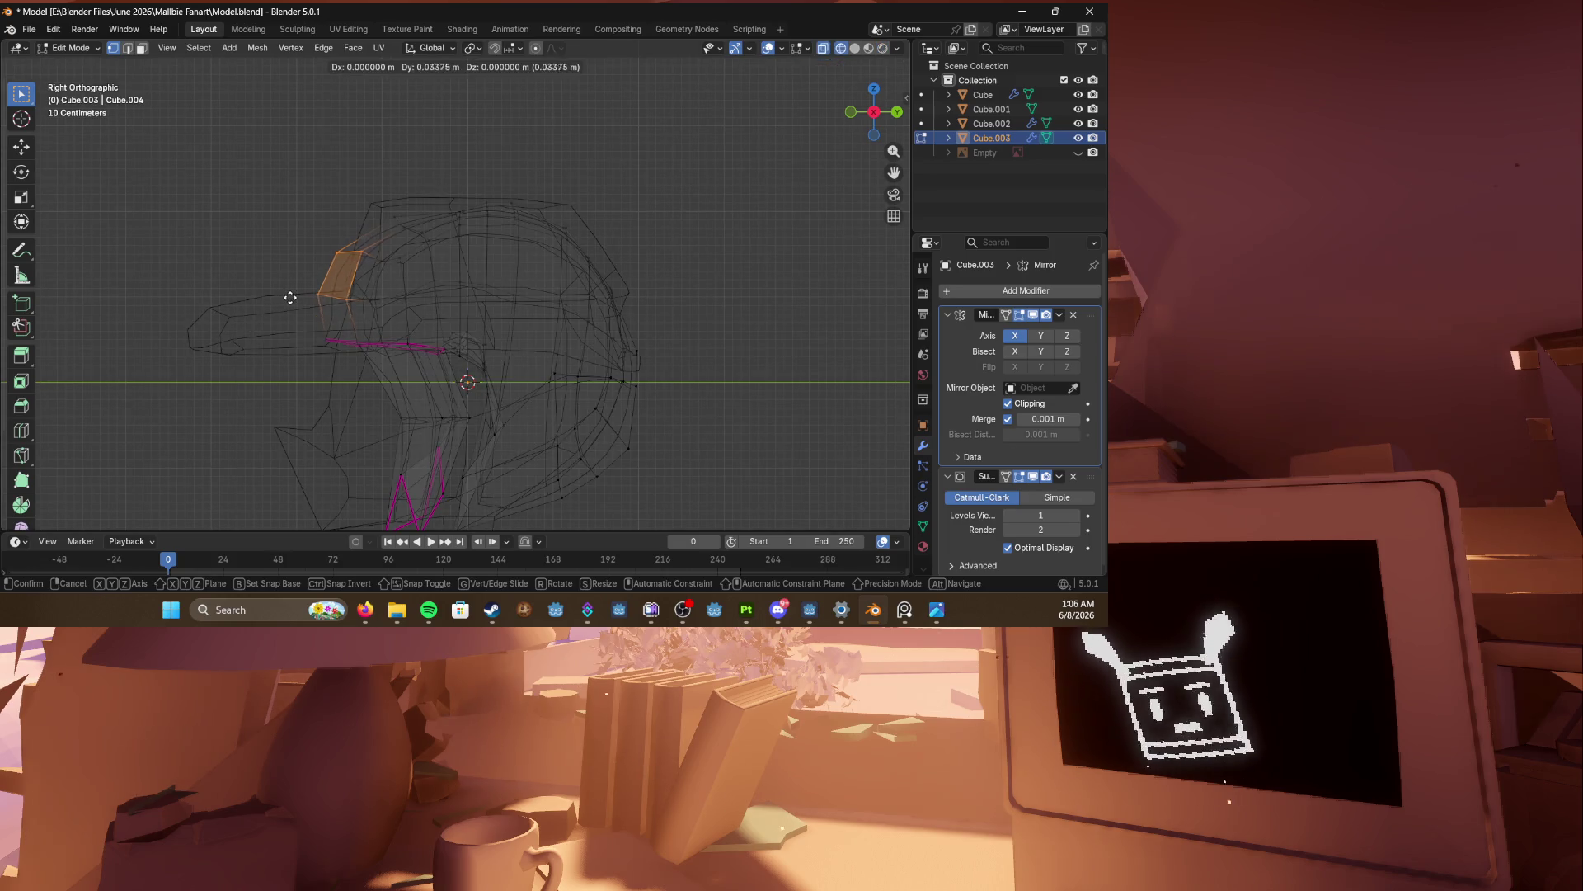
left_click(321, 298)
key("shift+z")
mouse_move(283, 297)
middle_mouse_down()
mouse_move(500, 307)
mouse_move(647, 294)
mouse_move(269, 322)
mouse_move(608, 329)
mouse_move(437, 350)
middle_mouse_up()
key("Tab")
Step: Select the cap and vertex-slide its side vertices toward the cap's corner
key("KP_3")
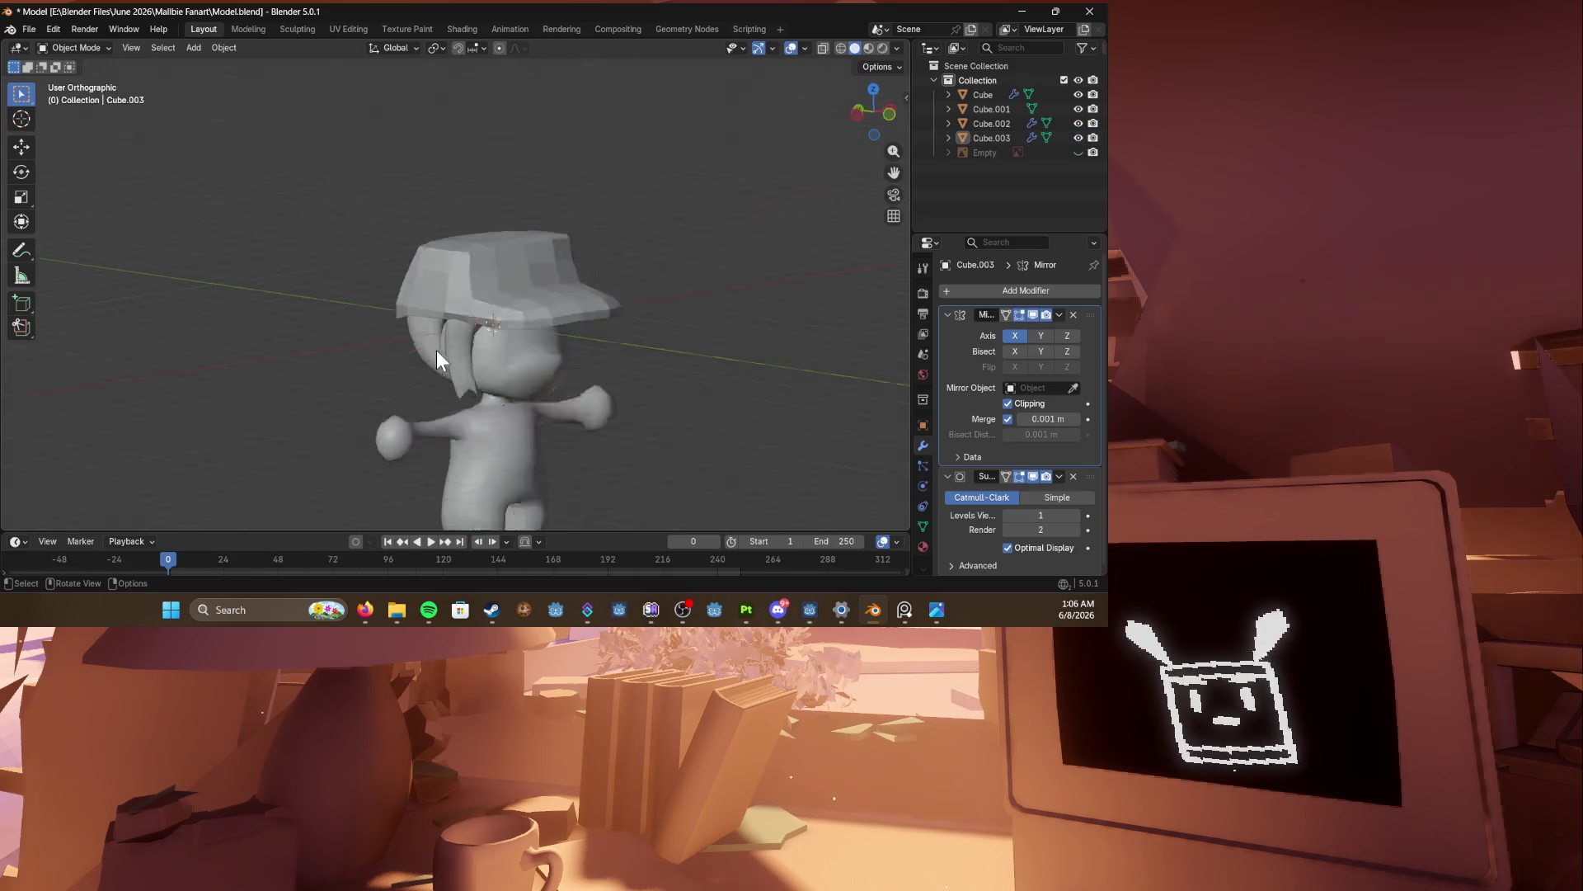
left_click(437, 350)
key("KP_Decimal")
mouse_move(467, 323)
middle_mouse_down()
mouse_move(391, 373)
mouse_move(416, 364)
middle_mouse_up()
key("Tab")
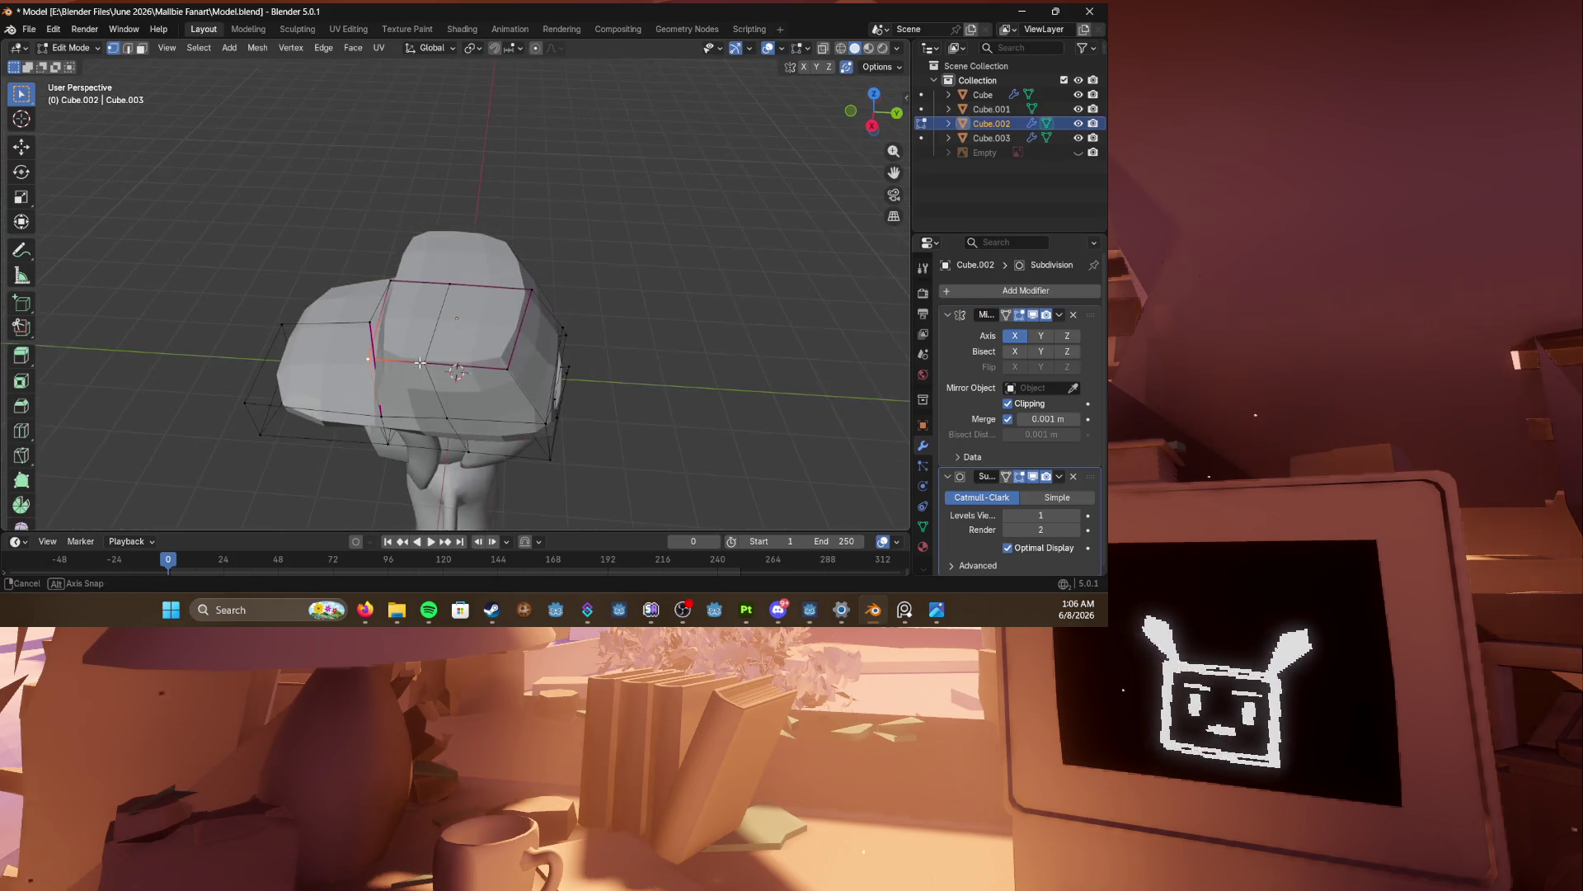
key("shift+v")
left_click(433, 365)
key("shift+v")
left_click(451, 368)
key("shift+v")
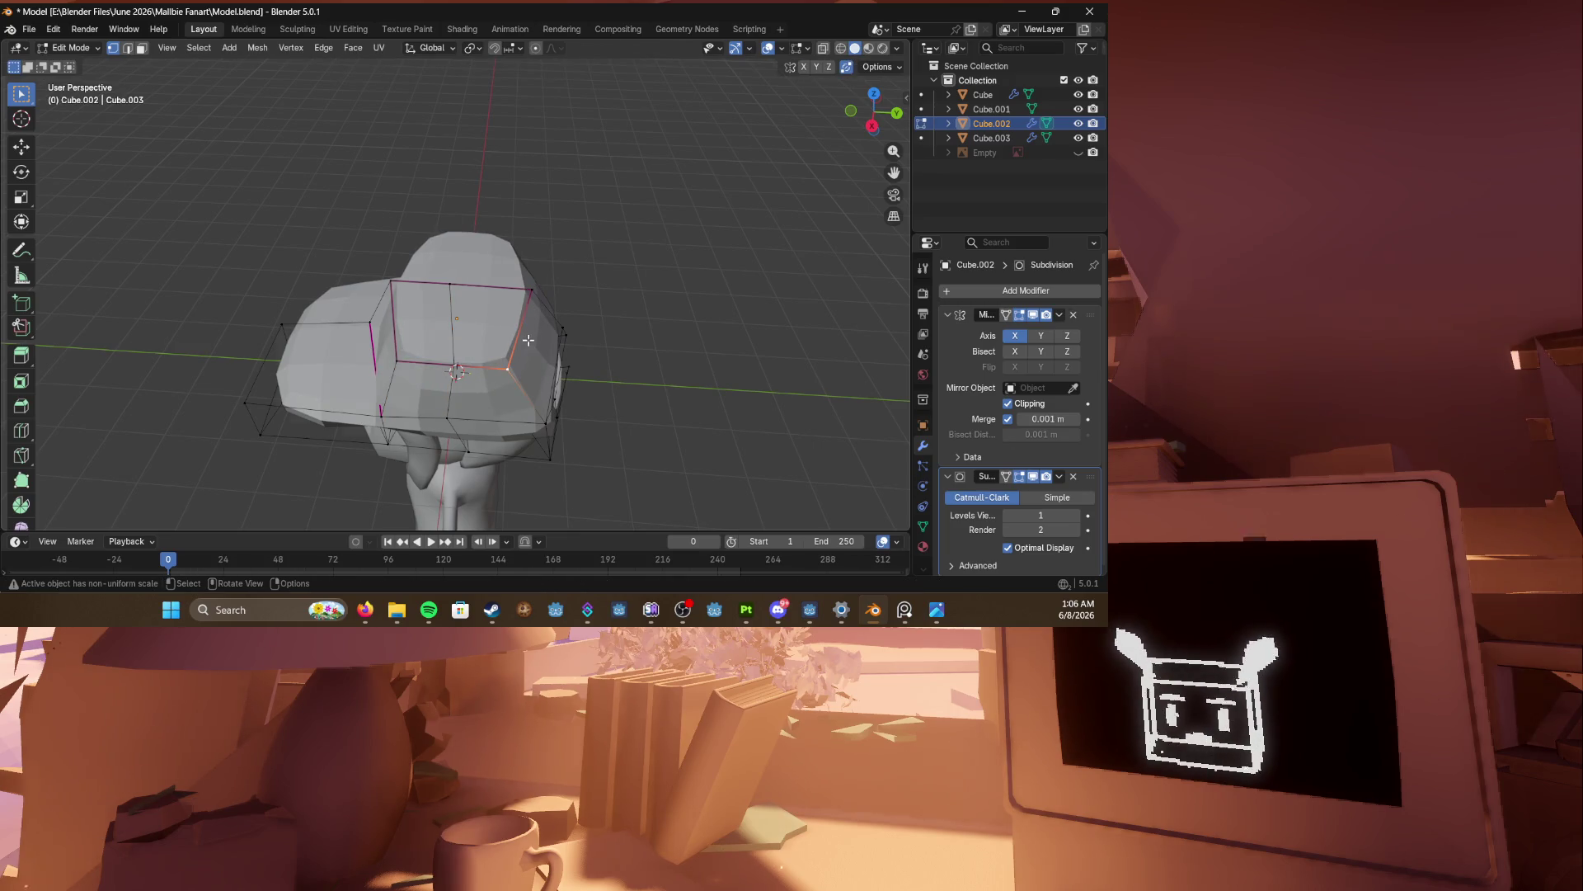
Step: Shift the cap's top edge along the Y axis and save Model.blend
key("3")
left_click(534, 318)
mouse_move(534, 318)
middle_mouse_down()
mouse_move(515, 316)
mouse_move(528, 328)
middle_mouse_up()
key("2")
left_click(510, 266)
key("g")
key("x")
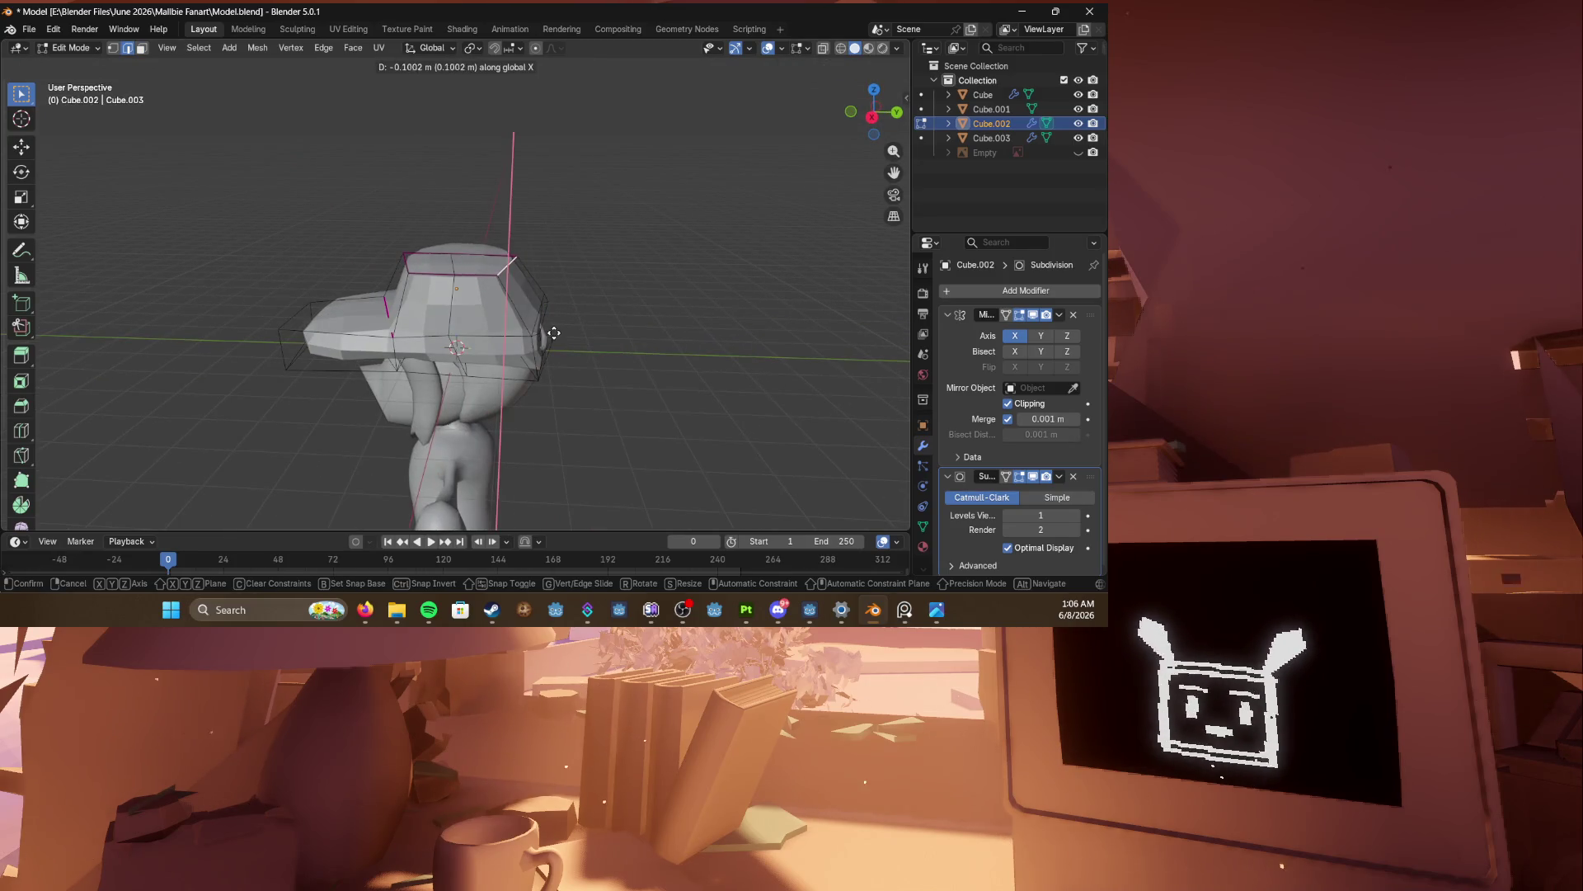
key("y")
left_click(558, 330)
mouse_move(559, 330)
middle_mouse_down()
mouse_move(203, 360)
mouse_move(562, 344)
mouse_move(518, 381)
mouse_move(319, 389)
mouse_move(206, 368)
mouse_move(366, 364)
middle_mouse_up()
key("ctrl+s")
key("Tab")
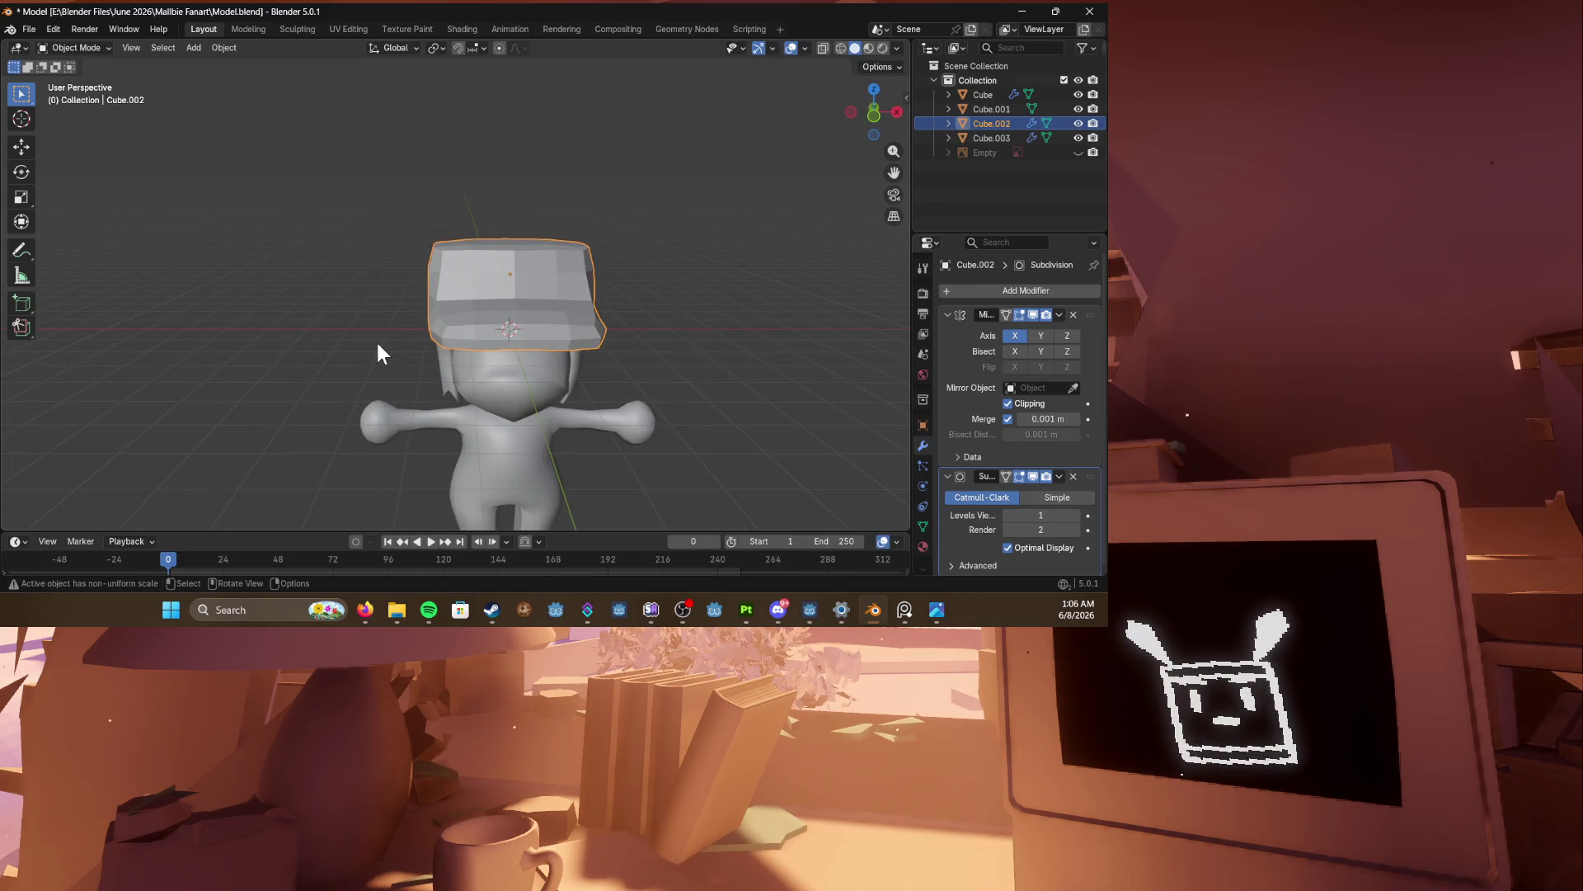
Step: In a front wireframe view, reselect the cap and enter its Edit Mode
key("KP_1")
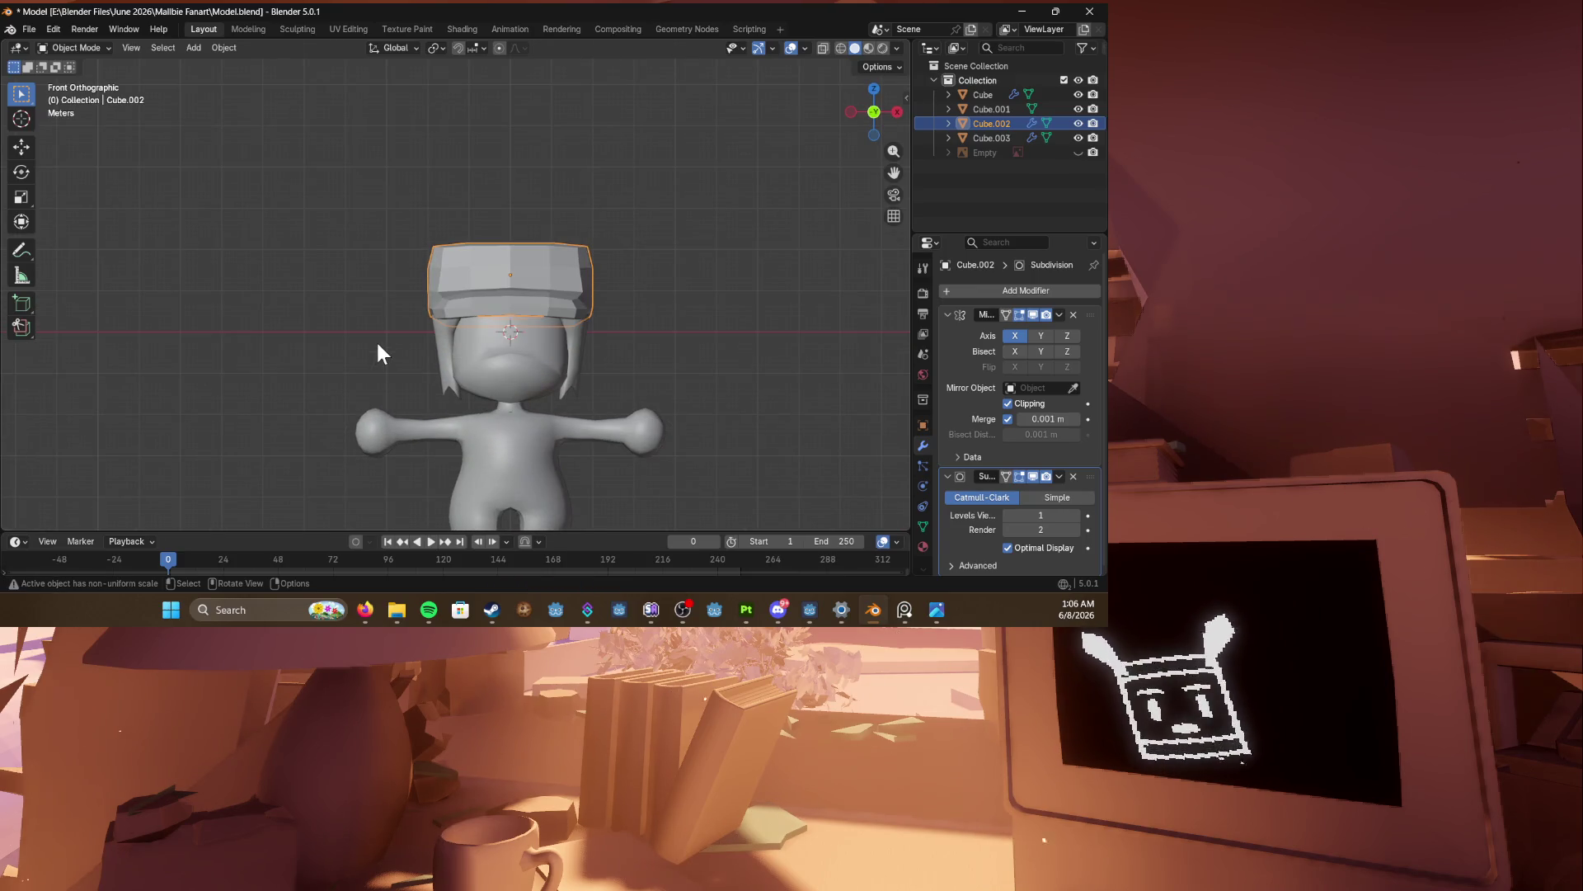
scroll(377, 353, "up", 3)
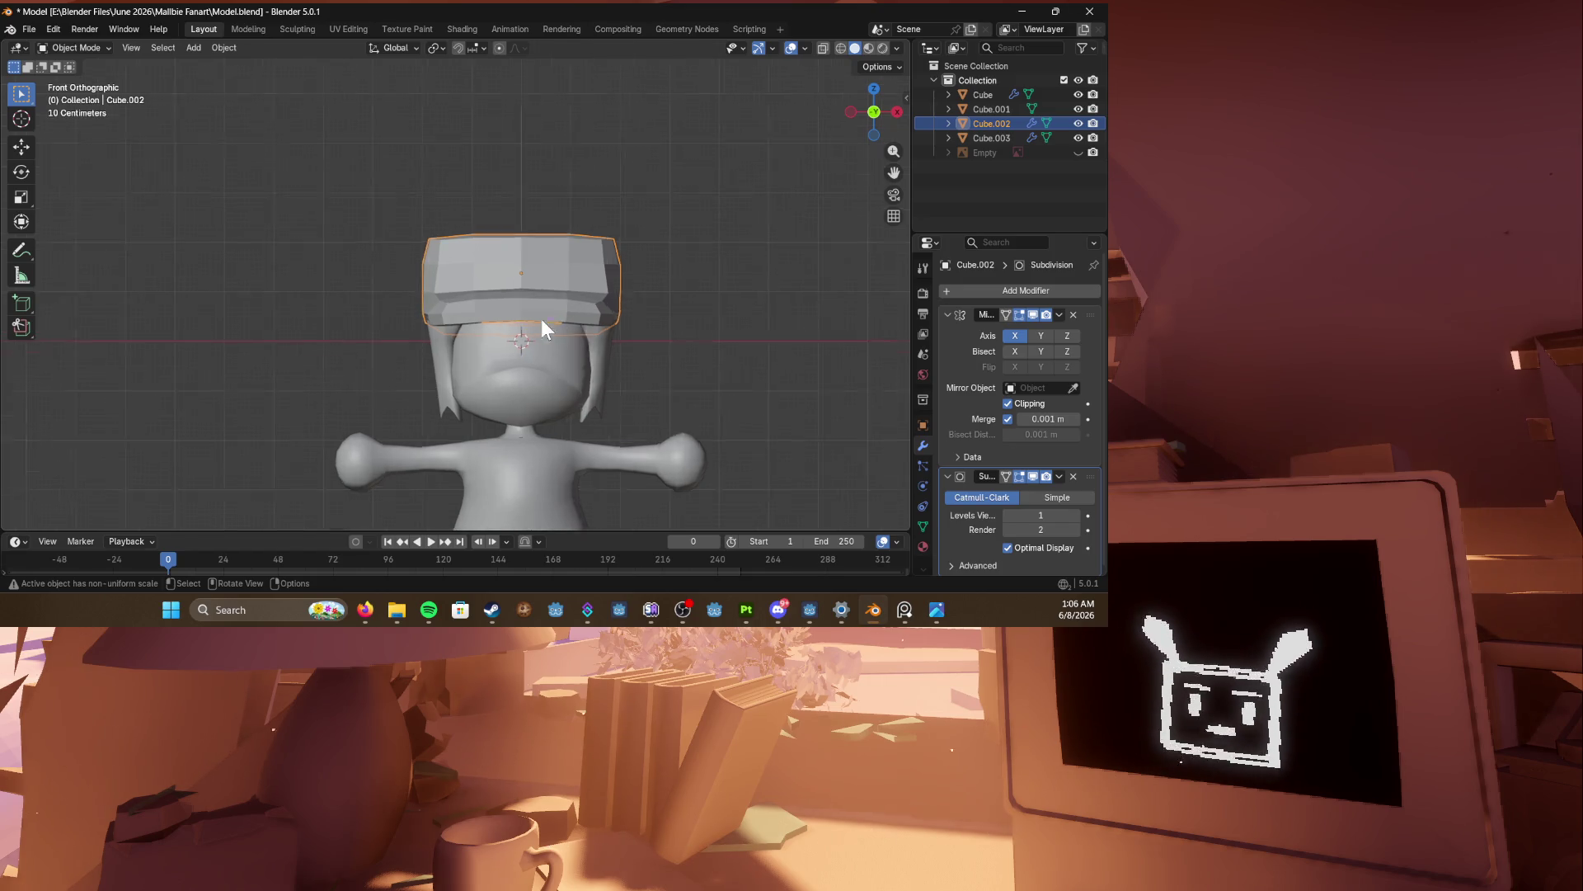
mouse_move(378, 353)
middle_mouse_down()
mouse_move(436, 329)
mouse_move(508, 334)
middle_mouse_up()
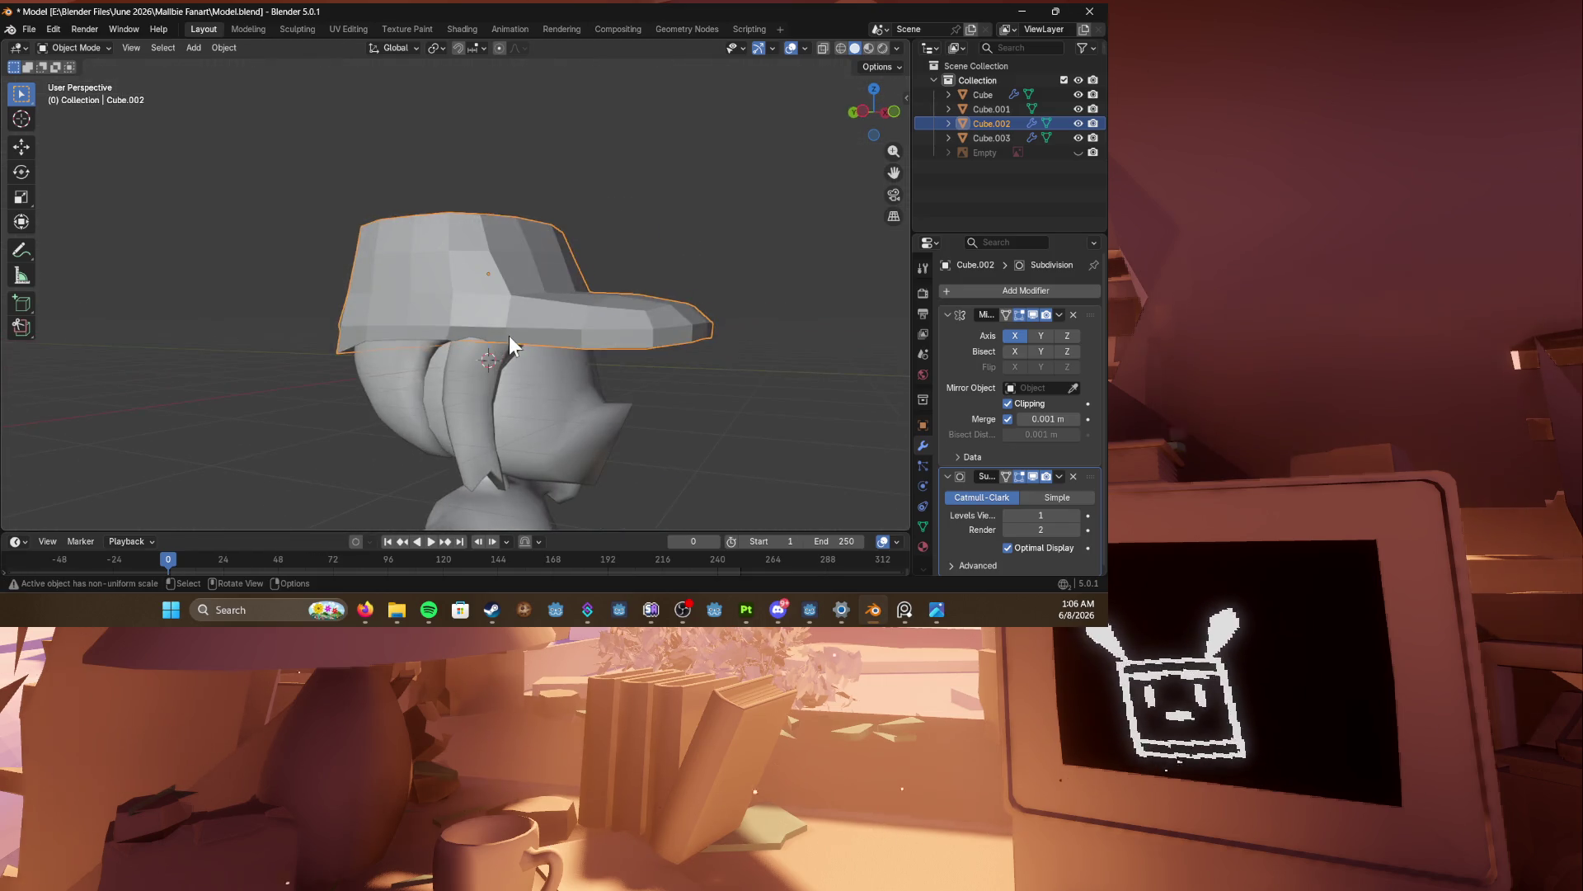
key("KP_1")
key("shift+z")
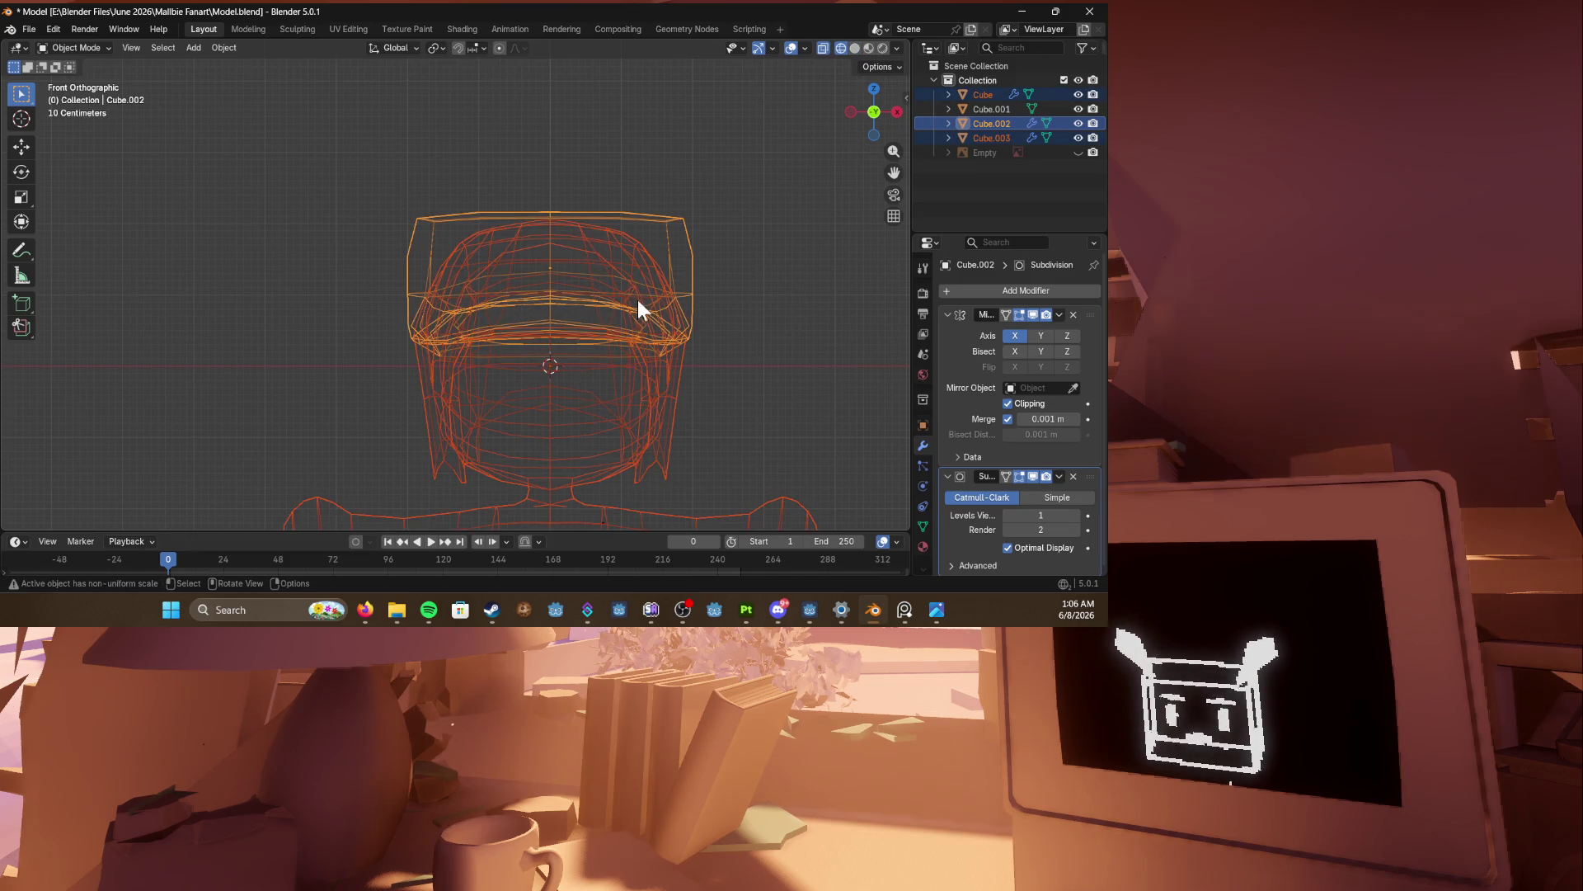
left_click(341, 290)
left_click(457, 266)
left_click(433, 245)
key("Tab")
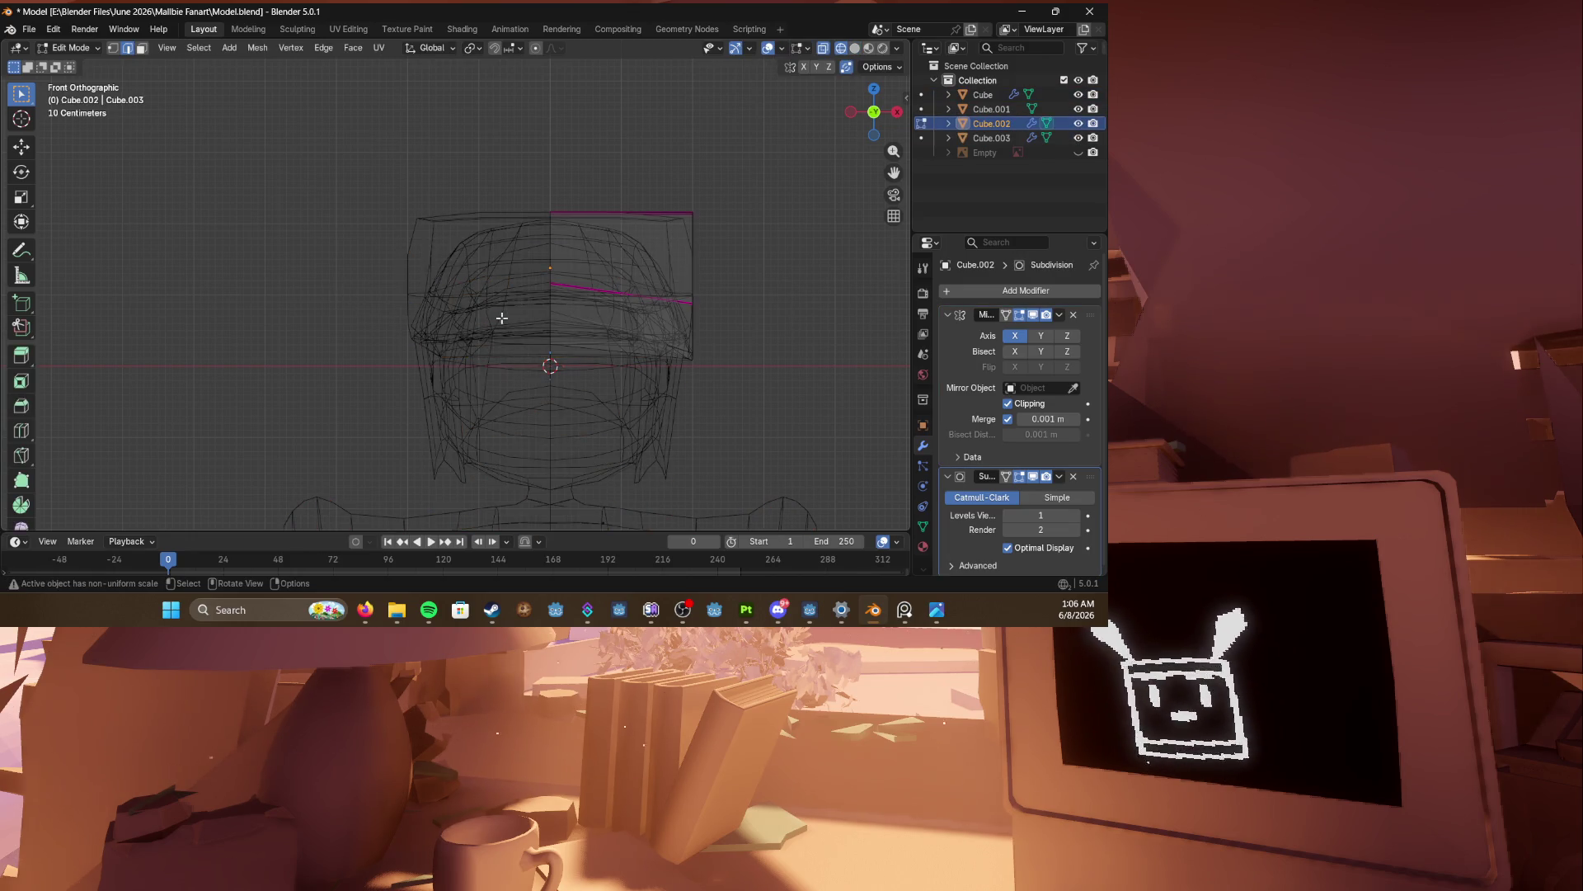
Step: Move the cap's central vertical edge along Z and save Model.blend
left_click_drag(541, 253, 616, 380)
key("g")
key("z")
left_click(608, 357)
key("shift+z")
mouse_move(608, 357)
middle_mouse_down()
mouse_move(725, 368)
mouse_move(396, 304)
mouse_move(470, 328)
mouse_move(612, 315)
middle_mouse_up()
scroll(712, 374, "down", 1)
key("ctrl+s")
key("ctrl+z")
mouse_move(409, 283)
middle_mouse_down()
mouse_move(532, 297)
mouse_move(387, 295)
mouse_move(462, 313)
mouse_move(330, 321)
mouse_move(285, 383)
middle_mouse_up()
key("Tab")
key("Tab")
Step: Rotate and shift the cap's top edge from the front view, then save
left_click(299, 325)
left_click(281, 388)
key("KP_1")
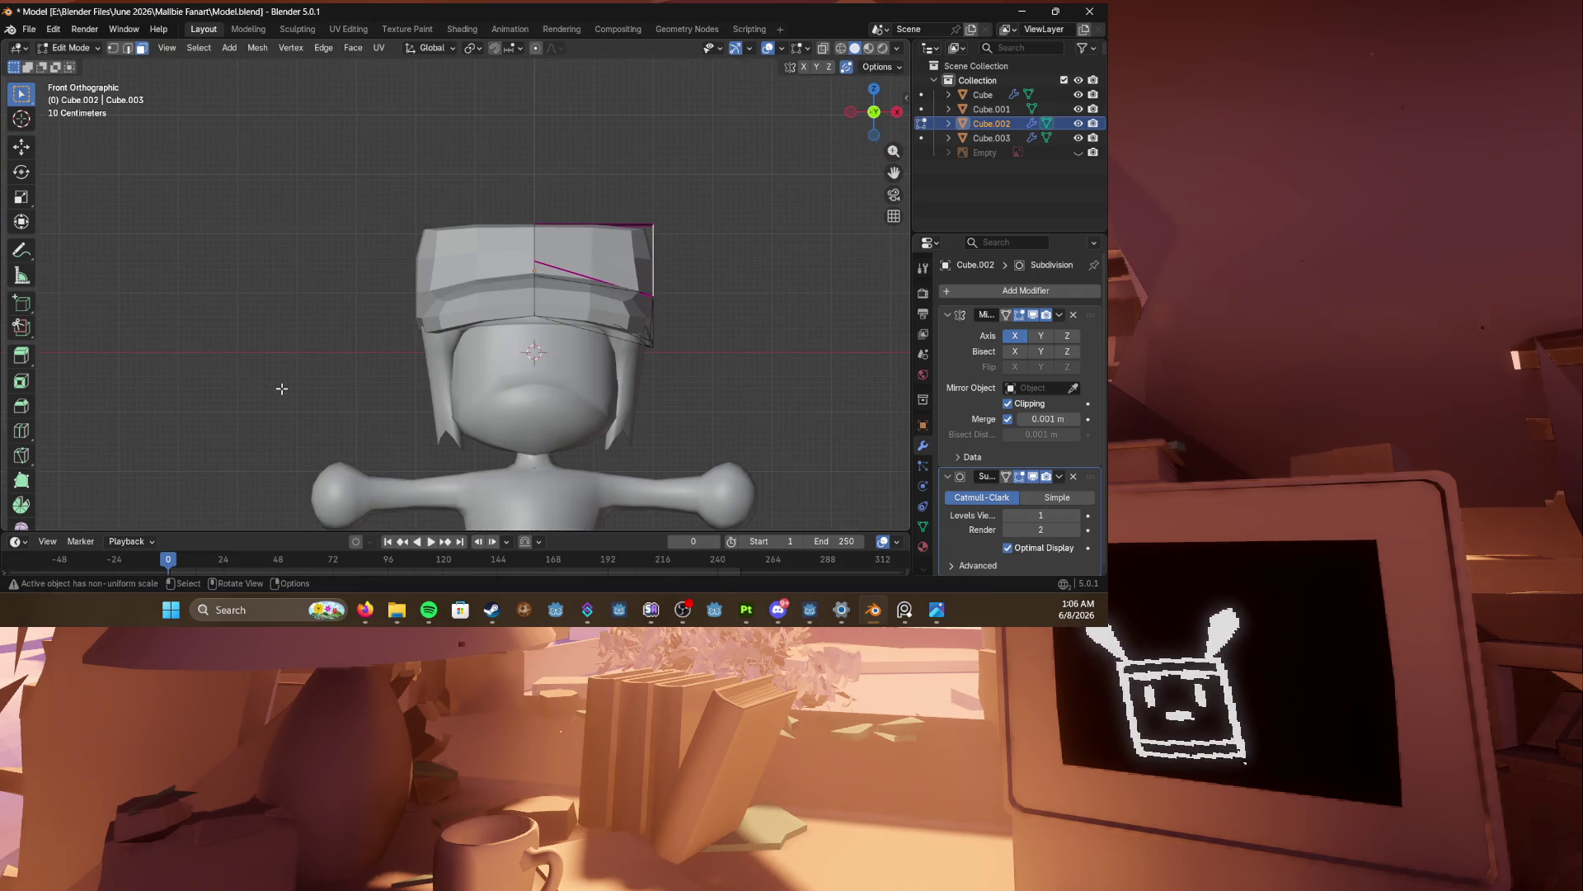
key("r")
left_click(664, 176)
key("g")
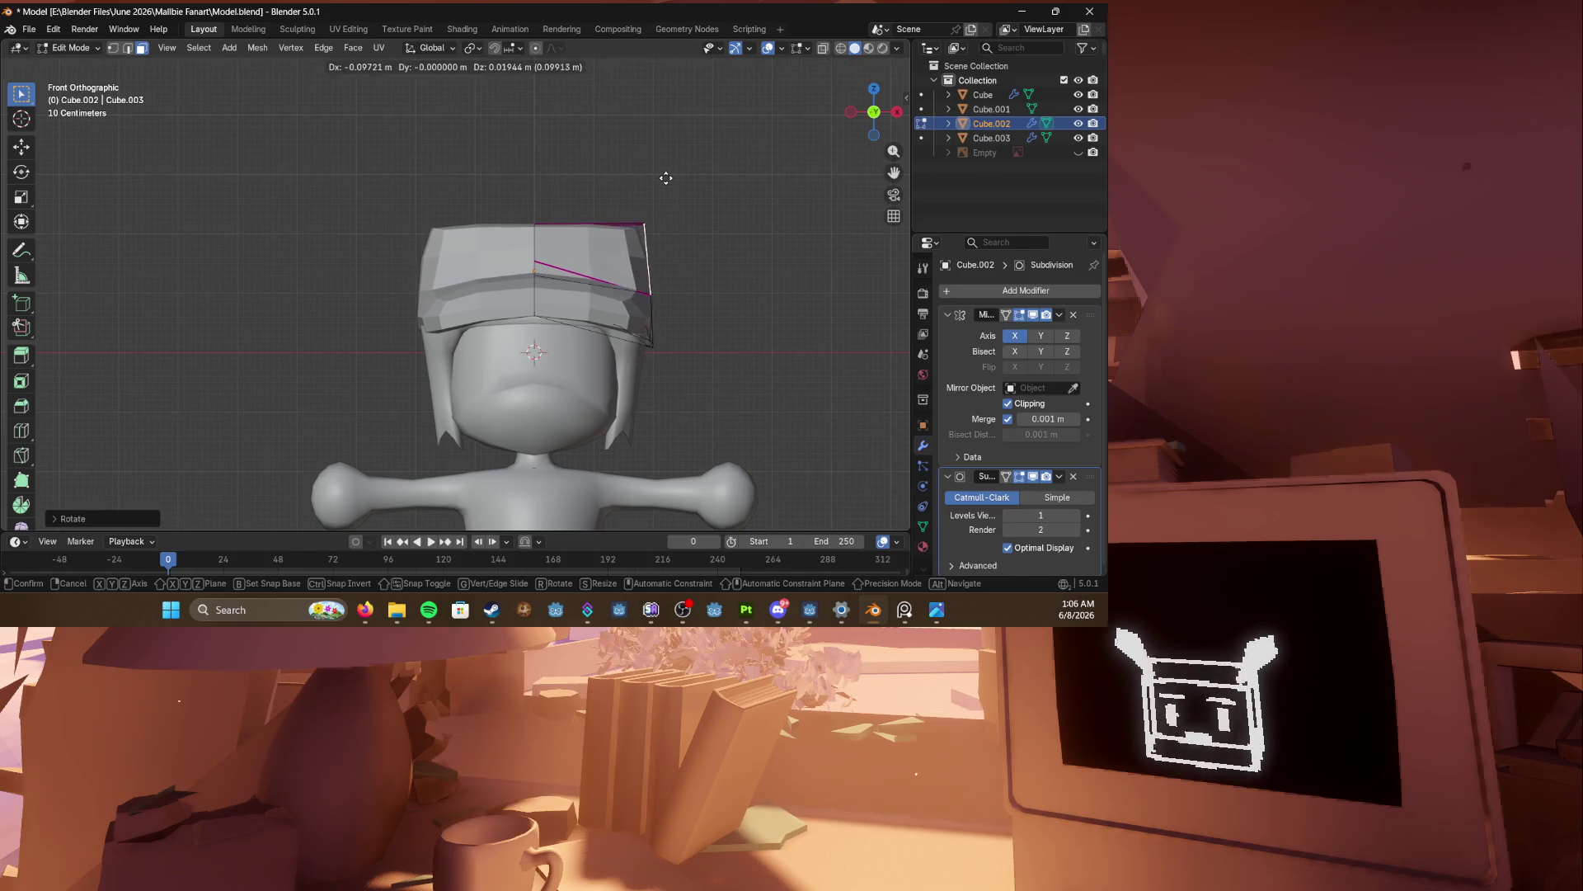
left_click(664, 176)
key("ctrl+s")
key("Tab")
Step: Return to editing the cap in vertex select mode and save again
mouse_move(433, 212)
middle_mouse_down()
mouse_move(502, 244)
mouse_move(473, 240)
mouse_move(636, 248)
middle_mouse_up()
key("Tab")
mouse_move(490, 285)
middle_mouse_down()
mouse_move(467, 241)
mouse_move(375, 330)
middle_mouse_up()
scroll(467, 242, "up", 5)
scroll(429, 272, "down", 4)
key("1")
key("ctrl+s")
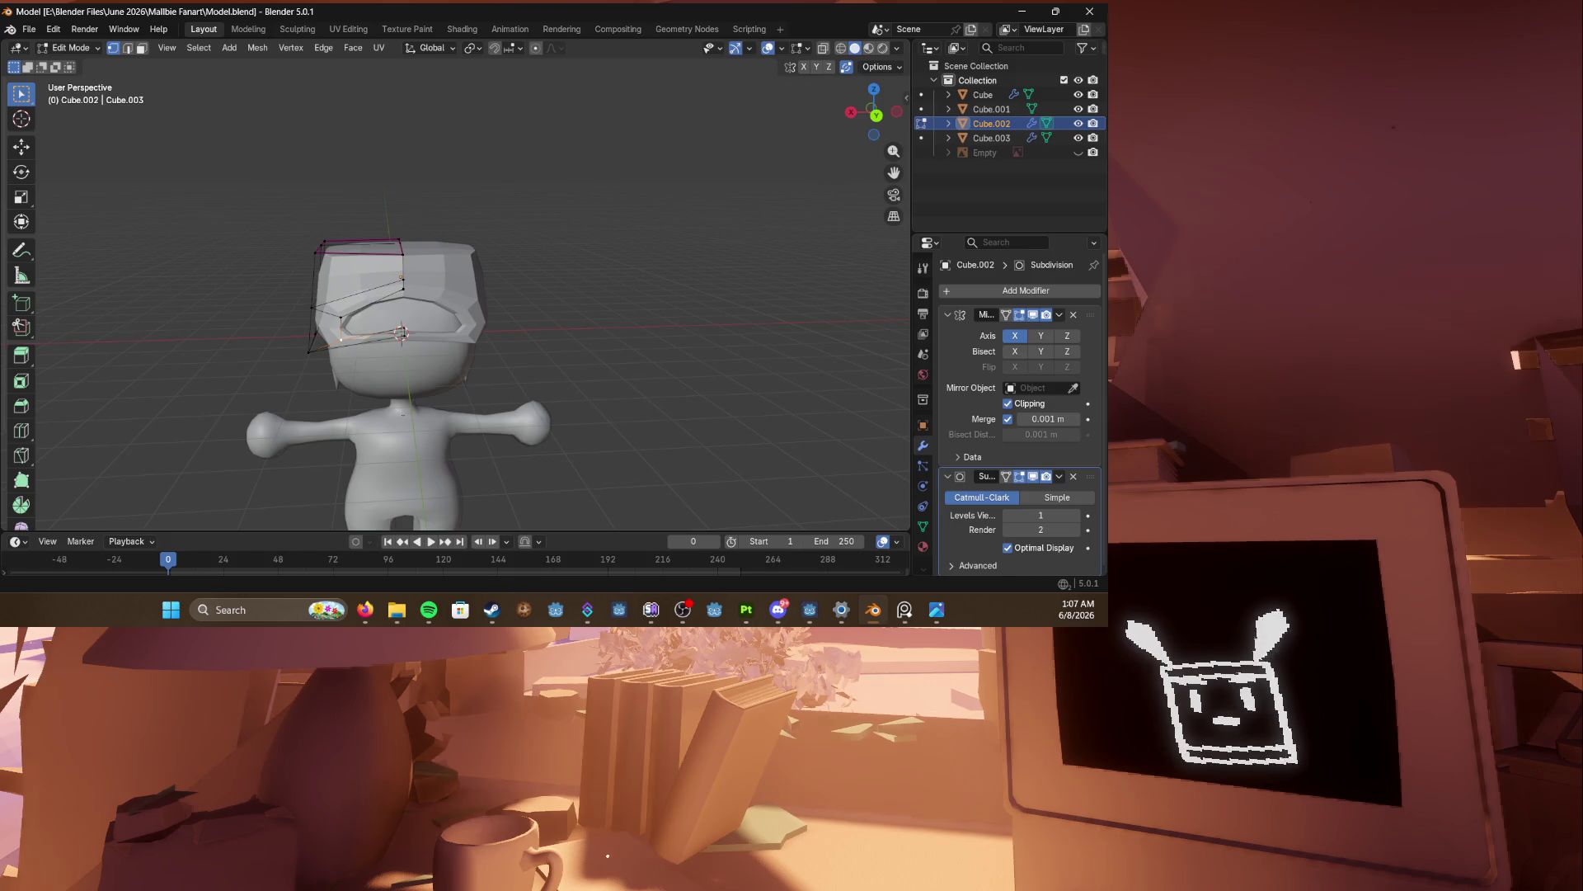
Step: In the right-side wireframe view, box-select the vertices at the back of the cap
mouse_move(401, 333)
middle_mouse_down()
mouse_move(583, 452)
mouse_move(520, 392)
mouse_move(495, 398)
mouse_move(472, 375)
middle_mouse_up()
key("ctrl+s")
key("KP_1")
key("KP_3")
scroll(443, 341, "up", 4)
key("shift+z")
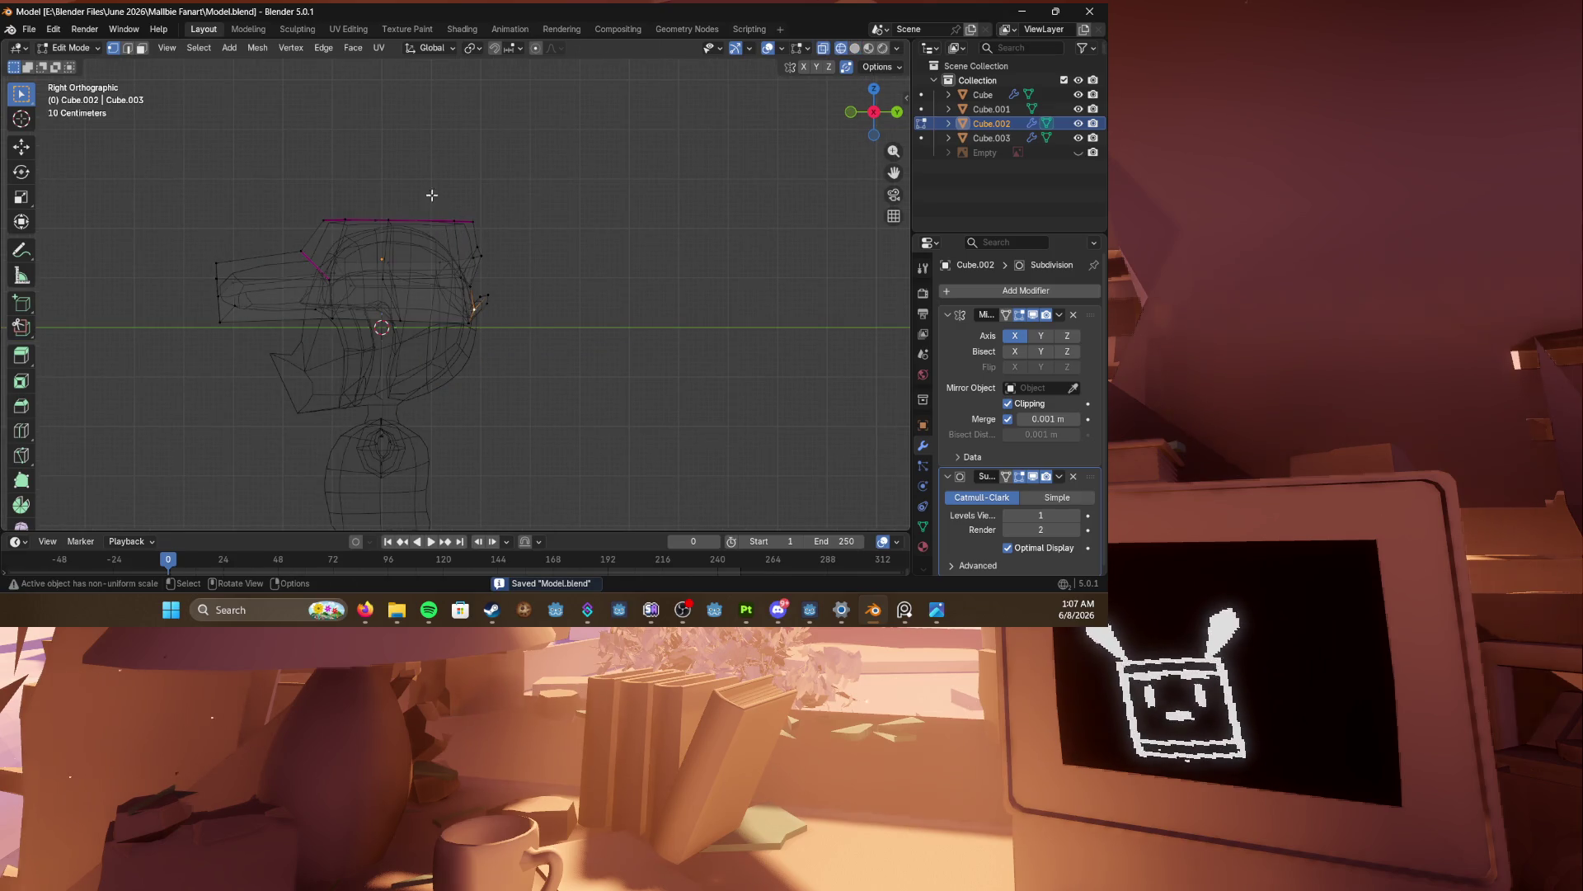
left_click_drag(431, 195, 546, 330)
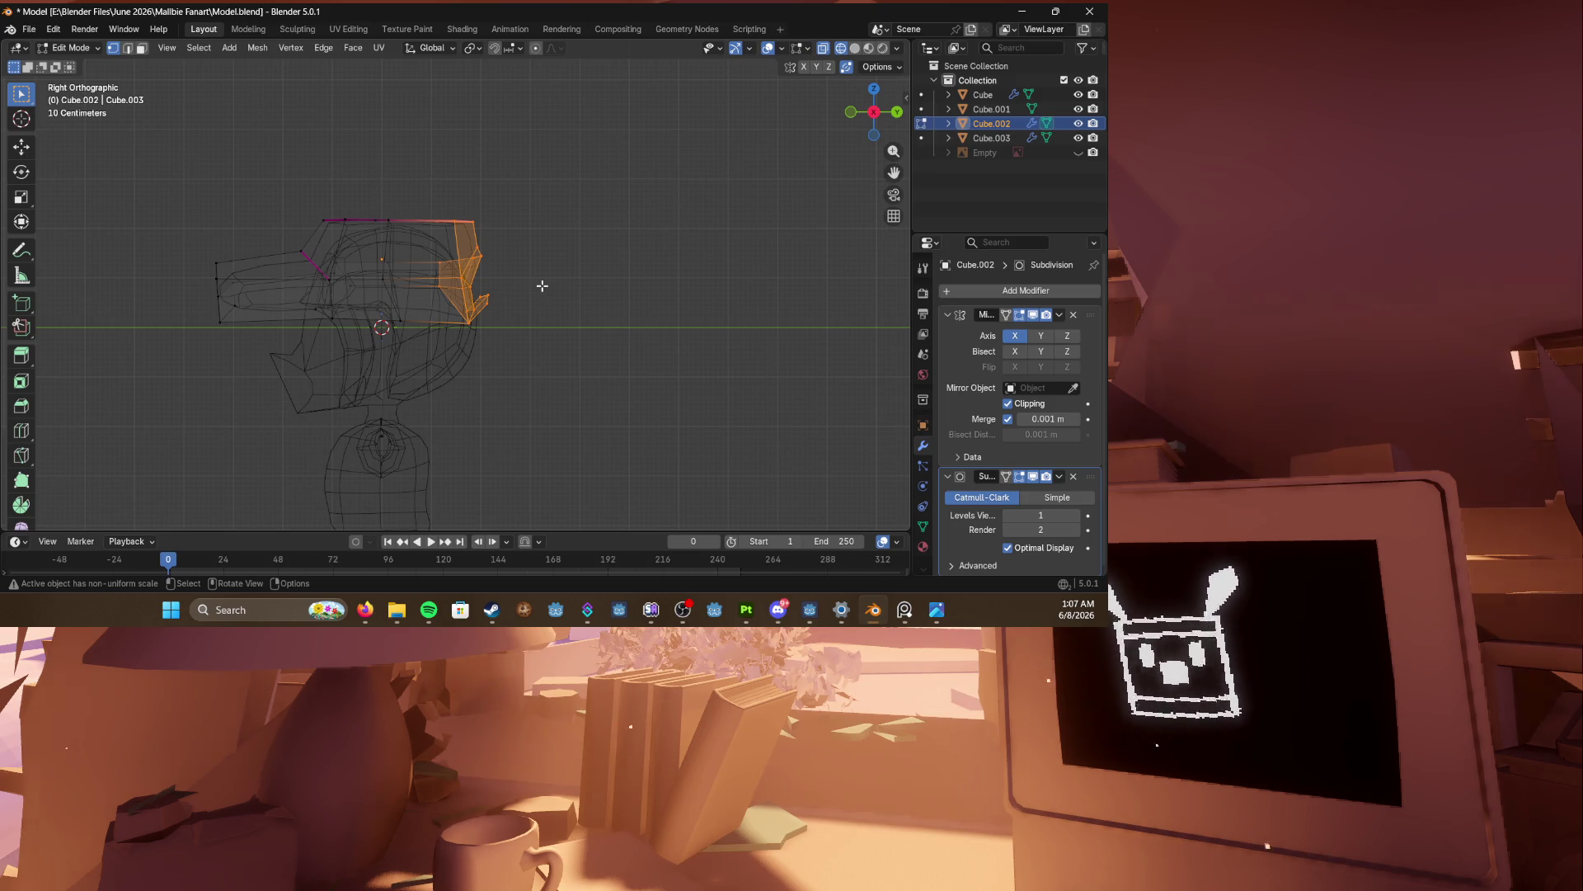
Step: Exit cap editing and save Model.blend
scroll(545, 286, "up", 1)
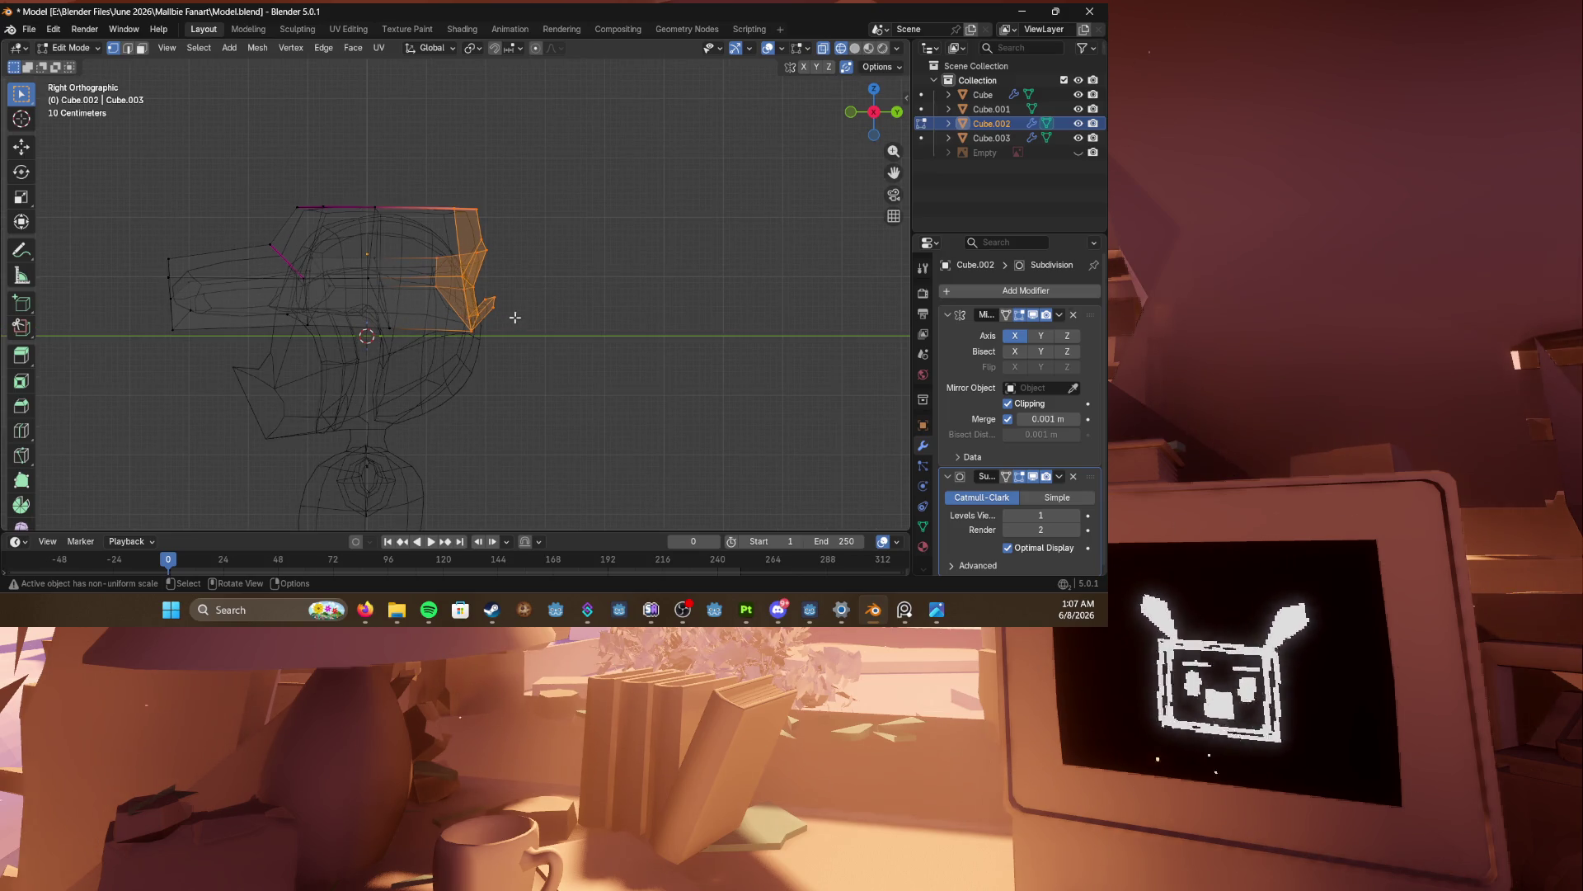
scroll(514, 316, "down", 3)
key("Tab")
key("ctrl+s")
middle_click_drag(516, 318, 506, 323)
scroll(506, 323, "down", 2)
Step: Inspect the character in solid shading from front and side angles, then bring up the Add menu
left_click(507, 323)
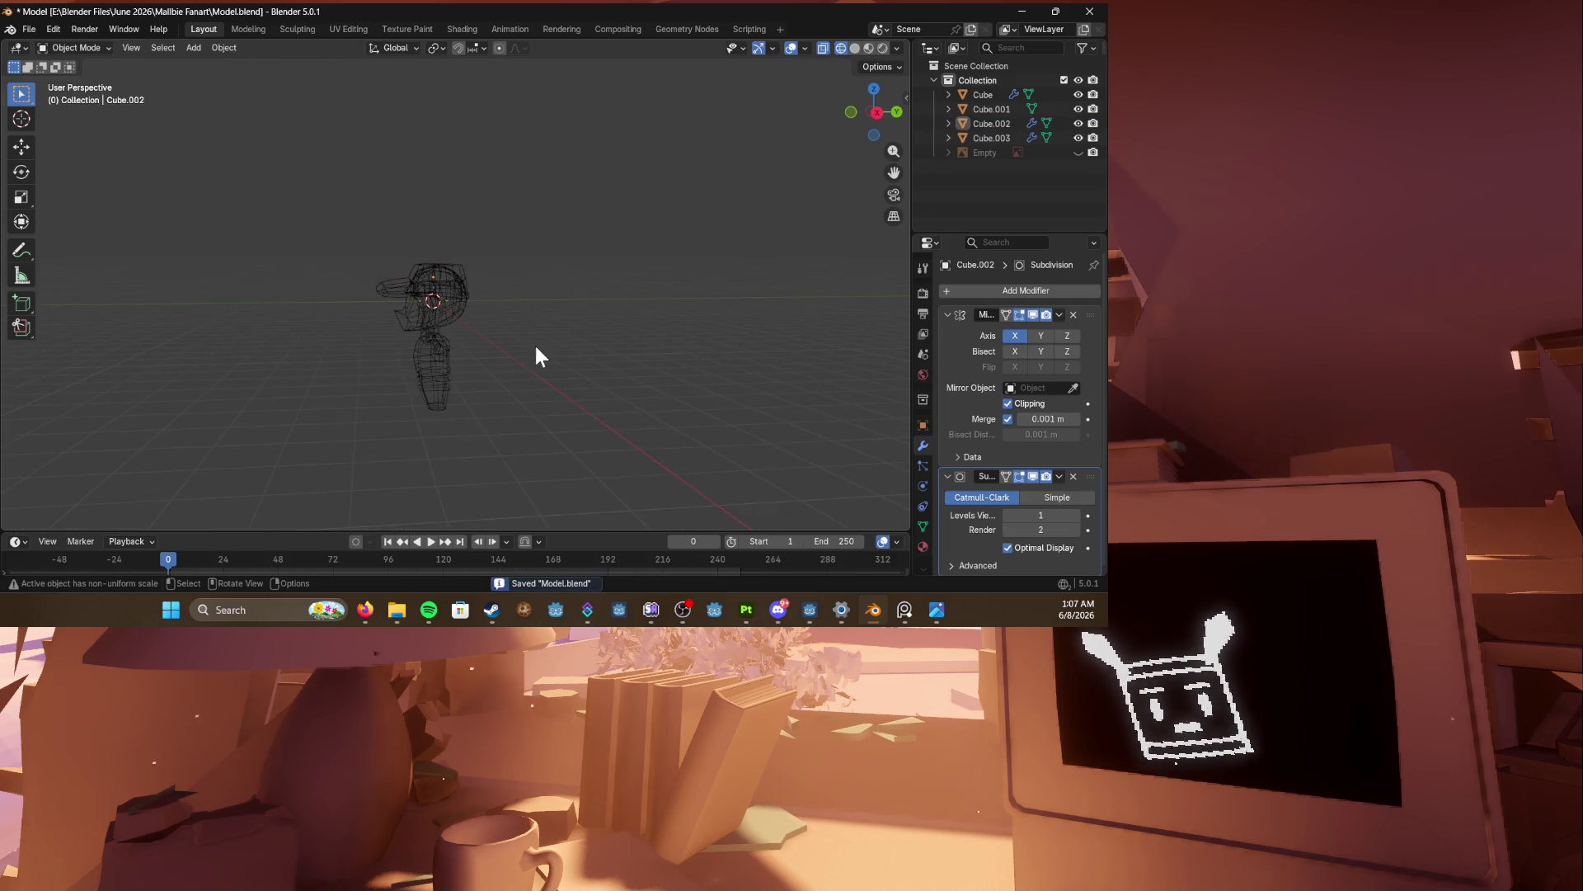
key("shift+z")
scroll(514, 346, "up", 6)
left_click(614, 329)
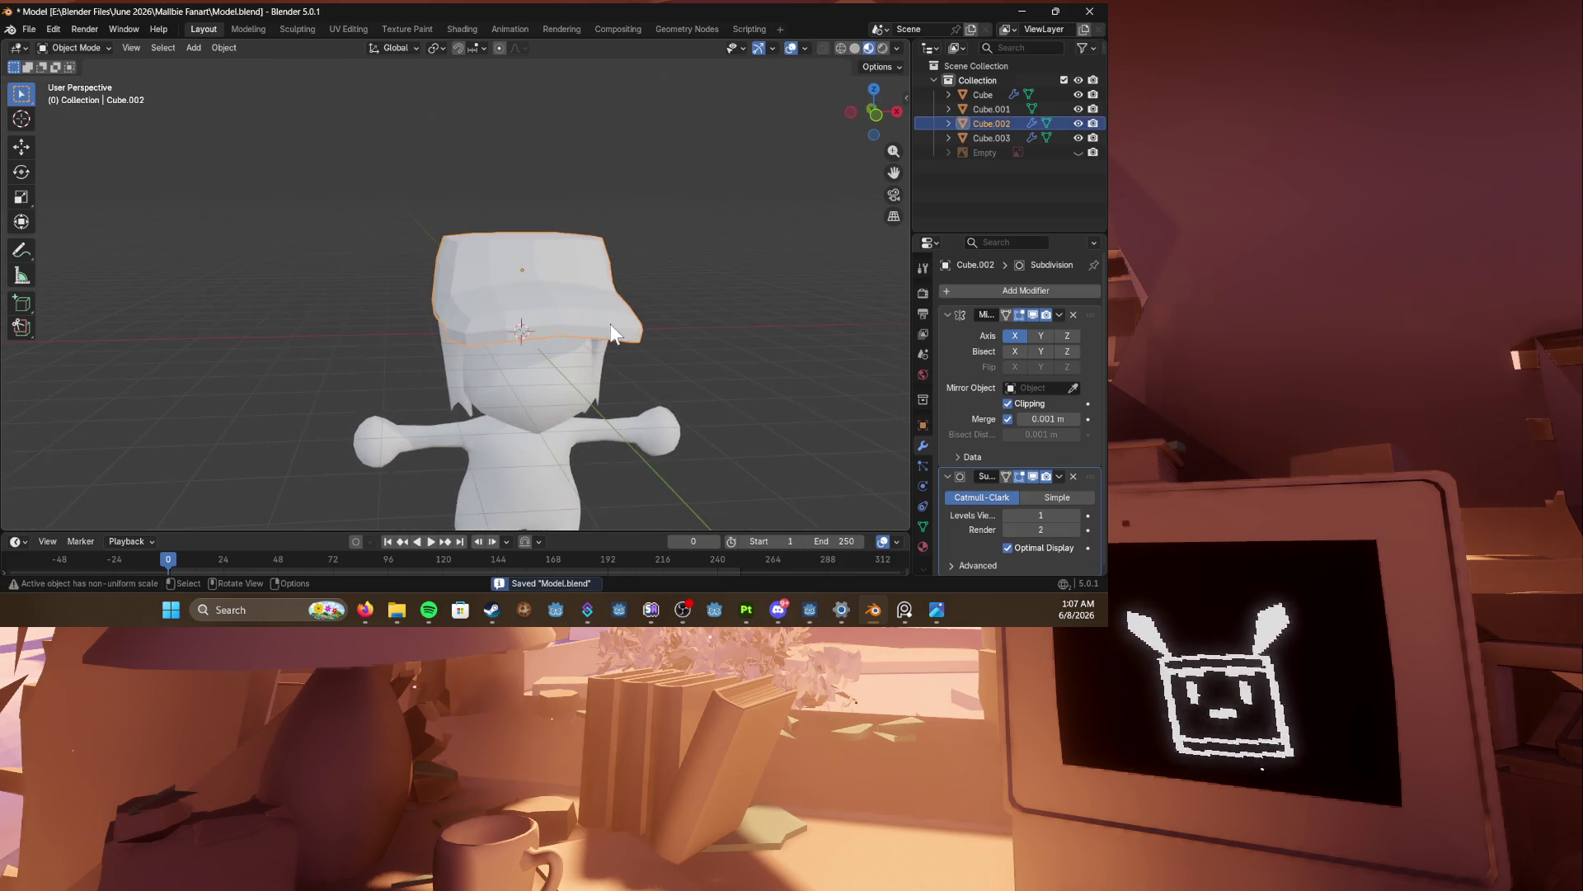
middle_click_drag(614, 323, 684, 307)
left_click(315, 344)
mouse_move(315, 344)
middle_mouse_down()
mouse_move(487, 318)
mouse_move(571, 368)
mouse_move(408, 348)
middle_mouse_up()
key("shift+a")
mouse_move(284, 298)
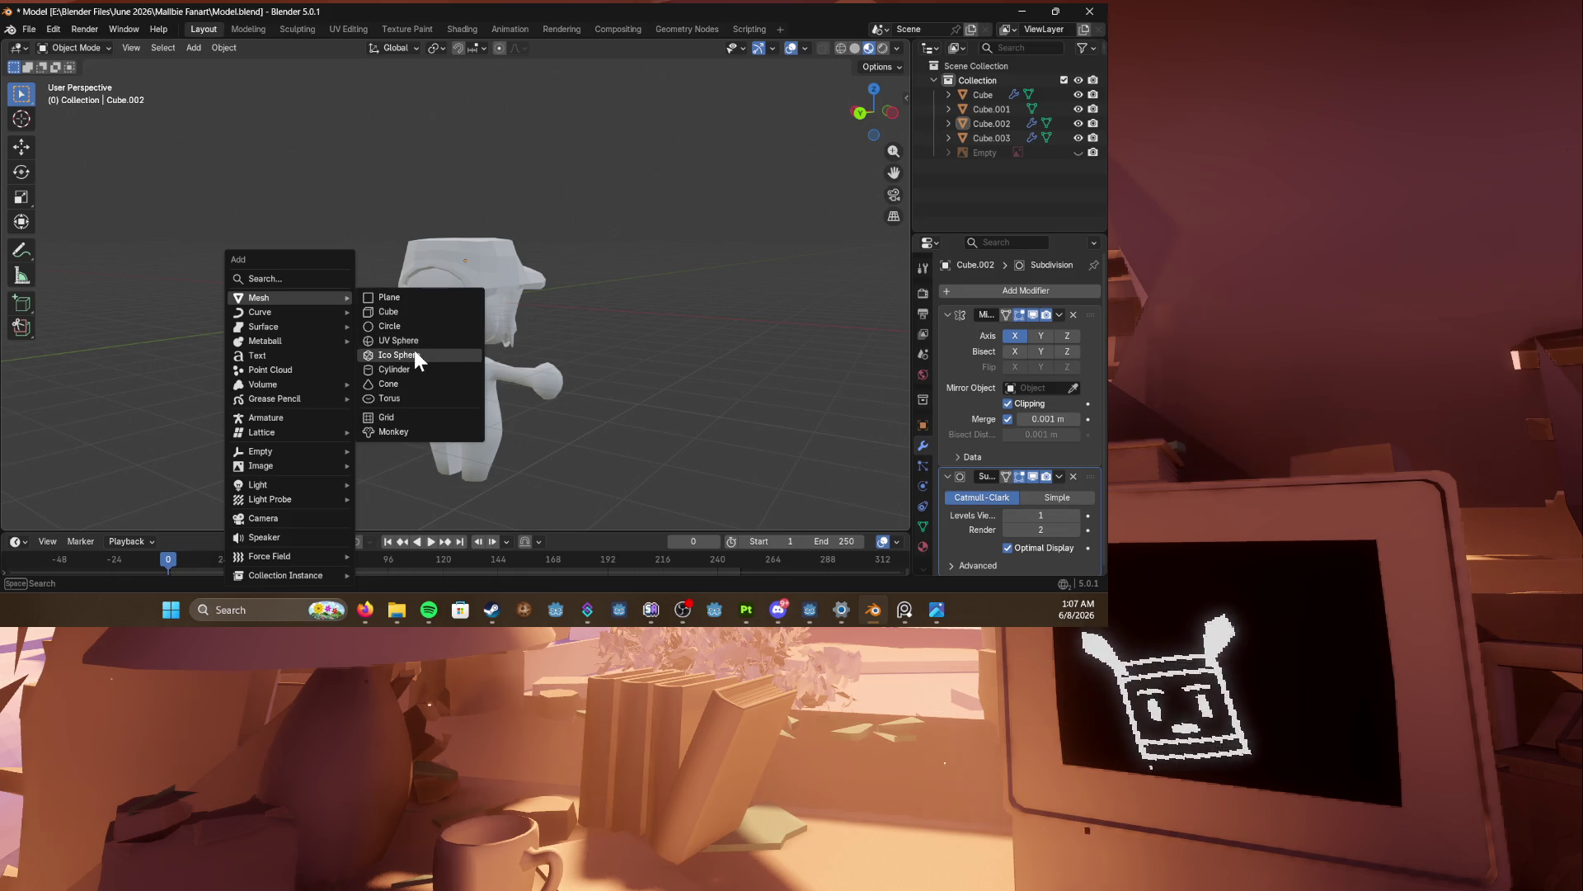
key("Escape")
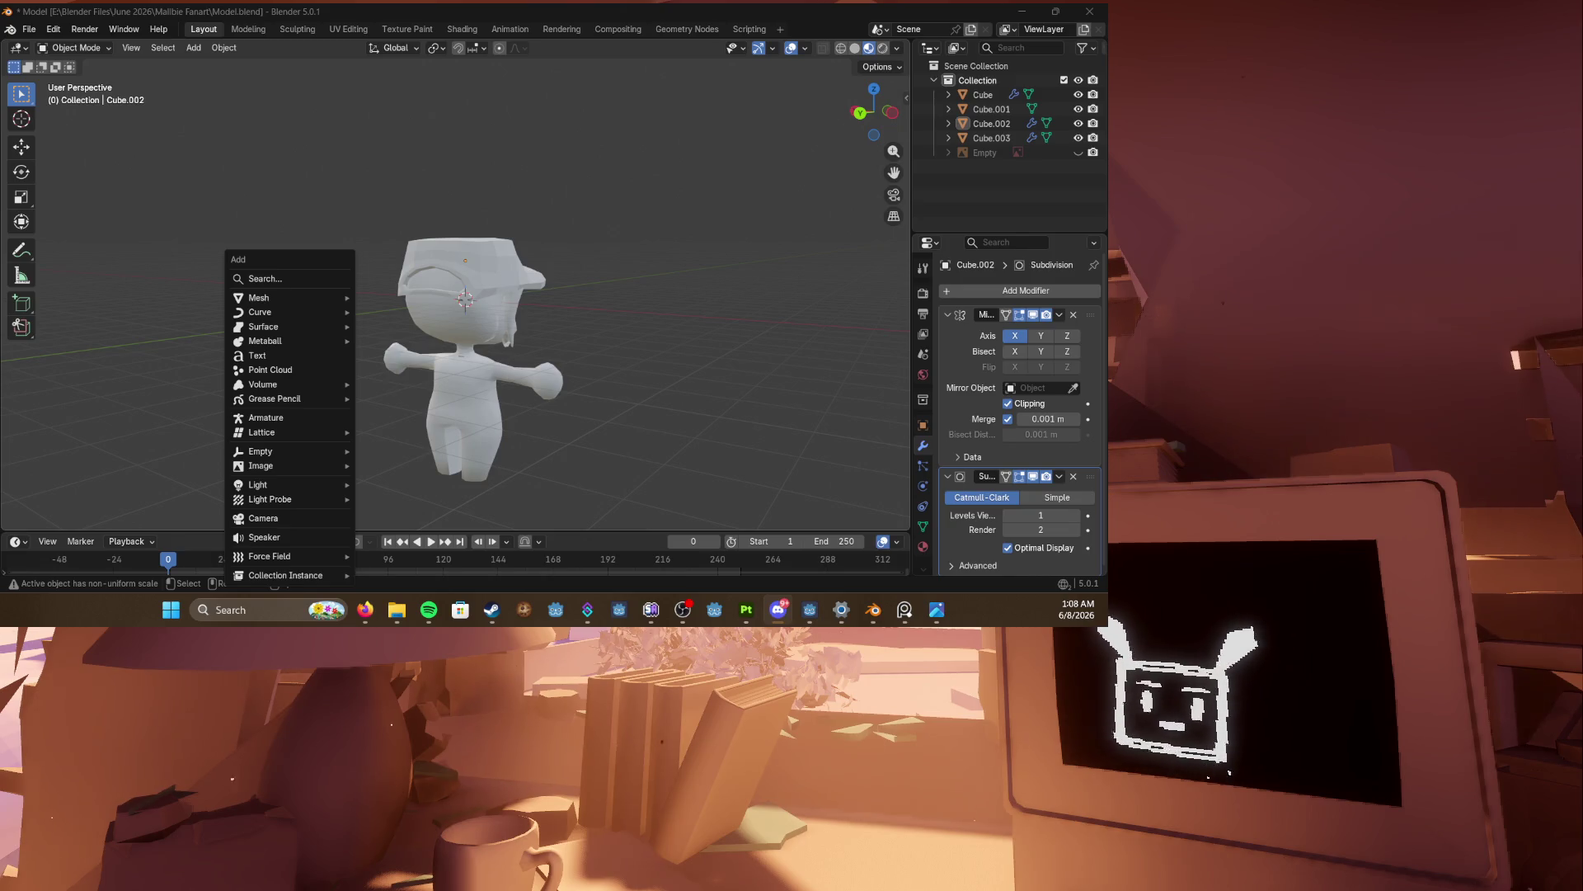
mouse_move(330, 574)
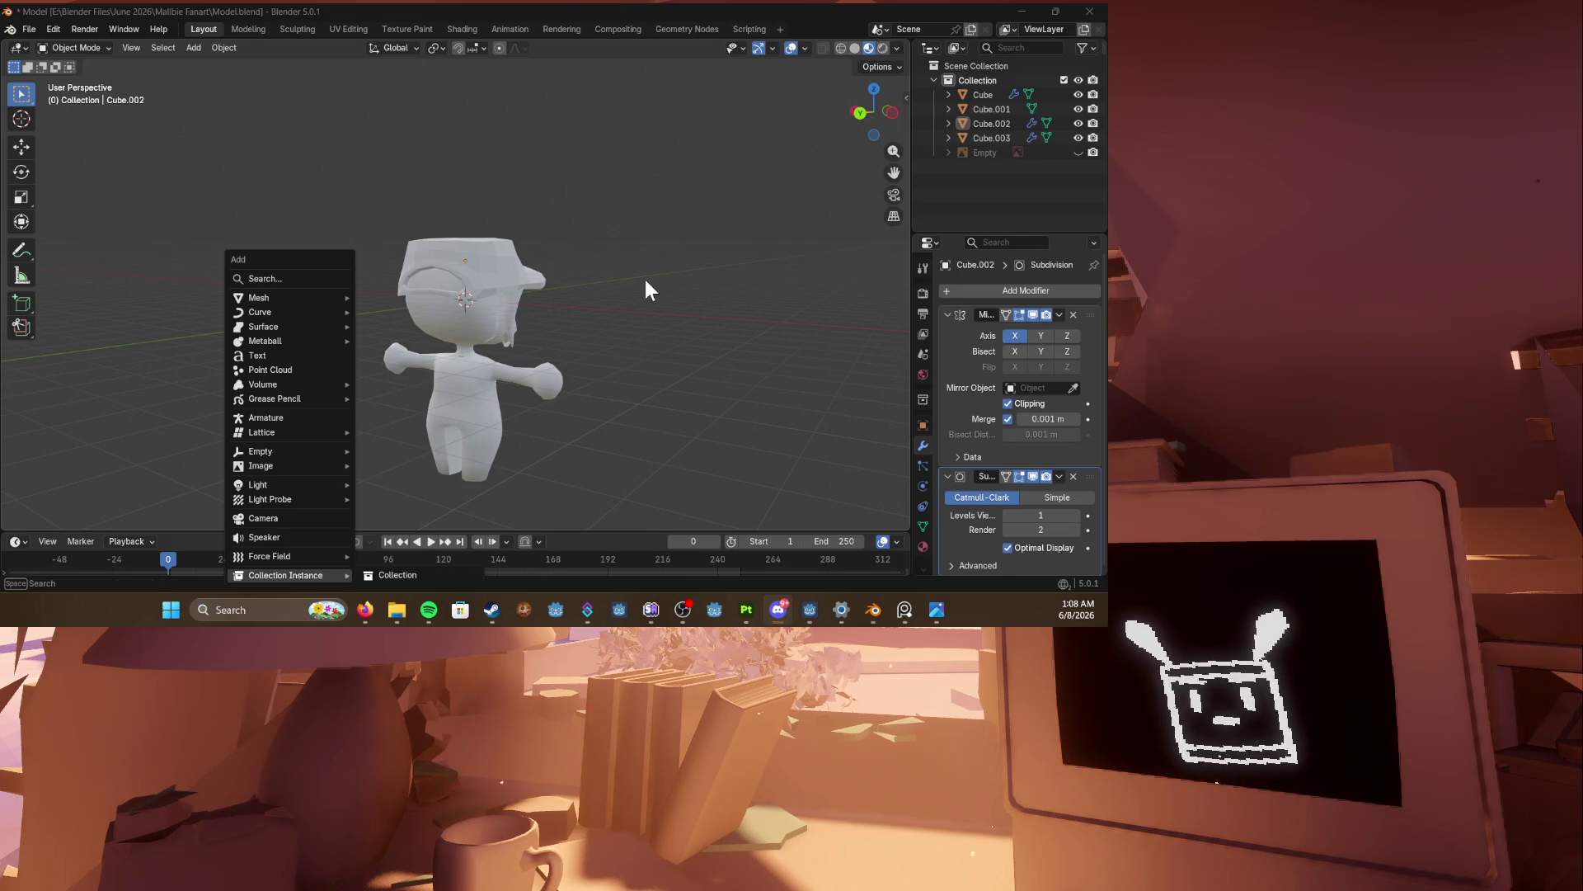
key("KP_1")
scroll(644, 275, "up", 5)
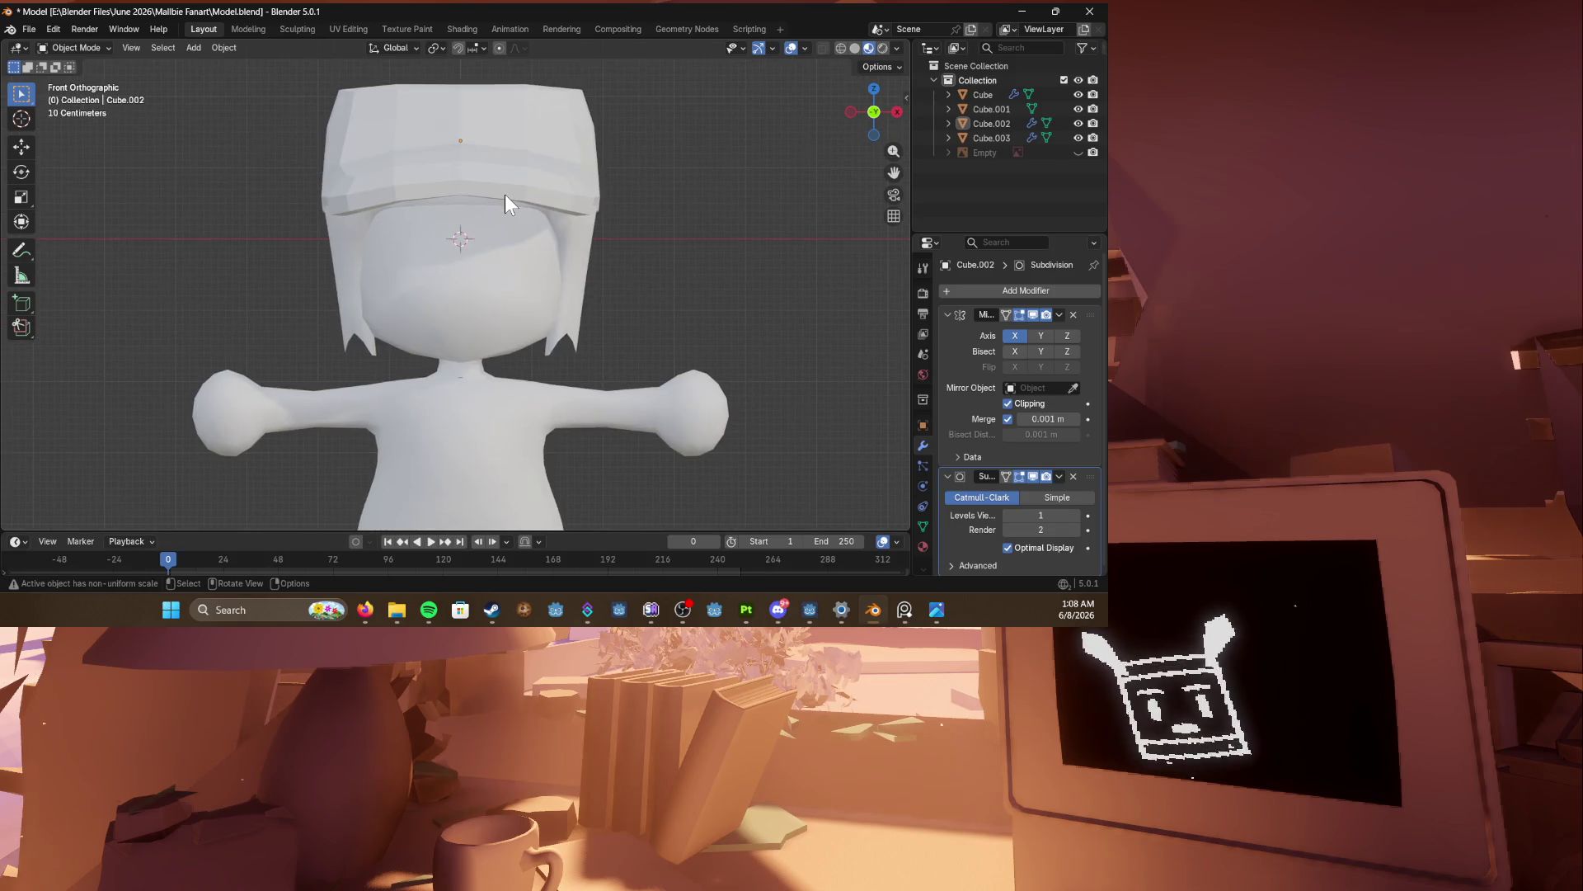
scroll(498, 210, "down", 3)
scroll(497, 207, "up", 1)
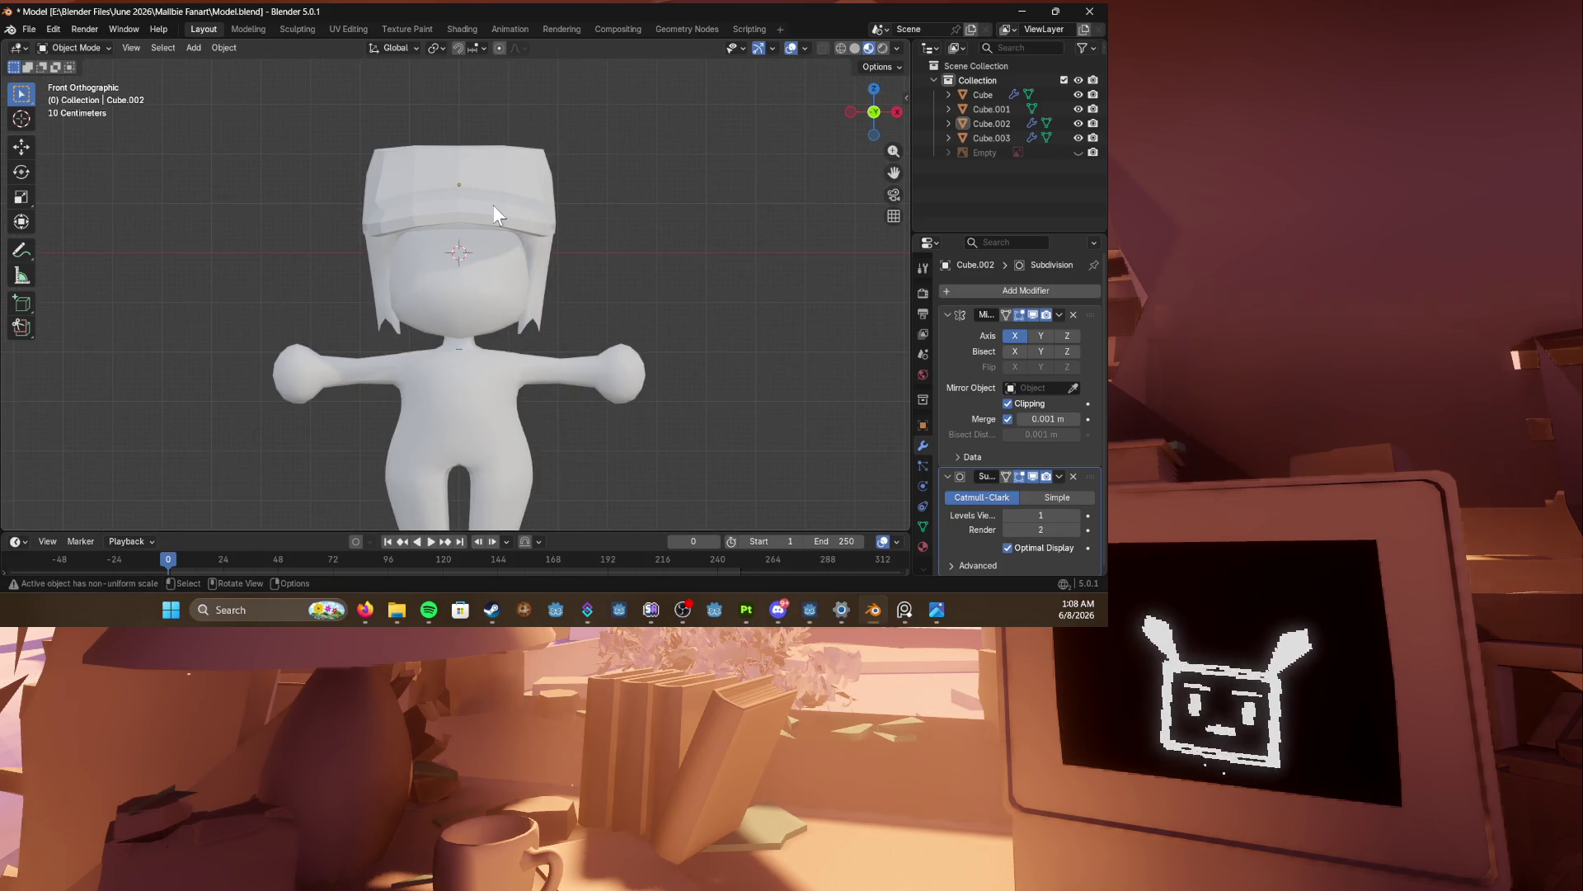
scroll(366, 259, "down", 2)
scroll(366, 259, "down", 1)
scroll(374, 261, "up", 1)
key("KP_3")
key("KP_1")
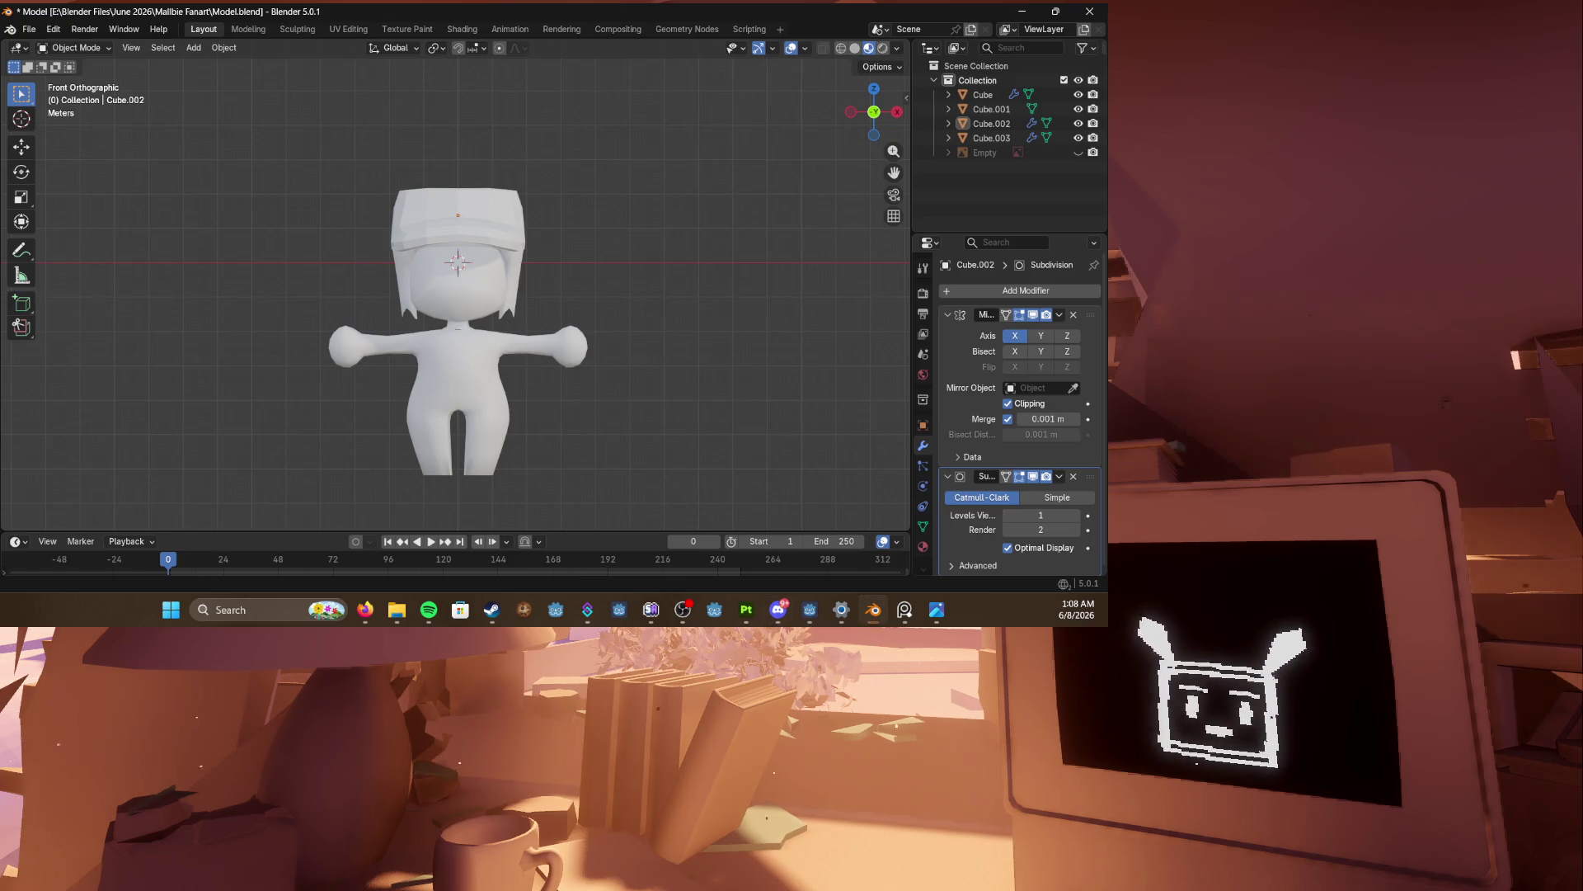
left_click(366, 610)
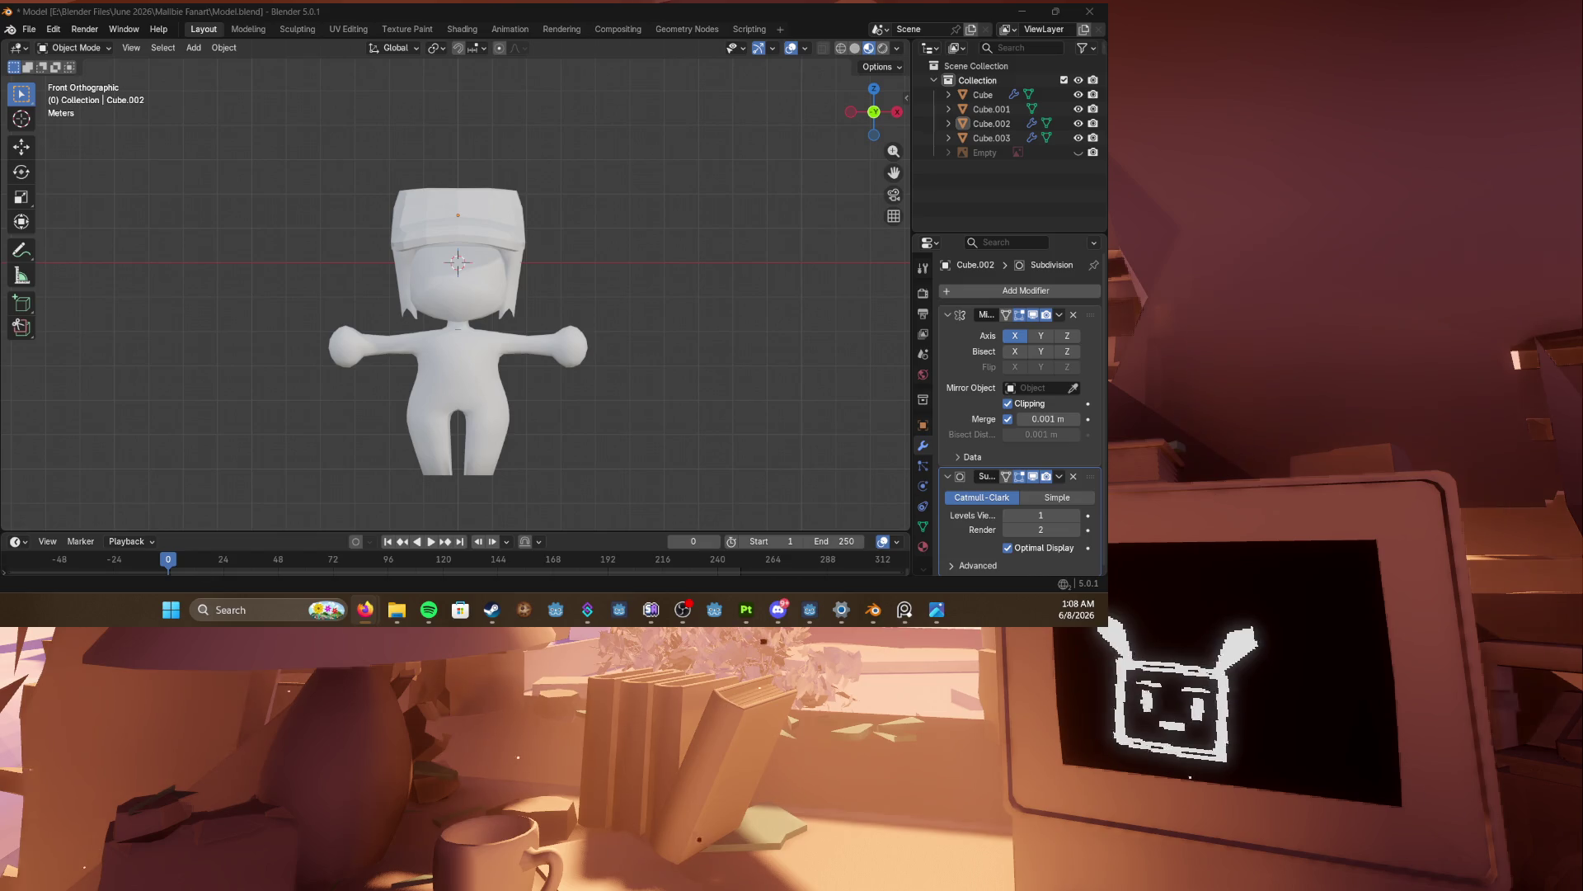
Step: In right orthographic X-ray view, push the body's left-side vertices outward
key("ctrl+z")
middle_click_drag(537, 428, 598, 409)
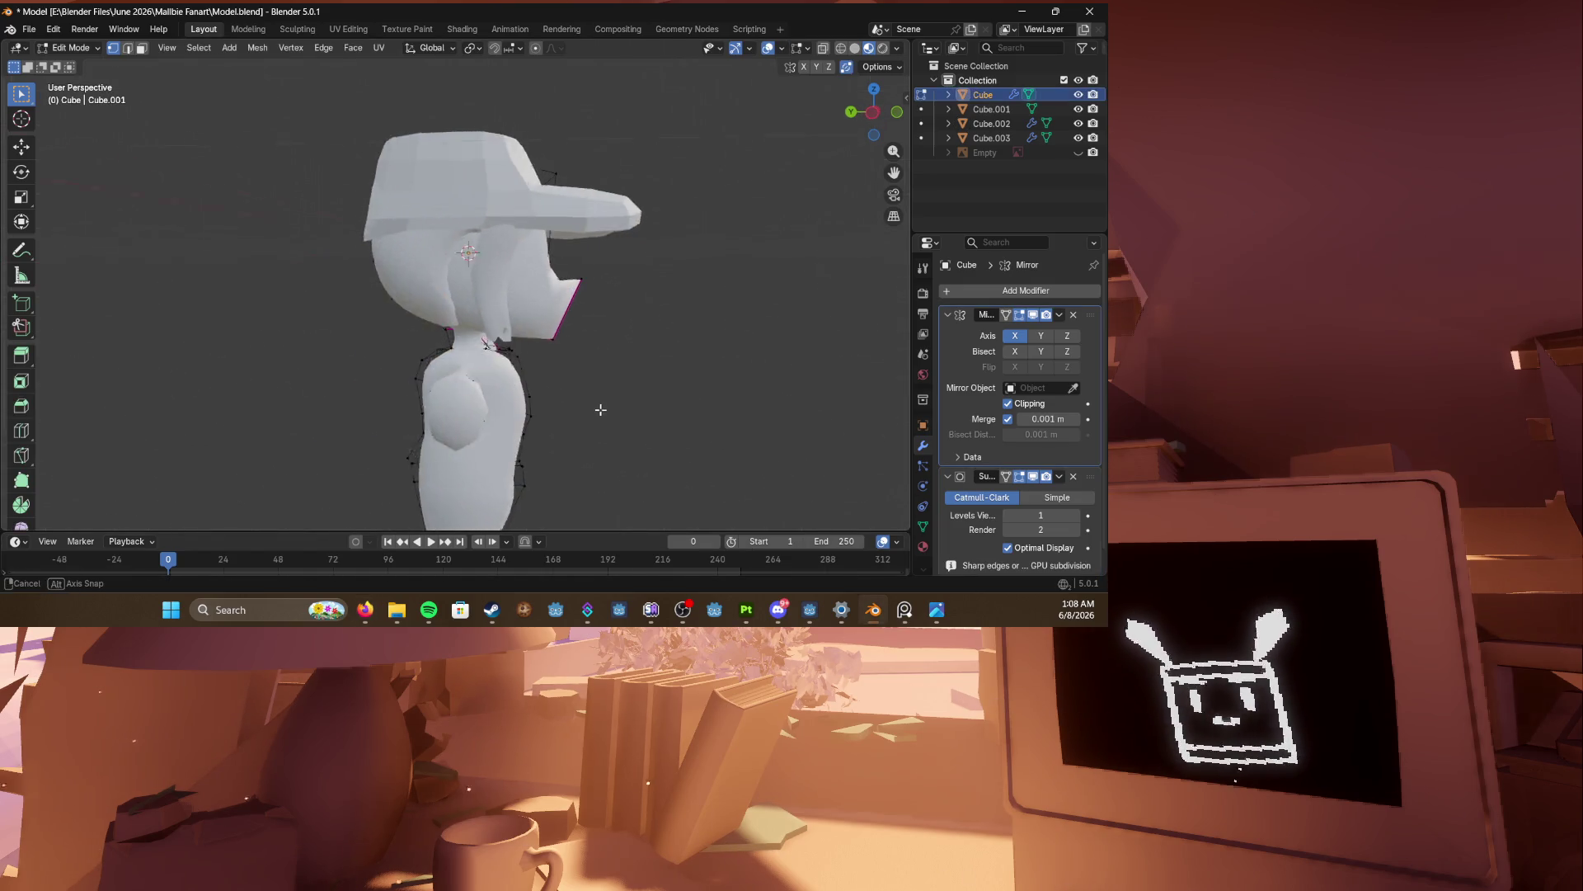
scroll(555, 332, "up", 5)
middle_click_drag(530, 343, 547, 347)
key("ctrl+s")
key("KP_5")
key("KP_3")
mouse_move(365, 328)
middle_mouse_down("shift")
mouse_move(387, 239)
mouse_move(347, 195)
middle_mouse_up("shift")
key("alt+z")
left_click_drag(342, 191, 463, 396)
key("g")
left_click(458, 381)
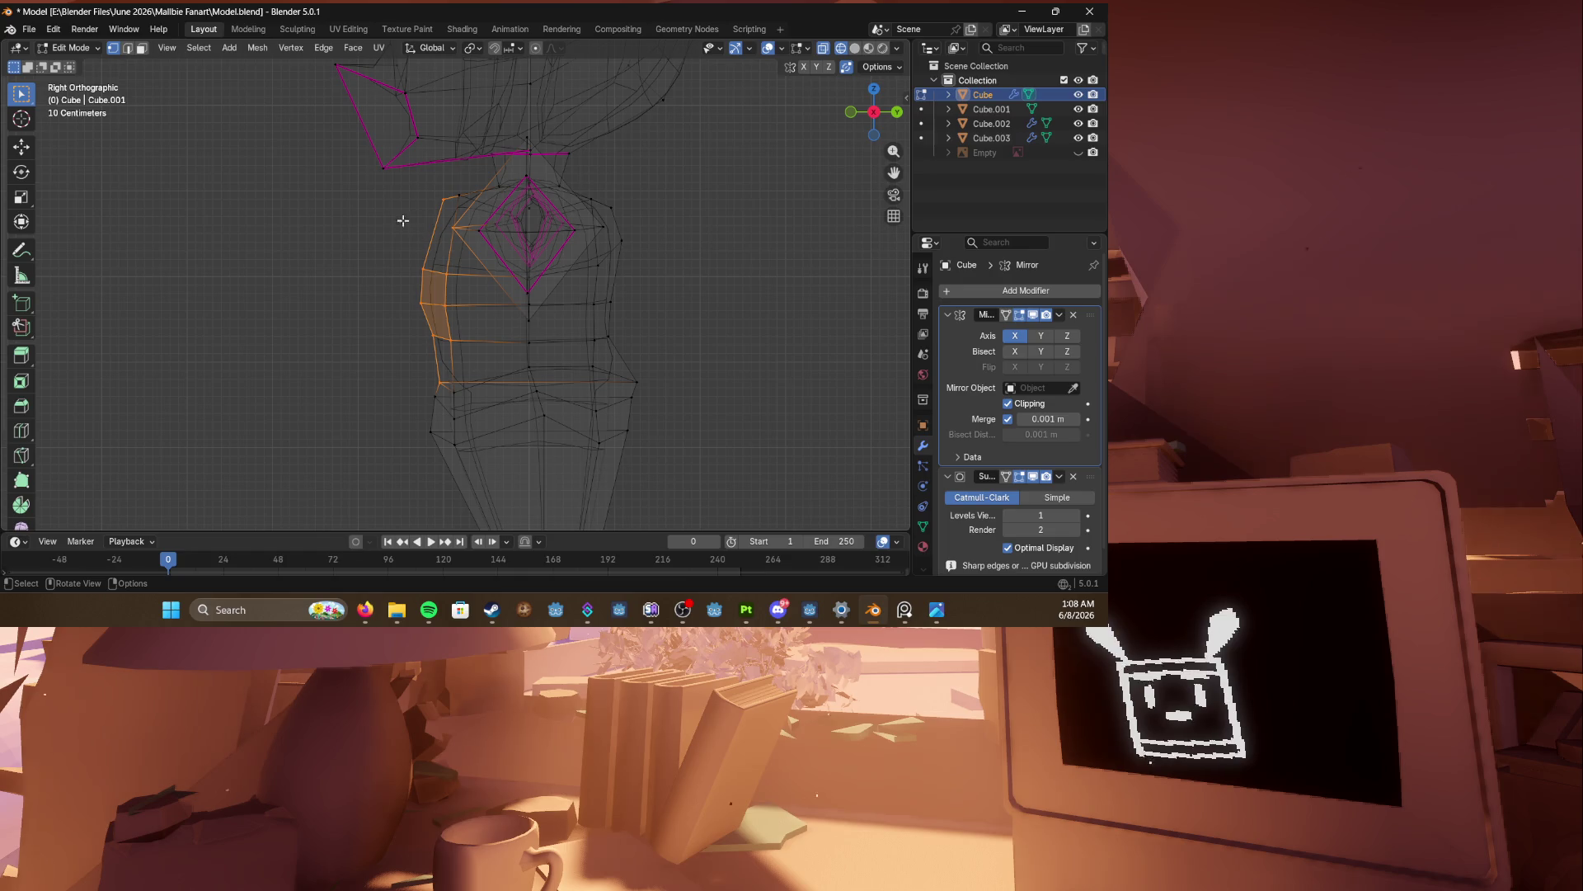
Step: Save, then slide a vertical edge chain running up the body to reshape it
key("alt+a")
mouse_move(402, 270)
middle_mouse_down()
mouse_move(559, 342)
mouse_move(495, 340)
middle_mouse_up()
key("alt+z")
key("ctrl+s")
left_click(474, 338, "alt")
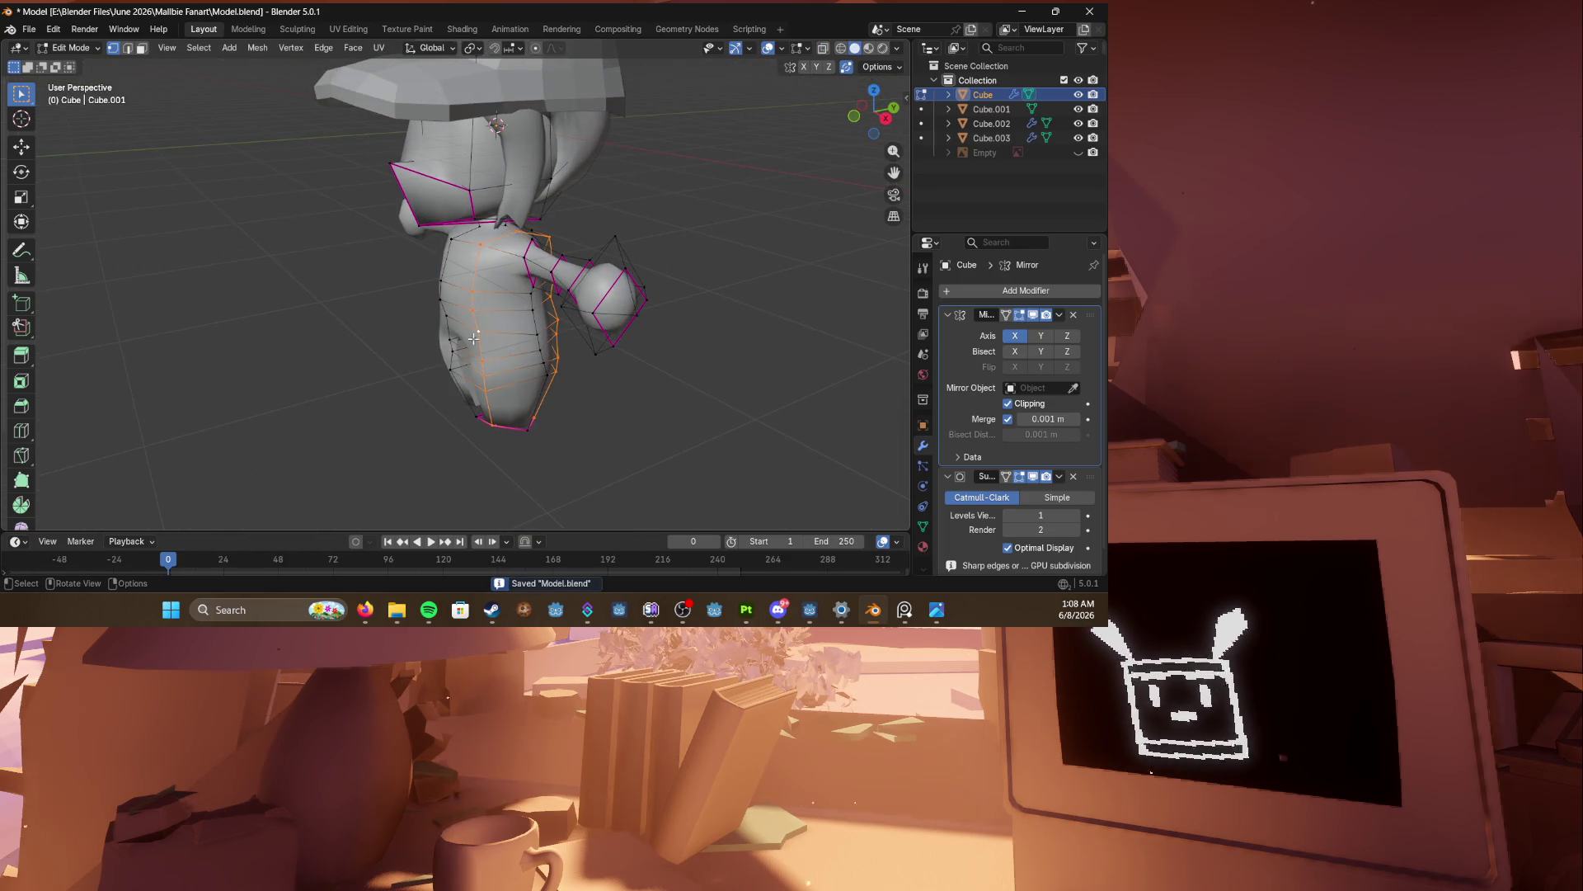
left_click(486, 413)
left_click(483, 245, "ctrl")
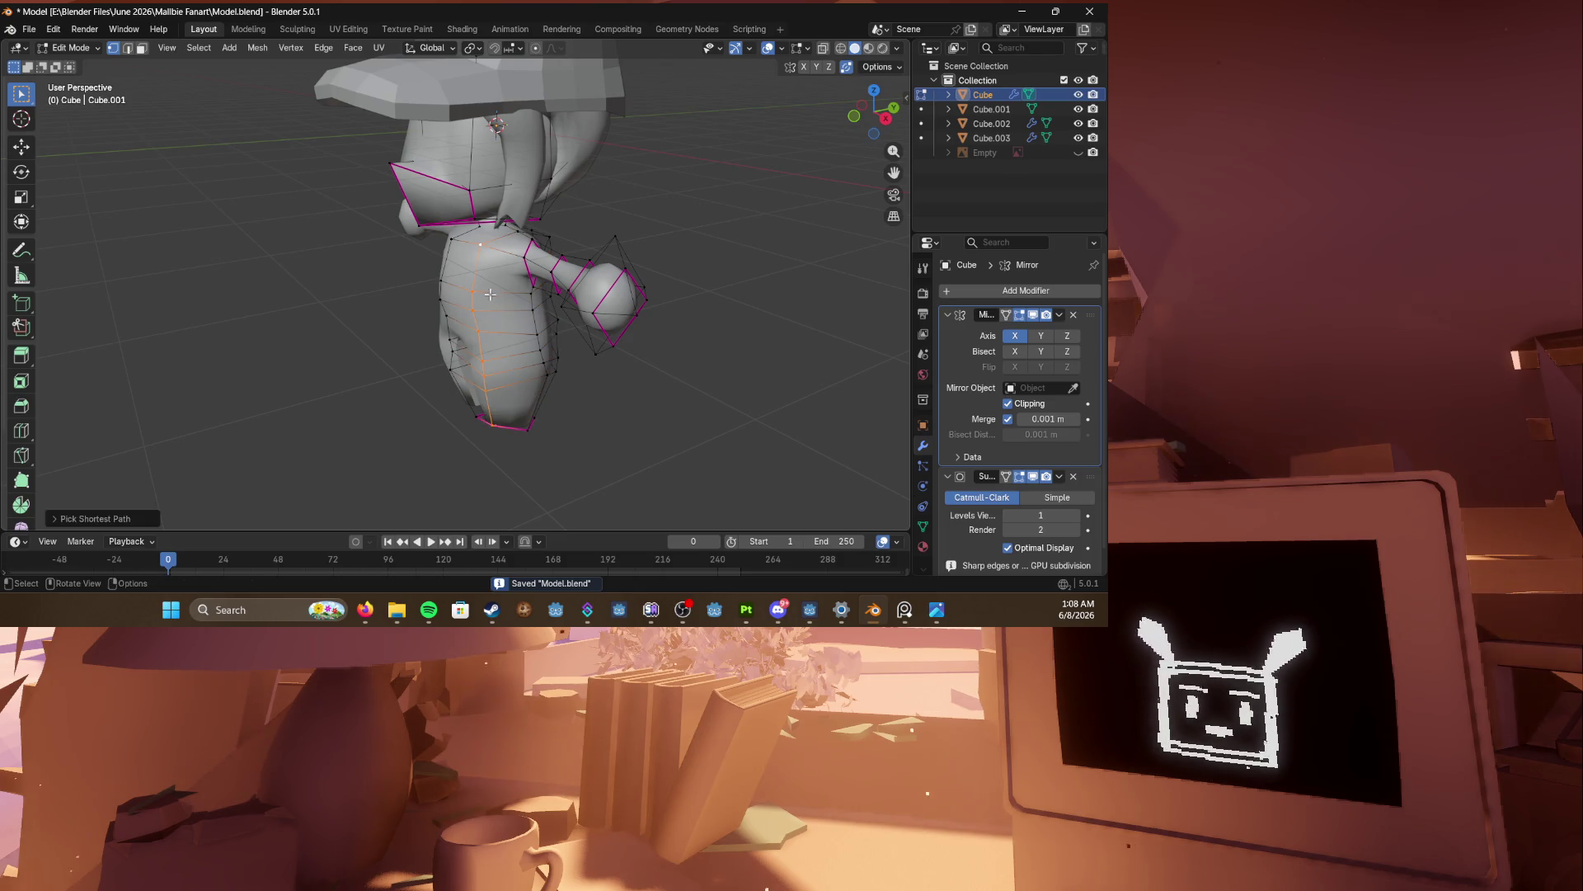
key("g")
key("g")
left_click(497, 312)
Step: Shift the body's left outline edges to the right in side view, then save
middle_click_drag(495, 312, 426, 312)
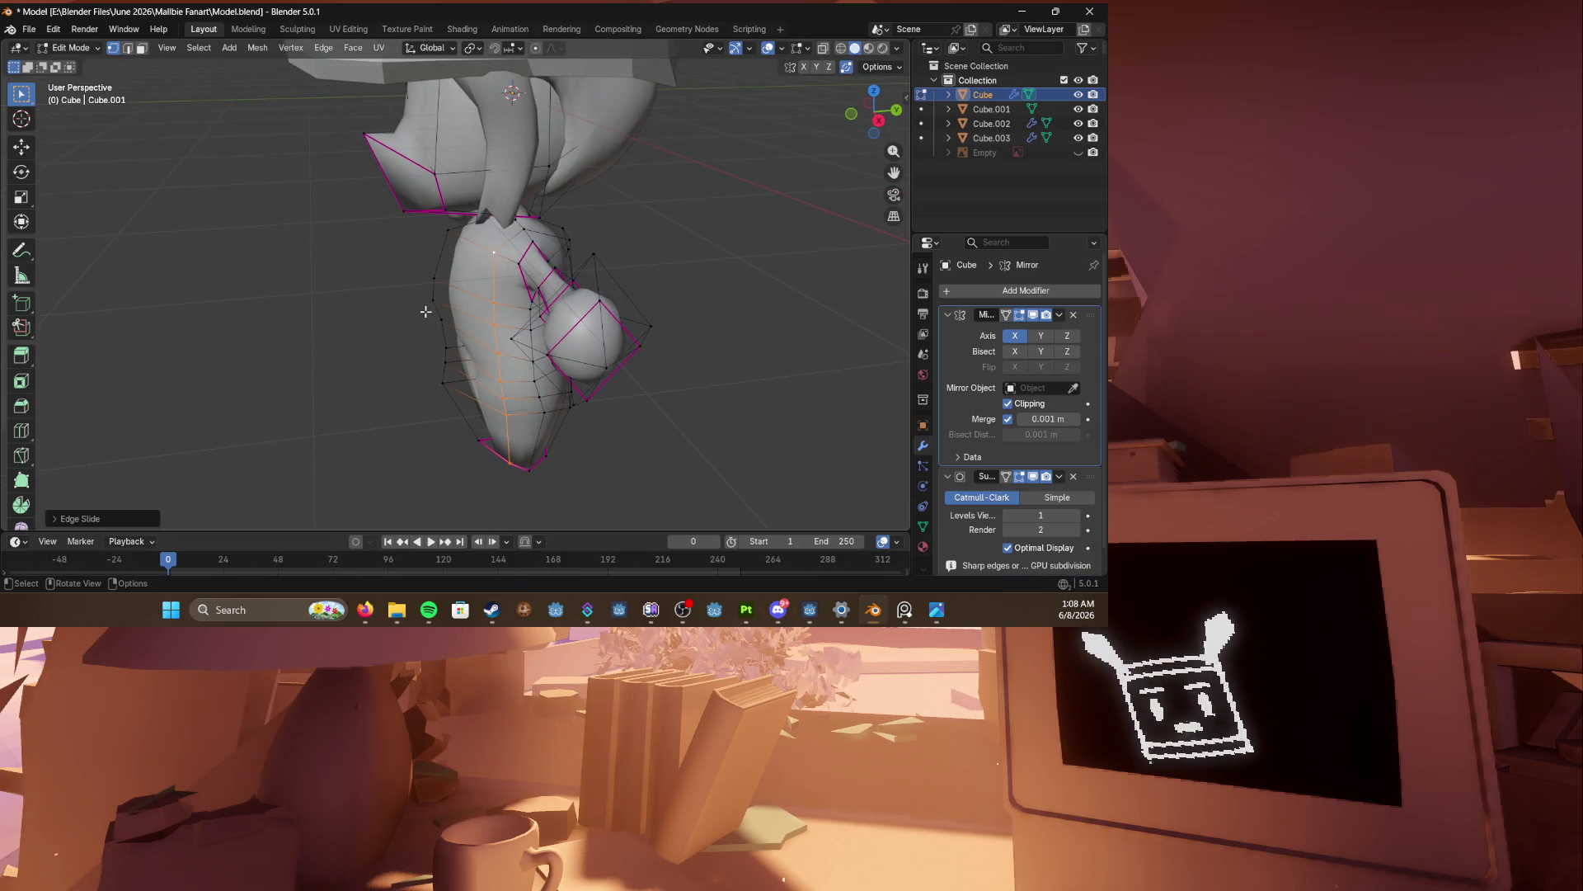
key("KP_1")
key("KP_3")
mouse_move(410, 212)
left_mouse_down()
mouse_move(459, 348)
mouse_move(433, 370)
mouse_move(460, 412)
left_mouse_up()
key("g")
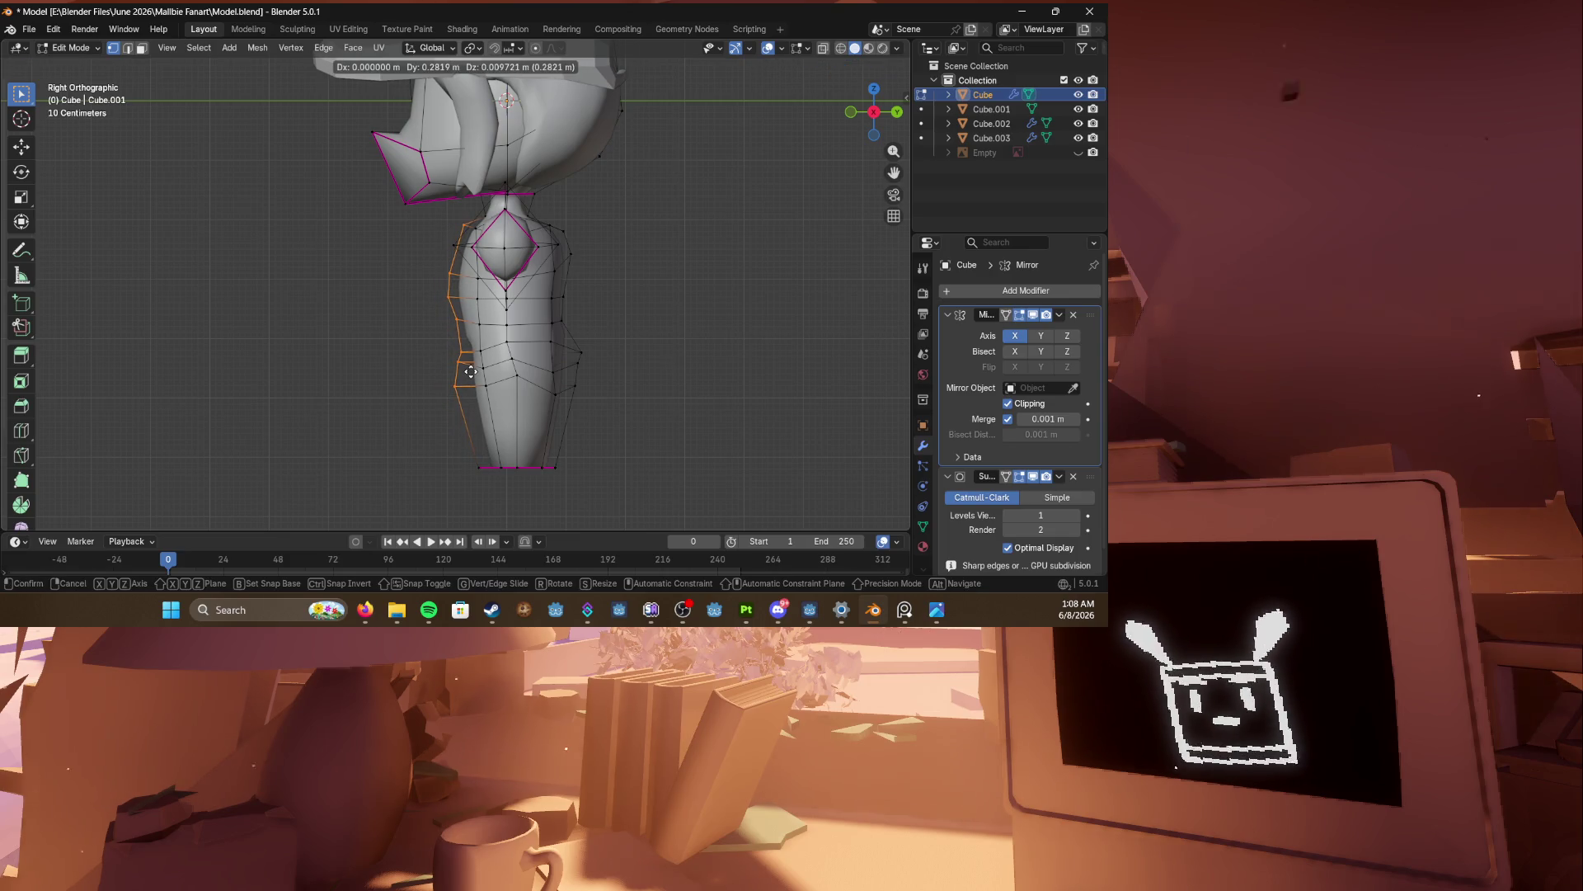
left_click(470, 372)
mouse_move(470, 372)
middle_mouse_down()
mouse_move(345, 364)
mouse_move(701, 357)
mouse_move(561, 353)
middle_mouse_up()
key("Tab")
key("ctrl+s")
Step: Move the body's right outline edges to the left in right side view
left_click(561, 353)
key("KP_3")
left_click(512, 320)
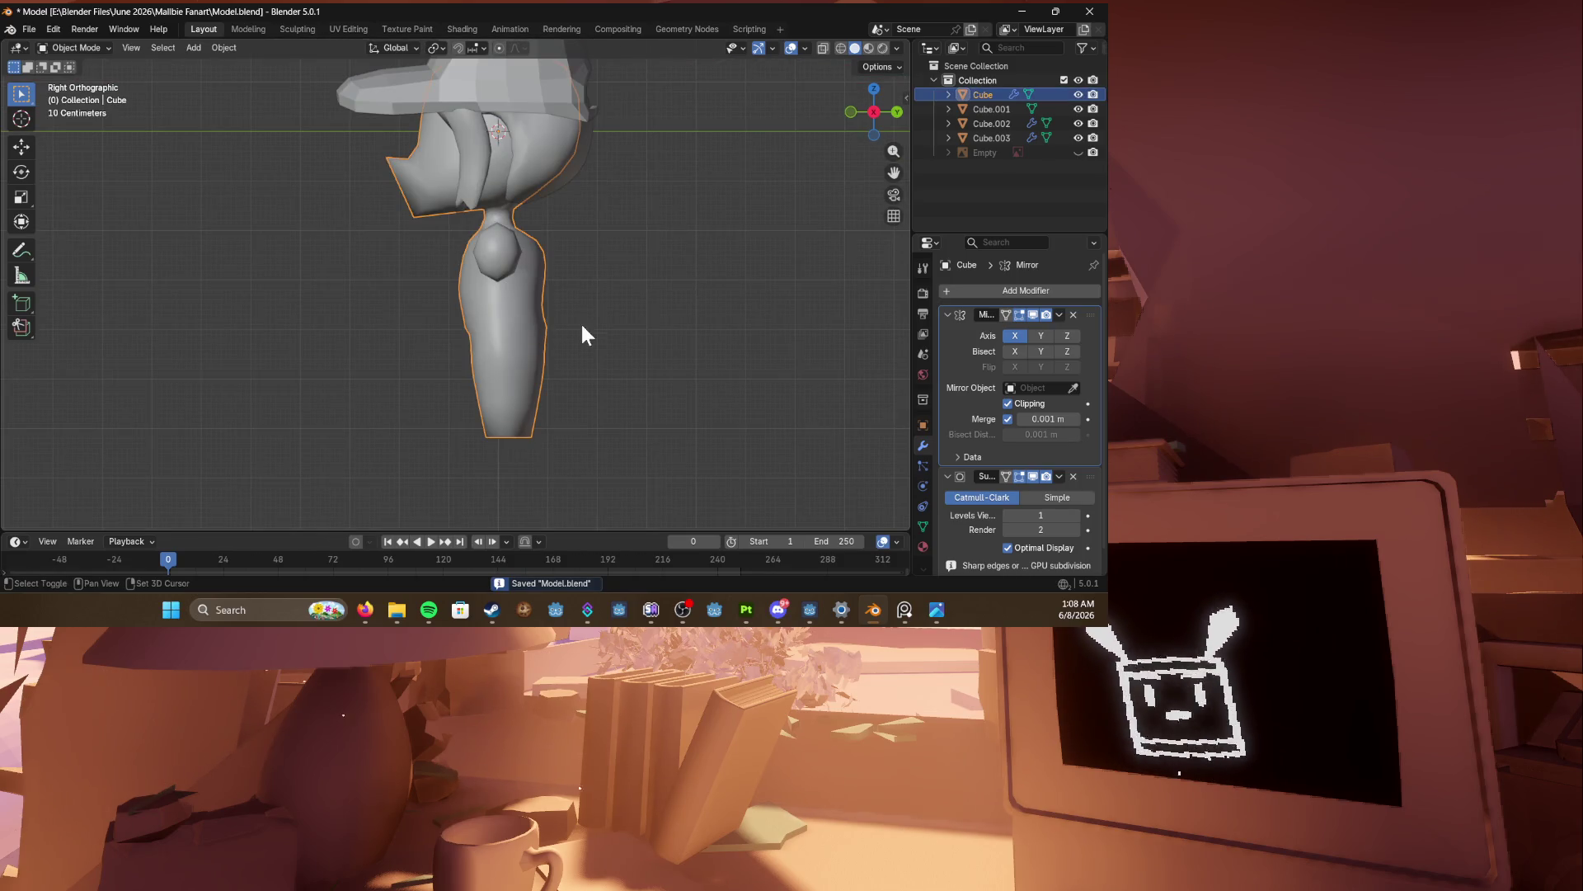
key("Tab")
scroll(573, 333, "up", 1)
left_click(573, 416, "alt")
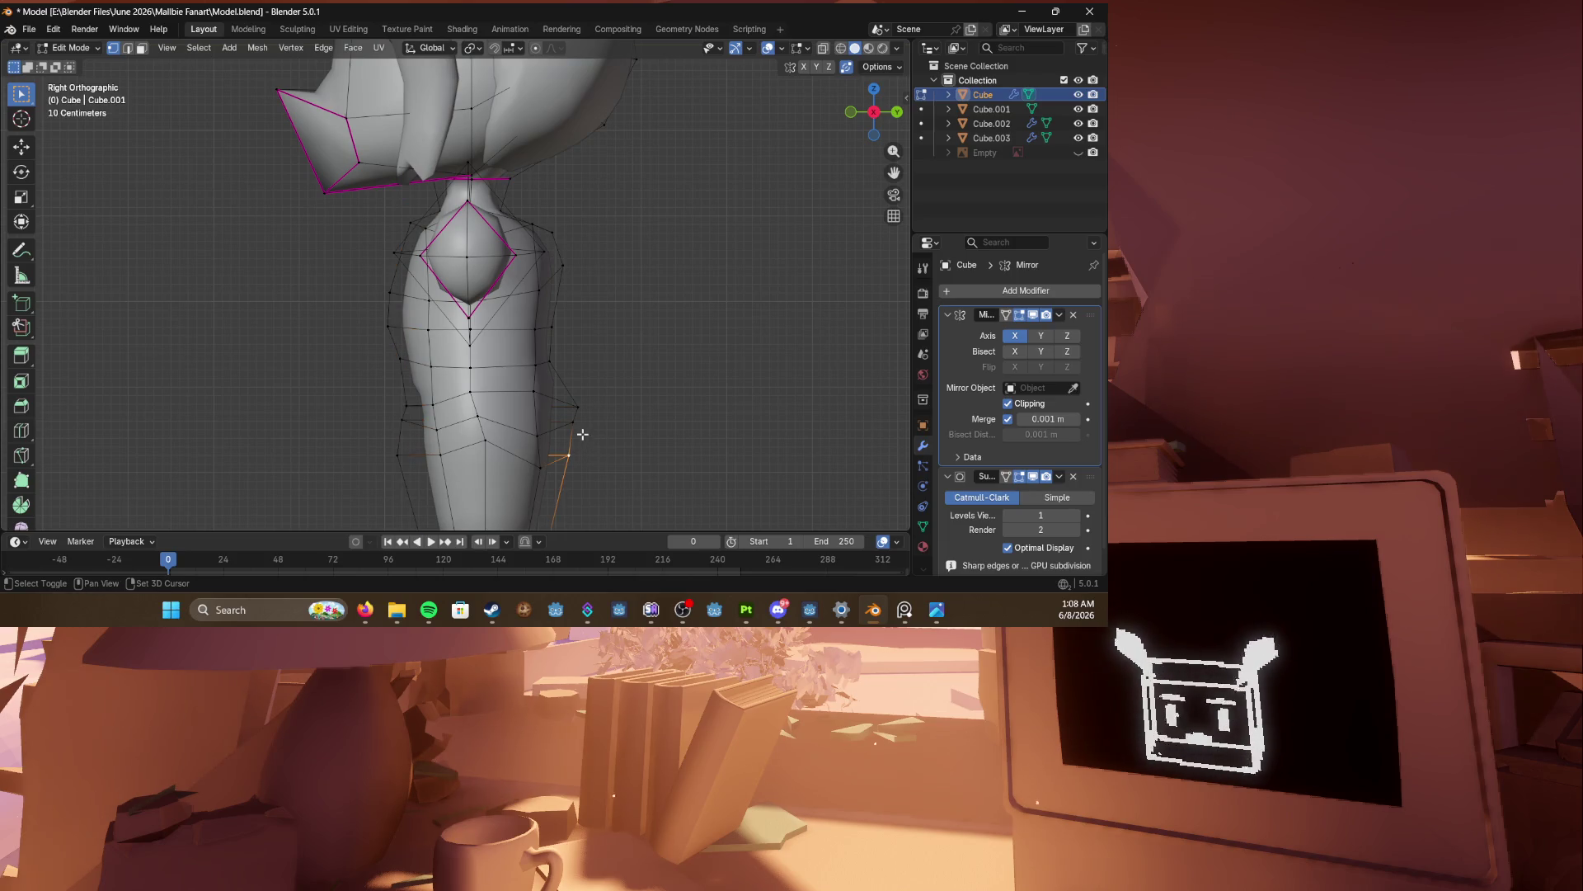
key("g")
key("g")
key("g")
key("g")
key("g")
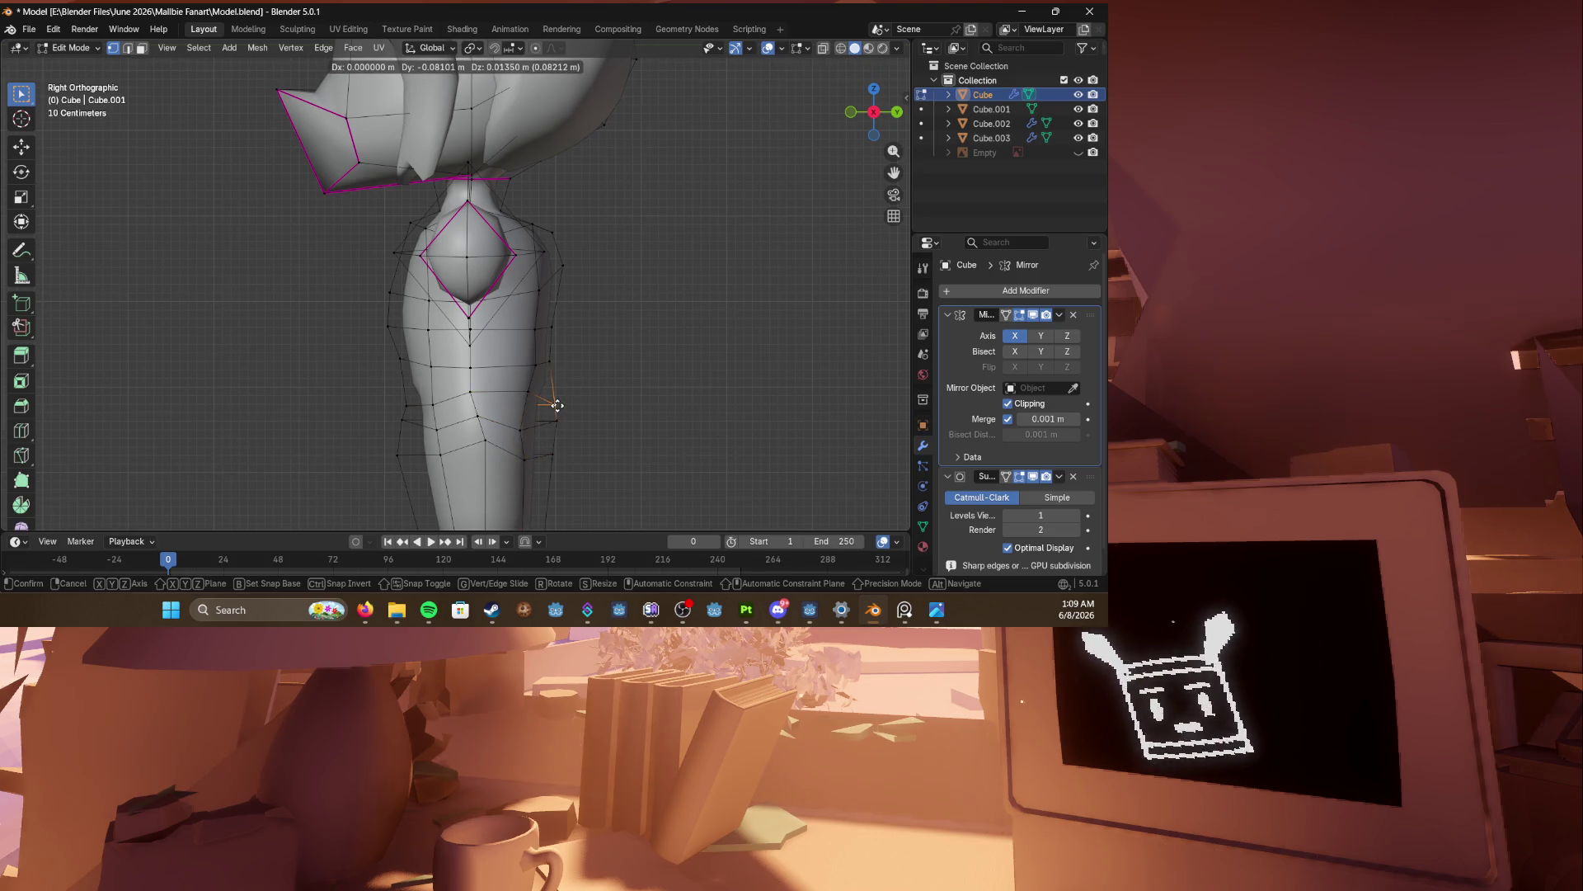
Step: Slide vertices on the body's back along their edges
left_click(552, 413)
key("g")
key("g")
left_click(547, 429)
key("g")
key("g")
left_click(530, 426)
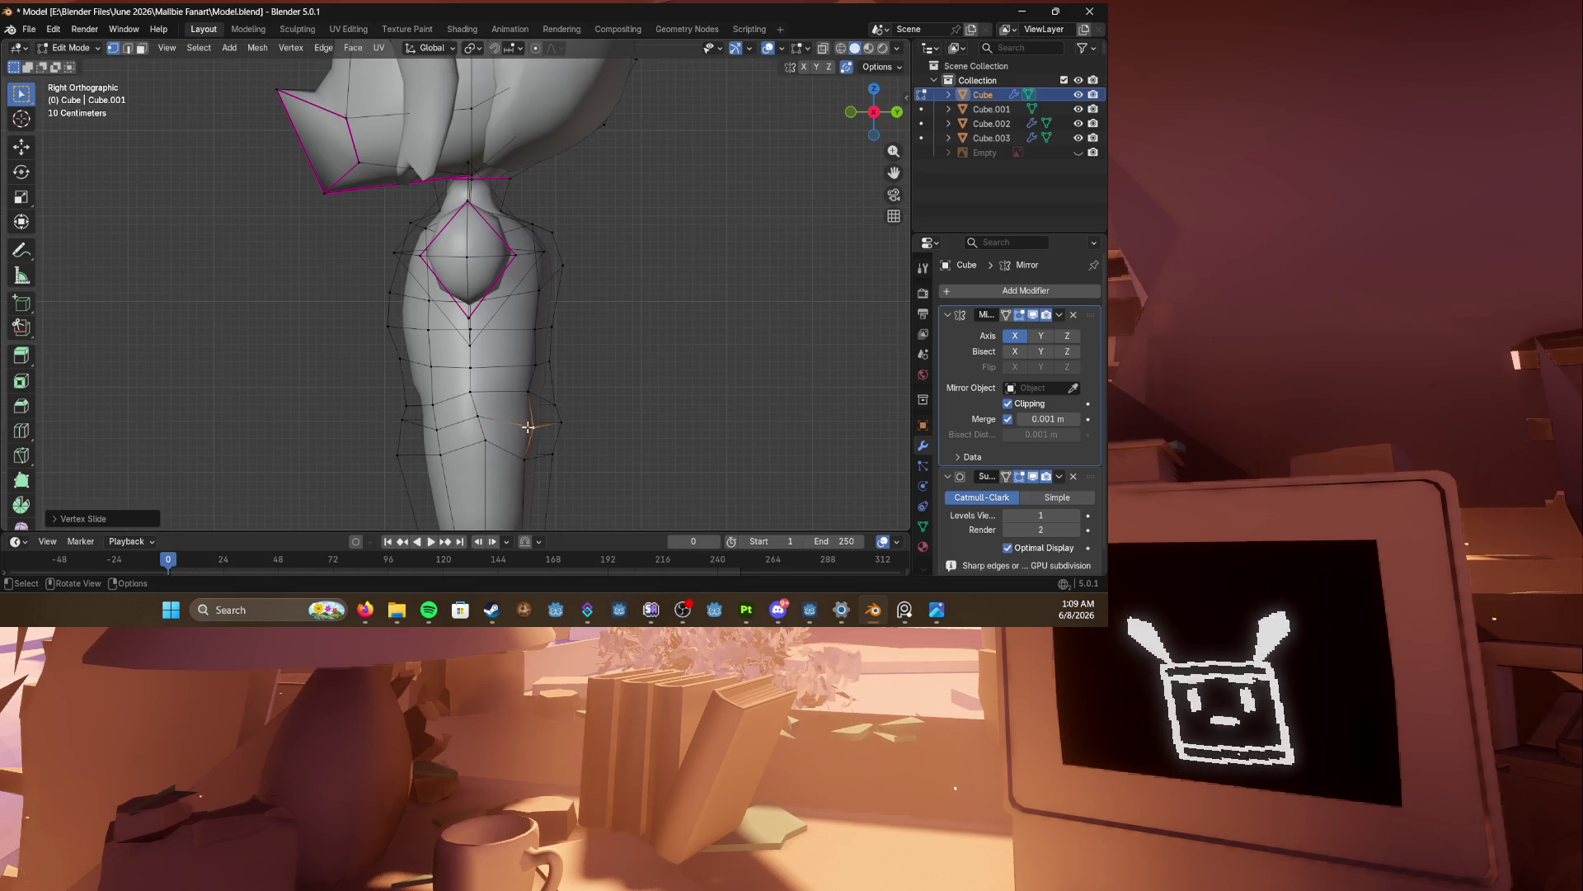
Step: Lower a lower-torso vertex and slide it along its edge, then save
left_click(434, 422)
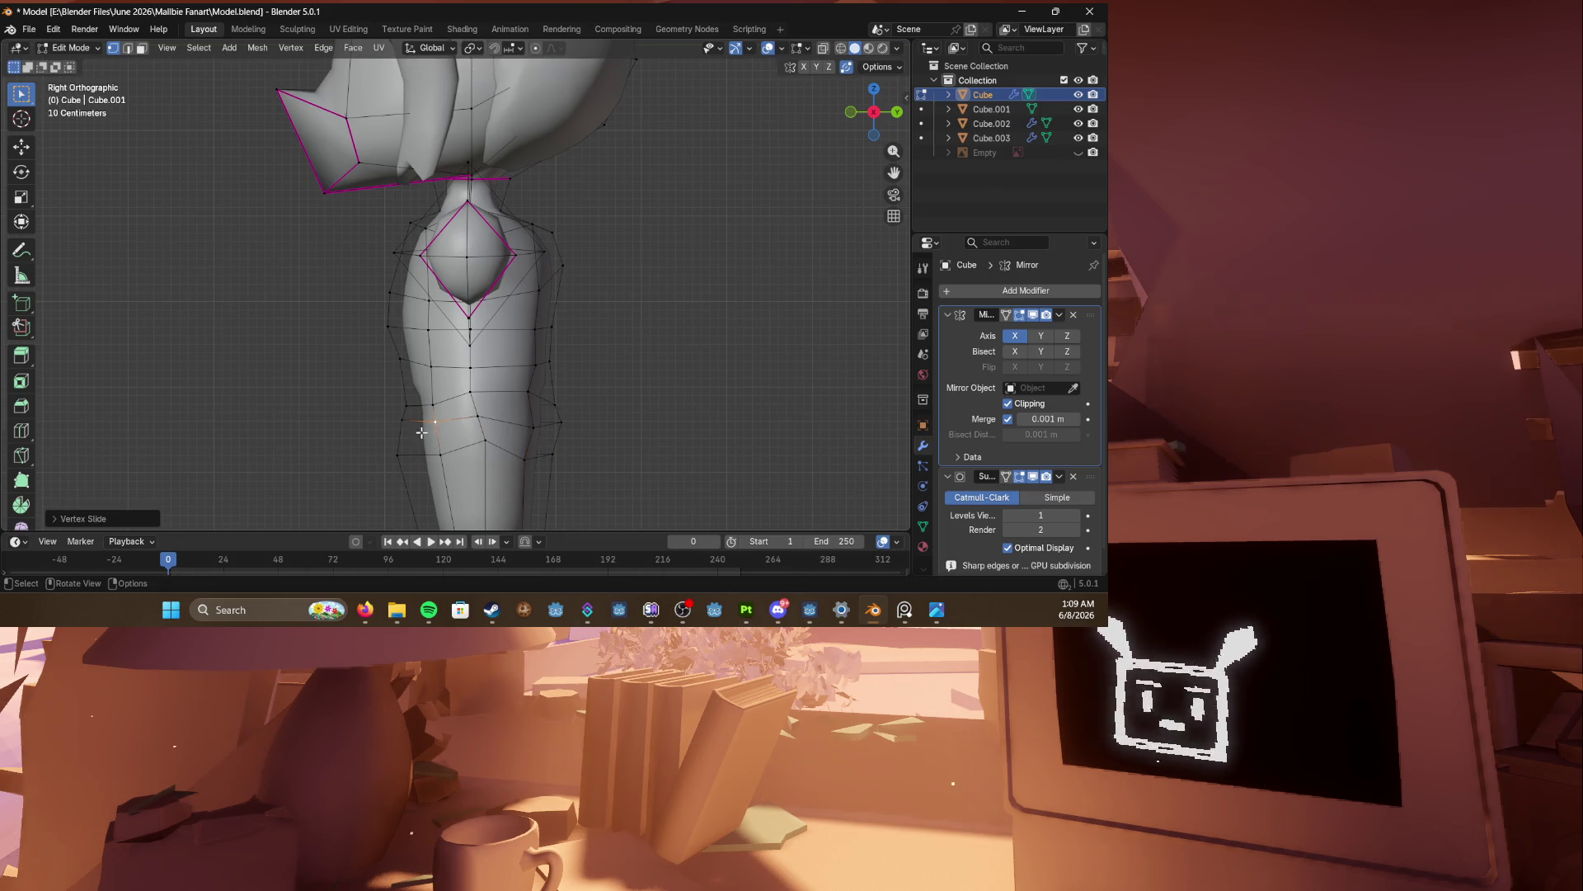
left_click(485, 440)
key("g")
left_click(510, 463)
key("g")
key("g")
left_click(530, 458)
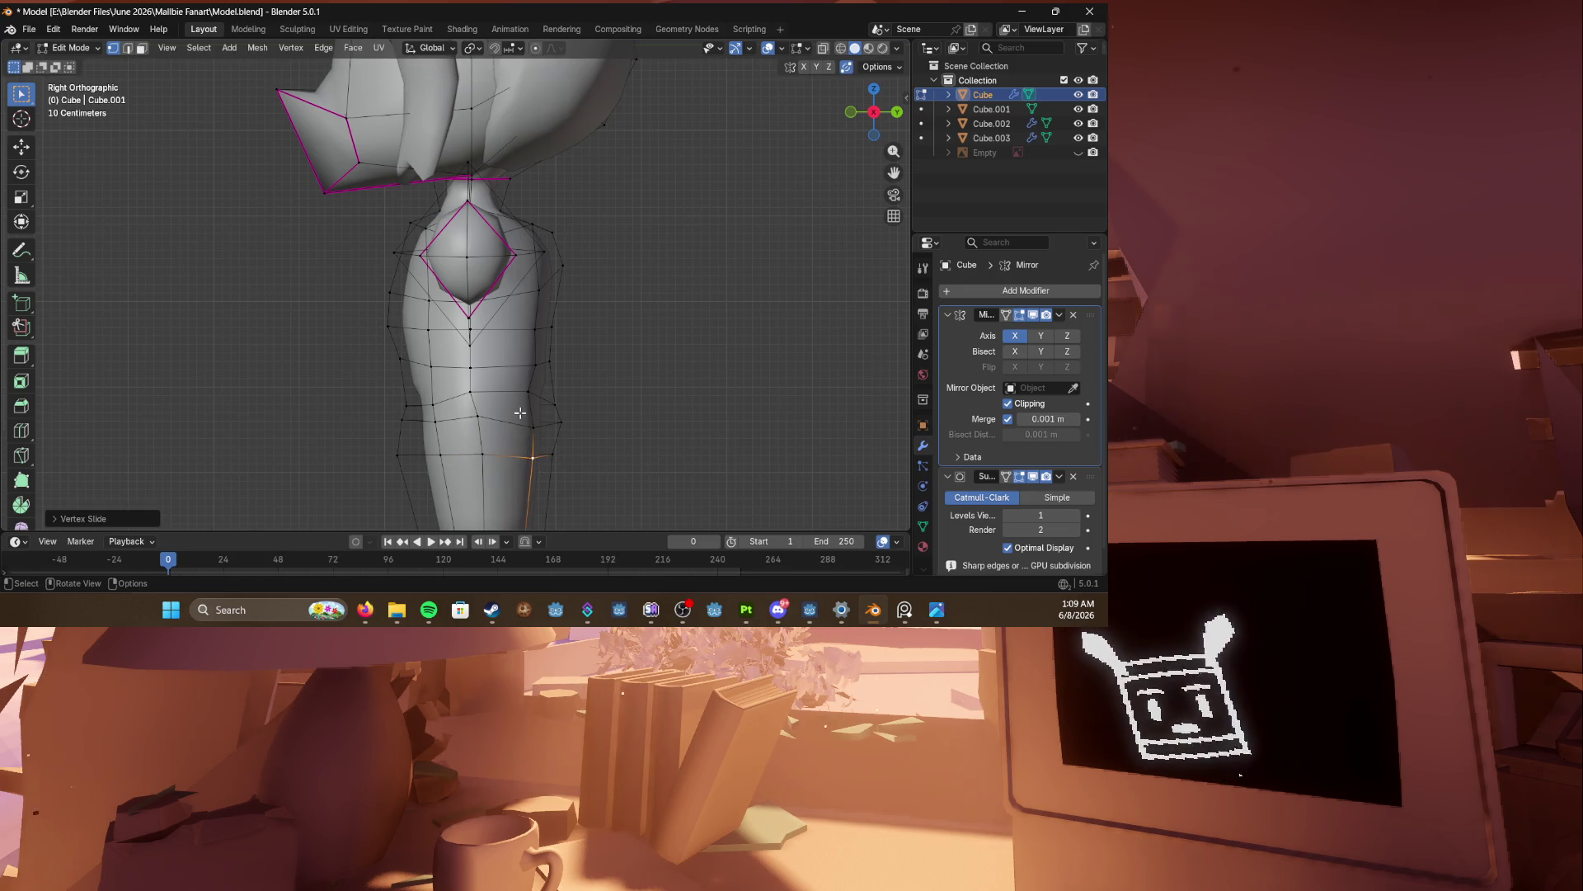
scroll(528, 408, "up", 2, "shift")
key("ctrl+s")
Step: Crease the back-of-neck edge to 1.000, nudge the neck vertices outward, and save
left_click(562, 301)
key("g")
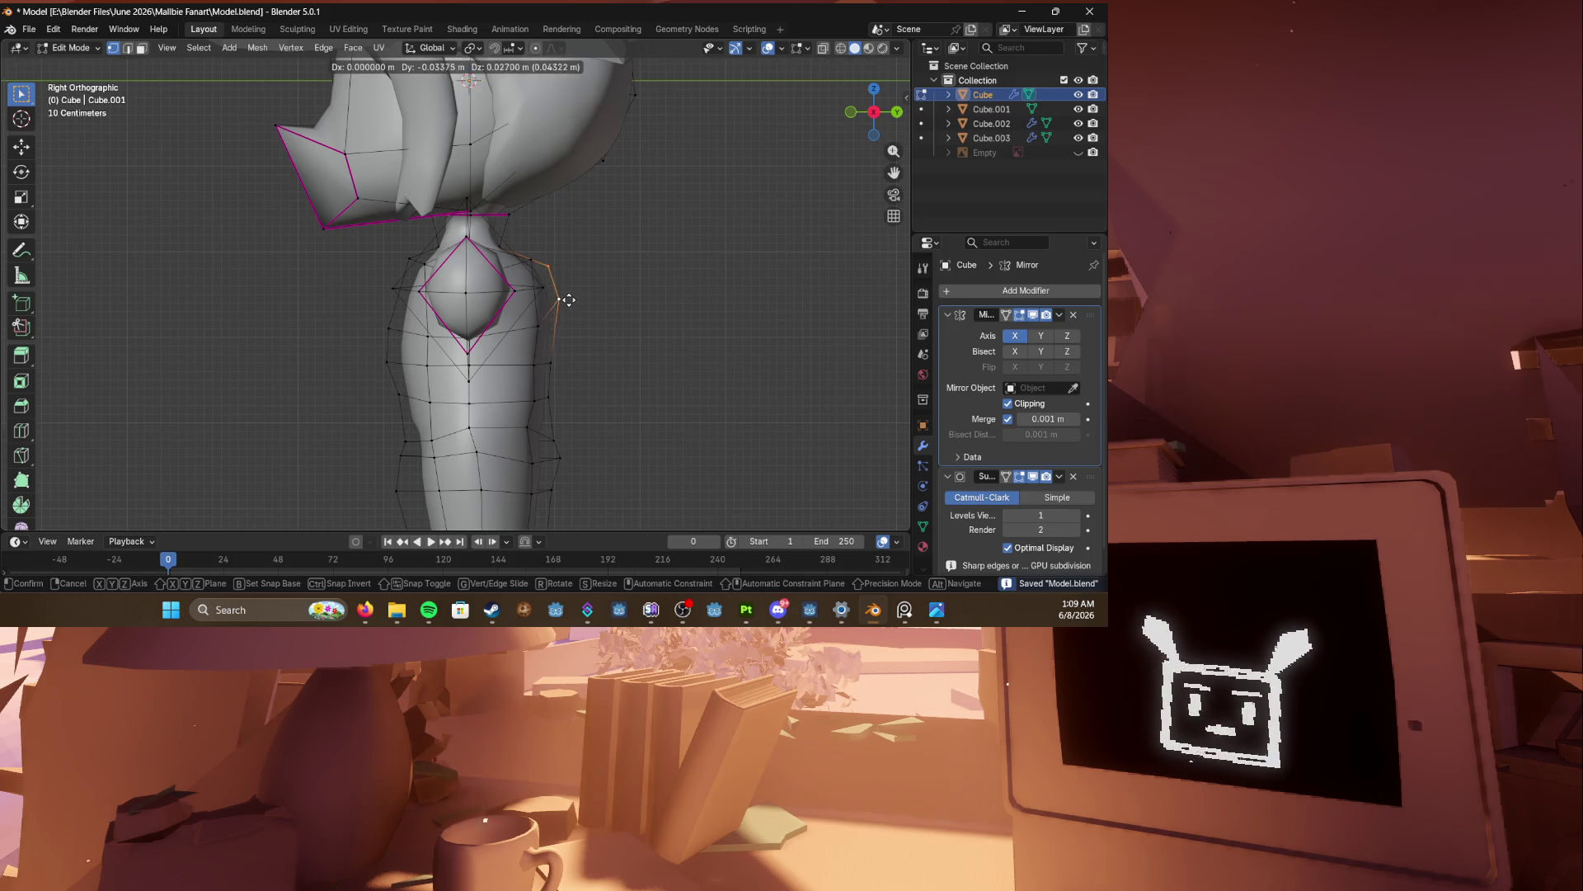
left_click(565, 293)
key("shift+e")
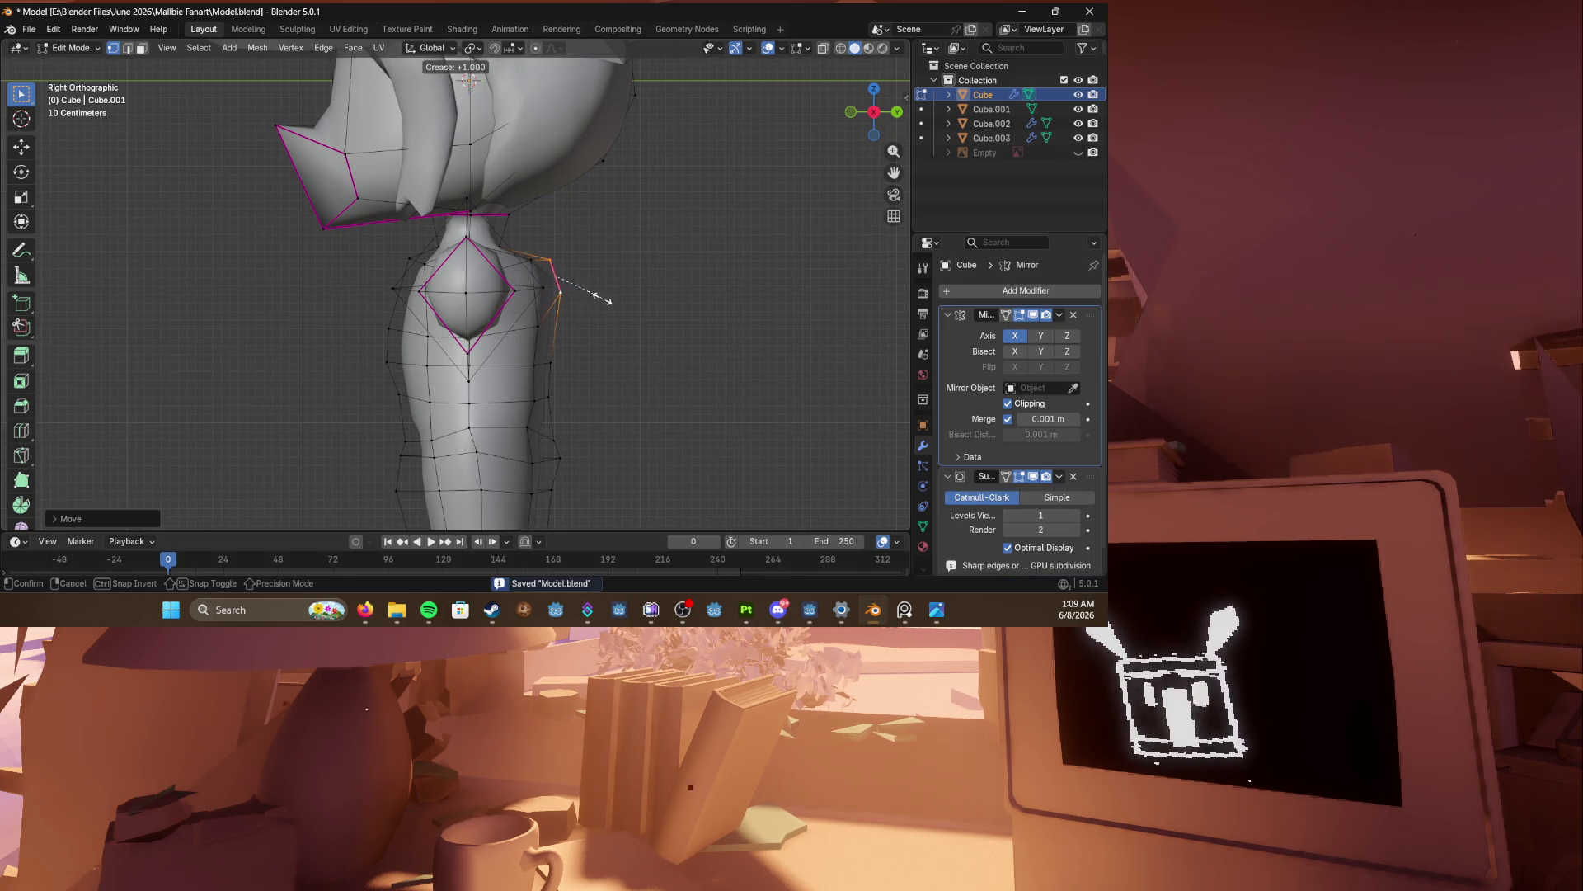
key("Escape")
scroll(531, 314, "down", 2)
key("g")
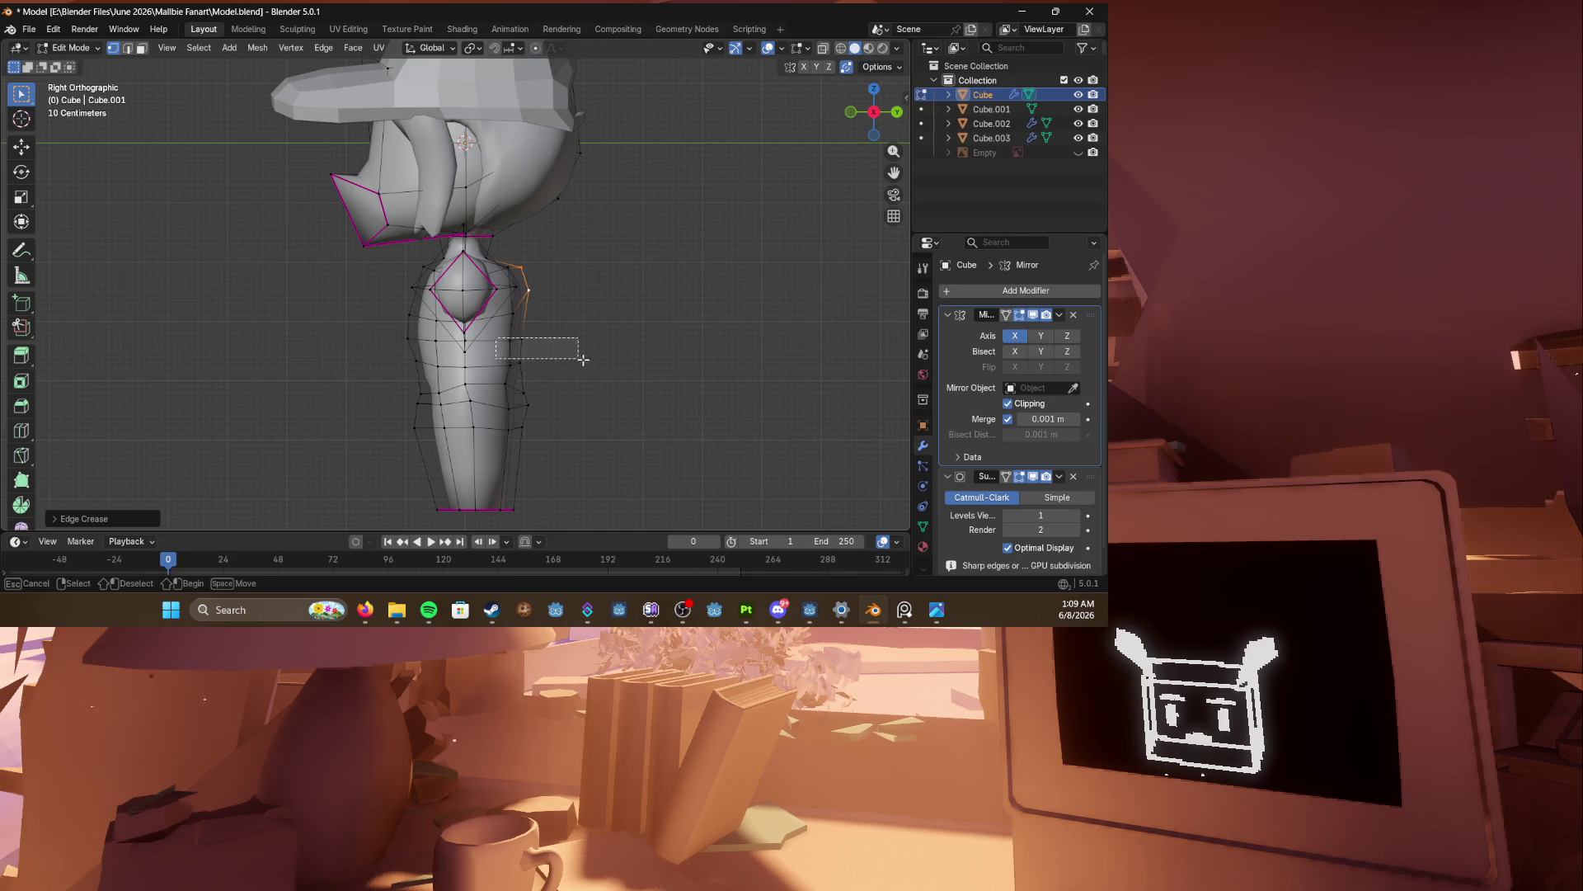
left_click(576, 360)
middle_click_drag(566, 357, 611, 364)
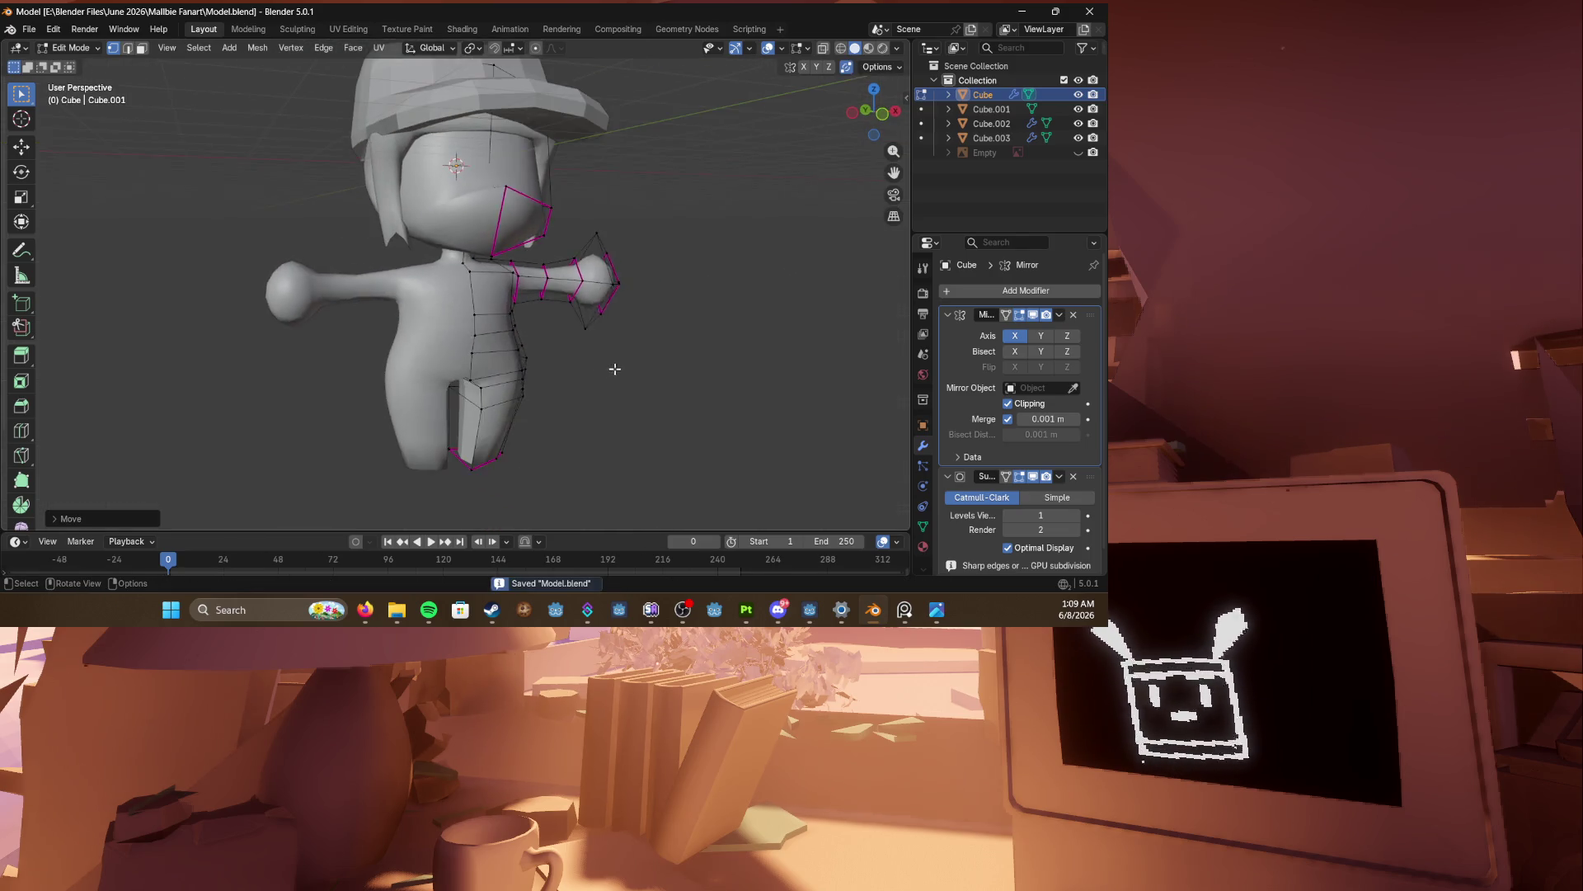
key("Tab")
key("ctrl+s")
Step: Return to editing the body mesh and bring up the mode menu
mouse_move(488, 378)
middle_mouse_down()
mouse_move(665, 396)
mouse_move(442, 357)
middle_mouse_up()
key("Tab")
scroll(548, 346, "up", 3)
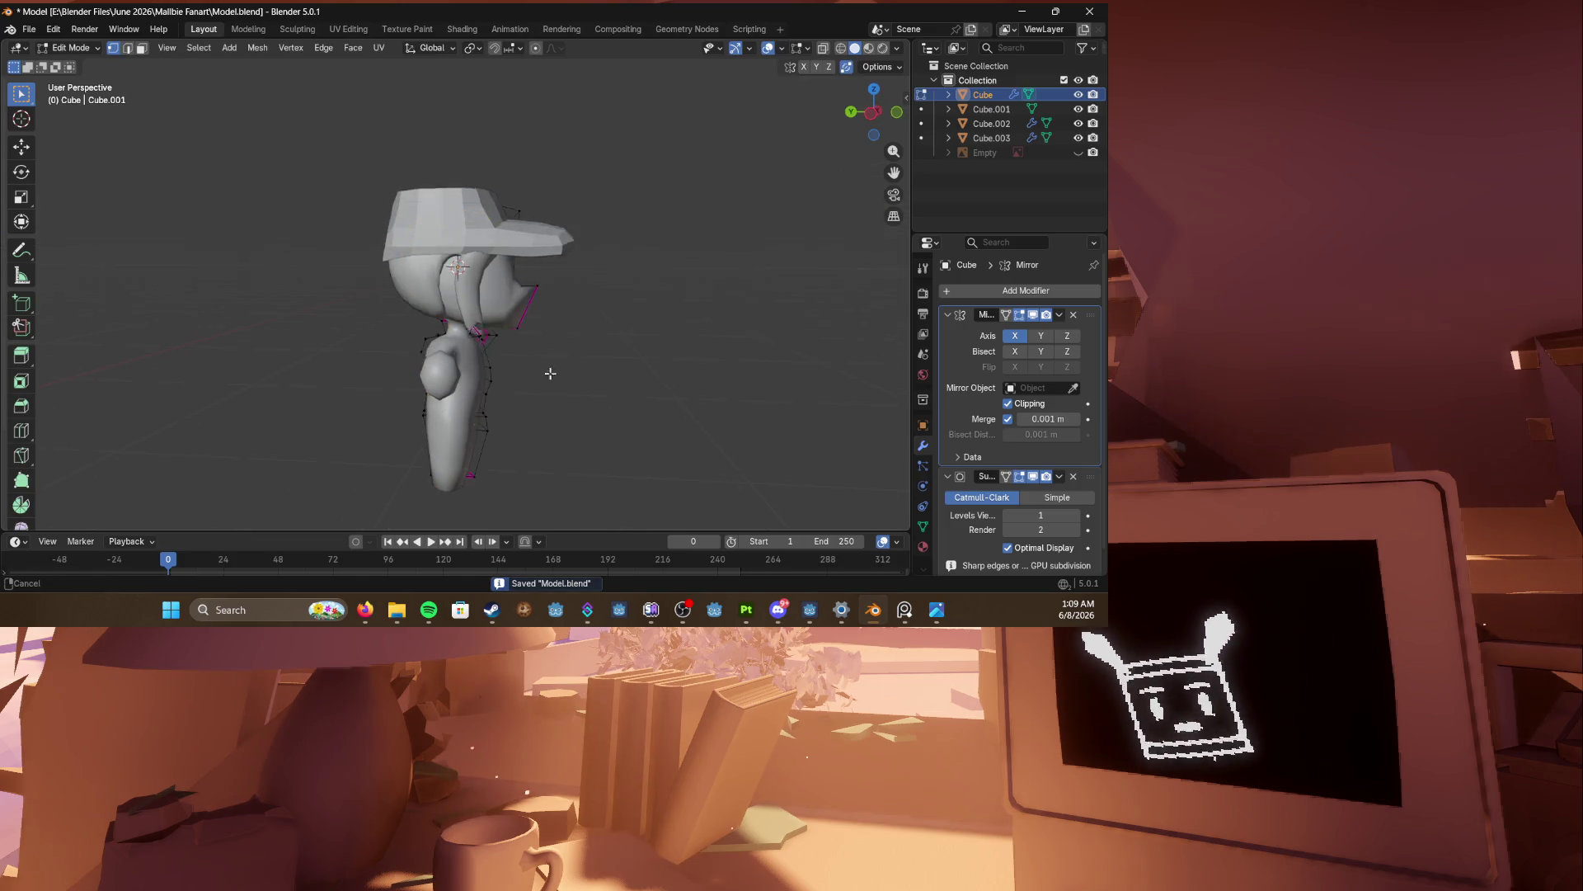
middle_click_drag(288, 338, 320, 320)
key("ctrl+Tab")
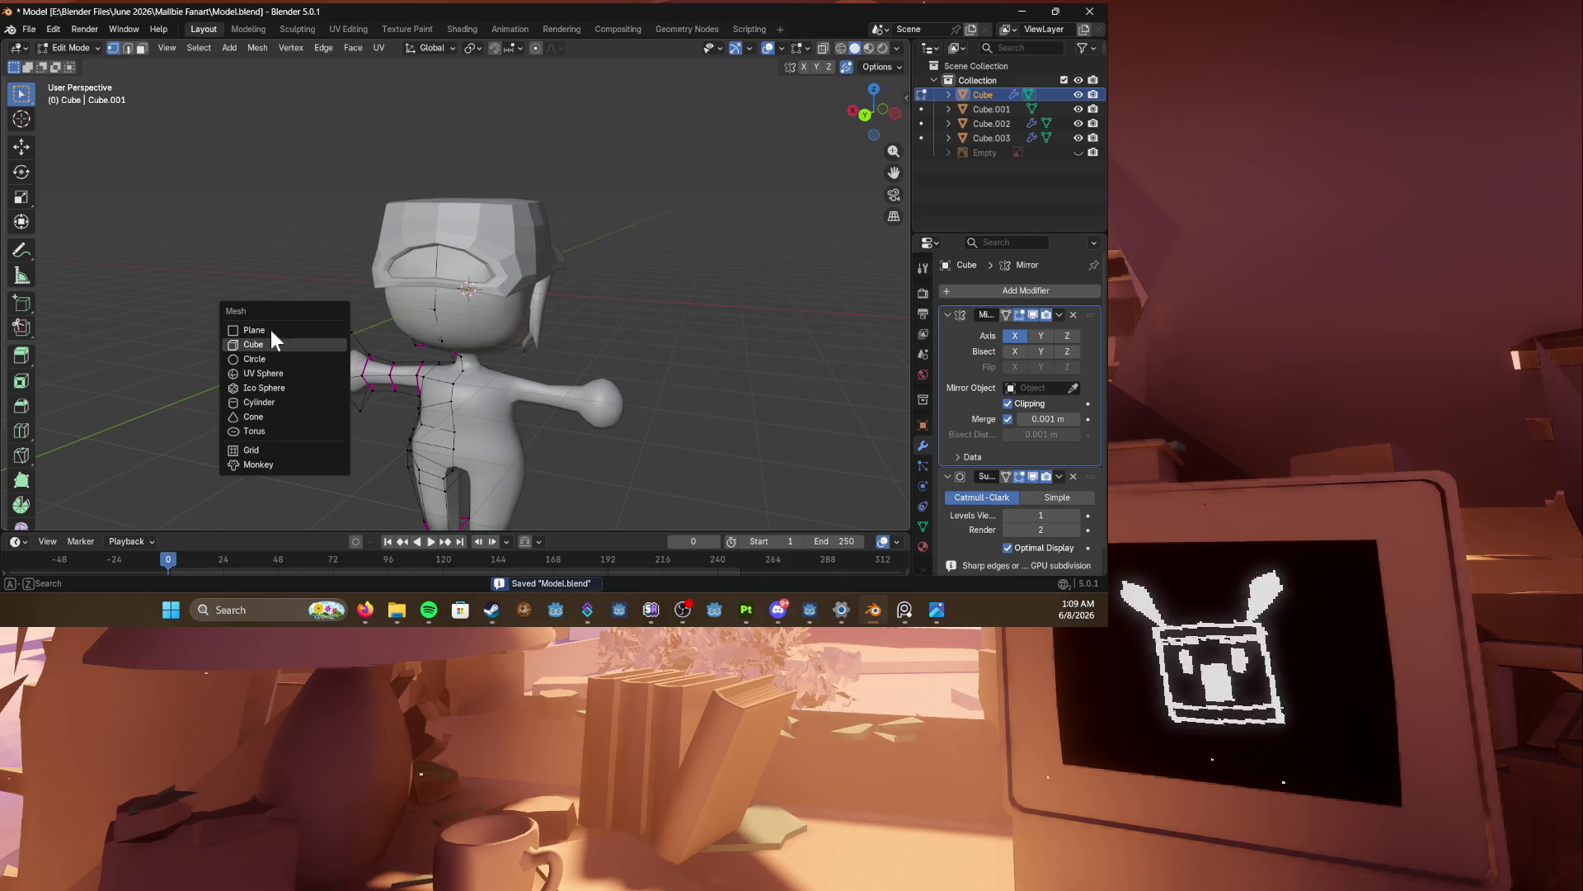
Step: Return to Object Mode, deselect the body, and browse the Add menu
left_click(259, 339)
key("alt+a")
key("shift+a")
mouse_move(228, 262)
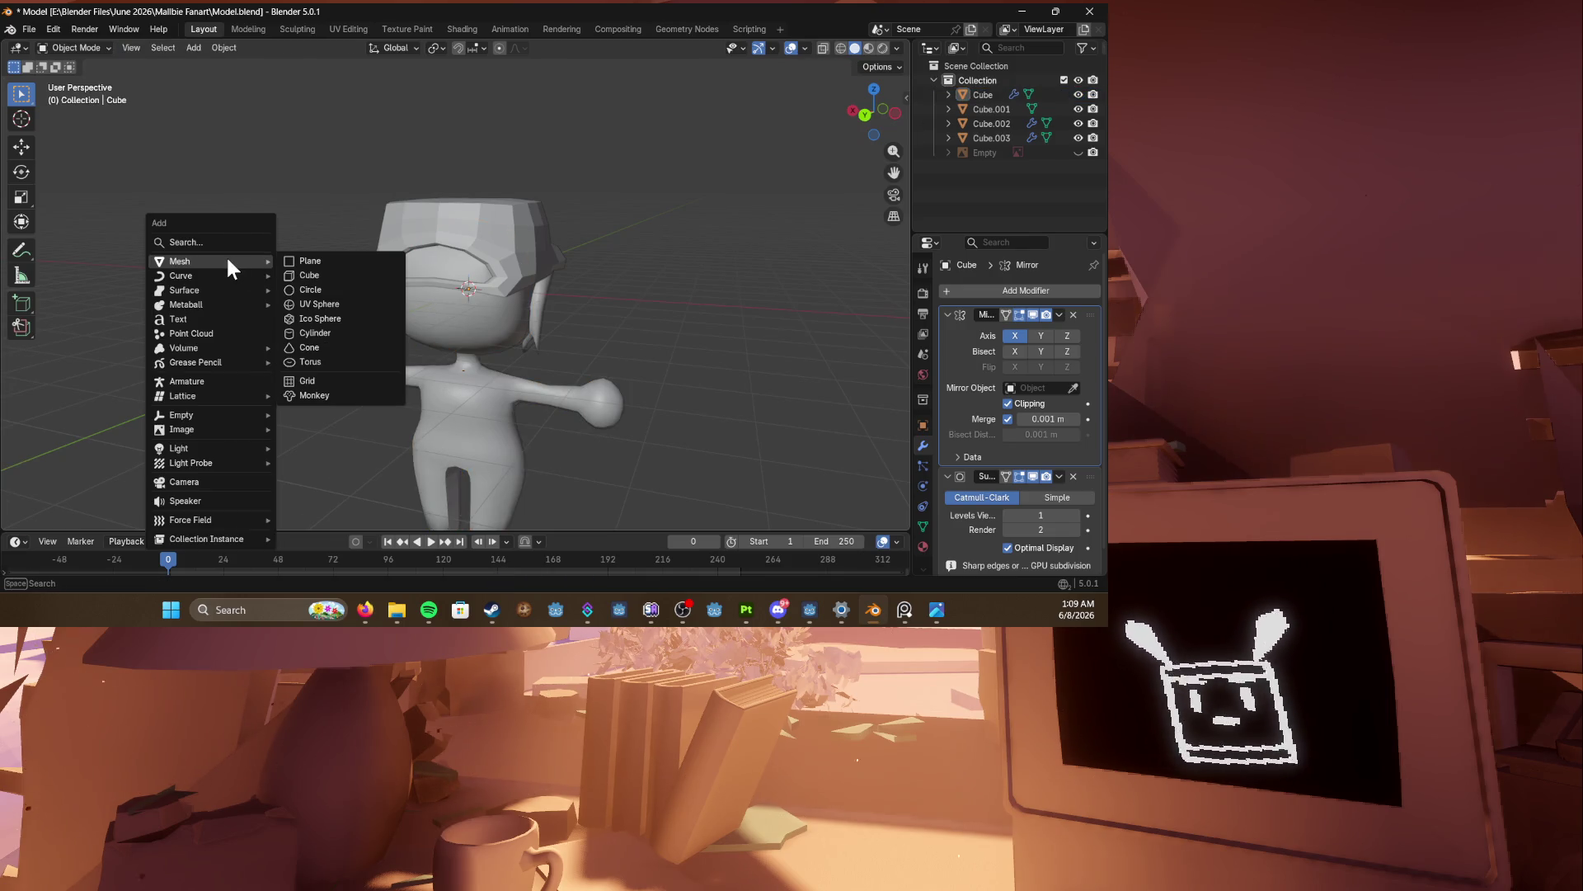
mouse_move(201, 347)
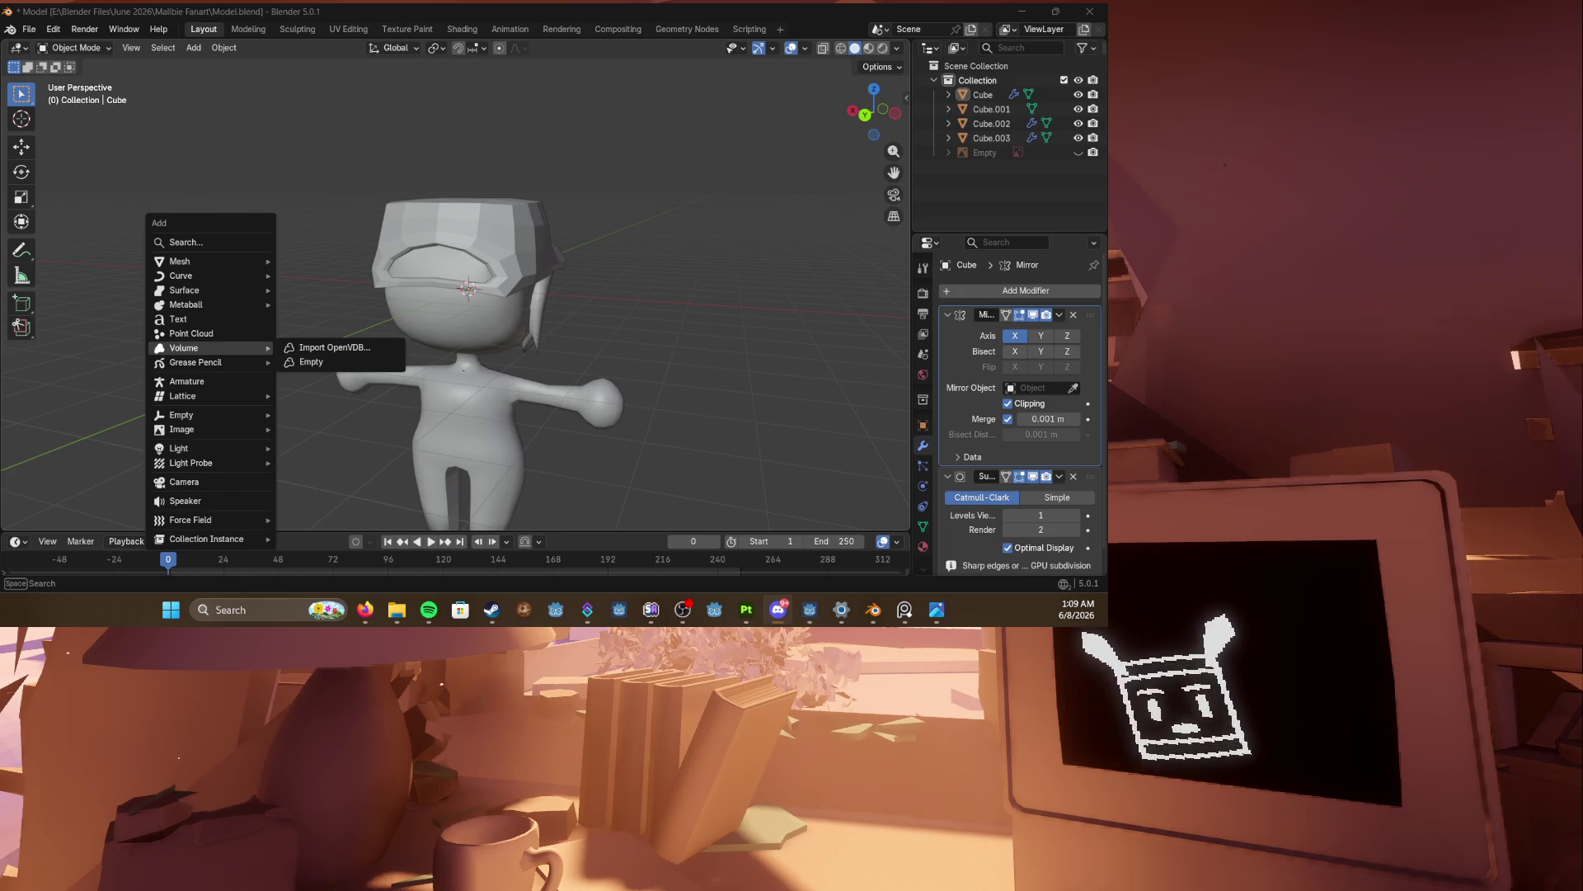
Step: Add a first cylinder and move it onto the head, then undo it
middle_click_drag(479, 184, 300, 226)
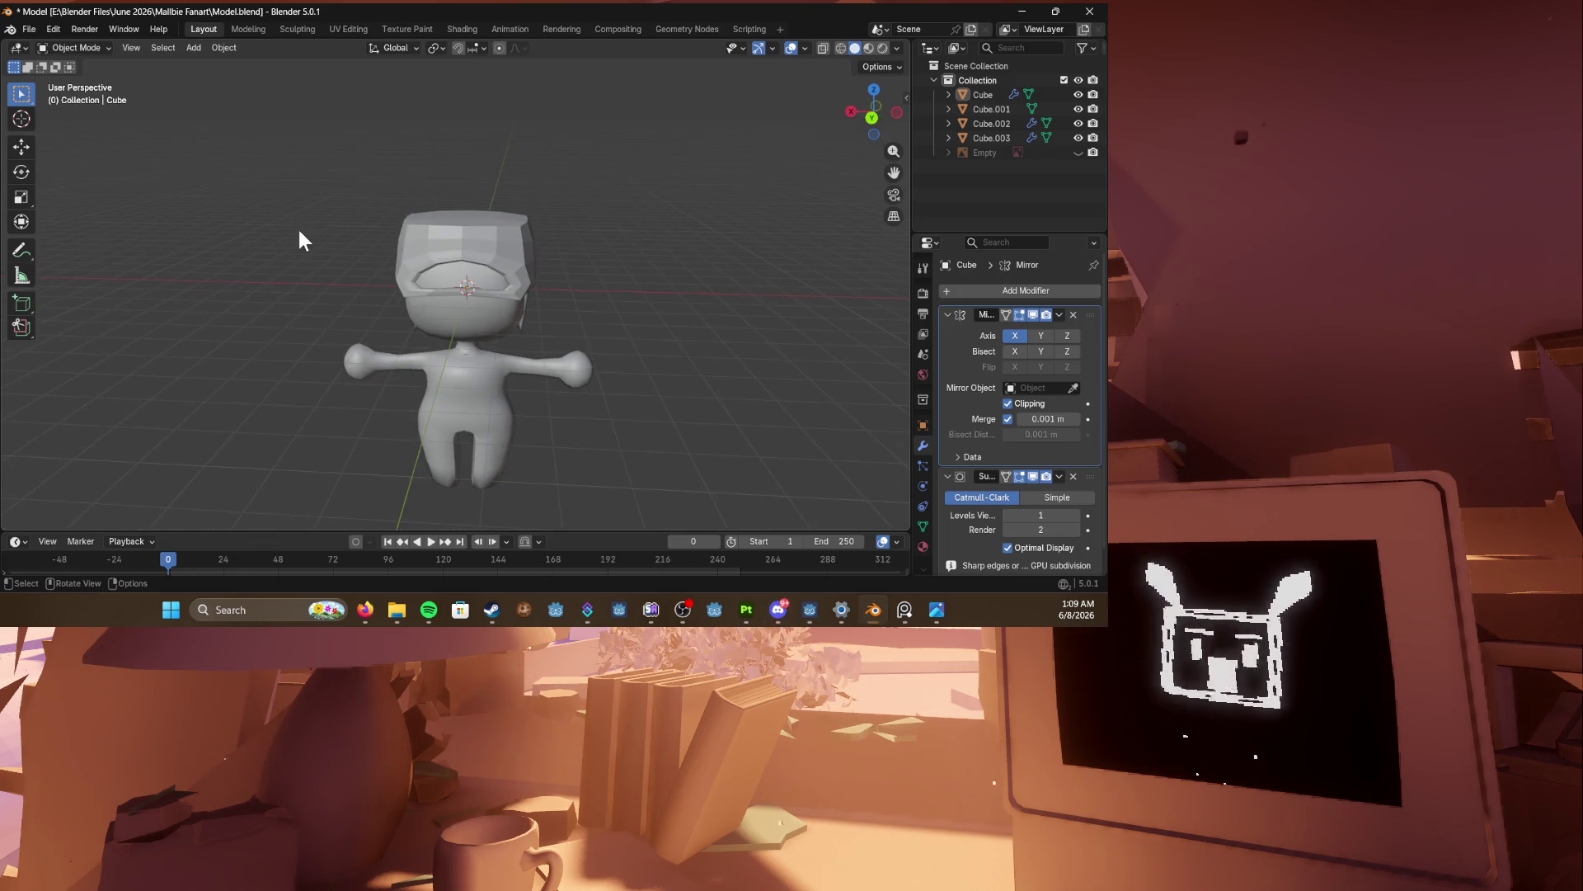
key("shift+a")
mouse_move(268, 235)
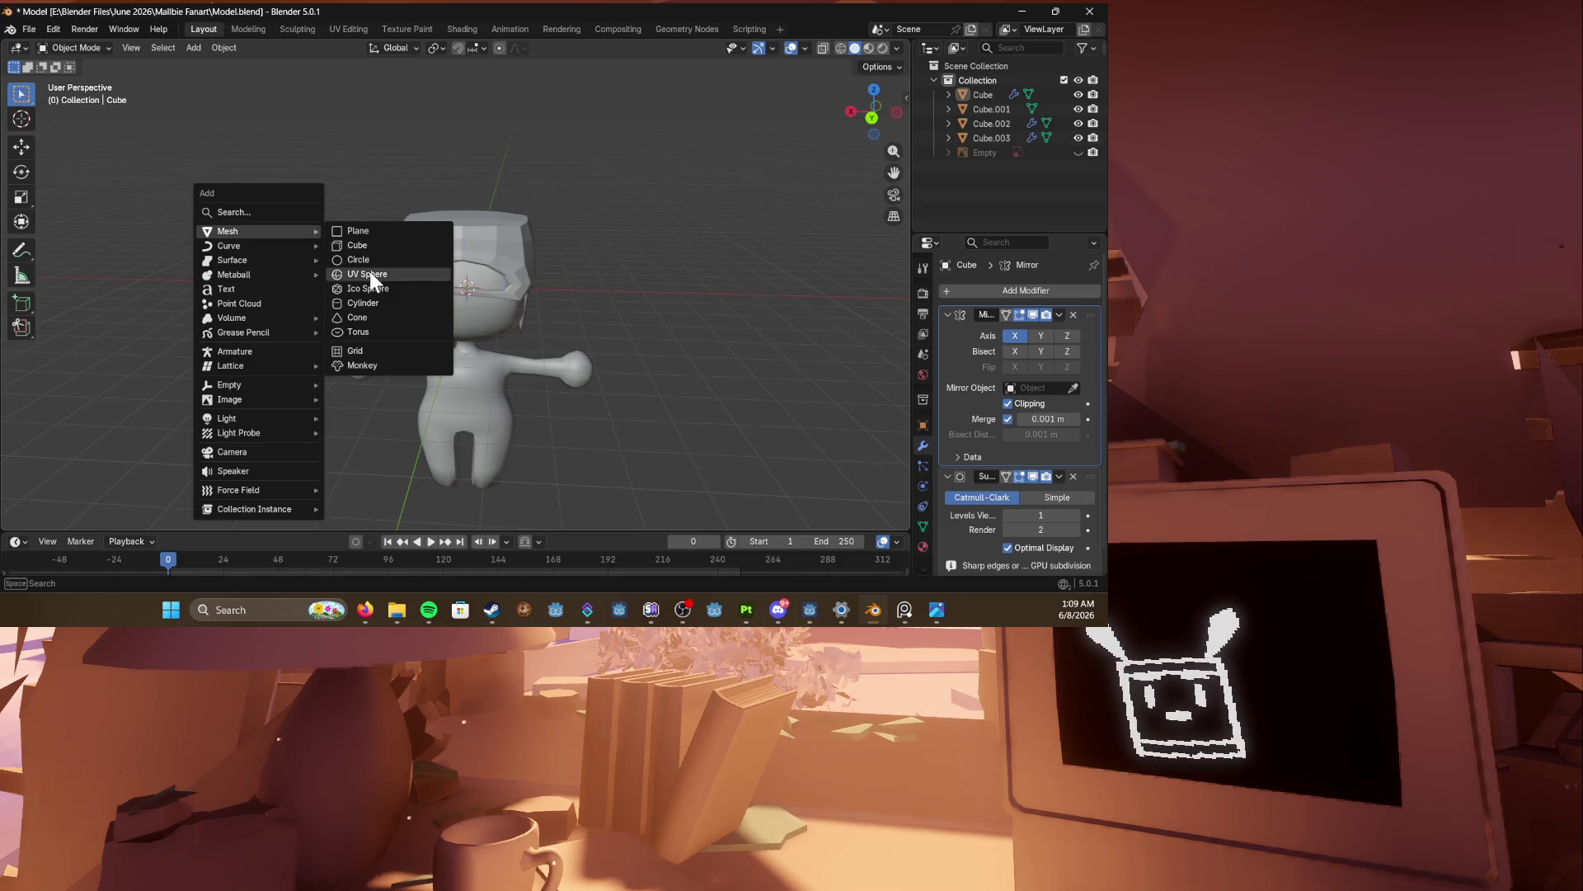
left_click(379, 302)
middle_click_drag(350, 233, 462, 165)
key("g")
left_click(527, 101)
mouse_move(527, 101)
middle_mouse_down()
mouse_move(467, 264)
mouse_move(592, 247)
mouse_move(564, 287)
middle_mouse_up()
scroll(467, 263, "up", 3)
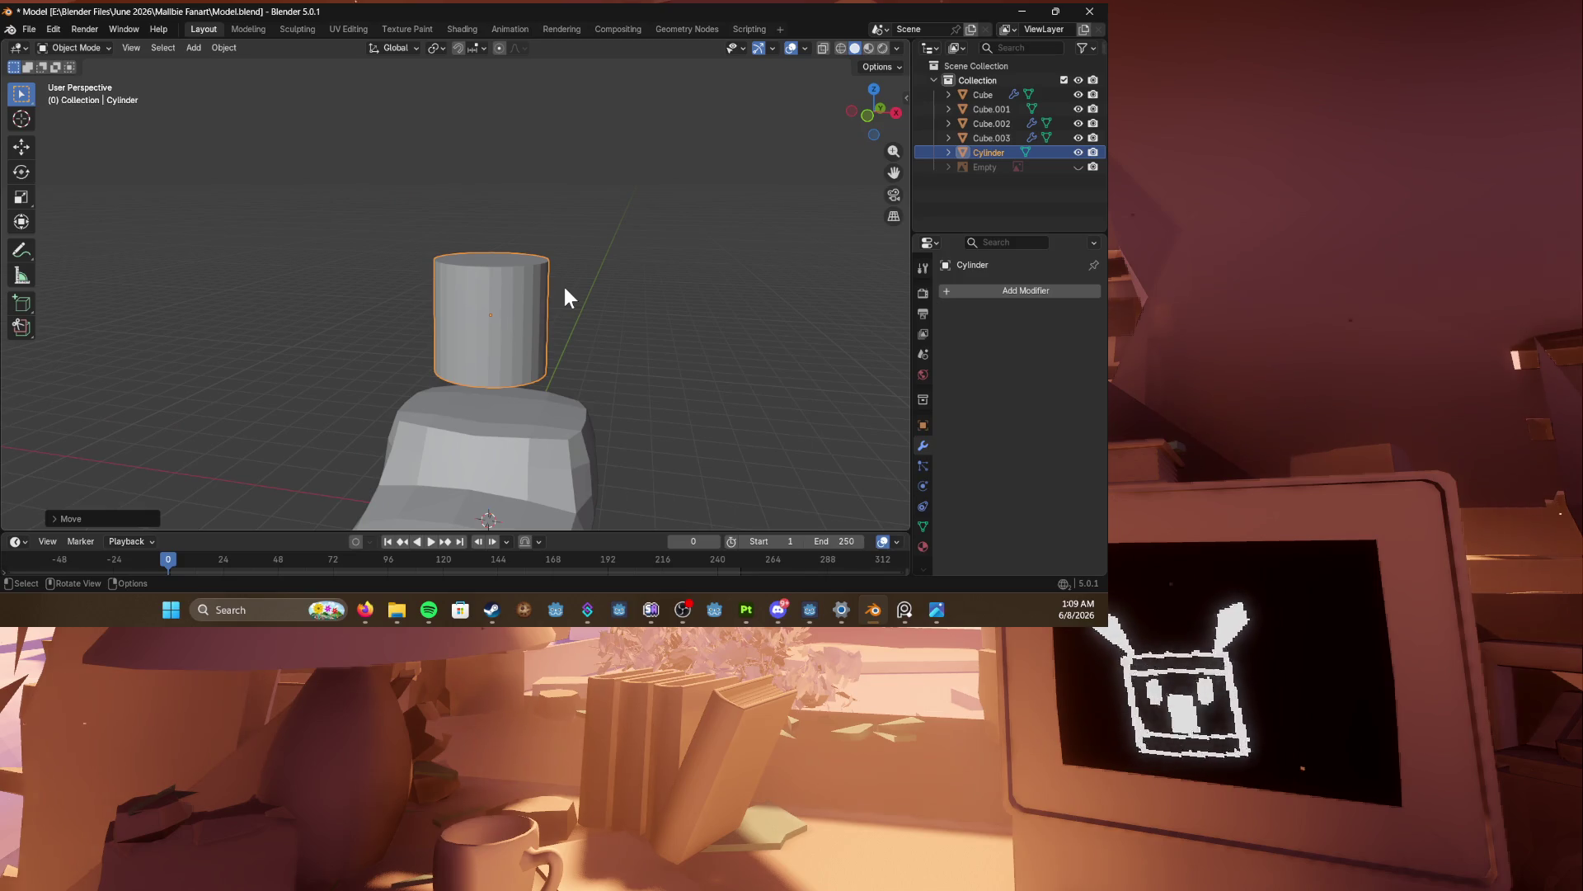
key("ctrl+z")
key("ctrl+z")
scroll(396, 342, "down", 3)
Step: Add a new Mesh > Cylinder at the head with 16 vertices
key("shift+a")
mouse_move(399, 298)
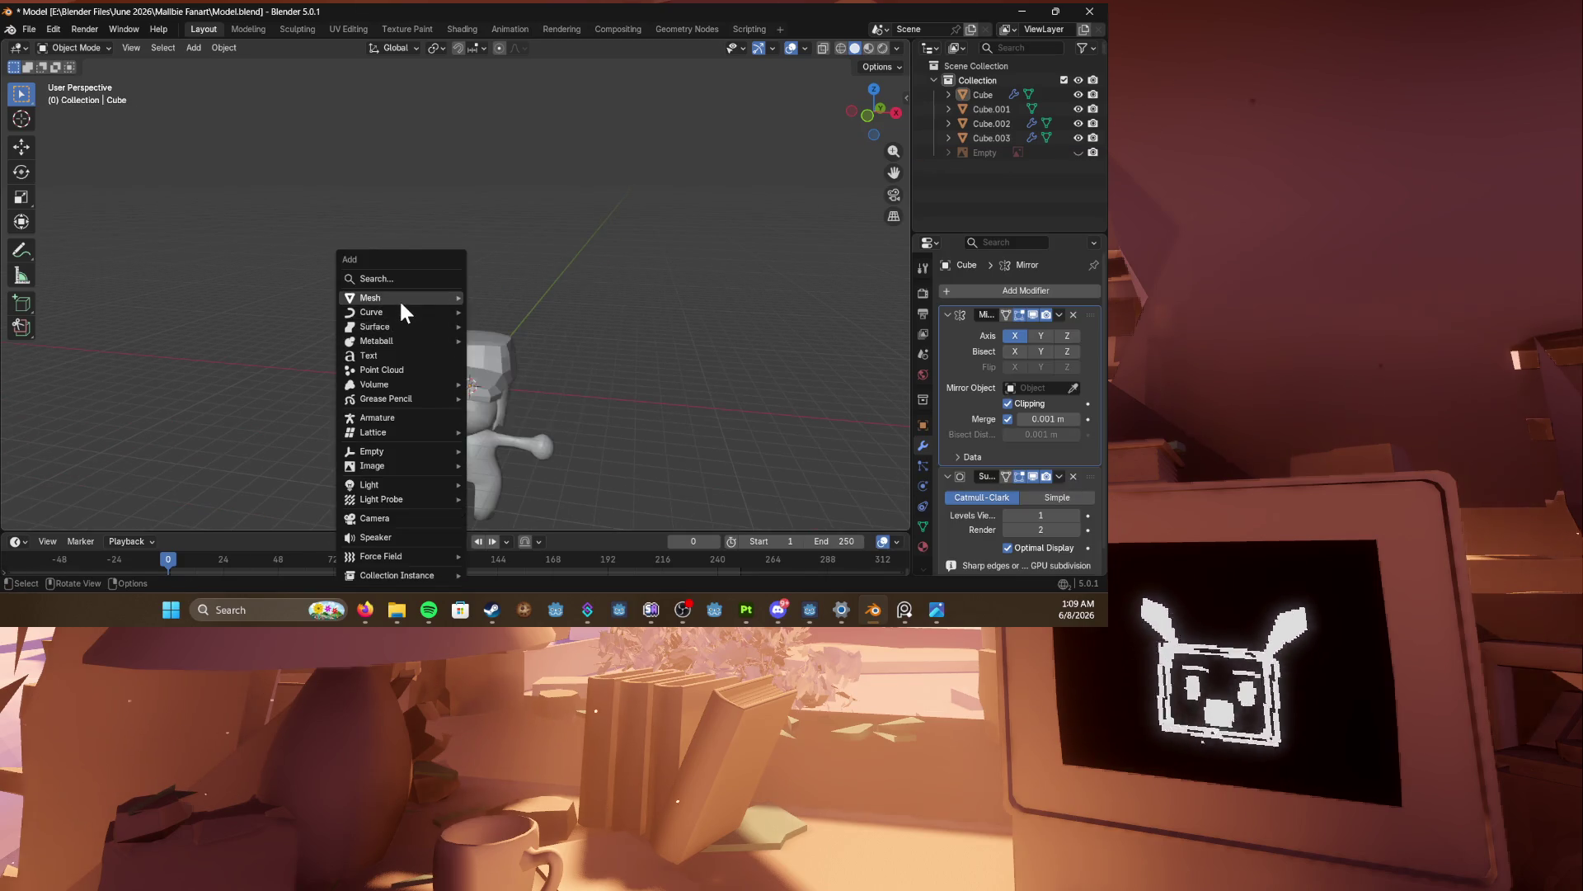
left_click(509, 369)
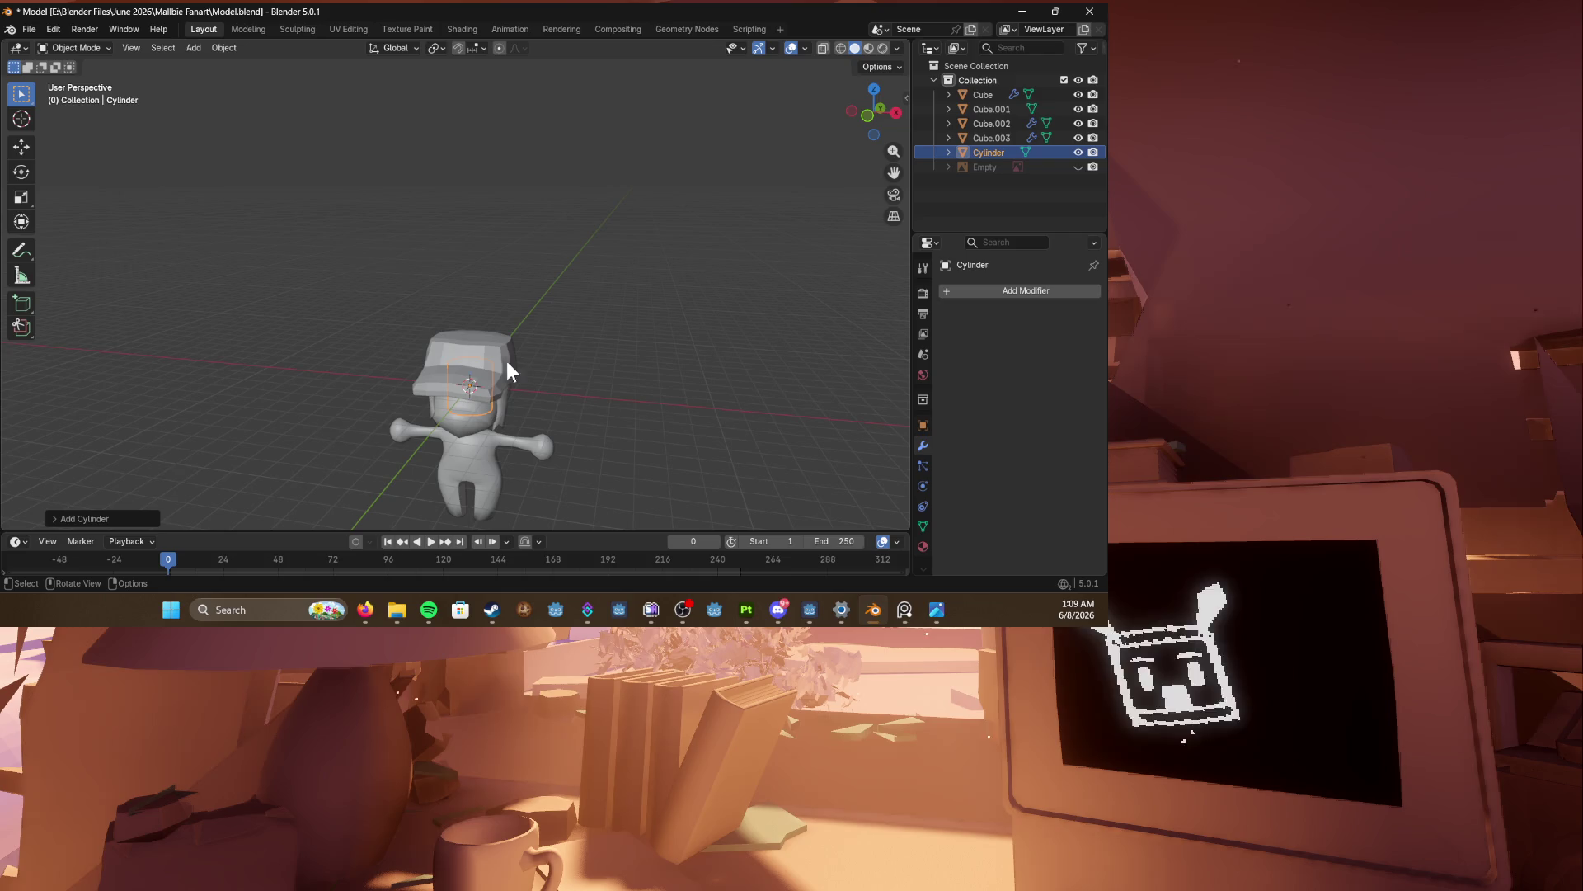
left_click(56, 521)
left_click(186, 347)
key("Return")
Step: Raise the cylinder along Z and add five evenly centred horizontal loop cuts
key("g")
key("z")
left_click(452, 246)
scroll(462, 241, "up", 3)
key("Tab")
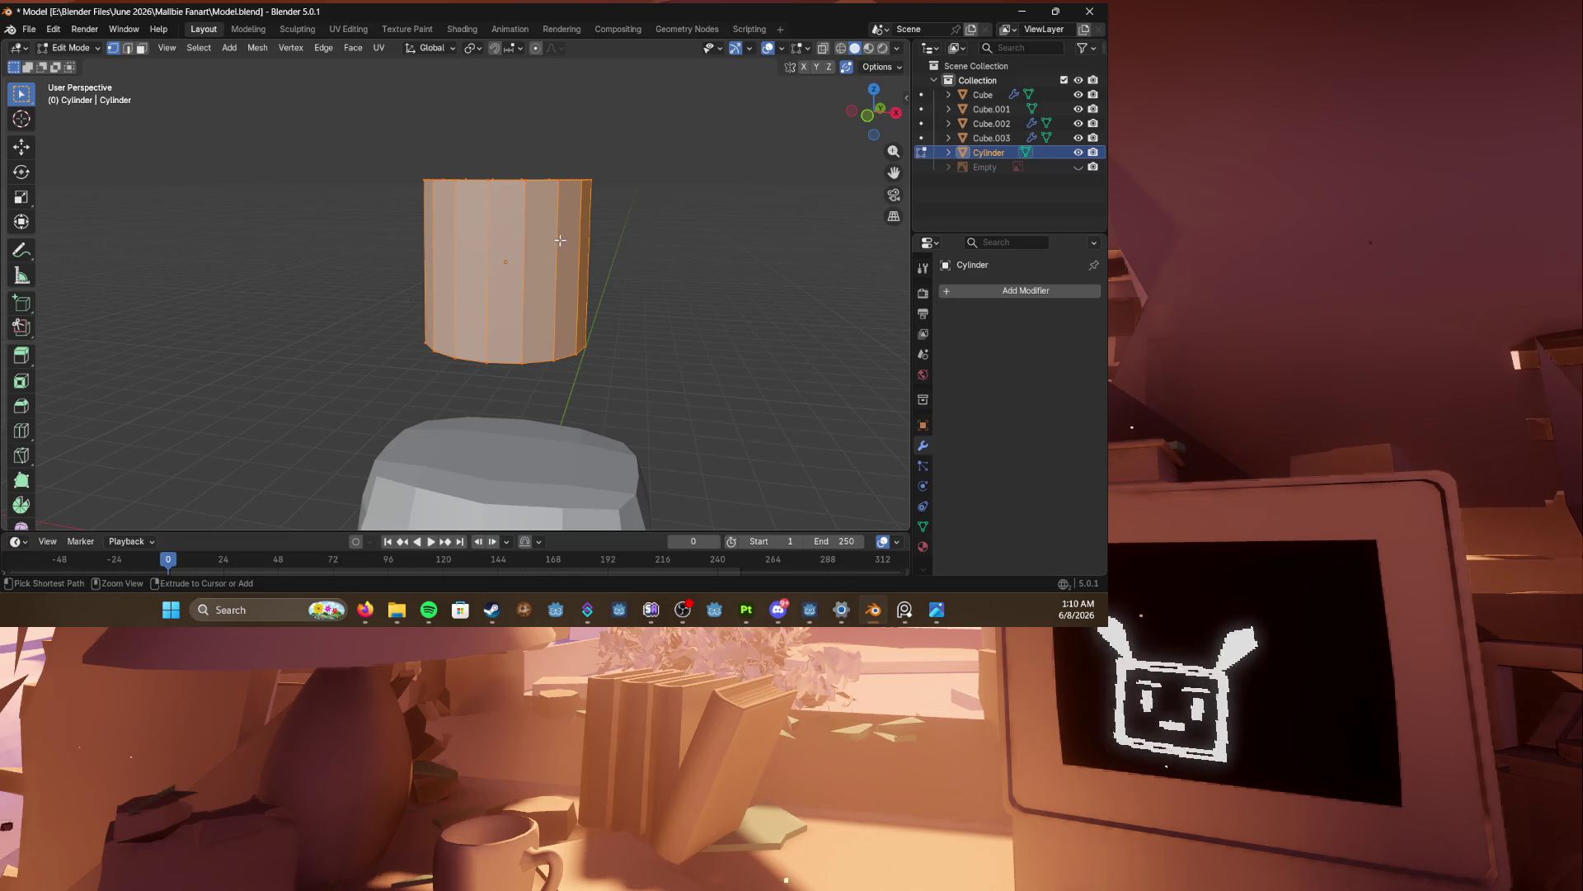
key("ctrl+r")
scroll(463, 248, "up", 4)
left_click(465, 256)
right_click(466, 259)
mouse_move(466, 260)
middle_mouse_down()
mouse_move(468, 277)
mouse_move(445, 272)
middle_mouse_up()
scroll(445, 272, "down", 3)
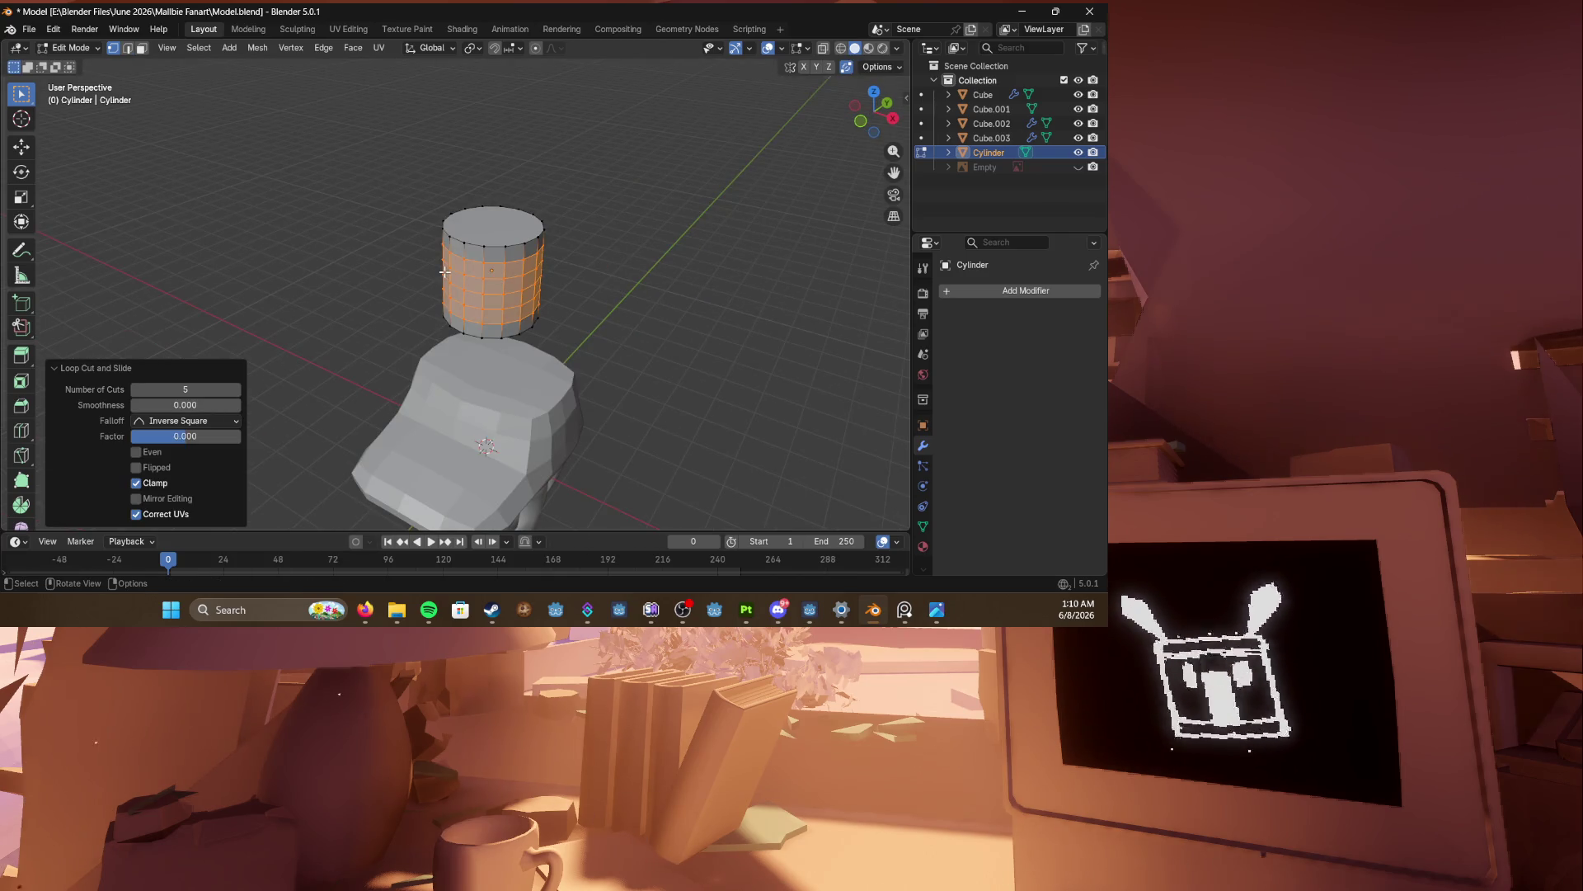
scroll(445, 271, "up", 2)
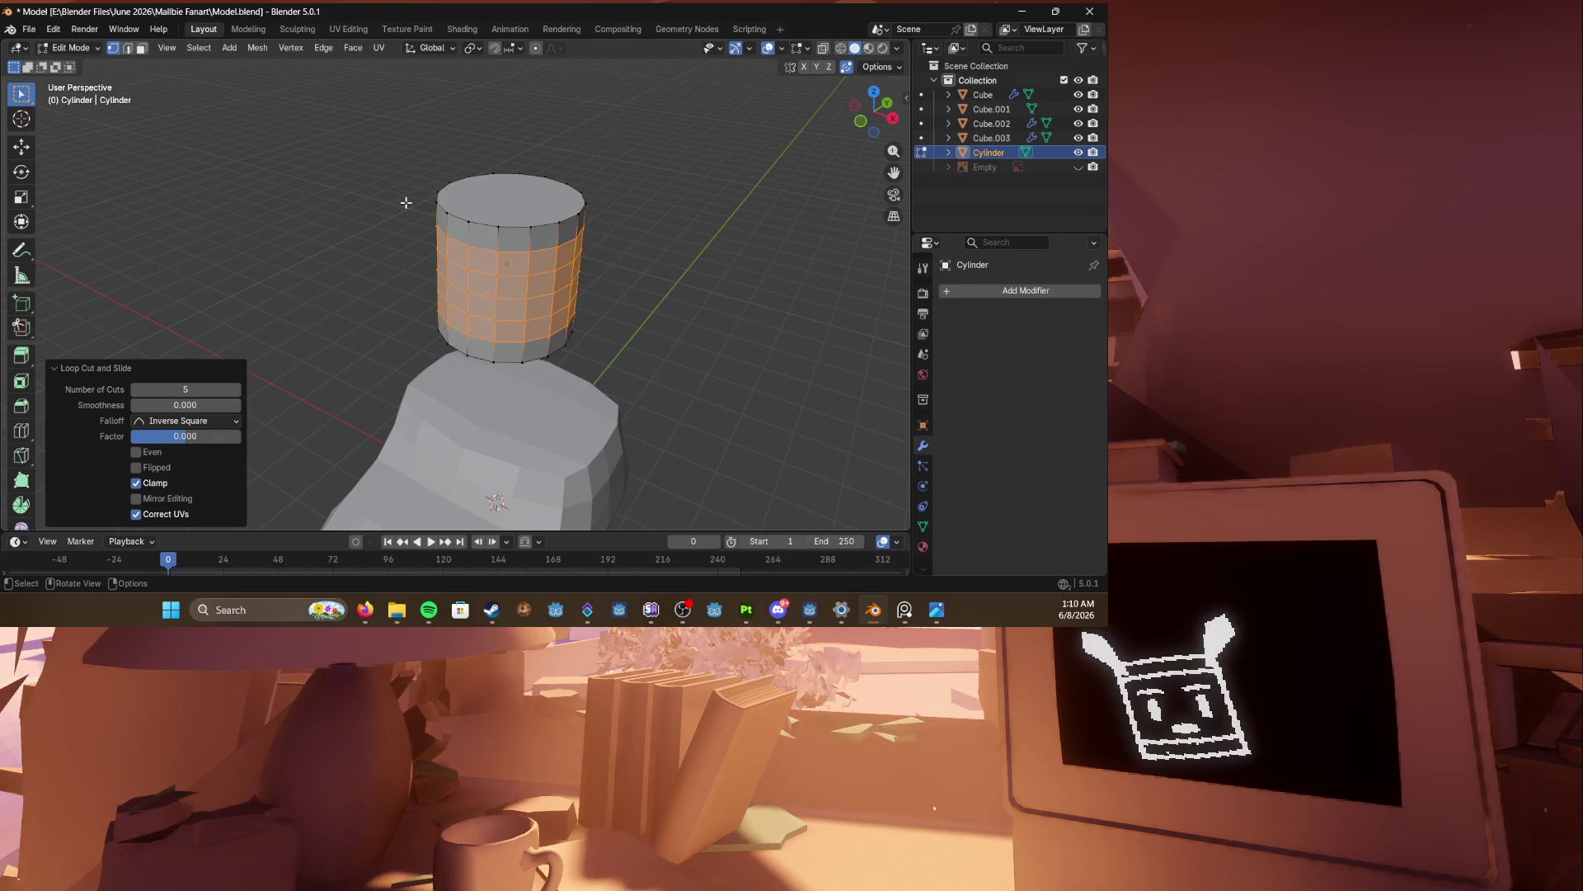
Step: Delete the cylinder's left half from the front wireframe view
key("KP_1")
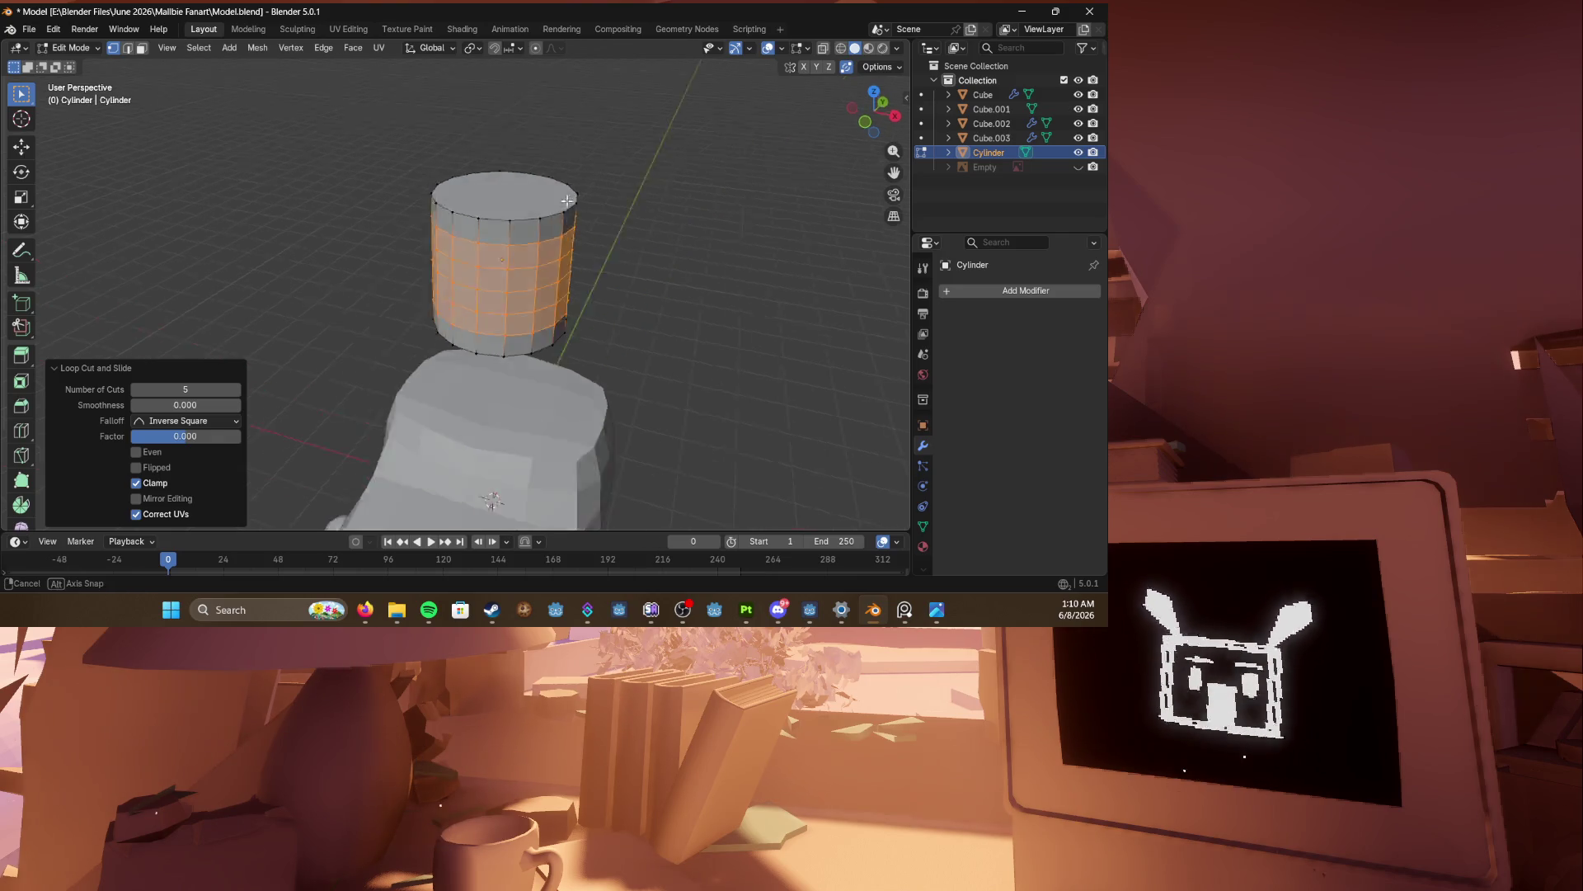
key("shift+z")
mouse_move(283, 158)
left_mouse_down()
mouse_move(432, 364)
mouse_move(481, 384)
left_mouse_up()
key("x")
left_click(443, 347)
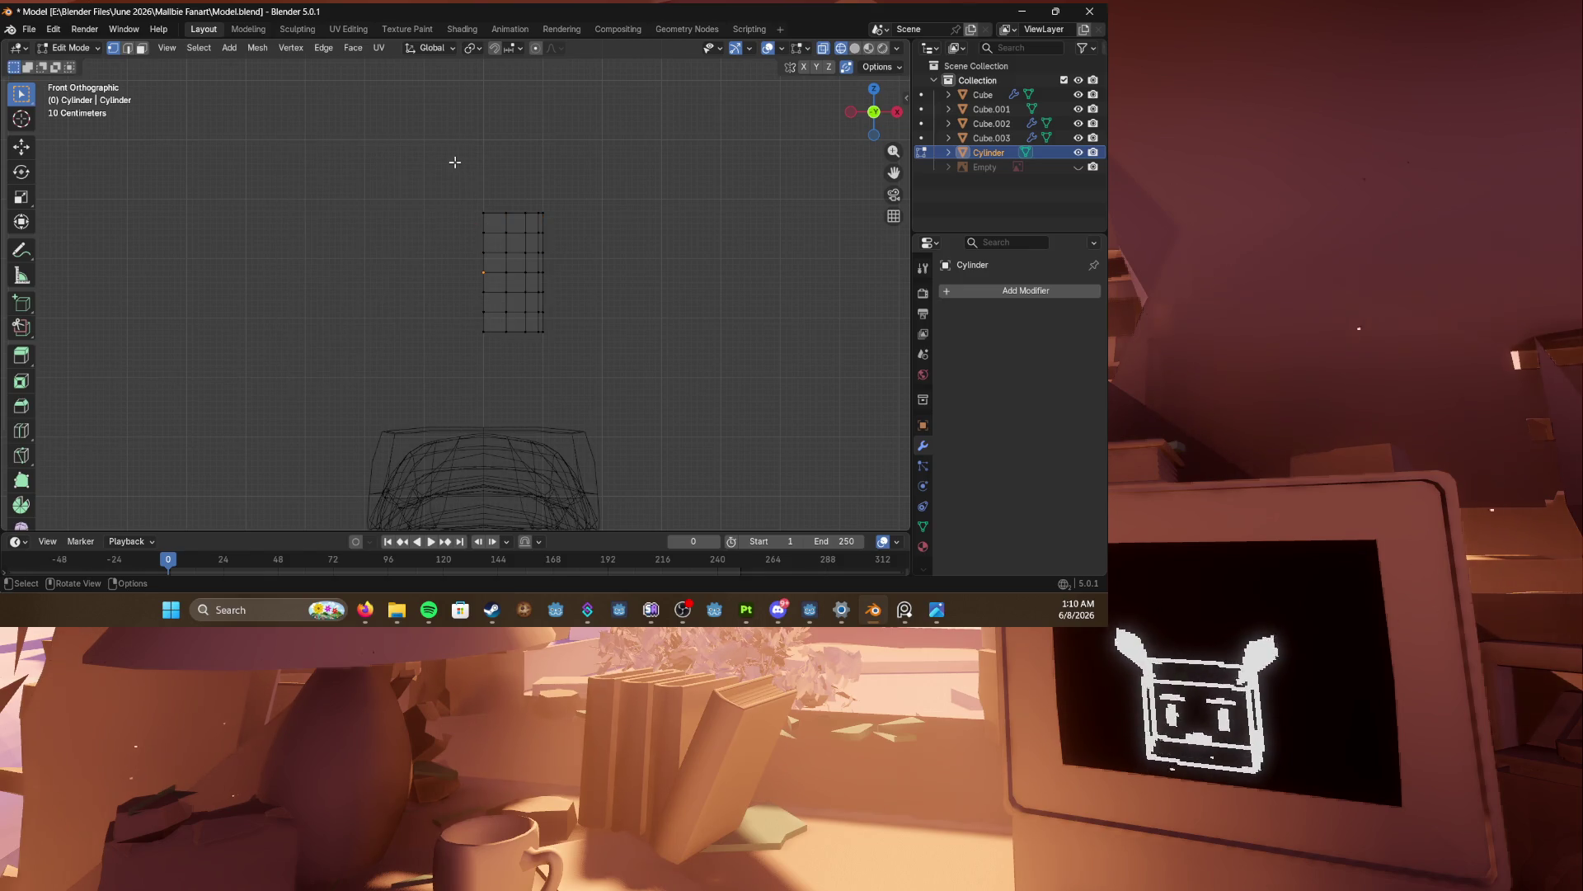
Step: Add an X-axis Mirror modifier with Clipping enabled to the cylinder
left_click(948, 289)
left_click(838, 316)
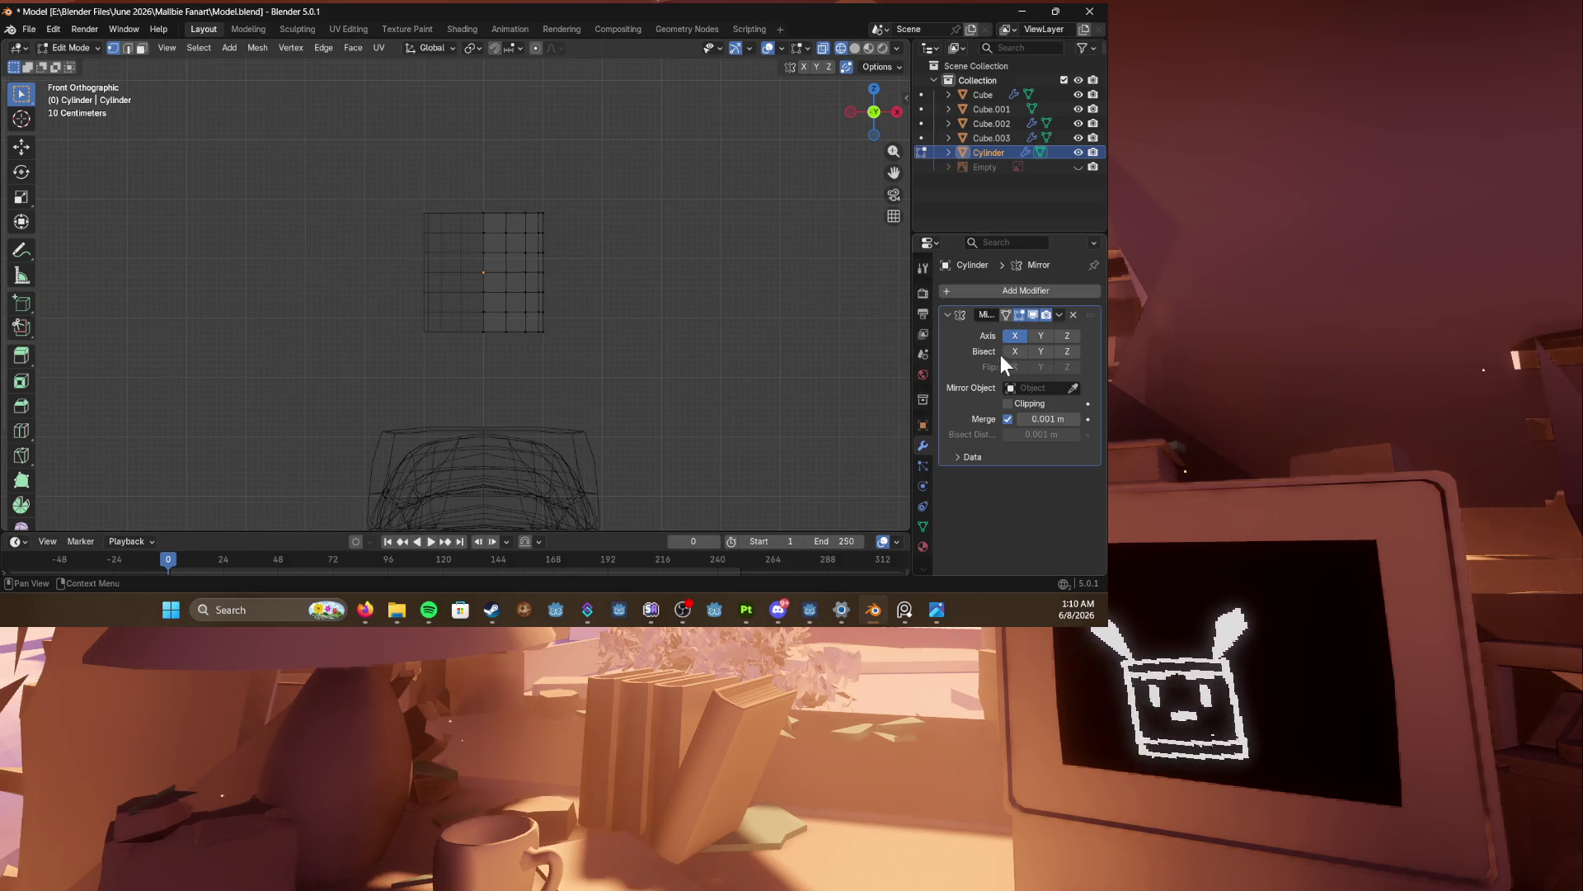
mouse_move(661, 275)
middle_mouse_down()
mouse_move(726, 306)
mouse_move(561, 338)
middle_mouse_up()
left_click(1008, 403)
key("shift+z")
scroll(545, 338, "up", 3)
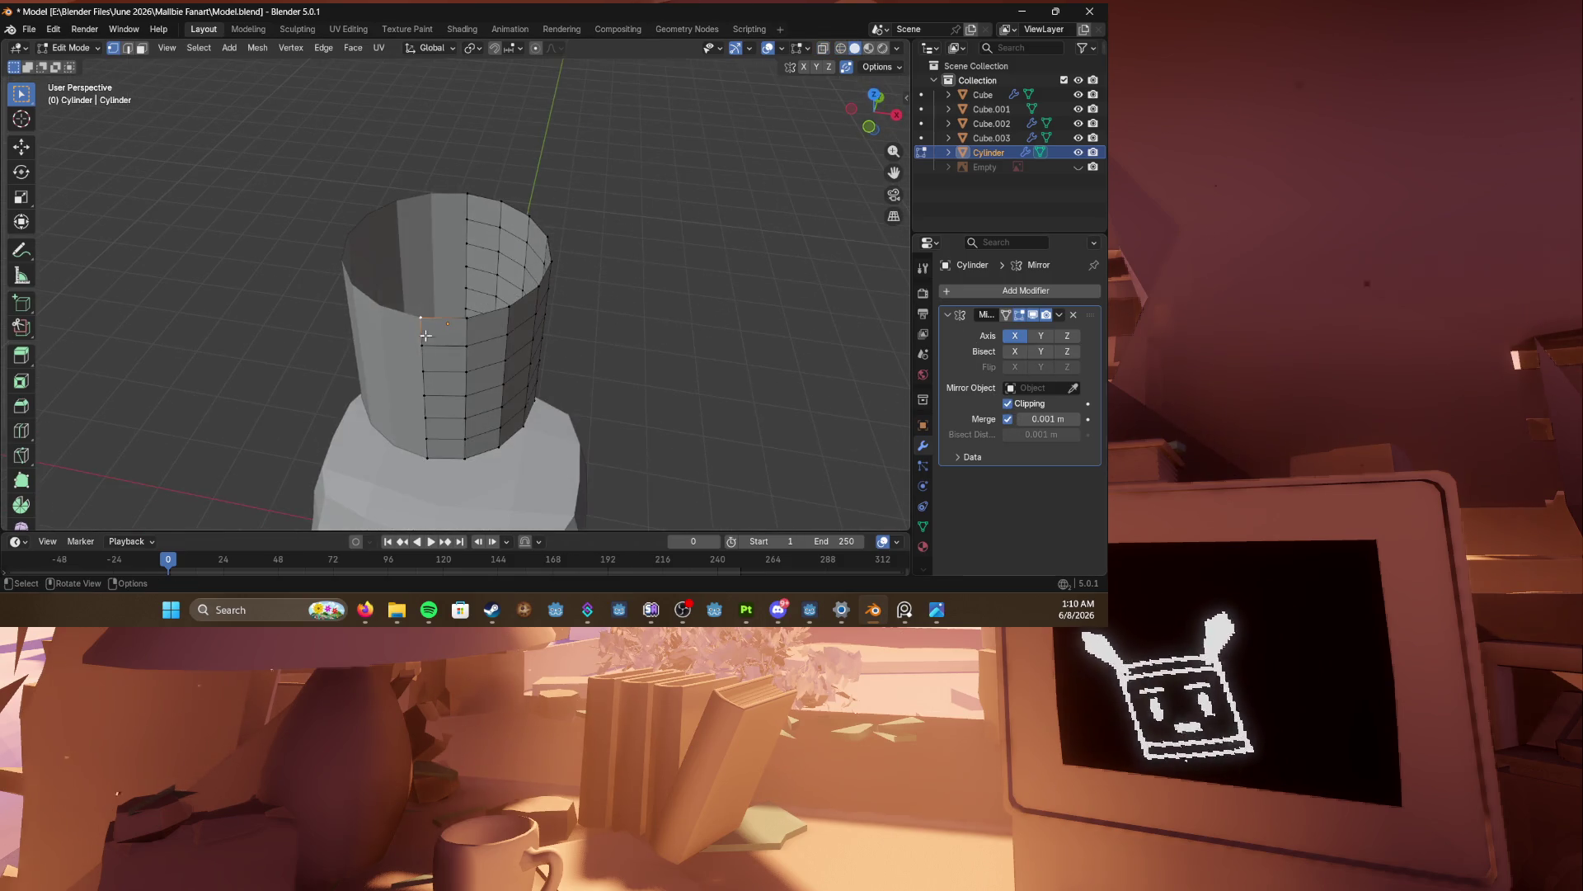
Step: Close the cylinder's open top by filling each rim opening with faces
key("2")
middle_click_drag(425, 335, 494, 354)
left_click(532, 200, "shift")
key("f")
mouse_move(527, 259)
middle_mouse_down()
mouse_move(605, 201)
mouse_move(548, 219)
mouse_move(524, 283)
mouse_move(616, 245)
middle_mouse_up()
key("alt+a")
left_click(616, 245, "alt")
key("f")
key("alt+a")
left_click(594, 284, "alt")
key("f")
key("alt+a")
left_click(573, 324, "alt")
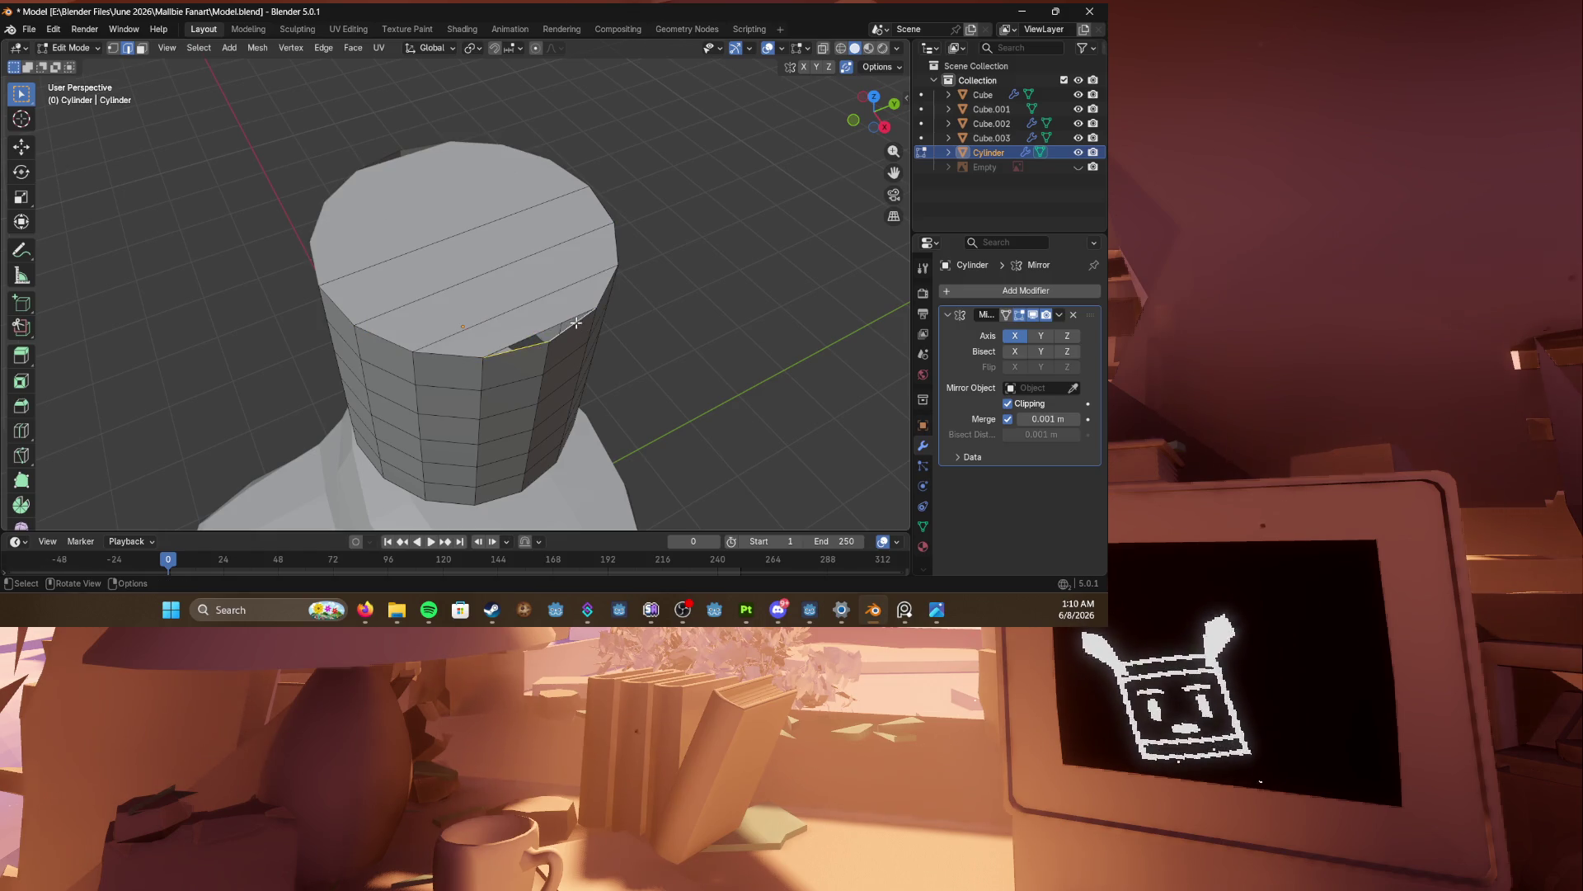
key("f")
middle_click_drag(573, 324, 466, 387)
Step: Knife-cut two front-to-back lines across the cylinder's top face
key("1")
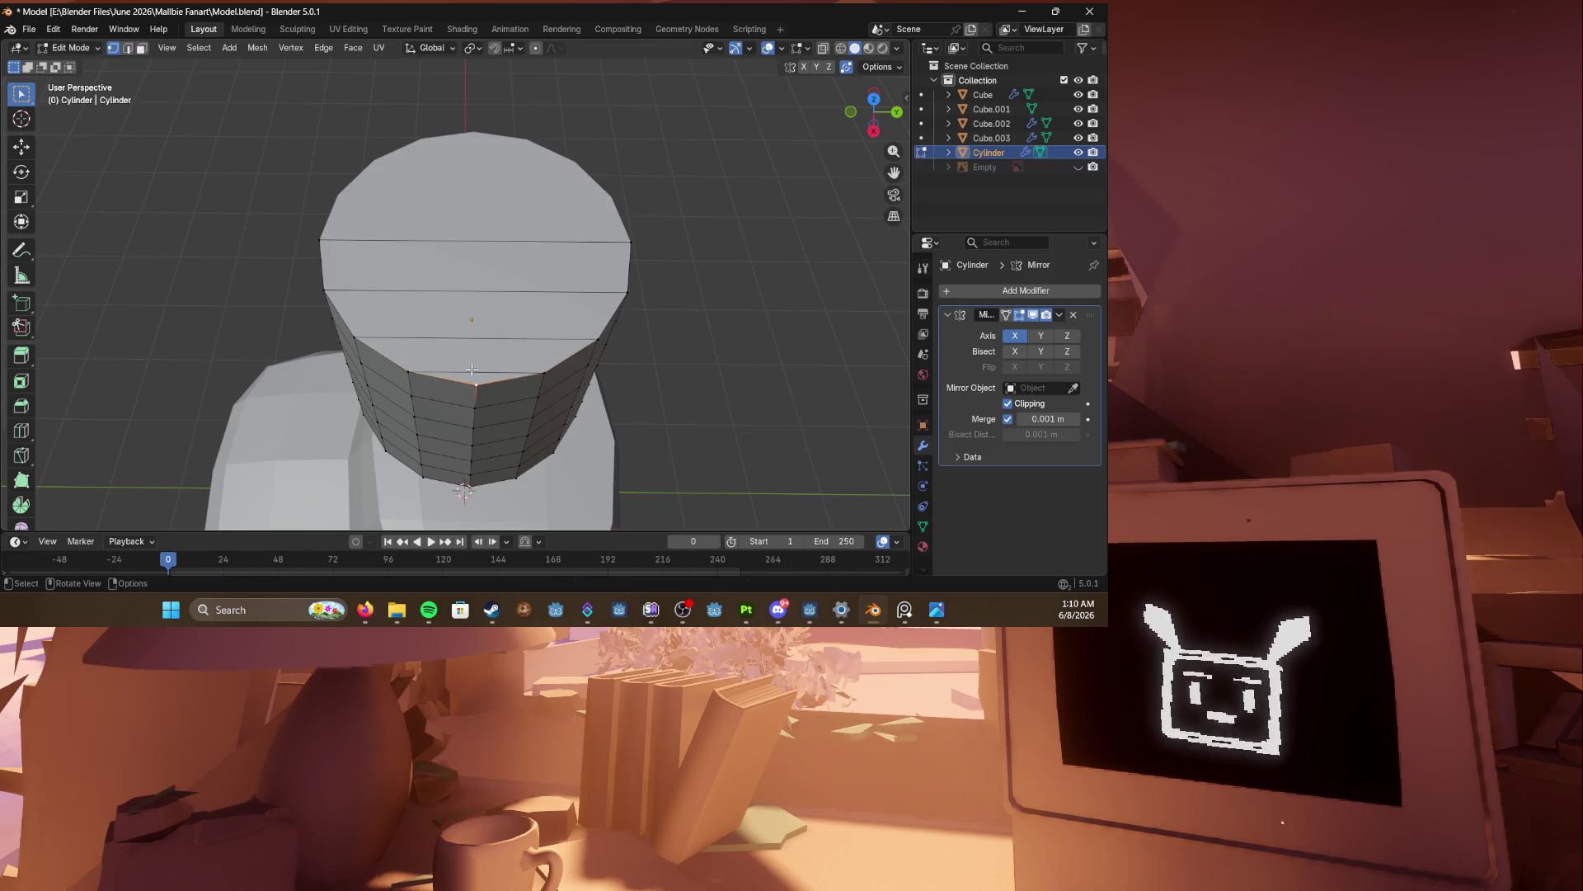
key("k")
left_click(476, 385)
left_click(483, 237)
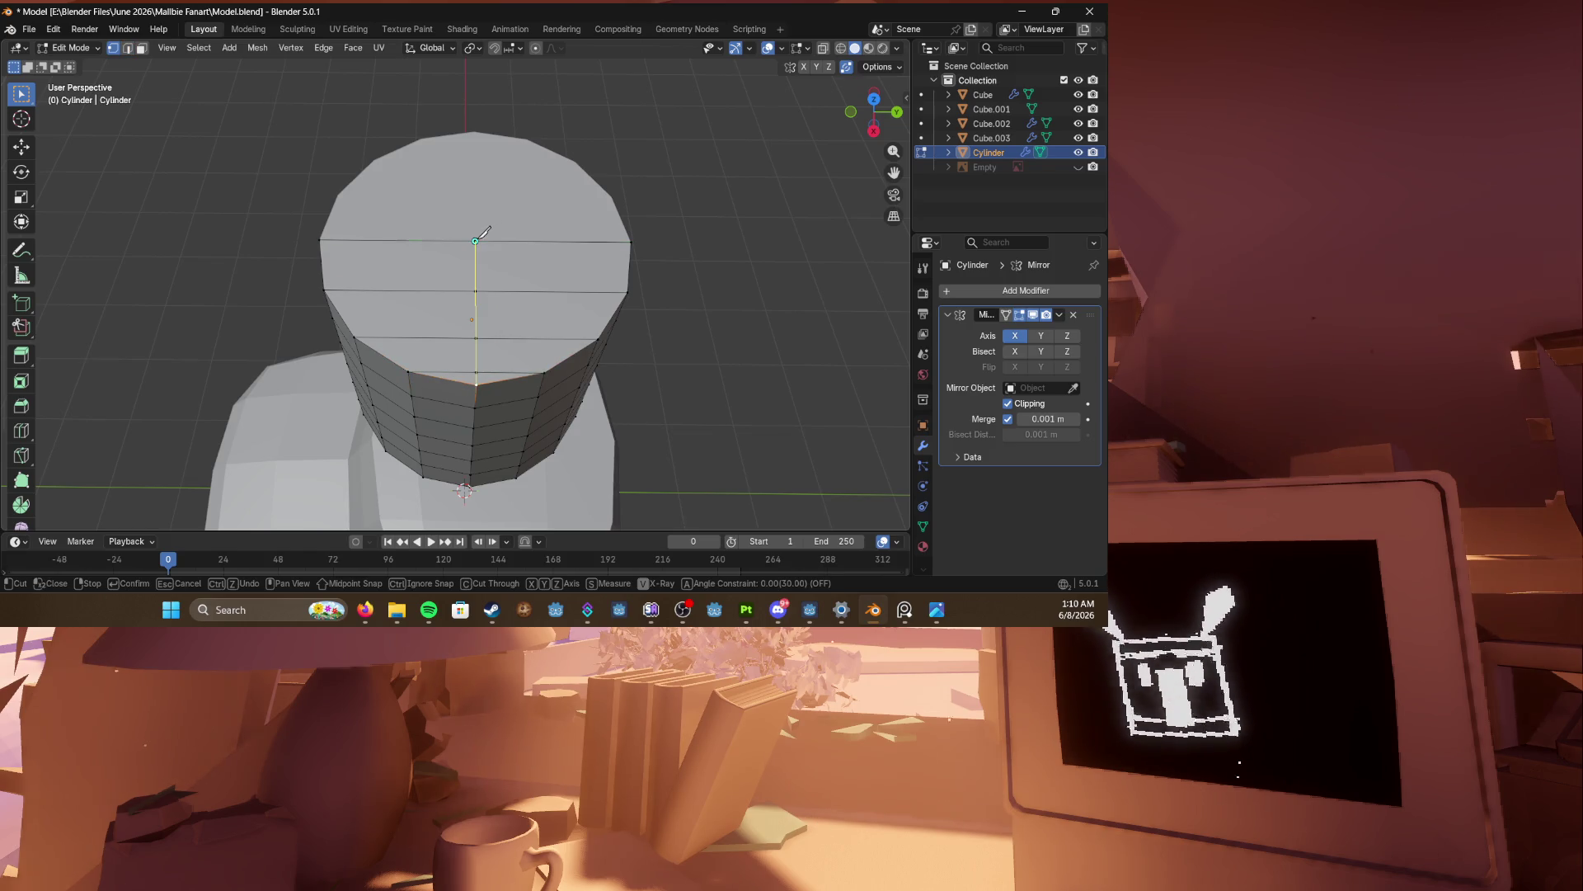
key("Return")
key("k")
left_click(408, 372)
left_click(398, 241)
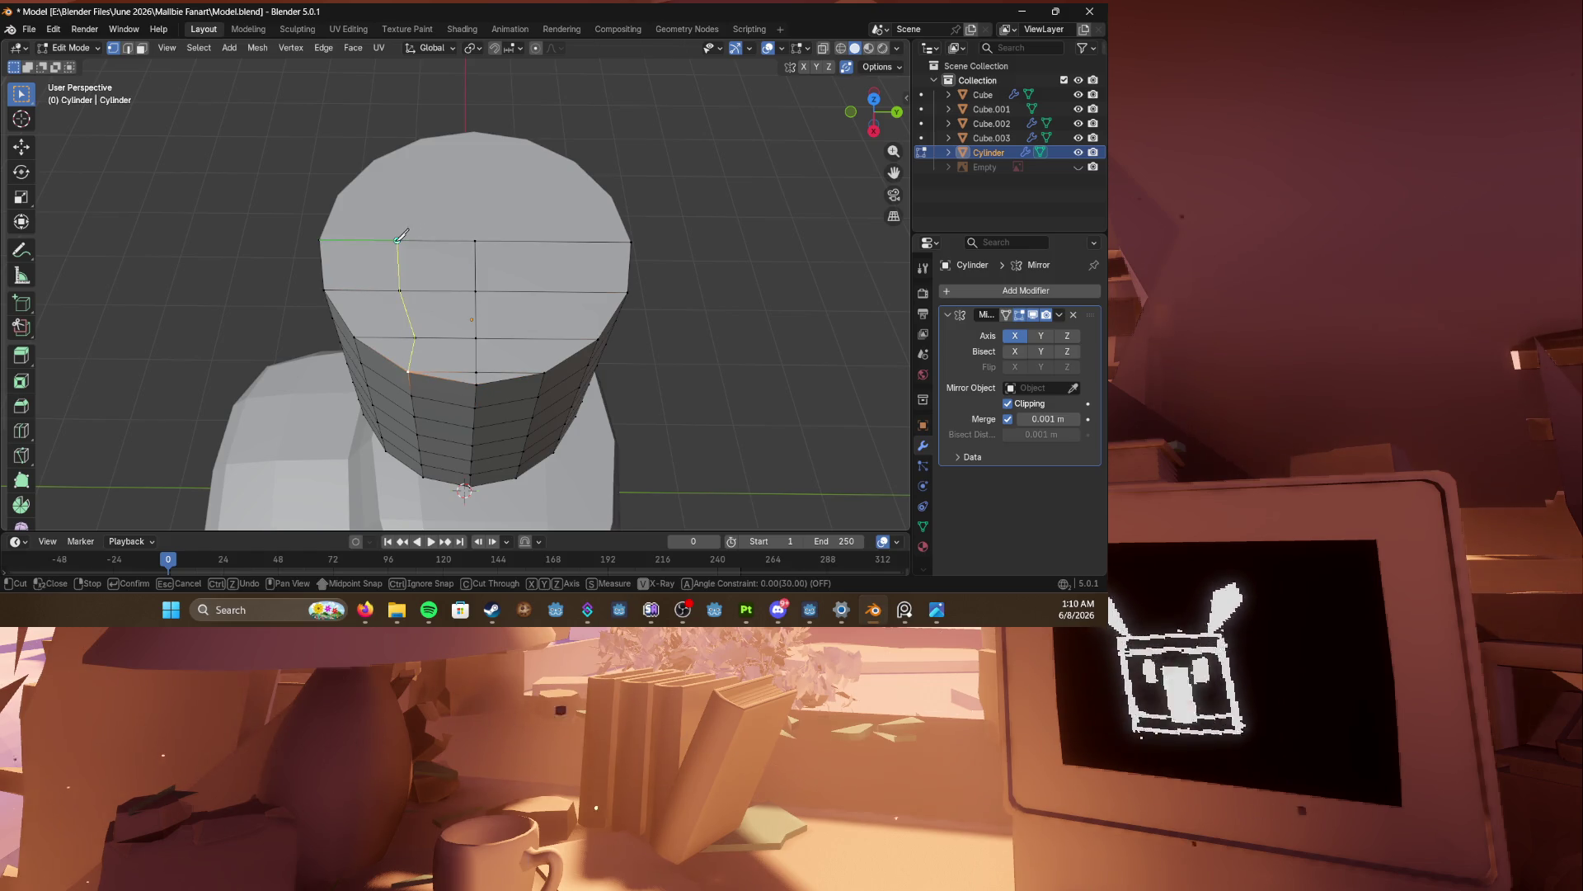
key("Return")
Step: Clear the selection and knife-cut a third front-to-back line across the top
key("a")
key("alt+a")
key("k")
left_click(544, 373)
left_click(553, 241)
key("Return")
Step: Select several side and front faces of the cylinder and save the file
key("3")
left_click(564, 323)
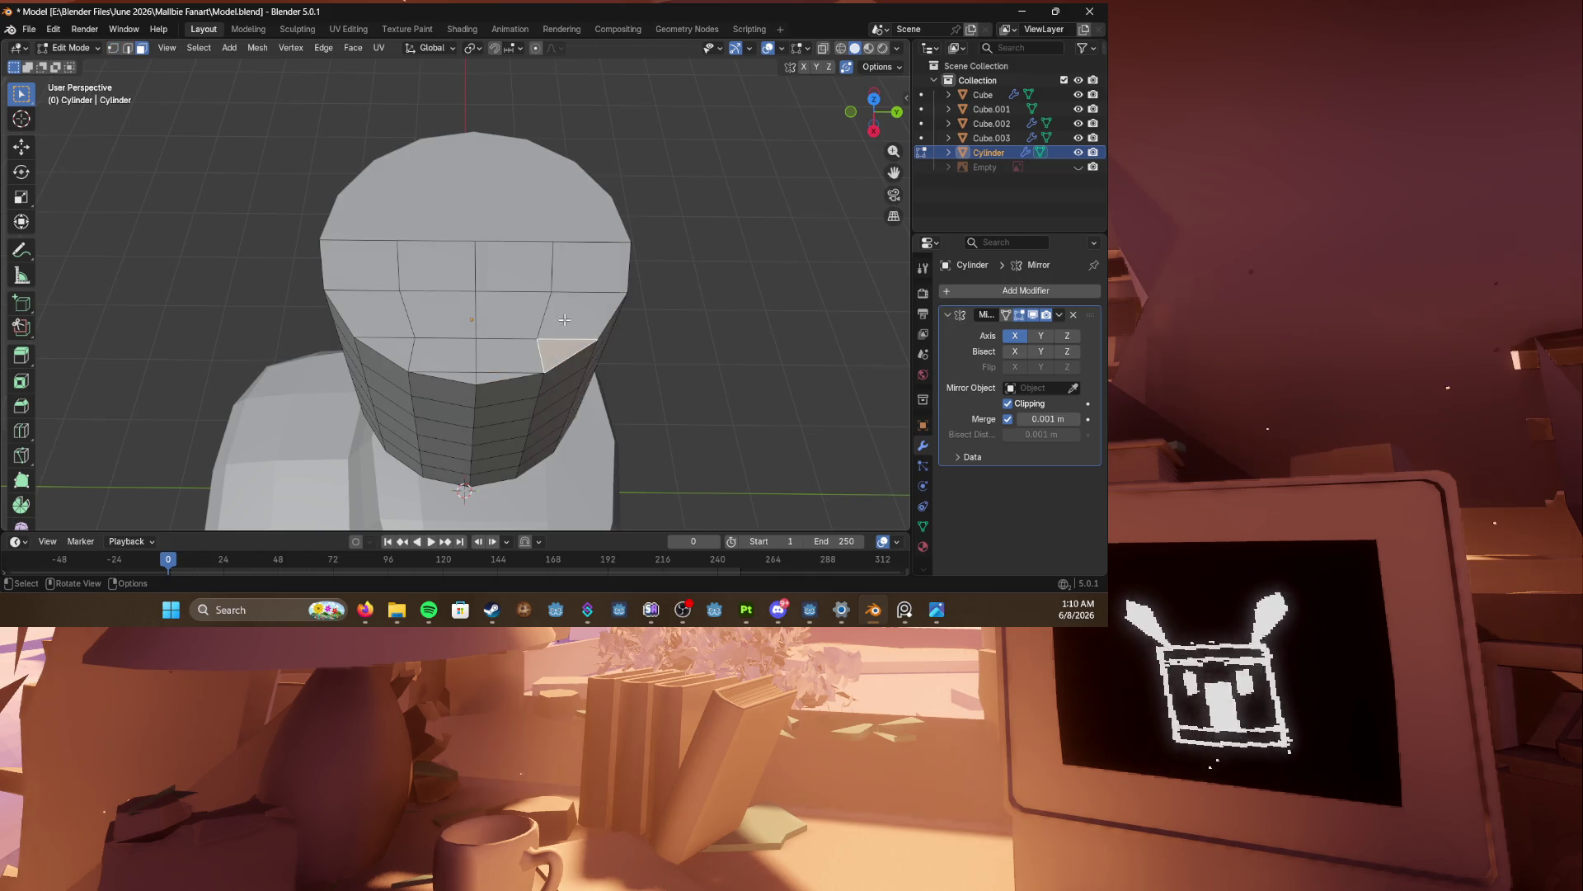
left_click(374, 353)
left_click(446, 358)
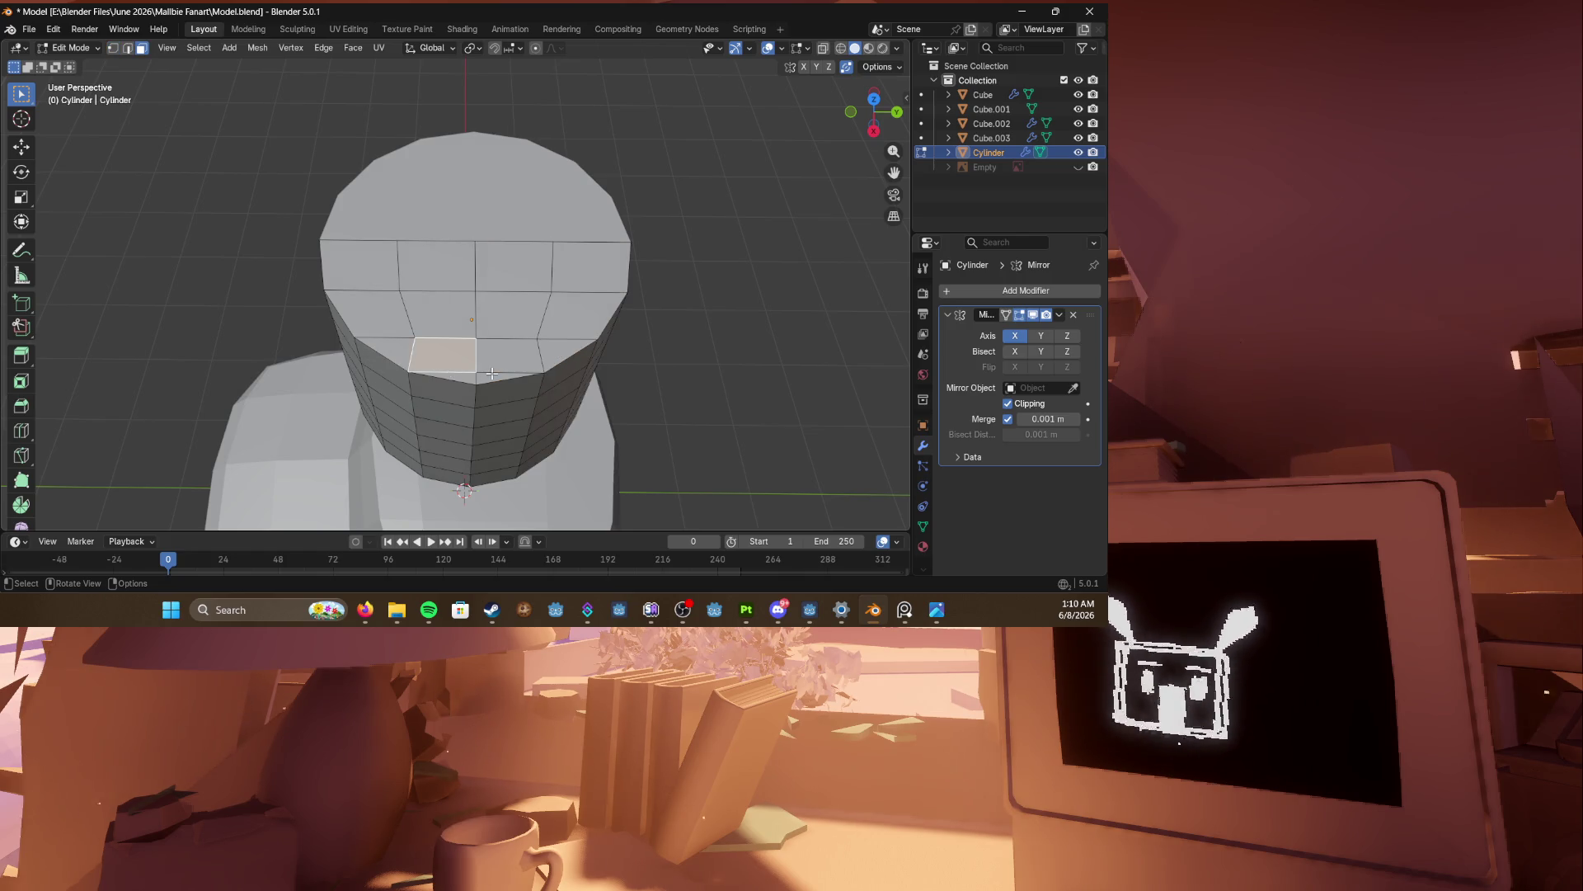
left_click(355, 314)
left_click(357, 273)
left_click(437, 264)
left_click(438, 313)
mouse_move(437, 313)
middle_mouse_down()
mouse_move(682, 290)
mouse_move(431, 365)
mouse_move(567, 275)
mouse_move(577, 239)
mouse_move(460, 300)
mouse_move(469, 370)
middle_mouse_up()
key("ctrl+s")
key("1")
Step: In front see-through wireframe view, select the cylinder's middle horizontal edge loop
left_click(431, 364)
key("1")
key("1")
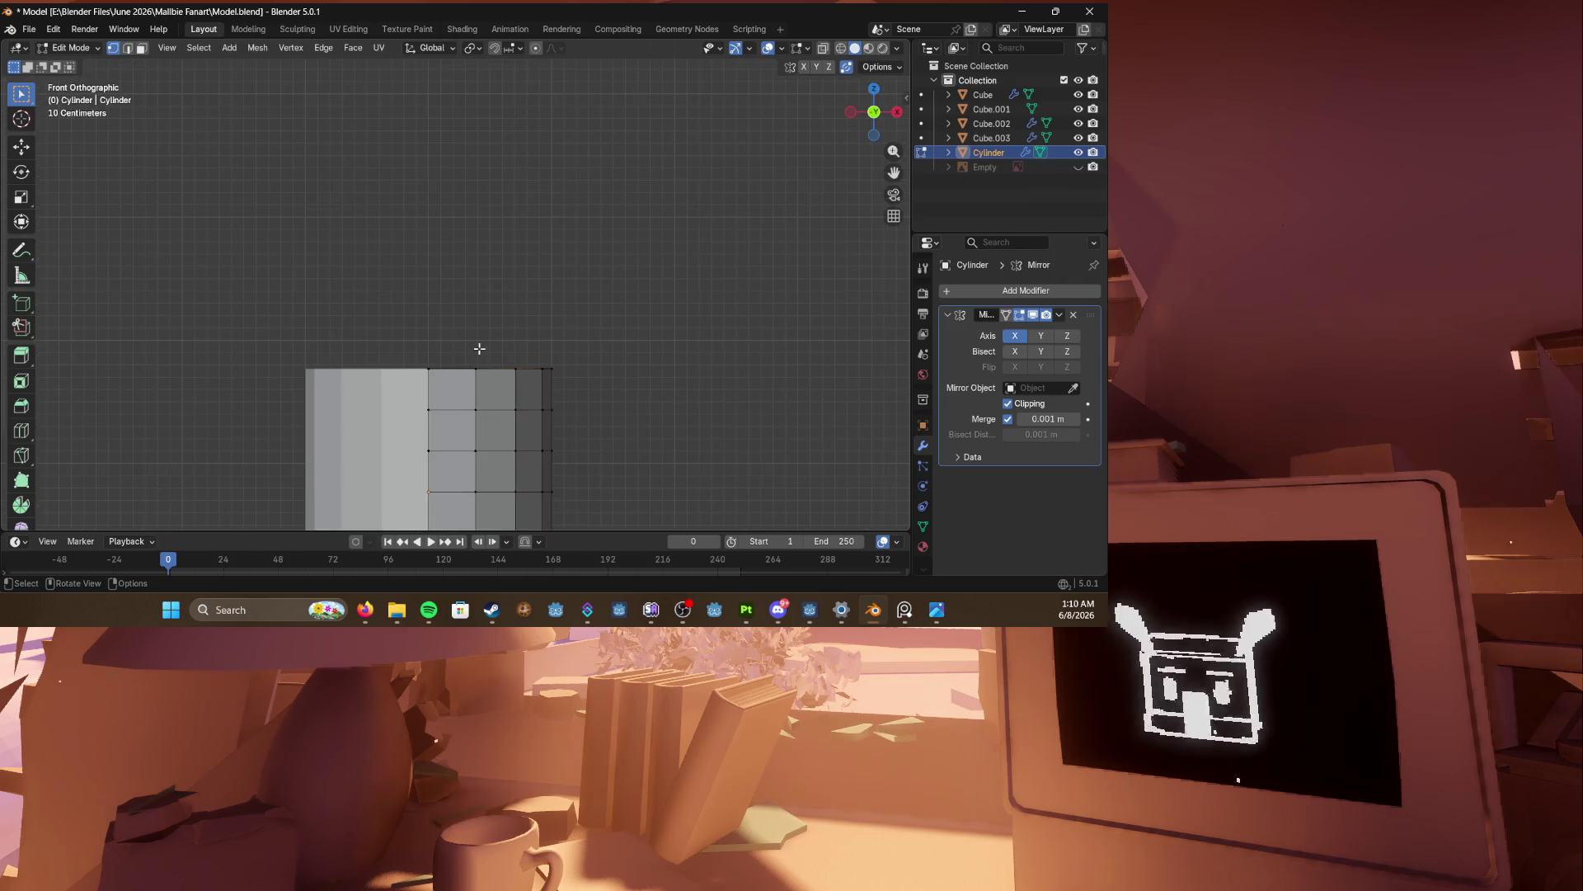
scroll(479, 349, "down", 4)
middle_click_drag(369, 310, 400, 206, "shift")
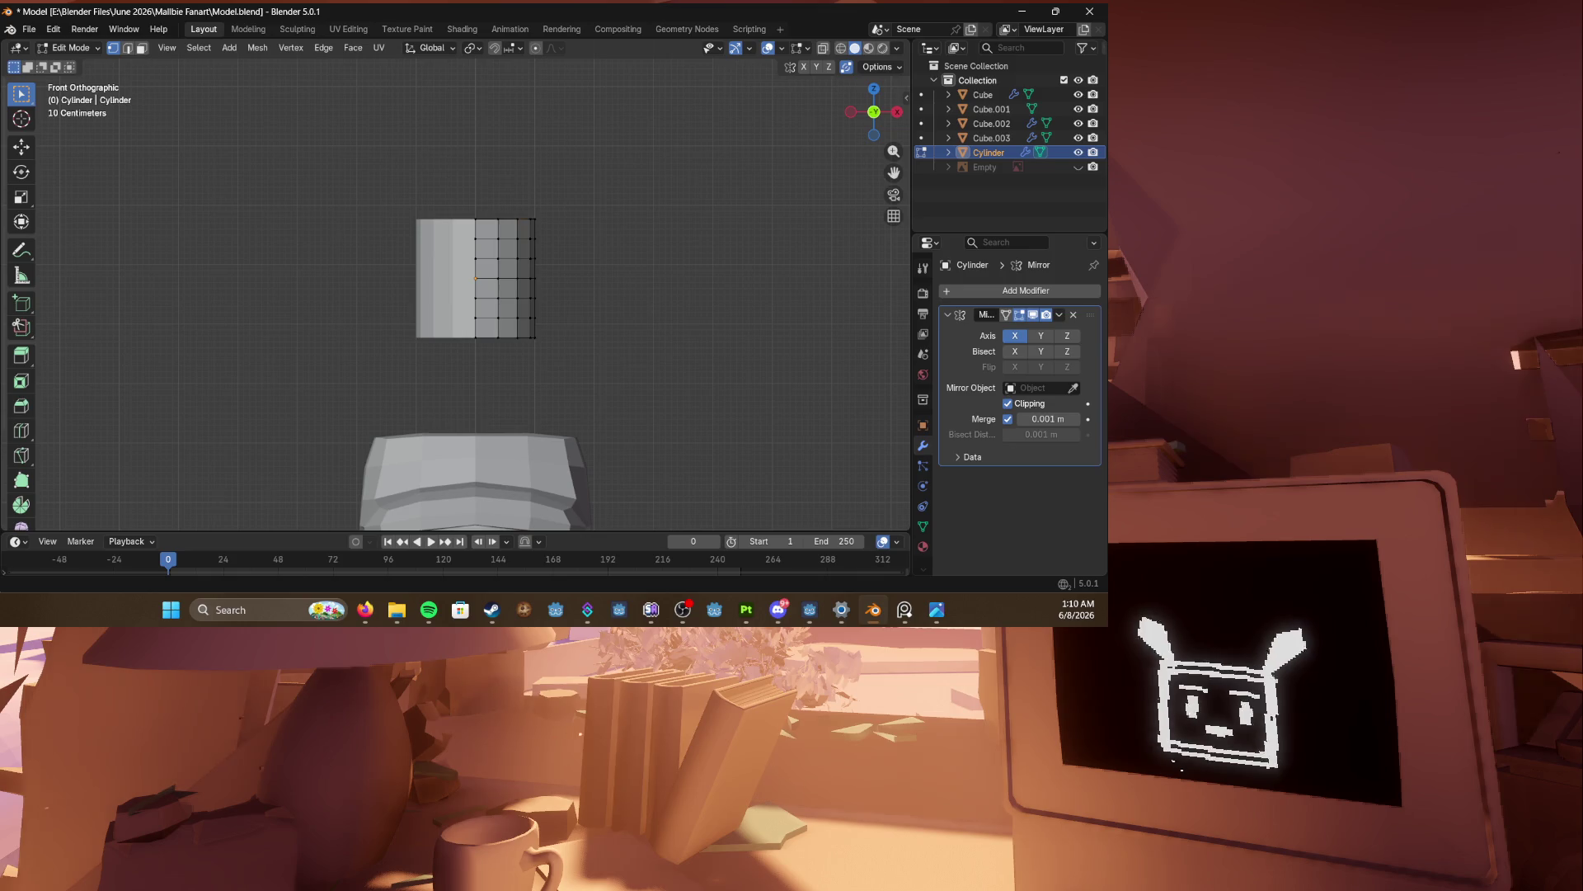
key("shift+z")
left_click(569, 283, "alt")
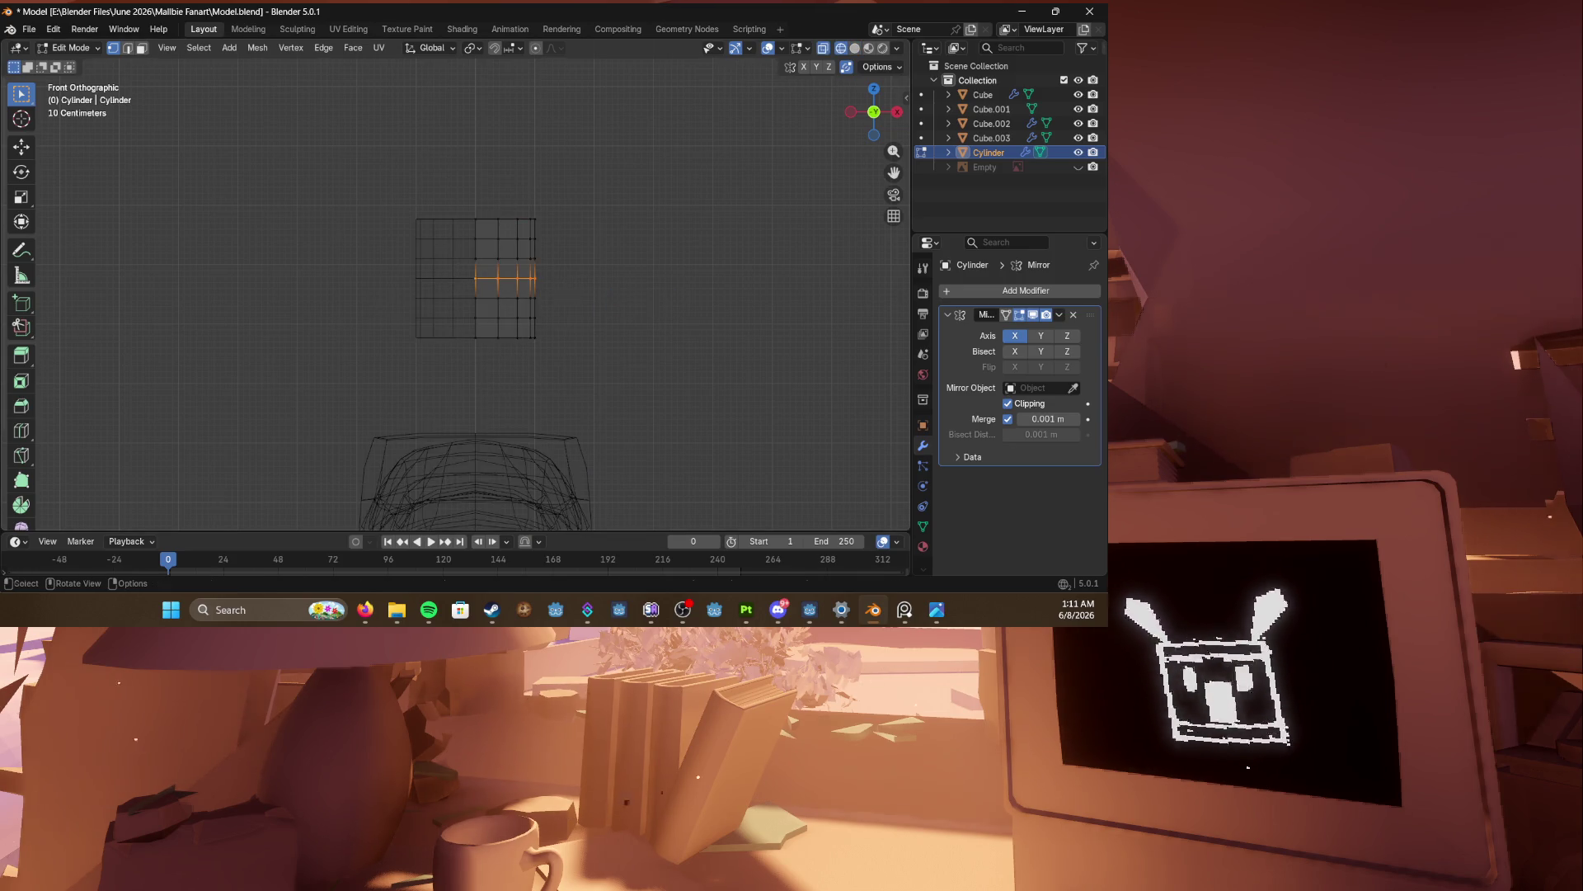
Step: Move the middle edge loop outward to bulge the cylinder, then save
key("s")
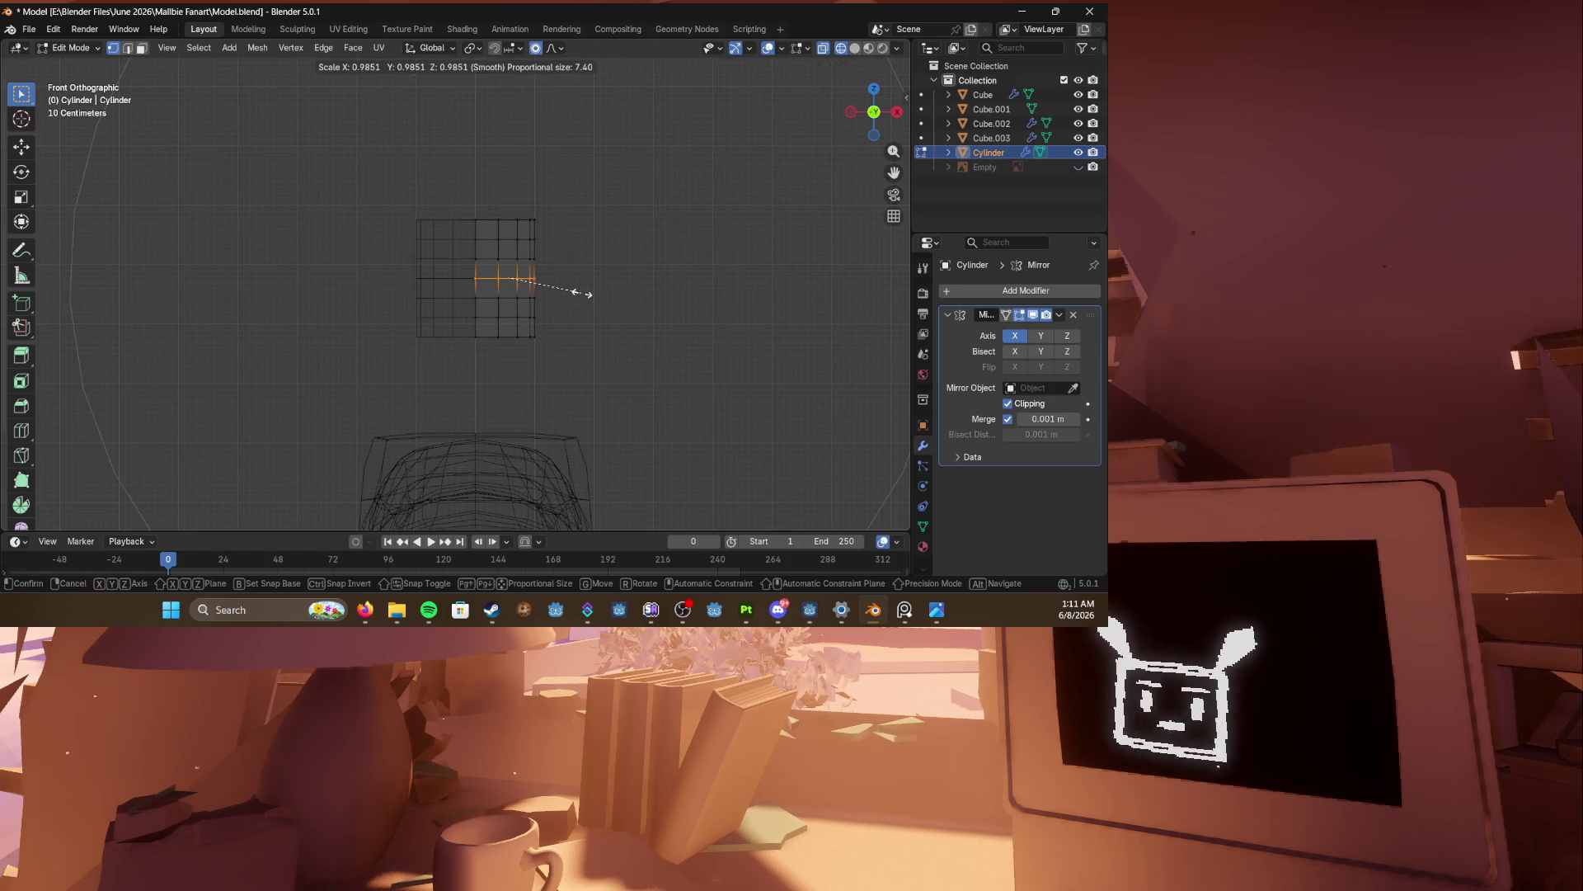
key("Escape")
key("g")
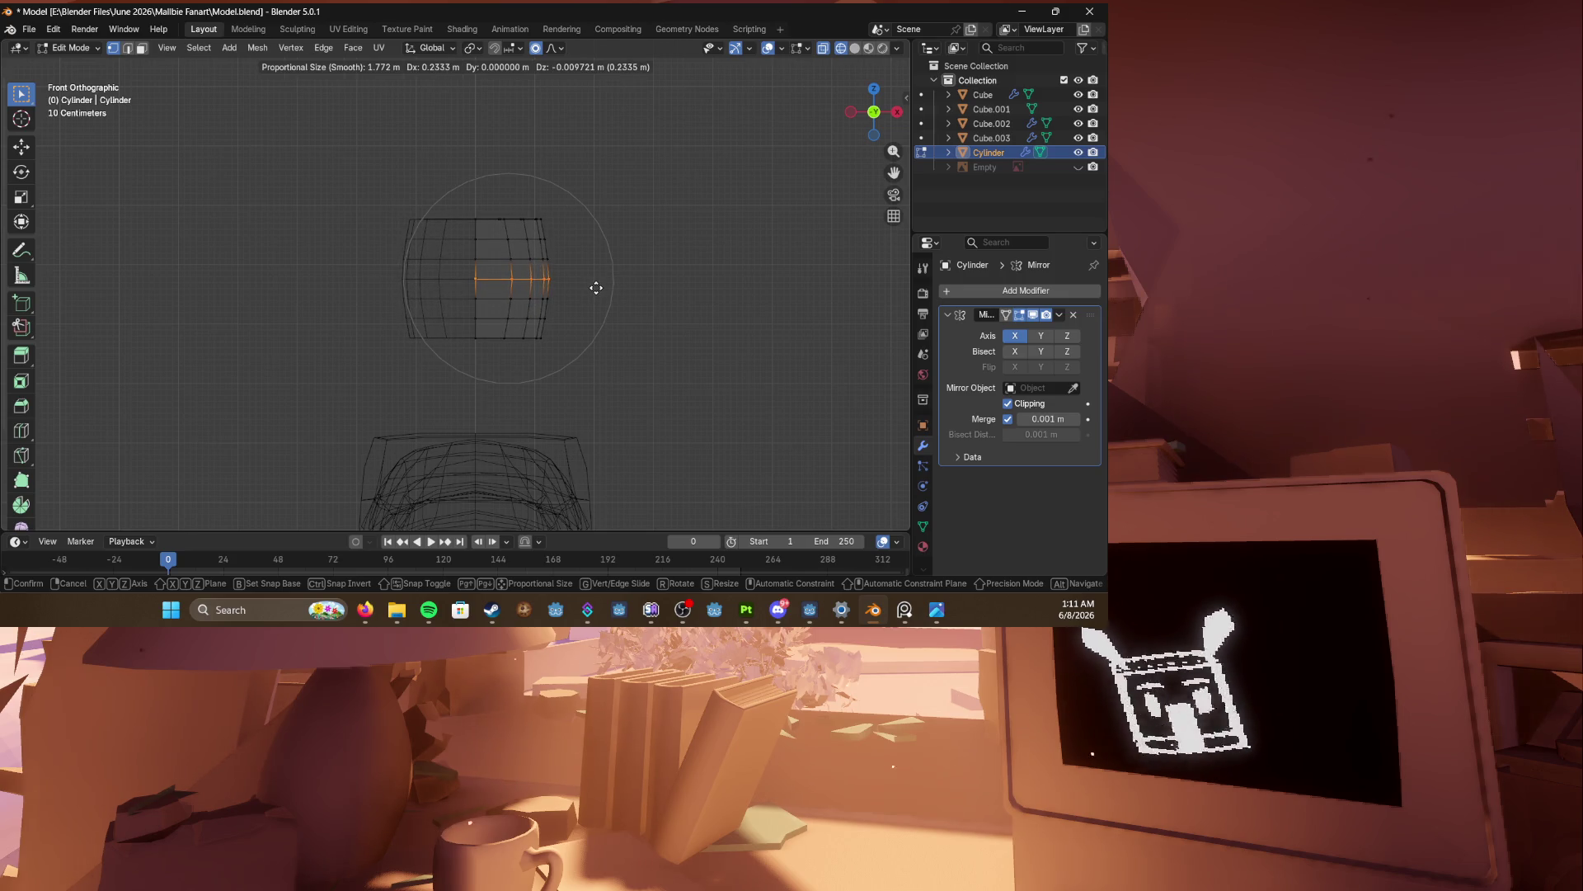
left_click(595, 286)
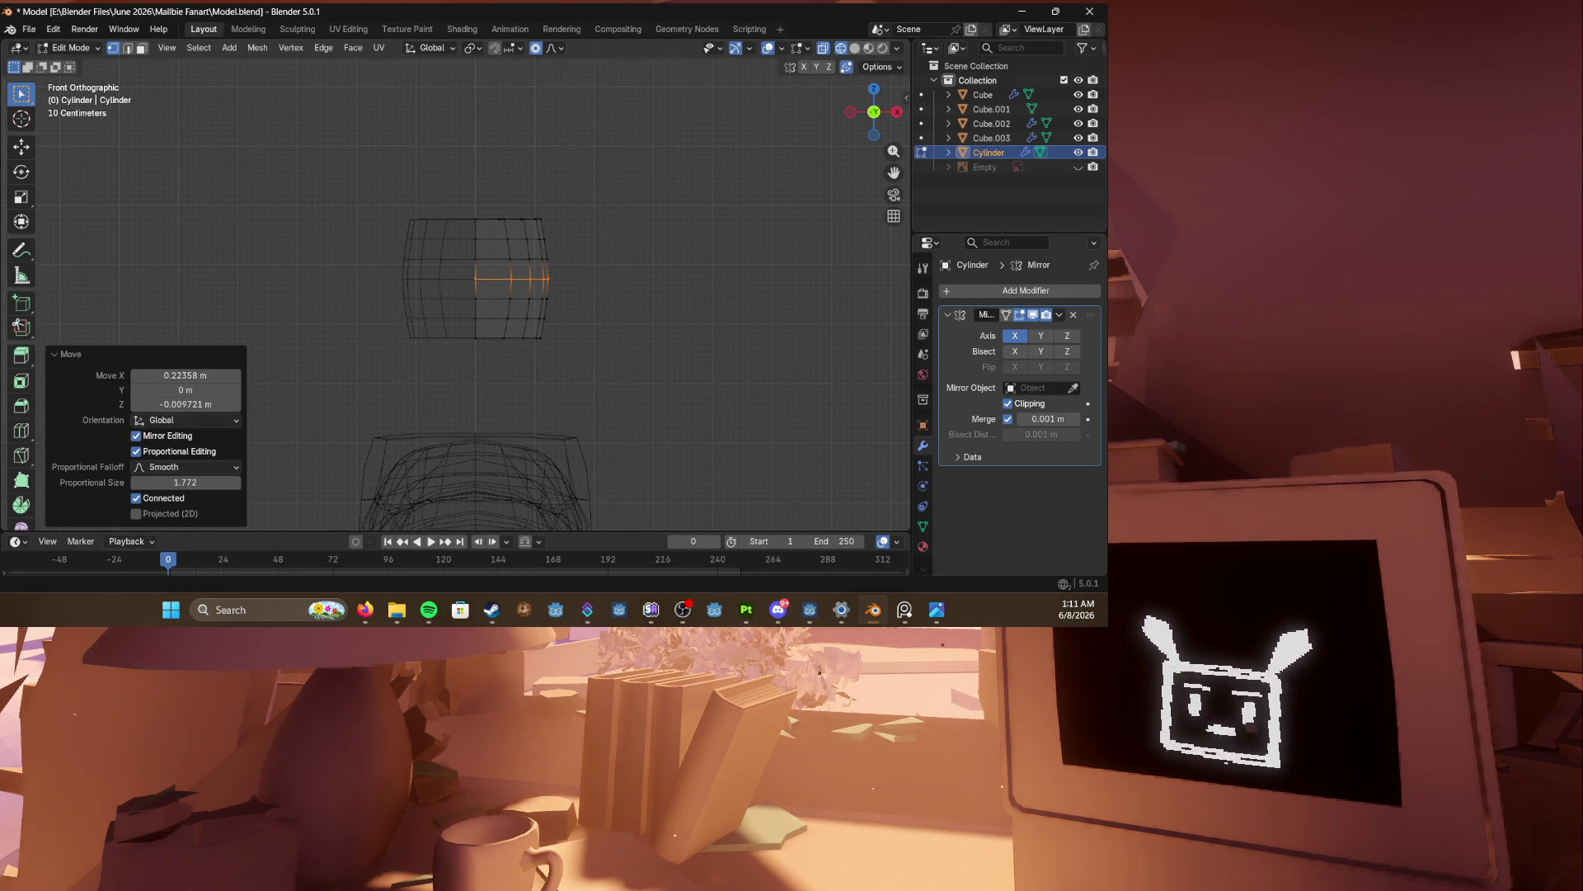
left_click(1241, 757)
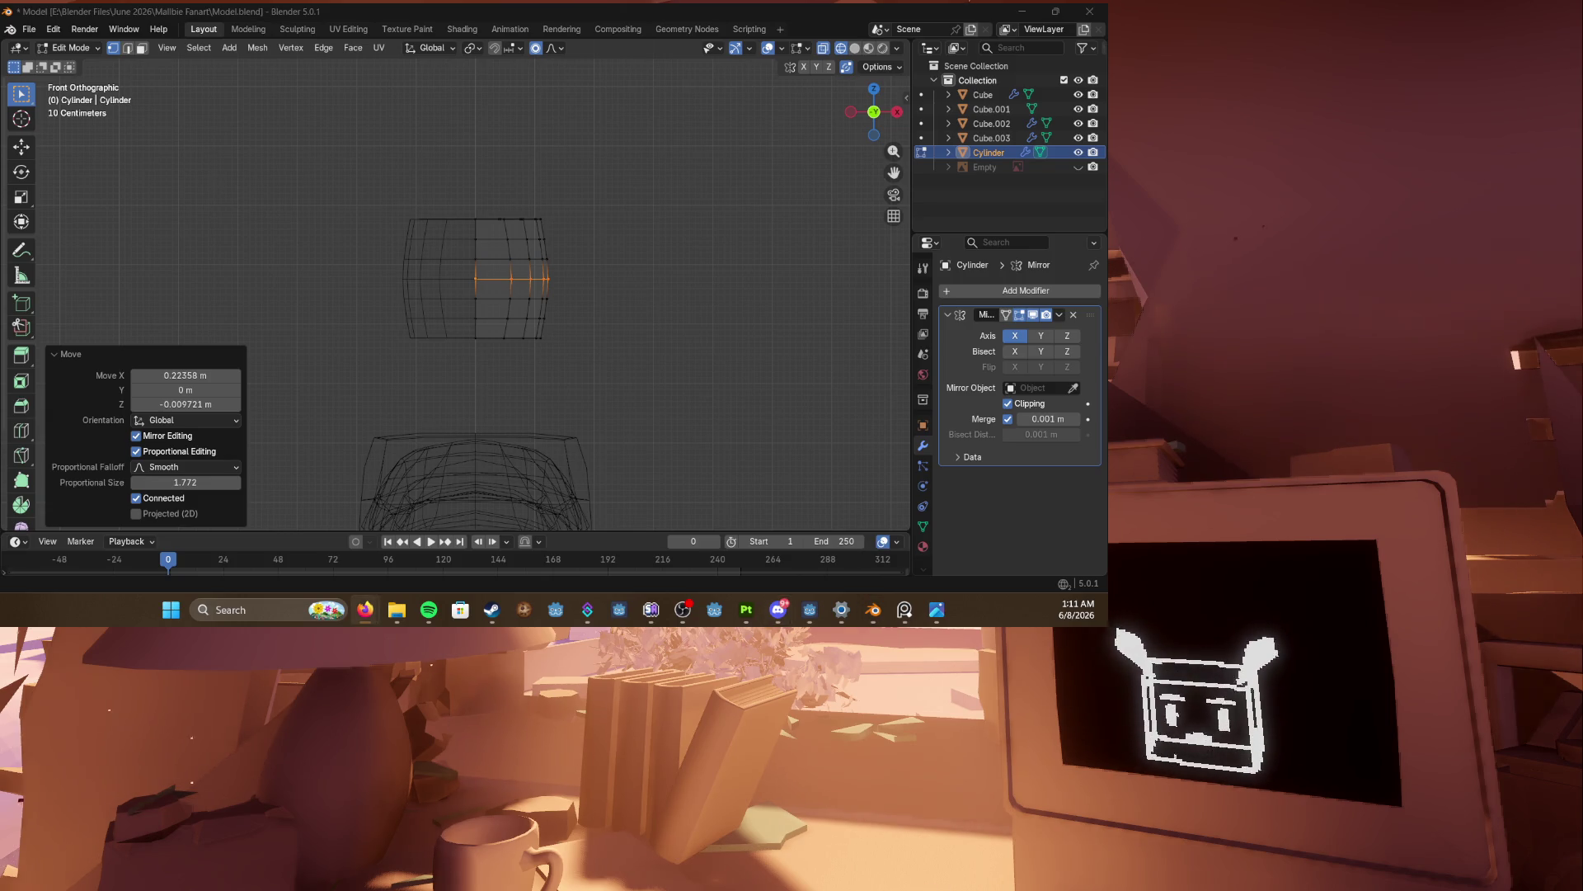
mouse_move(513, 388)
middle_mouse_down()
mouse_move(525, 363)
mouse_move(603, 388)
mouse_move(549, 377)
middle_mouse_up()
key("ctrl+s")
key("shift+z")
Step: Raise the top face about 0.456 m on Z with 1.1 smooth falloff, then save
key("alt+s")
mouse_move(649, 376)
middle_mouse_down()
mouse_move(682, 363)
mouse_move(587, 378)
mouse_move(480, 278)
mouse_move(555, 265)
middle_mouse_up()
key("3")
key("g")
key("z")
scroll(580, 268, "up", 1)
left_click(582, 262)
middle_click_drag(582, 261, 593, 261)
key("ctrl+s")
key("alt+Tab")
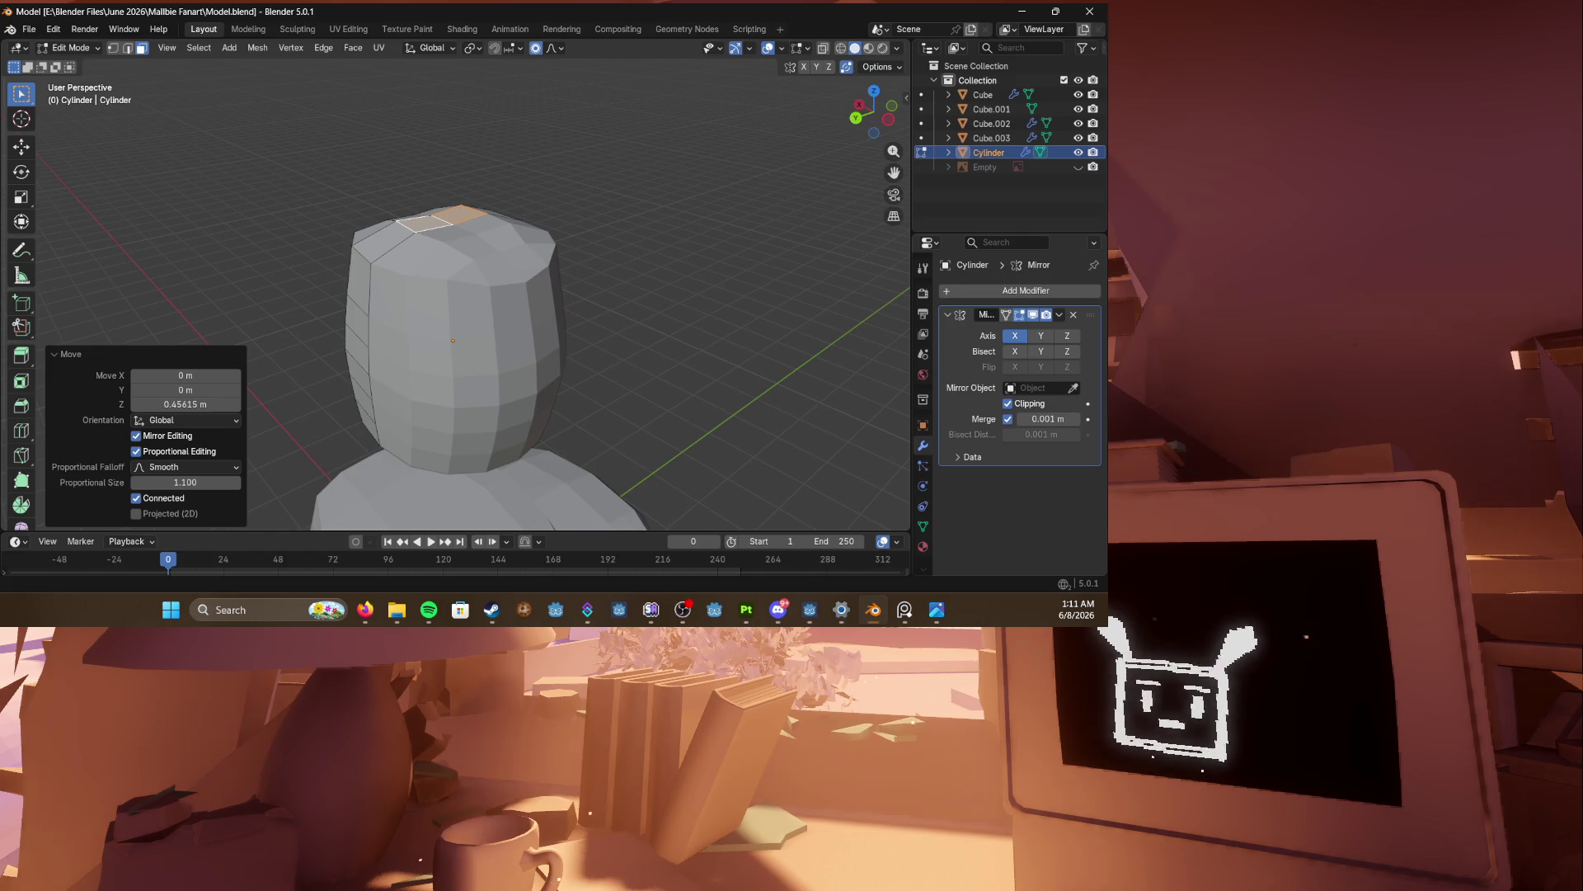
mouse_move(478, 361)
middle_mouse_down()
mouse_move(484, 248)
mouse_move(507, 196)
middle_mouse_up()
Step: Select the top centre edge and move it vertically to start a dip between lobes
scroll(483, 280, "up", 3)
key("2")
scroll(442, 181, "up", 2)
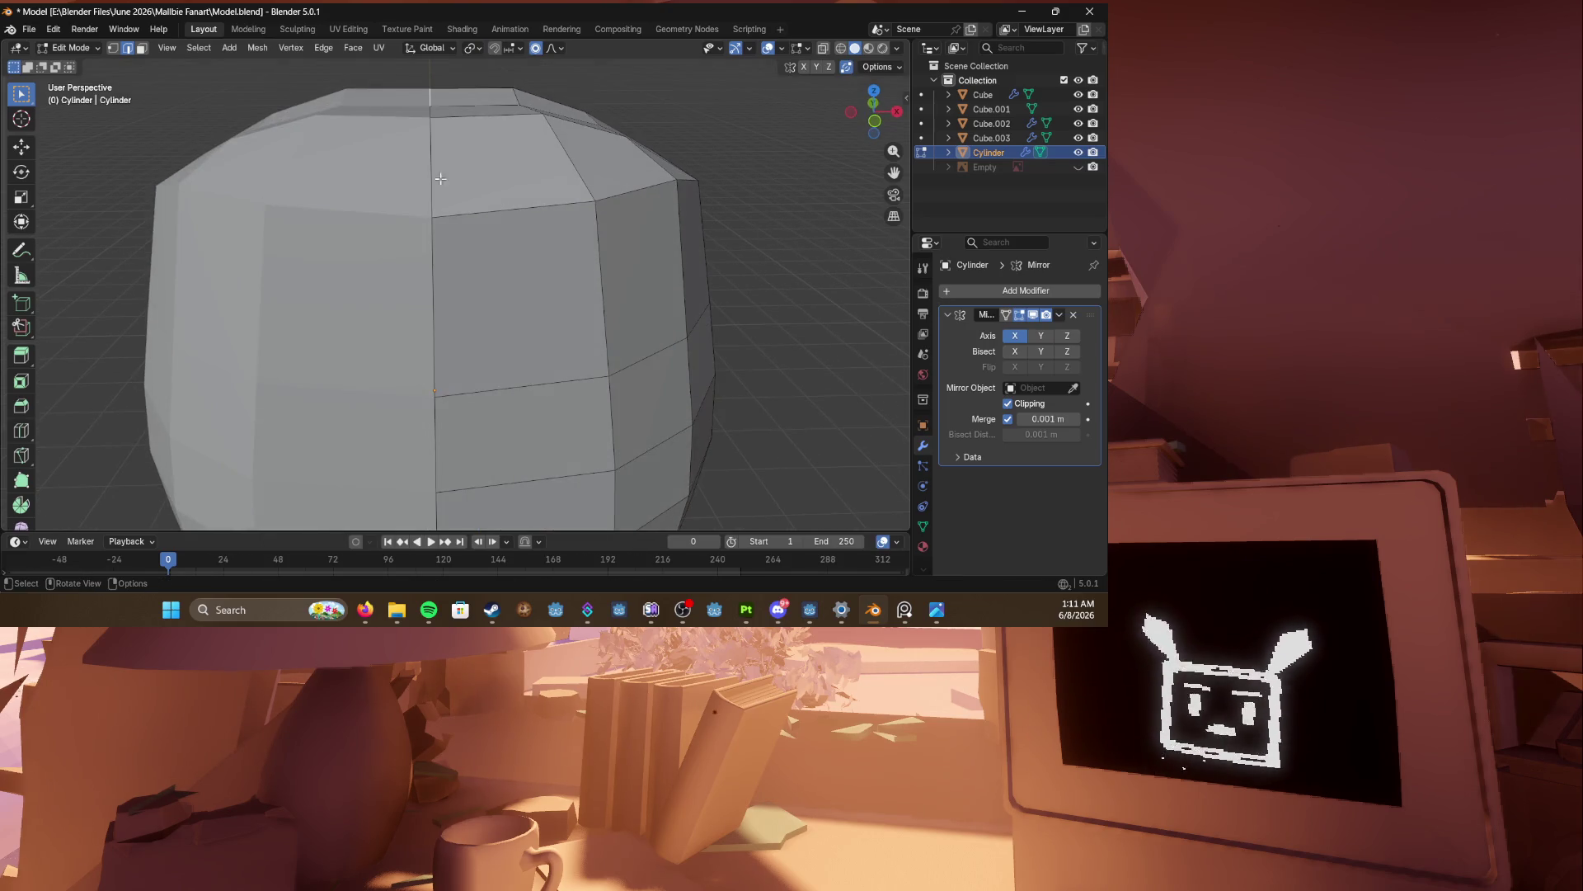
scroll(451, 173, "down", 3)
left_click(435, 174)
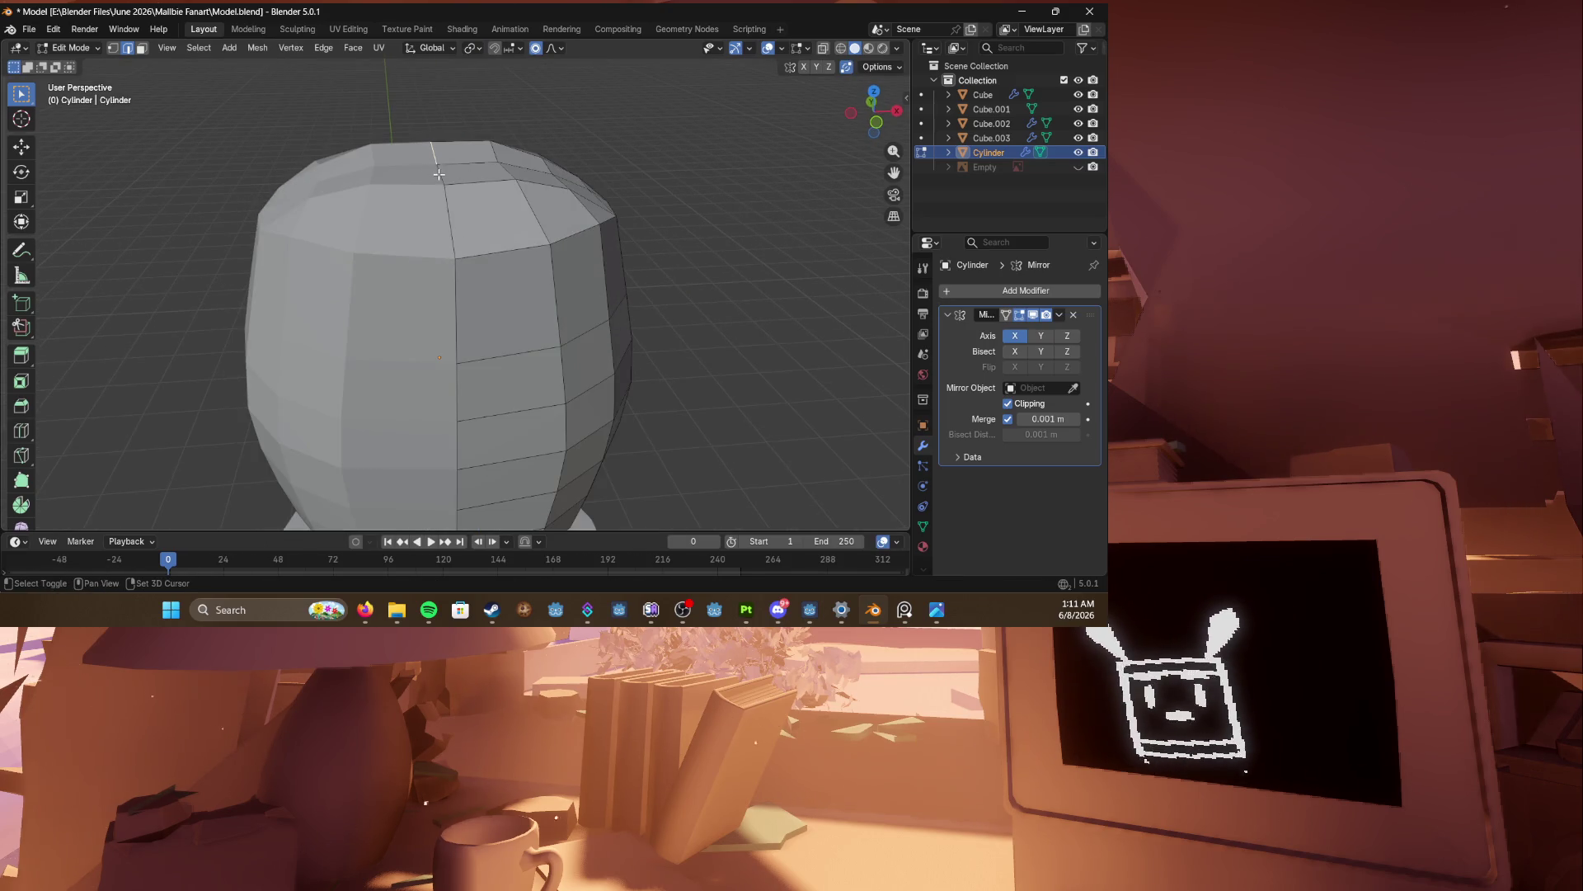
key("g")
key("z")
left_click(445, 206)
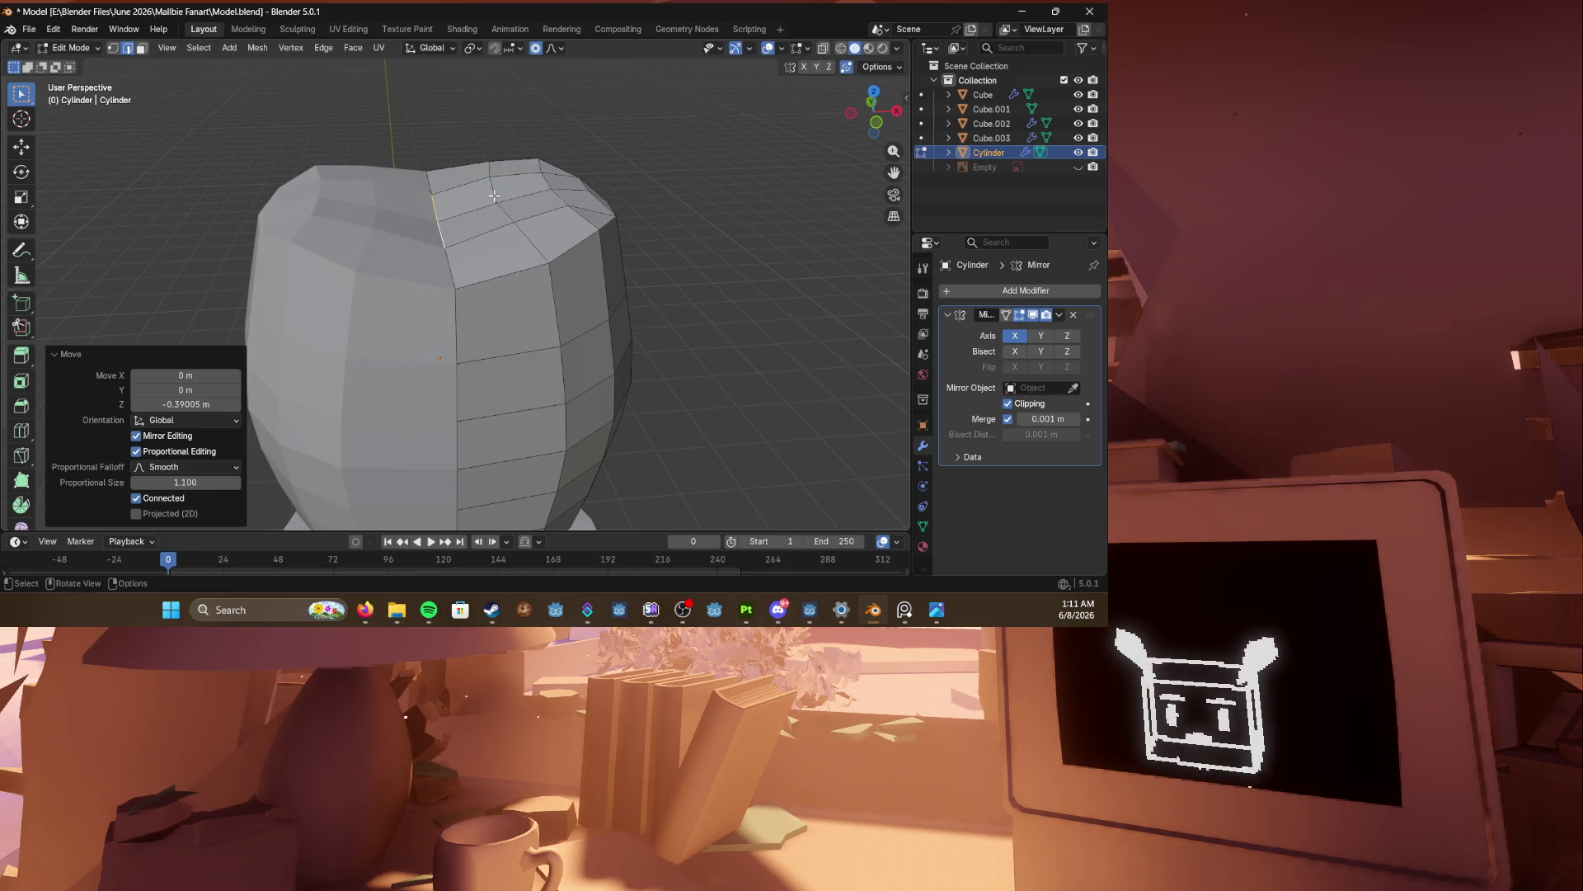
middle_click_drag(462, 198, 486, 189)
key("g")
key("z")
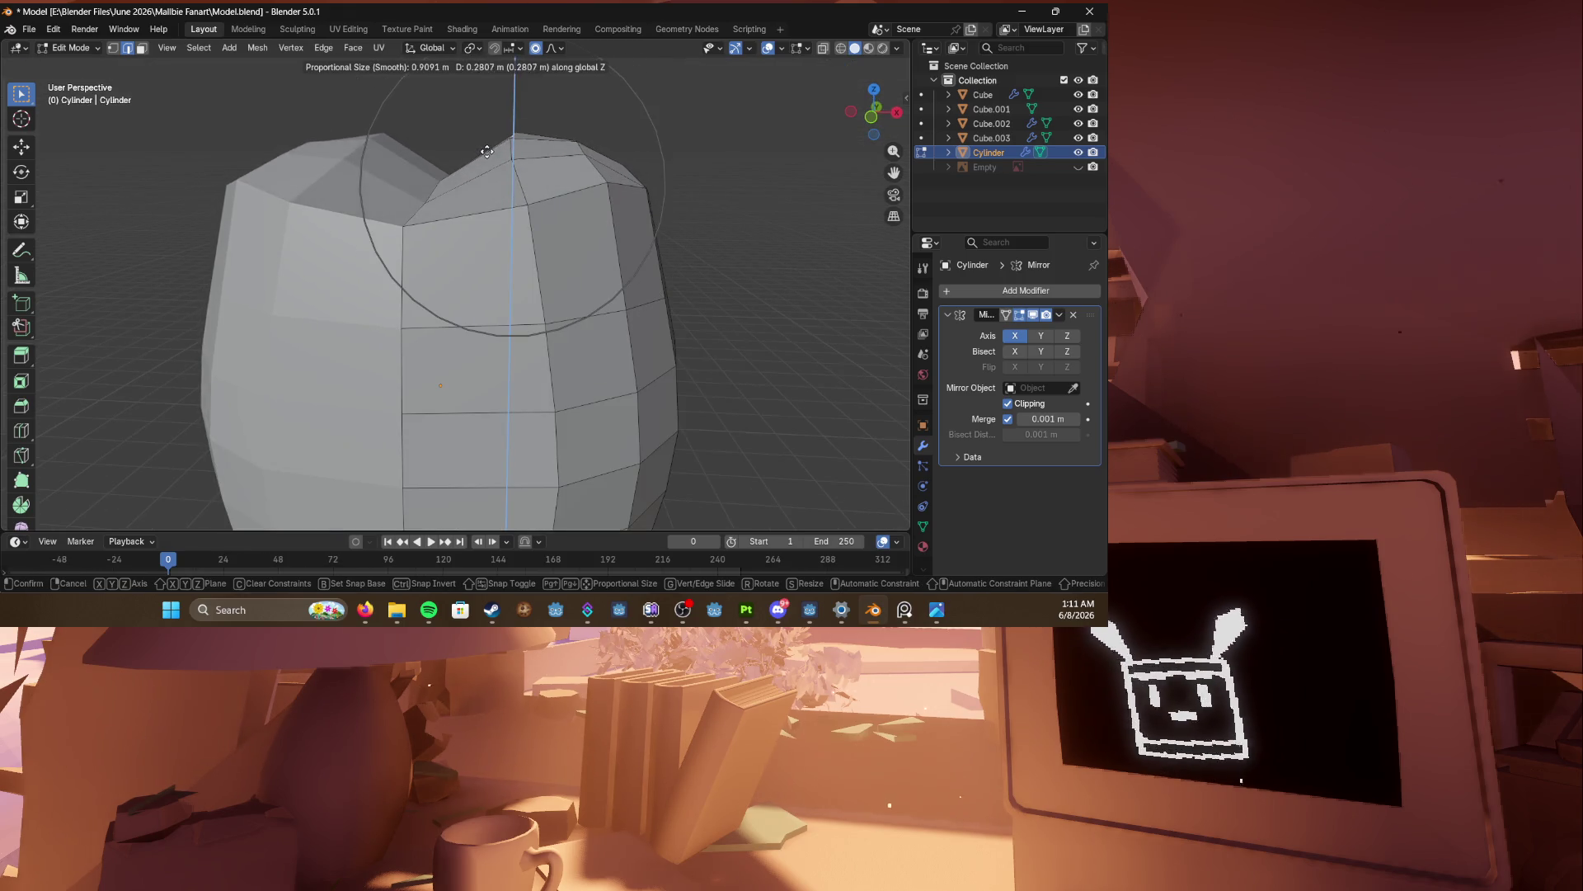
left_click(494, 157)
Step: Pull the top centre vertices further down along Z with smooth falloff
scroll(467, 174, "down", 3)
mouse_move(467, 173)
middle_mouse_down()
mouse_move(598, 159)
mouse_move(581, 221)
middle_mouse_up()
key("g")
key("z")
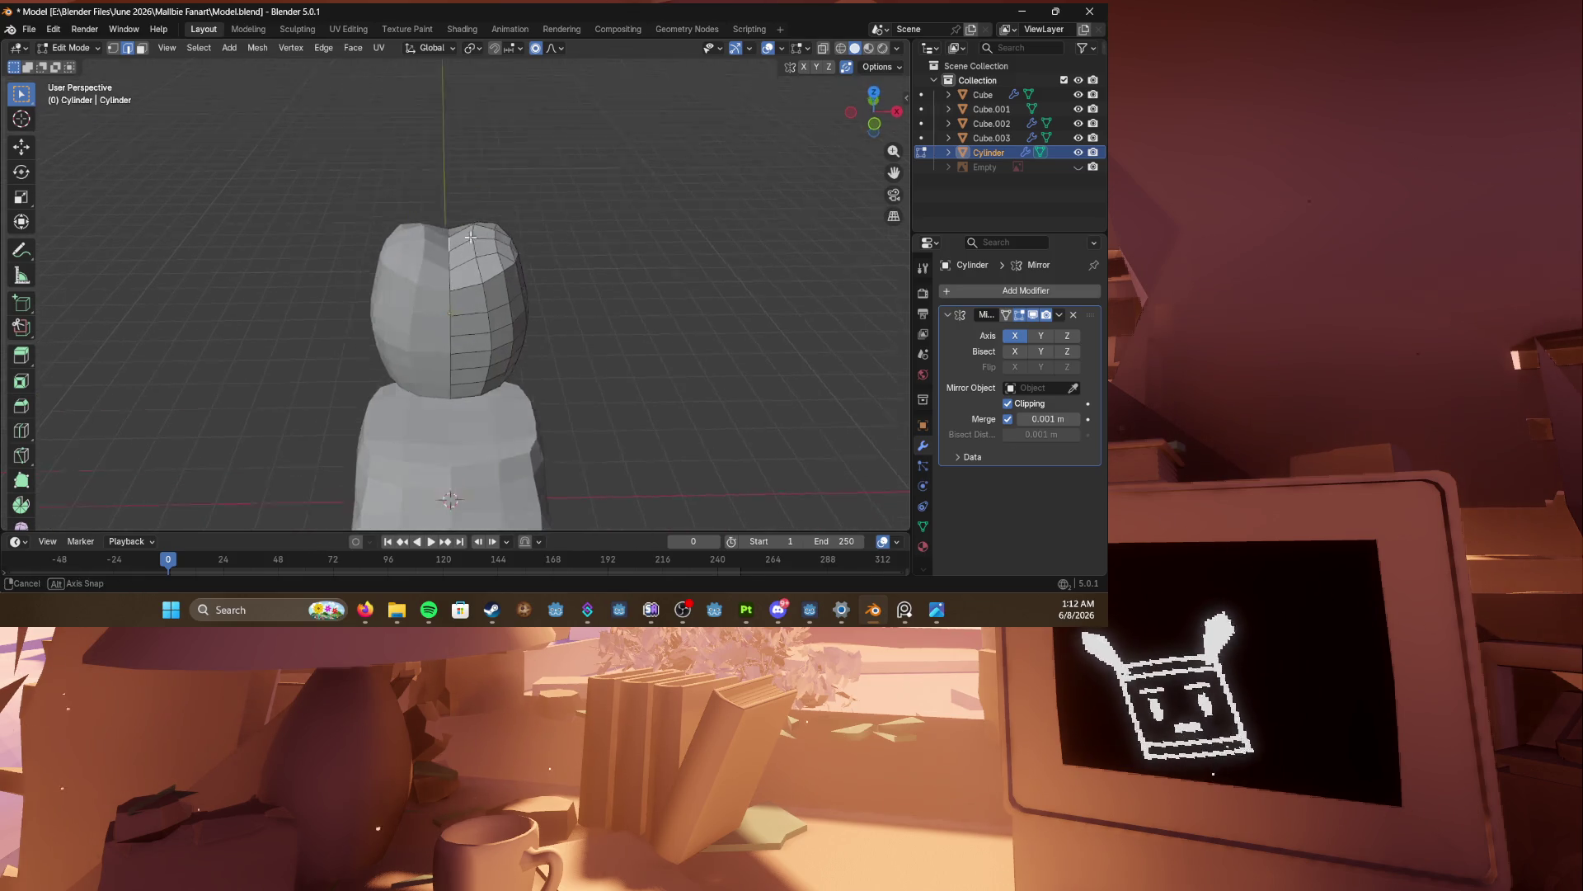
left_click(484, 229)
key("g")
key("z")
left_click(451, 252)
middle_click_drag(451, 252, 462, 297)
key("g")
key("z")
left_click(448, 302)
Step: Fine-tune the top vertices with several free moves to shape the two lobes
key("g")
left_click(478, 290)
key("g")
left_click(489, 284)
middle_click_drag(489, 285, 499, 272)
key("g")
left_click(484, 284)
key("g")
left_click(504, 281)
key("g")
left_click(507, 278)
key("g")
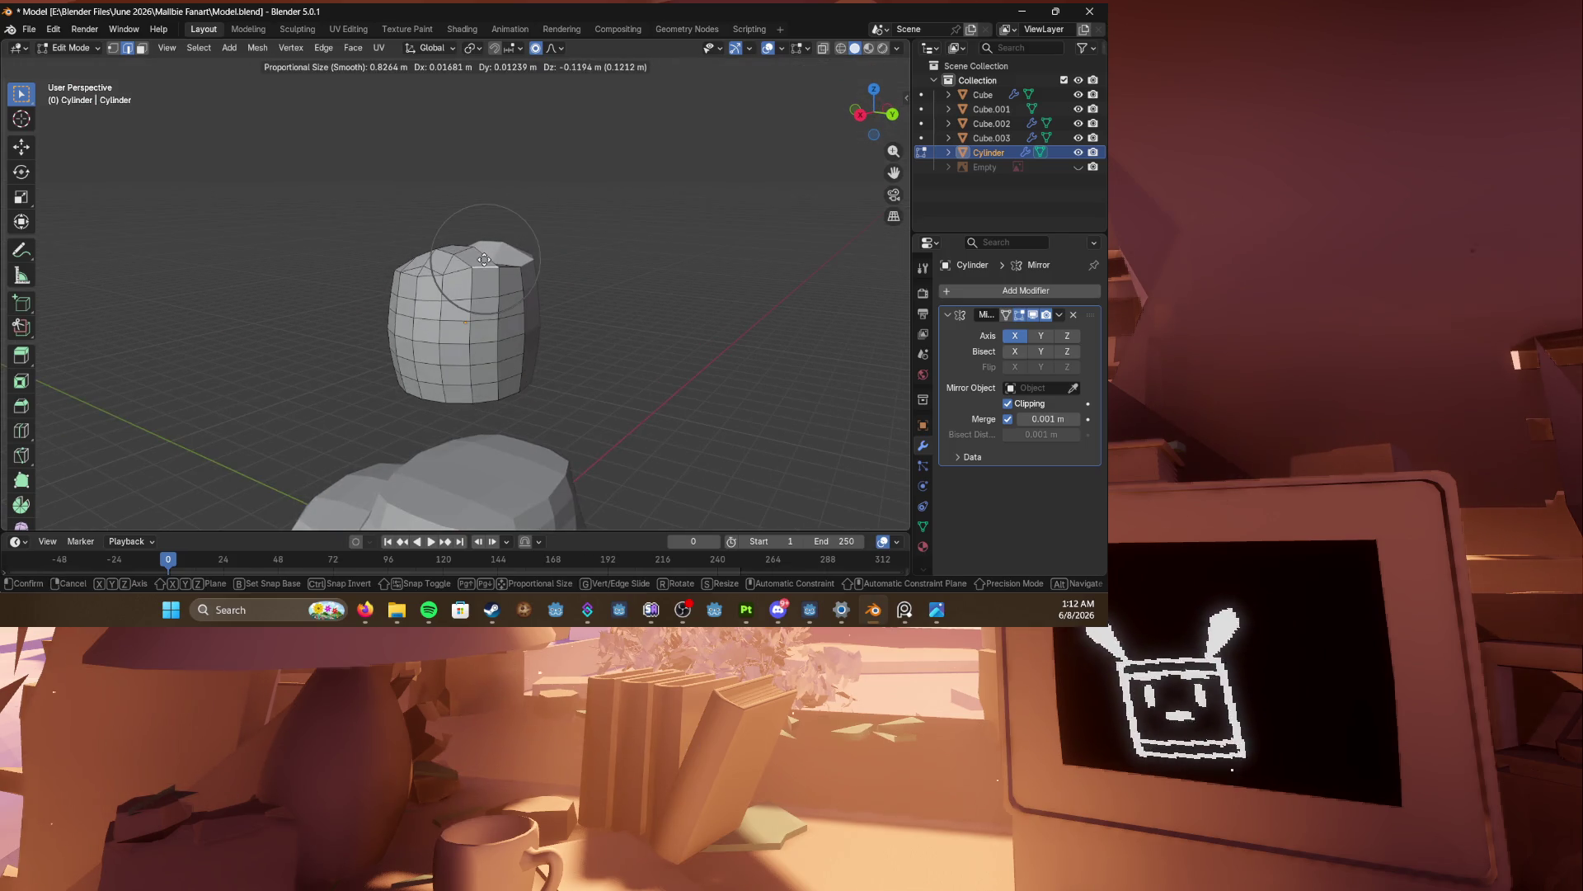
left_click(496, 268)
key("g")
left_click(504, 257)
Step: In back view, rotate the top vertices 11.2° and nudge them proportionally
mouse_move(504, 258)
middle_mouse_down()
mouse_move(576, 258)
mouse_move(537, 311)
mouse_move(660, 311)
mouse_move(510, 368)
mouse_move(618, 343)
mouse_move(672, 358)
middle_mouse_up()
key("ctrl+KP_1")
key("r")
left_click(510, 268)
key("g")
left_click(510, 270)
Step: Select the ring of faces around the cylinder's middle
scroll(604, 334, "up", 3)
key("ctrl+r")
left_click(503, 355, "alt")
left_click(510, 368, "alt+shift")
Step: Widen the middle band of faces by a scale of 1.323
key("g")
key("x")
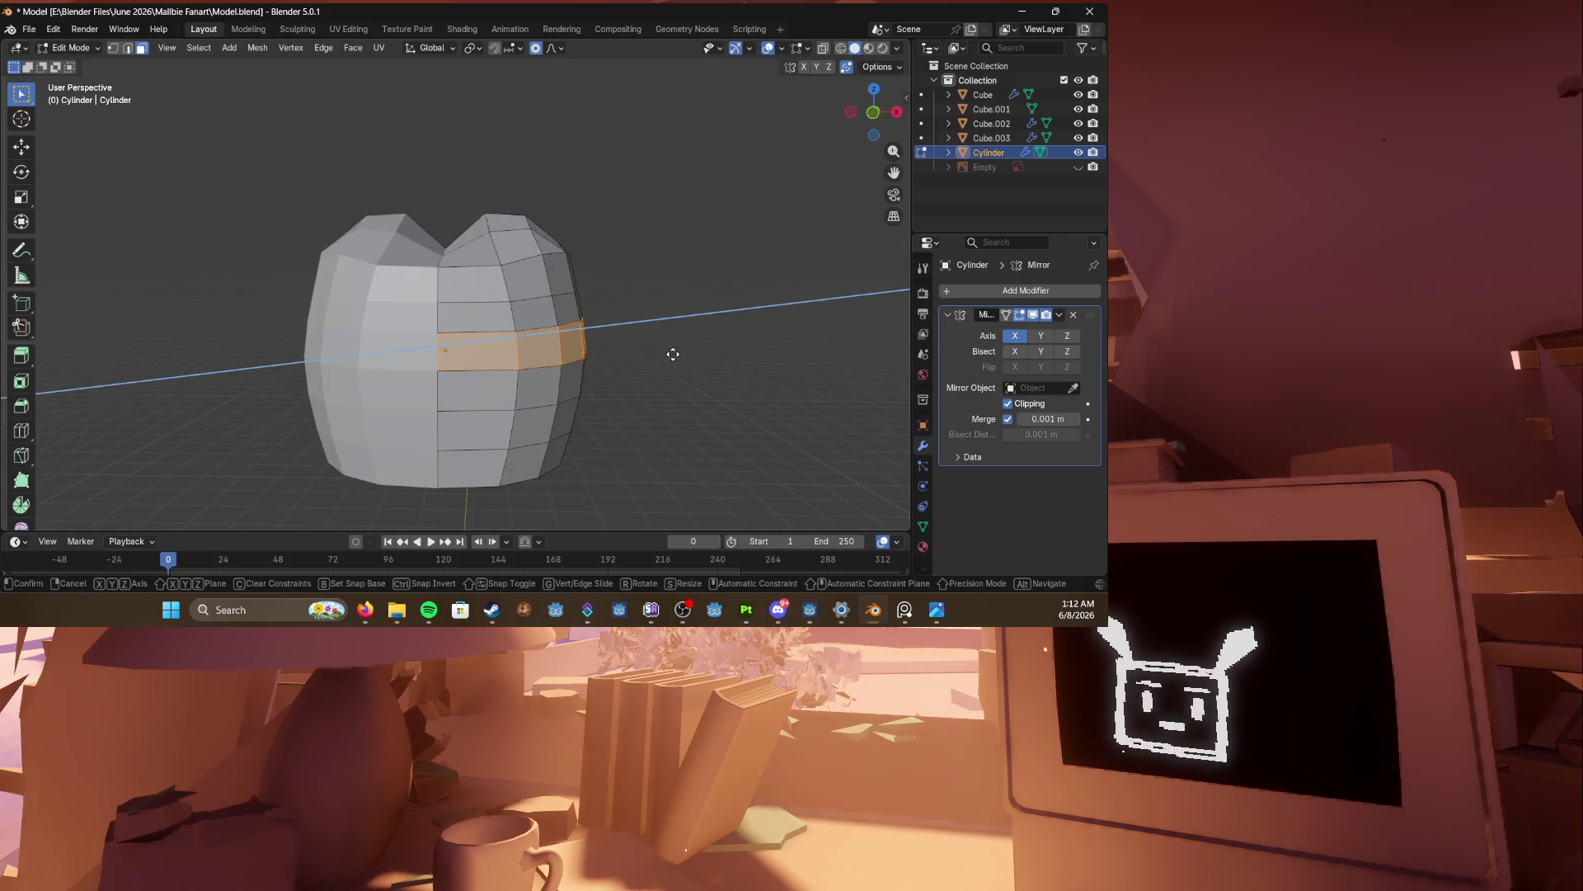
key("s")
left_click(718, 353)
scroll(610, 302, "down", 2)
Step: Add a centred loop cut through the band and scale it to round the head
key("ctrl+r")
left_click(528, 317)
right_click(528, 314)
key("s")
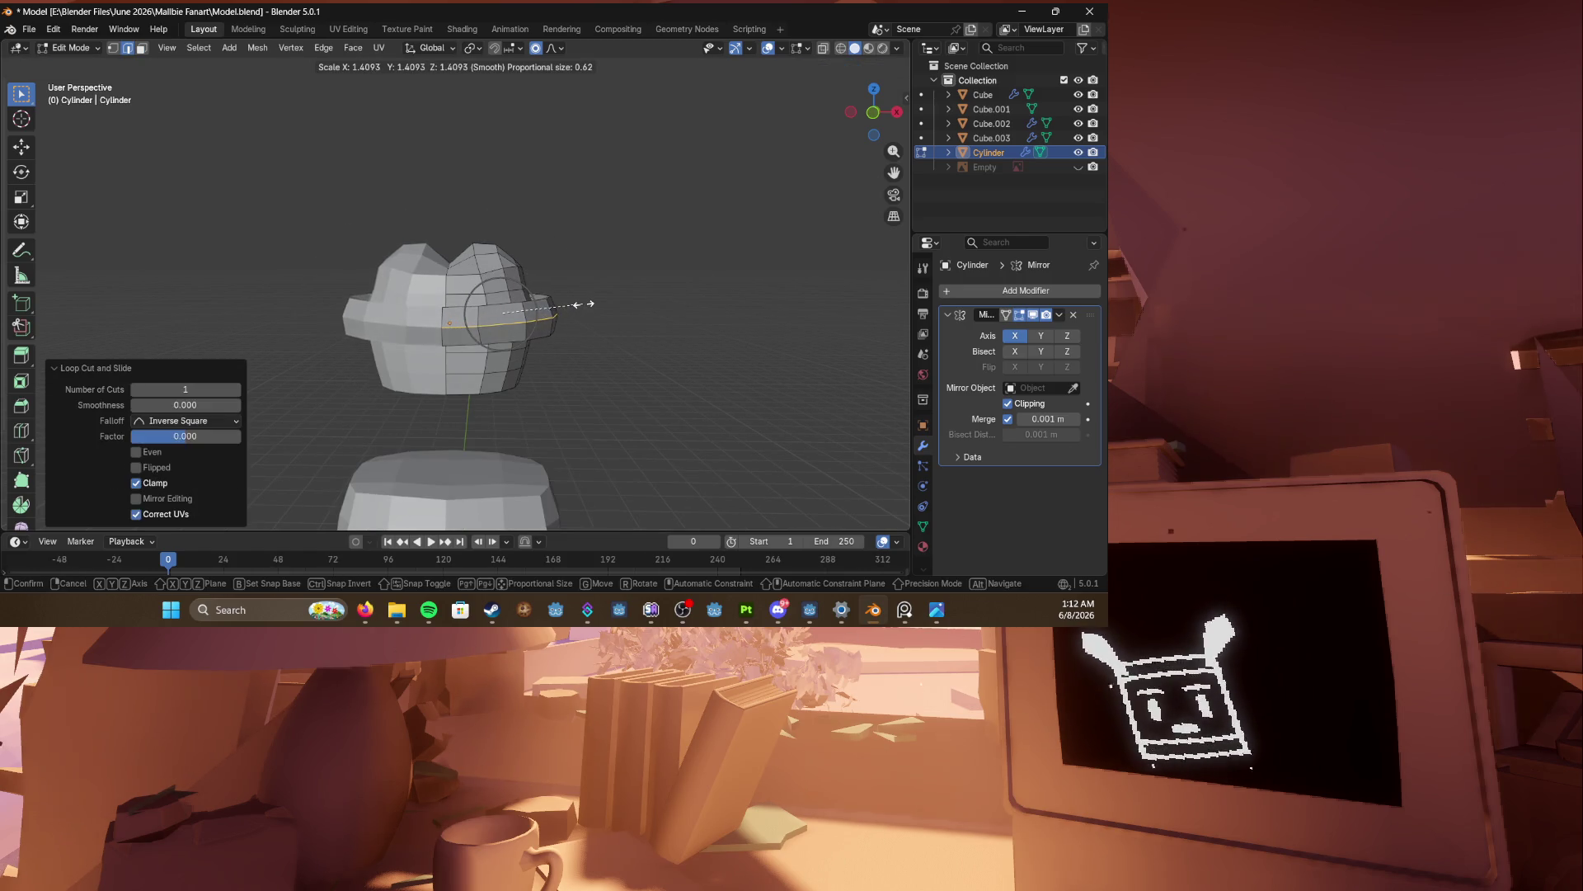
left_click(587, 330)
mouse_move(587, 330)
middle_mouse_down()
mouse_move(591, 357)
mouse_move(629, 311)
mouse_move(717, 293)
mouse_move(651, 322)
middle_mouse_up()
scroll(627, 330, "up", 3)
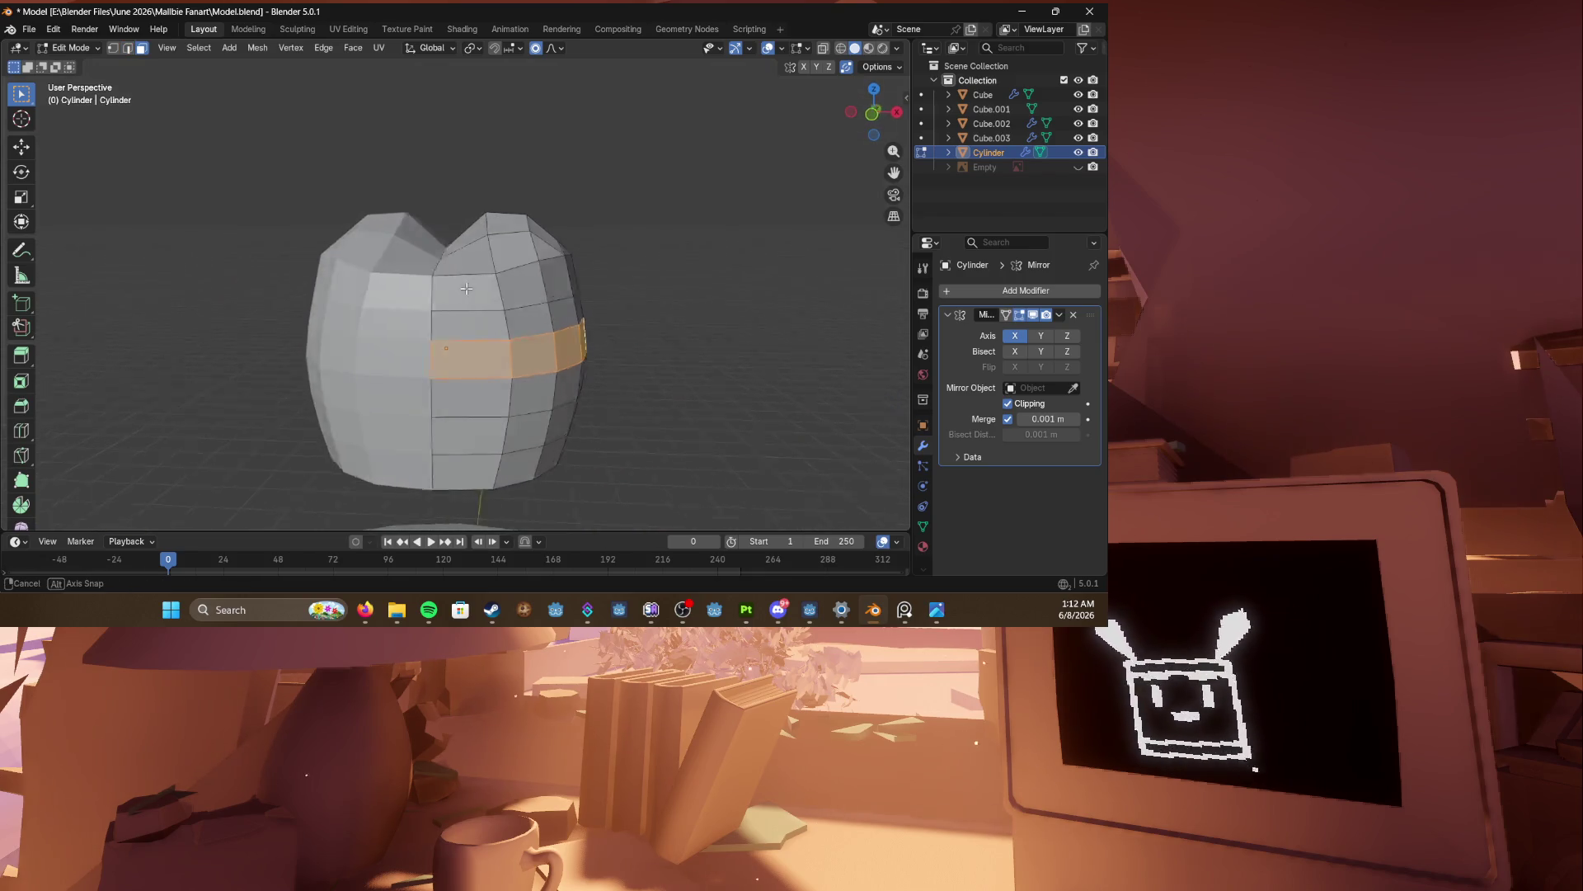
Step: Add another centred loop cut on the side and save the file
left_click(577, 344)
key("ctrl+r")
left_click(588, 341)
right_click(586, 342)
key("alt+s")
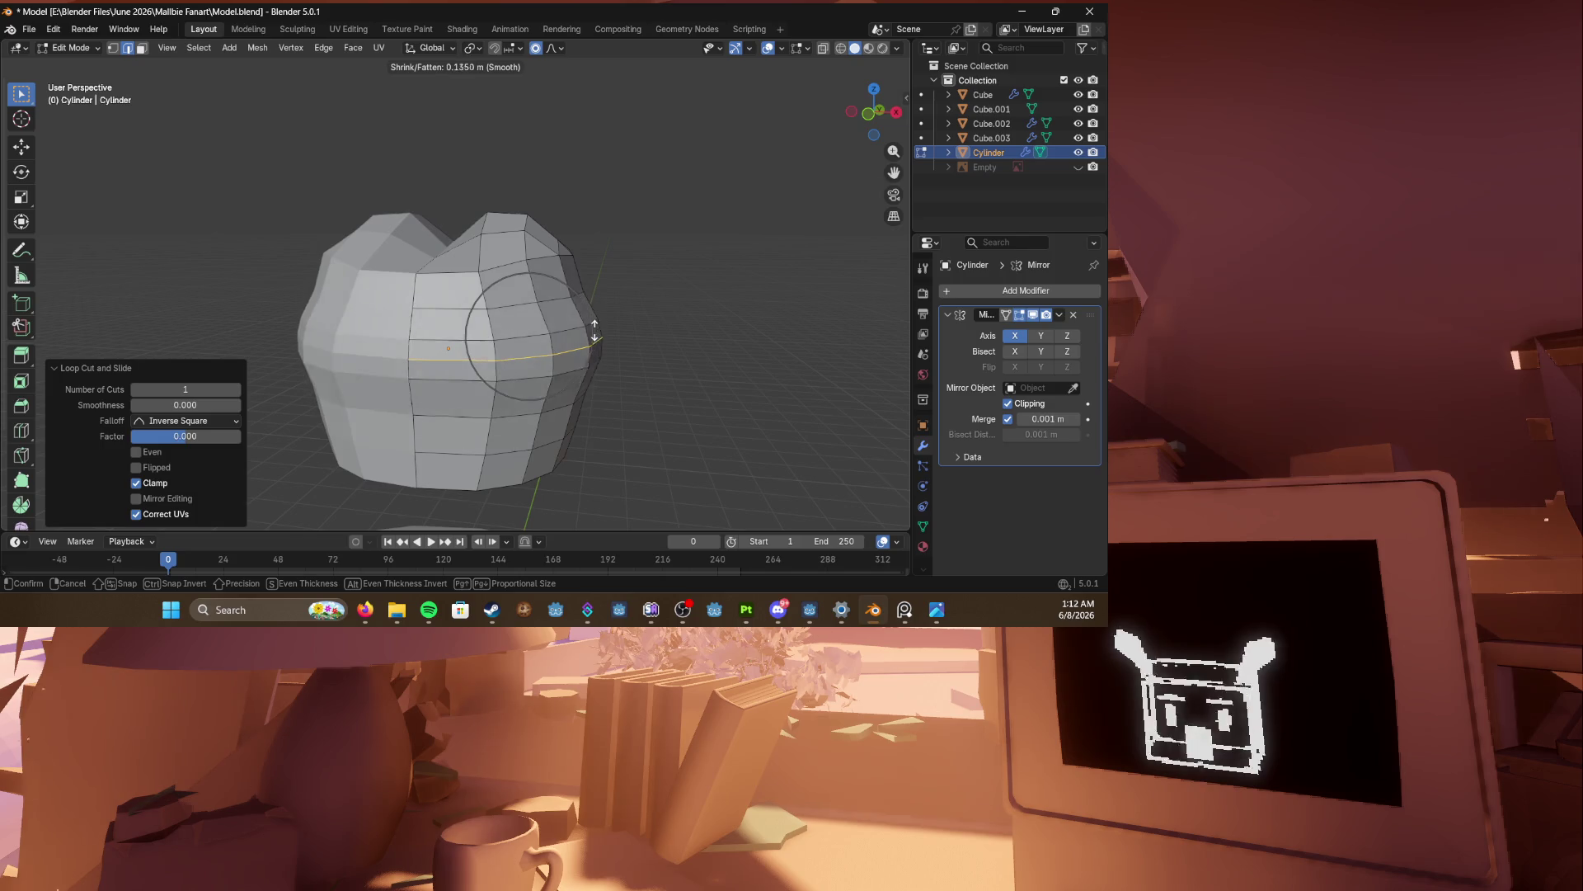
key("Escape")
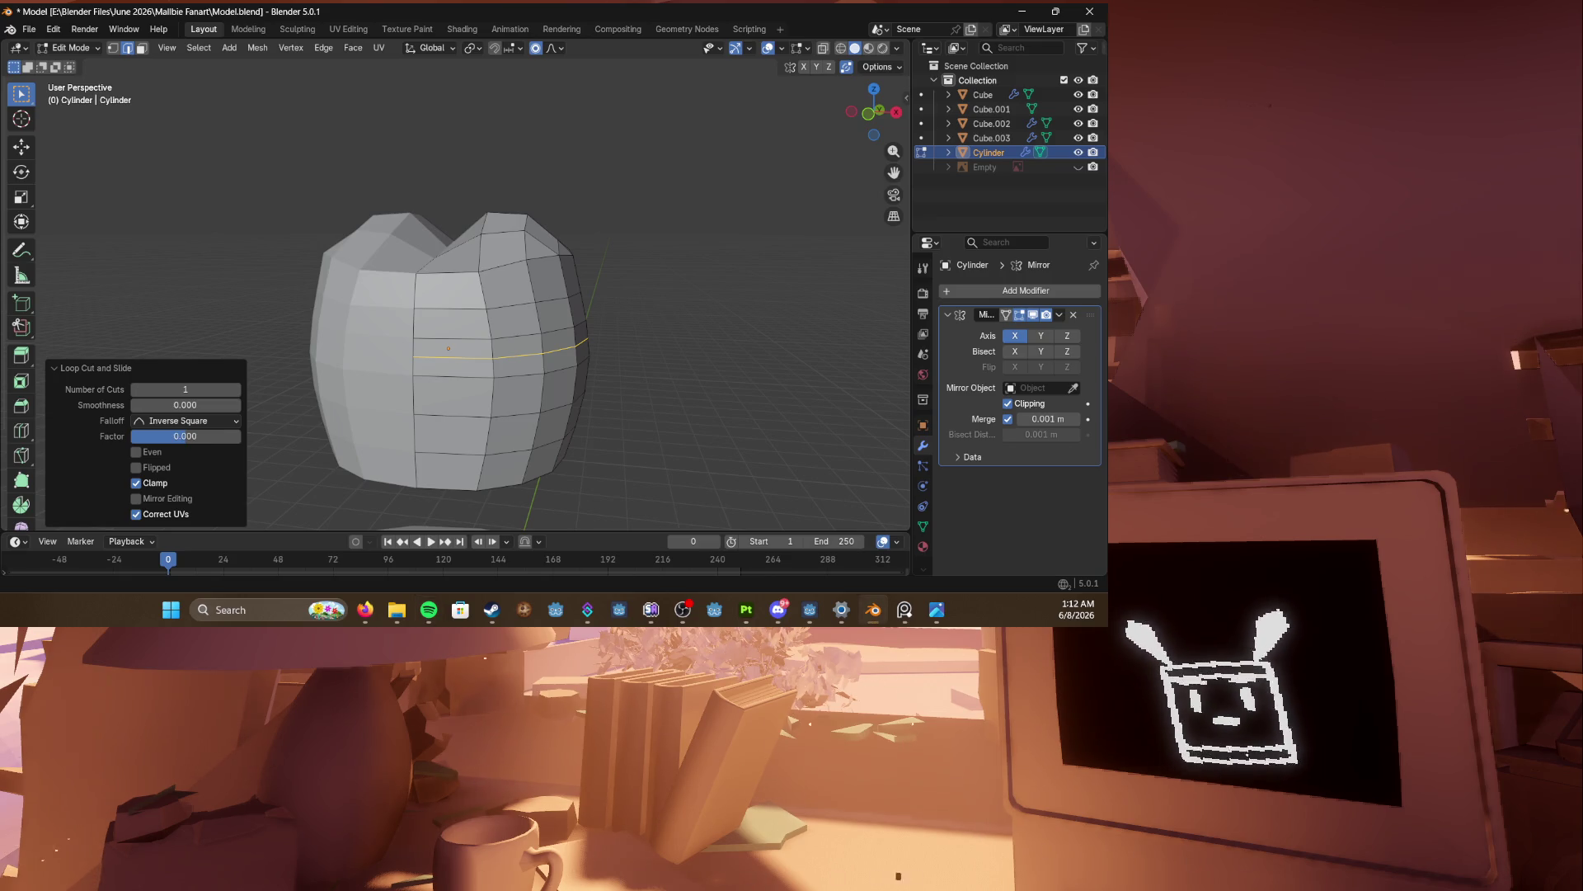
mouse_move(454, 419)
middle_mouse_down()
mouse_move(531, 413)
mouse_move(594, 354)
mouse_move(435, 385)
mouse_move(586, 368)
middle_mouse_up()
key("ctrl+s")
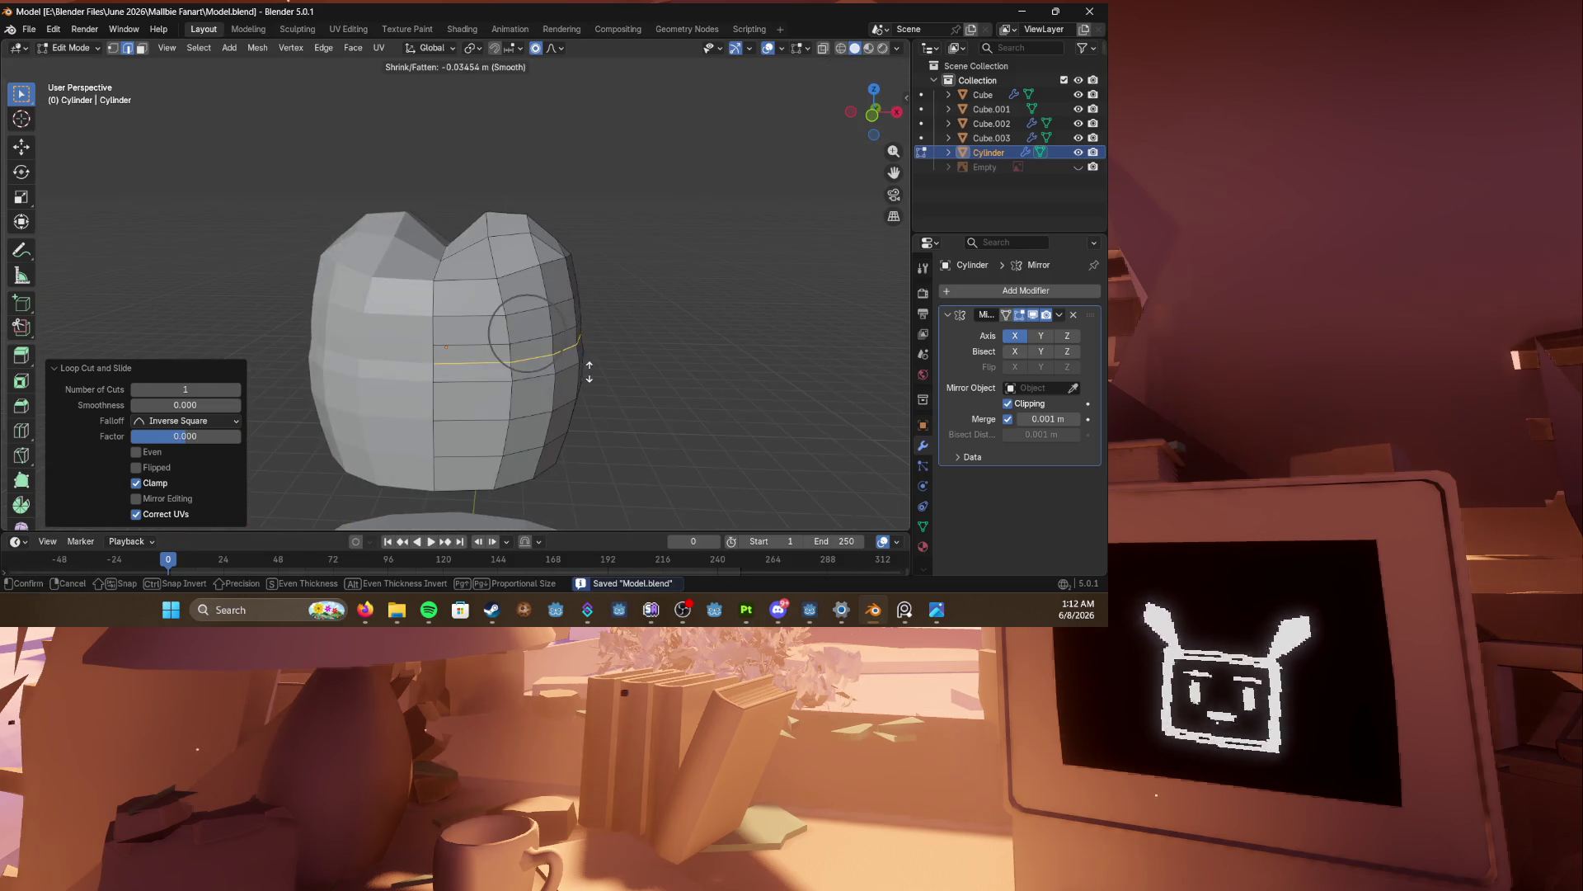
Step: Fatten the edge loop 0.0691 m along its normals, save Model.blend, and inspect the head
left_click(584, 346, "alt")
key("alt+s")
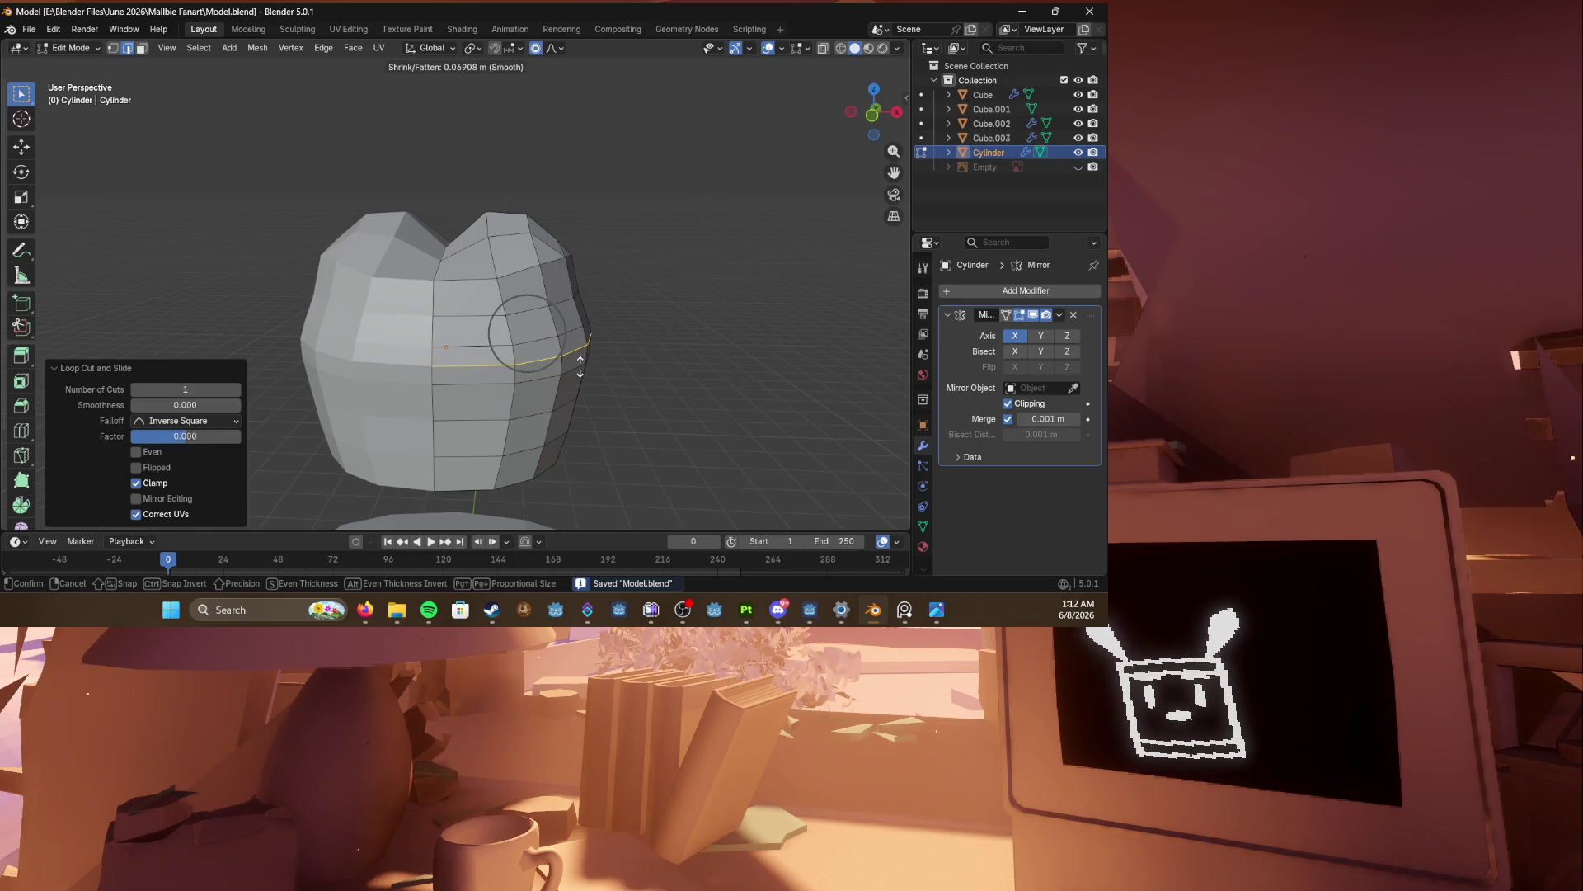
left_click(579, 366)
mouse_move(549, 375)
middle_mouse_down()
mouse_move(718, 364)
mouse_move(551, 367)
middle_mouse_up()
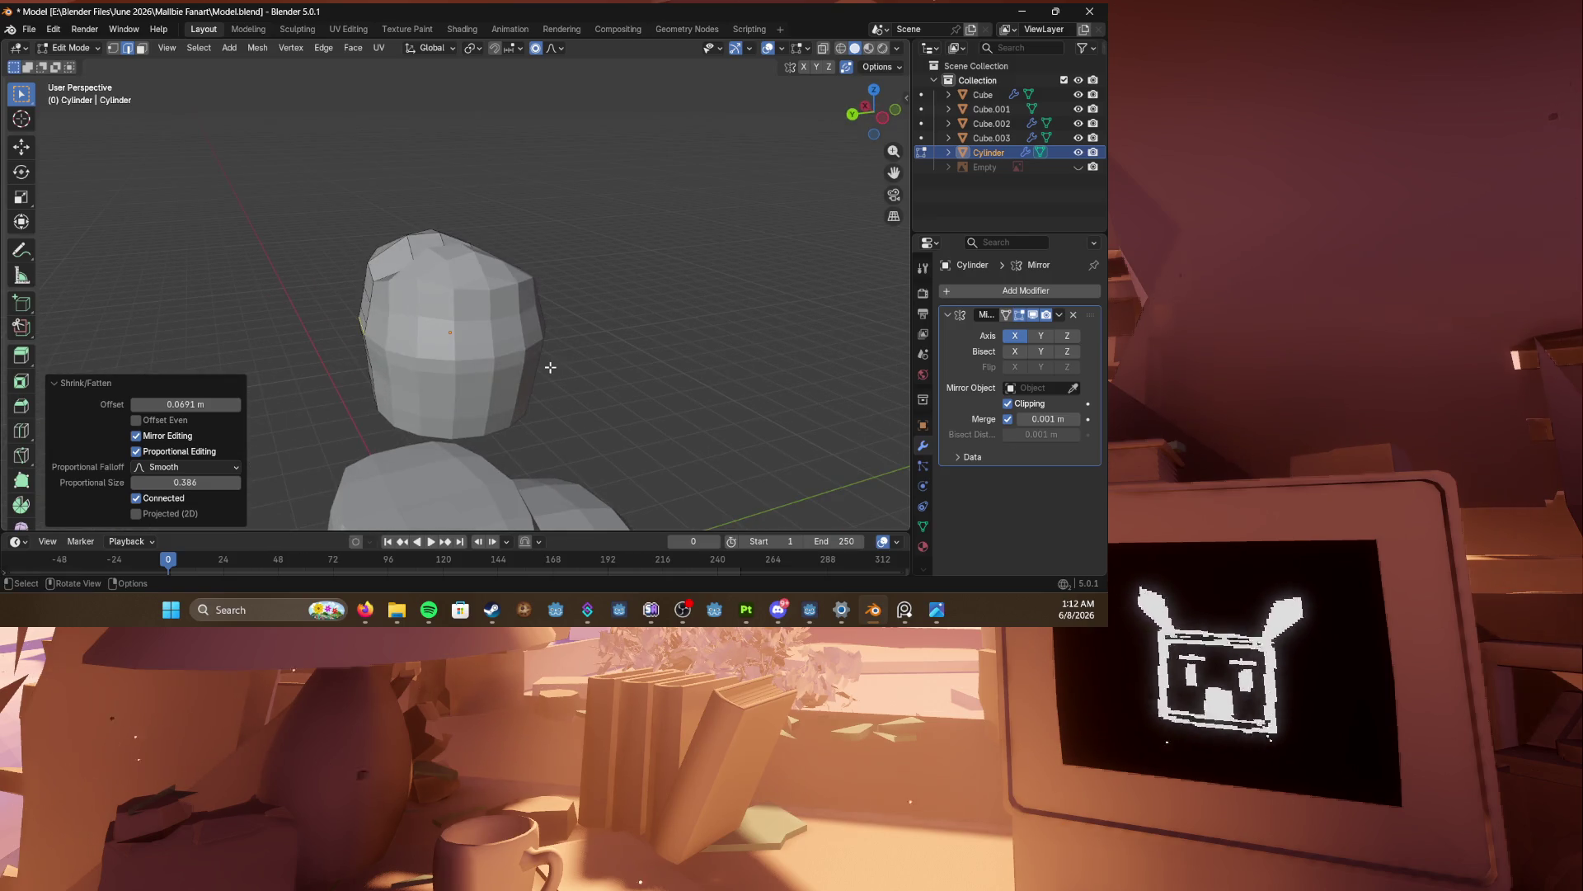
scroll(551, 367, "up", 3)
key("ctrl+s")
mouse_move(551, 367)
middle_mouse_down()
mouse_move(475, 328)
mouse_move(592, 328)
middle_mouse_up()
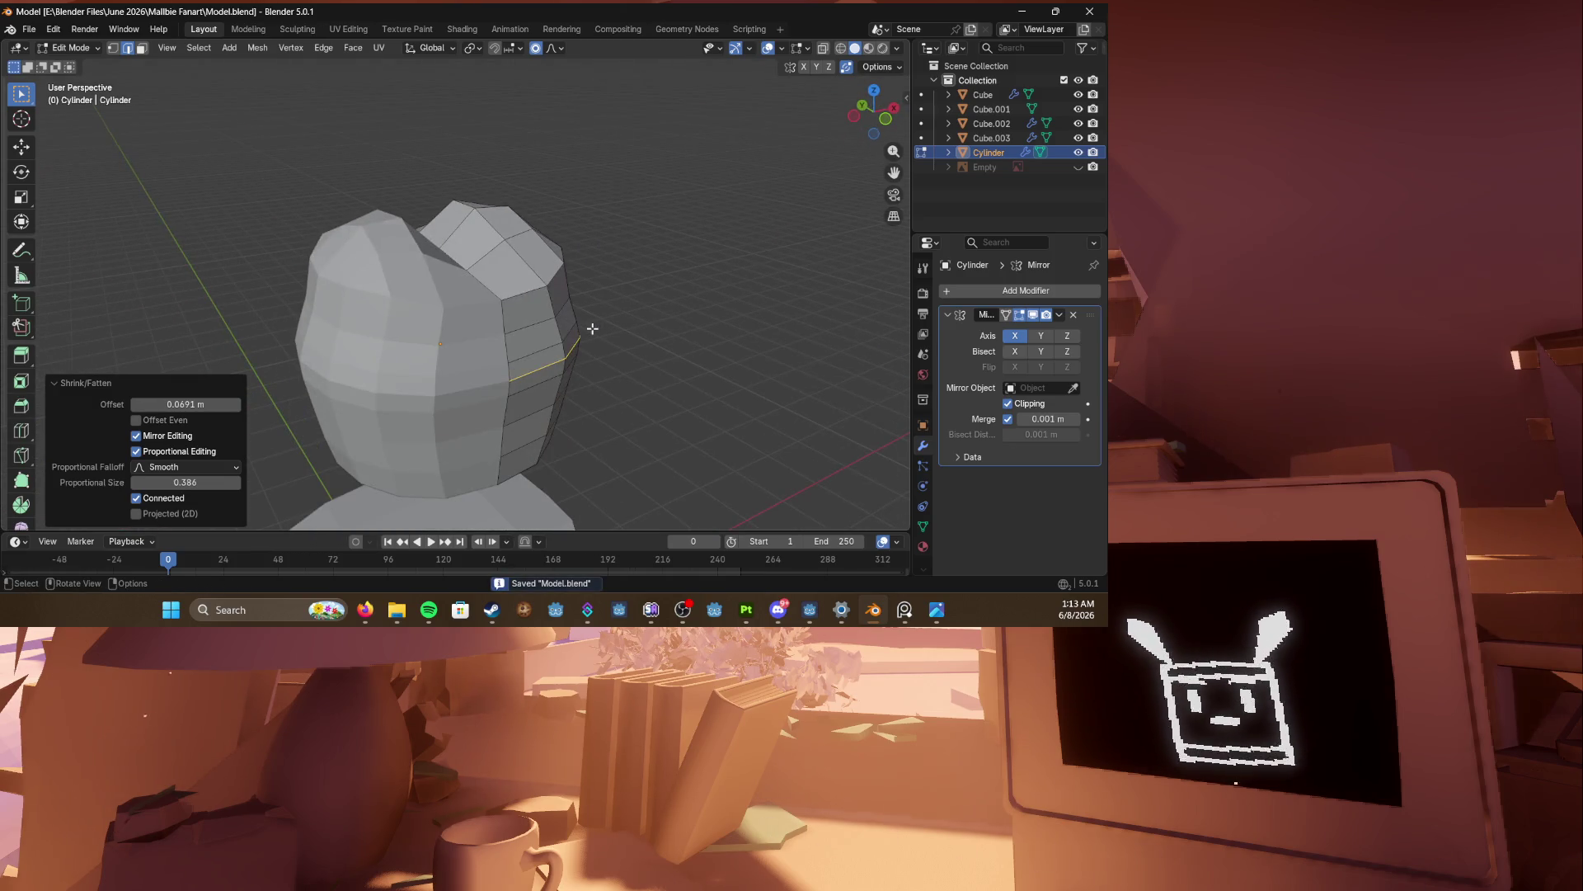
middle_click_drag(592, 328, 775, 325)
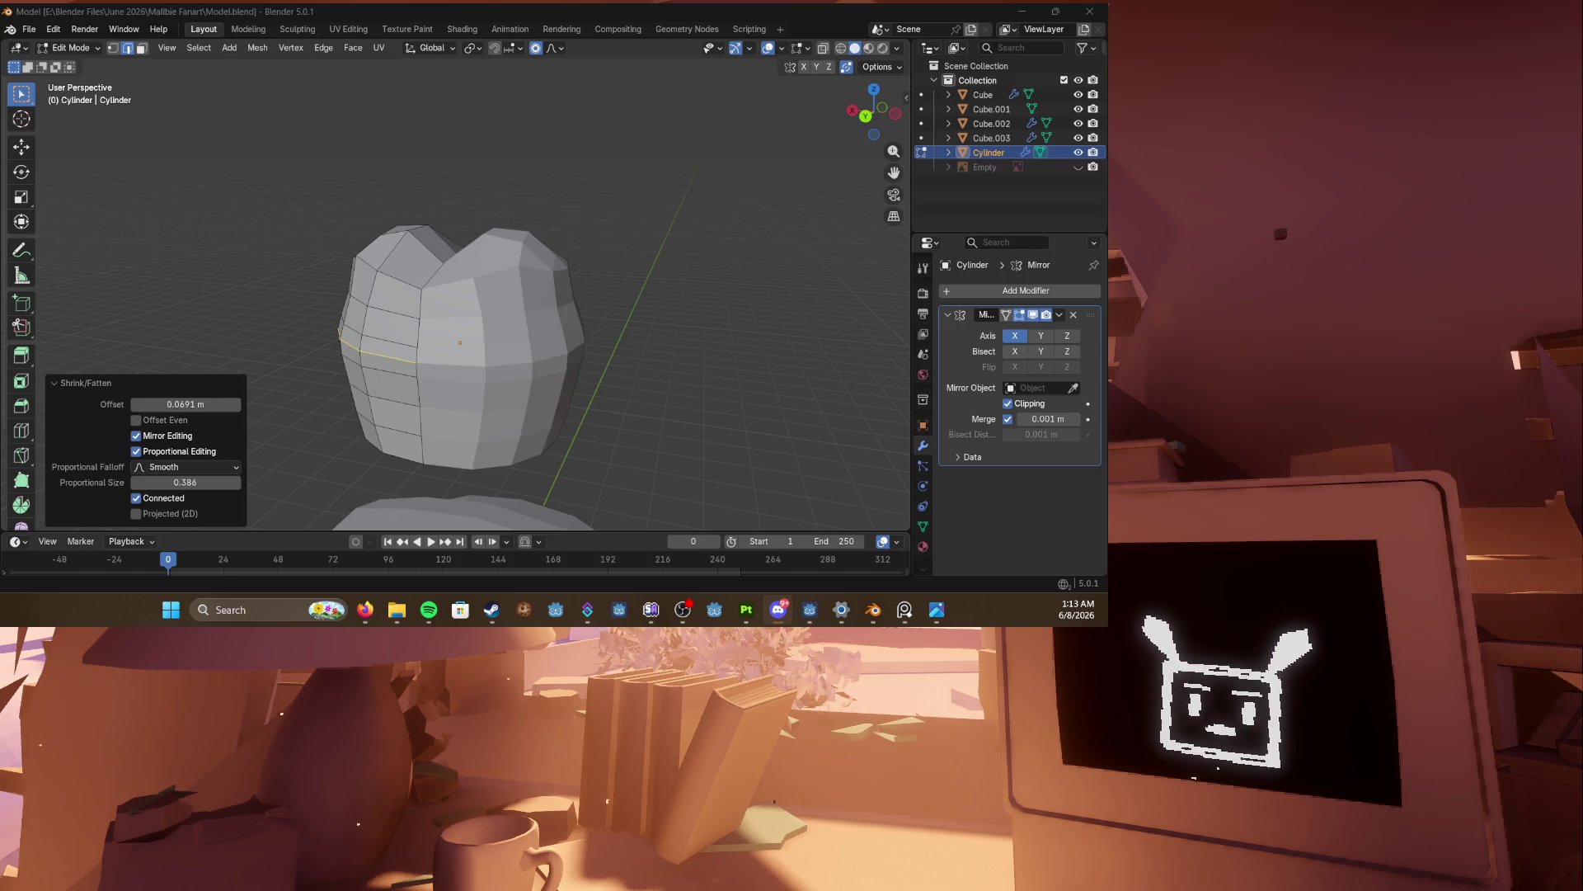
left_click(371, 388)
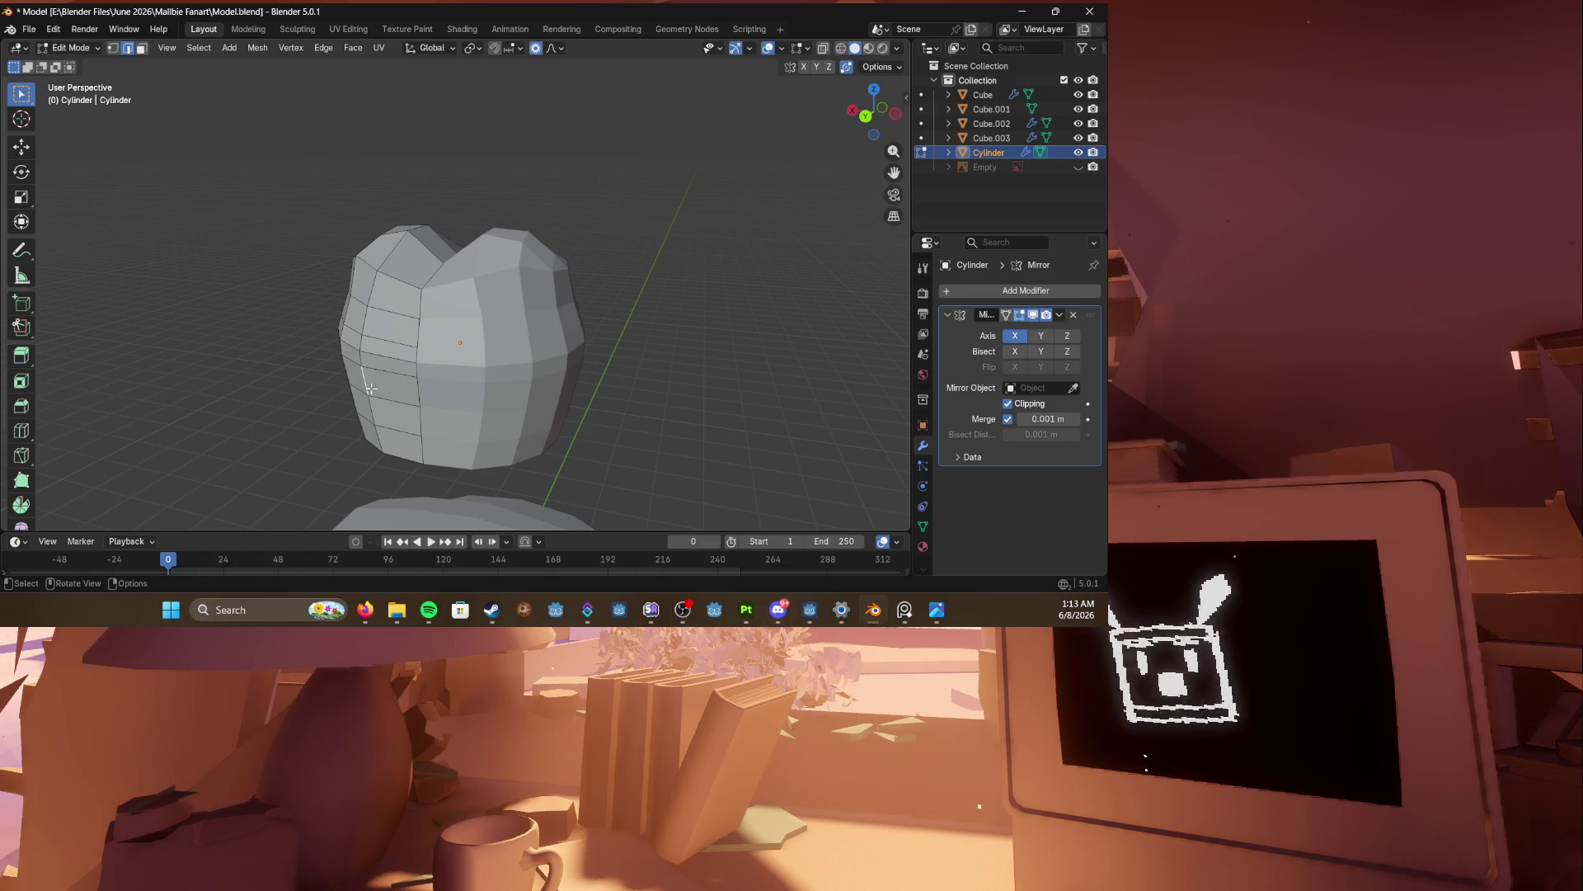
Step: In front view, select the top edge loop and rotate it -25.7° with proportional editing
key("KP_1")
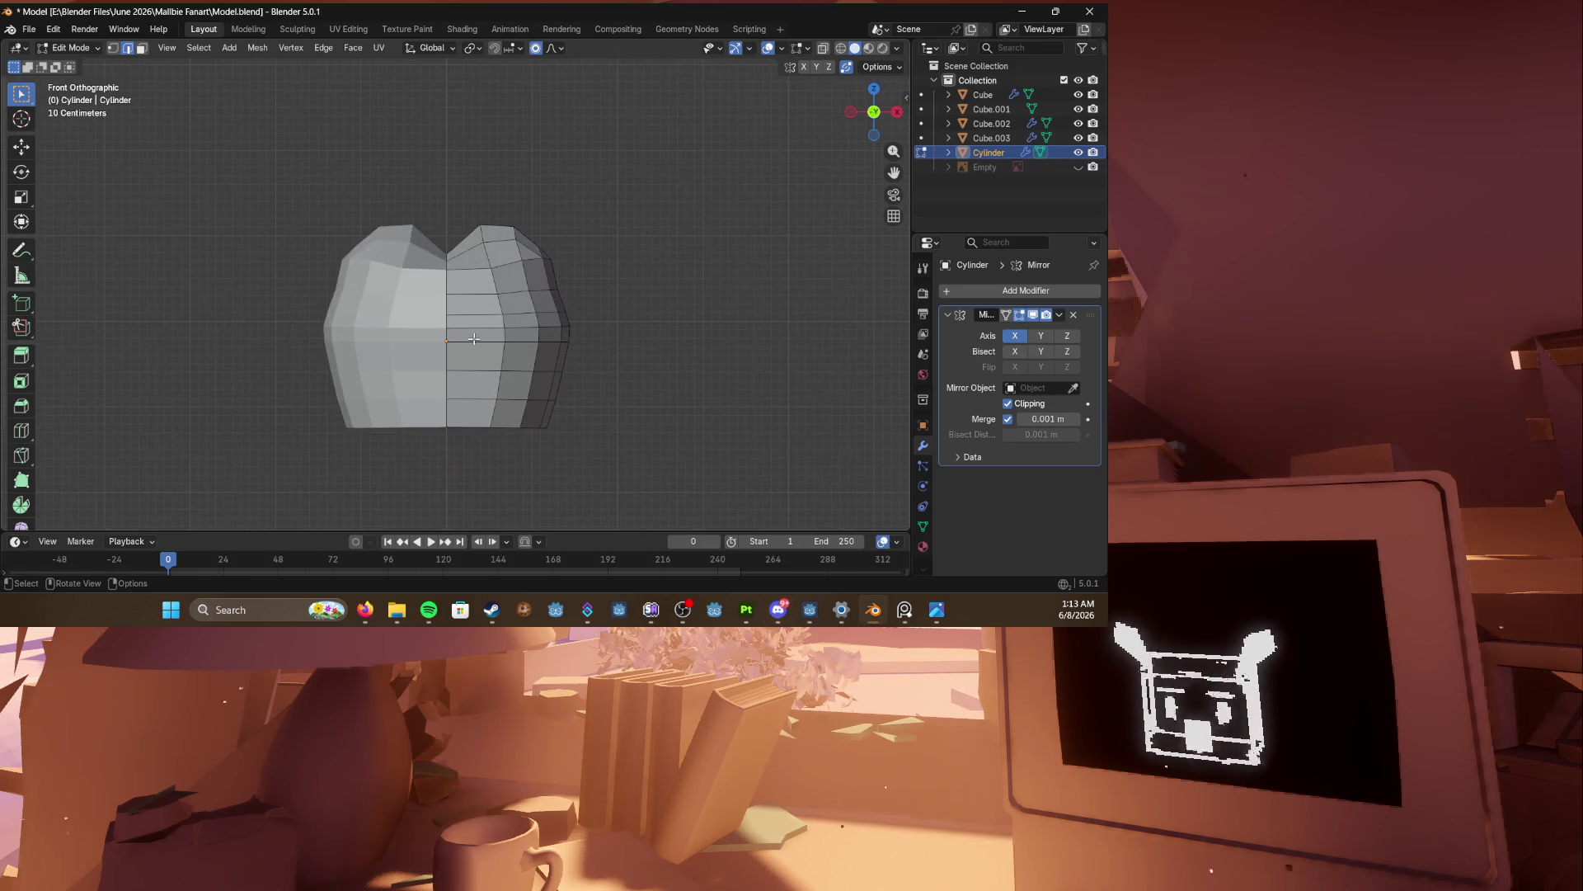
scroll(472, 322, "down", 2)
left_click(517, 270, "alt")
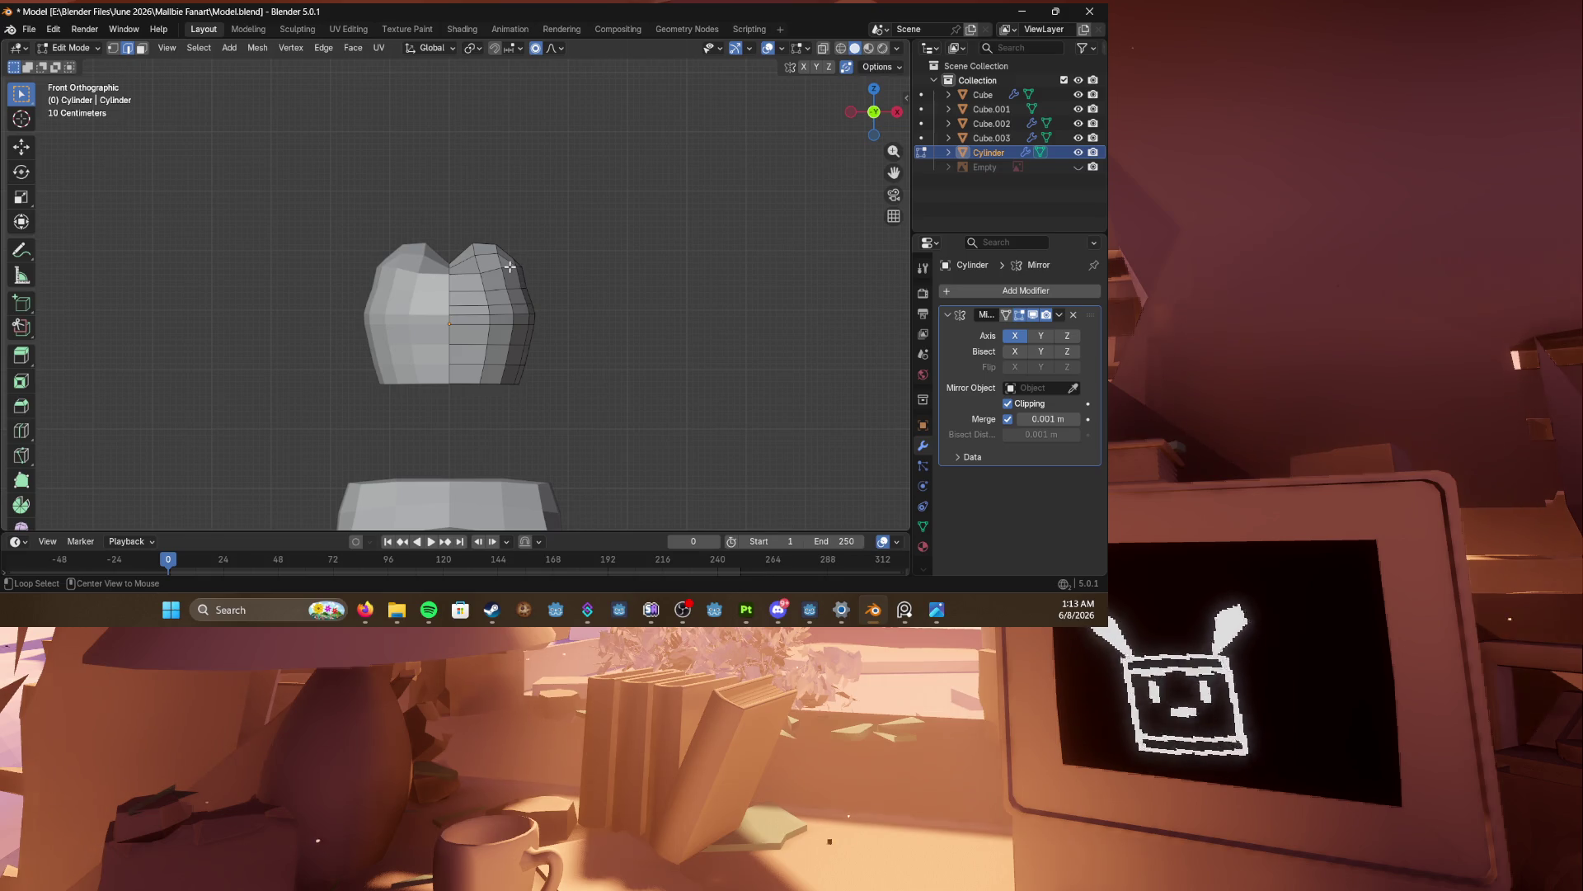
mouse_move(584, 264)
middle_mouse_down()
mouse_move(569, 297)
mouse_move(478, 313)
middle_mouse_up()
key("KP_1")
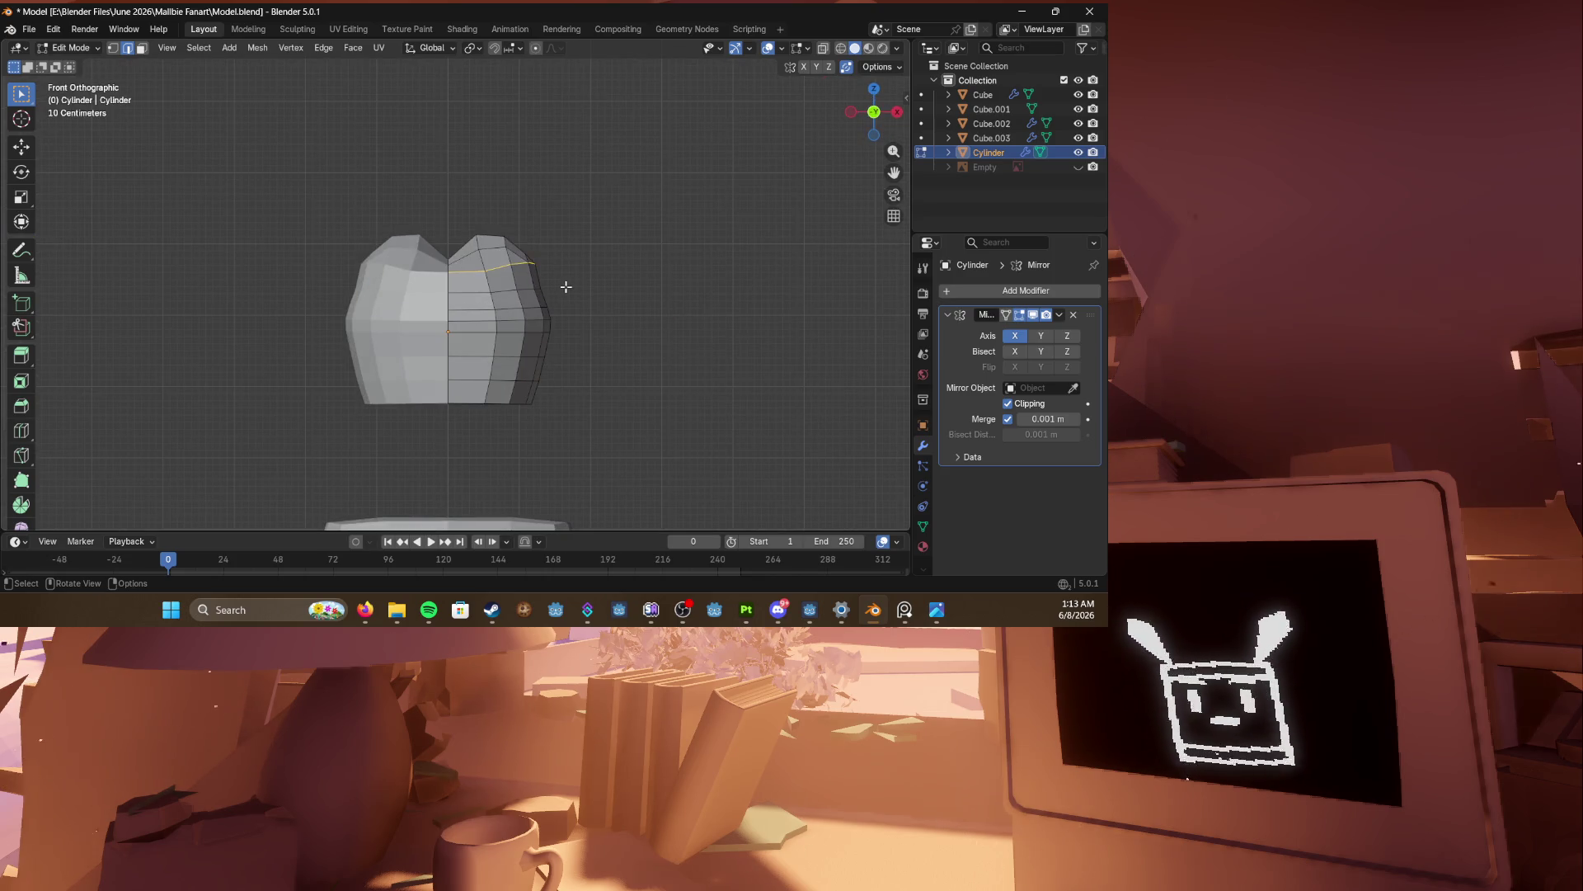
key("r")
scroll(566, 280, "down", 5)
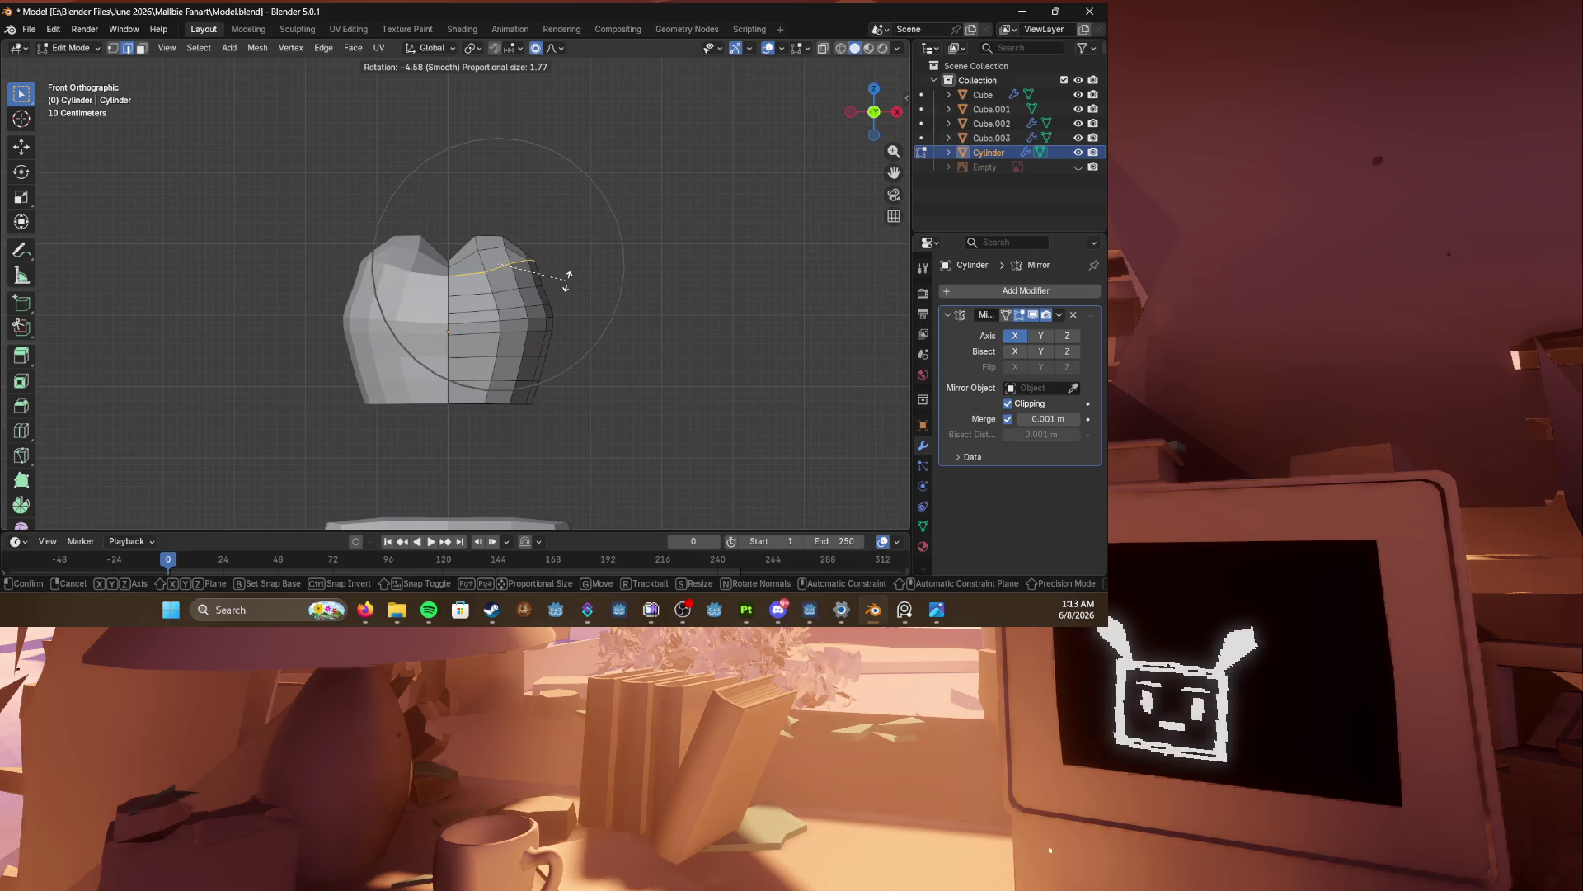
left_click(542, 255)
Step: Move the rotated loop 0.178 m on X and 0.049 m up with smooth falloff
key("g")
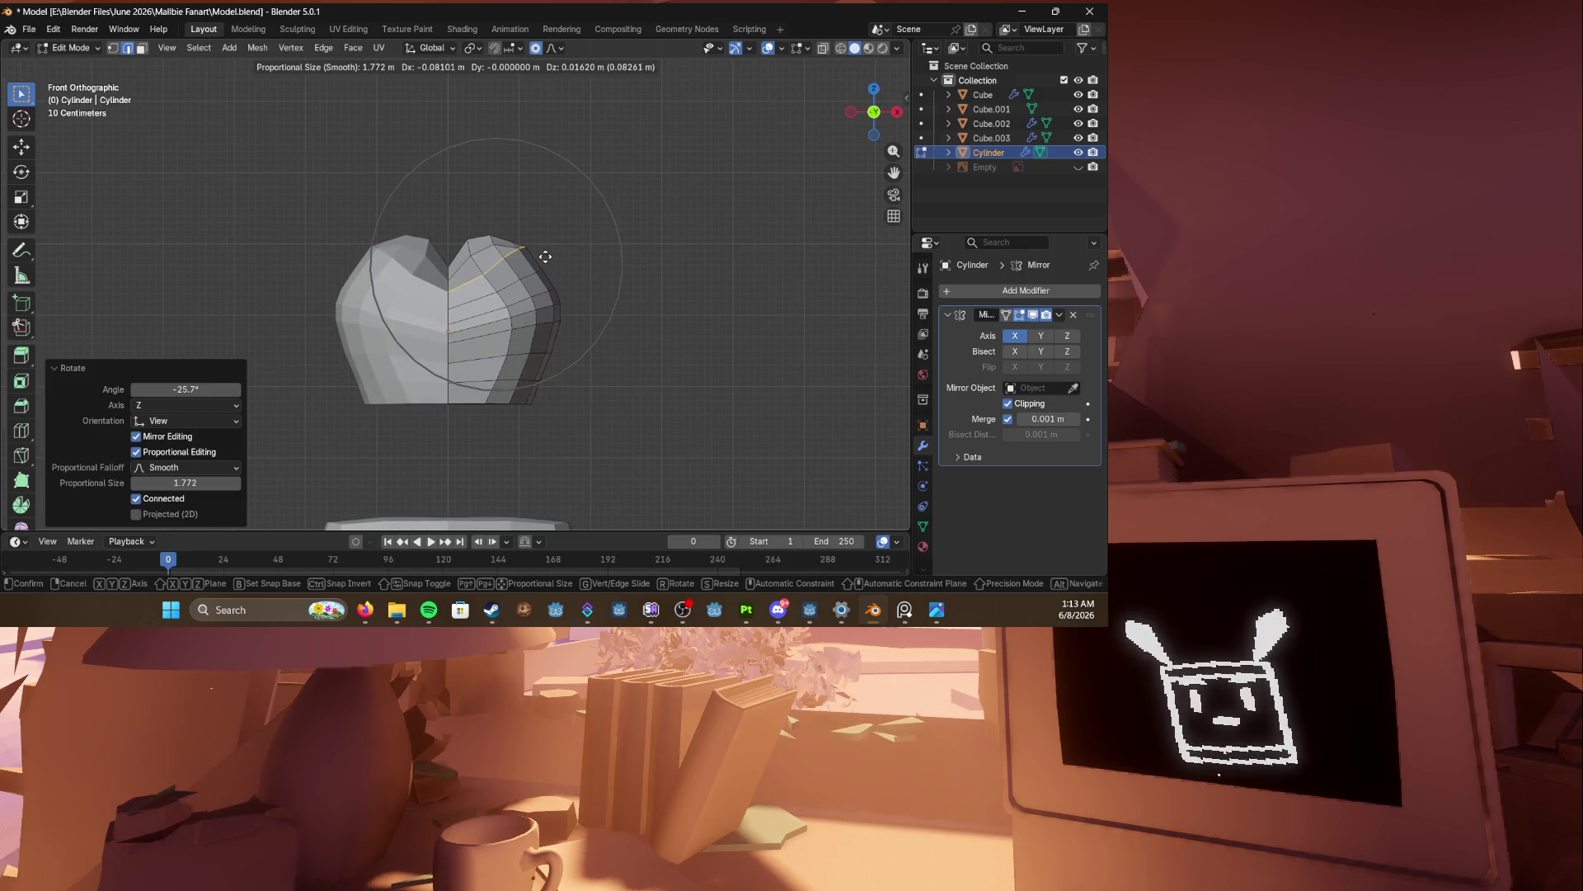
key("Escape")
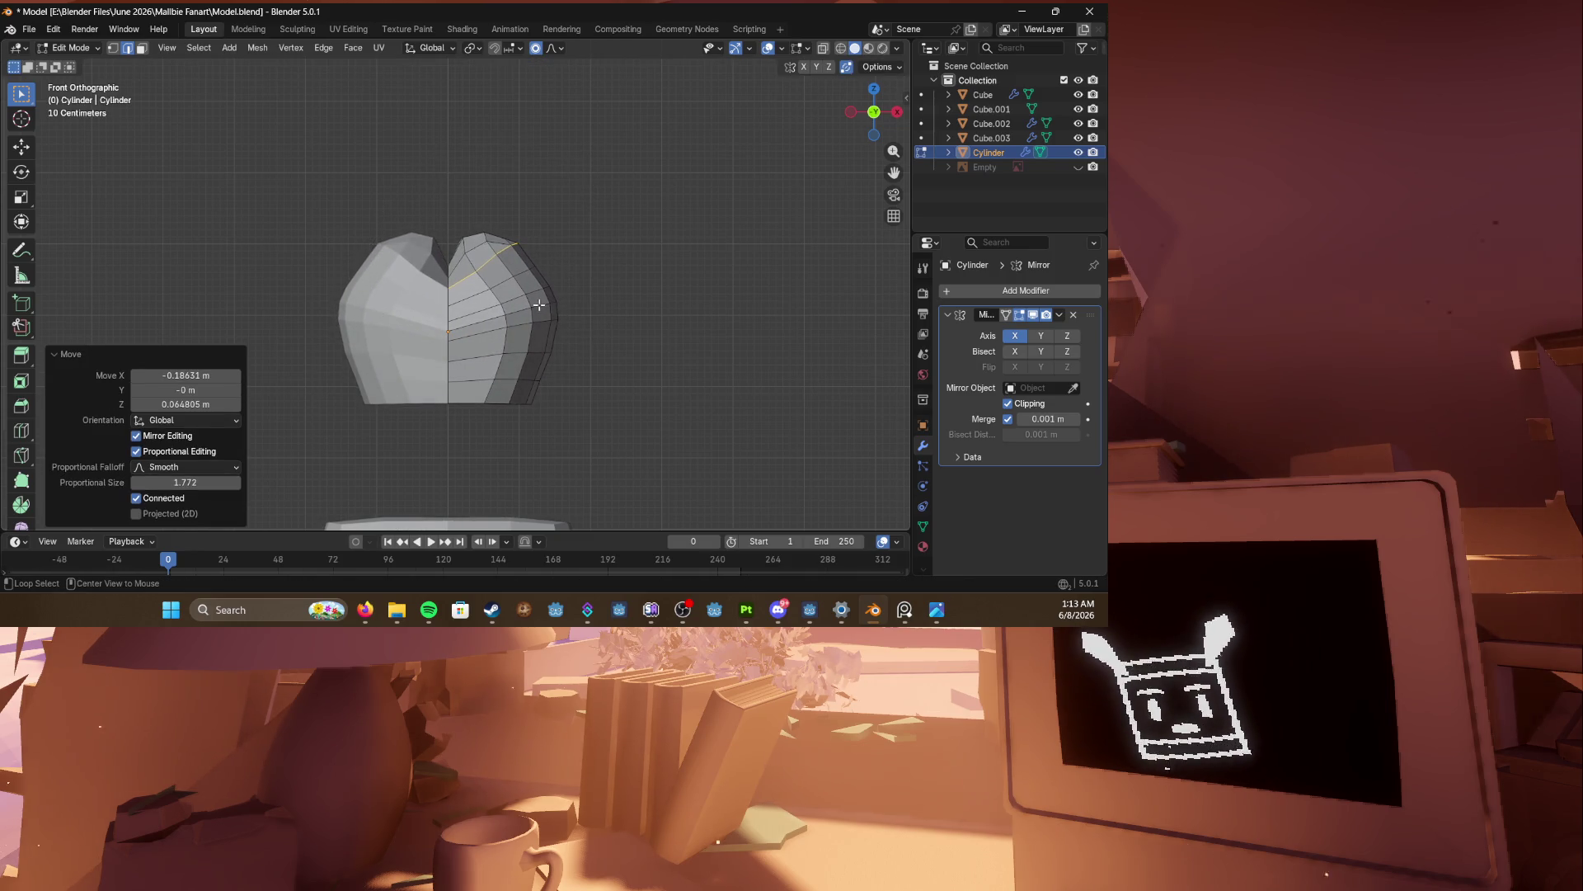
key("g")
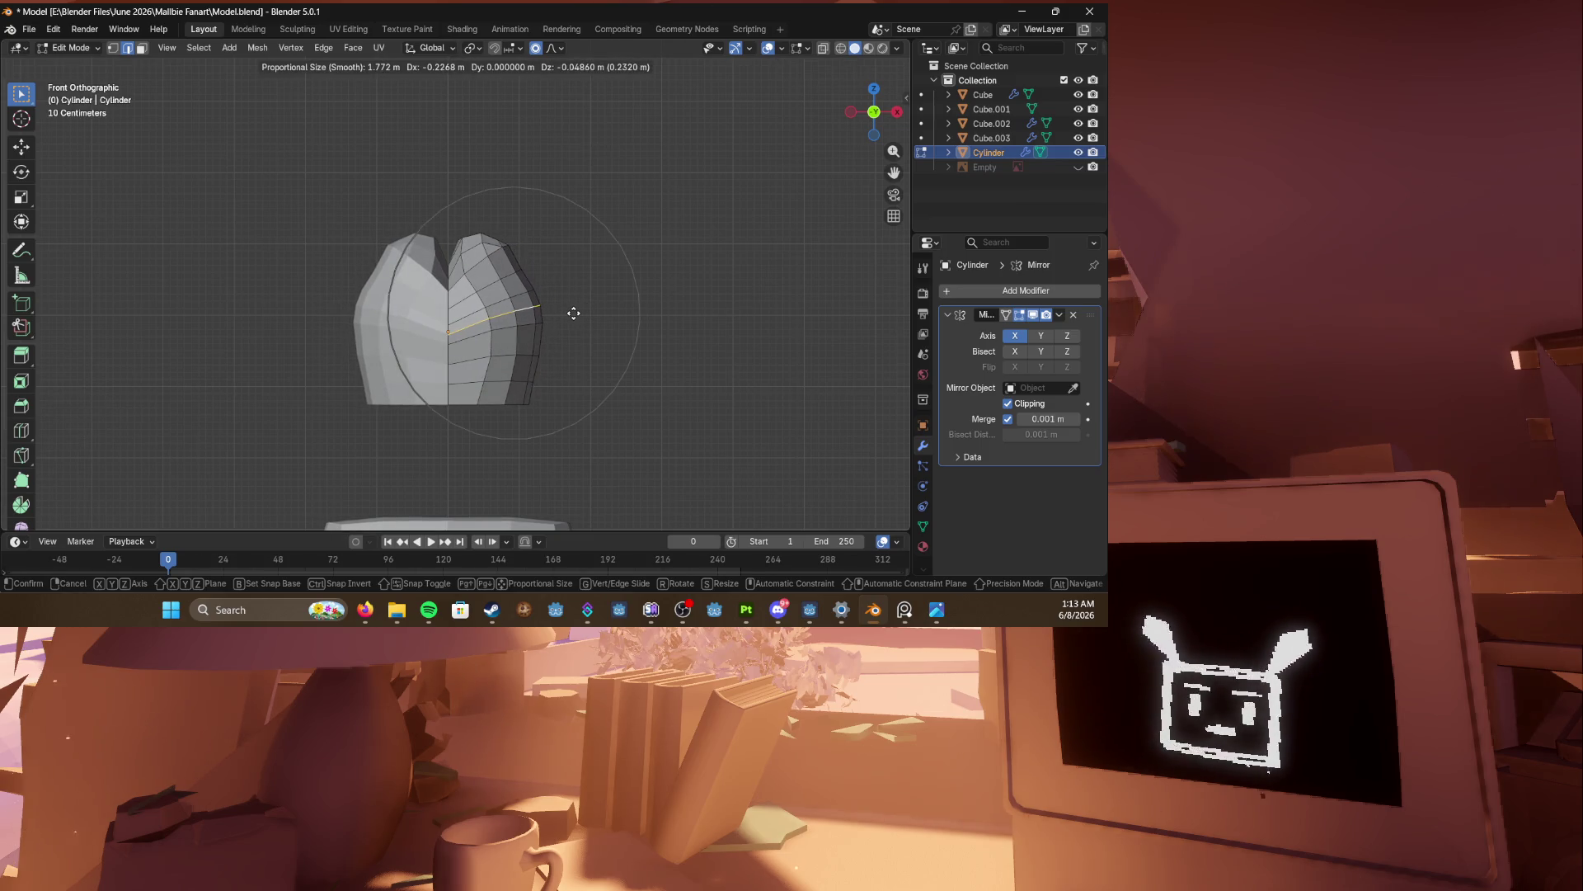
left_click(575, 314)
key("g")
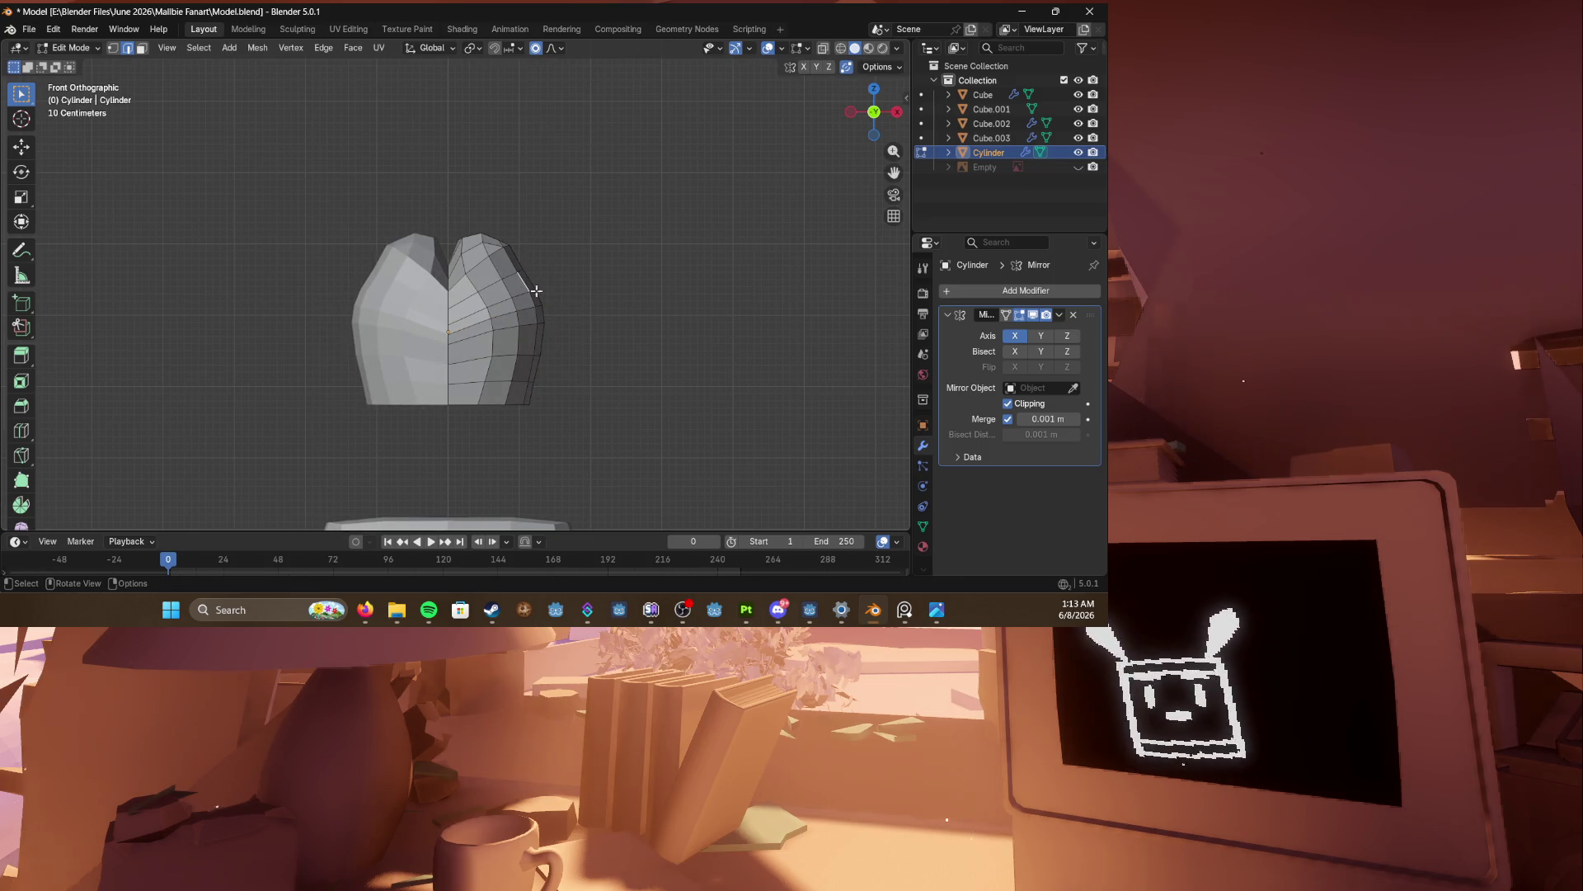
scroll(527, 277, "up", 4)
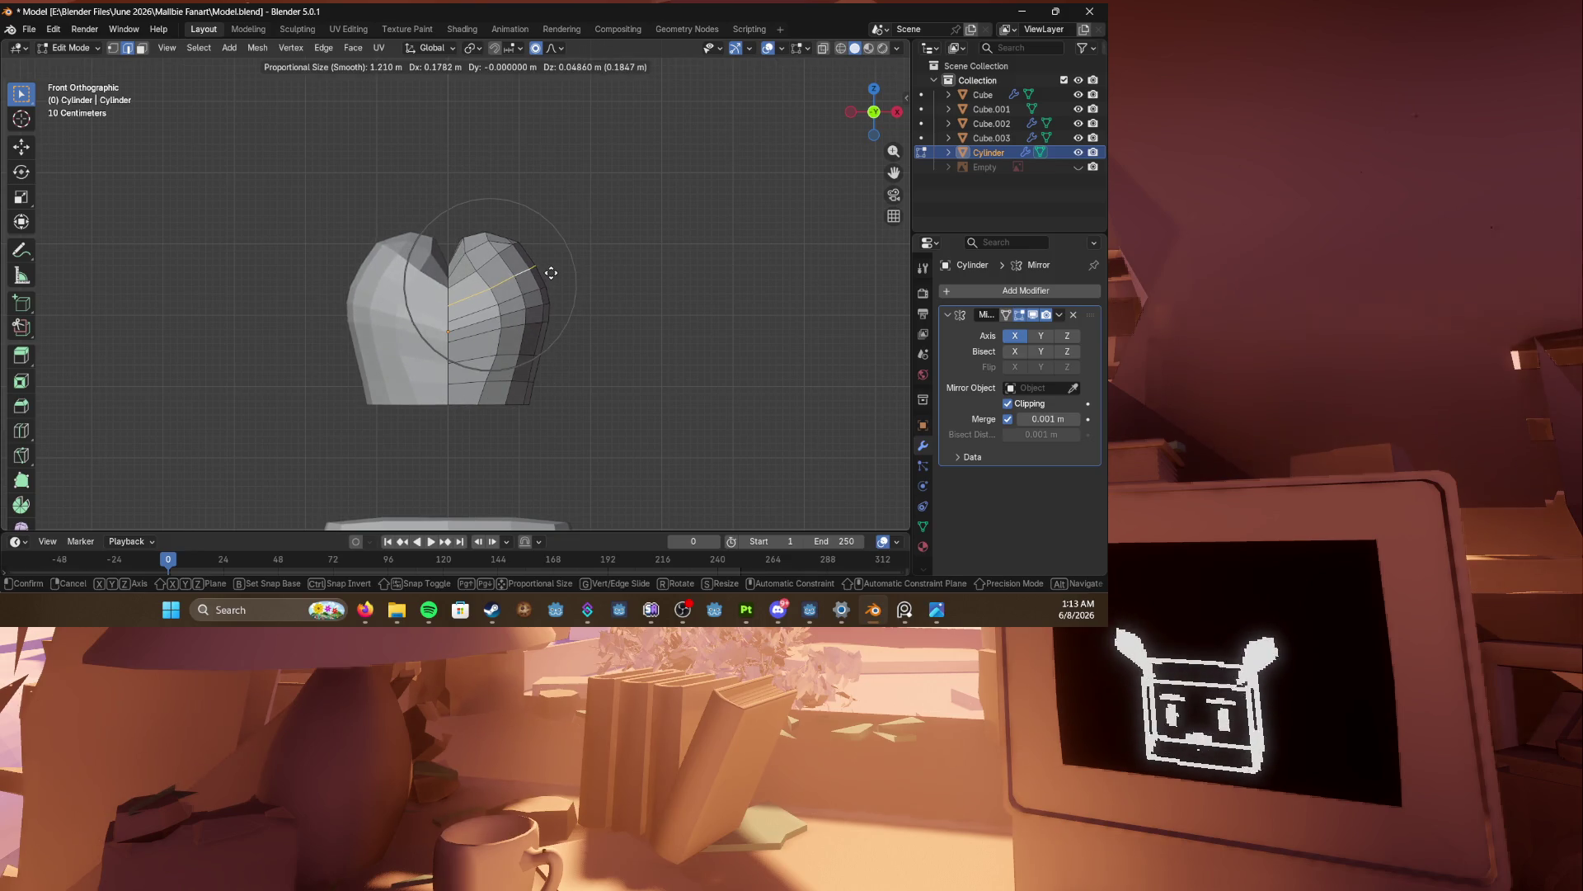
left_click(551, 273)
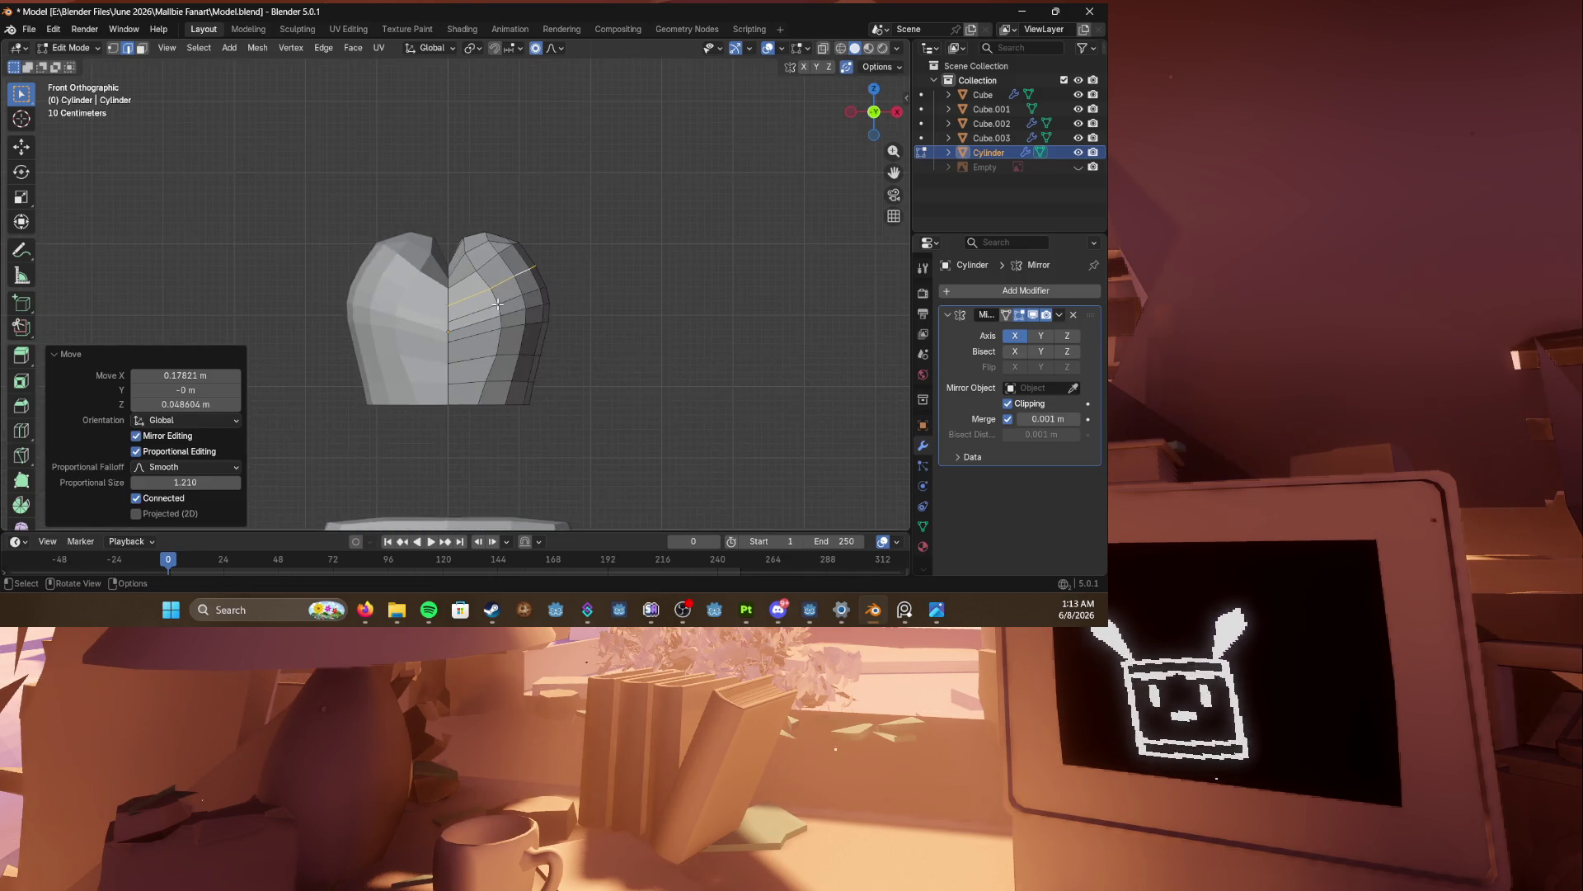
key("KP_3")
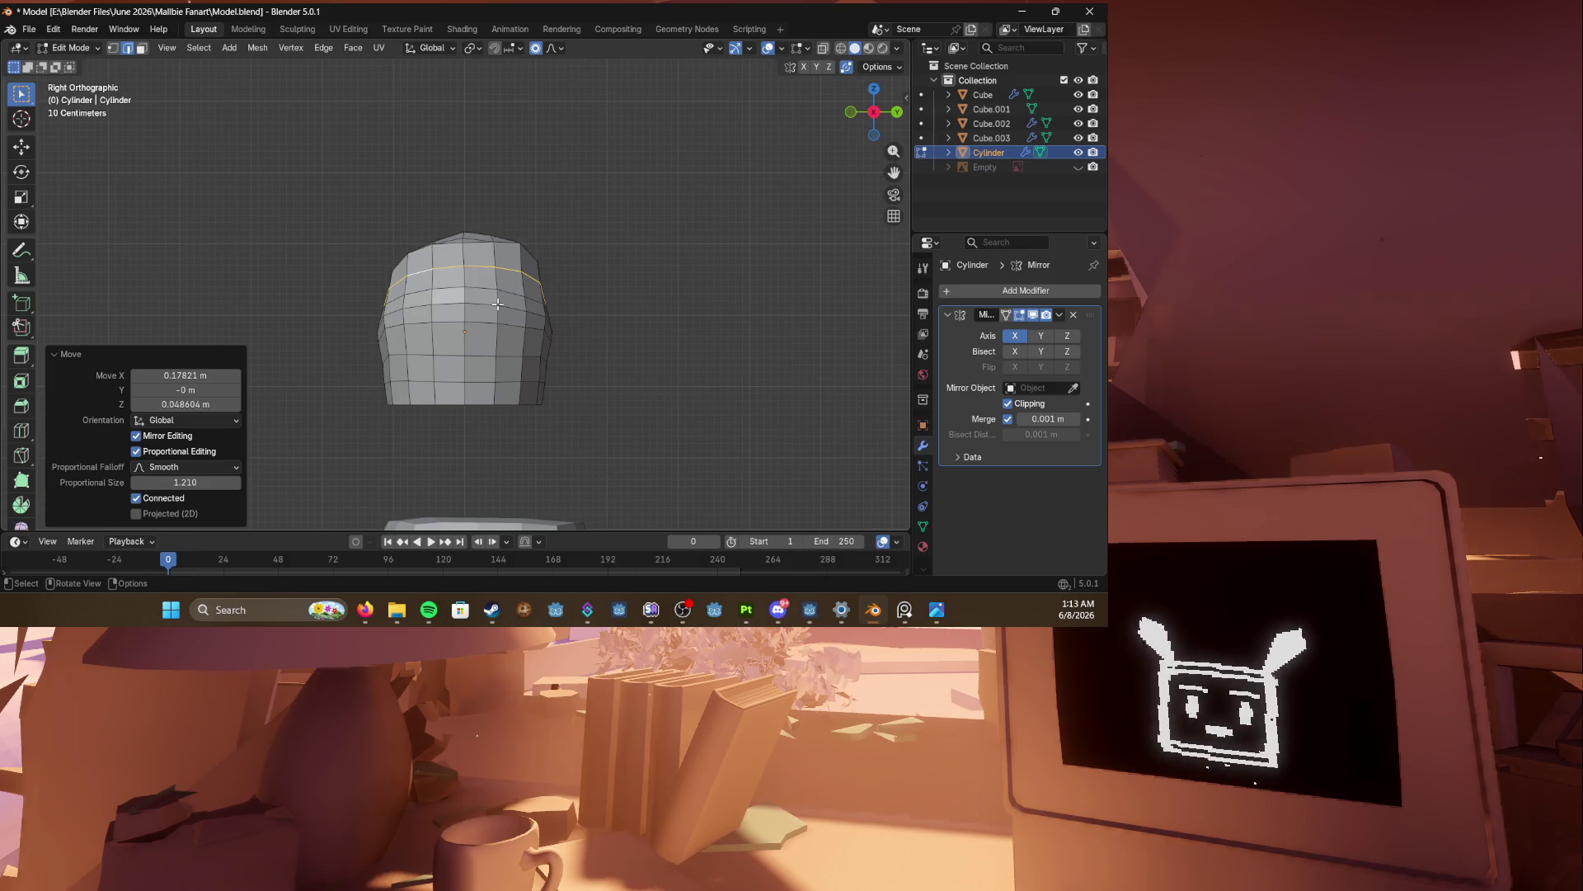
Step: Push the selected loop along its normals, scale its depth on Y, and save
mouse_move(498, 304)
middle_mouse_down()
mouse_move(433, 350)
mouse_move(558, 389)
mouse_move(611, 336)
mouse_move(532, 346)
mouse_move(508, 395)
mouse_move(449, 427)
mouse_move(515, 317)
mouse_move(462, 313)
middle_mouse_up()
key("alt+s")
left_click(569, 404)
key("s")
key("x")
key("y")
left_click(544, 327)
key("ctrl+s")
Step: Slide the edge loop, then scale its depth on Y to 1.221
key("g")
key("g")
left_click(507, 400)
key("alt+s")
key("Escape")
key("s")
key("x")
key("y")
left_click(444, 429)
Step: Slide the loop twice more and scale its depth along Y again
key("g")
key("g")
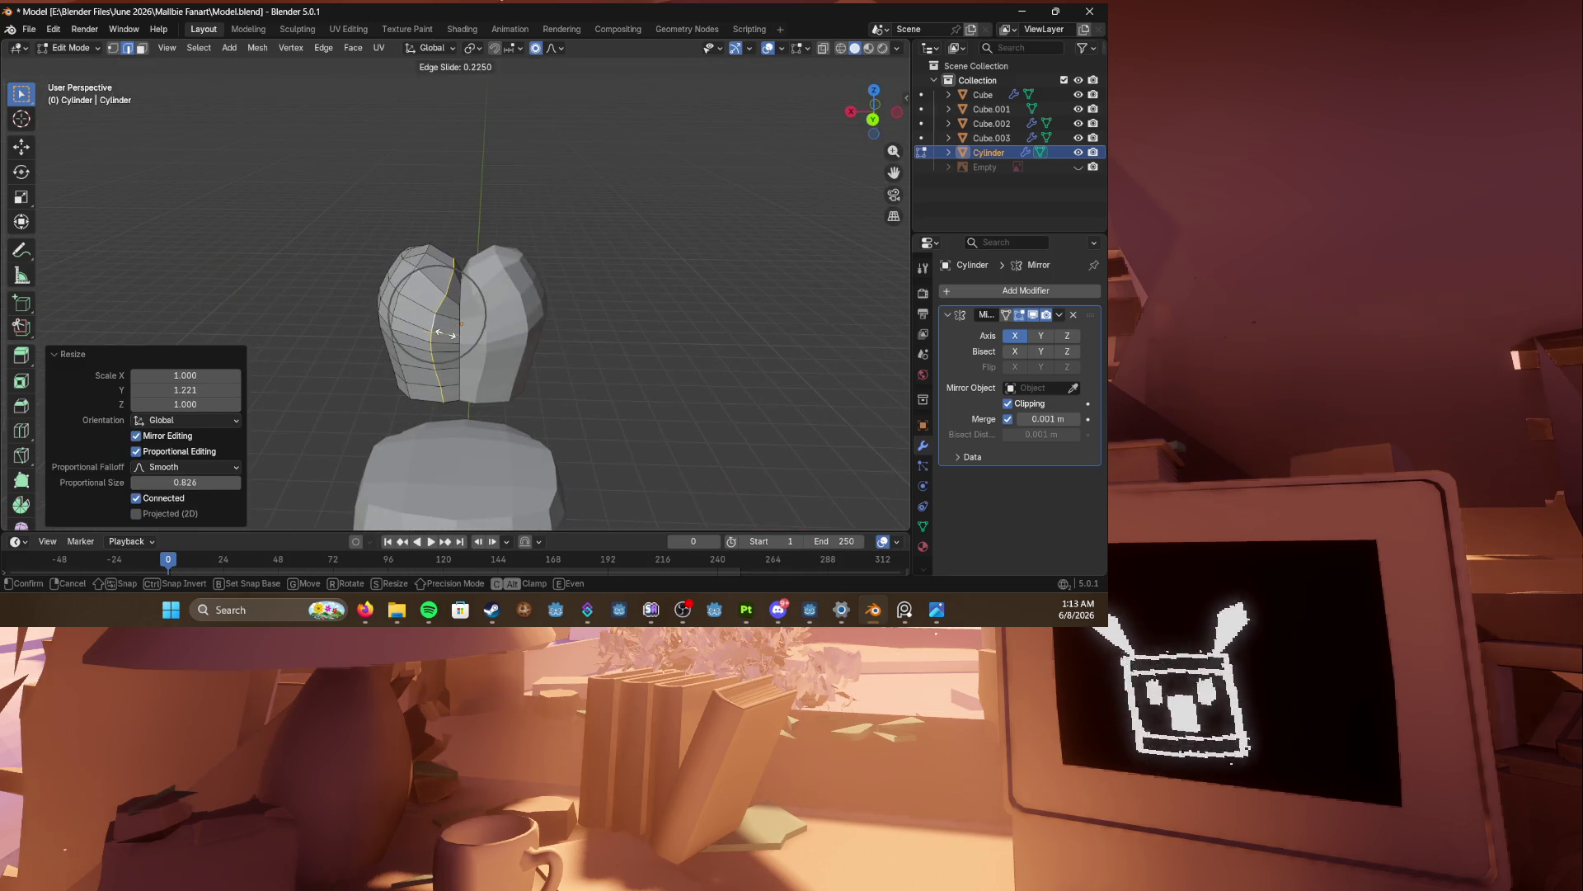
left_click(400, 309)
key("g")
key("g")
left_click(404, 330)
mouse_move(404, 330)
middle_mouse_down()
mouse_move(490, 305)
mouse_move(470, 396)
middle_mouse_up()
key("s")
key("x")
key("y")
left_click(464, 421)
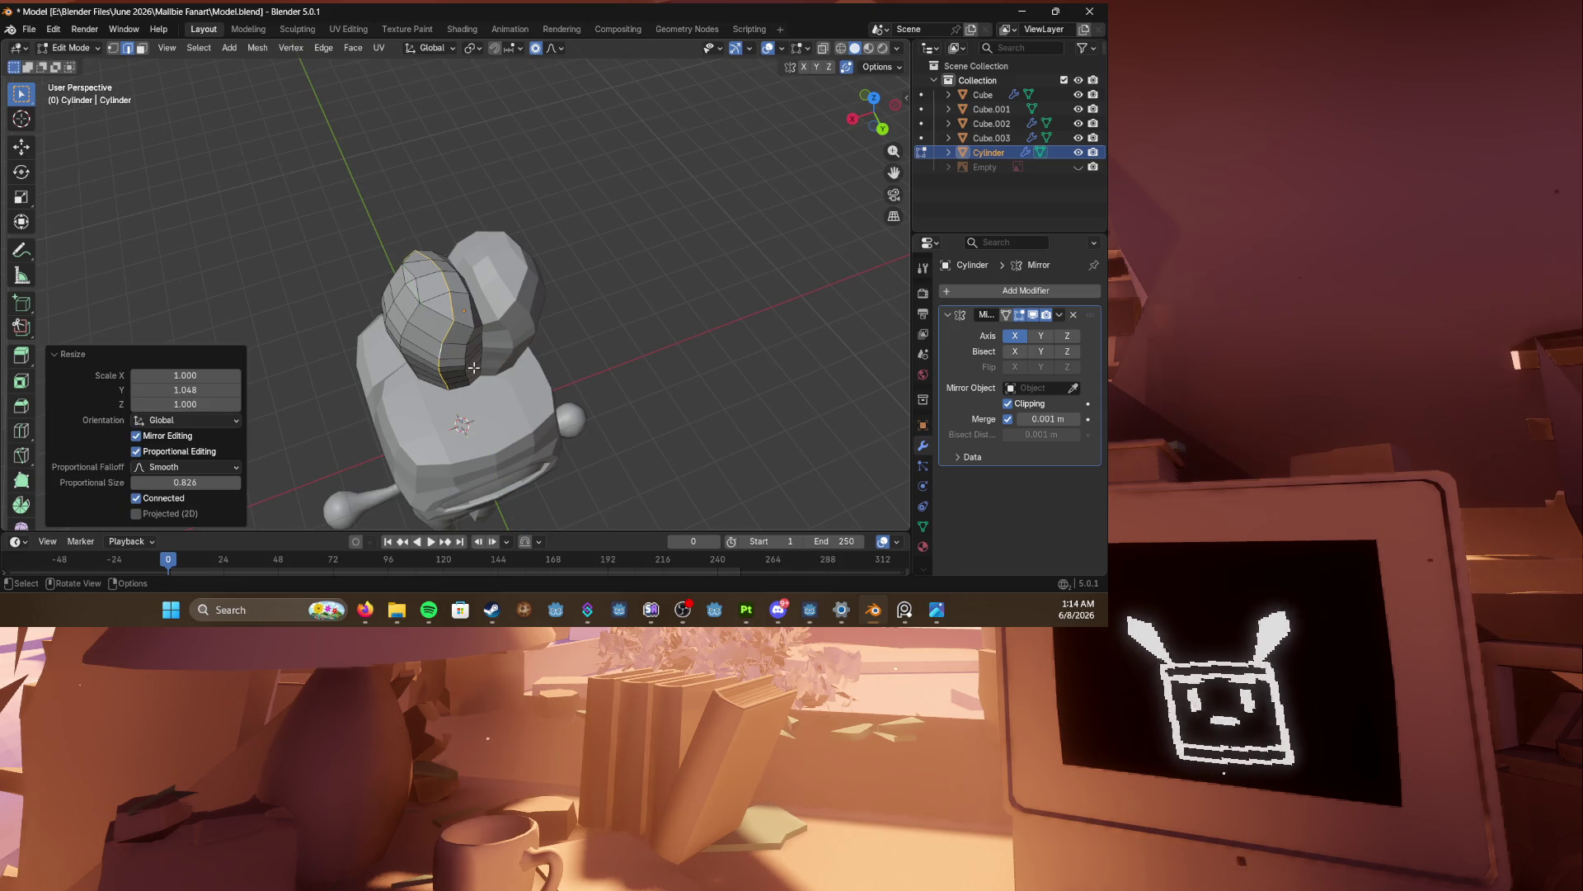
Step: Select a vertical edge loop on the head, narrow it on Y to 0.749, and save
mouse_move(464, 420)
middle_mouse_down()
mouse_move(500, 394)
mouse_move(469, 354)
middle_mouse_up()
left_click(480, 354, "alt")
key("s")
key("x")
key("y")
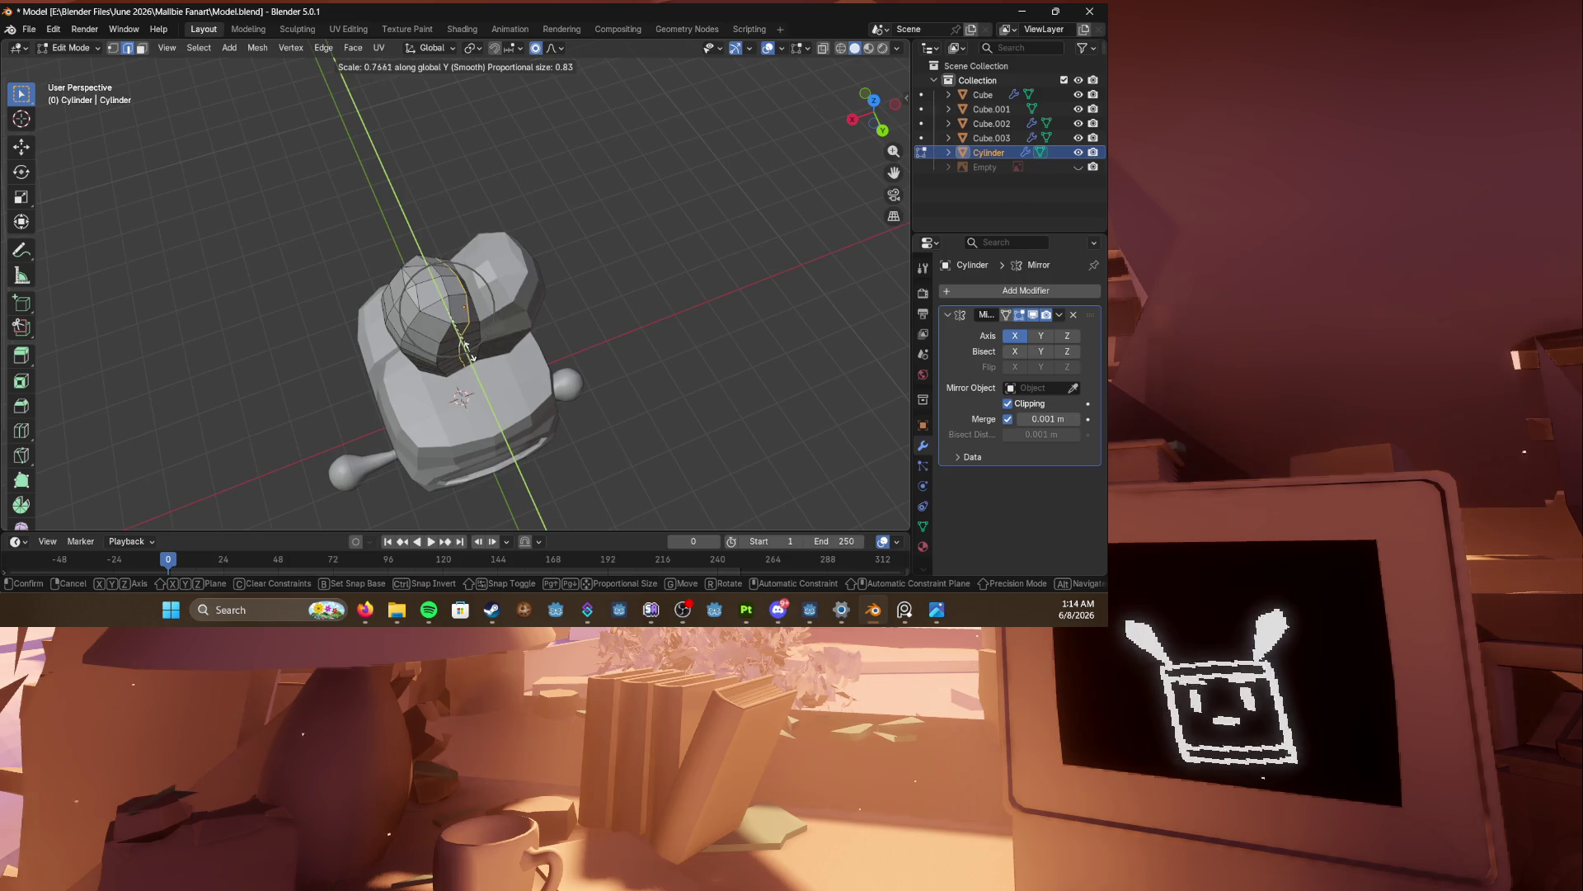
left_click(469, 352)
key("ctrl+s")
Step: Check the whole object outside Edit Mode, then slide the selected edge loop
mouse_move(528, 207)
middle_mouse_down()
mouse_move(518, 223)
mouse_move(629, 234)
mouse_move(458, 283)
middle_mouse_up()
key("Tab")
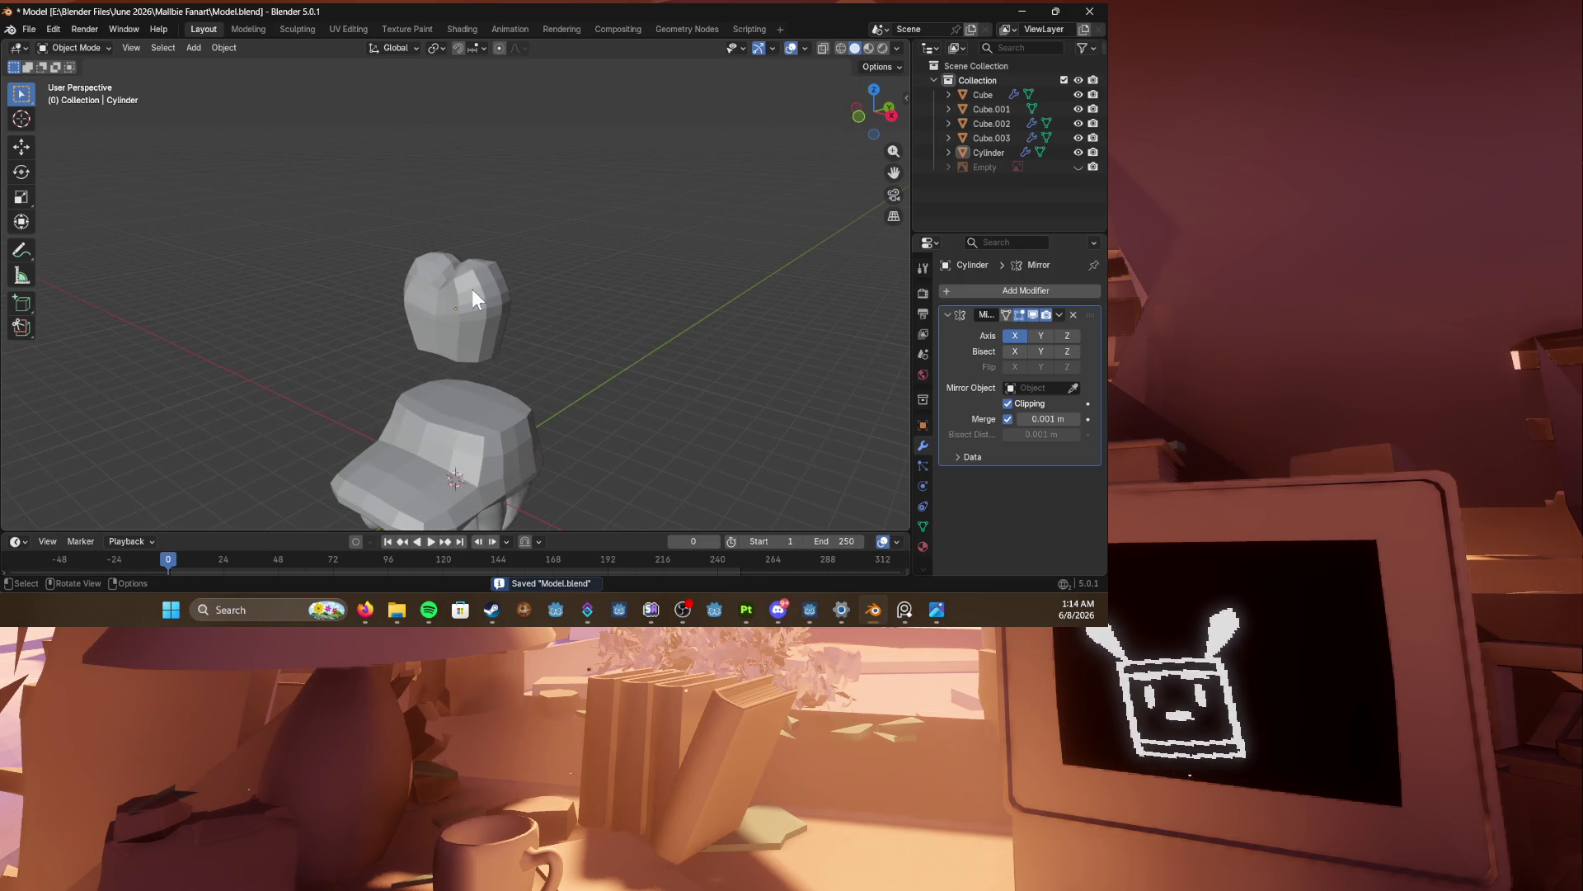
scroll(472, 288, "up", 4)
key("Tab")
key("g")
key("g")
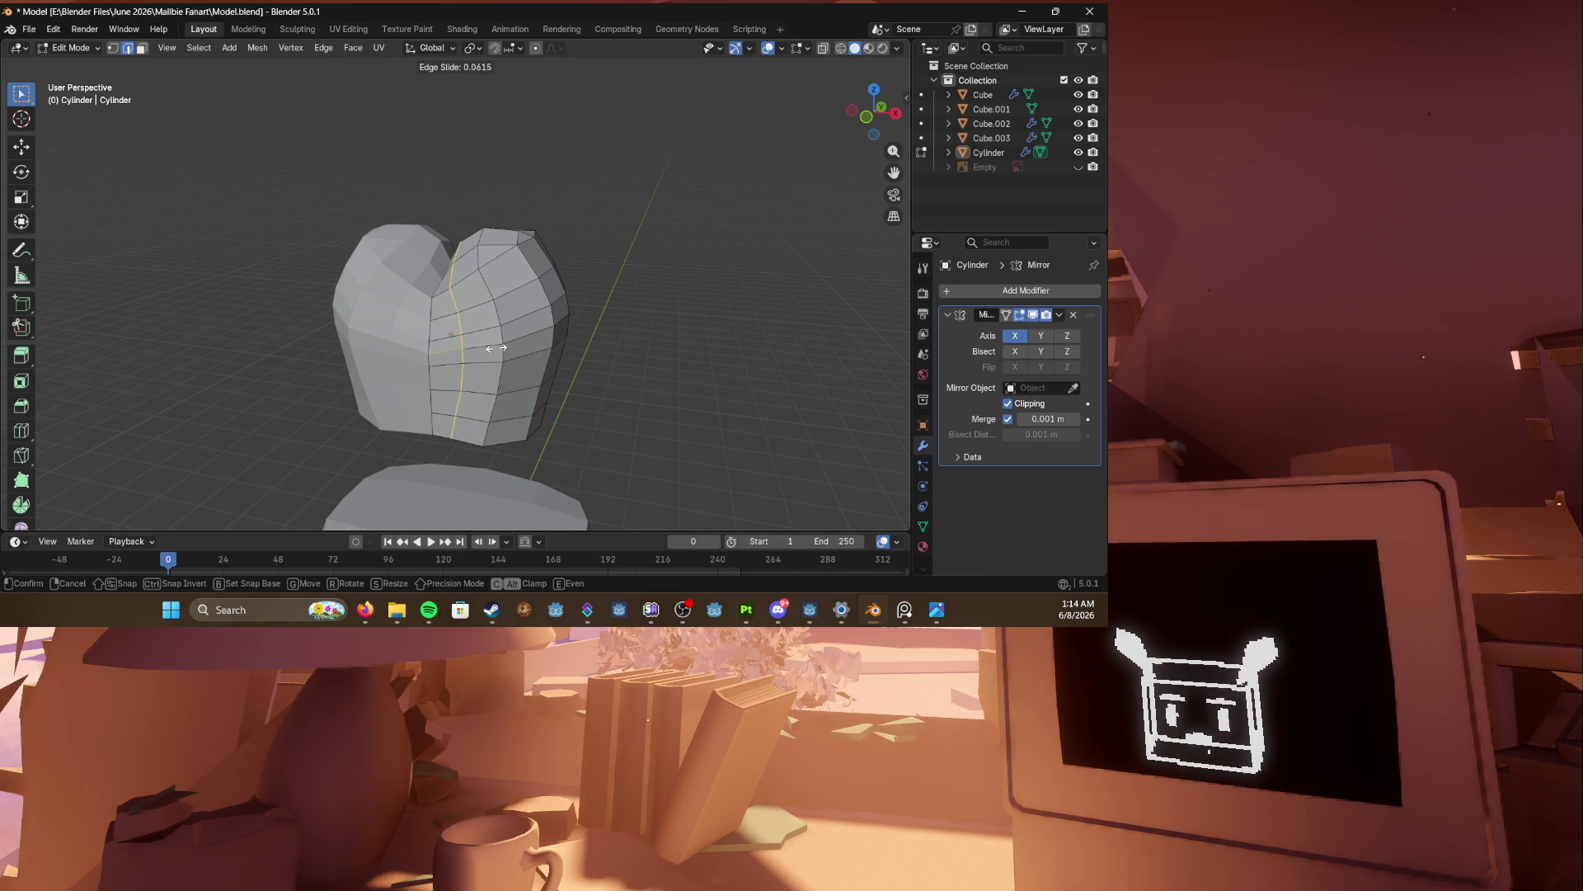
left_click(496, 349)
Step: Select a shortest-path vertical edge run and slide it, then save and undo the slide
middle_click_drag(496, 349, 510, 372)
left_click(462, 421)
left_click(460, 302, "ctrl")
key("g")
key("g")
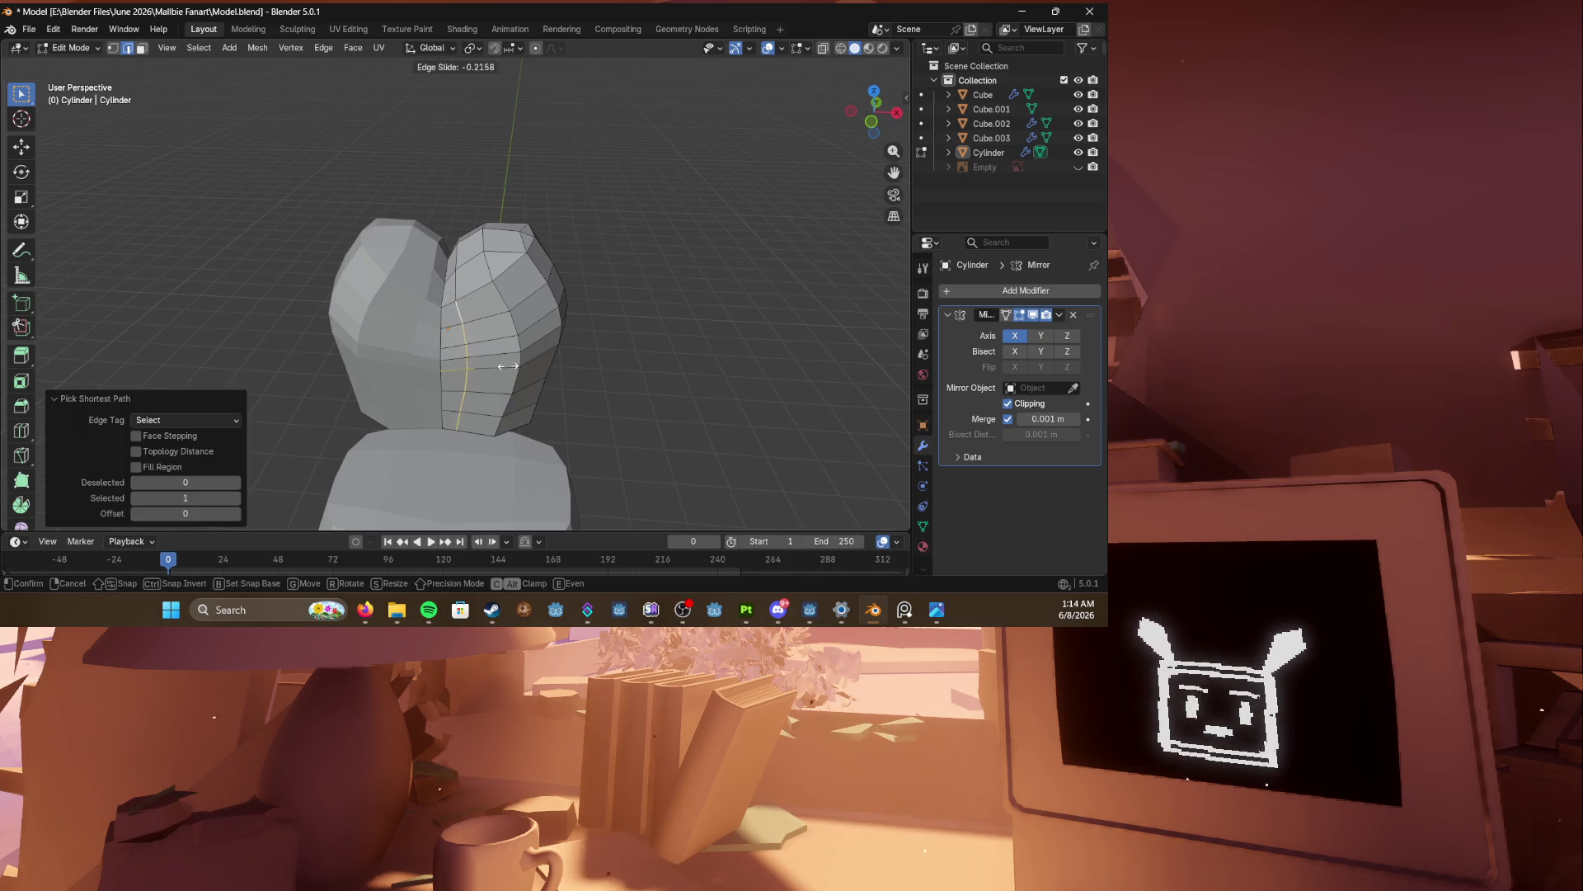
left_click(471, 356)
key("ctrl+s")
key("ctrl+z")
key("ctrl+z")
key("ctrl+z")
Step: Select another vertical edge path, slide it inward by a -0.481 factor, and save Model.blend
middle_click_drag(471, 355, 491, 420)
left_click(495, 460)
left_click(477, 307, "ctrl")
key("g")
key("g")
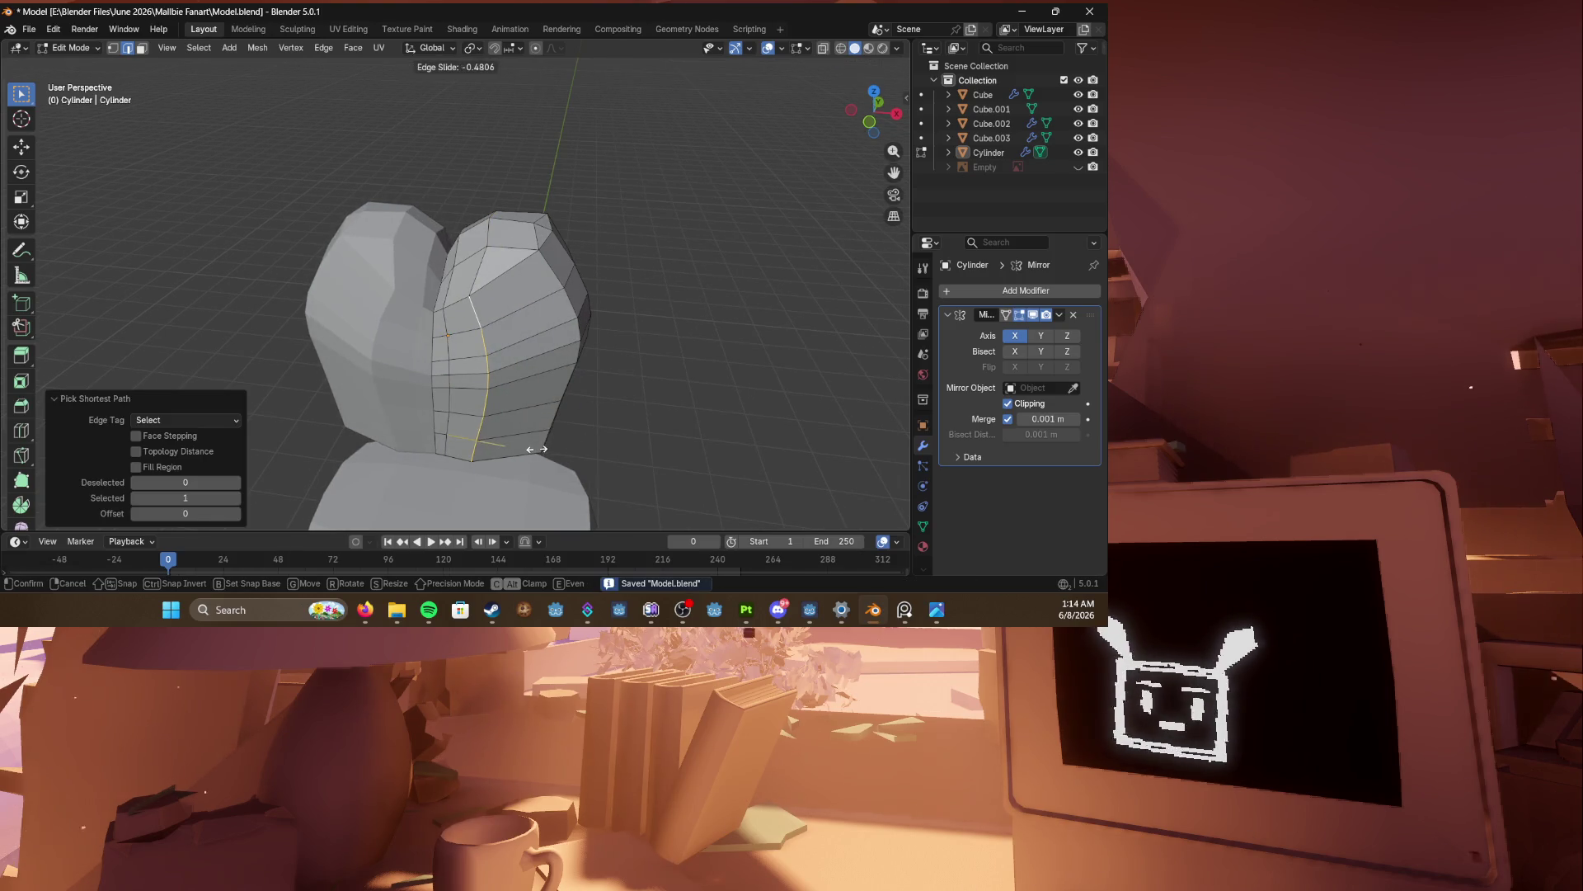
left_click(537, 449)
middle_click_drag(537, 449, 569, 437)
key("ctrl+s")
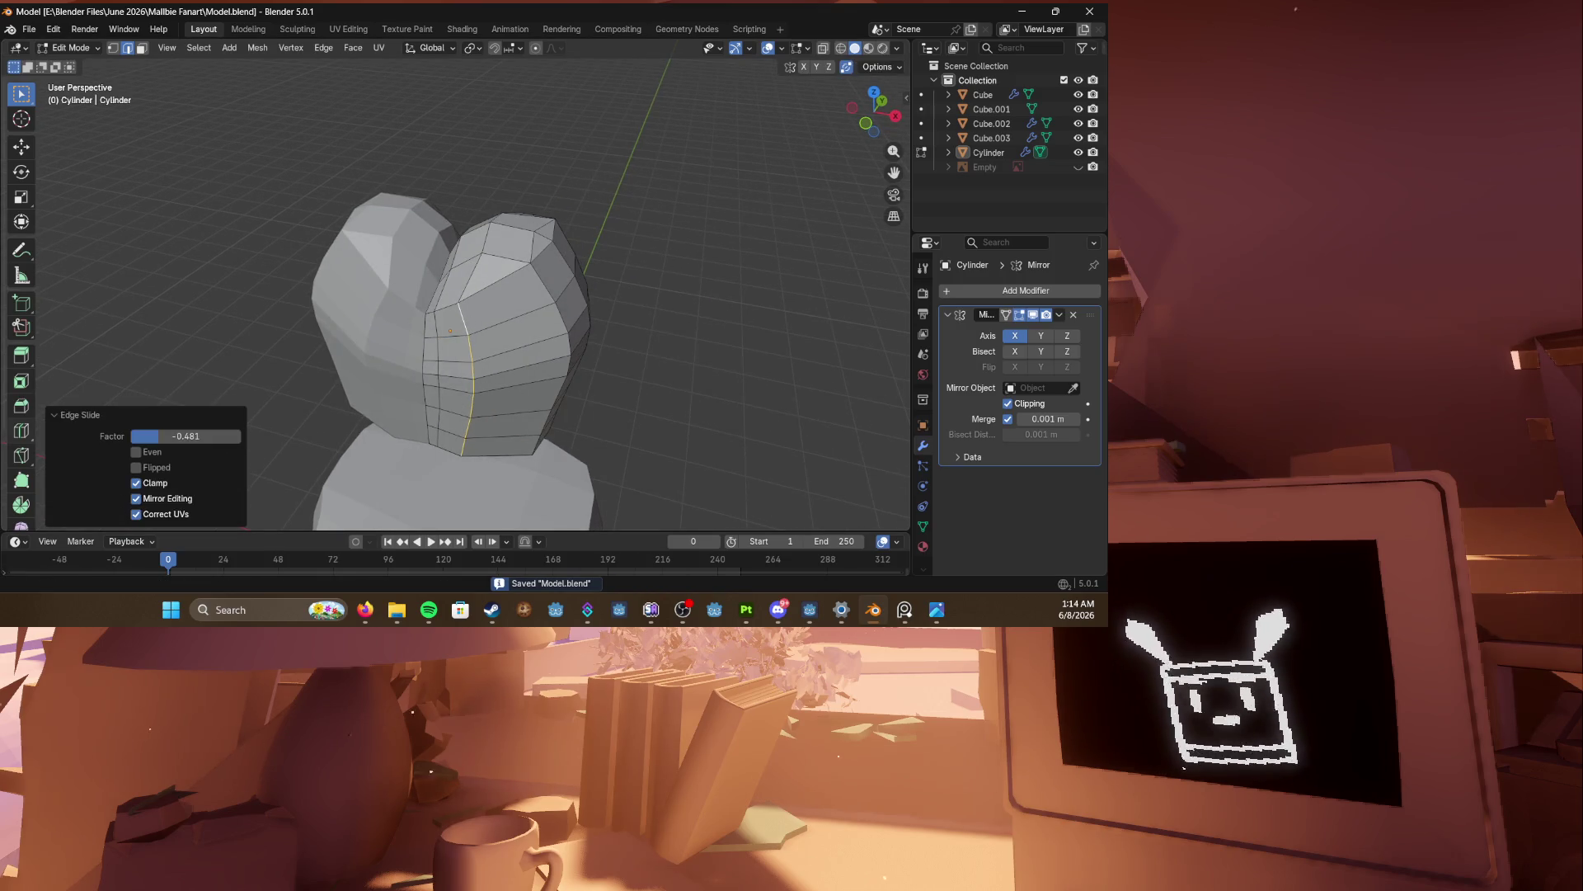
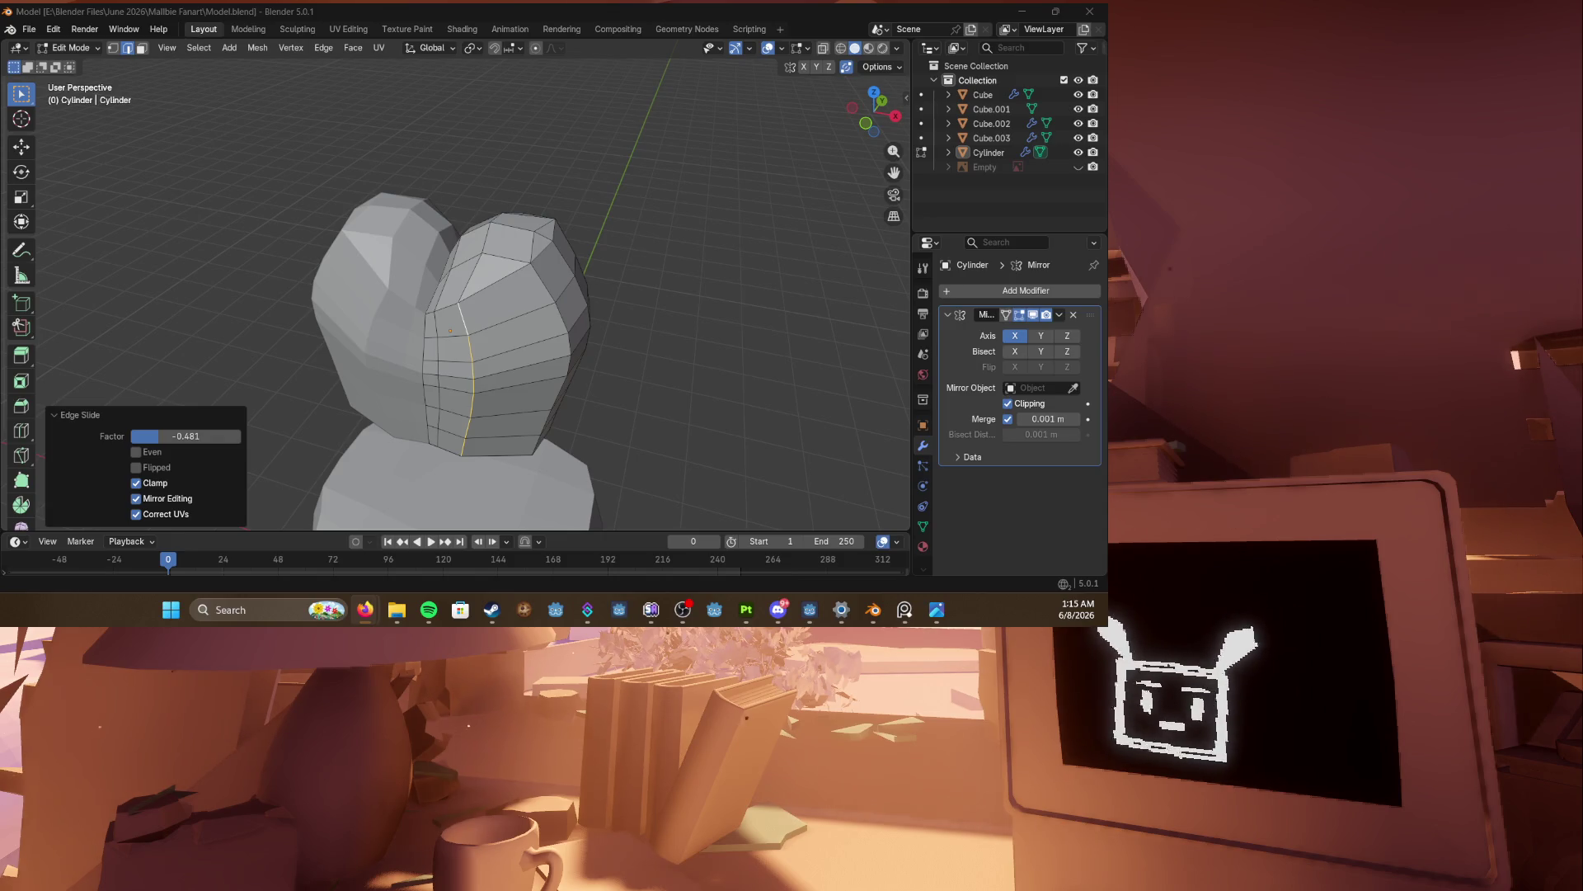
Step: Save Model.blend and enter Edit Mode on the Cylinder hat piece
key("ctrl+s")
mouse_move(429, 329)
middle_mouse_down()
mouse_move(566, 368)
mouse_move(381, 378)
mouse_move(396, 396)
mouse_move(462, 388)
mouse_move(593, 314)
mouse_move(660, 335)
mouse_move(824, 329)
middle_mouse_up()
key("Tab")
left_click(493, 344)
key("Tab")
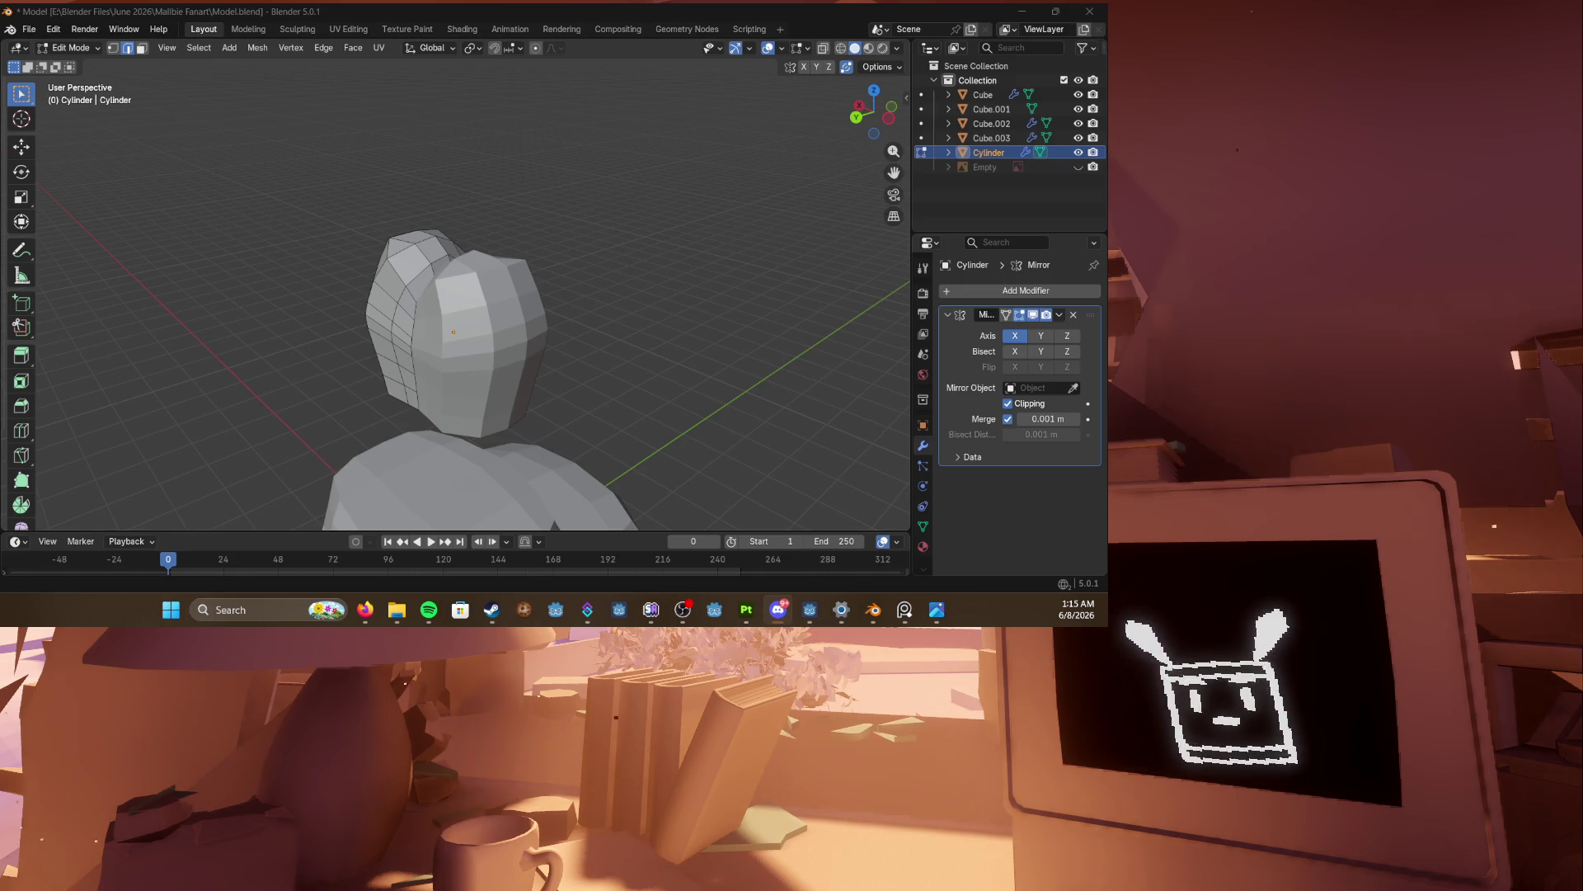
Step: From the front view, select a full horizontal edge loop on the hat
middle_click_drag(483, 328, 449, 313)
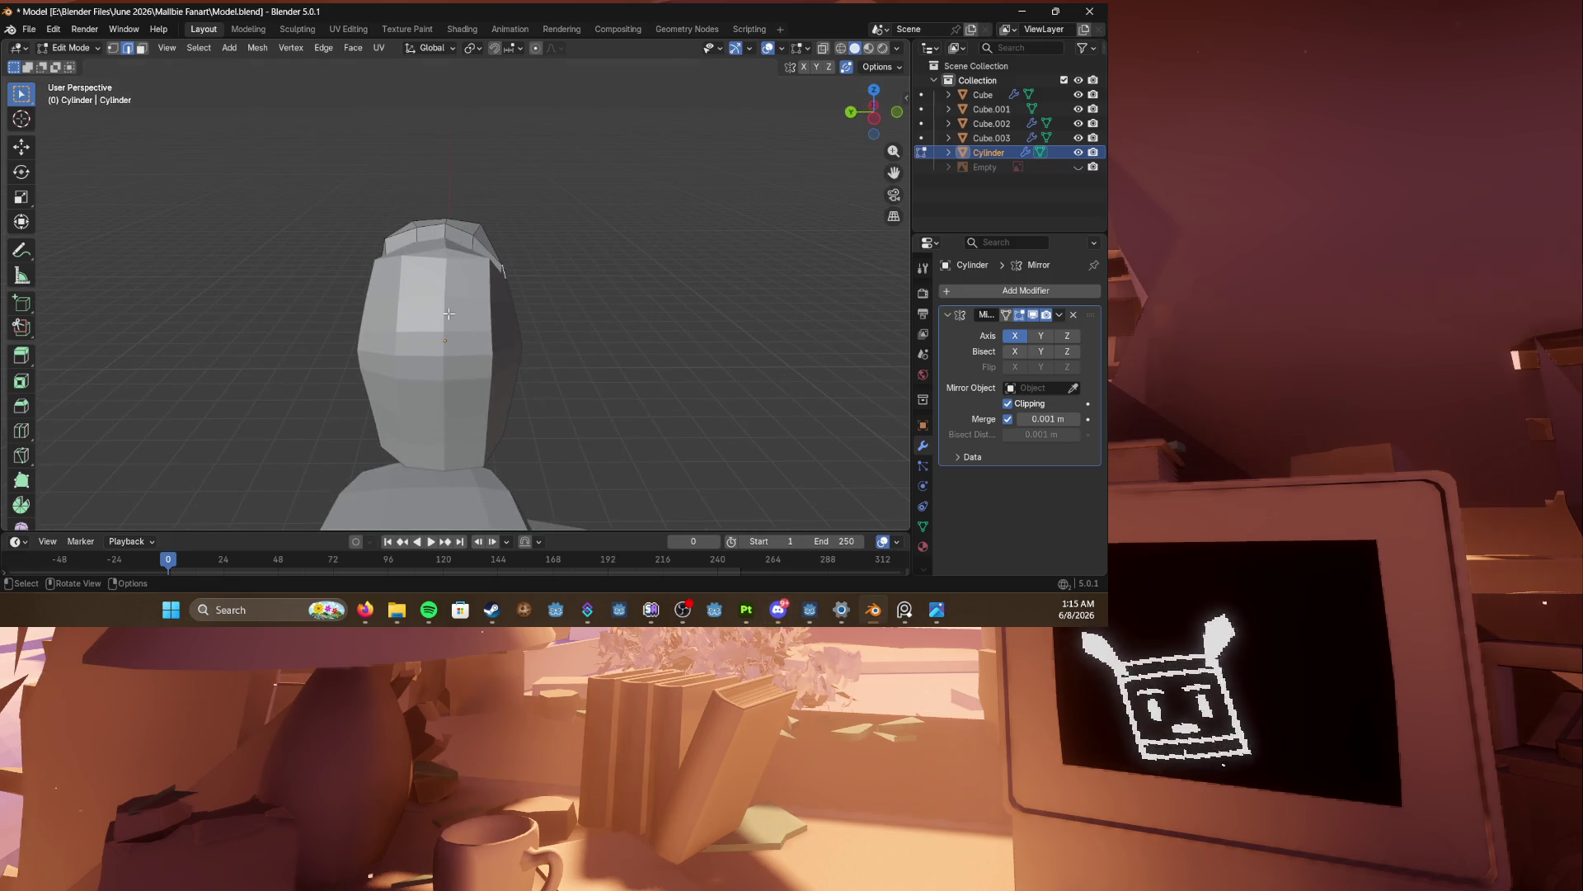
key("KP_1")
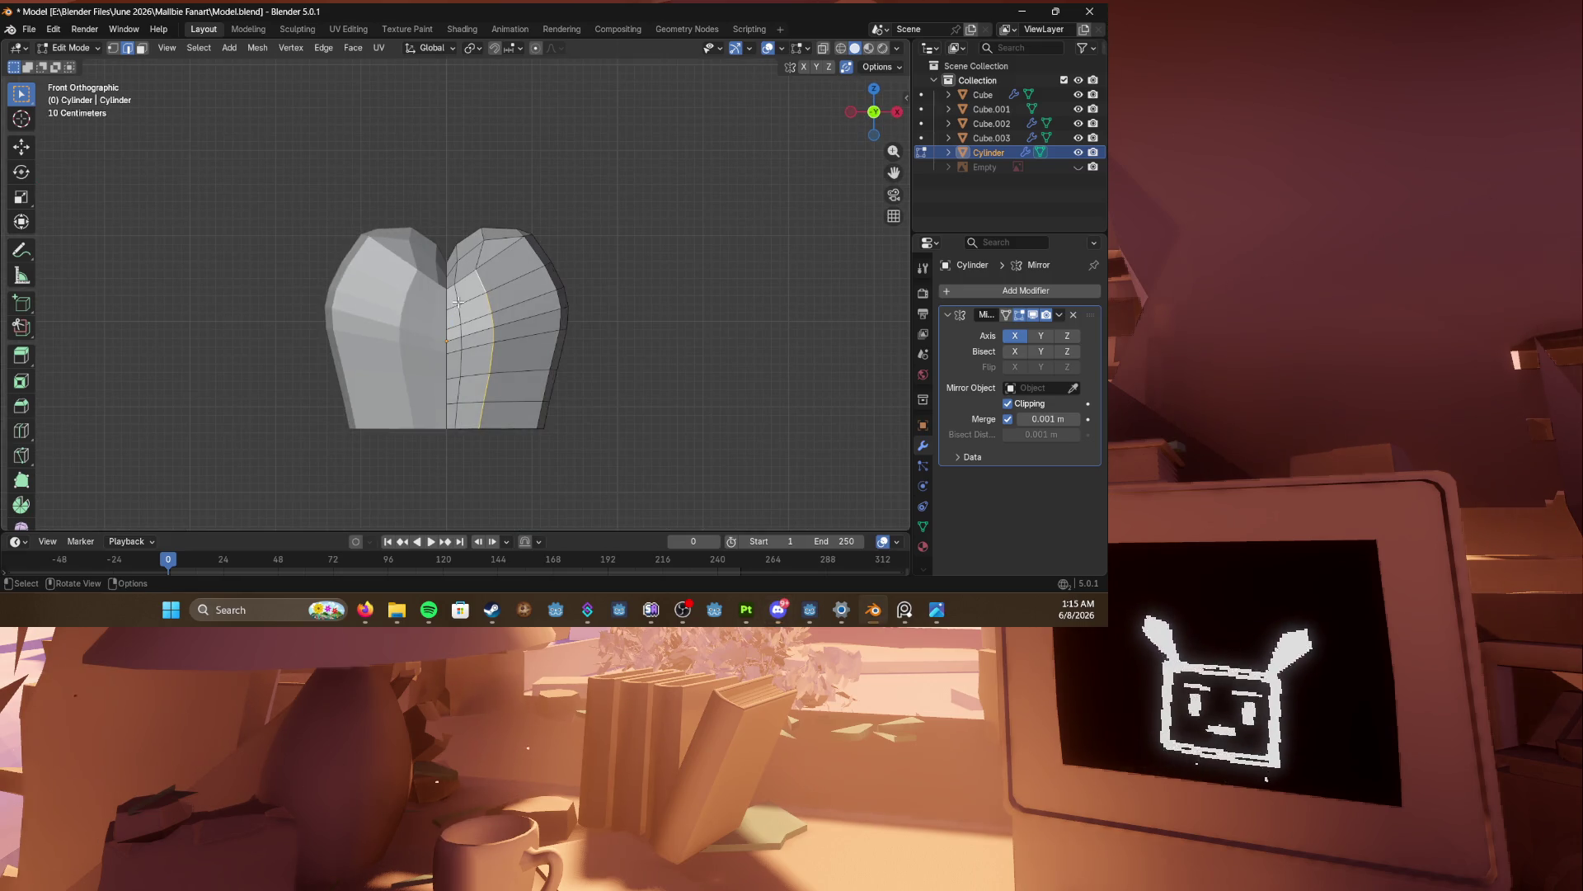
scroll(557, 326, "up", 2)
mouse_move(560, 320)
middle_mouse_down()
mouse_move(579, 316)
mouse_move(566, 364)
middle_mouse_up()
left_click(579, 316)
left_click(579, 316, "alt")
Step: Push the selected hat loop outward with Shrink/Fatten
key("ctrl+b")
key("Escape")
mouse_move(558, 364)
middle_mouse_down()
mouse_move(627, 351)
mouse_move(622, 332)
middle_mouse_up()
key("ctrl+b")
key("Escape")
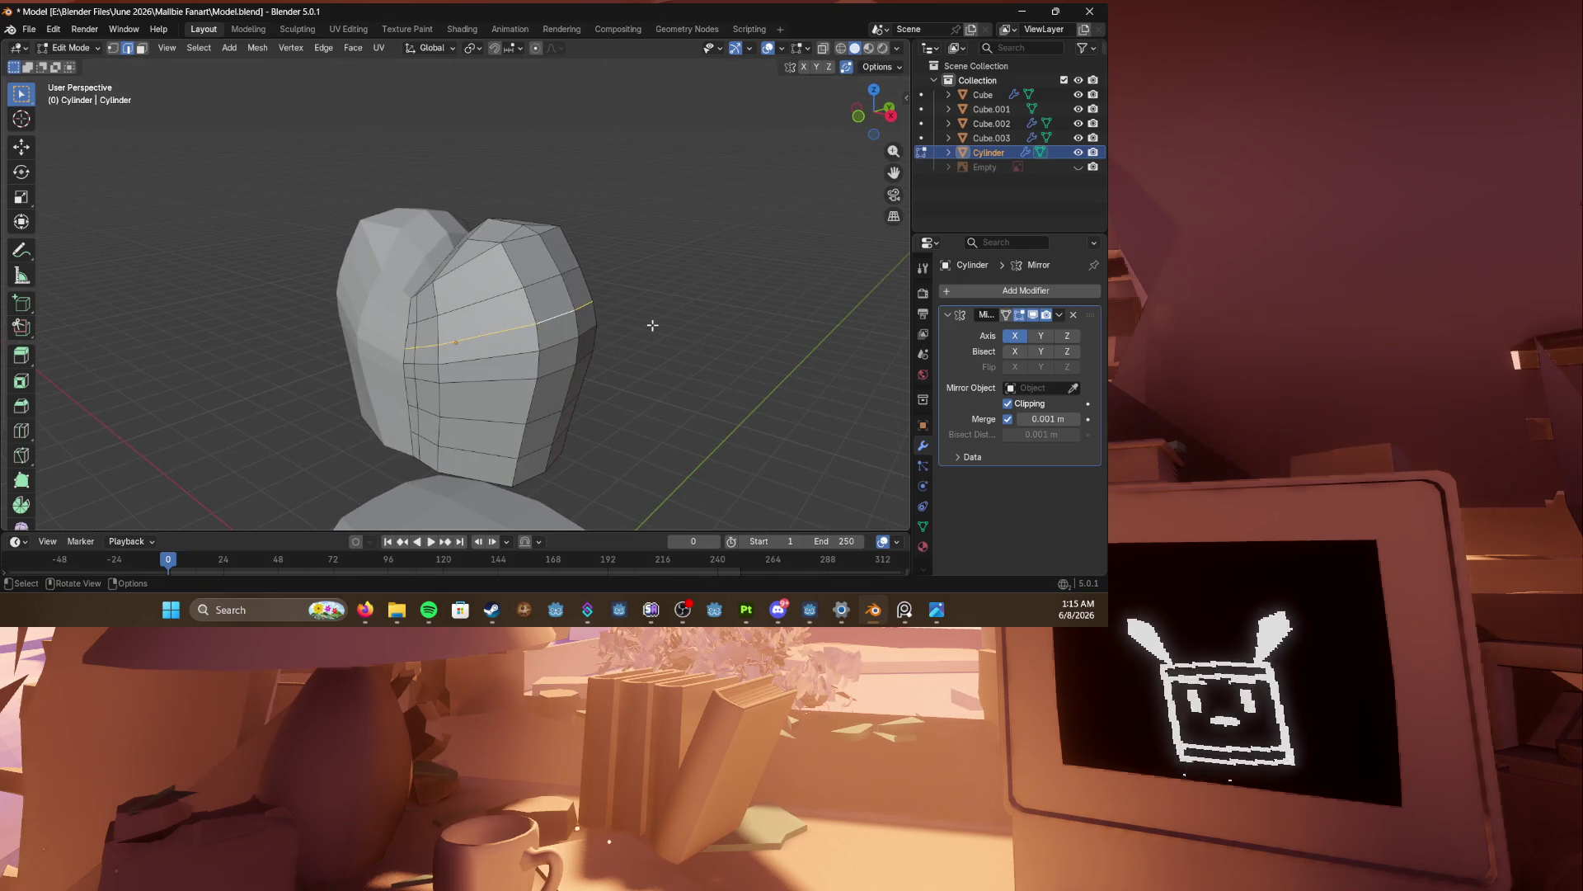
key("alt+s")
left_click(646, 314)
Step: Bevel the hat loop into a band, then clear the selection
key("ctrl+b")
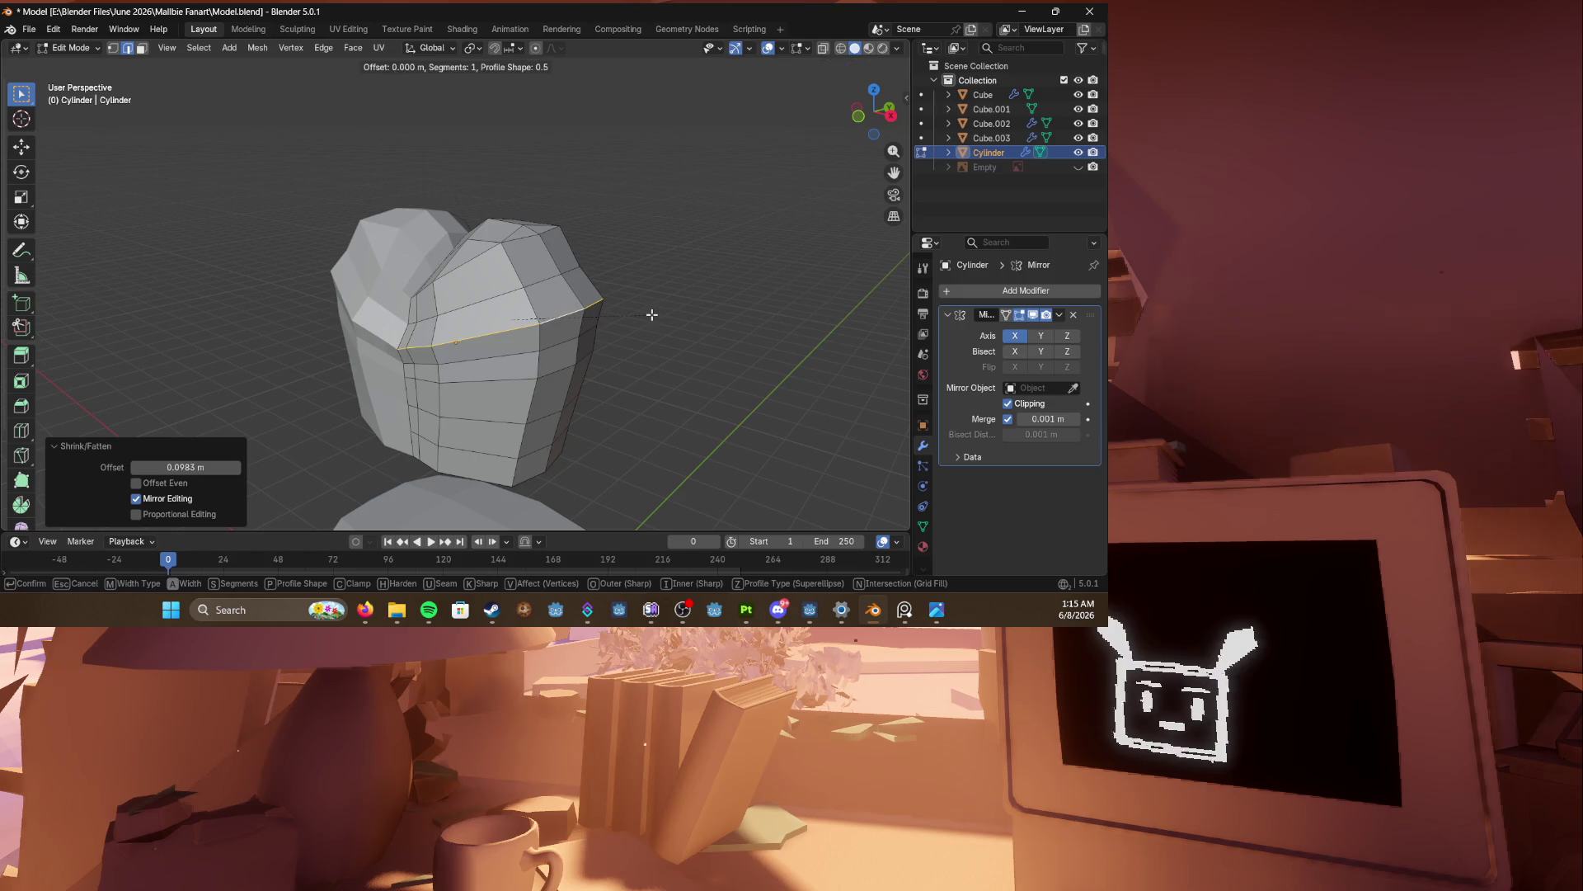
key("Escape")
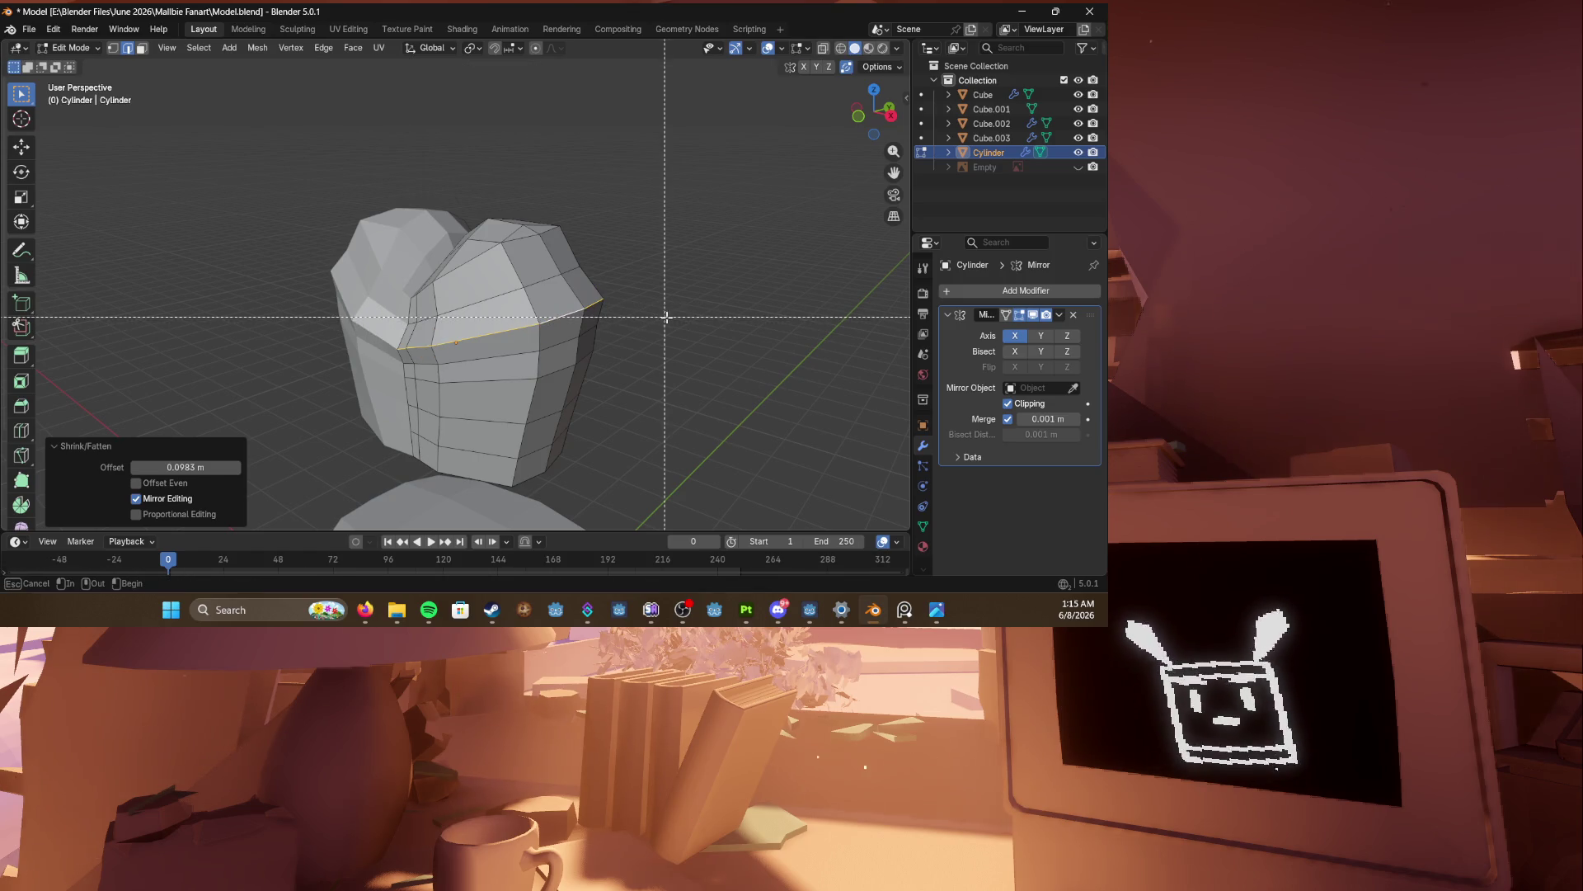
key("ctrl+b")
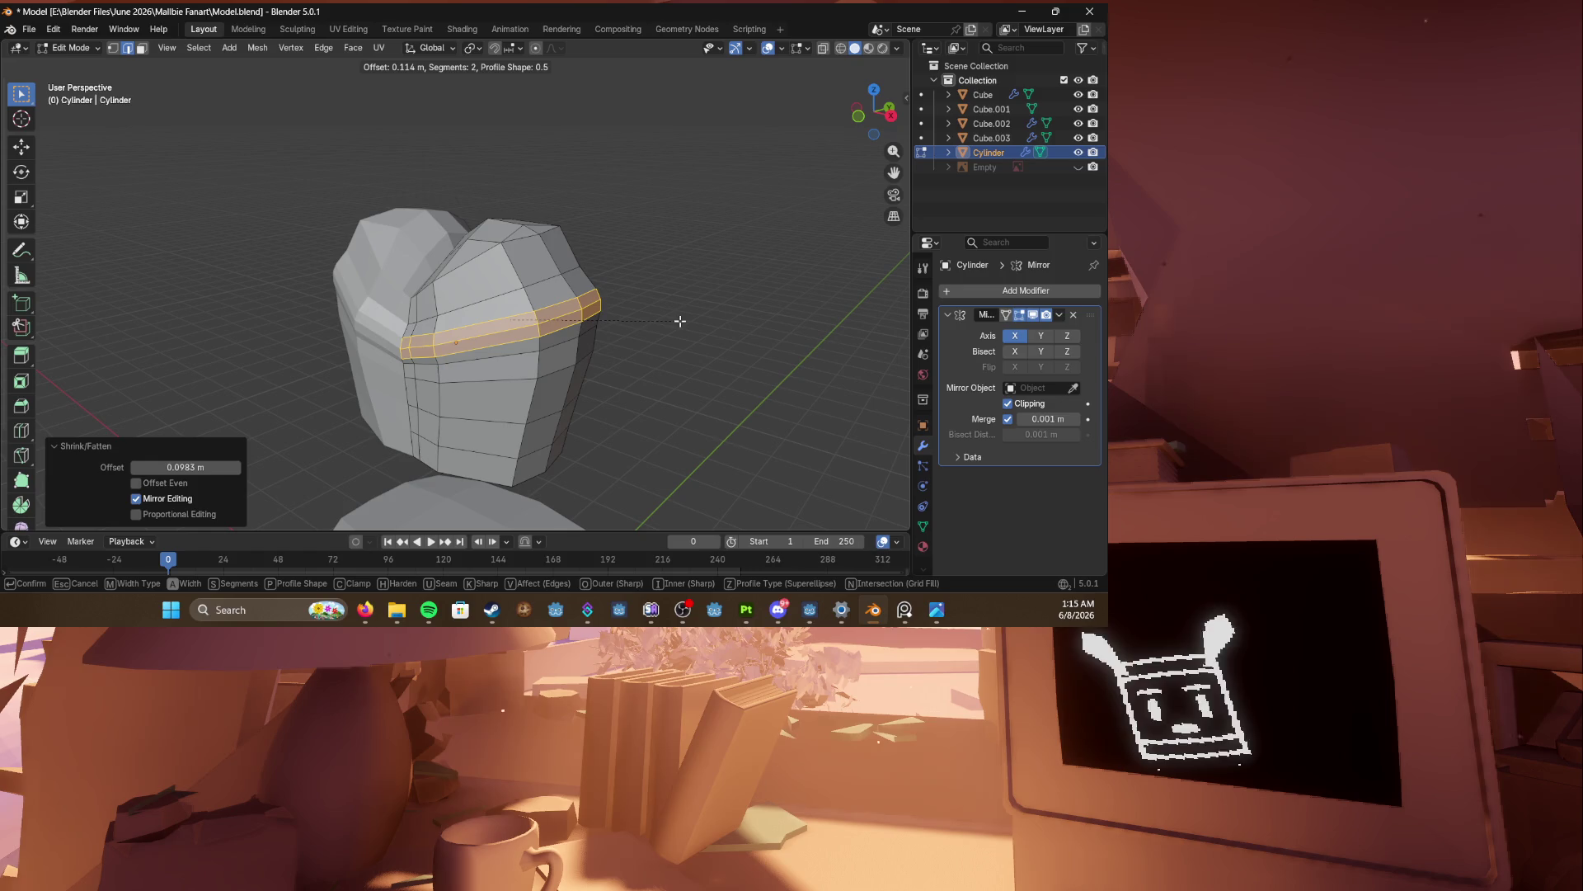
left_click(681, 321)
mouse_move(682, 321)
middle_mouse_down()
mouse_move(463, 345)
mouse_move(733, 339)
middle_mouse_up()
left_click(463, 345)
middle_click_drag(519, 294, 495, 353)
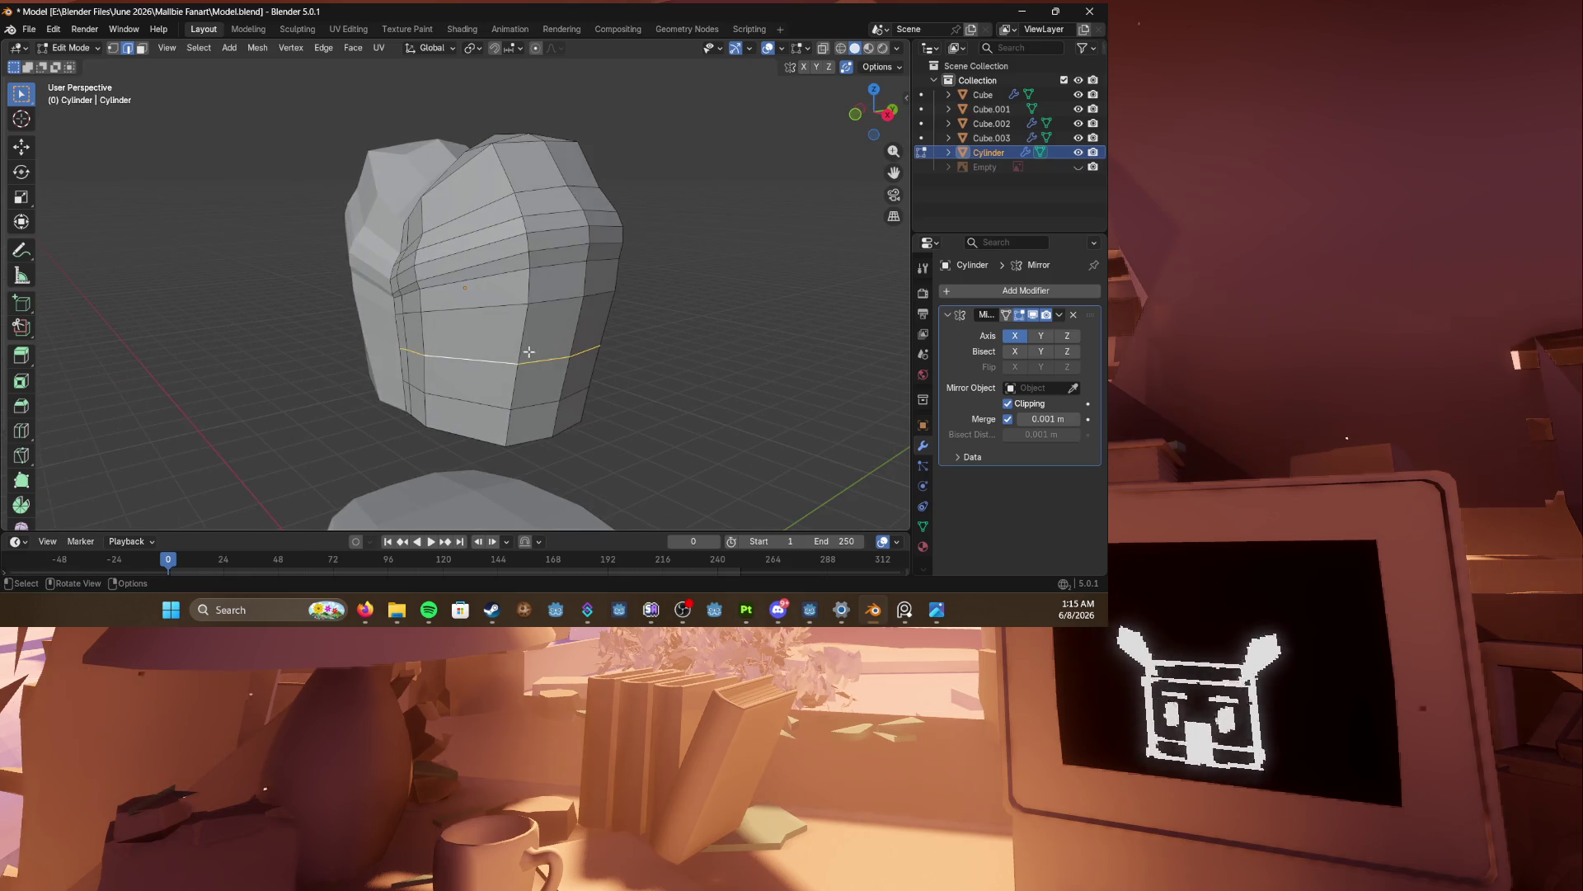
Step: Try a wider bevel on the lower loop, then undo it
key("ctrl+b")
key("Escape")
key("ctrl+b")
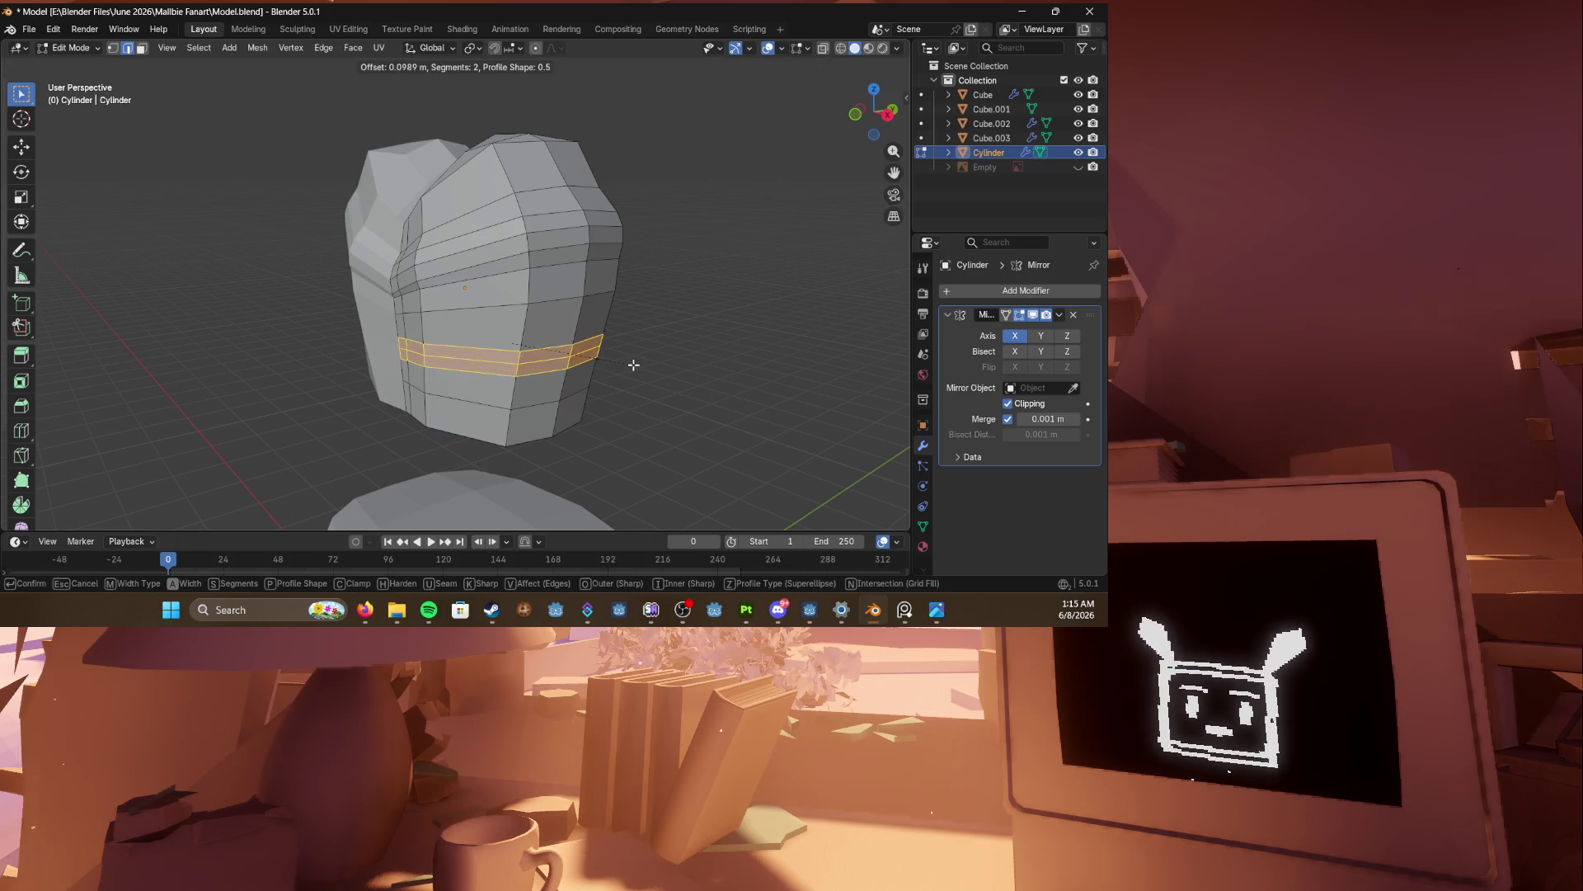
left_click(628, 356)
key("ctrl+z")
key("ctrl+b")
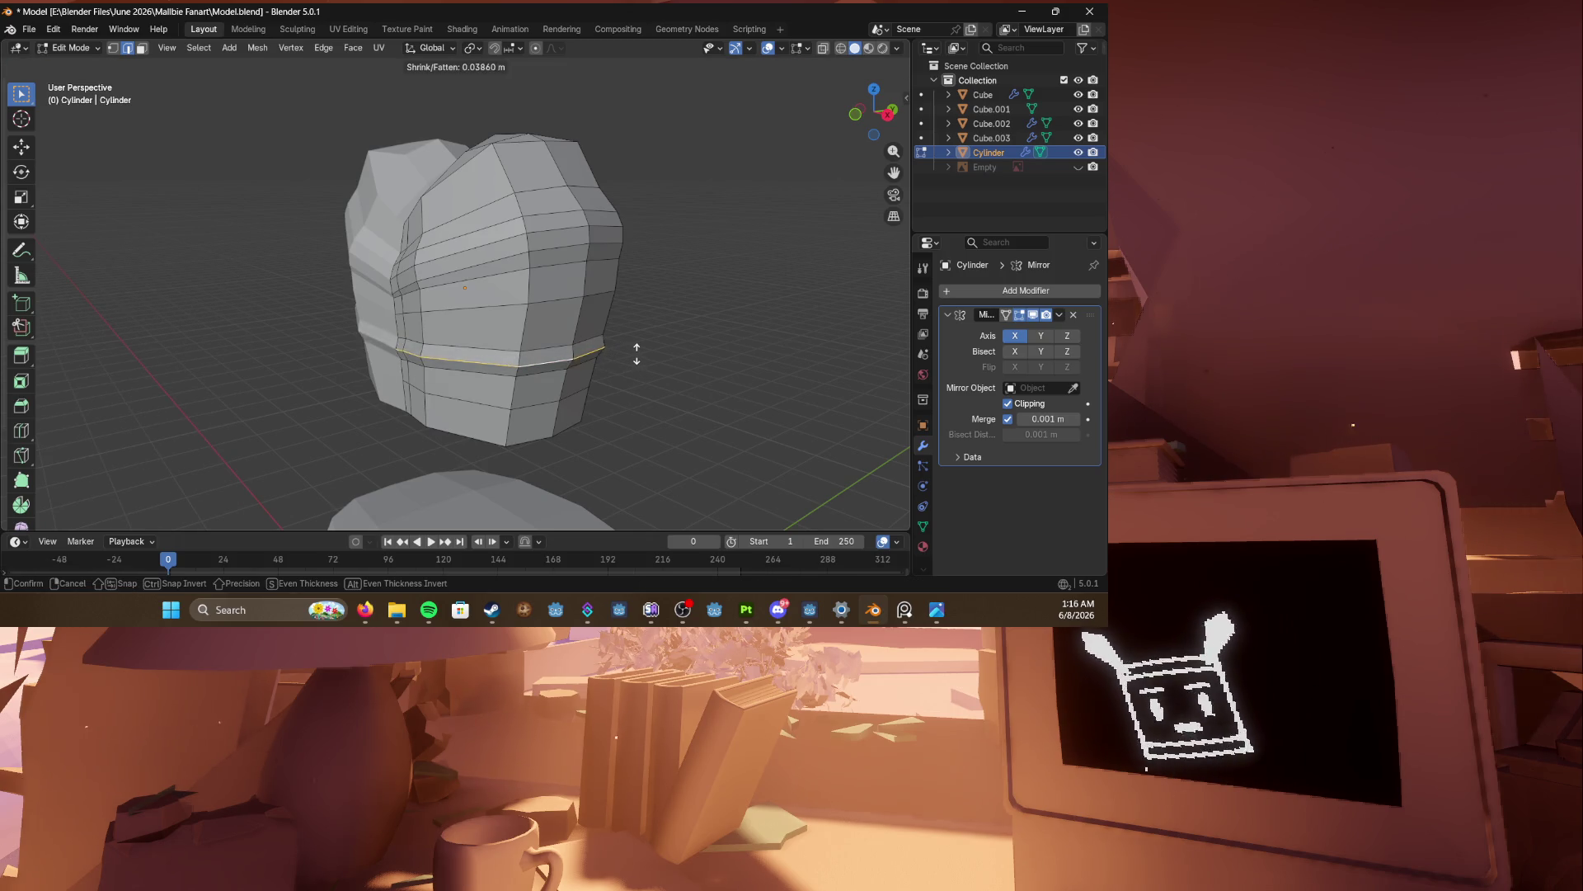
key("Escape")
Step: Push the lower loop out into a ridge with smooth falloff, saving Model.blend
middle_click_drag(637, 352, 660, 350)
key("alt+s")
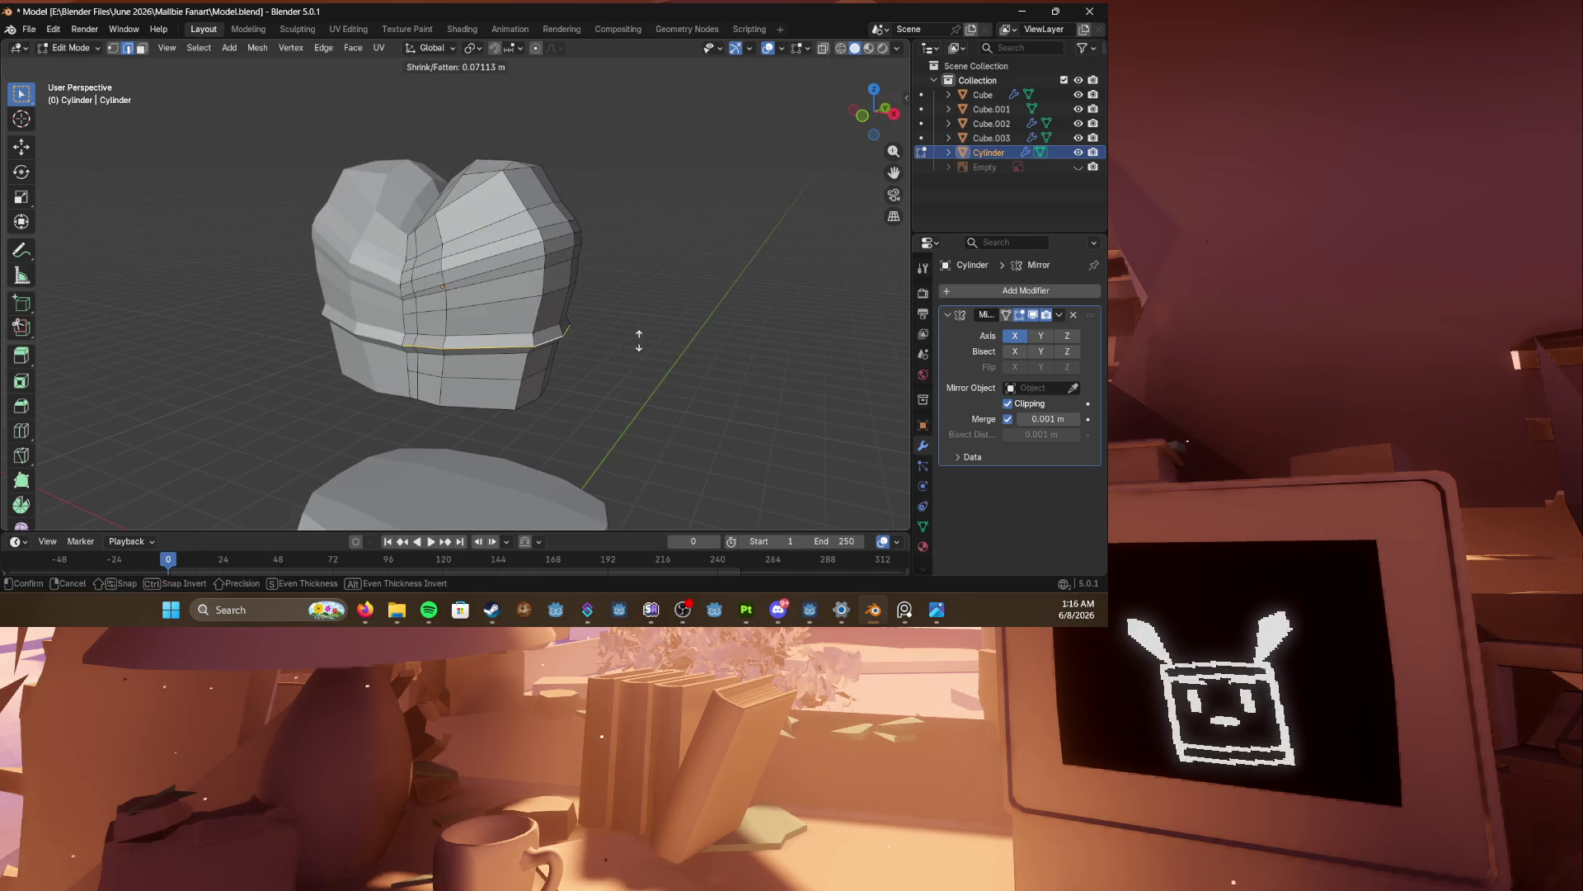
left_click(636, 339)
key("alt+s")
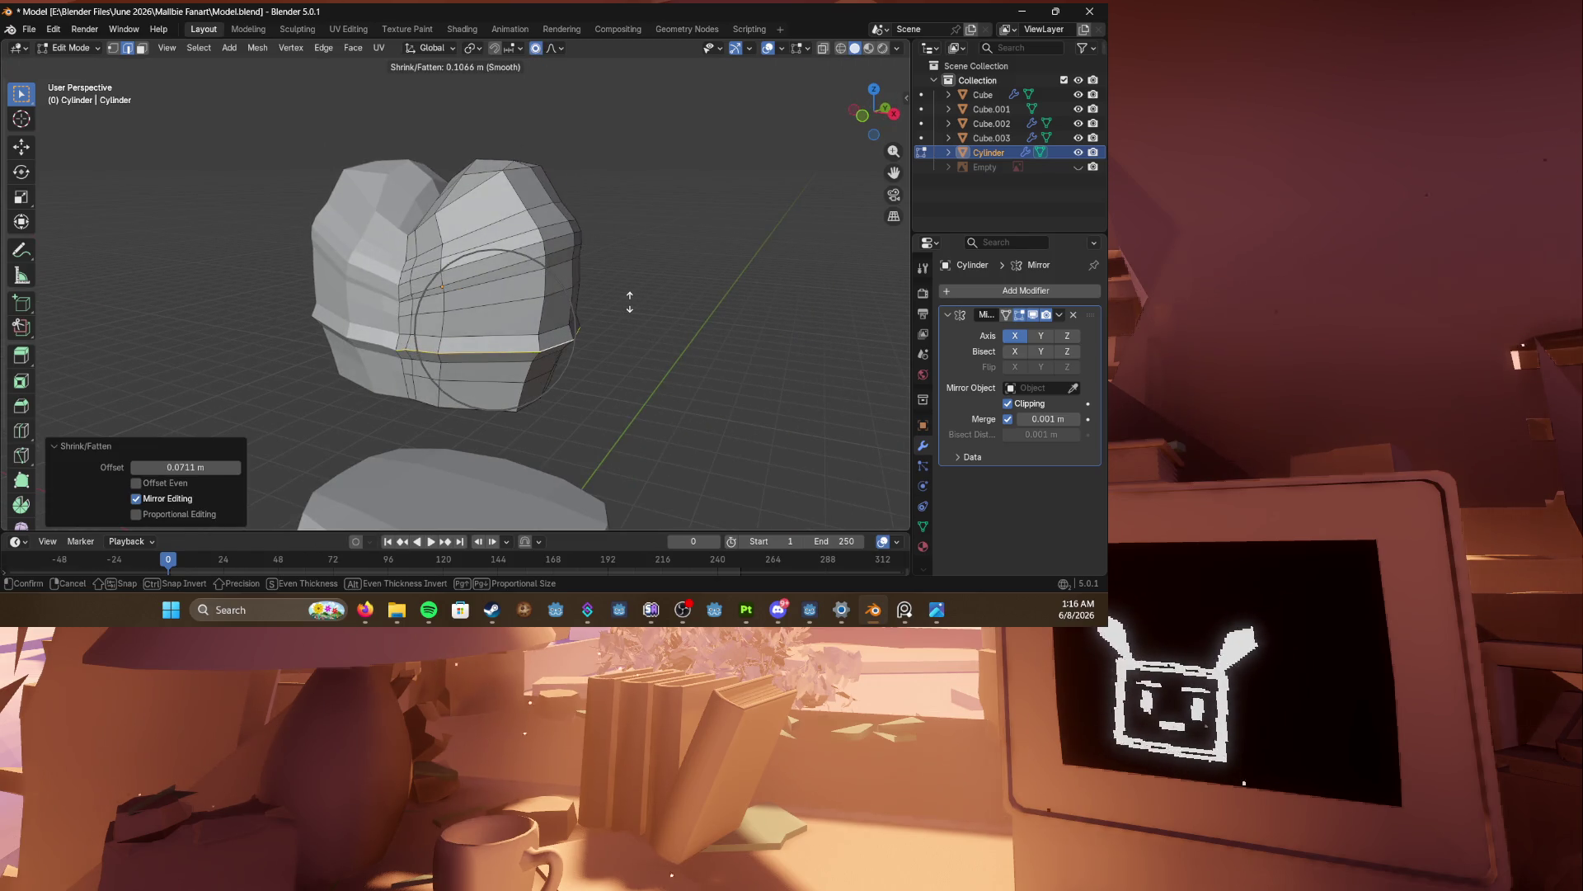
left_click(629, 302)
key("ctrl+s")
mouse_move(629, 302)
middle_mouse_down()
mouse_move(647, 318)
mouse_move(610, 289)
mouse_move(536, 338)
mouse_move(363, 383)
mouse_move(417, 346)
mouse_move(619, 346)
mouse_move(446, 349)
middle_mouse_up()
key("alt+s")
left_click(625, 314)
Step: Add a new centred edge loop around the Cylinder hat piece
key("Tab")
left_click(393, 323)
key("Tab")
scroll(488, 330, "up", 5)
key("ctrl+r")
left_click(489, 331)
right_click(636, 329)
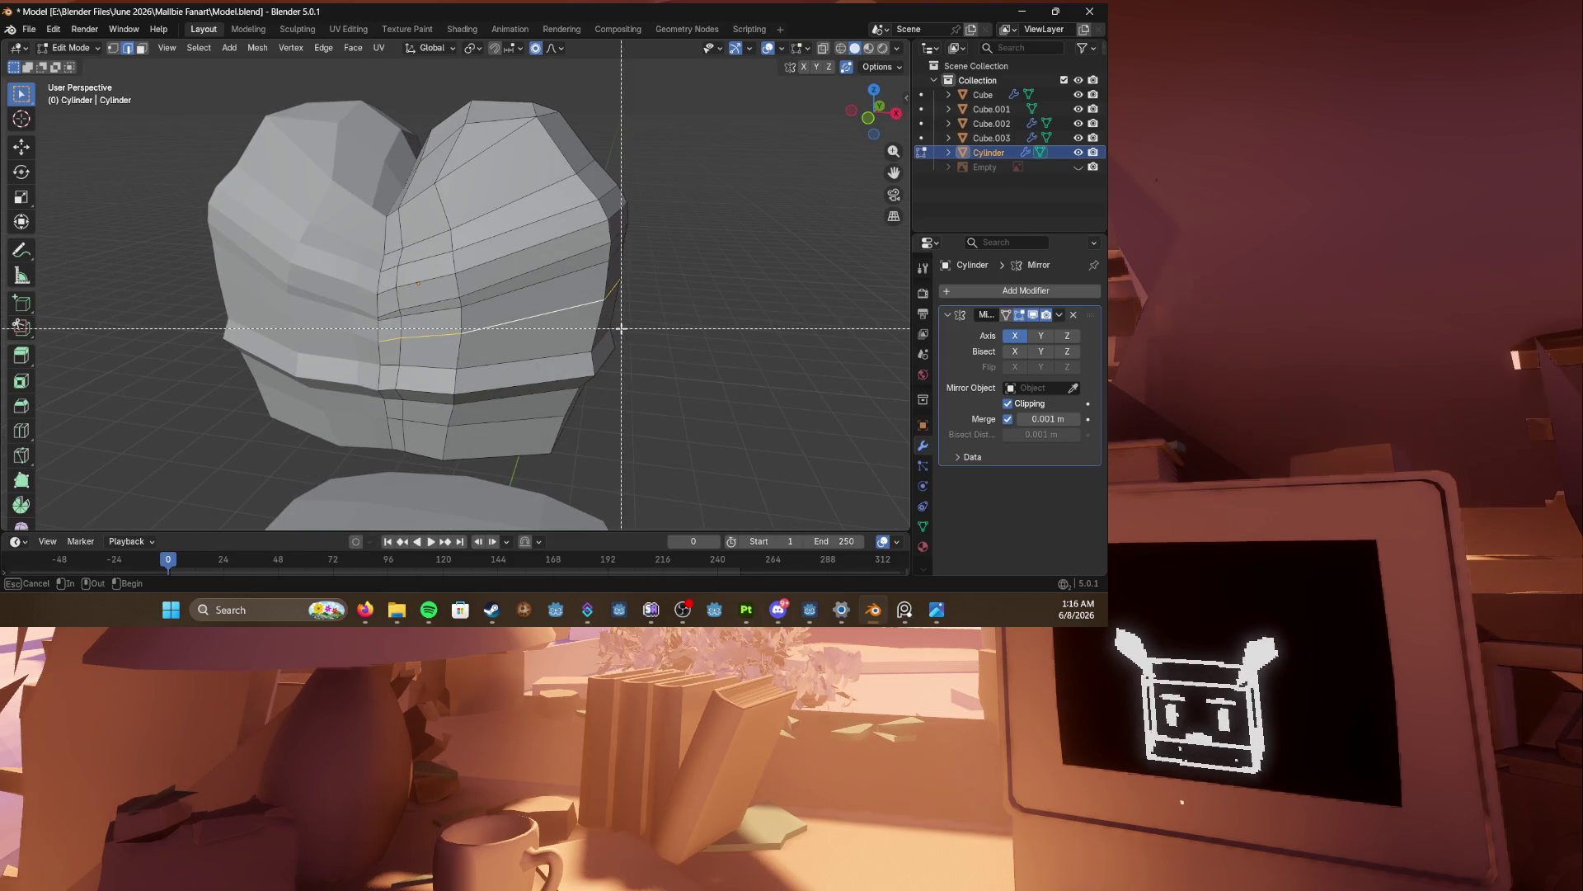
Step: Bevel the new loop into a 2-segment 0.0898 m band and select its middle loop
key("ctrl+b")
left_click(635, 328)
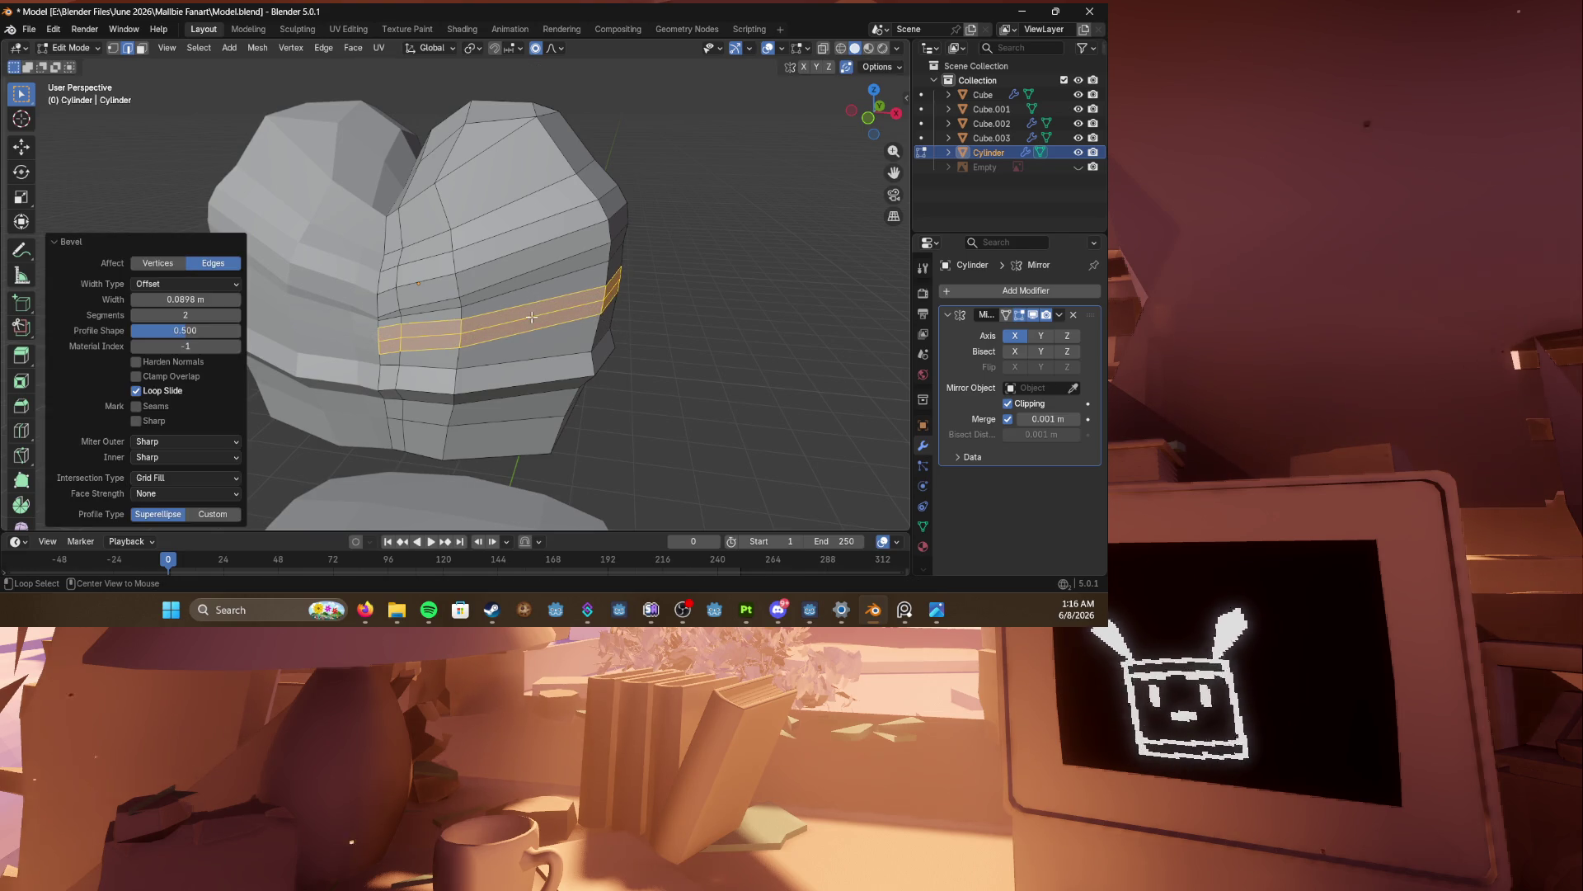
middle_click_drag(636, 328, 495, 342)
left_click(495, 342, "alt")
Step: Push the band's centre loop outward with smooth falloff, save Model.blend, and exit Edit Mode
key("alt+s")
scroll(622, 350, "up", 5)
scroll(624, 348, "up", 2)
left_click(624, 351)
mouse_move(623, 351)
middle_mouse_down()
mouse_move(646, 343)
mouse_move(449, 330)
mouse_move(725, 338)
mouse_move(388, 335)
middle_mouse_up()
key("ctrl+s")
key("Tab")
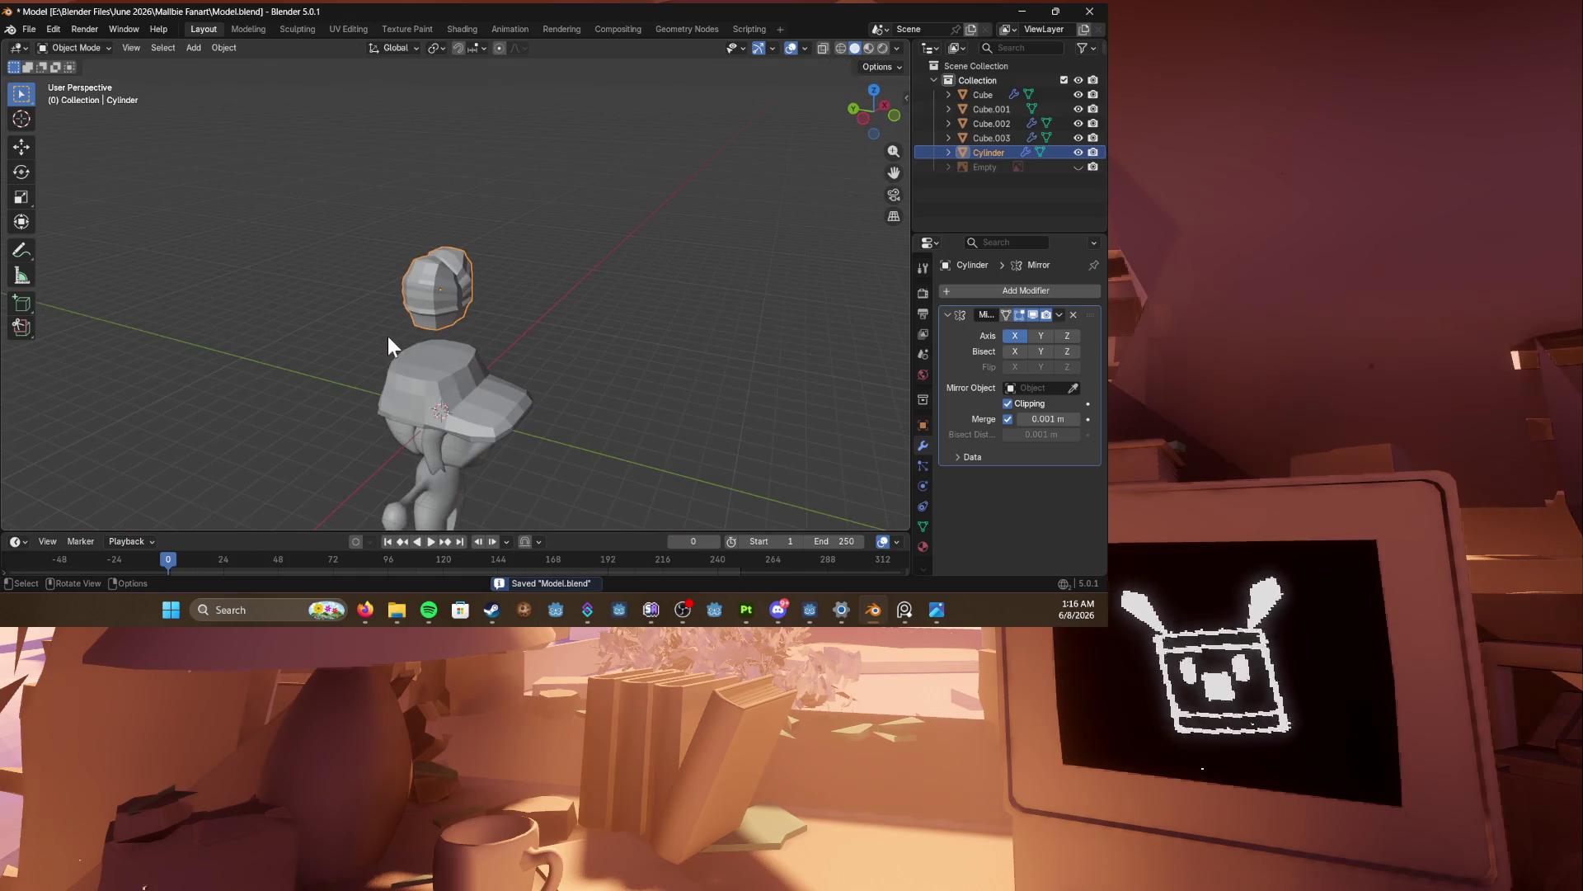
Step: Move the hat piece to a new spot and save Model.blend
key("KP_1")
mouse_move(387, 334)
middle_mouse_down()
mouse_move(429, 244)
mouse_move(492, 293)
middle_mouse_up()
key("g")
left_click(576, 376)
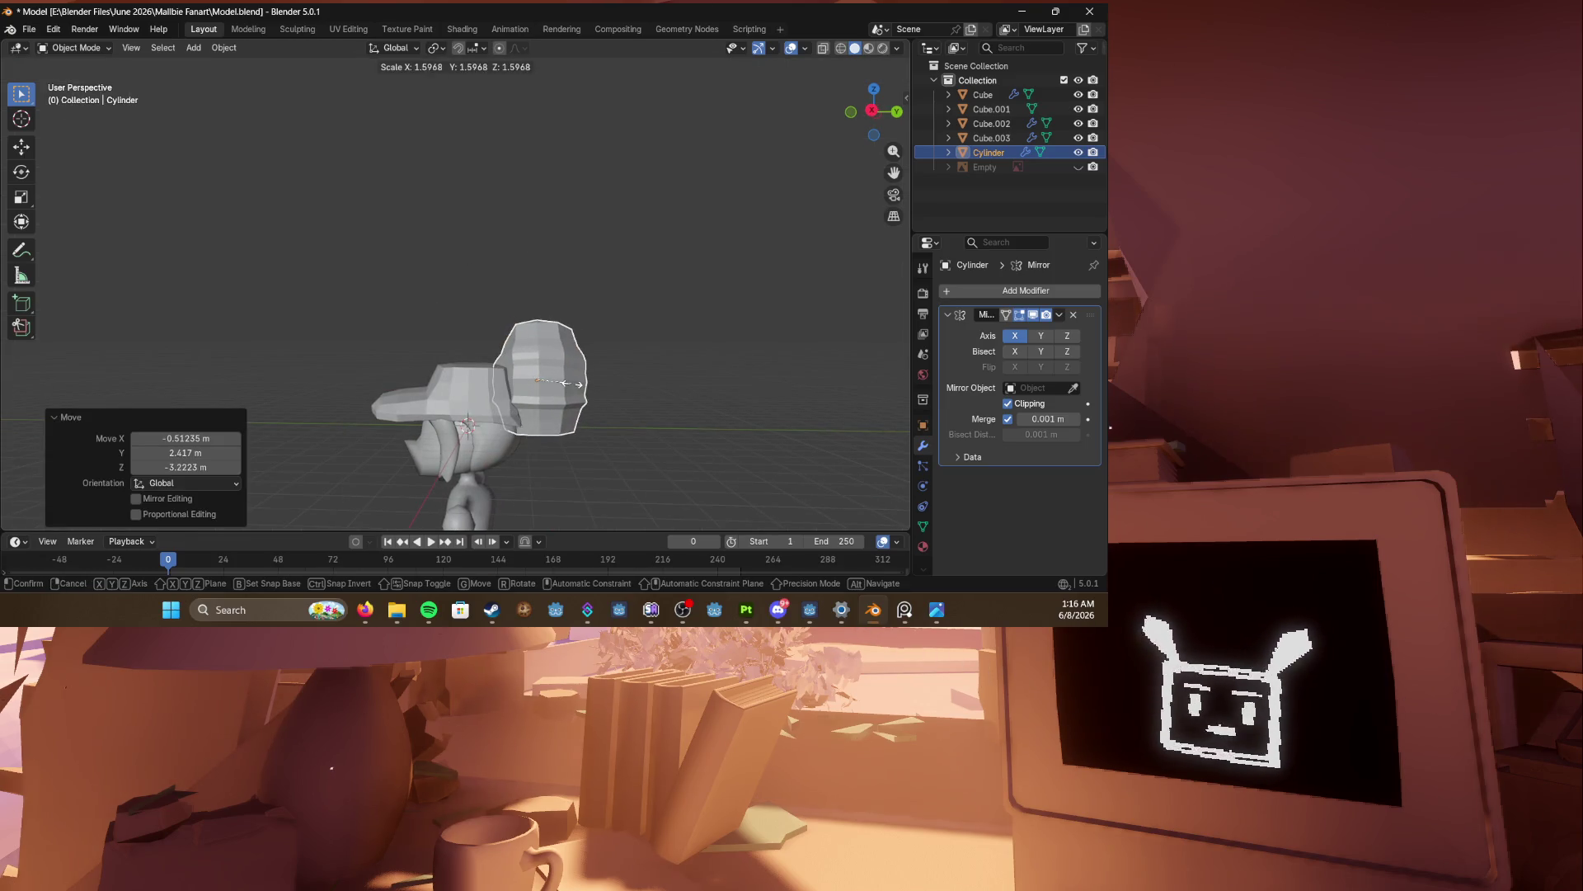
middle_click_drag(577, 374, 697, 371)
key("ctrl+s")
Step: From the right side view, place the hat piece above the head along Y
key("KP_1")
key("KP_3")
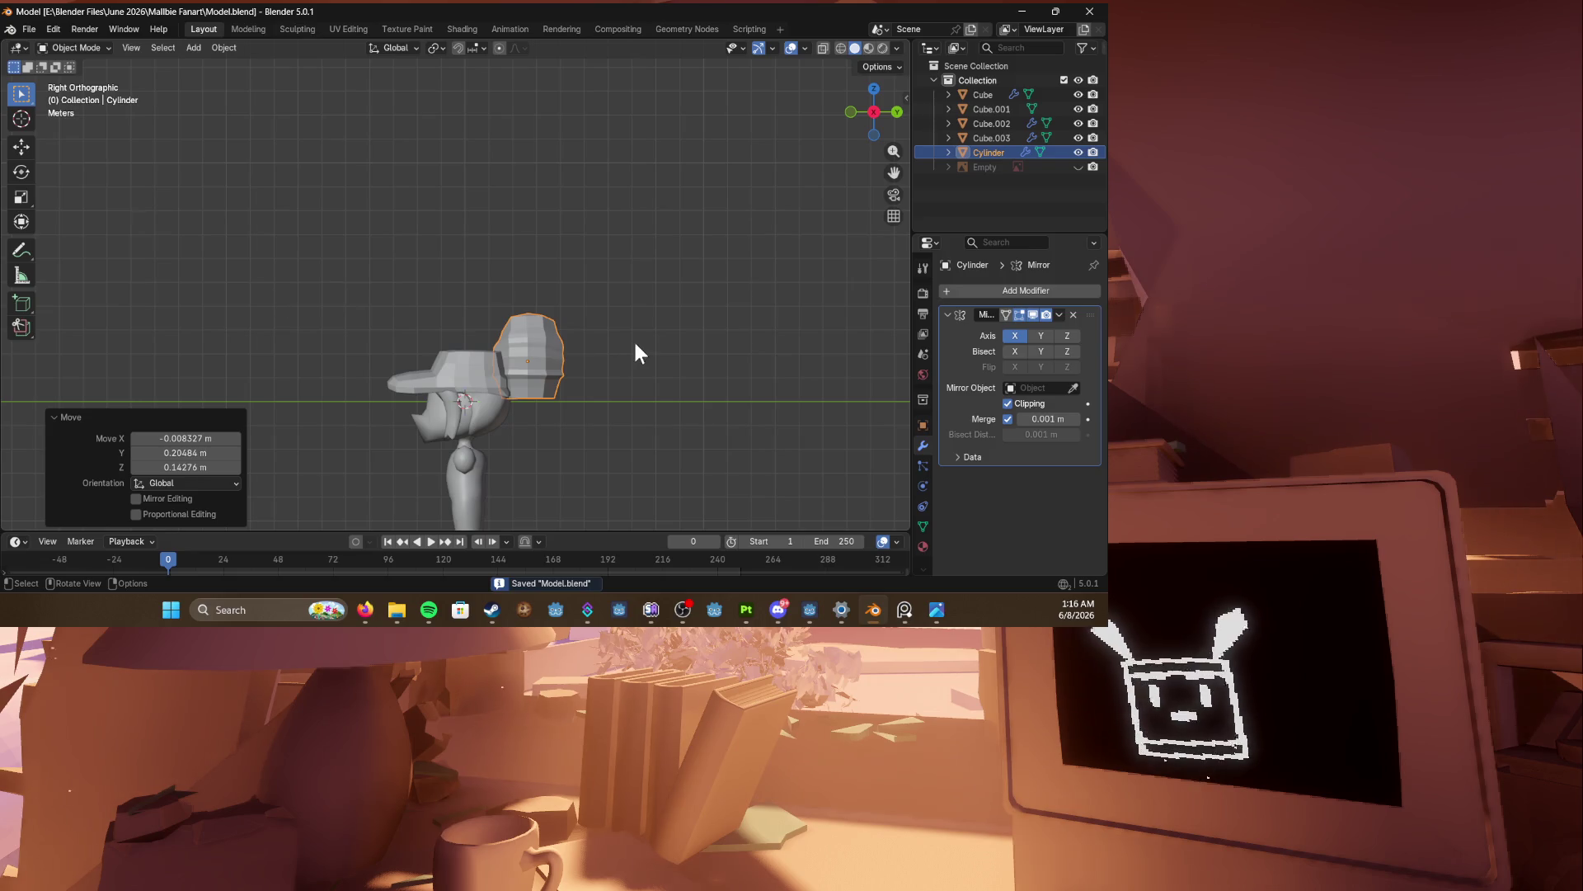
key("g")
left_click(574, 352)
key("g")
key("y")
left_click(561, 334)
Step: Tilt the hat 13° and centre it over the head from the front
key("r")
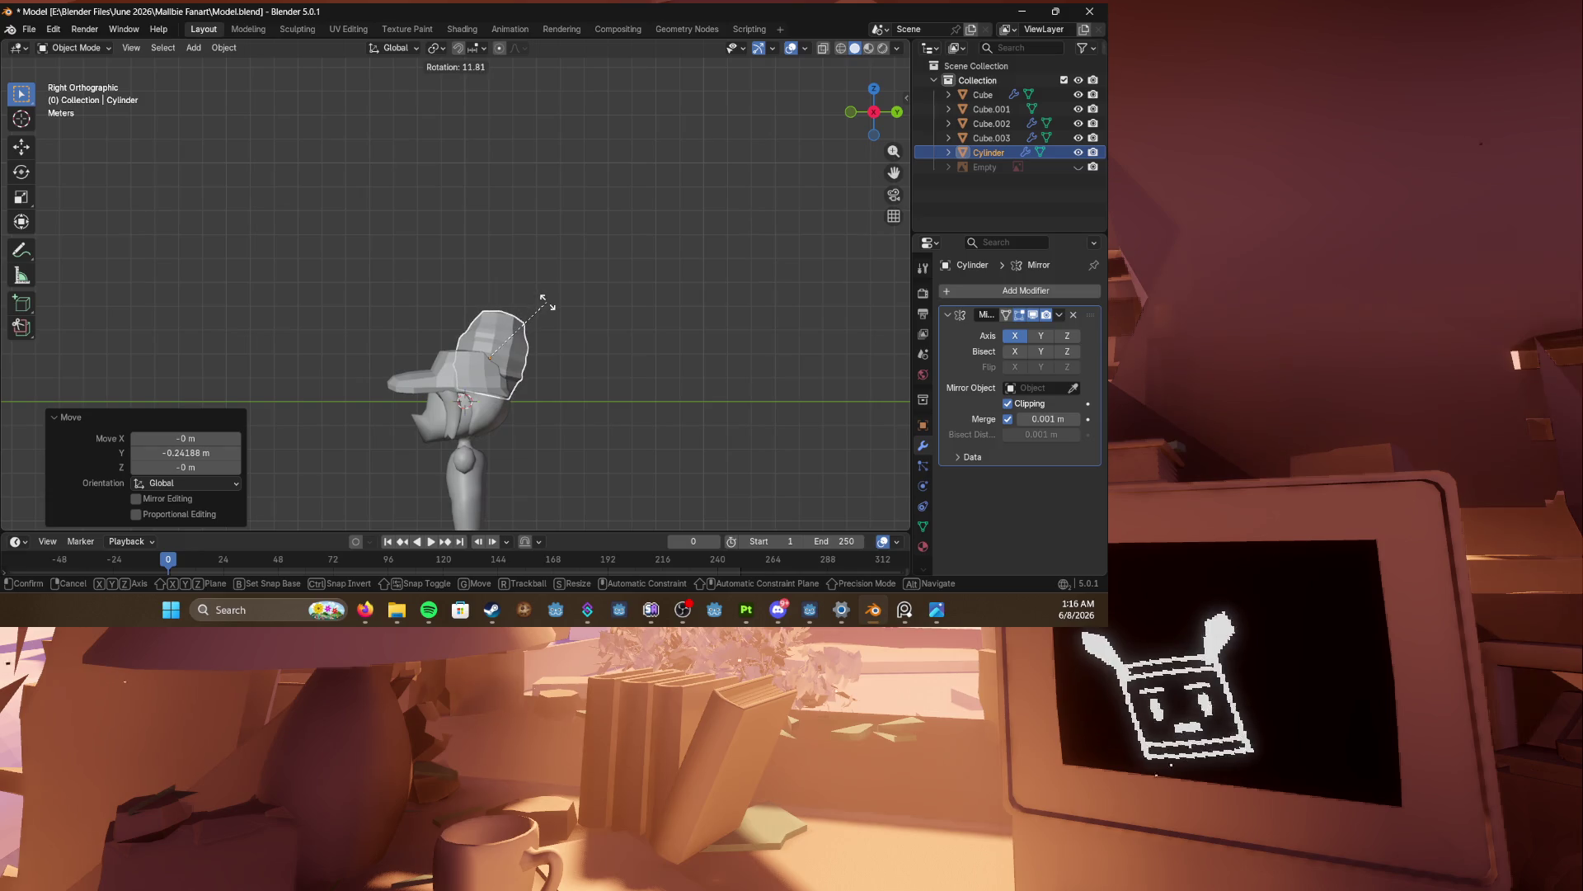
left_click(547, 302)
middle_click_drag(546, 300, 611, 320)
key("KP_1")
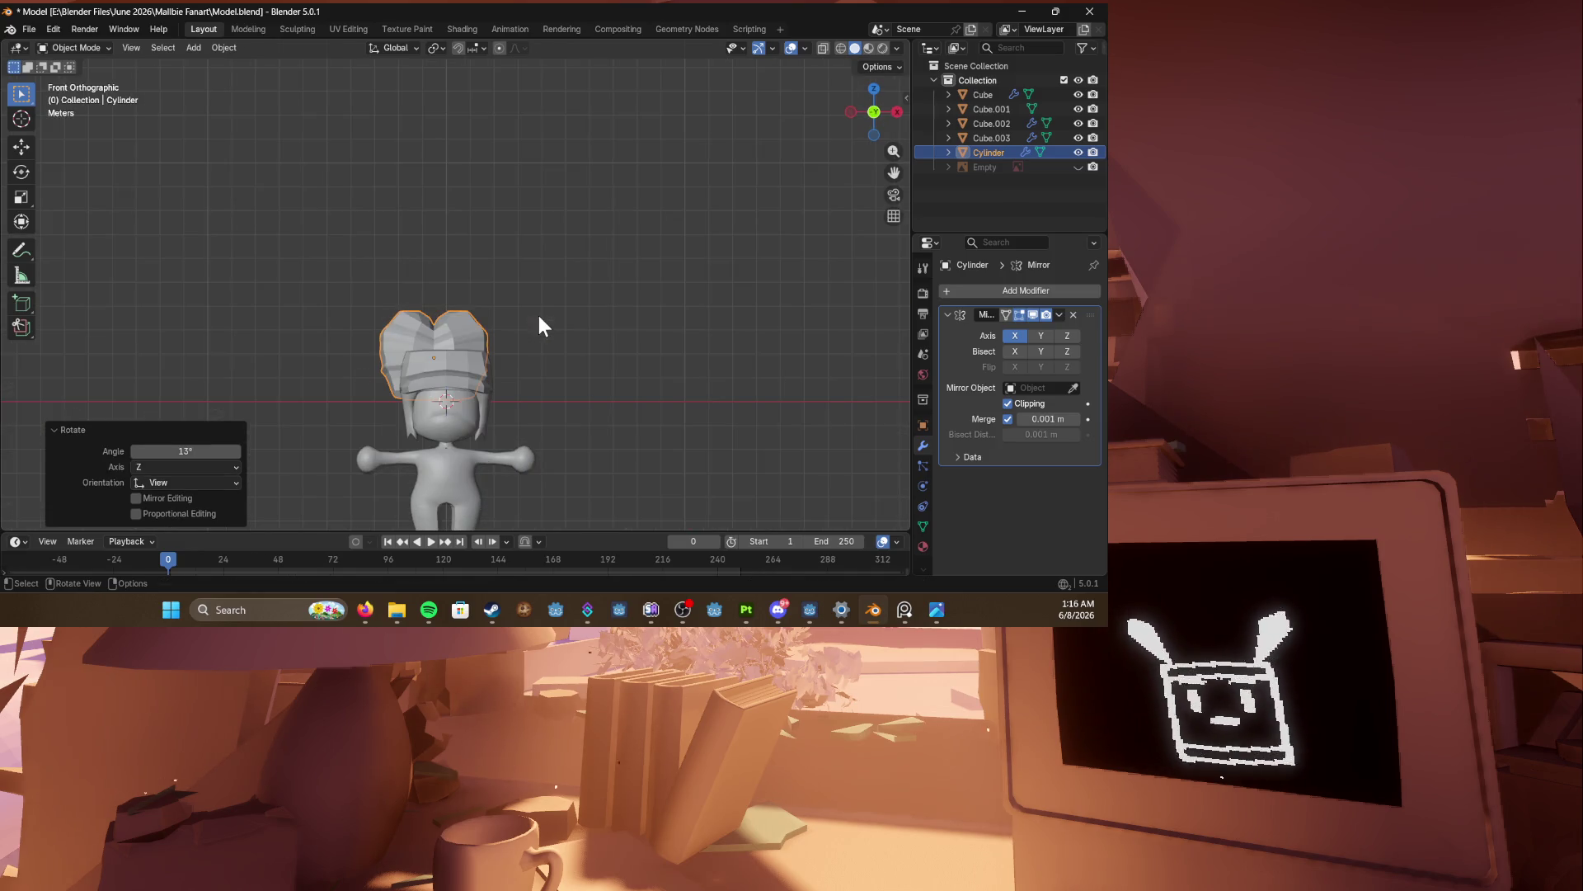
key("g")
left_click(553, 316)
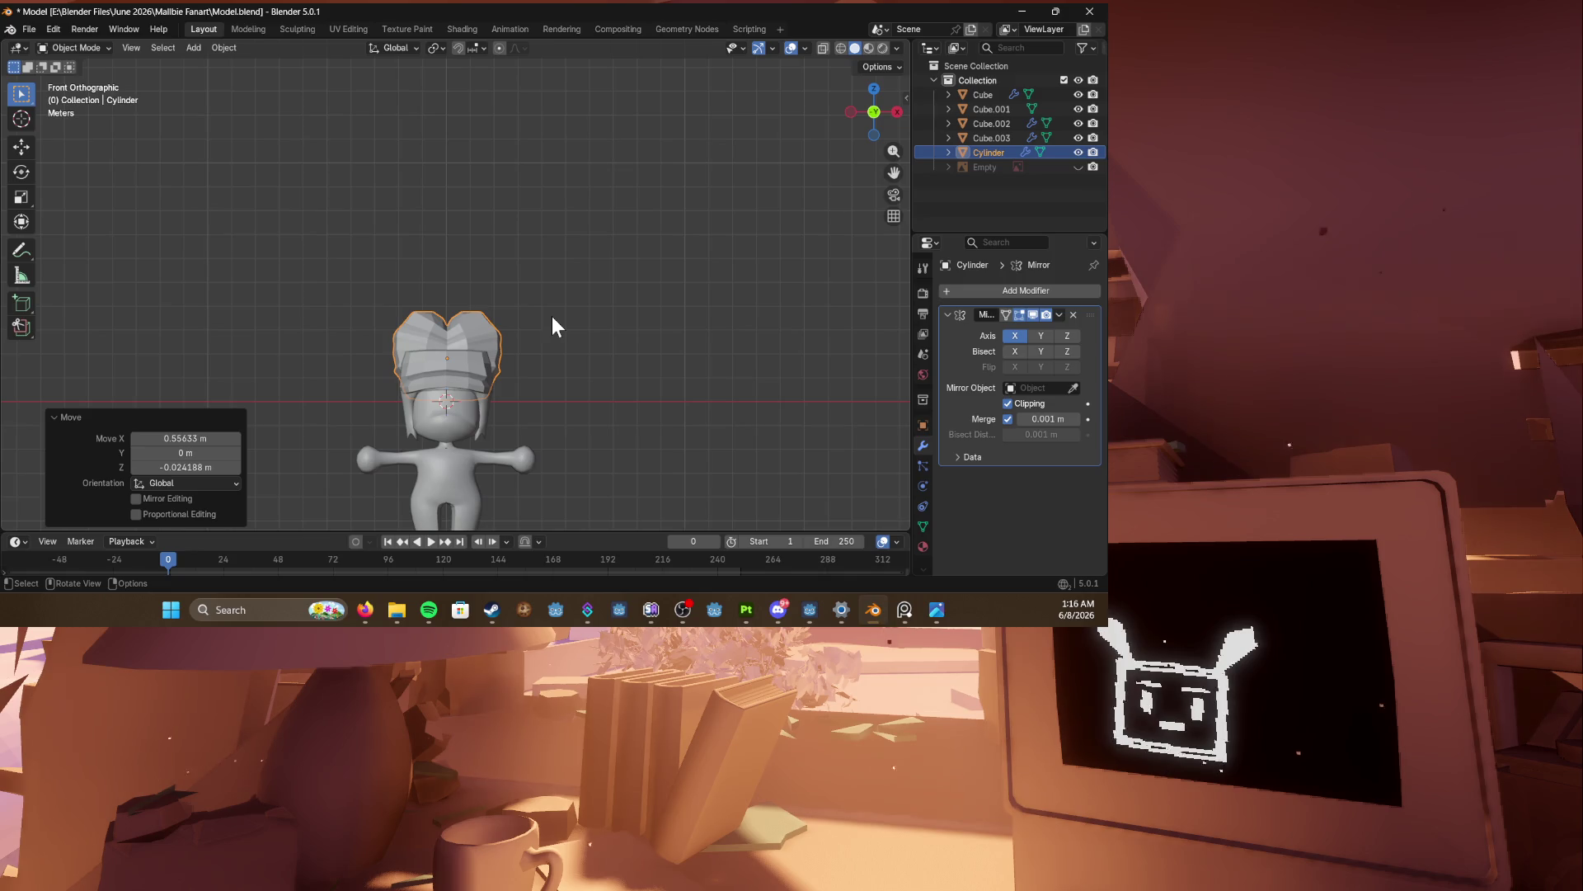
Step: Scale the hat down, narrow its X width to 0.837, and save
key("s")
left_click(538, 321)
mouse_move(538, 321)
middle_mouse_down()
mouse_move(482, 329)
mouse_move(559, 354)
middle_mouse_up()
key("s")
key("x")
left_click(540, 354)
mouse_move(443, 353)
middle_mouse_down()
mouse_move(539, 340)
mouse_move(409, 335)
mouse_move(556, 323)
mouse_move(356, 346)
mouse_move(506, 341)
middle_mouse_up()
key("ctrl+s")
Step: Check another application, then return to the Blender window
left_click(778, 610)
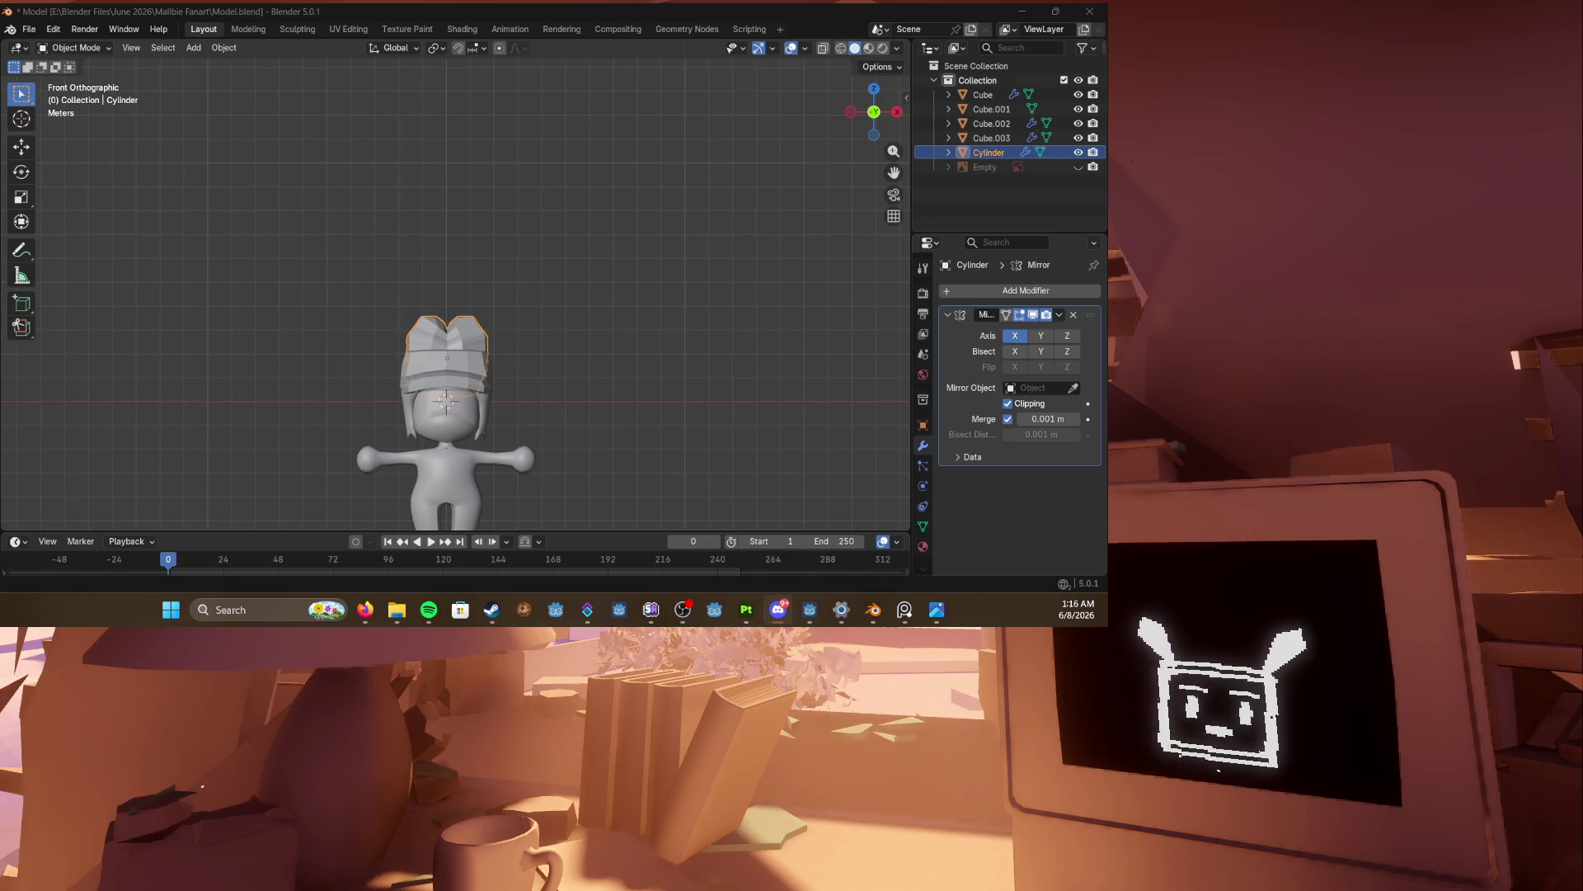
scroll(467, 404, "up", 4)
scroll(495, 392, "up", 3)
left_click(471, 398)
Step: In X-ray vertex mode, select the hat's central seam vertices and save Model.blend
key("Tab")
key("alt+z")
middle_click_drag(413, 383, 430, 328, "shift")
key("1")
left_click_drag(458, 297, 484, 376)
mouse_move(479, 366)
middle_mouse_down()
mouse_move(451, 344)
mouse_move(601, 354)
mouse_move(608, 371)
mouse_move(647, 354)
middle_mouse_up()
key("alt+z")
key("ctrl+s")
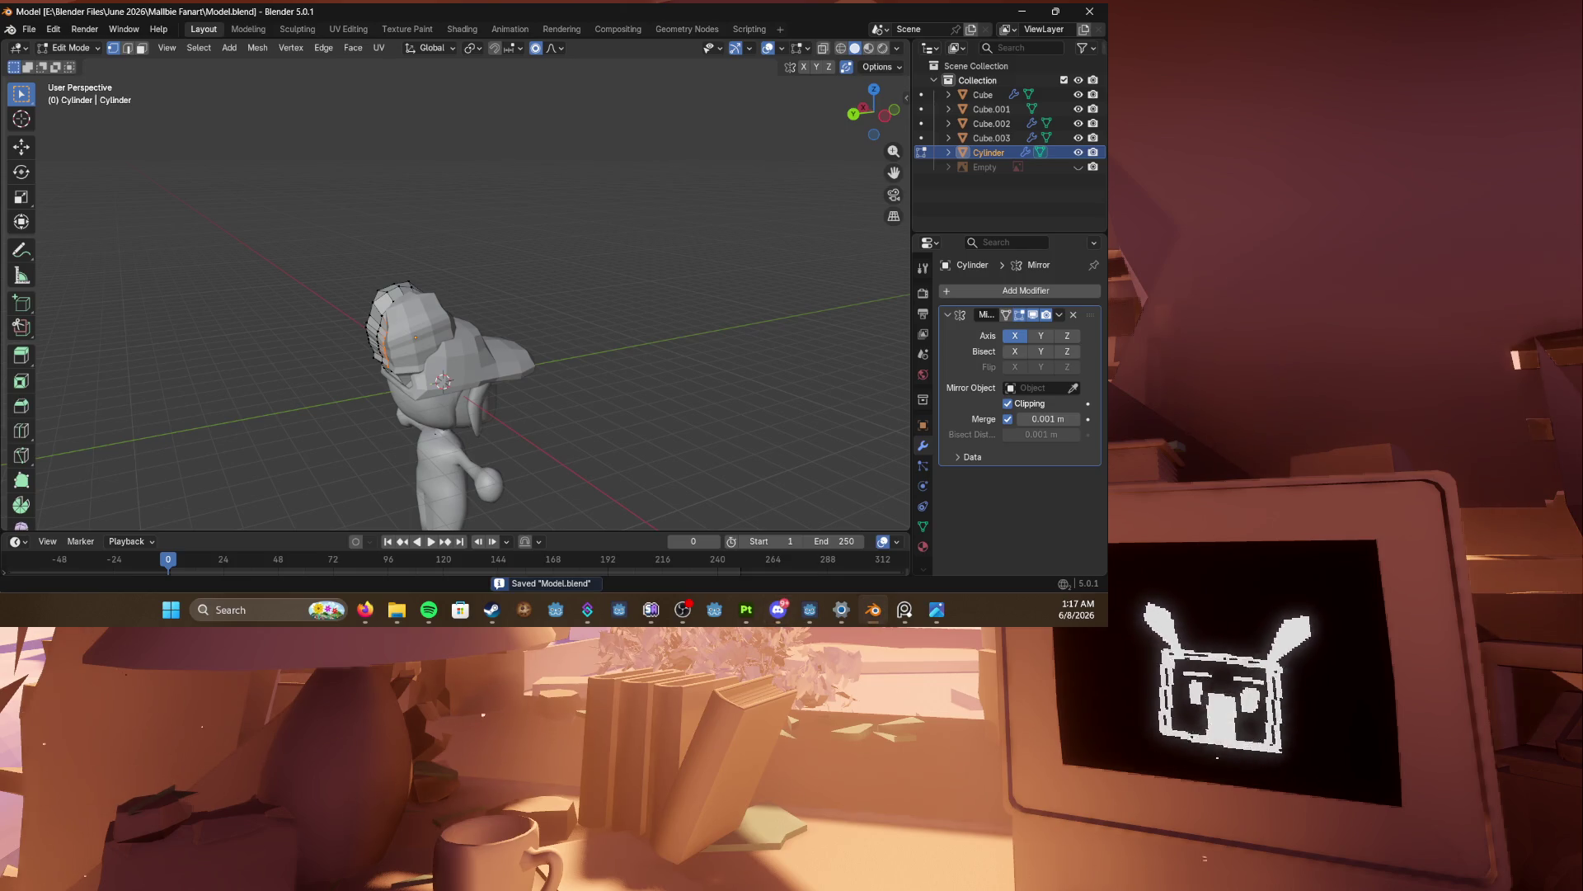
left_click(366, 610)
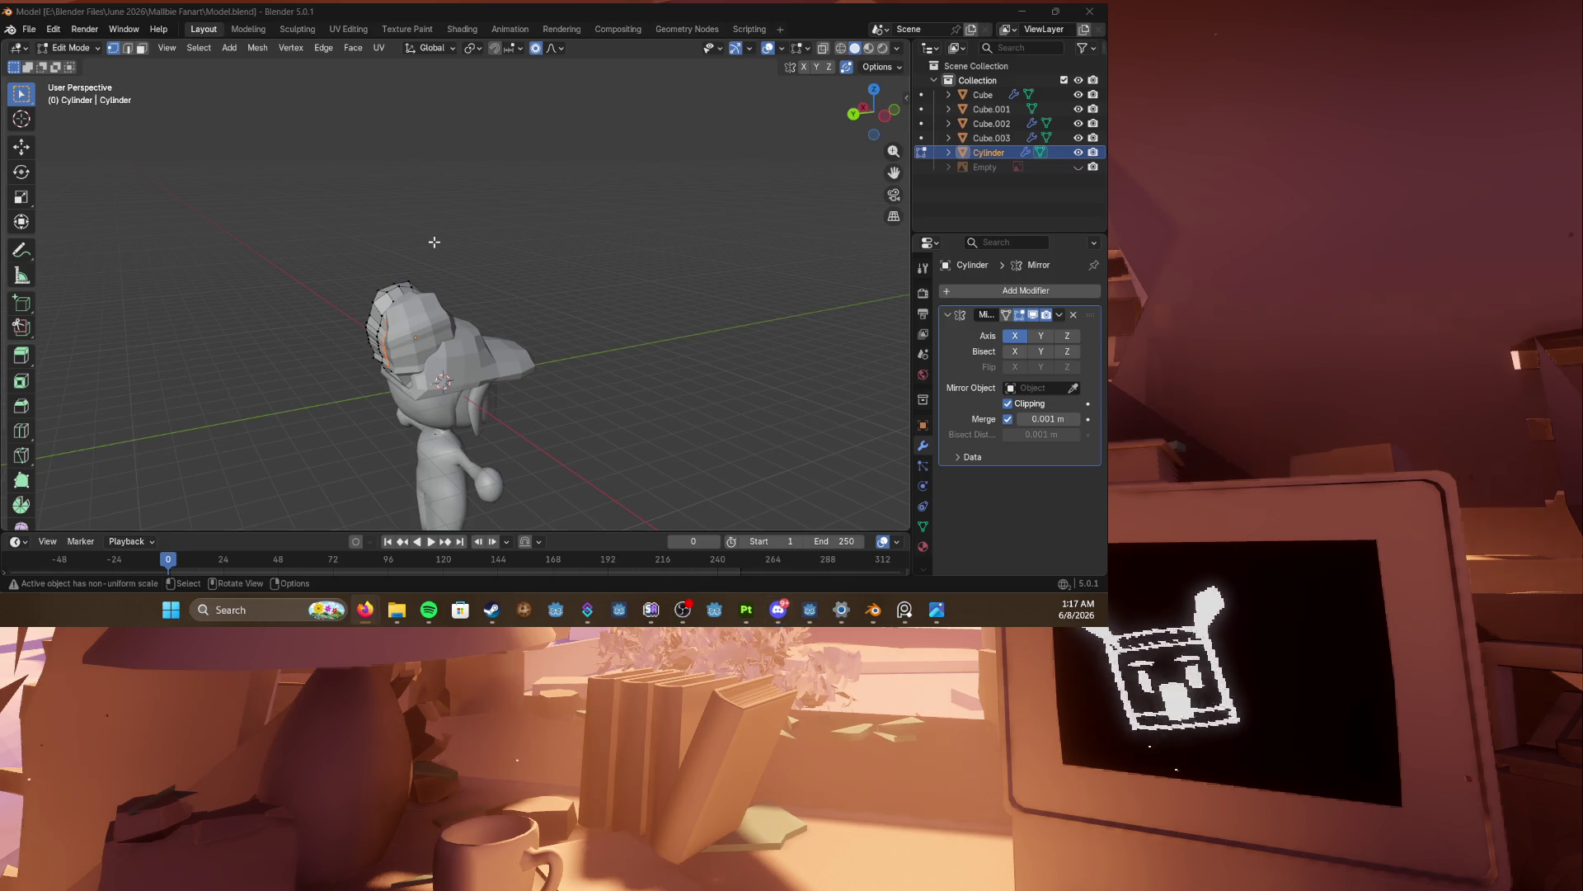
Step: Edge-slide the selected hat loop twice to refine the ridges
middle_click_drag(434, 241, 564, 264)
key("ctrl+s")
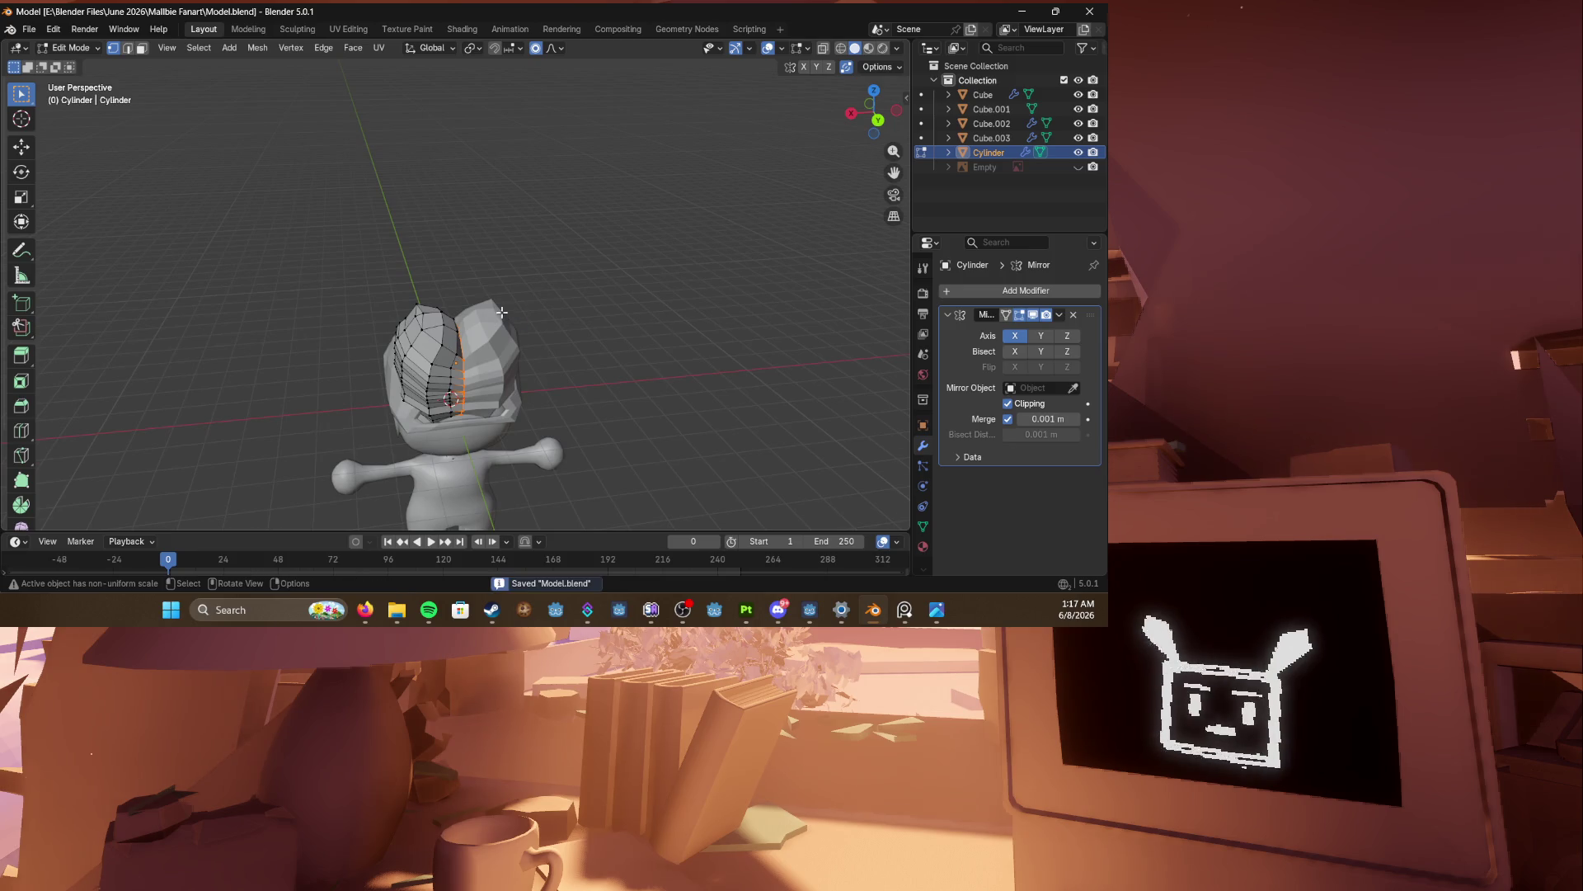
scroll(520, 318, "up", 4)
middle_click_drag(520, 318, 656, 331)
mouse_move(540, 282)
middle_mouse_down()
mouse_move(470, 198)
mouse_move(681, 271)
mouse_move(610, 310)
mouse_move(578, 264)
mouse_move(417, 253)
mouse_move(735, 258)
mouse_move(495, 240)
mouse_move(404, 250)
mouse_move(460, 239)
mouse_move(534, 289)
mouse_move(438, 248)
mouse_move(482, 256)
mouse_move(363, 276)
mouse_move(547, 239)
mouse_move(734, 267)
middle_mouse_up()
key("g")
key("g")
left_click(612, 310)
key("g")
key("g")
left_click(577, 253)
Step: Return to Object Mode and save Model.blend
key("Tab")
key("ctrl+s")
key("Tab")
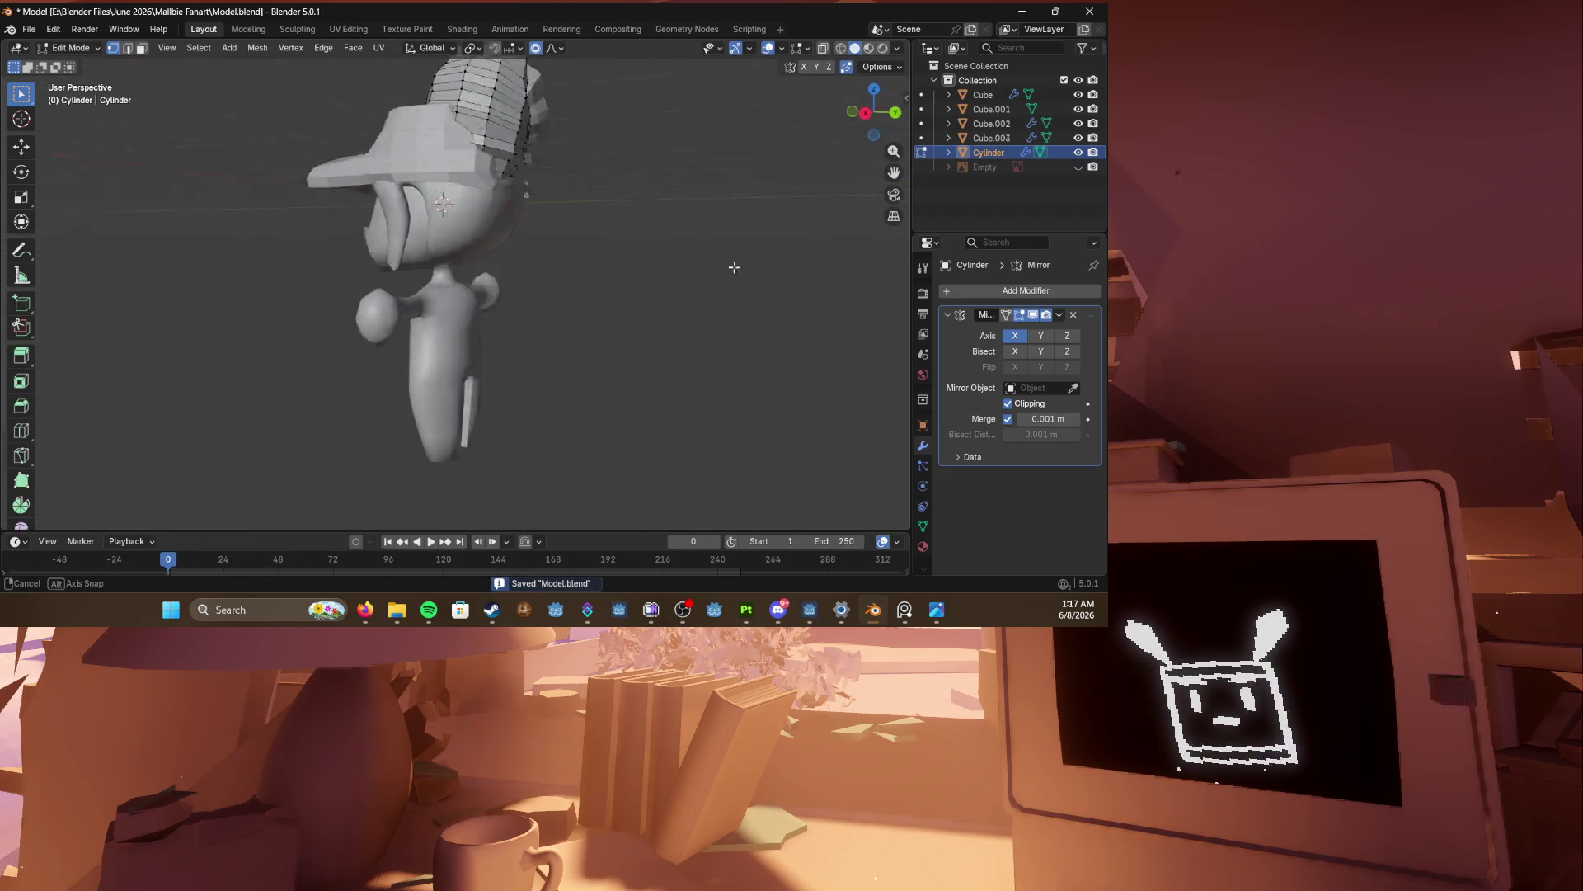
key("Tab")
Step: Bring up the Add menu's list of Mesh shapes
left_click(384, 267)
mouse_move(384, 267)
middle_mouse_down()
mouse_move(492, 276)
mouse_move(444, 309)
middle_mouse_up()
left_click(305, 265)
key("shift+a")
mouse_move(275, 262)
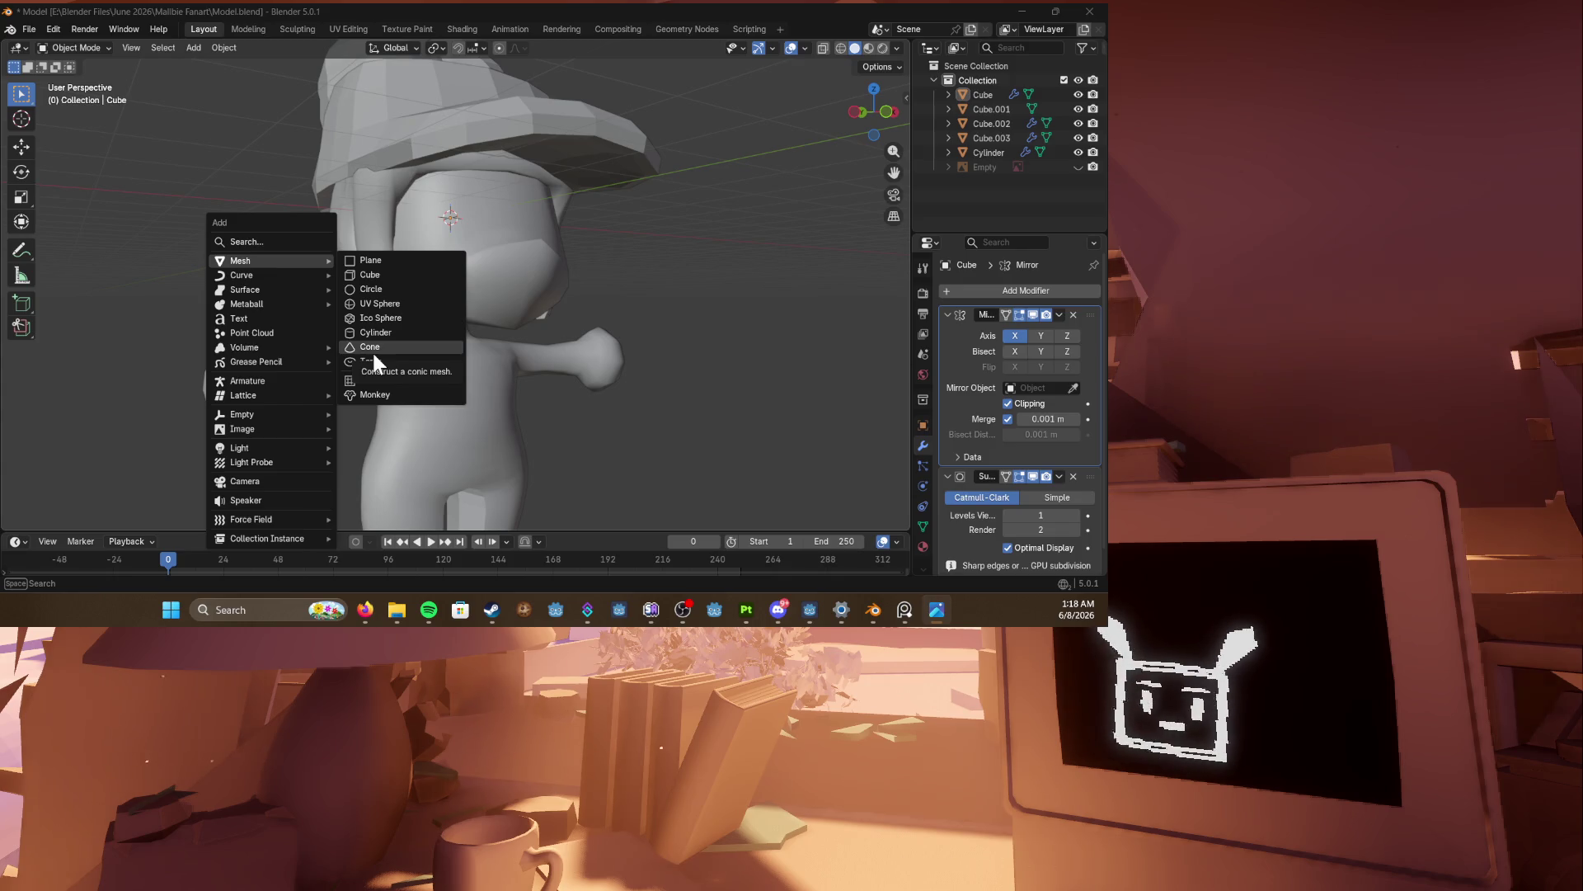
Step: Undo the stray cube and add a plane placed beside the character
left_click(389, 274)
scroll(437, 296, "down", 4)
middle_click_drag(437, 297, 547, 320)
key("ctrl+z")
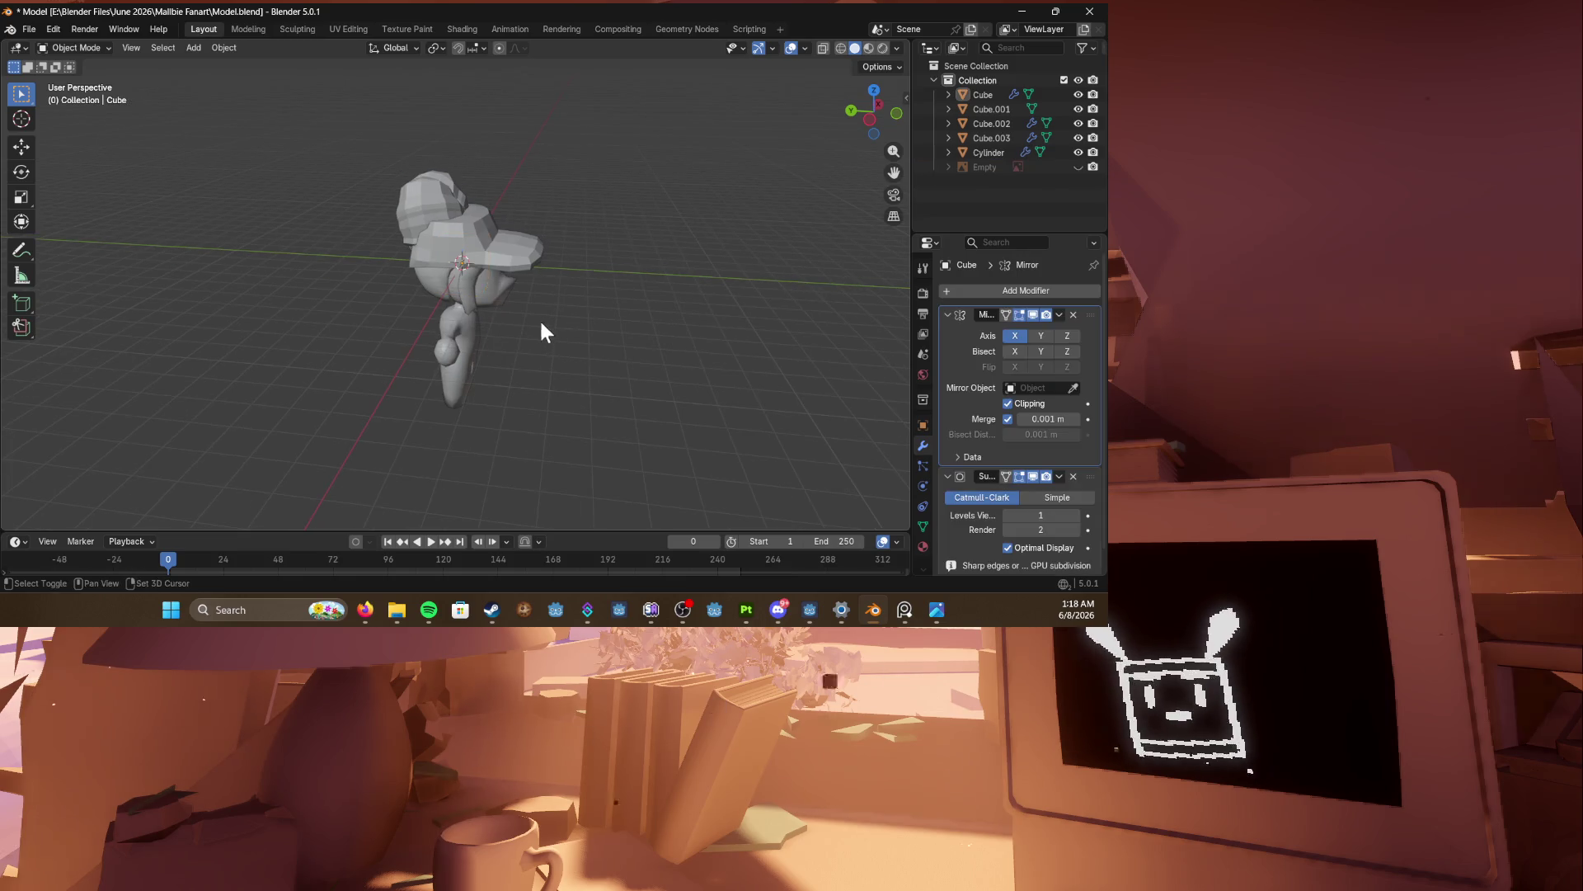
key("shift+a")
mouse_move(496, 296)
left_click(586, 305)
middle_click_drag(559, 312, 543, 346)
key("g")
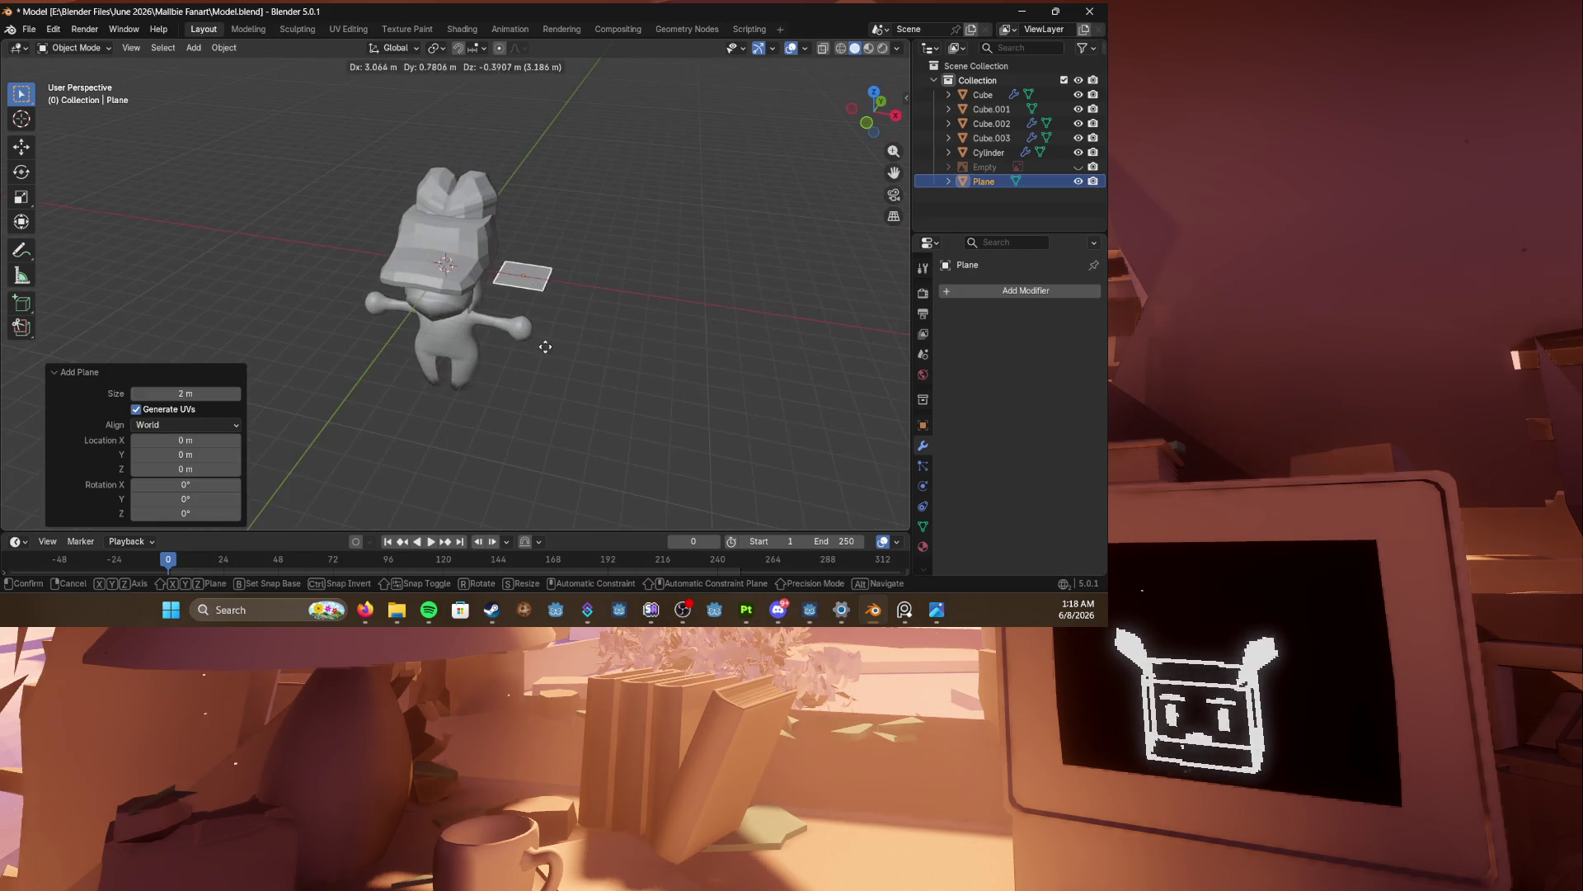
left_click(558, 348)
Step: Add a Mirror modifier to the plane using Cube as the mirror object
left_click(1007, 290)
left_click(816, 387)
mouse_move(817, 363)
middle_mouse_down()
mouse_move(798, 322)
mouse_move(858, 346)
middle_mouse_up()
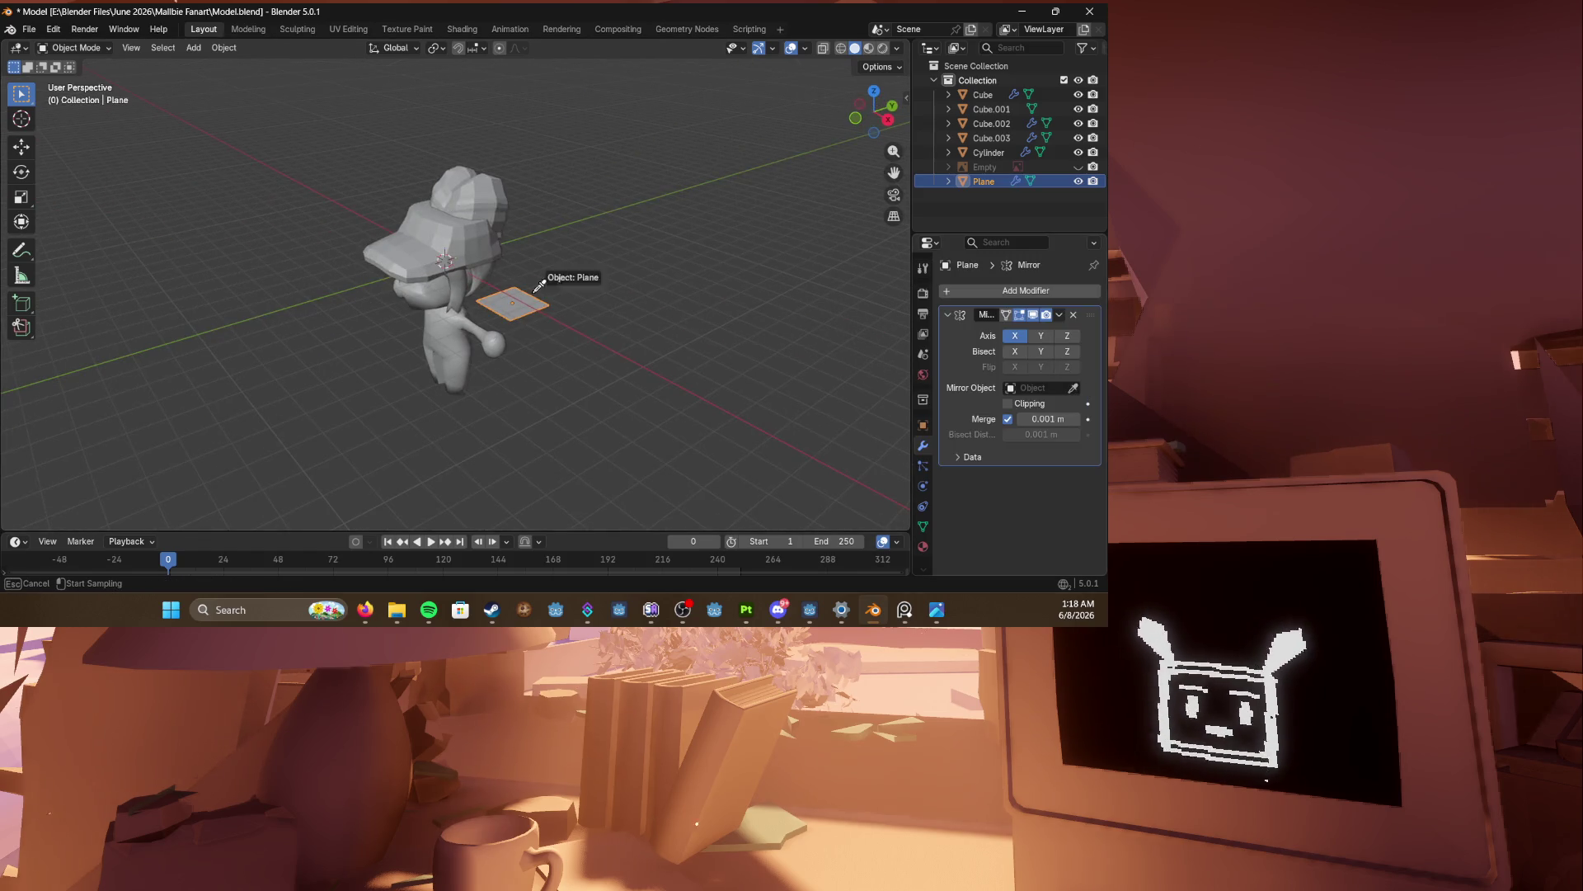
left_click(424, 300)
key("KP_3")
key("KP_Decimal")
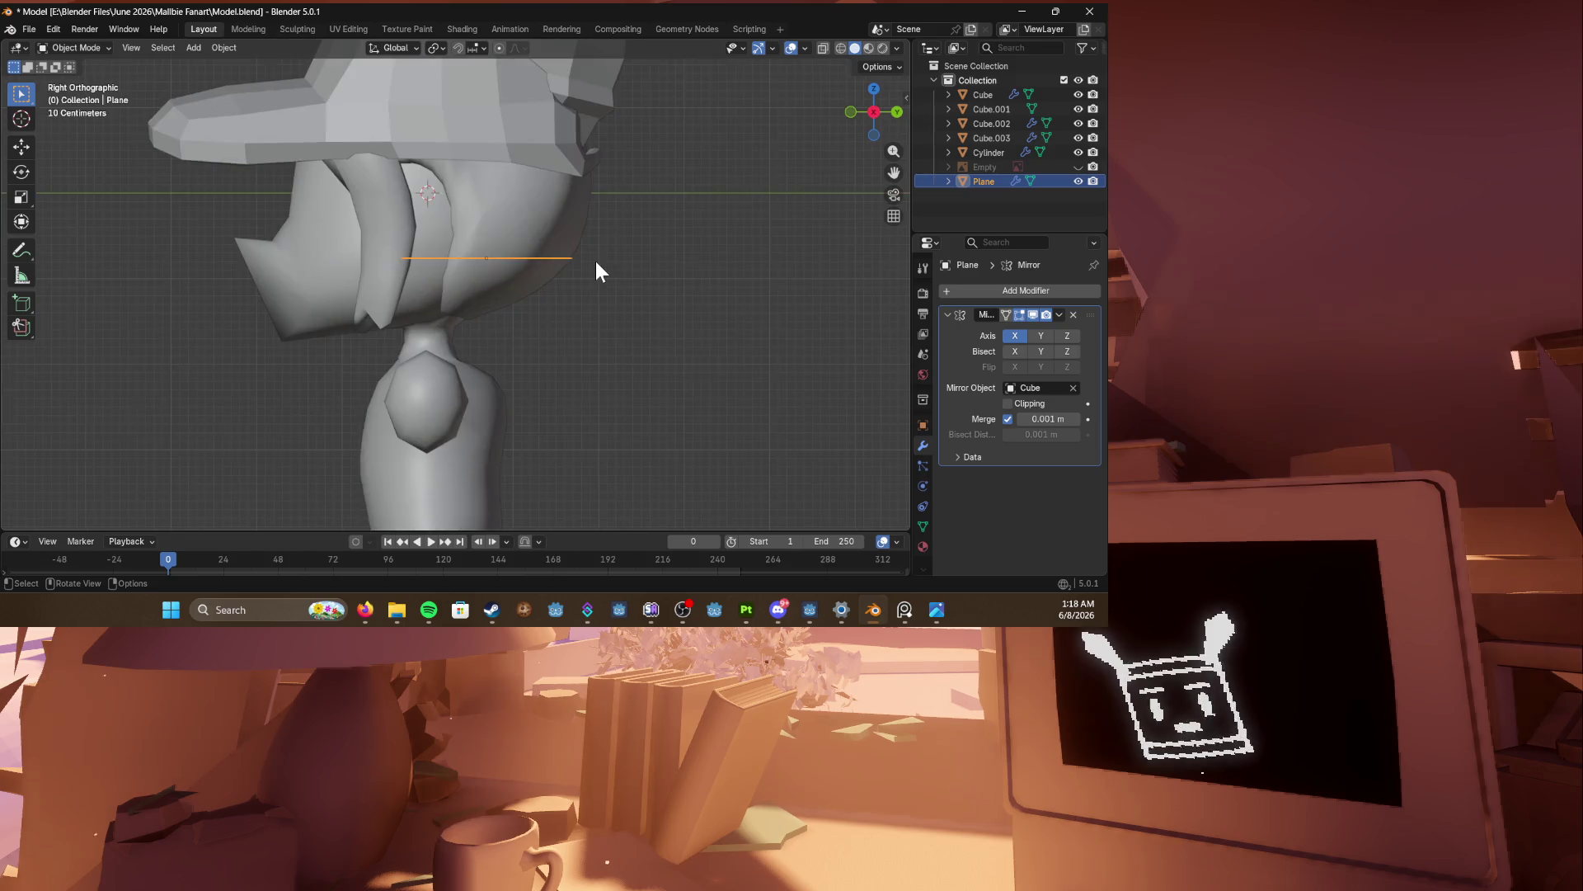
Step: Rotate the plane upright and move it out beside the head
key("r")
left_click(524, 169)
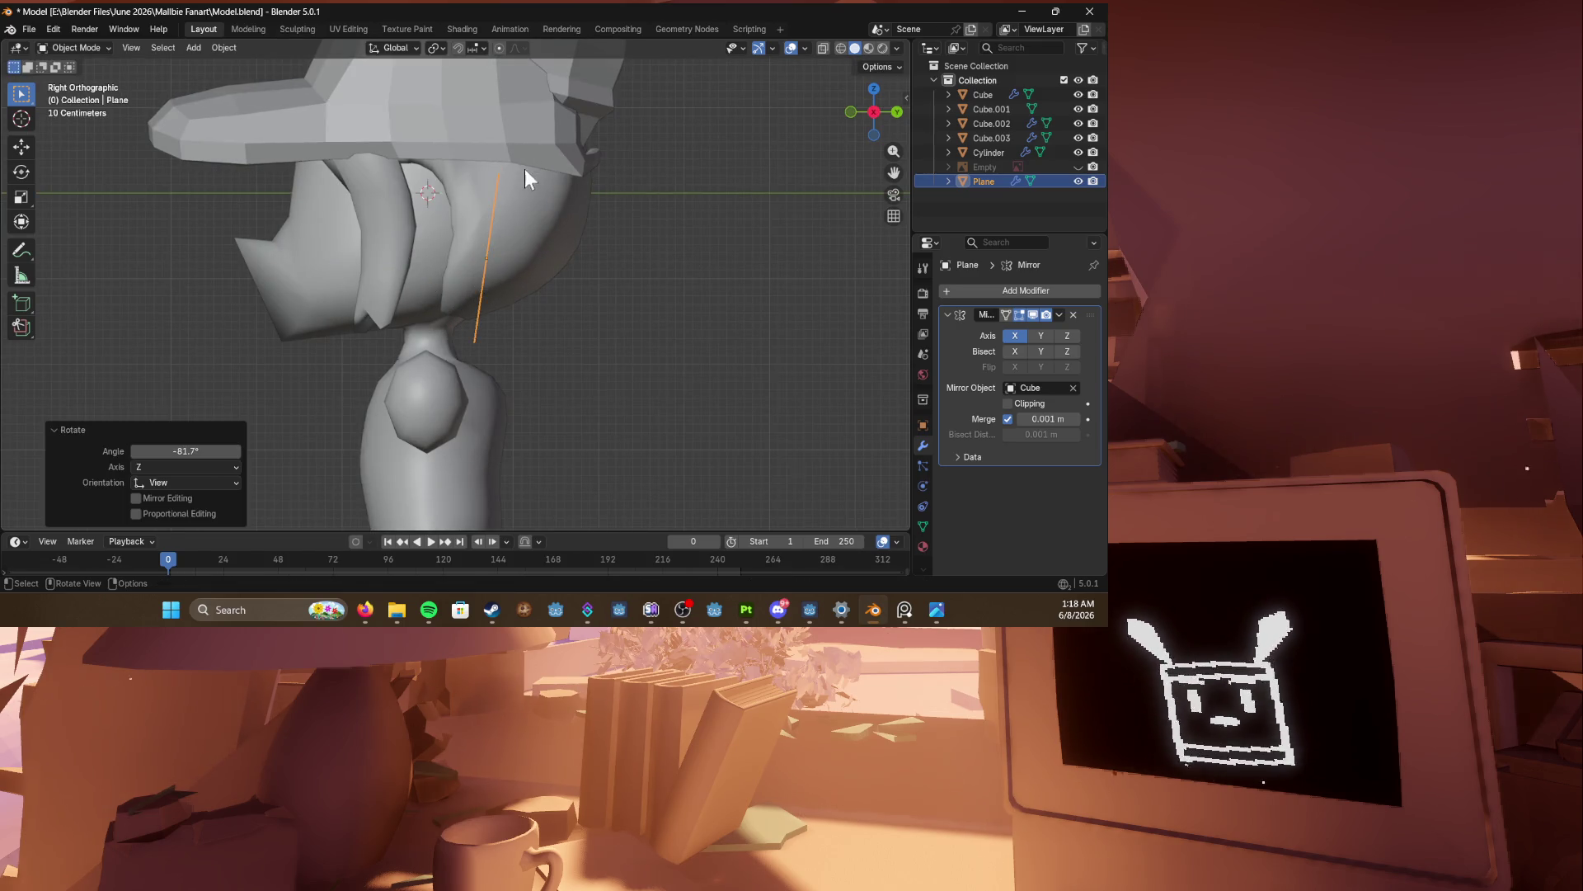
key("g")
left_click(218, 173)
middle_click_drag(218, 173, 439, 183)
scroll(439, 183, "down", 4)
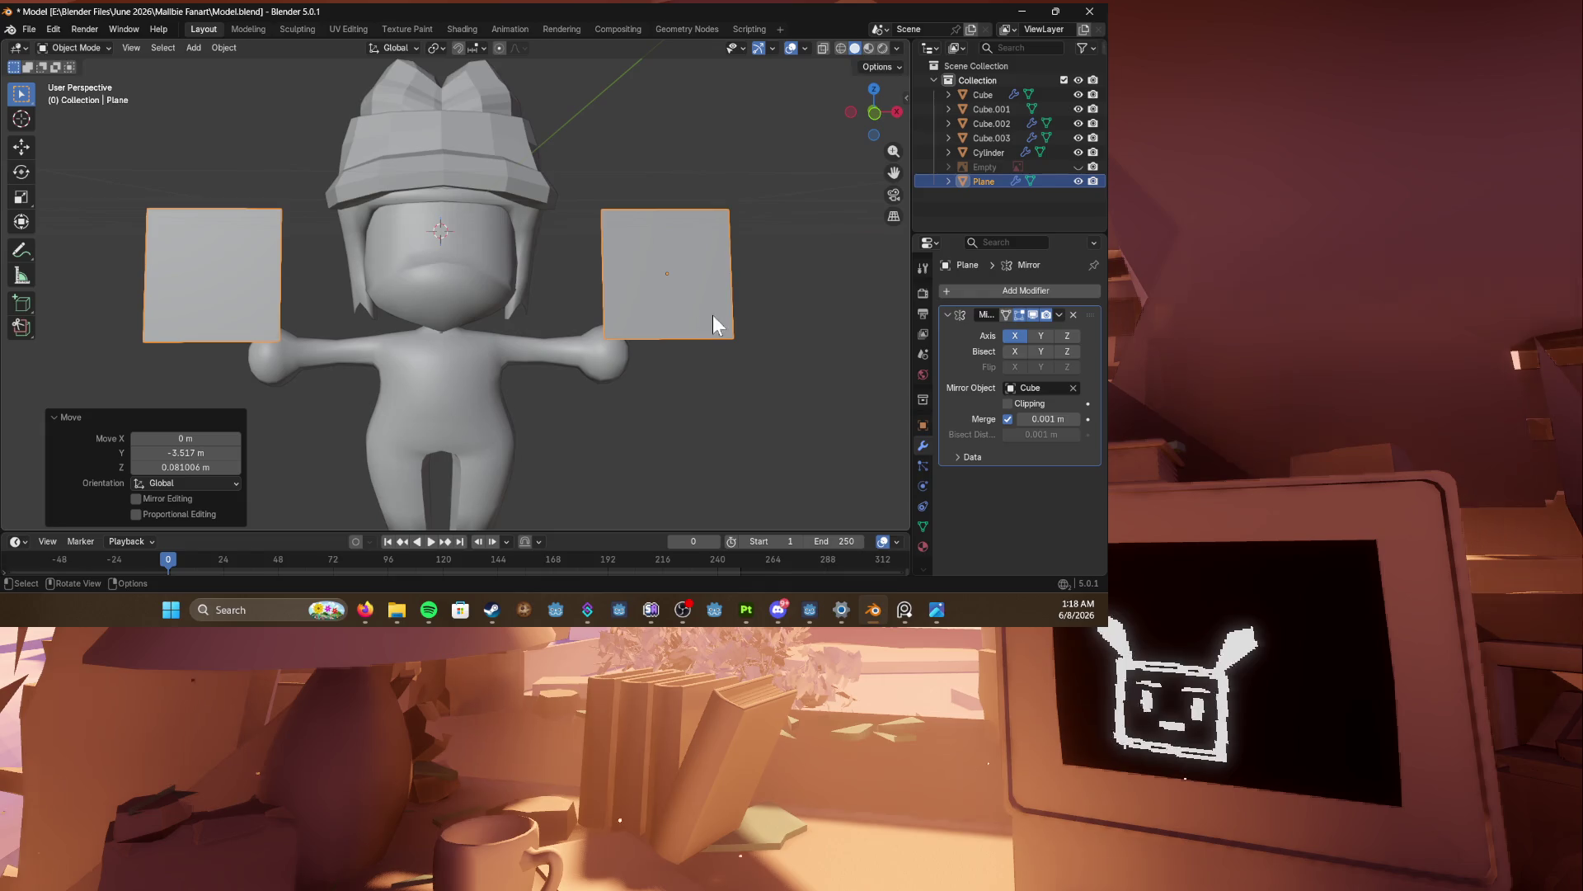
Step: Shrink the mirrored planes and scale them thin along X
key("s")
left_click(750, 290)
key("s")
key("x")
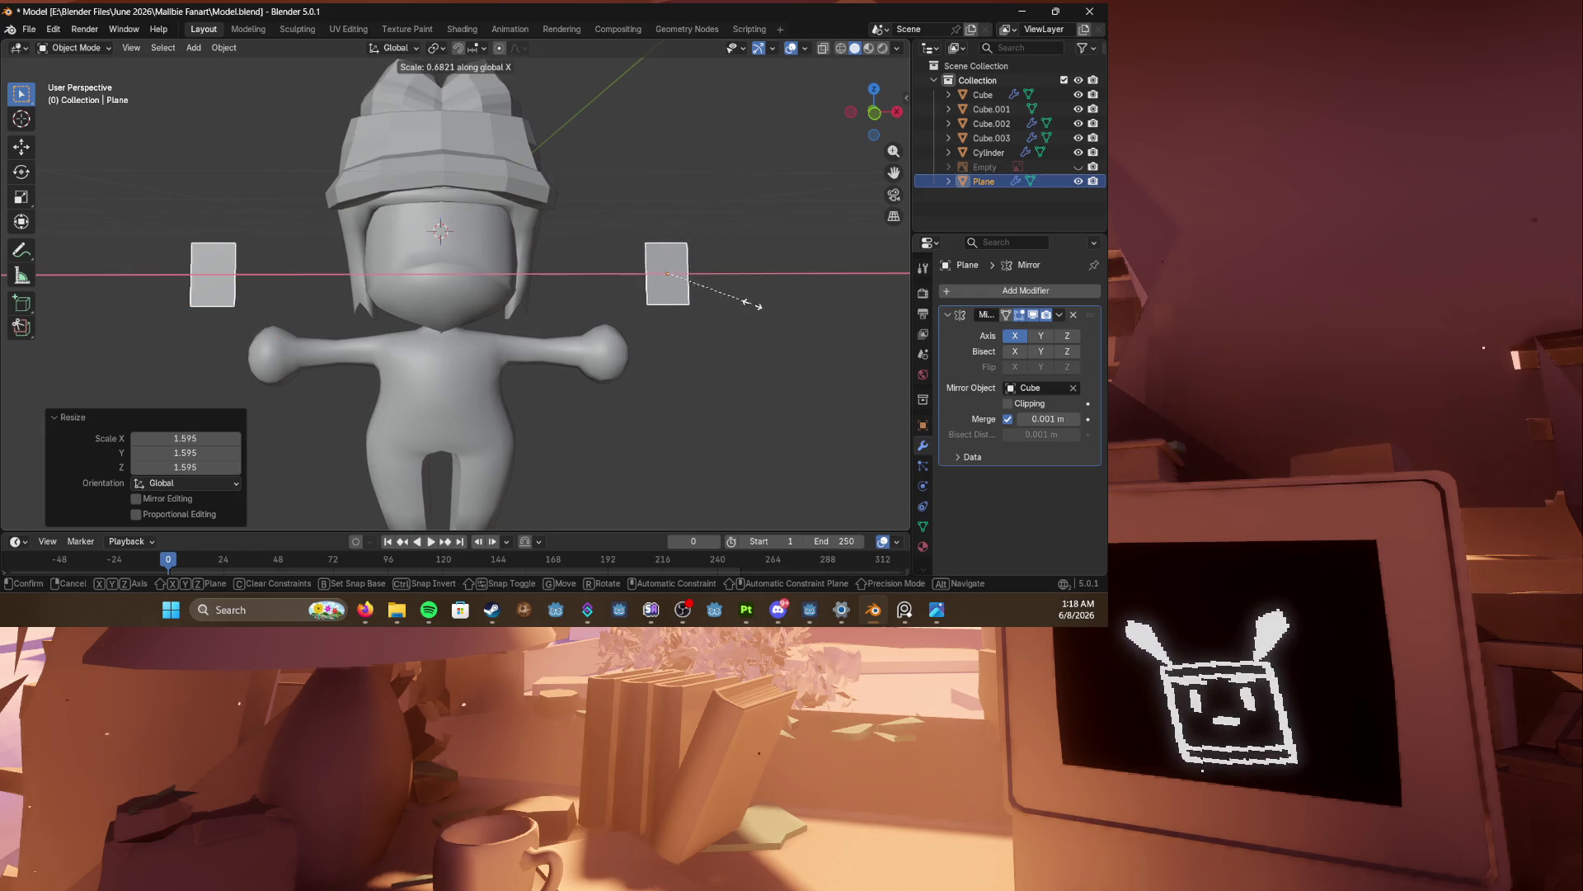
left_click(720, 291)
key("KP_1")
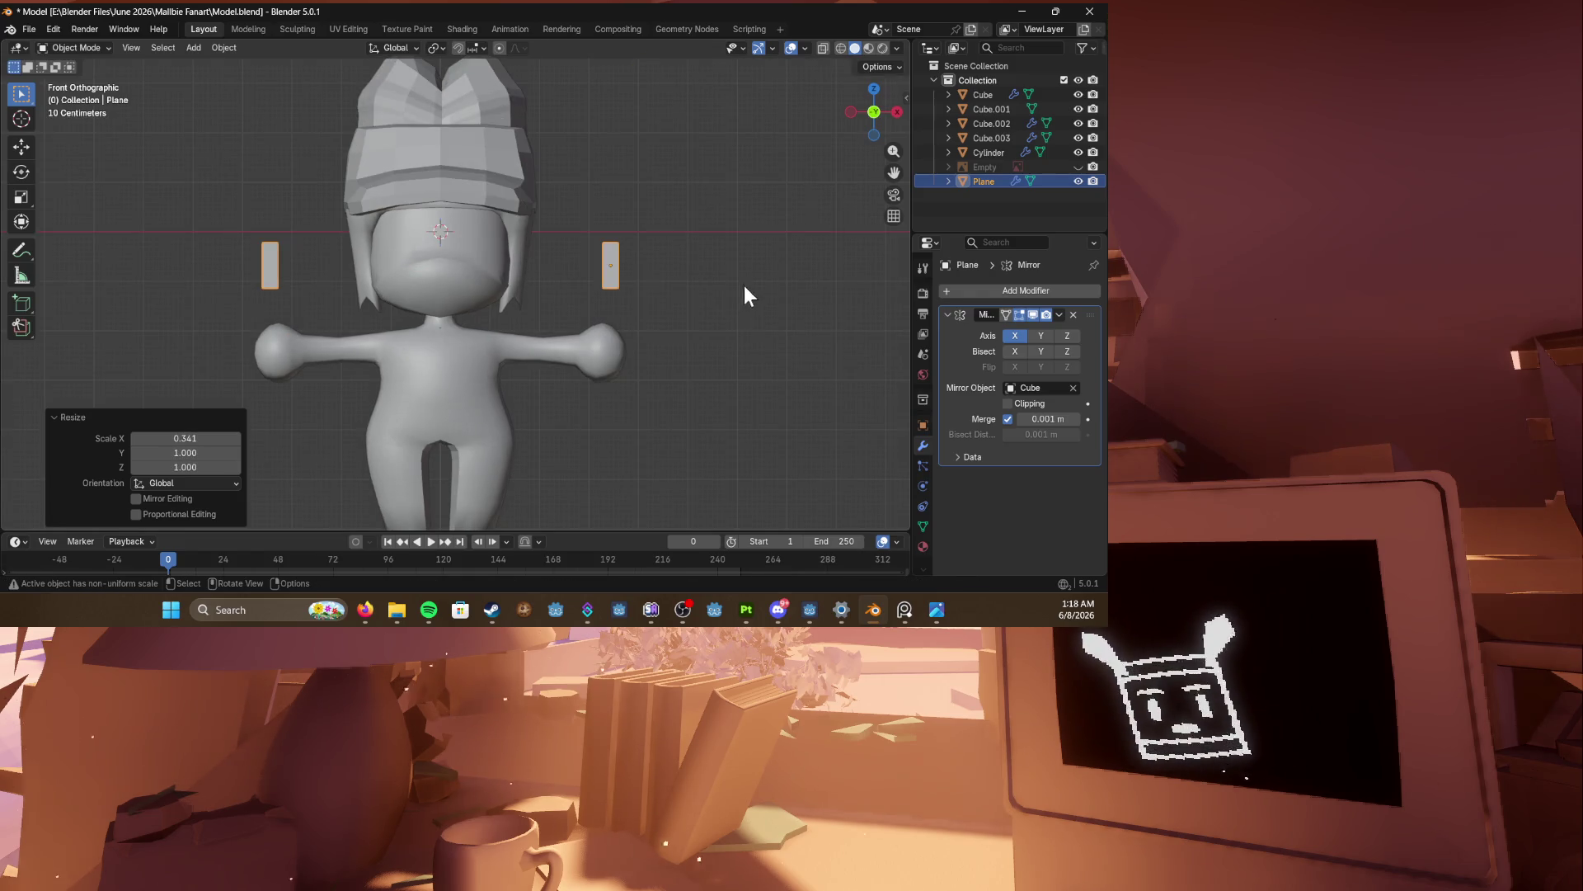
key("s")
left_click(753, 290)
middle_click_drag(676, 275, 685, 310, "shift")
Step: Move the thin strips along Y to sit beside the head
key("g")
scroll(533, 279, "up", 3)
middle_click_drag(533, 278, 650, 283)
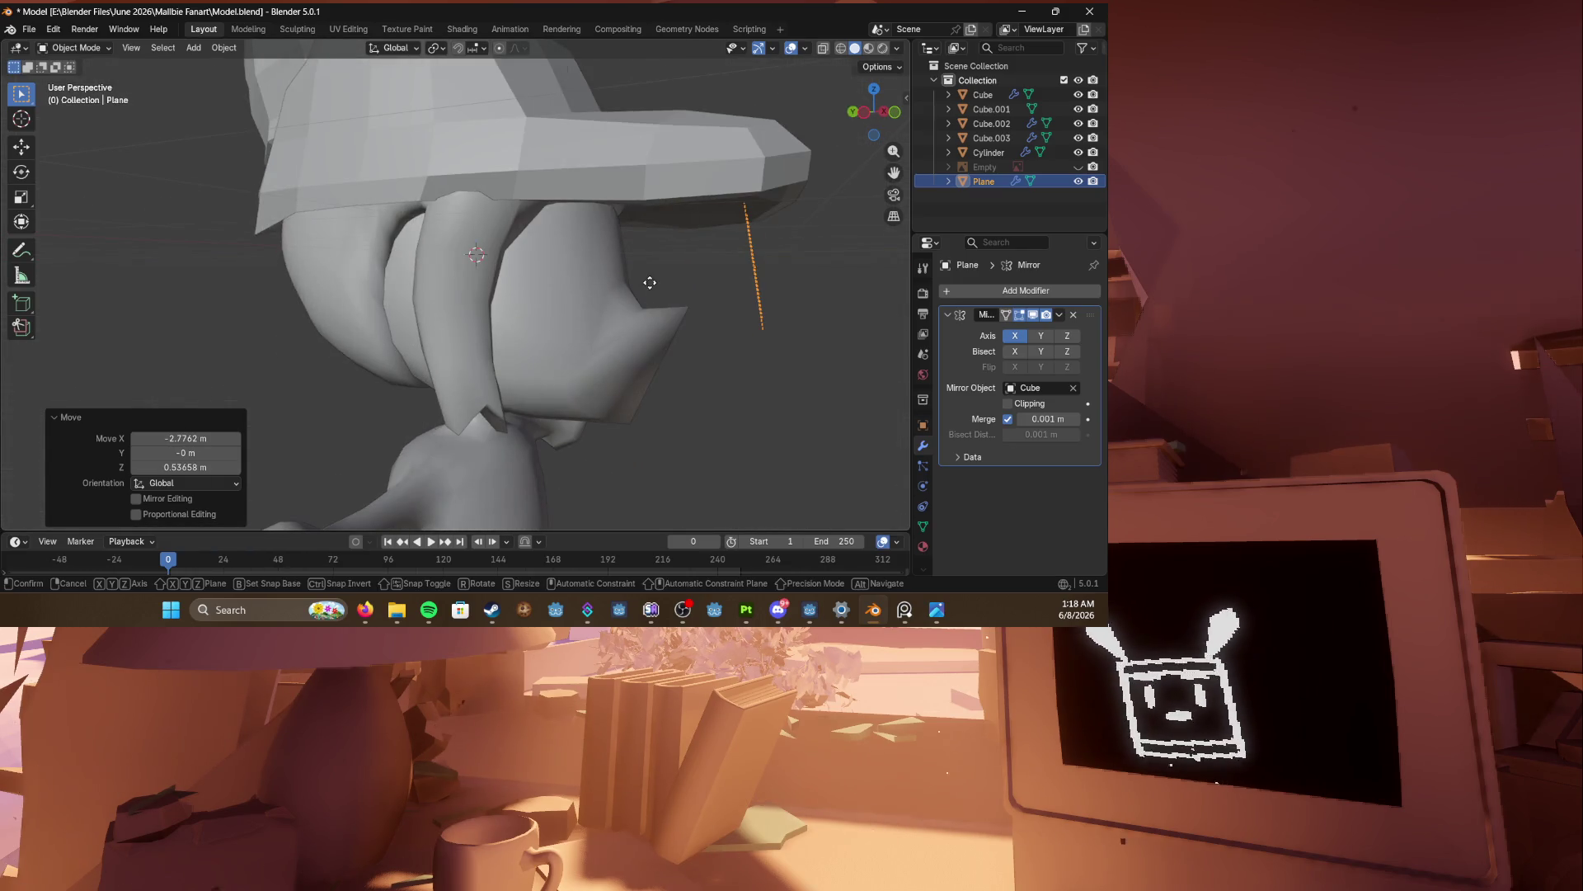
key("y")
left_click(783, 280)
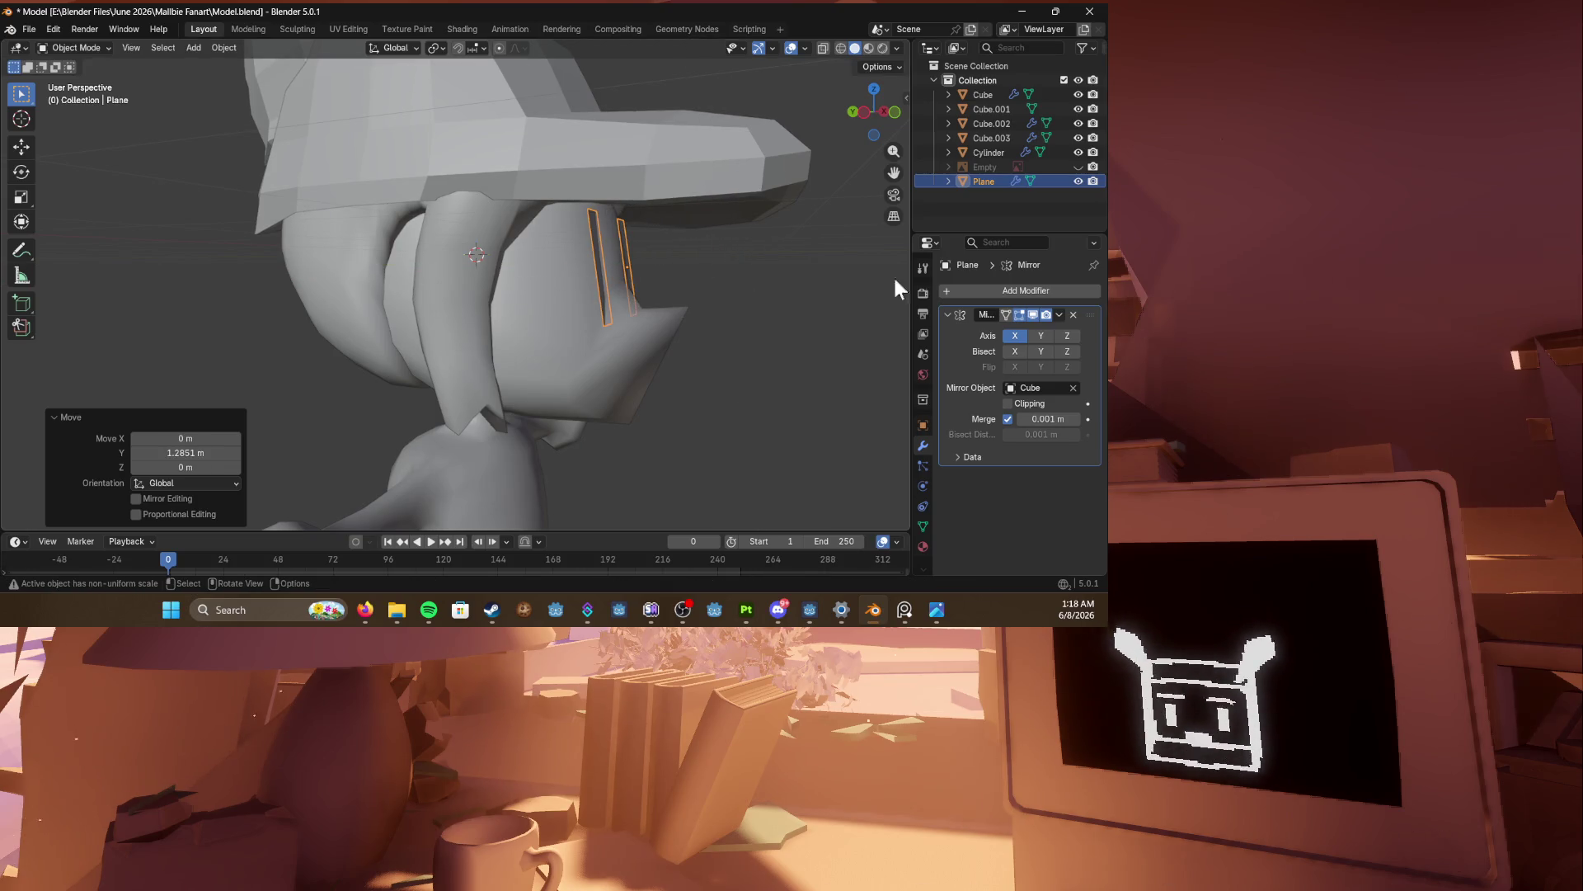
Step: Add a Shrinkwrap modifier to the plane targeting Cube
left_click(980, 292)
type("scre")
key("BackSpace")
key("BackSpace")
key("BackSpace")
type("shrink")
key("Return")
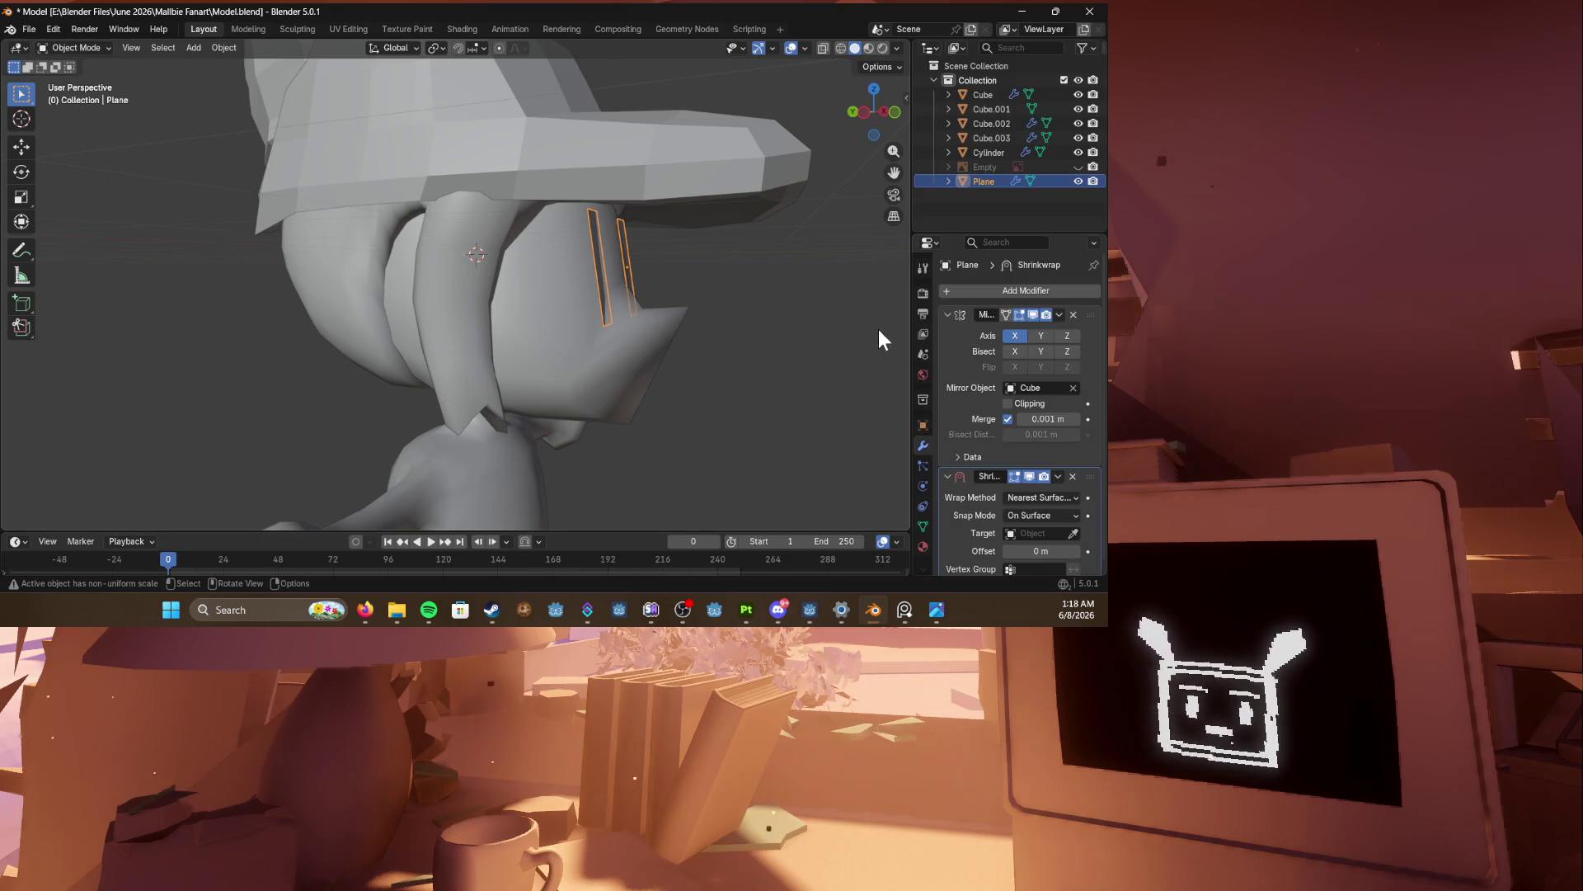
left_click(566, 356)
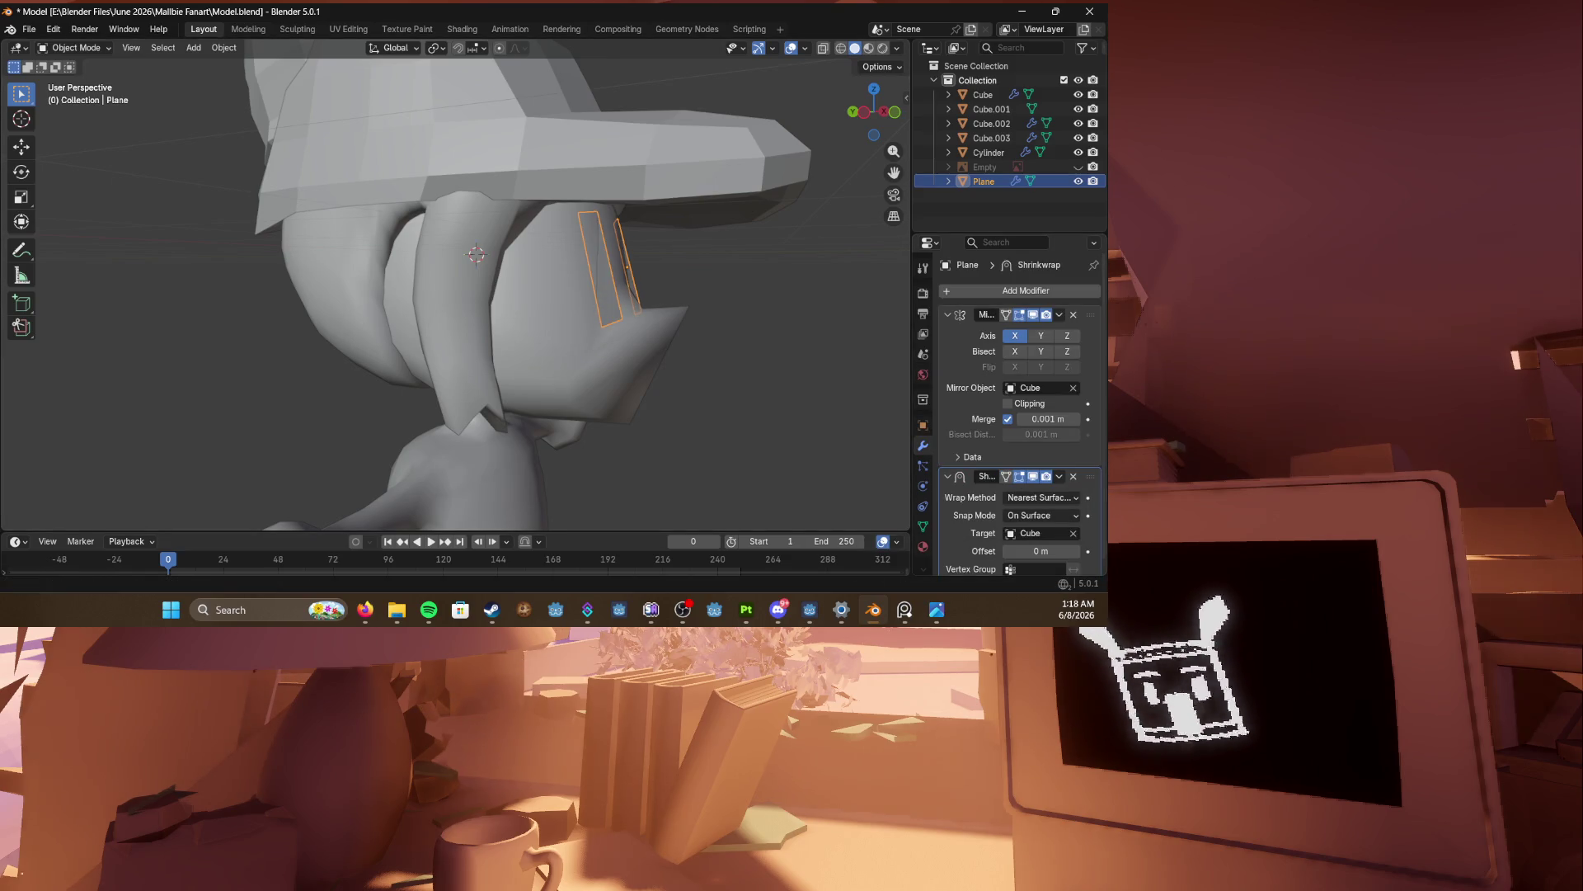
key("alt+Tab")
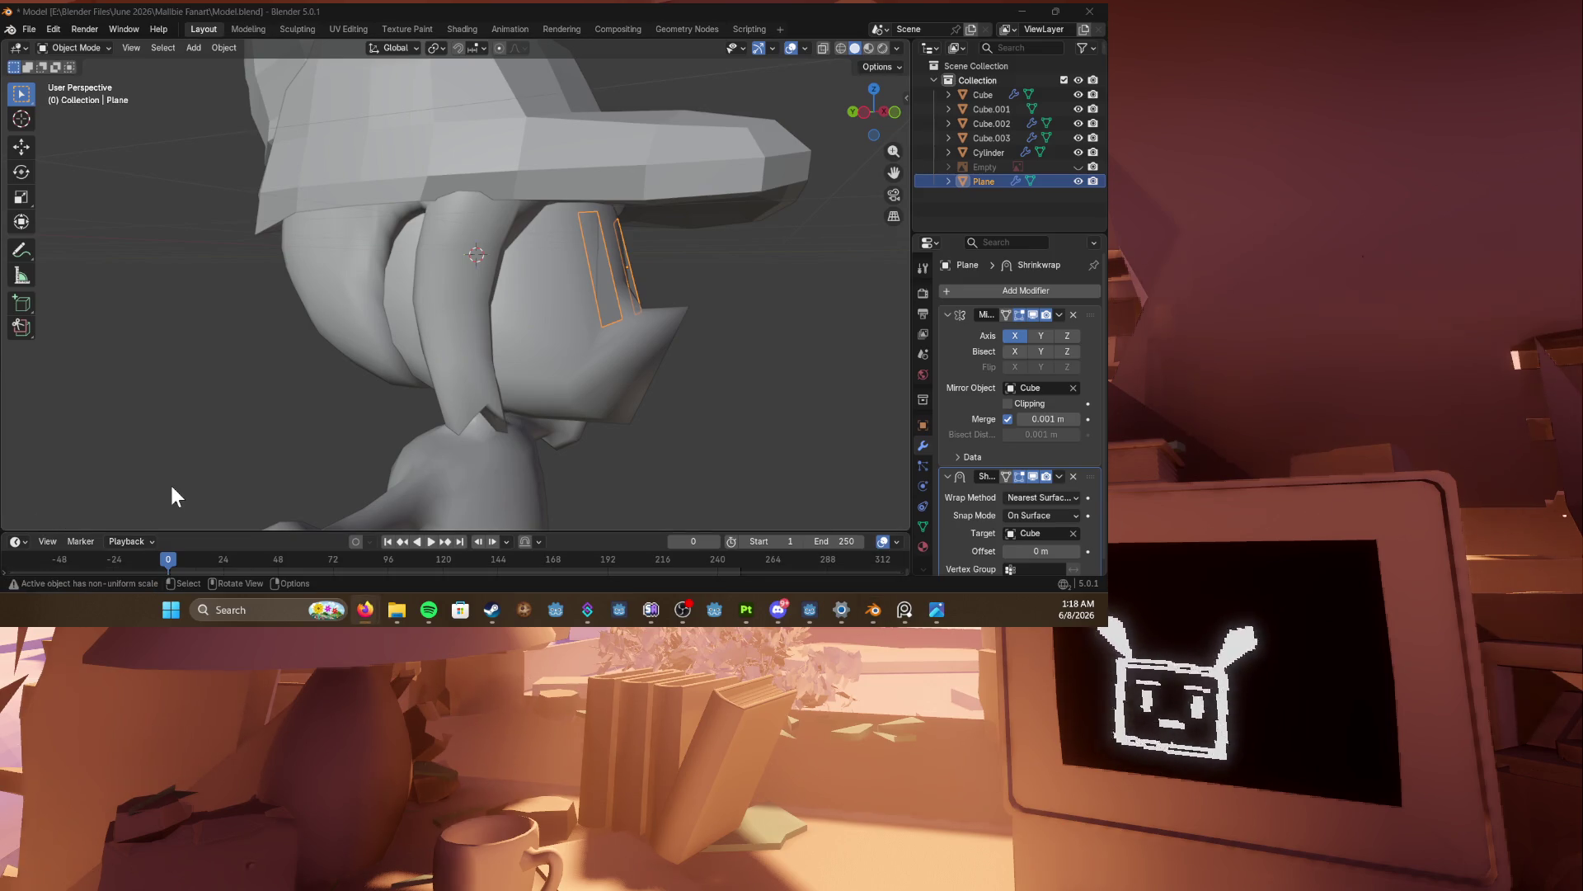
Step: Reposition the plane while checking it from the front and right views
middle_click_drag(748, 211, 680, 224)
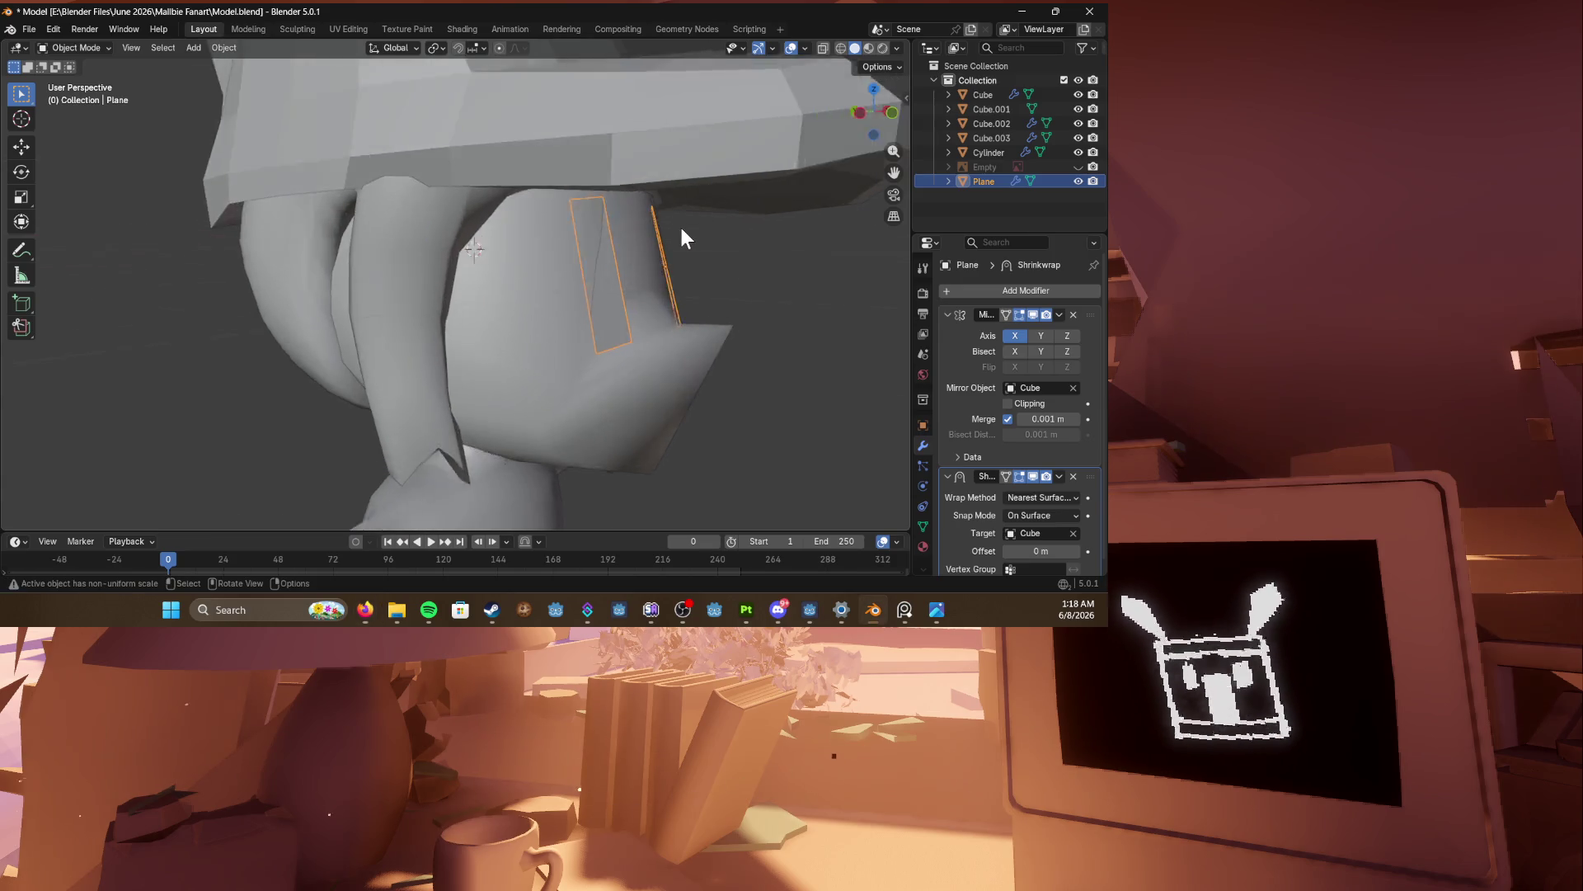
key("KP_1")
key("KP_4")
key("KP_4")
key("KP_4")
key("KP_6")
key("KP_6")
key("KP_6")
key("KP_3")
key("g")
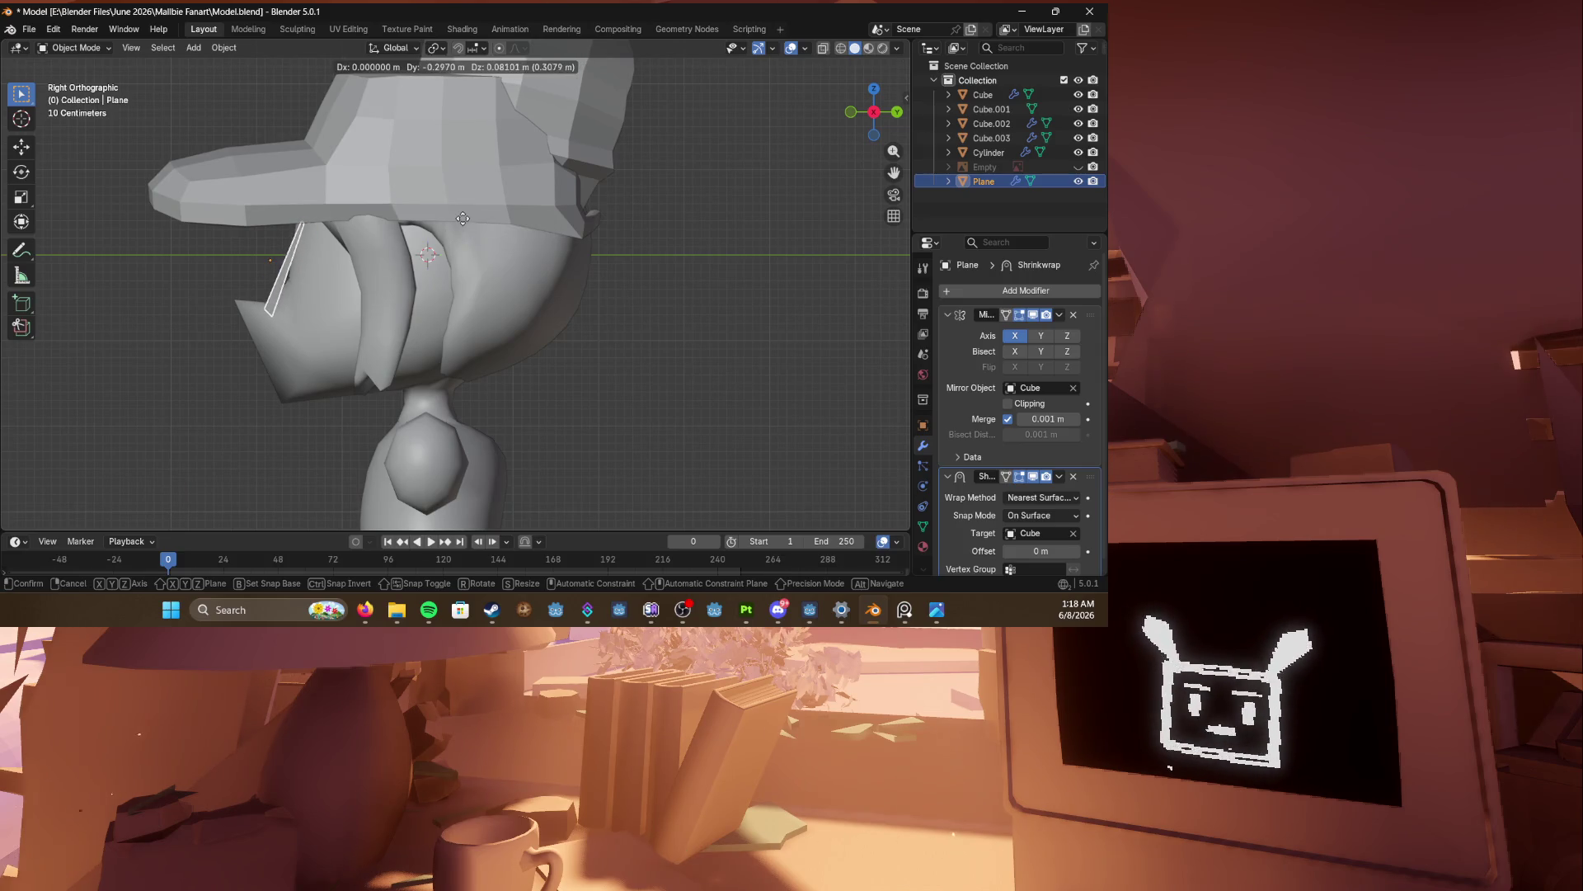
left_click(473, 208)
mouse_move(468, 250)
middle_mouse_down()
mouse_move(579, 250)
mouse_move(487, 264)
middle_mouse_up()
scroll(617, 256, "up", 3)
Step: In Edit Mode, adjust an edge and subdivide the plane strips
key("Tab")
key("g")
left_click(468, 266)
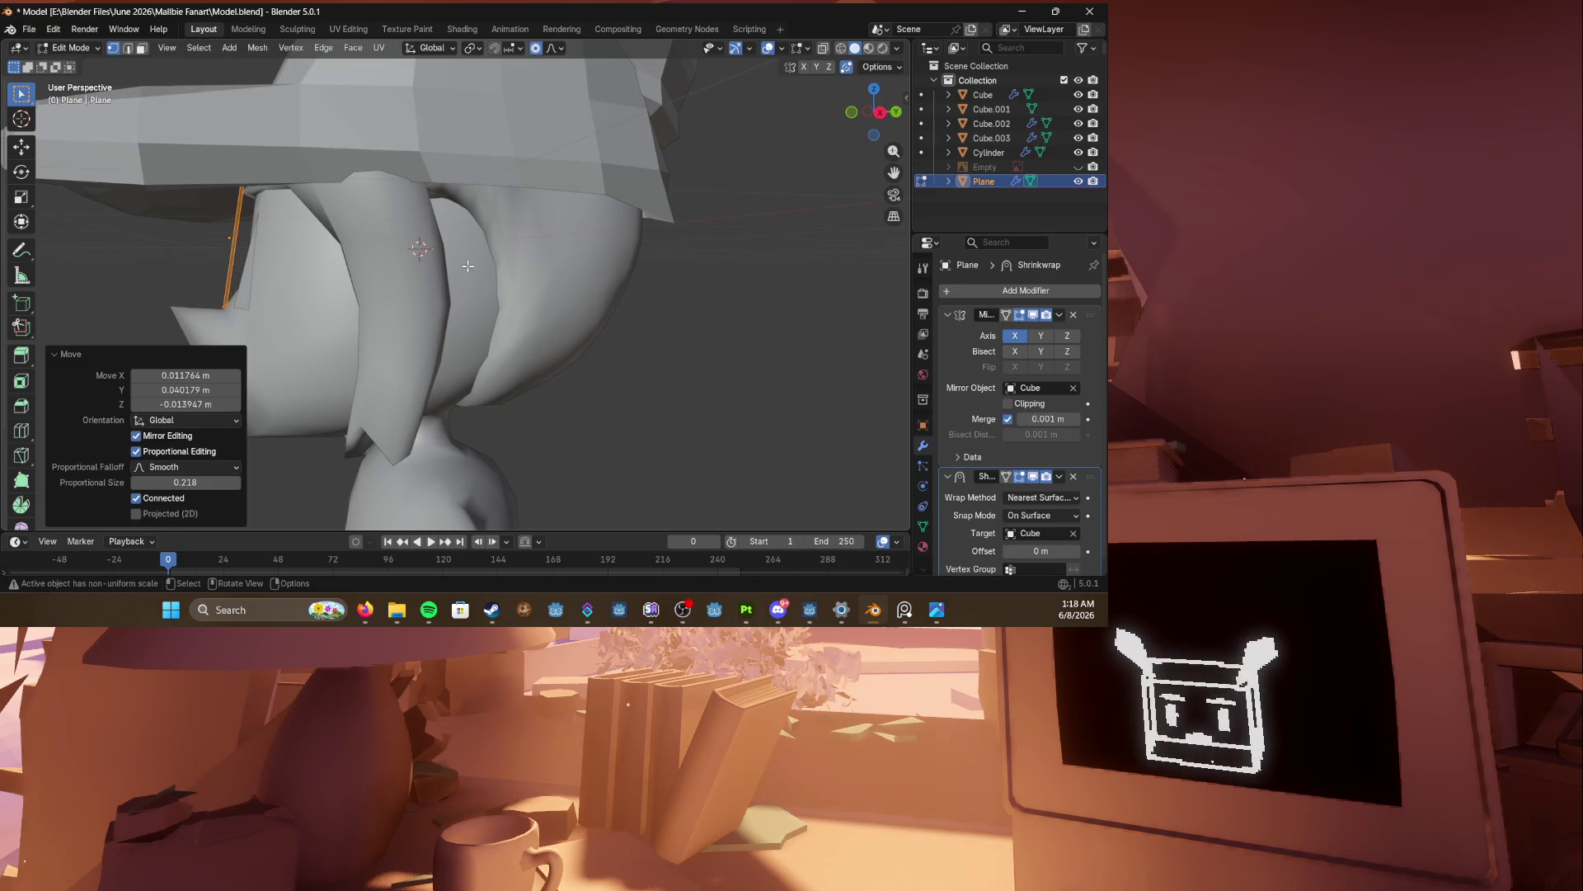
right_click(462, 250)
mouse_move(378, 244)
middle_mouse_down()
mouse_move(463, 250)
mouse_move(424, 249)
middle_mouse_up()
right_click(412, 249)
left_click(411, 251)
Step: Set the Shrinkwrap offset to 0.03 m with Above Surface snap mode
scroll(1000, 438, "down", 1)
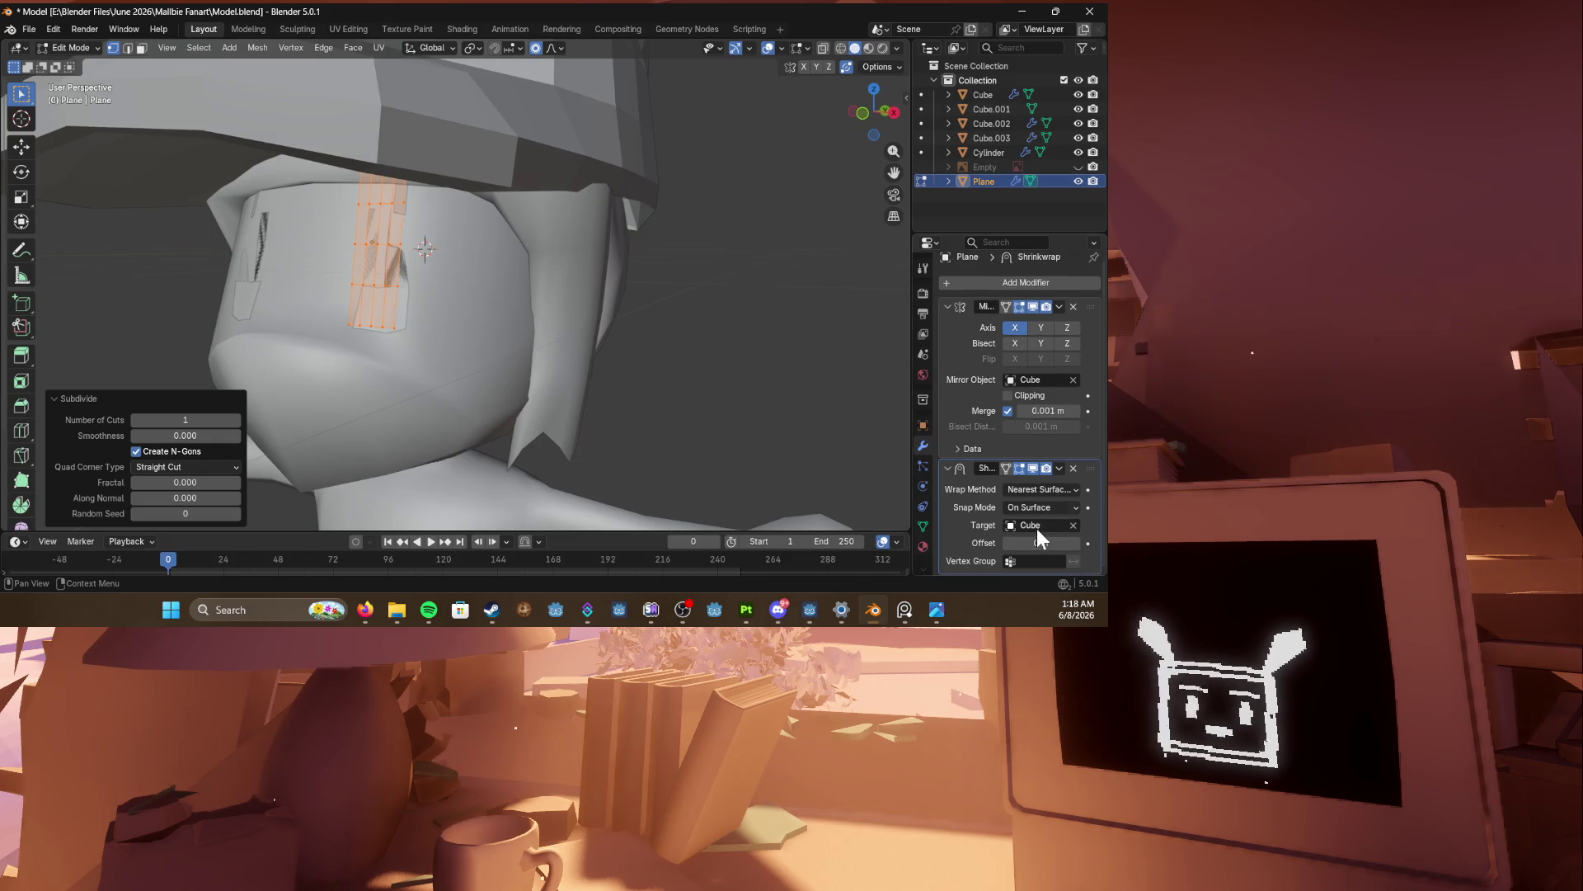
left_click_drag(1037, 543, 1051, 542)
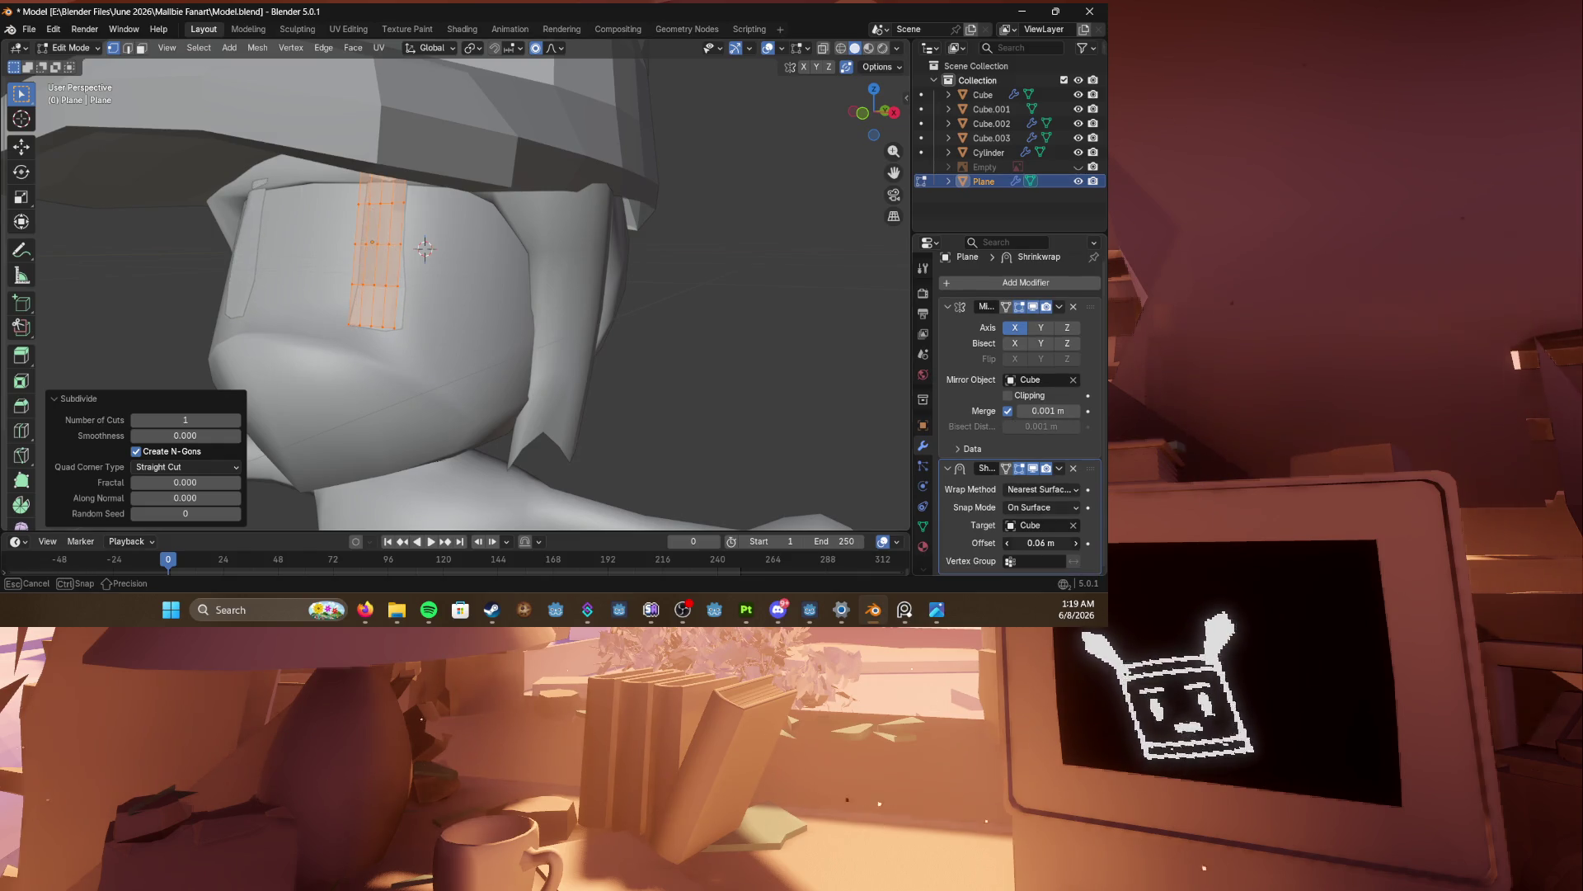
left_click_drag(1052, 542, 1040, 543)
left_click(1033, 507)
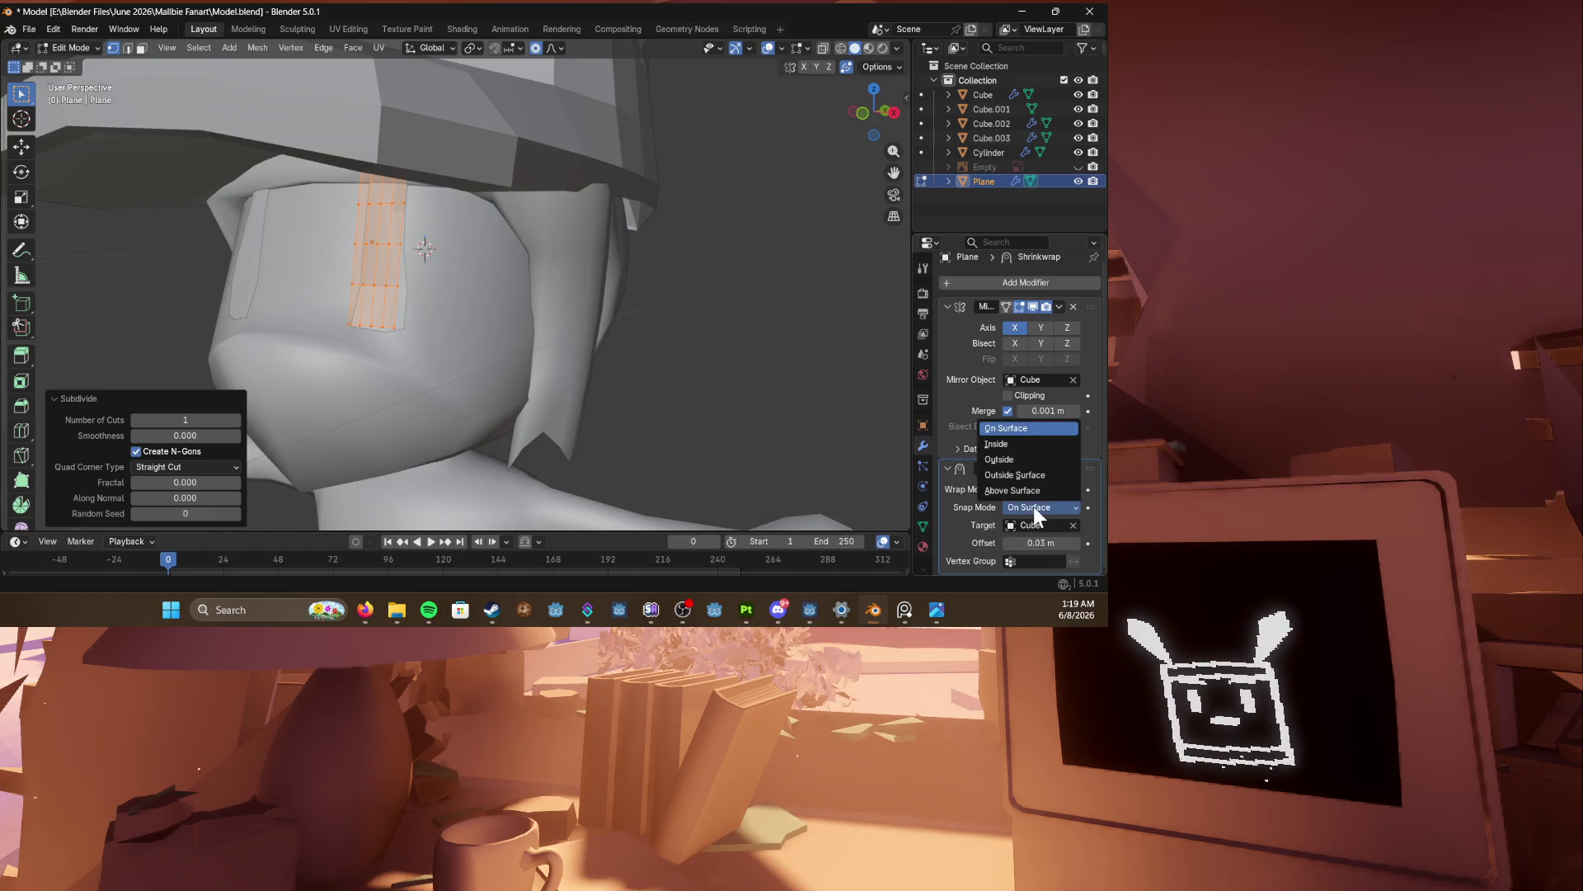
left_click(1025, 490)
Step: Move a strip with smooth falloff and shrink it to 0.965
mouse_move(721, 371)
middle_mouse_down()
mouse_move(689, 353)
mouse_move(547, 353)
mouse_move(617, 353)
middle_mouse_up()
key("g")
left_click(610, 334)
key("s")
left_click(561, 353)
key("s")
left_click(614, 353)
scroll(617, 353, "up", 6)
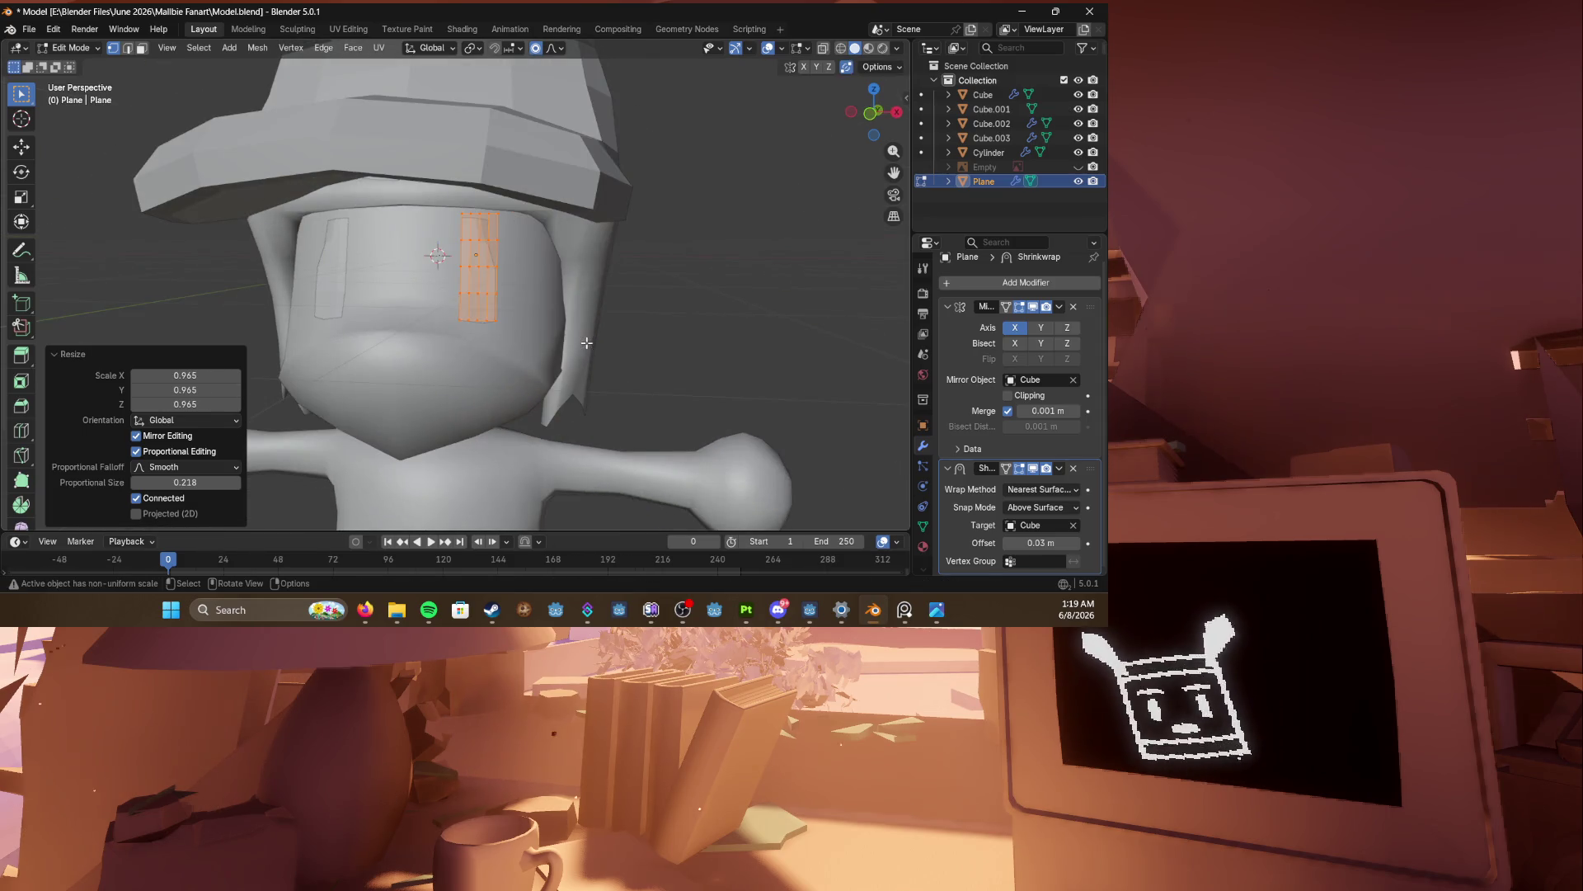
scroll(494, 327, "down", 5)
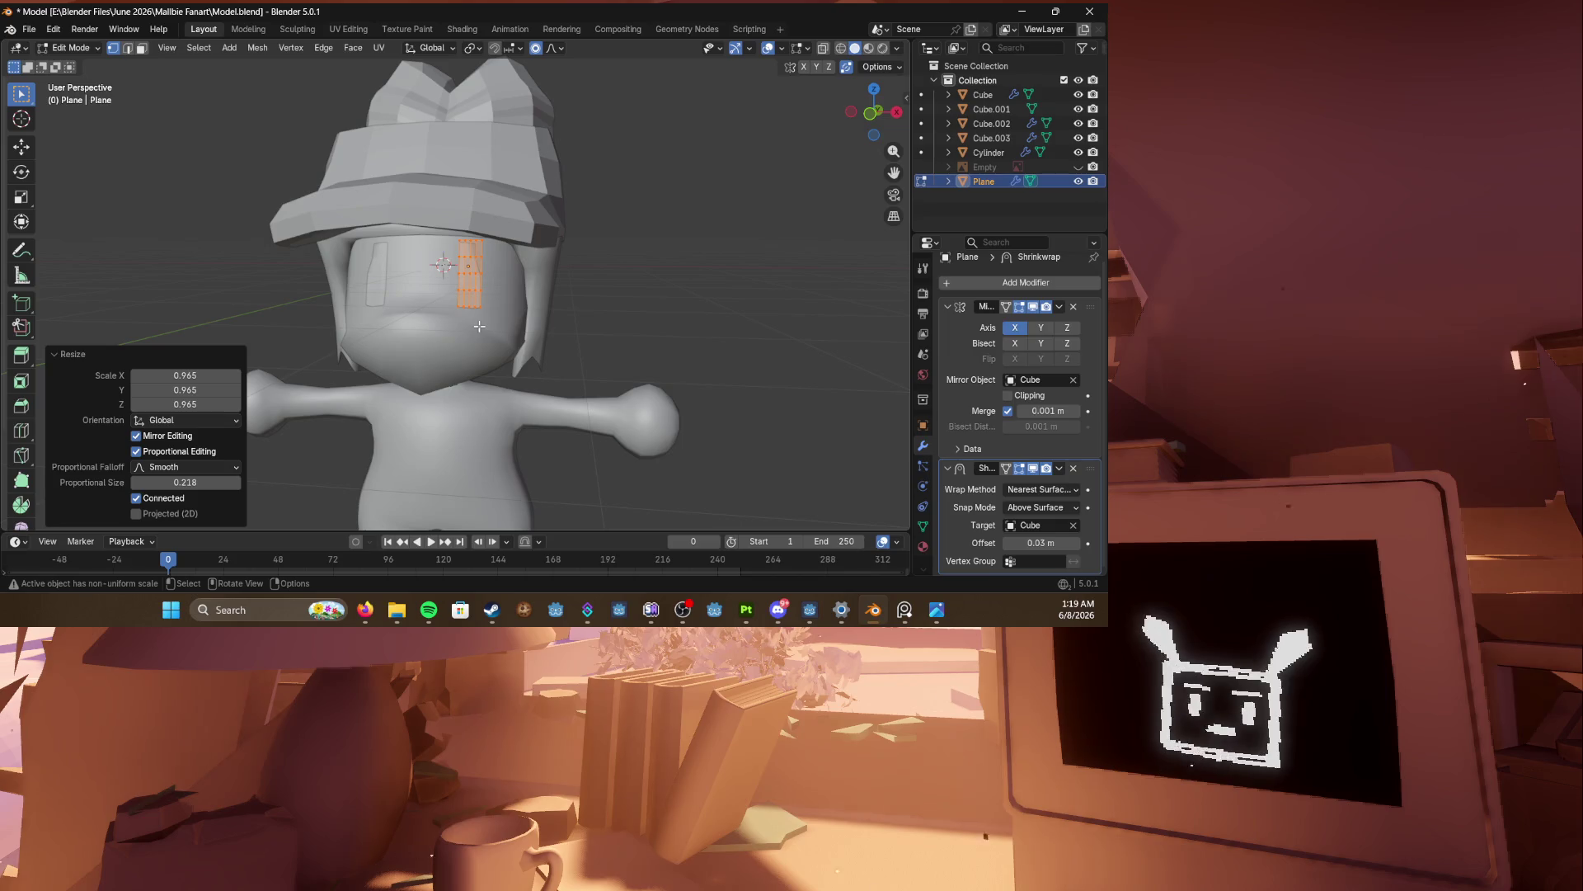
Step: Show the reference image over the face again
mouse_move(471, 325)
middle_mouse_down()
mouse_move(219, 336)
mouse_move(373, 338)
mouse_move(297, 333)
middle_mouse_up()
scroll(219, 336, "up", 3)
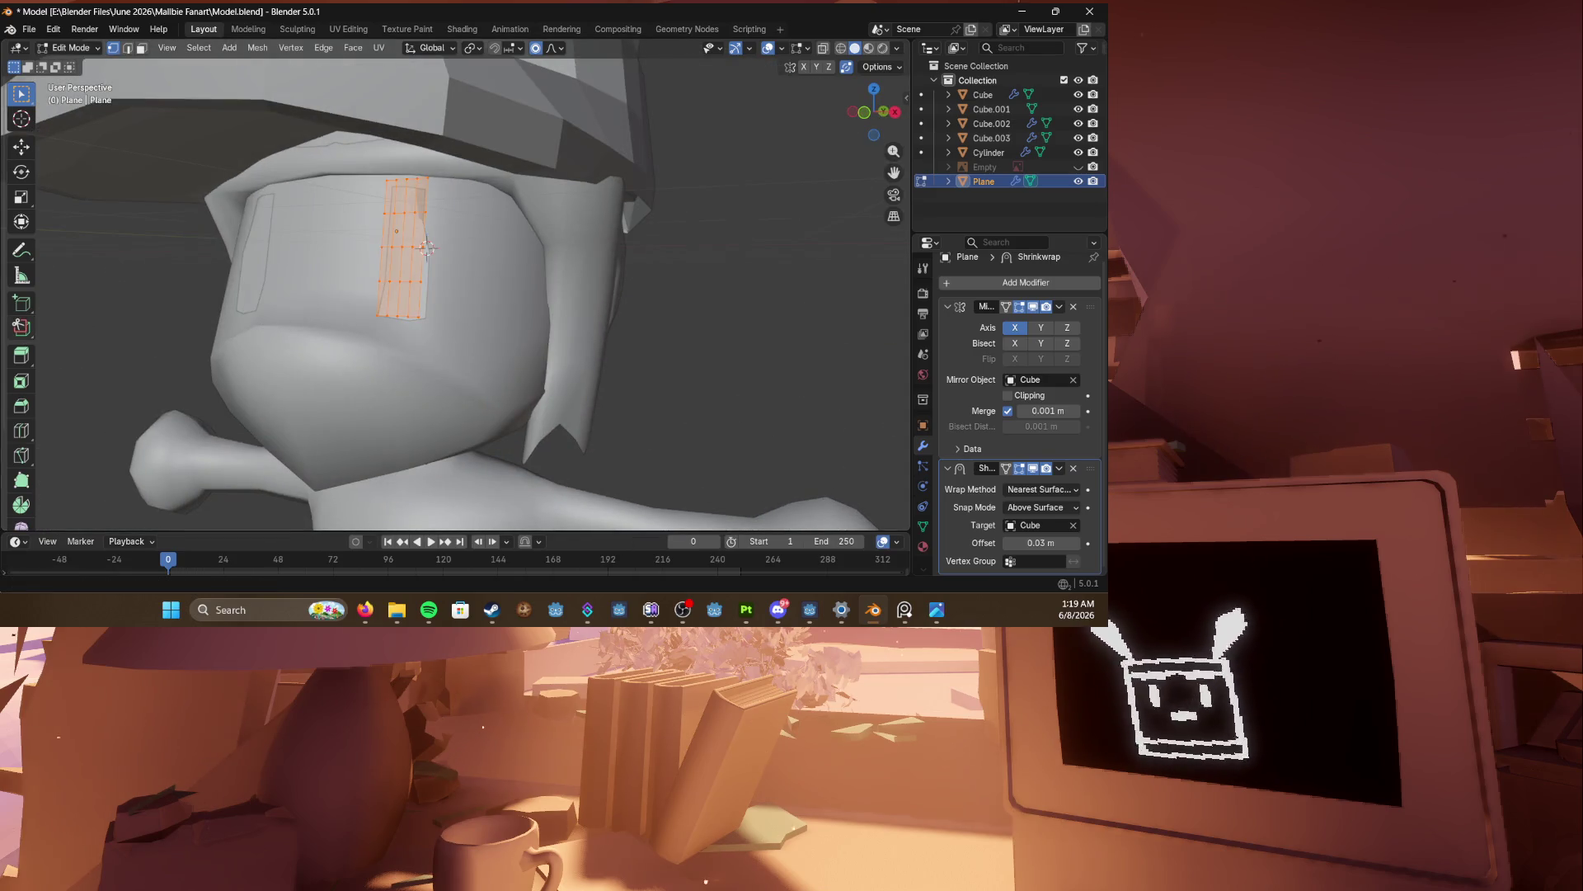
left_click(1077, 167)
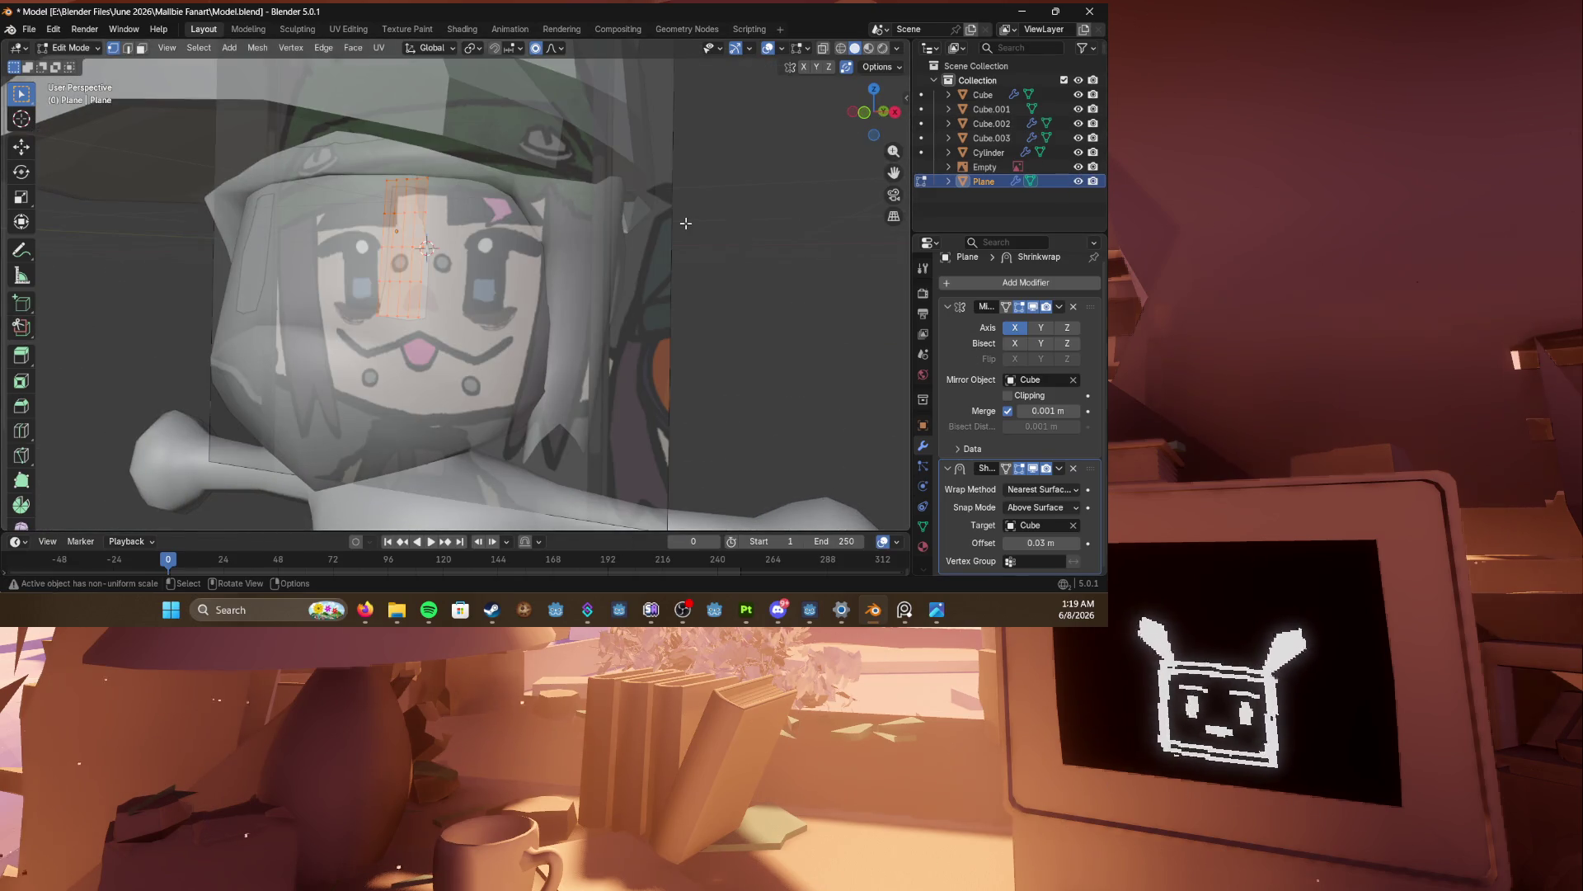
Step: Place the strip over the reference's right eye in front view
key("KP_1")
key("g")
left_click(594, 263)
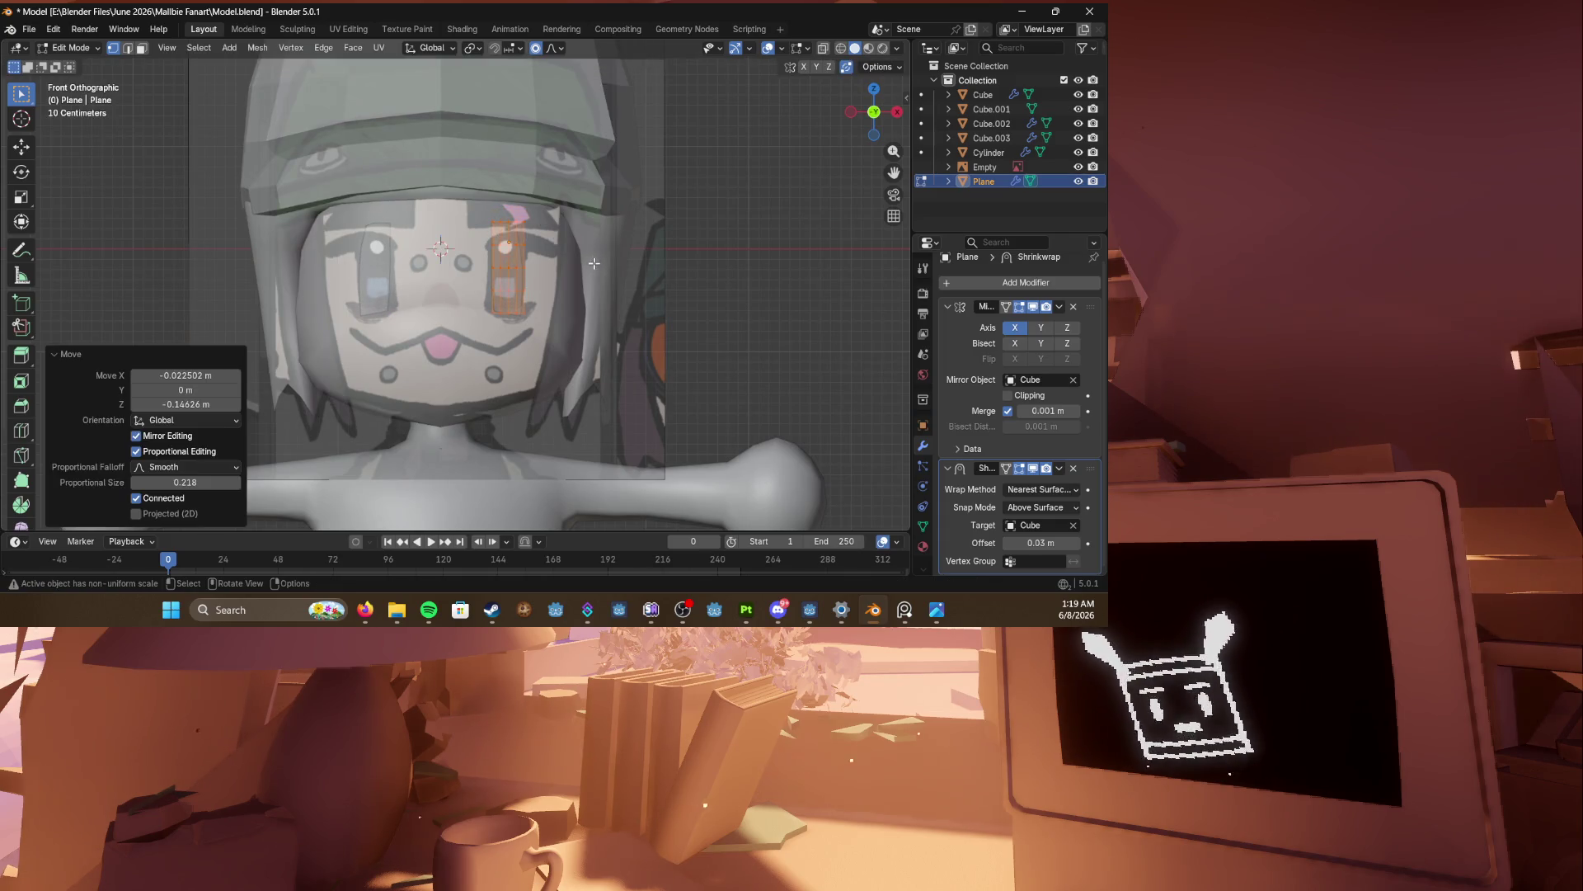
scroll(594, 263, "up", 2)
key("g")
left_click(565, 258)
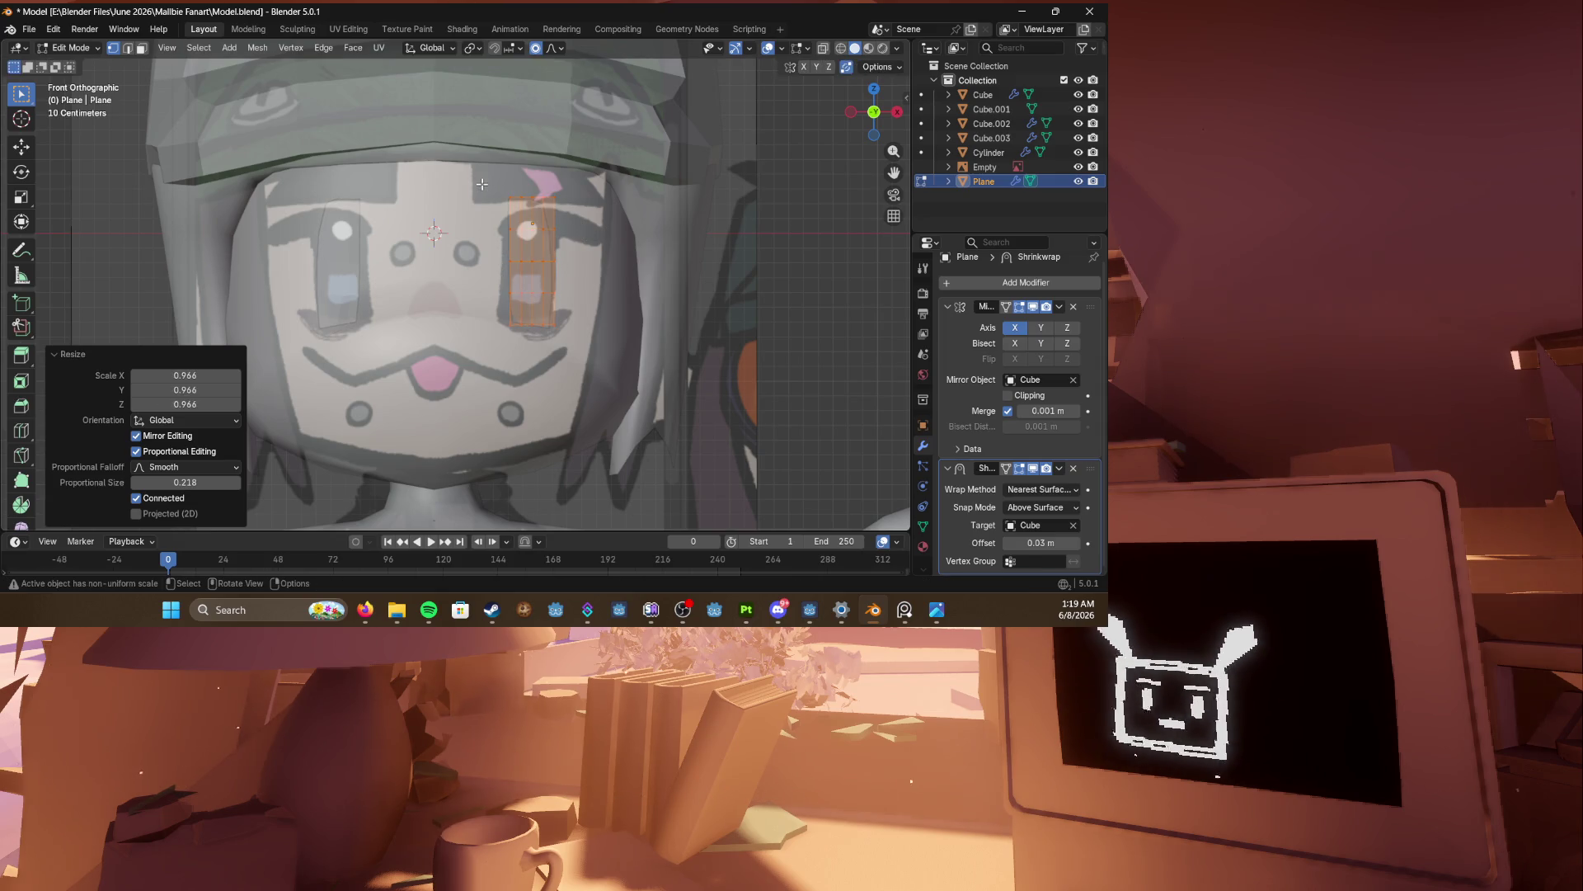
Step: Pull the top vertex down and enlarge the eye shape twice with falloff
left_click(532, 199)
key("g")
left_click(576, 217)
key("g")
left_click(543, 254)
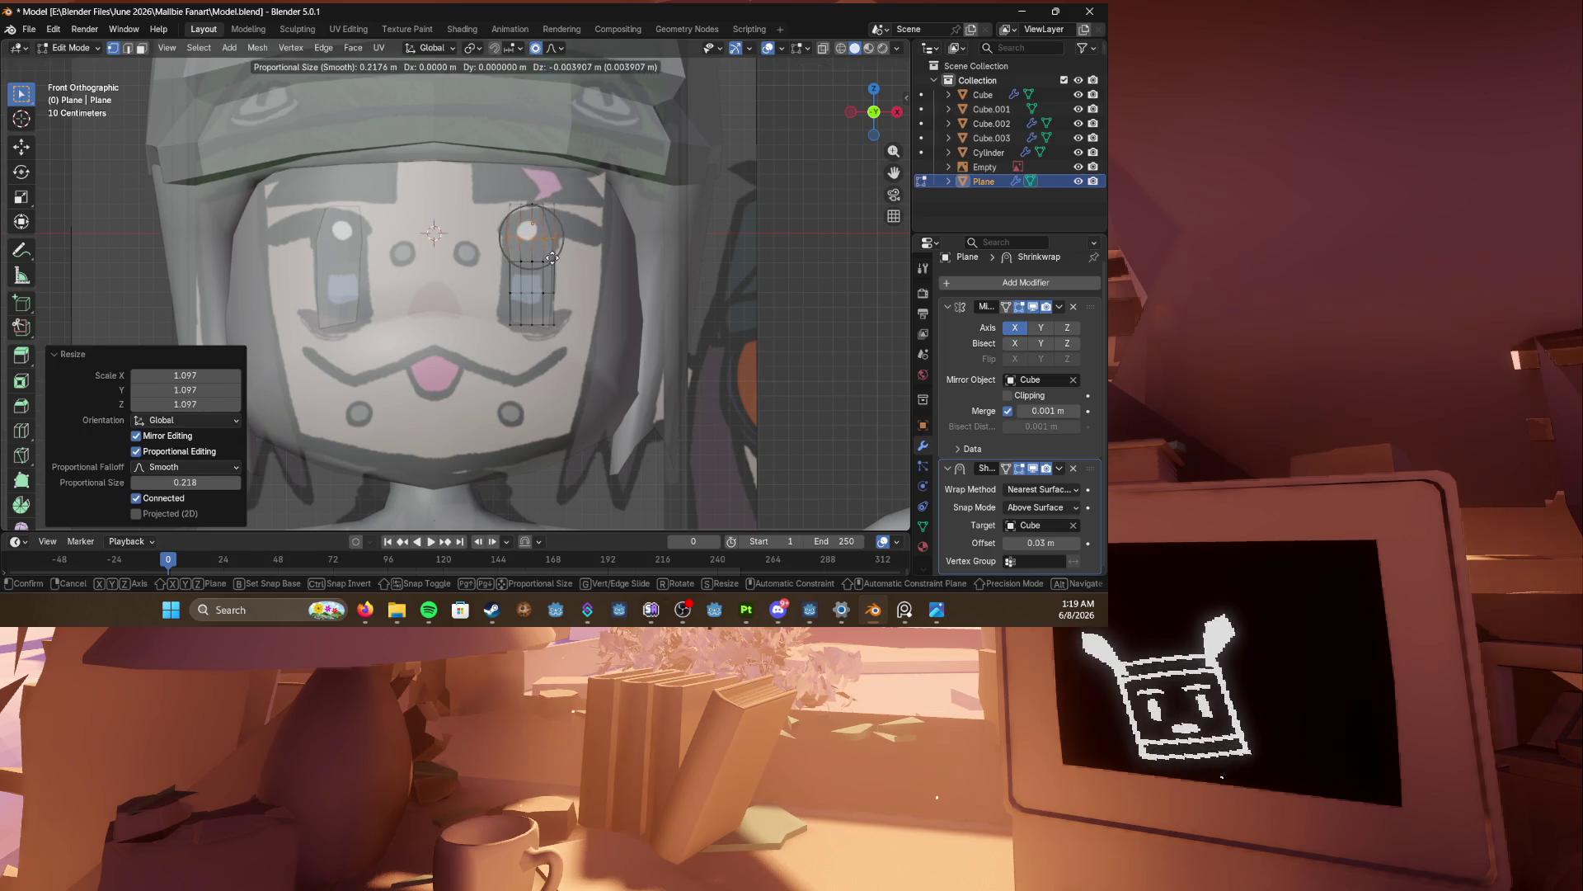
key("s")
left_click(569, 269)
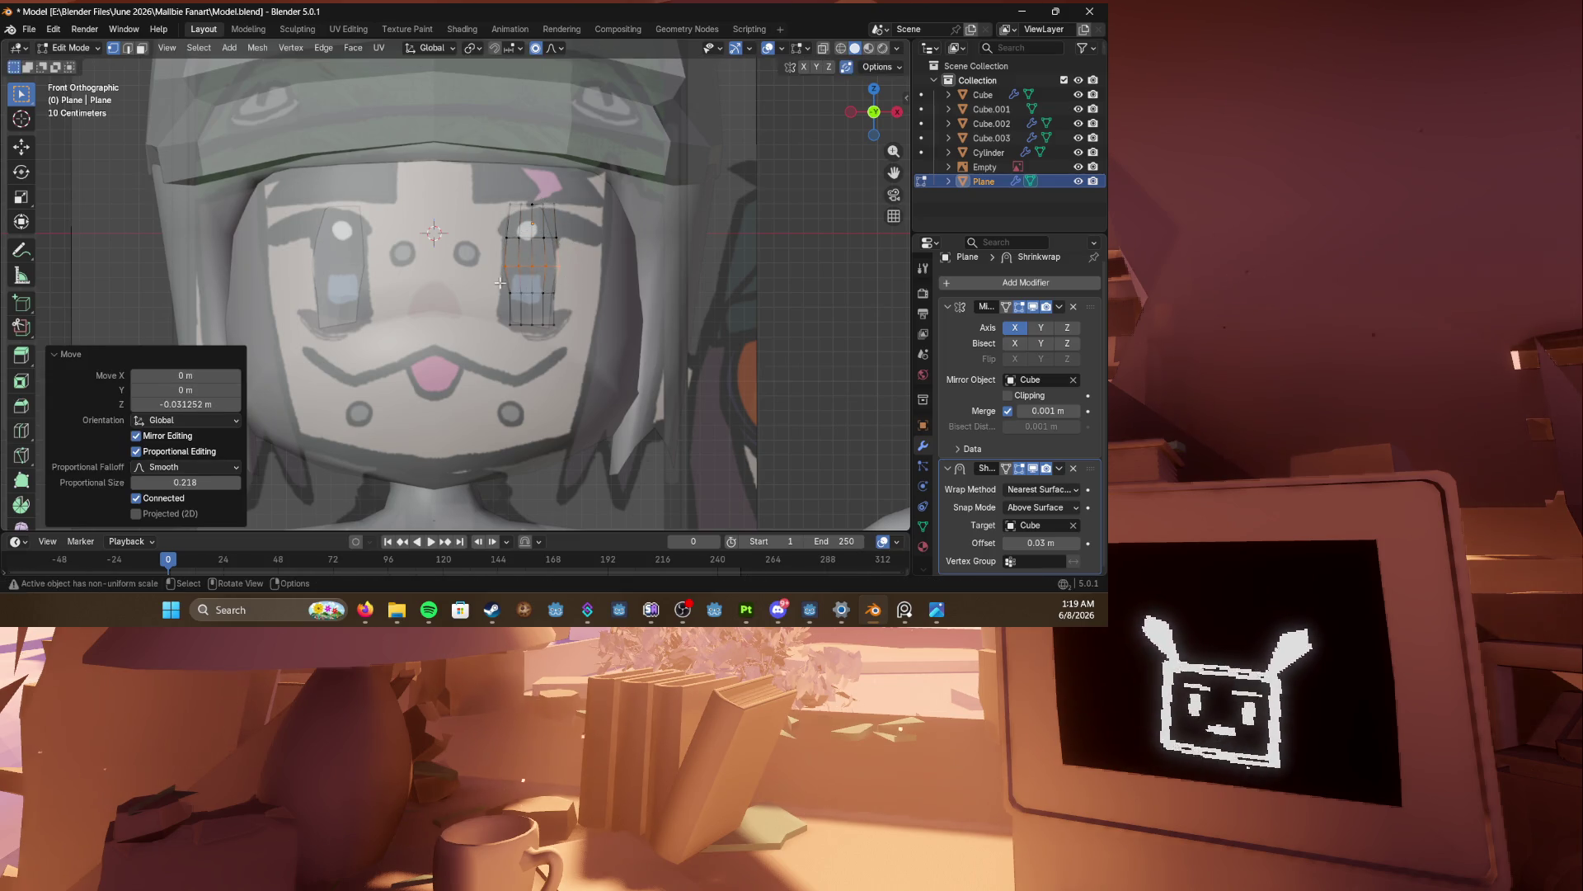
key("s")
left_click(611, 309)
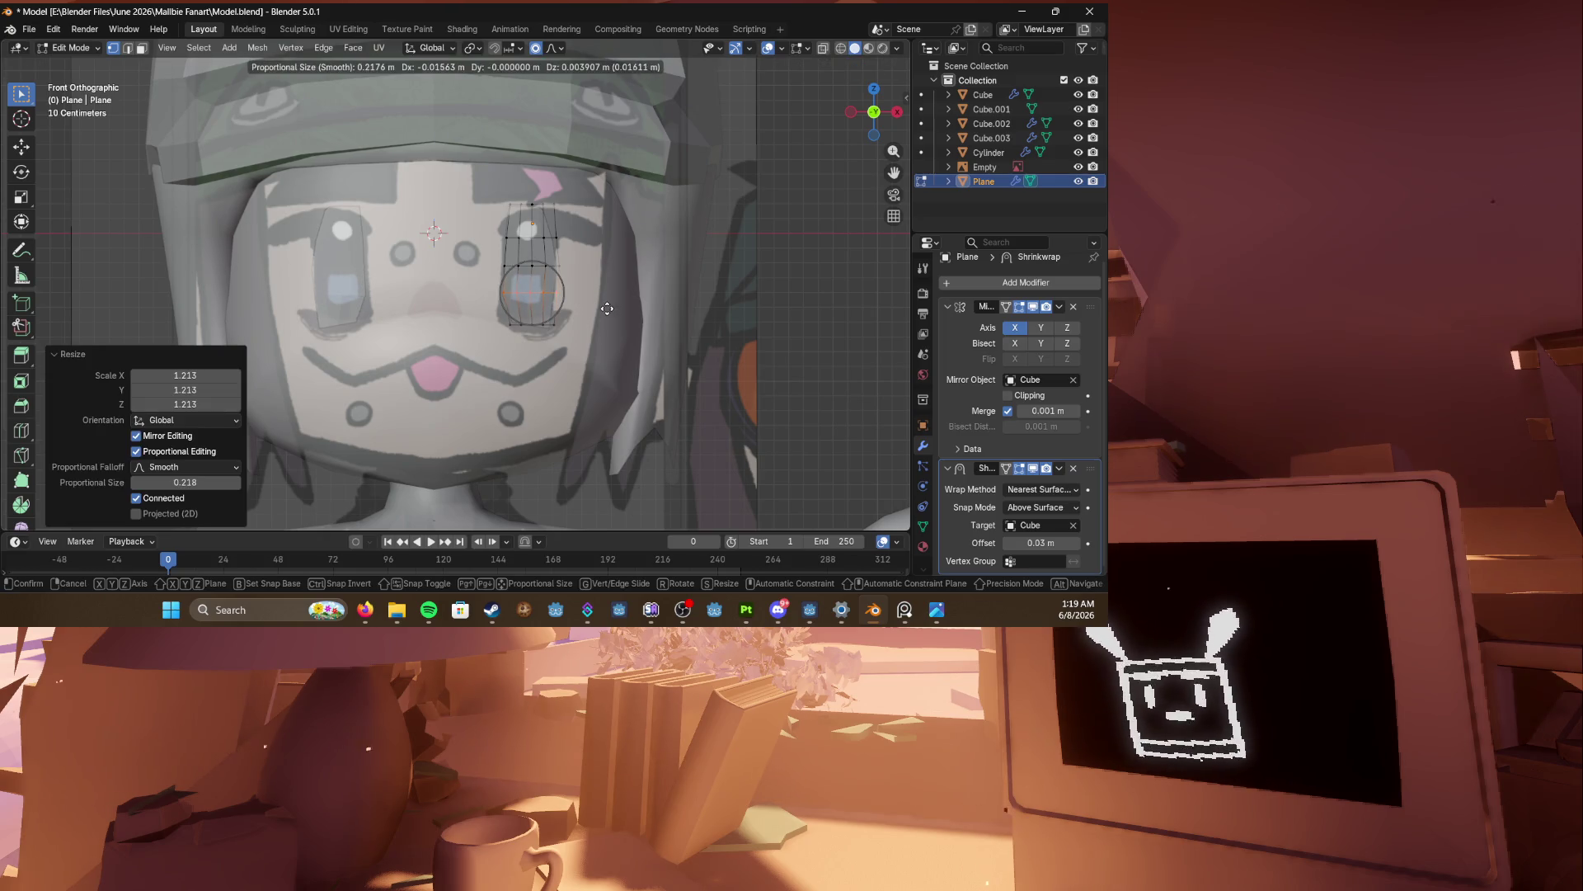
Step: Adjust the lower eye vertices and tilt the eye by -5 degrees
left_click(601, 332)
key("g")
left_click(597, 331)
key("r")
key("Escape")
key("g")
left_click(592, 298)
type("r-5")
key("Return")
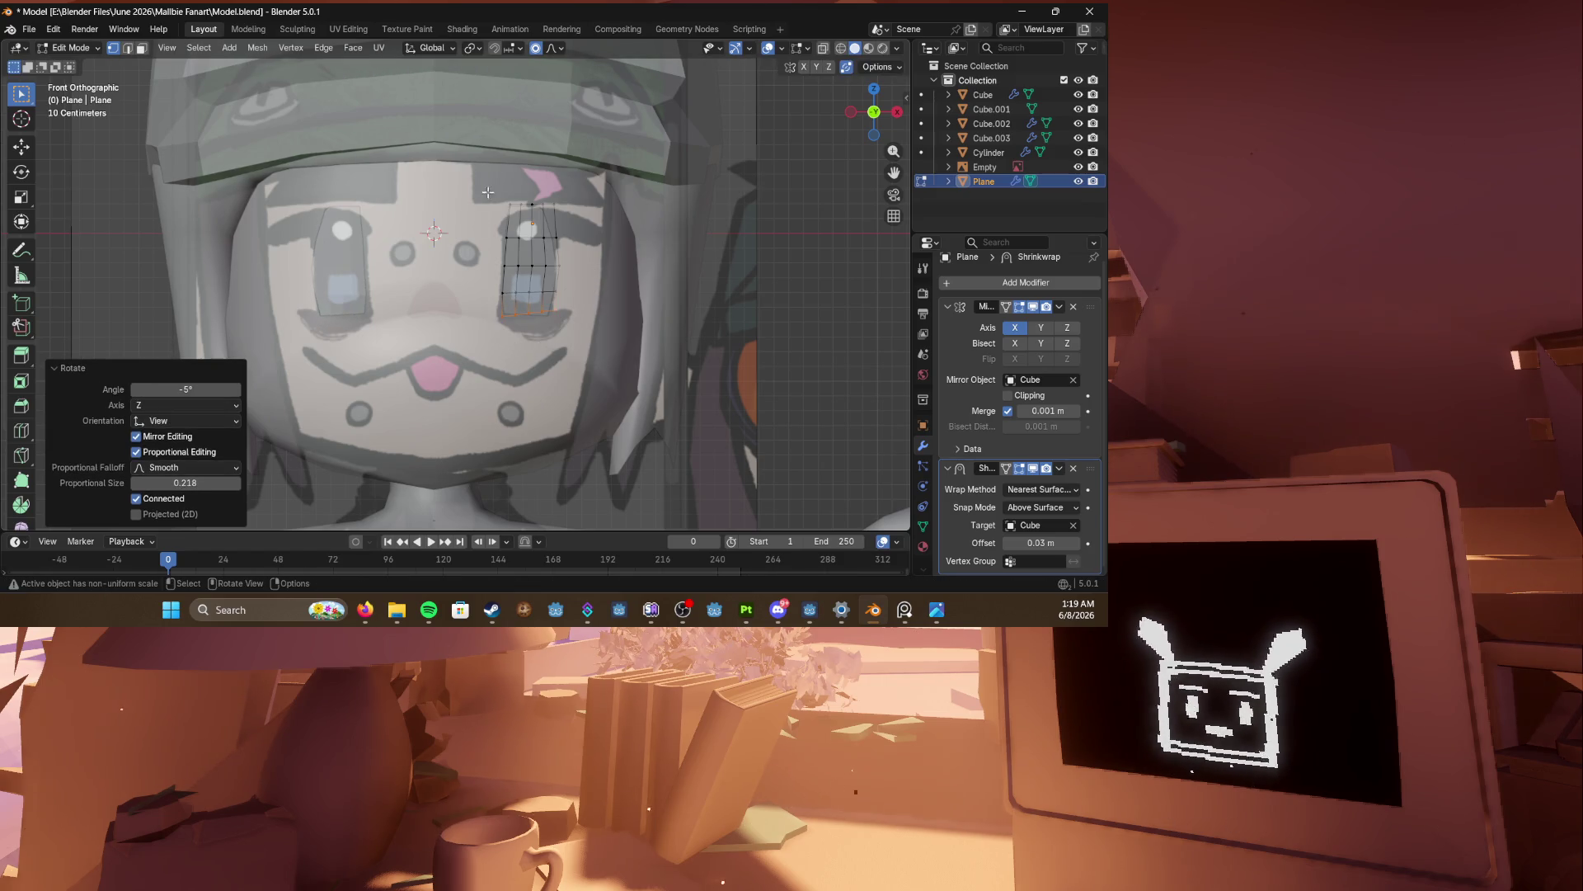
Step: Slide the top eye edge and add a centred loop cut across the eye
left_click_drag(575, 211, 575, 211)
key("g")
key("g")
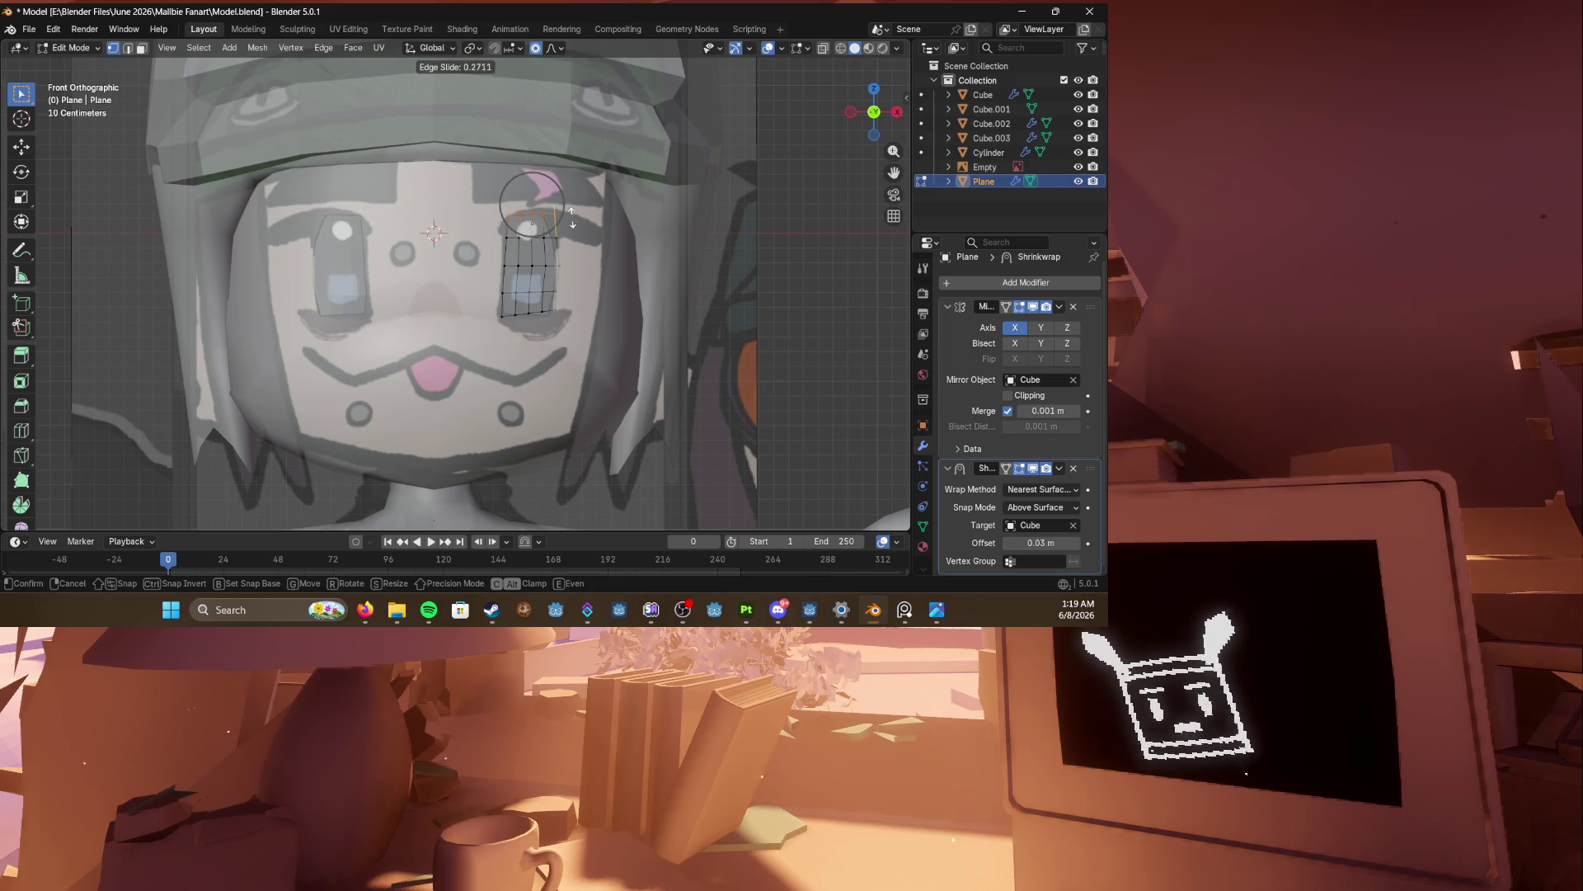
left_click(571, 216)
key("ctrl+r")
left_click(516, 221)
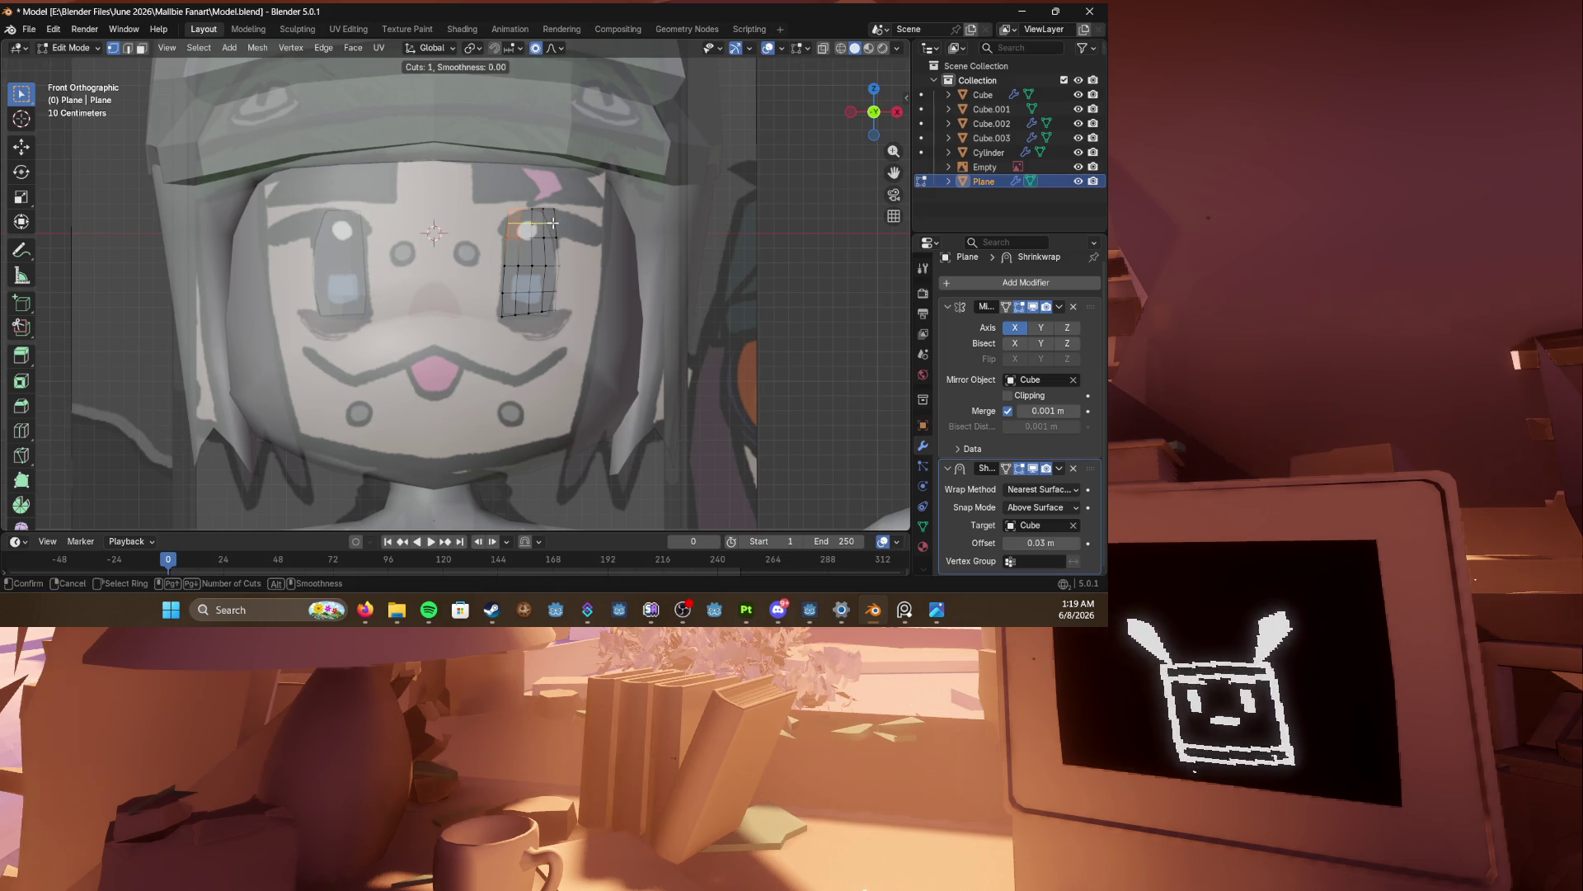
right_click(516, 221)
Step: Box-select a group of eye-plane vertices and move them to a new position
left_click_drag(561, 224, 564, 226)
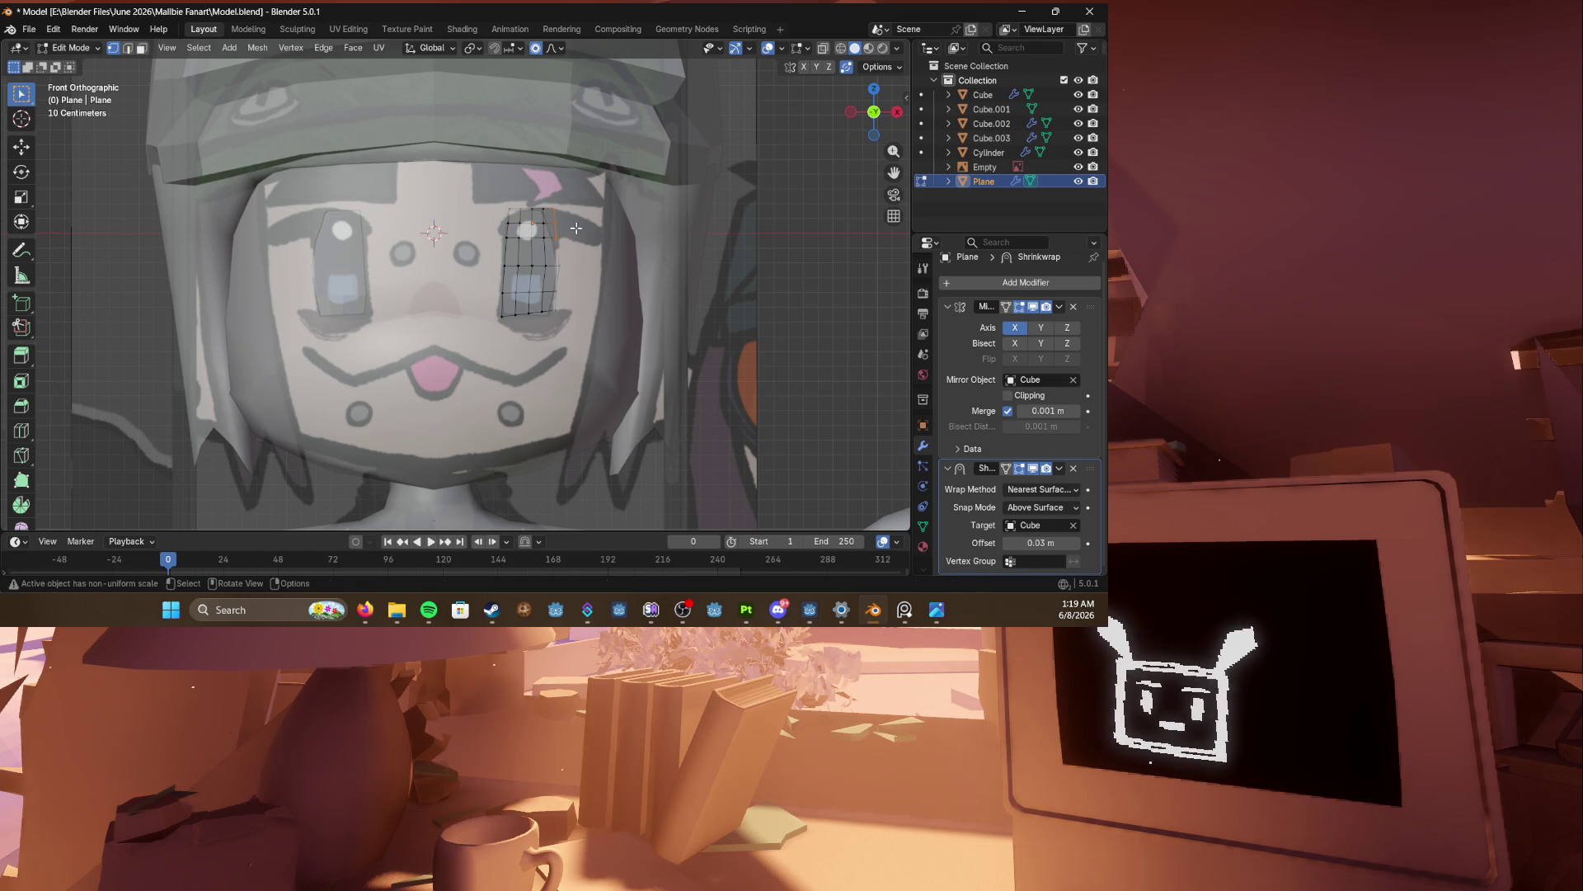
key("g")
left_click(609, 221)
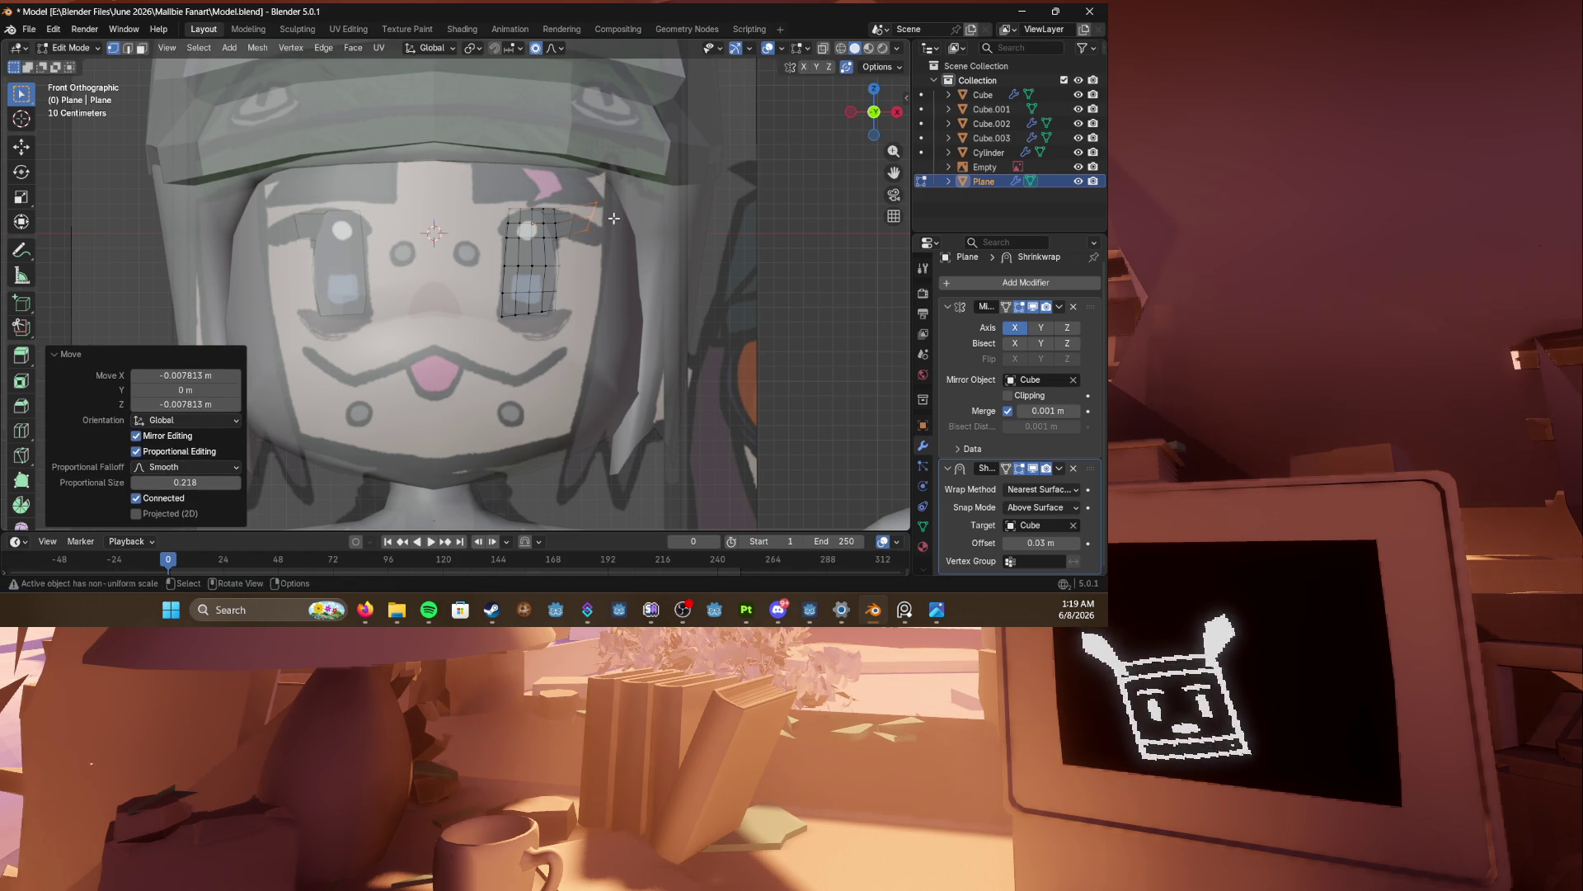
Step: Extrude and scale a new outer-corner point on the eye plane, then nudge it right
key("e")
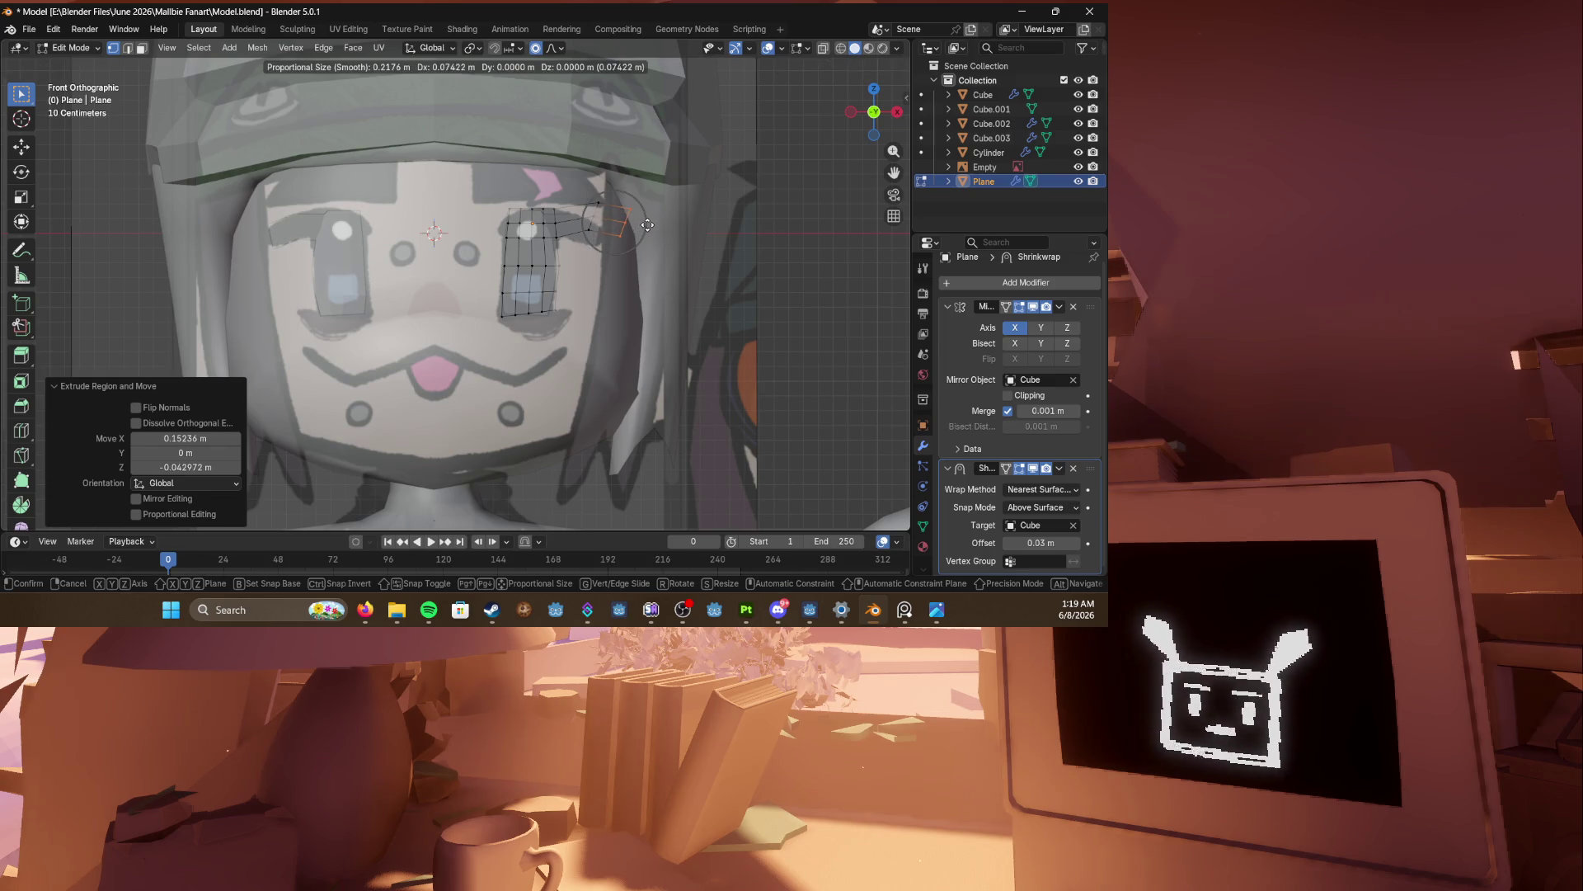
left_click(647, 224)
key("s")
left_click(638, 223)
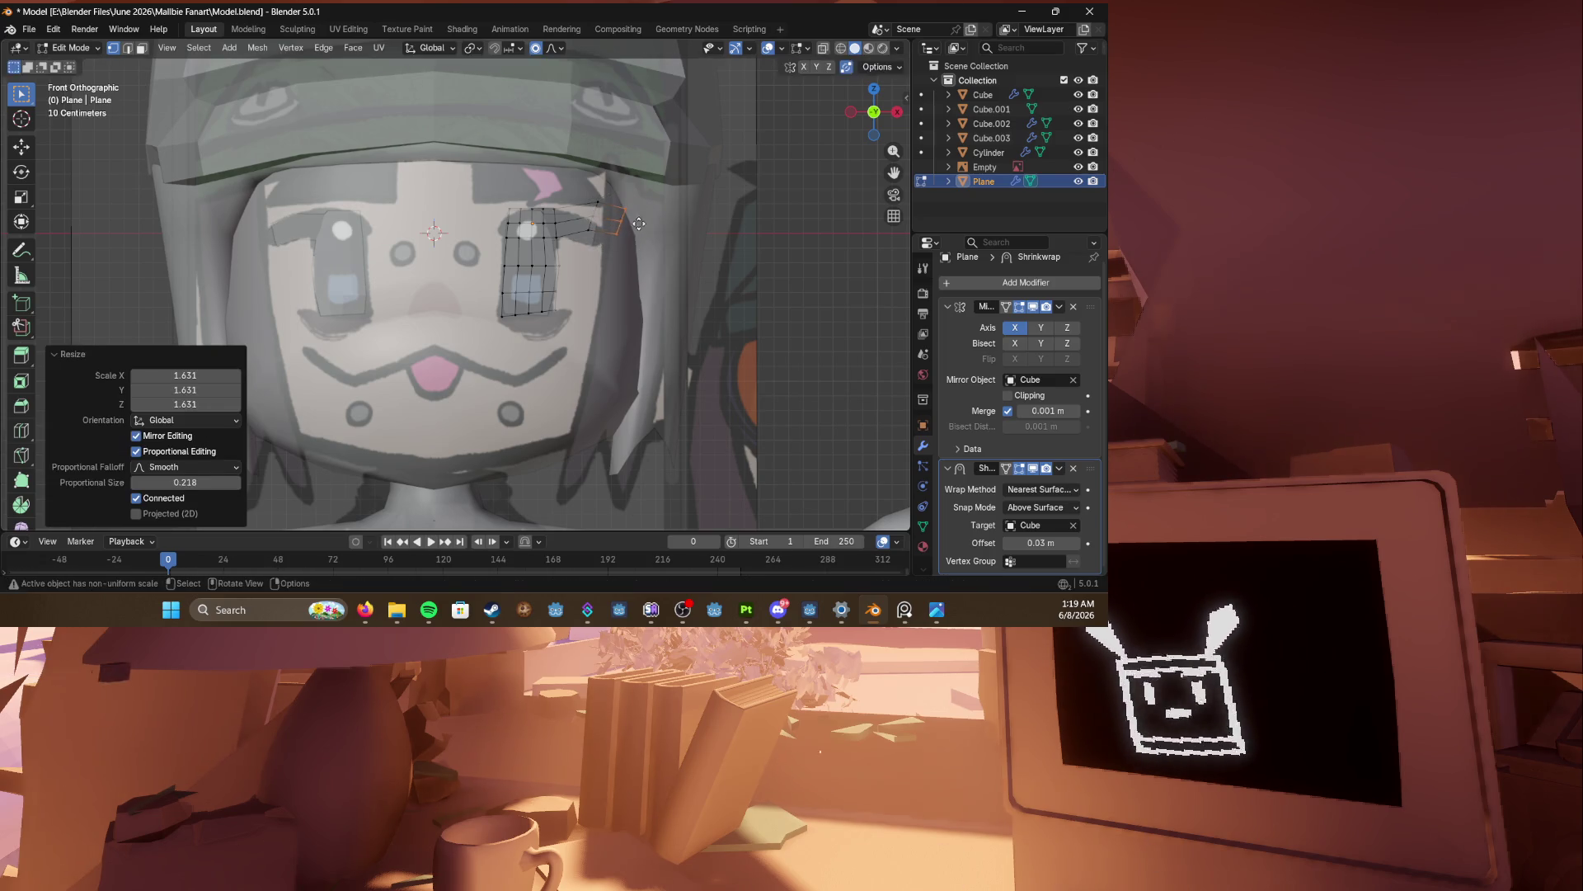
key("g")
left_click(638, 223)
key("g")
left_click(641, 225)
Step: Slide the eye plane's corner vertices and edge outward to stretch the flared wing
key("g")
left_click(642, 225)
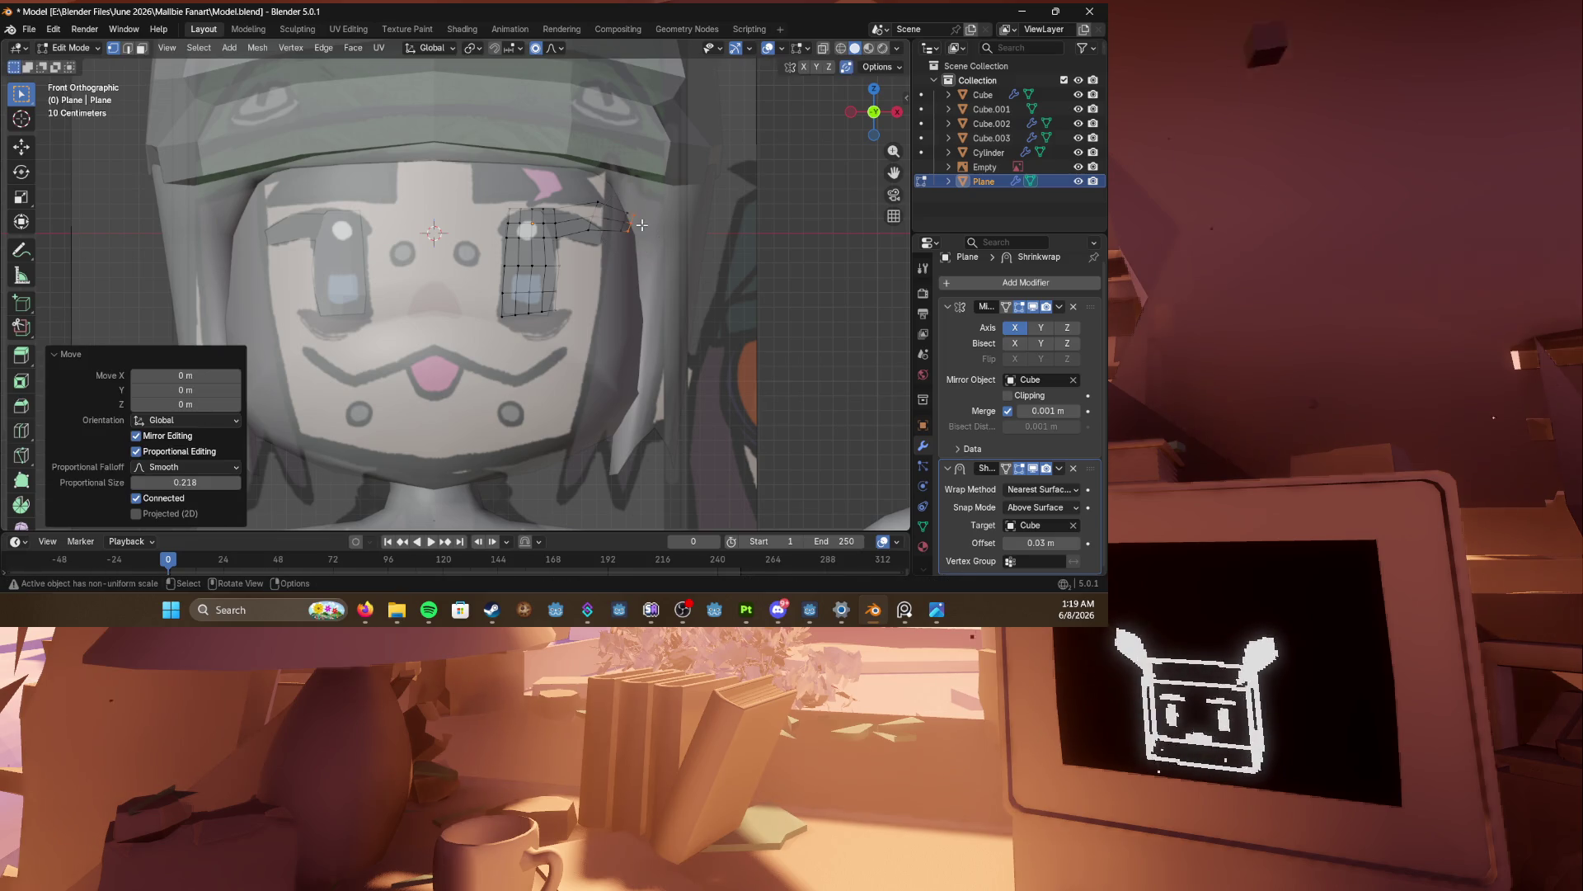
scroll(540, 246, "up", 5)
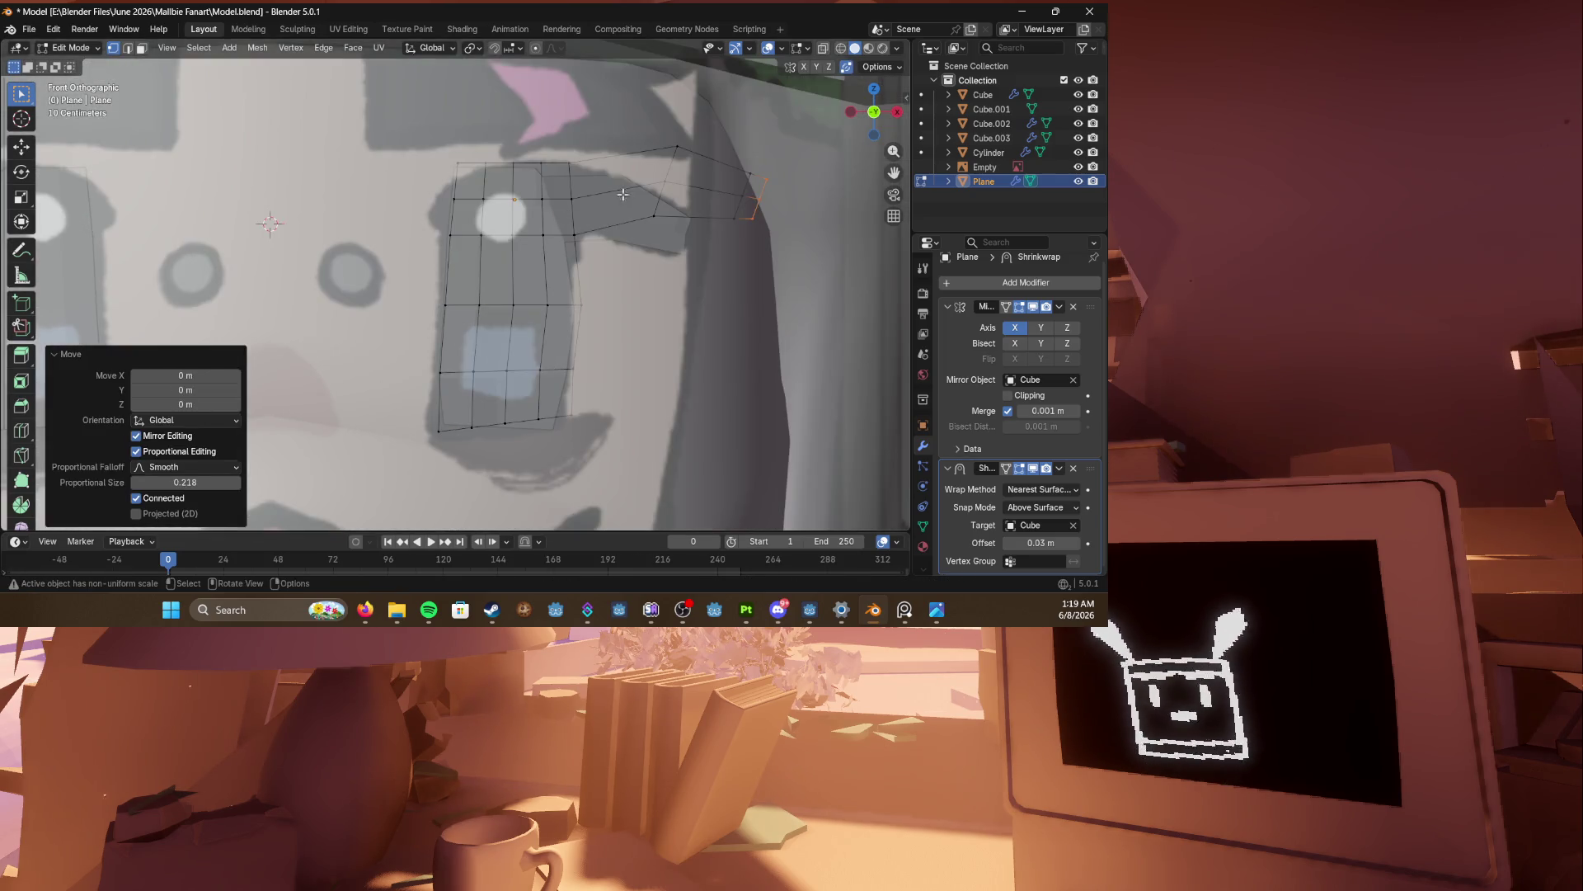
key("g")
key("g")
left_click(645, 205)
key("g")
key("g")
left_click(665, 207)
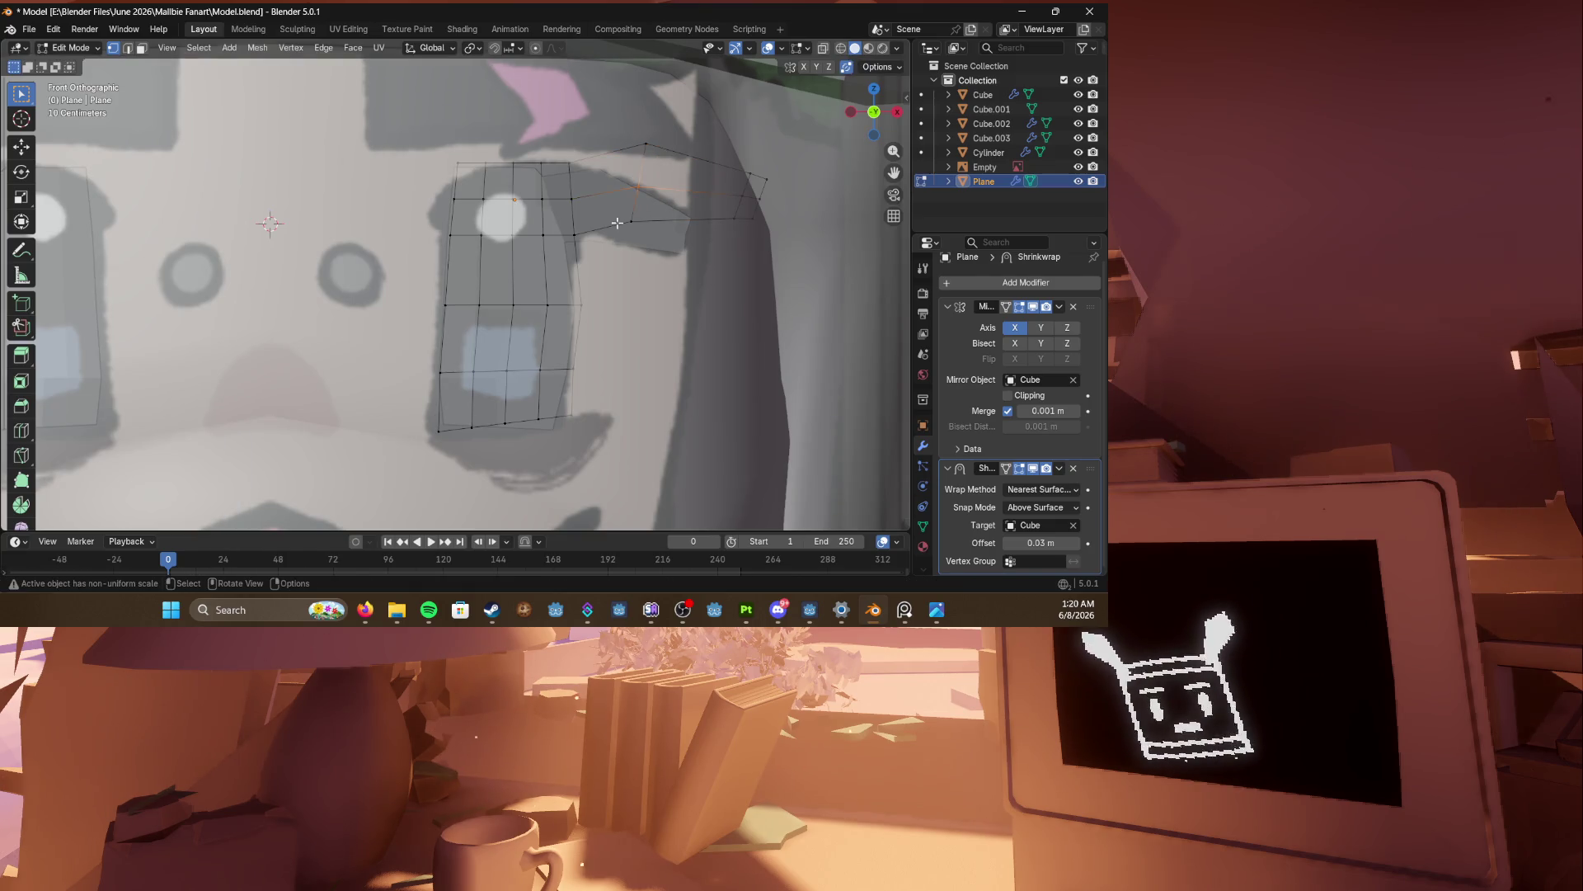
key("g")
key("g")
left_click(722, 192)
key("g")
left_click(741, 176)
Step: Reposition one more wing vertex, cancelling an unwanted second move
middle_click_drag(577, 157, 618, 181, "shift")
key("g")
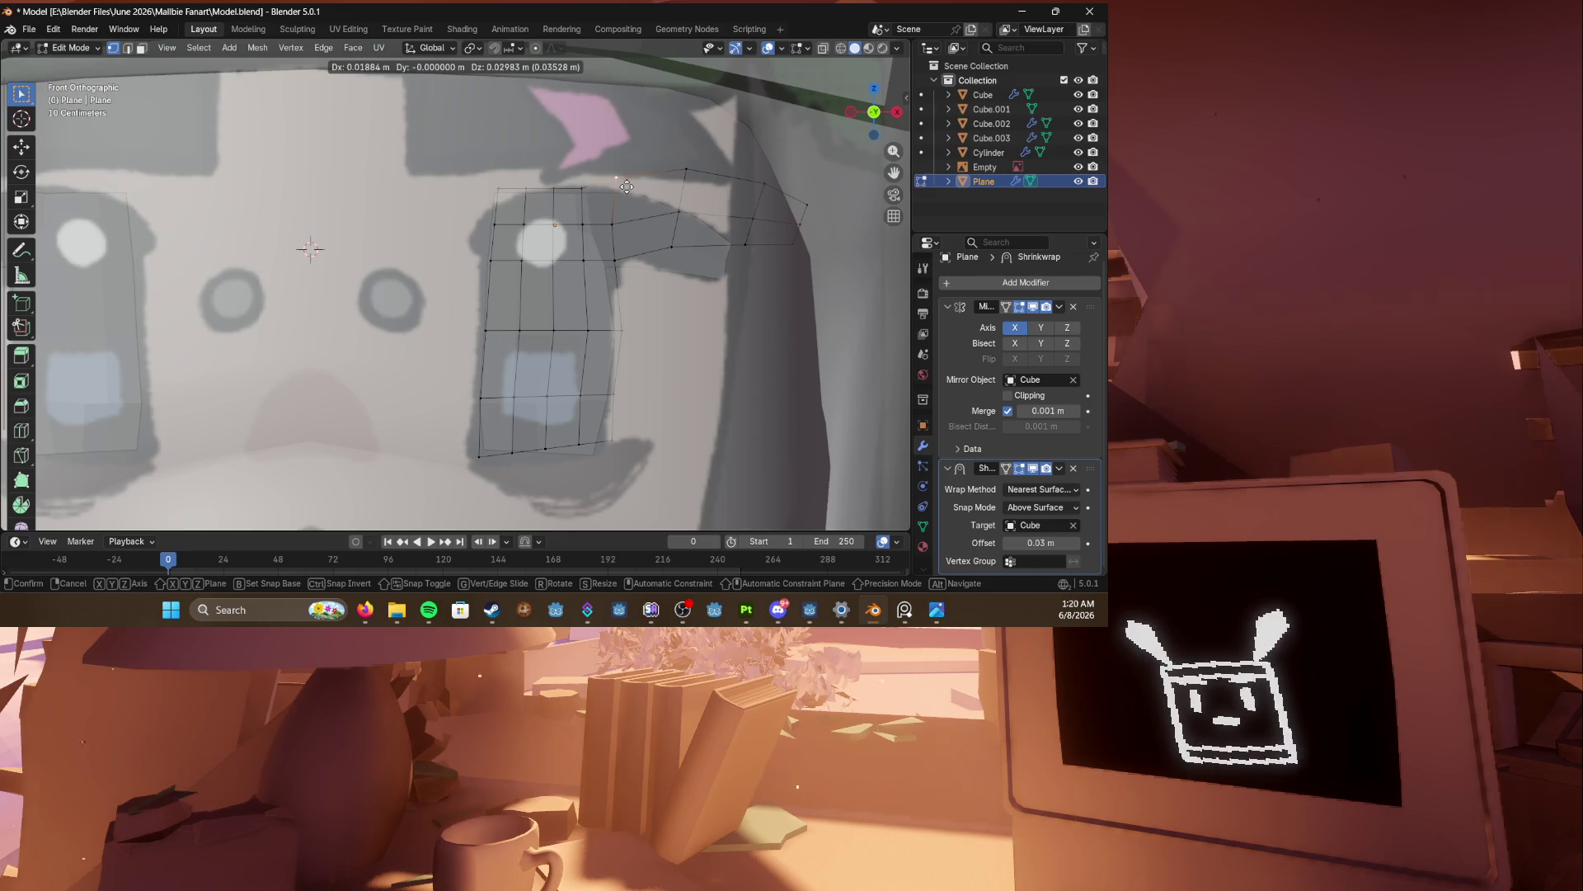
left_click(627, 187)
key("g")
right_click(625, 177)
Step: Move the top-row eye vertices to follow the drawn eye's upper edge
key("g")
left_click(554, 186)
key("g")
left_click(550, 183)
key("g")
left_click(521, 191)
key("g")
right_click(499, 225)
Step: Shift the left-side eye vertices leftward and fine-tune their positions
key("g")
left_click(480, 233)
key("g")
left_click(490, 259)
key("g")
left_click(502, 236)
middle_click_drag(501, 235, 519, 161, "shift")
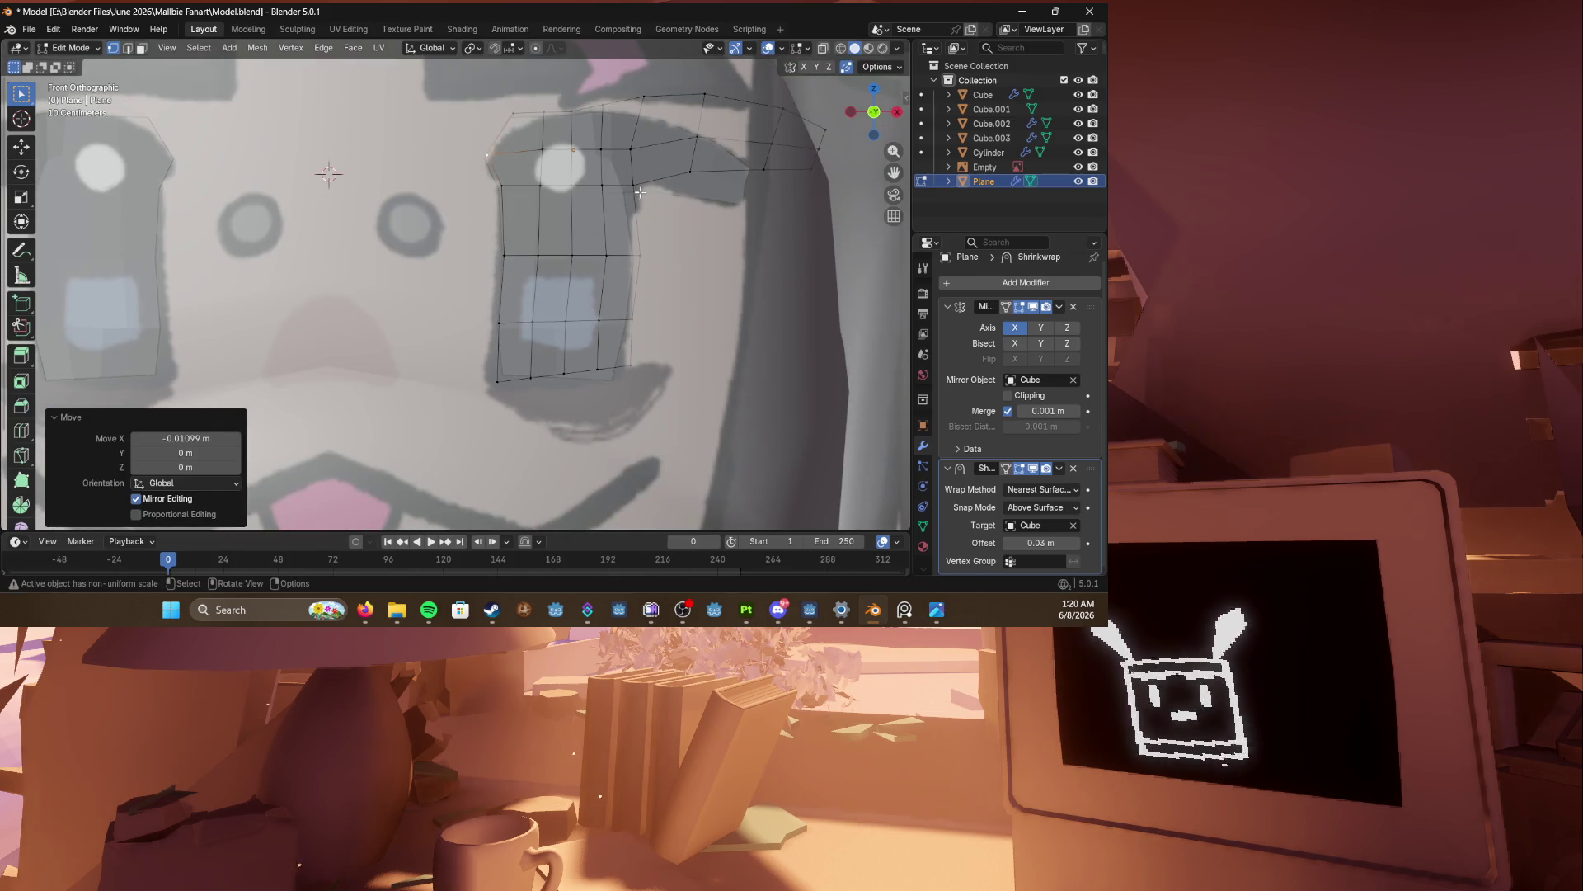
middle_click_drag(640, 192, 640, 77, "shift")
scroll(409, 302, "down", 2)
Step: Switch to the Cube head mesh and lower a cheek vertex along Z
key("Tab")
left_click(409, 302)
key("Tab")
key("b")
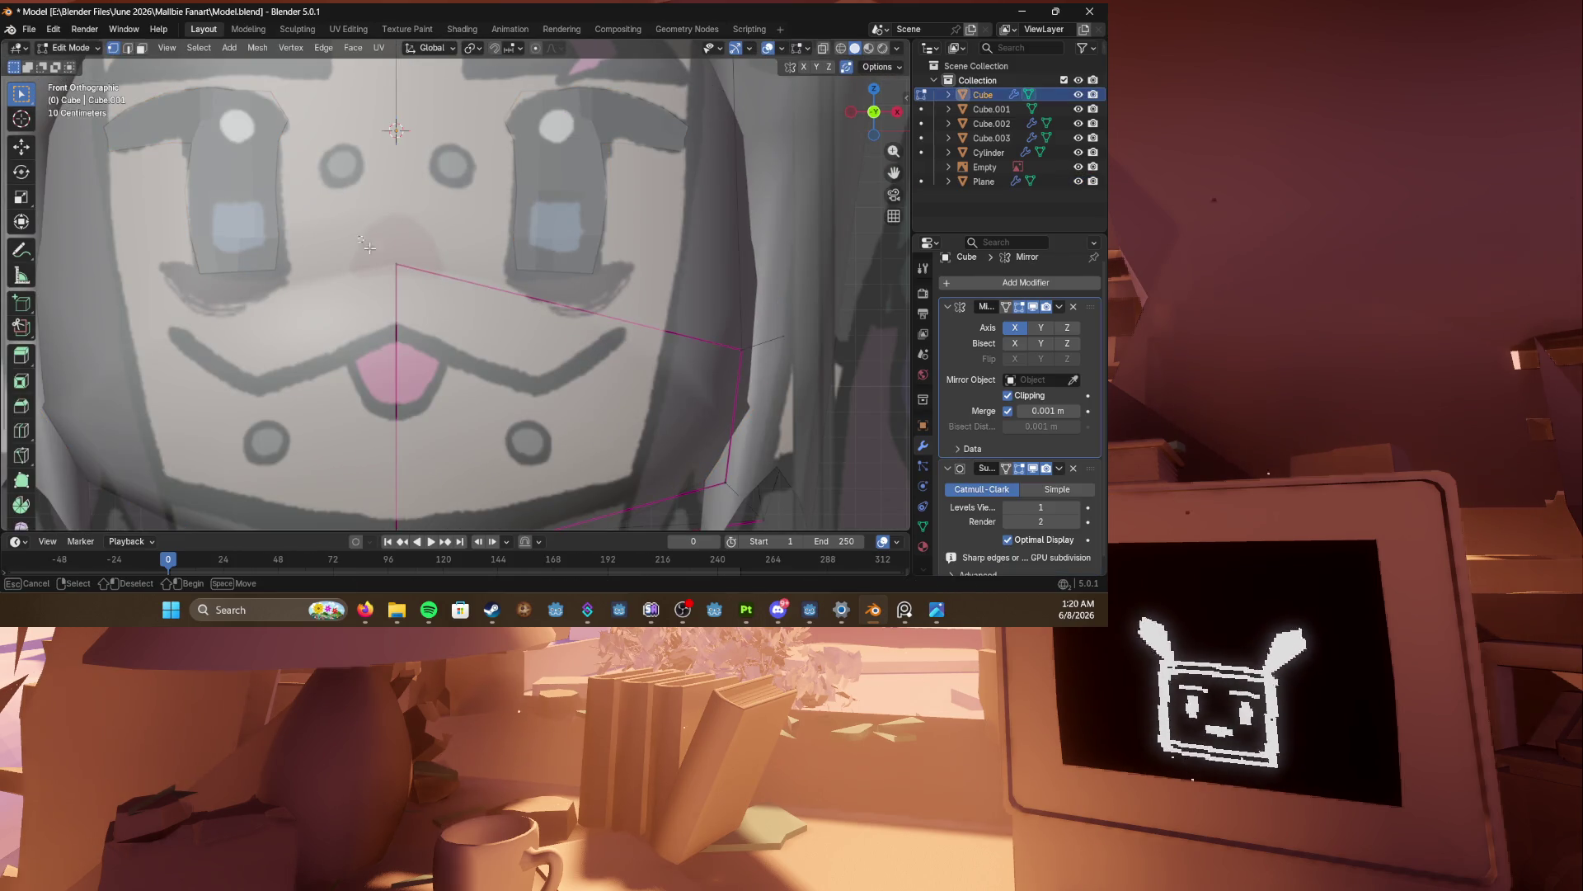
left_click_drag(369, 248, 433, 295)
key("g")
key("z")
left_click(435, 306)
Step: Lower a second head vertex along Z, then leave Edit Mode and reselect the eye plane
left_click(744, 351)
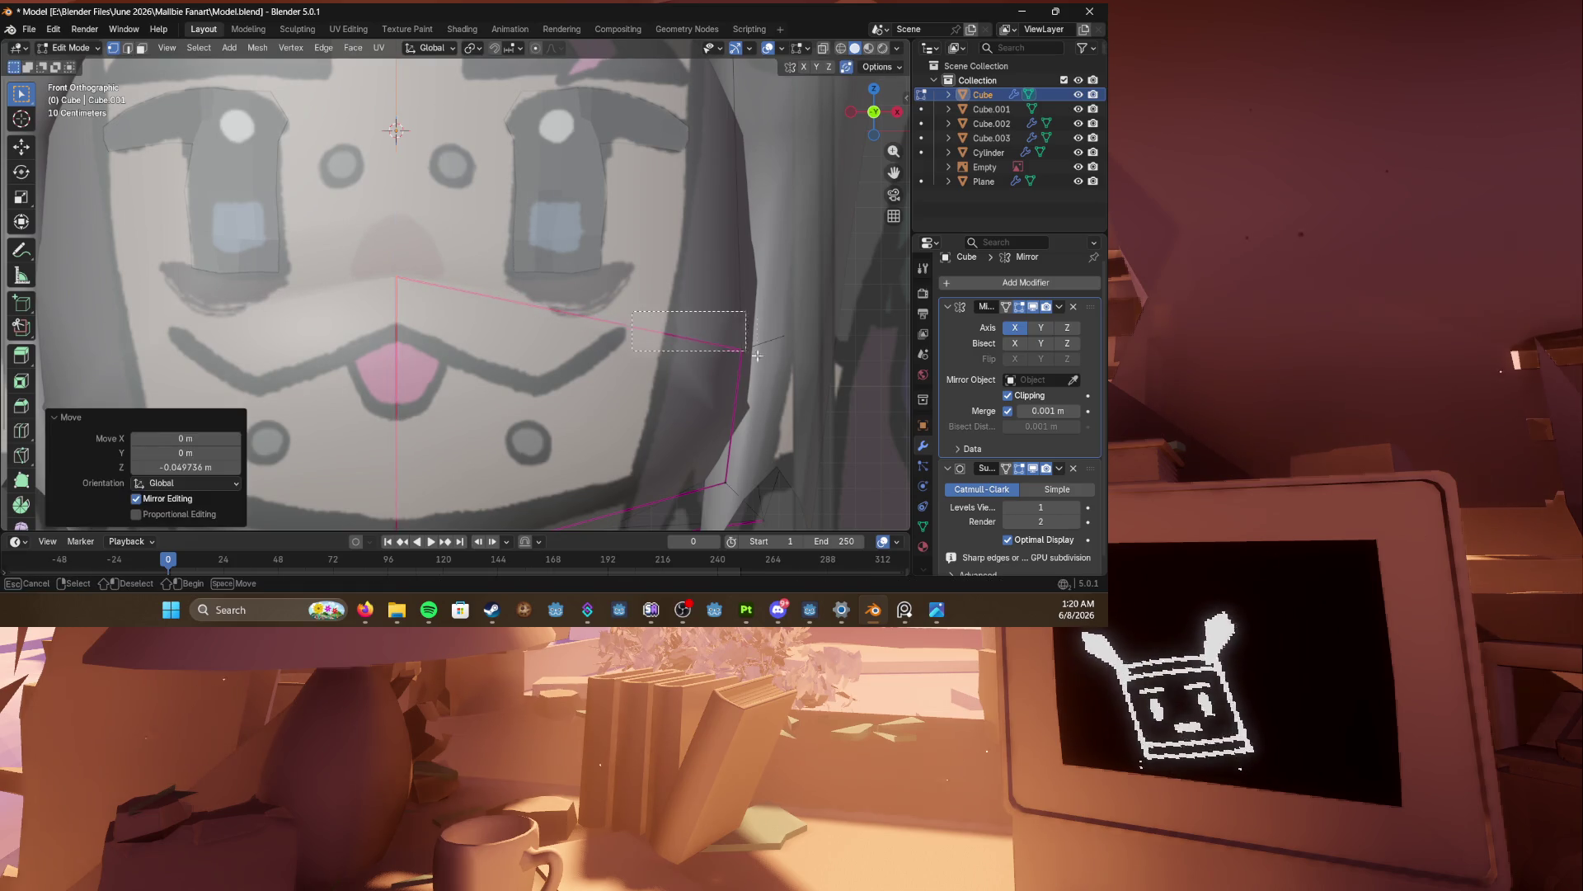
key("g")
key("z")
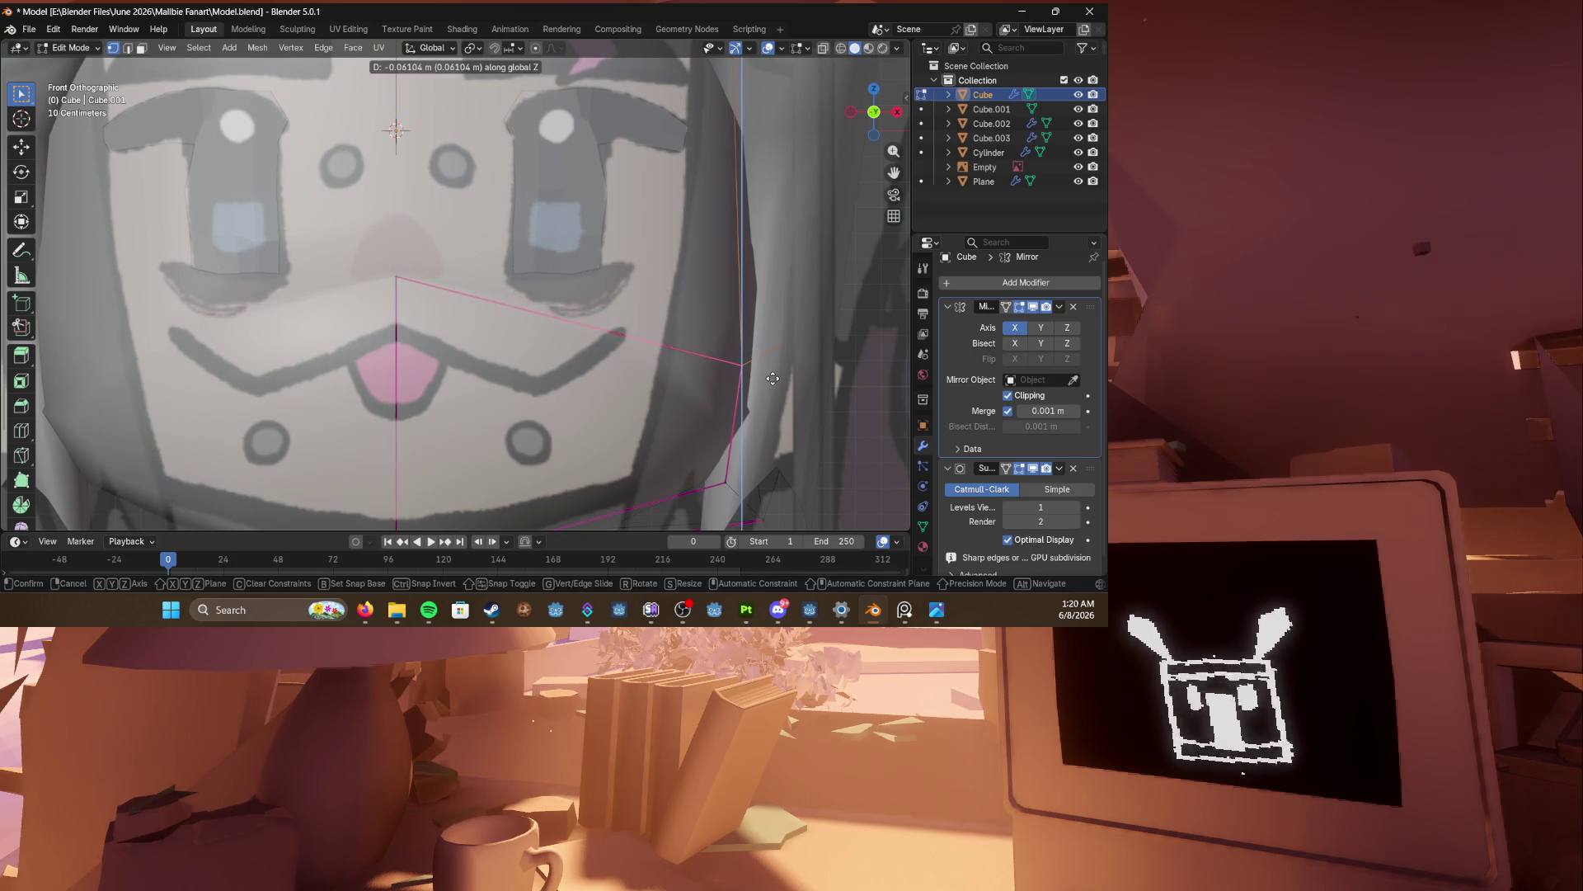
left_click(774, 366)
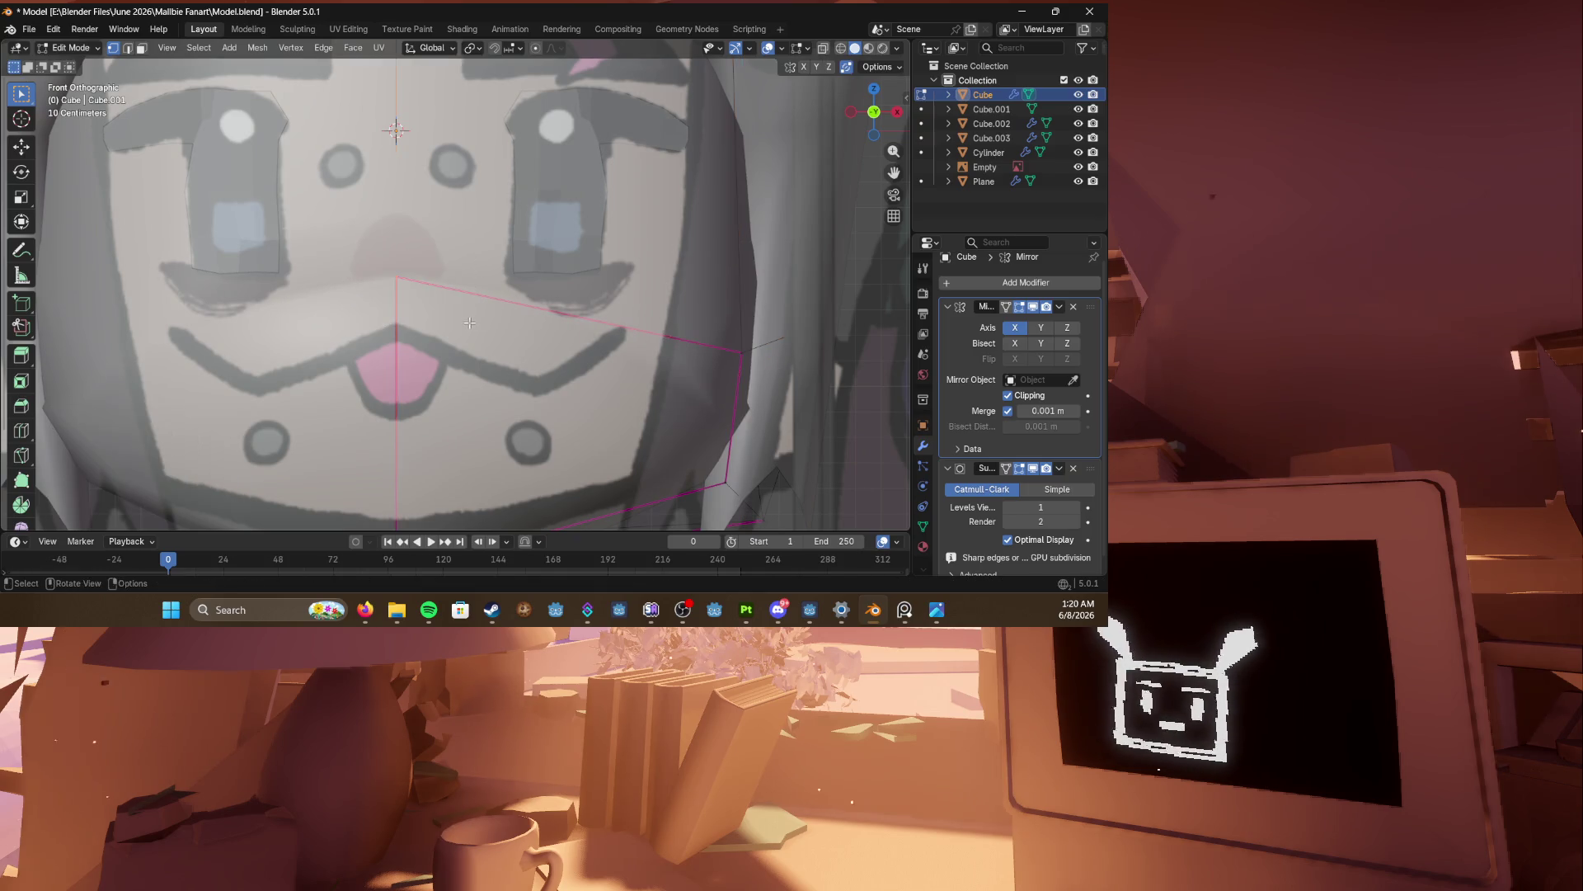
key("Tab")
left_click(553, 257)
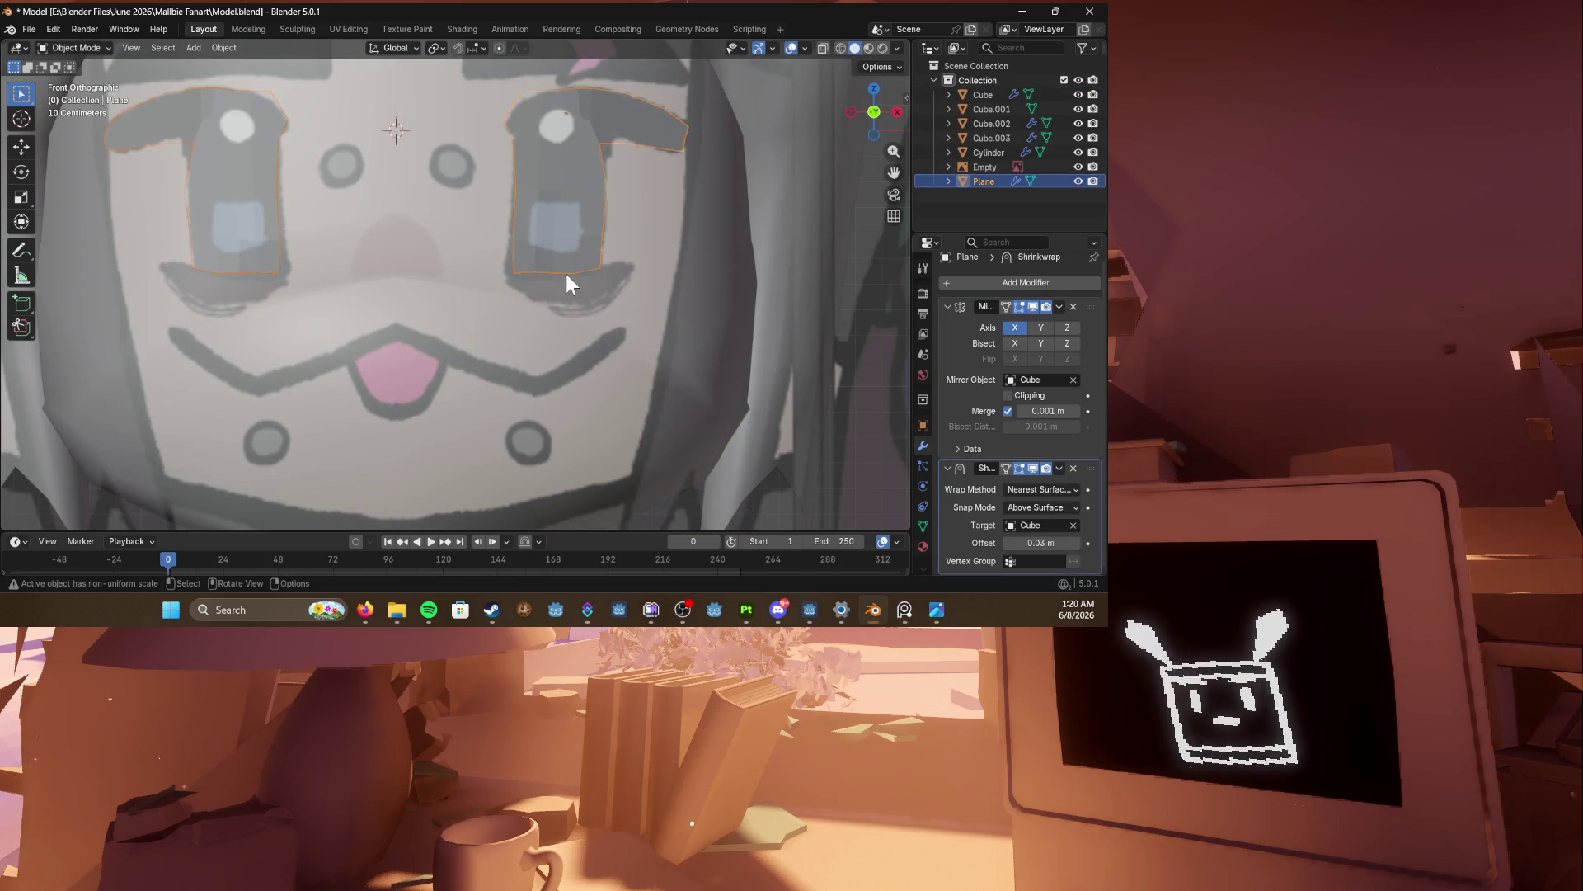
Step: Adjust the eye plane's bottom-left vertices to match the drawn eye
key("Tab")
scroll(569, 343, "up", 3)
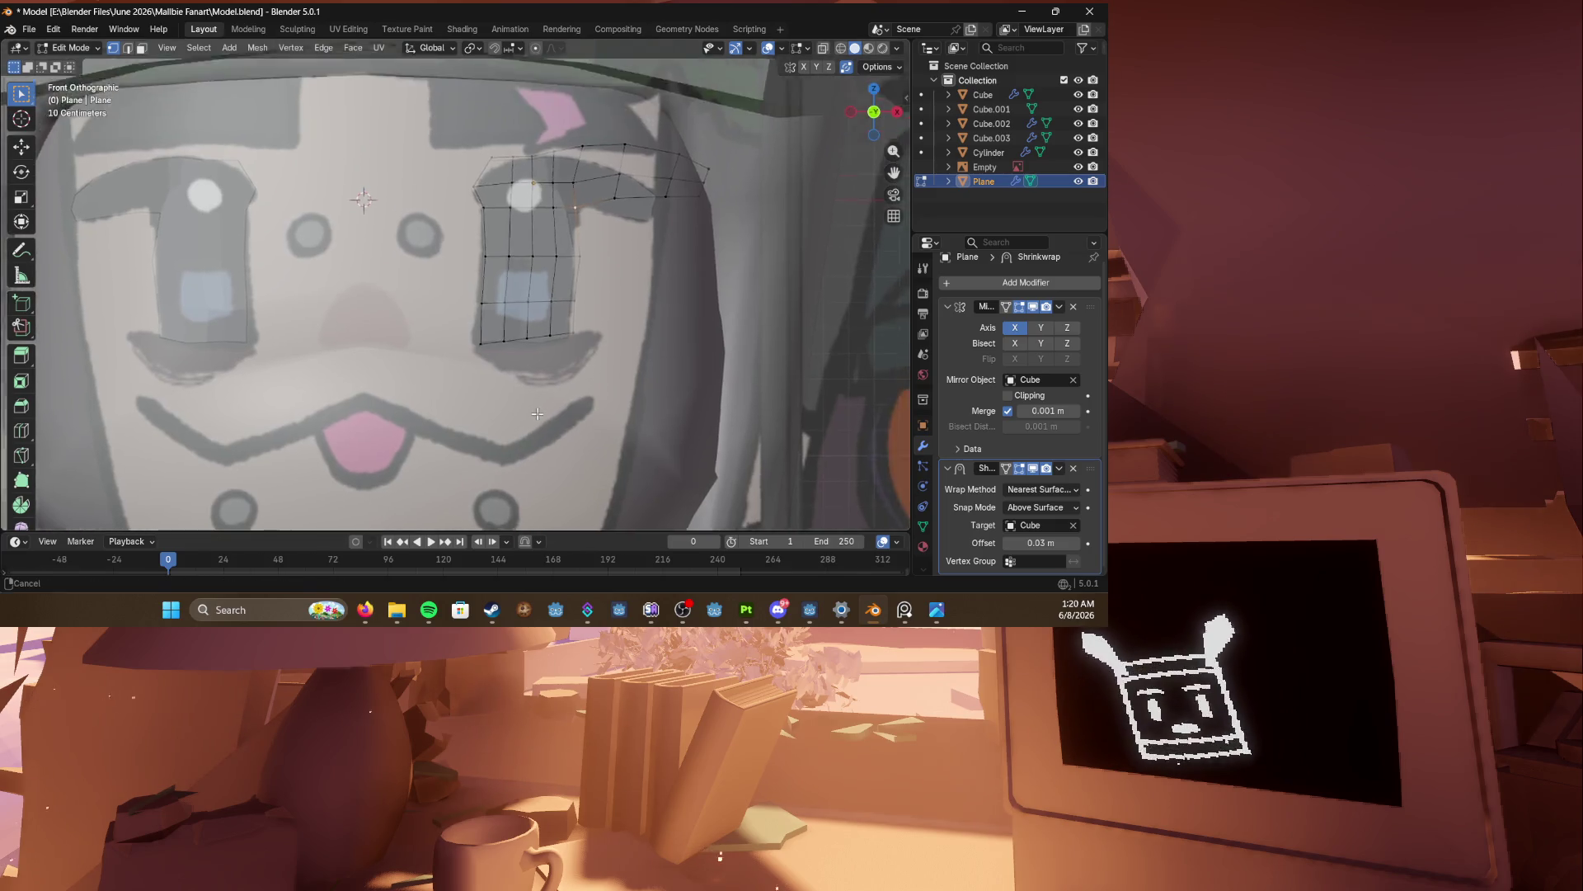
left_click(484, 350)
key("g")
left_click(495, 376)
scroll(483, 265, "up", 3, "shift")
left_click(483, 265)
key("g")
left_click(479, 266)
Step: Reposition the lower eye vertices along the drawn eye and save Model.blend
middle_click_drag(506, 263, 485, 223, "shift")
left_click_drag(525, 400, 526, 400)
key("g")
left_click(536, 396)
left_click(542, 379)
key("g")
left_click(568, 413)
key("g")
left_click(606, 396)
key("g")
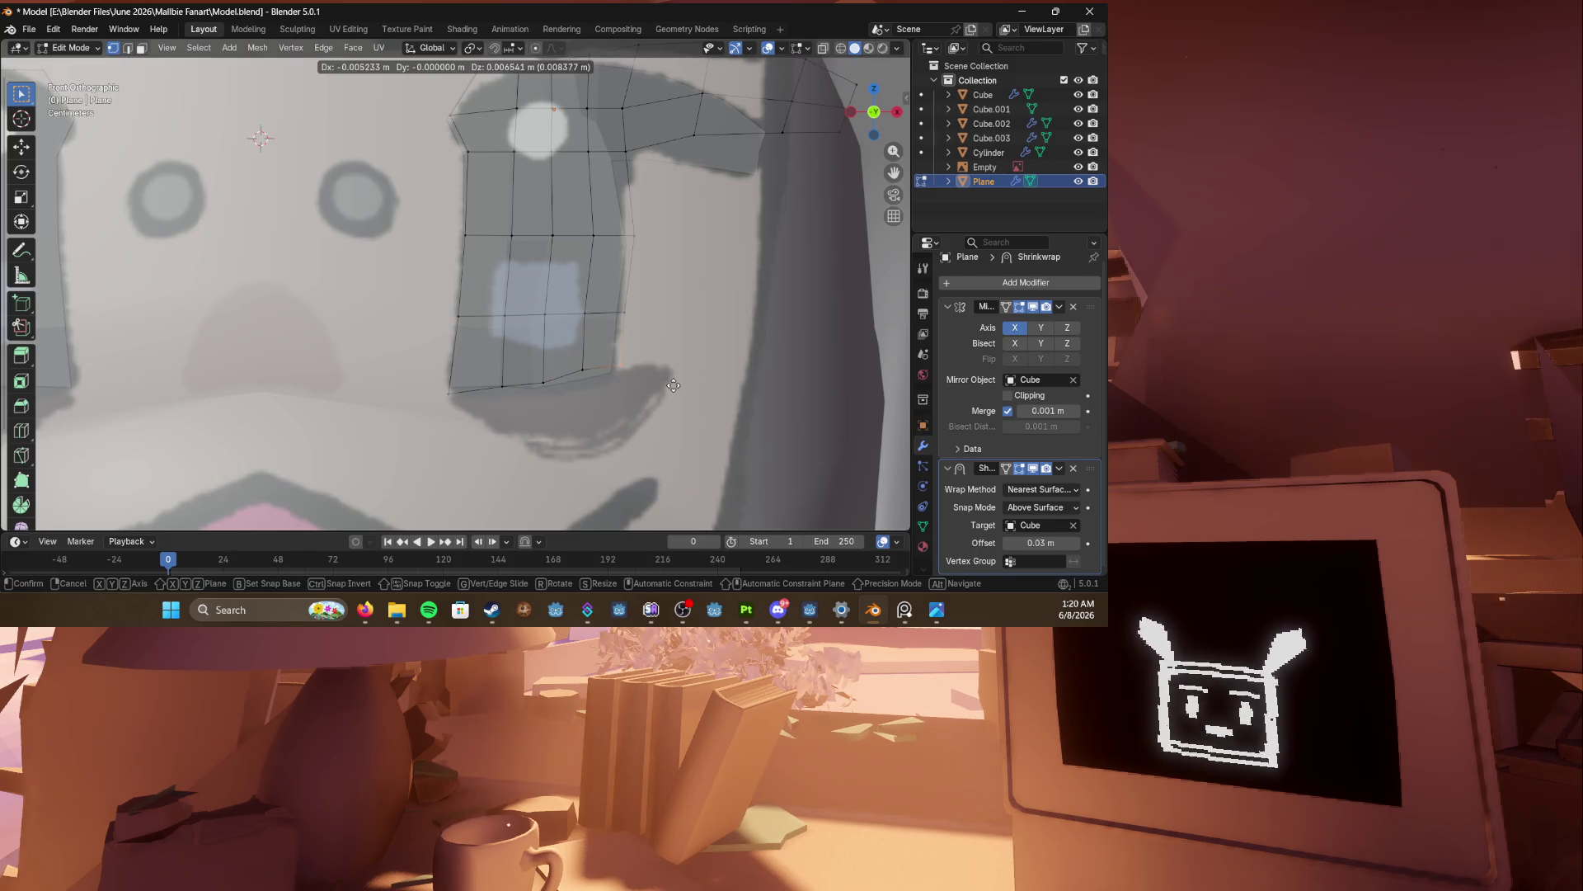
left_click(681, 382)
scroll(630, 382, "up", 5, "shift")
key("ctrl+s")
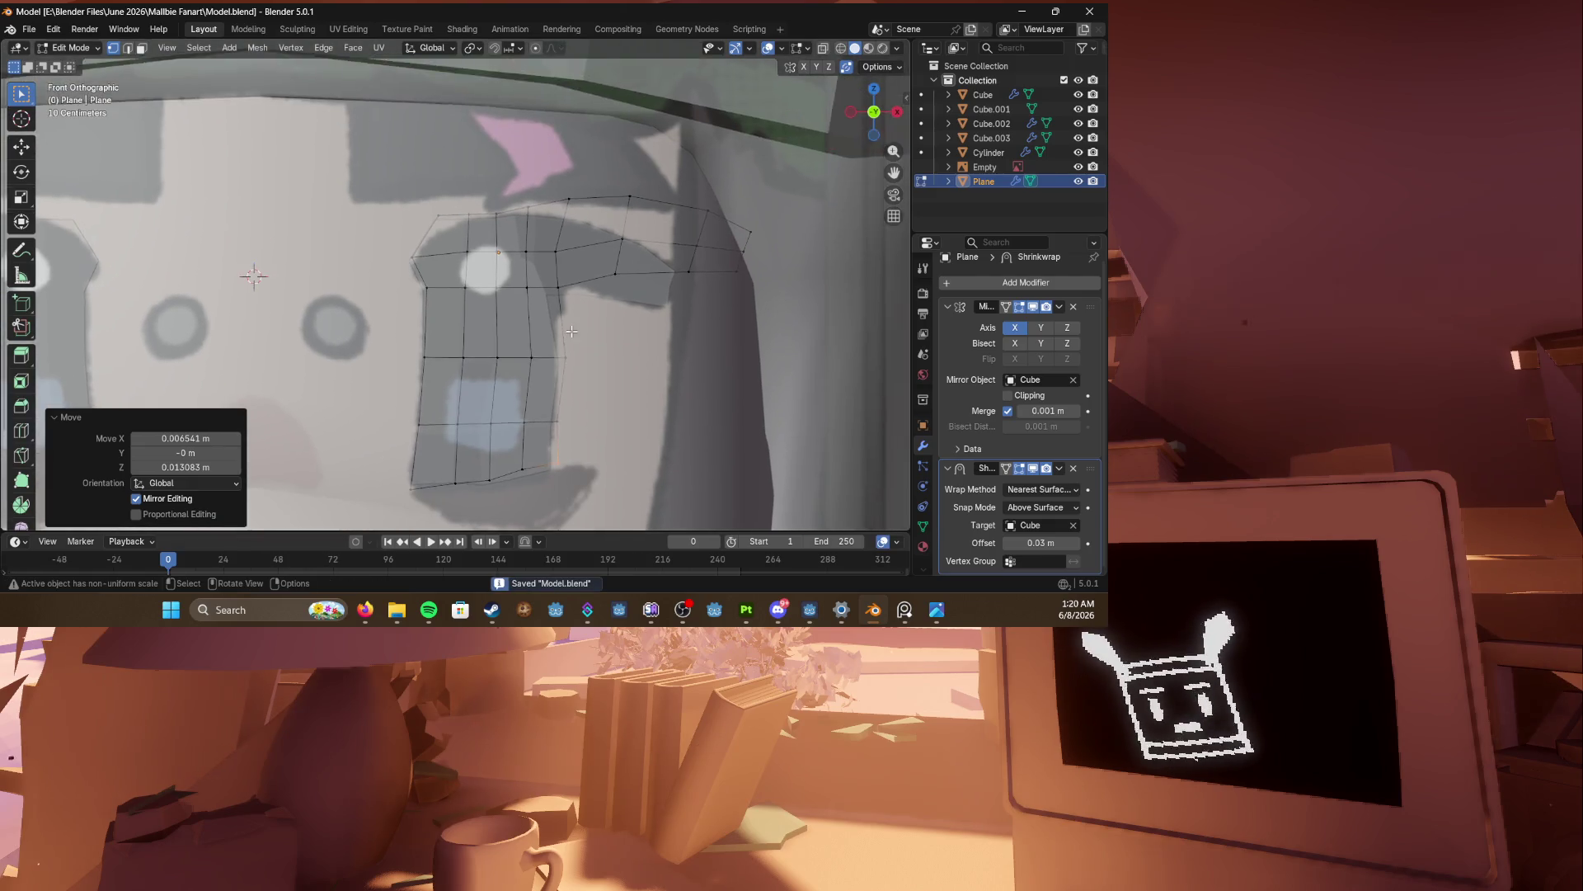
Step: Move the upper lash-wing vertex right and lower, and adjust the top eye vertices
key("b")
left_click_drag(586, 295, 596, 280)
key("g")
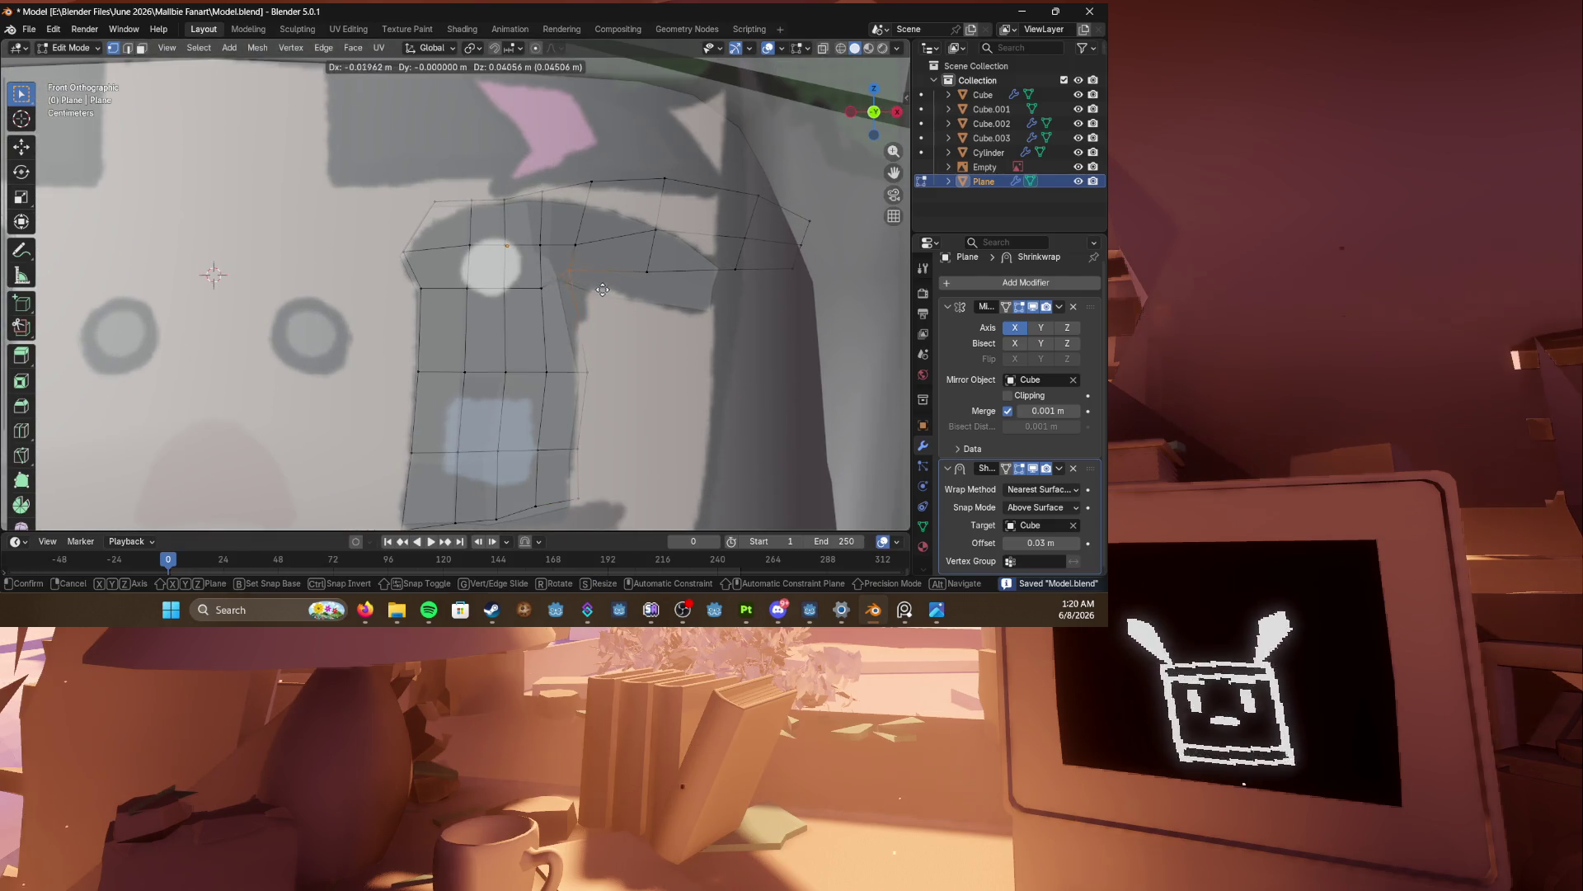
left_click(628, 305)
left_click_drag(564, 298, 566, 299)
key("g")
left_click(557, 242)
key("g")
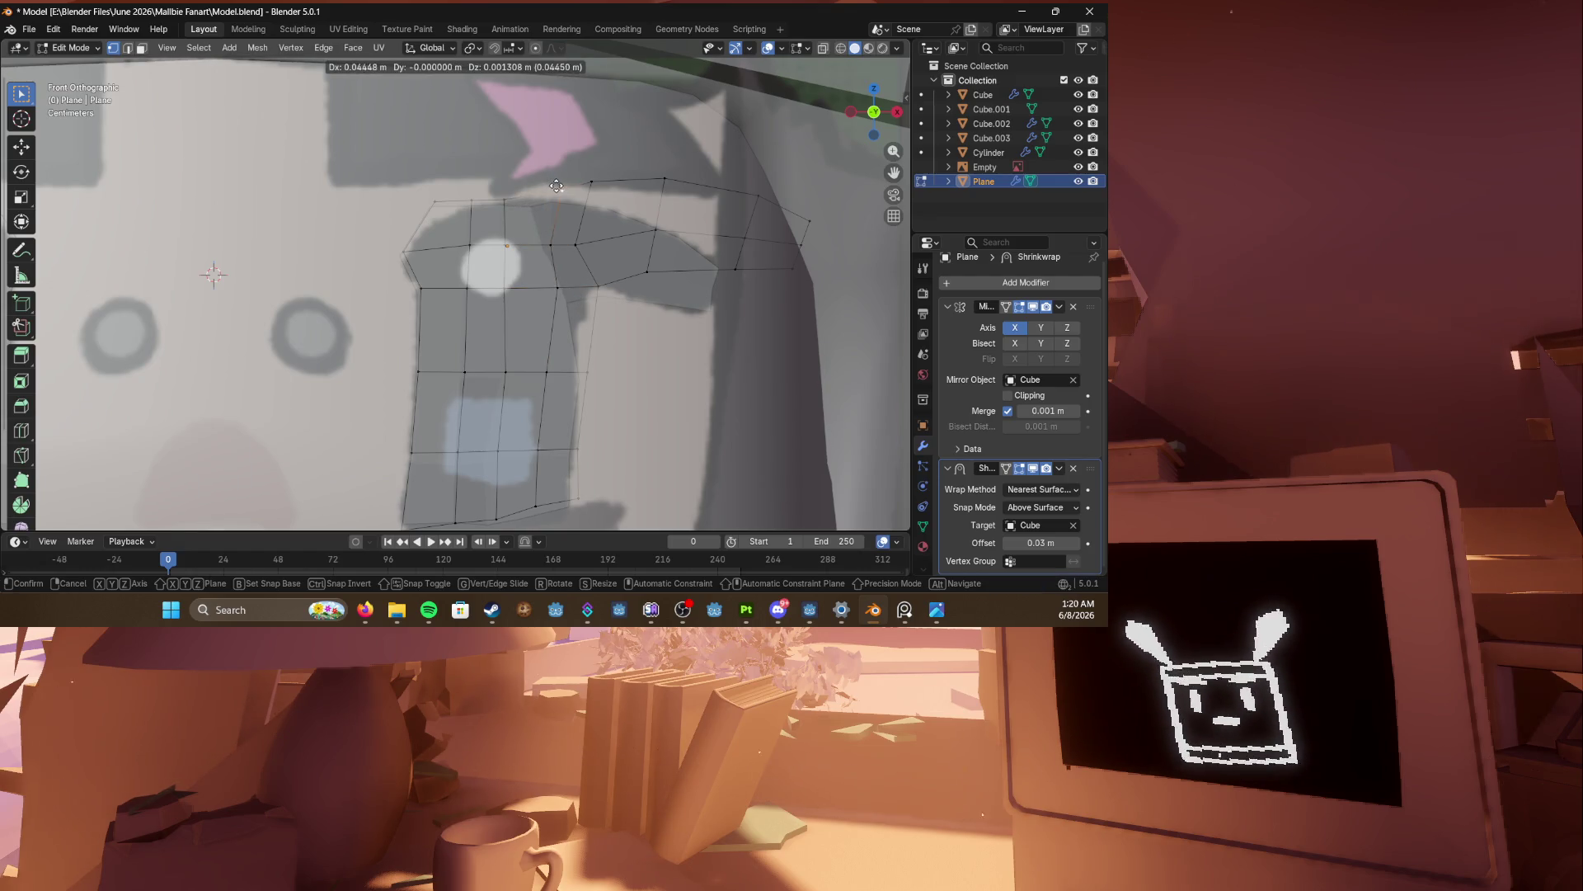
left_click(550, 179)
key("g")
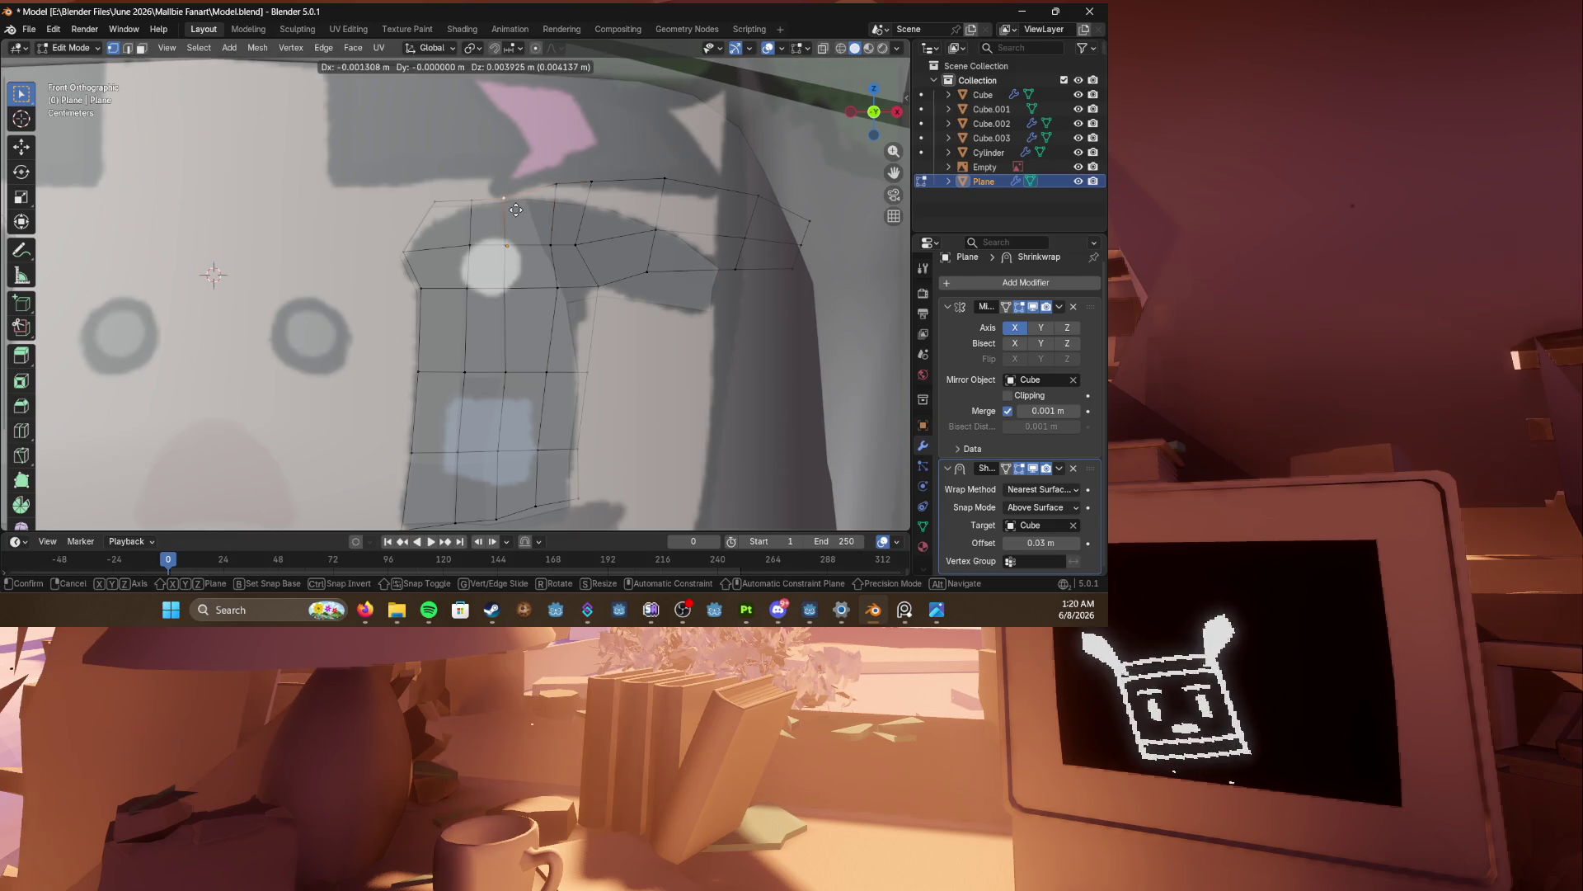
left_click(586, 192)
Step: Slide the remaining upper eye vertices along their edges to trace the upper eyelid
key("g")
left_click(616, 202)
key("g")
left_click(577, 247)
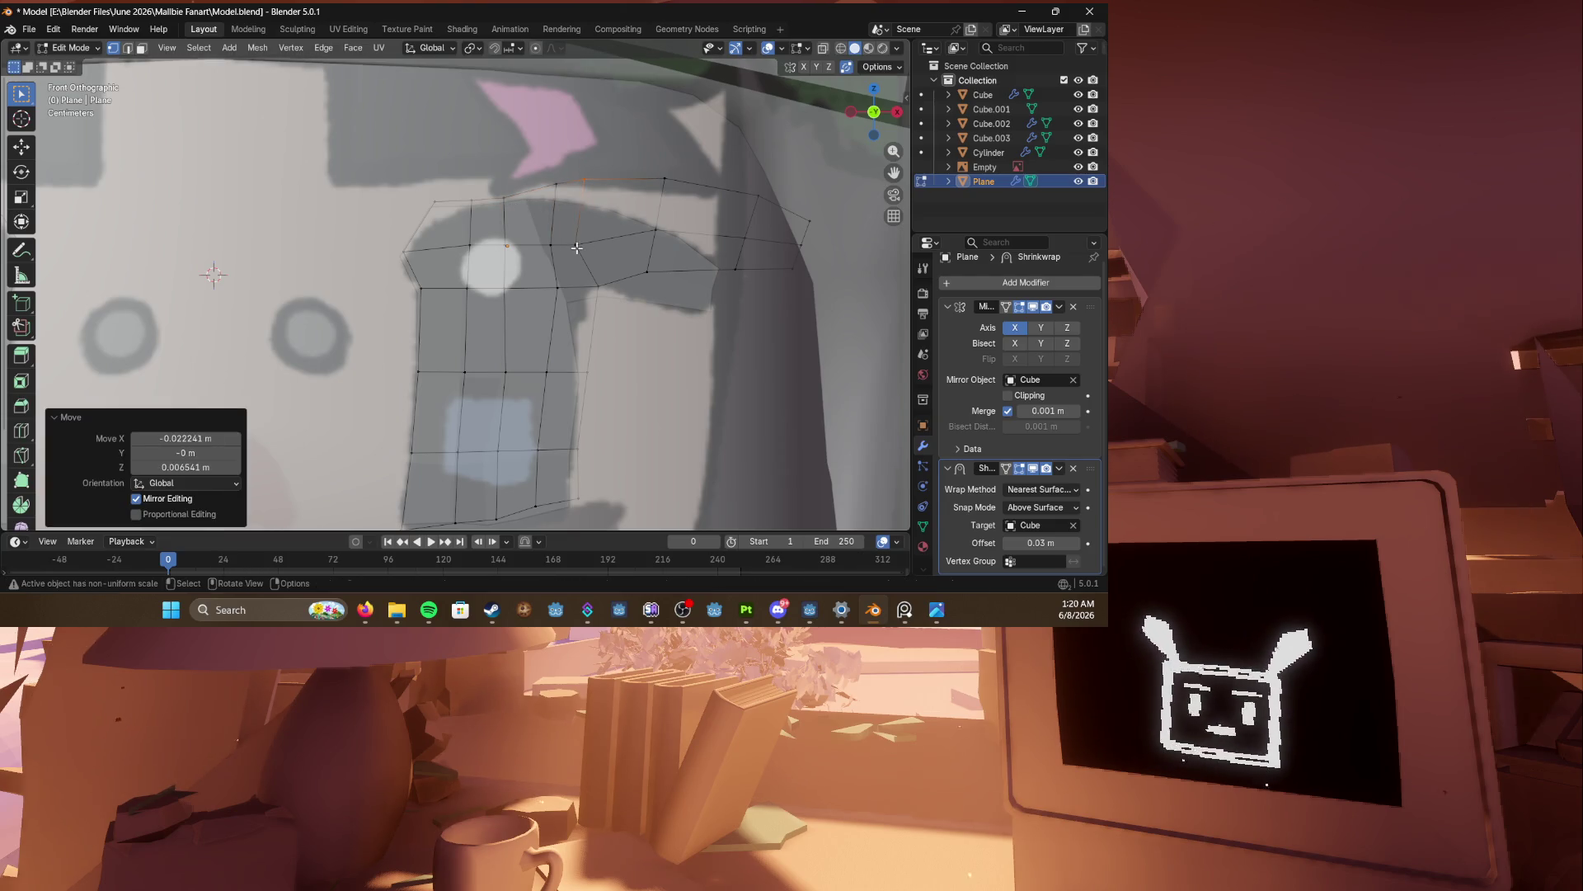
key("g")
key("g")
left_click(602, 264)
key("g")
left_click(609, 270)
key("g")
key("g")
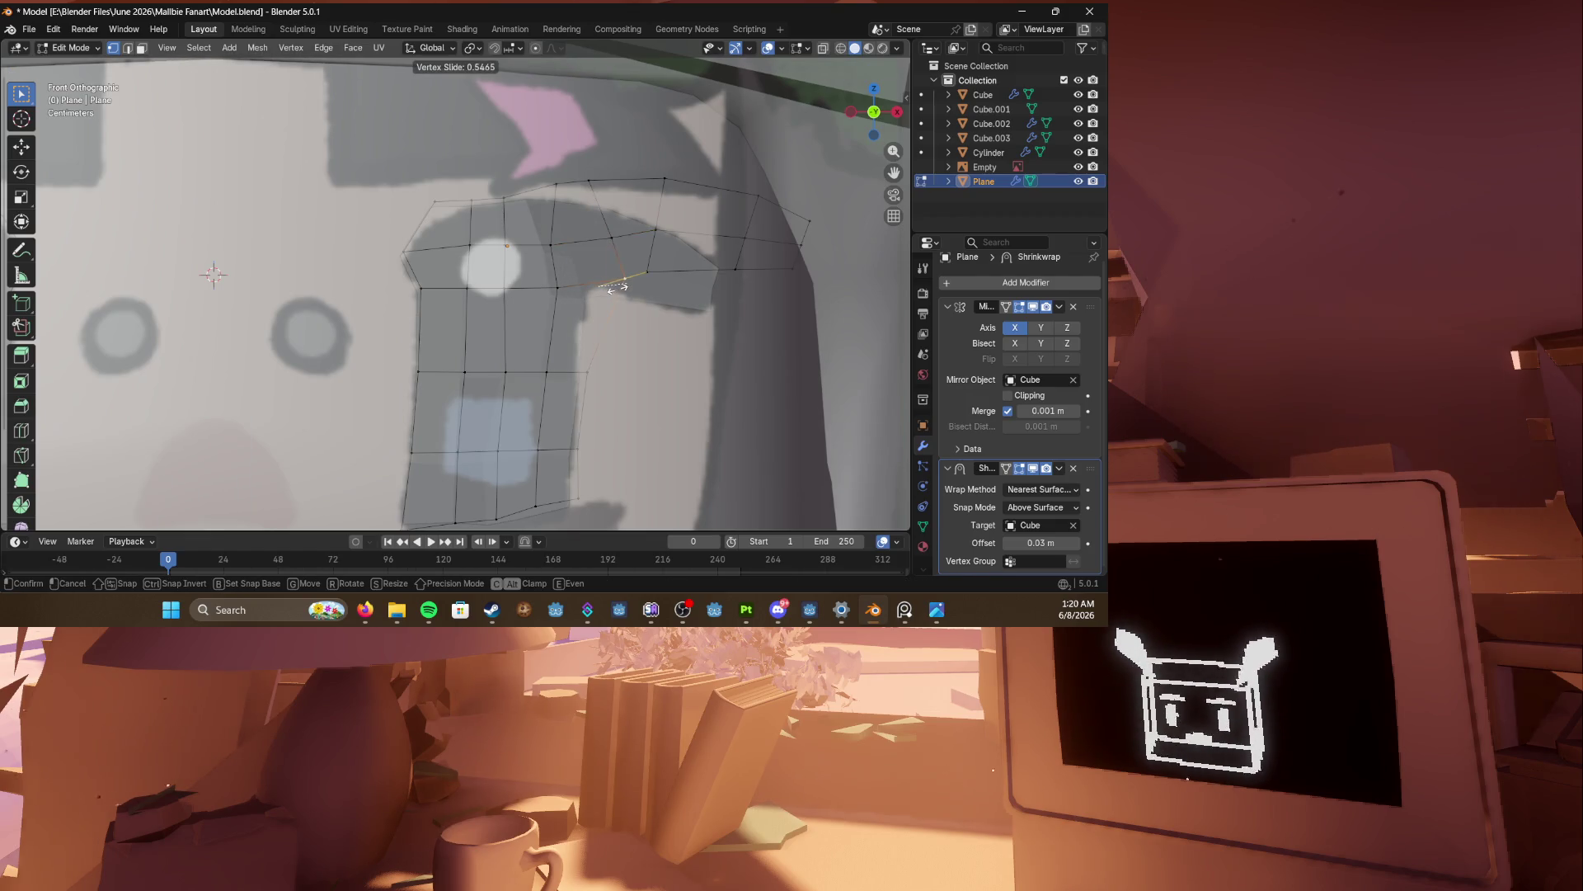
left_click(619, 286)
key("g")
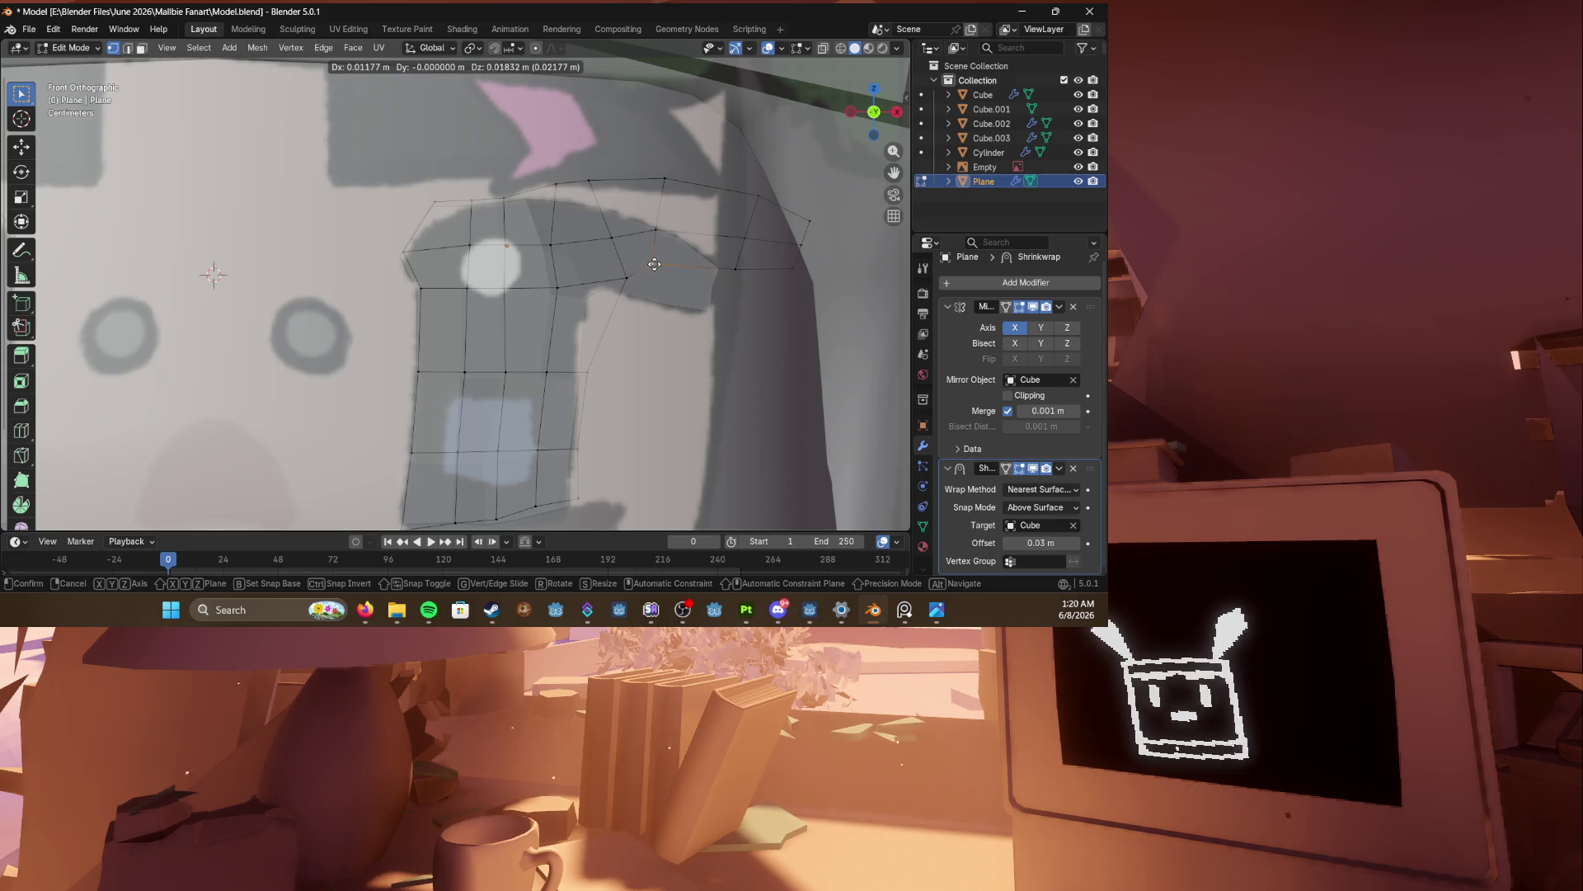
left_click(653, 260)
Step: Save Model.blend again, return to Object Mode and orbit around the face
key("ctrl+s")
scroll(553, 294, "down", 3)
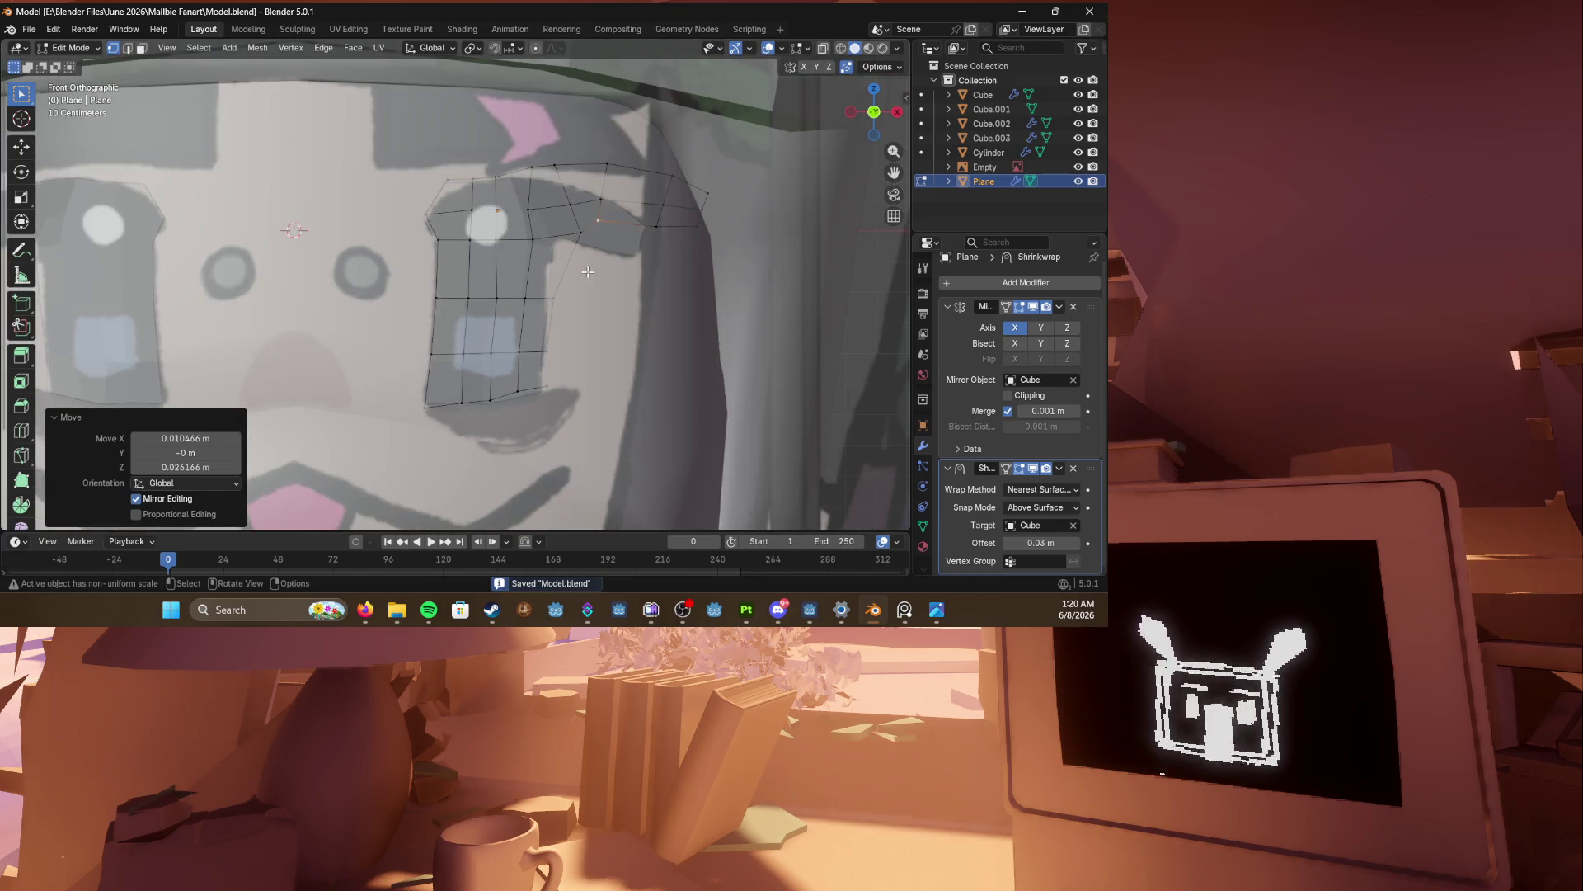
scroll(553, 294, "down", 3)
key("Tab")
mouse_move(414, 294)
middle_mouse_down()
mouse_move(559, 305)
mouse_move(470, 396)
mouse_move(396, 559)
middle_mouse_up()
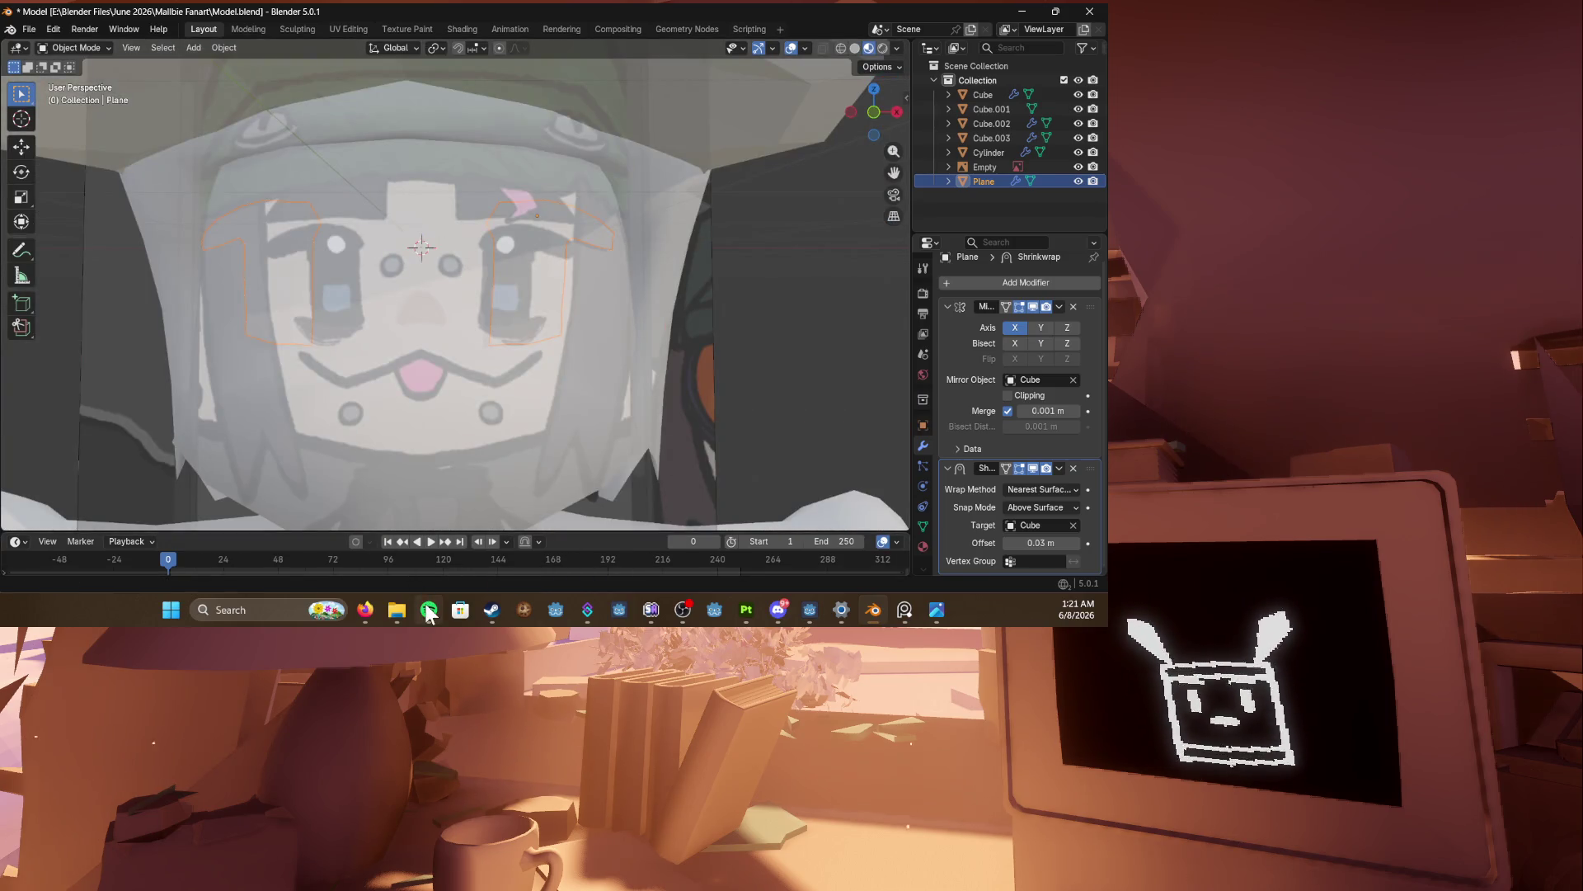
Step: Frame the selected eye plane and snap to the front view
scroll(434, 381, "down", 4)
left_click(429, 611)
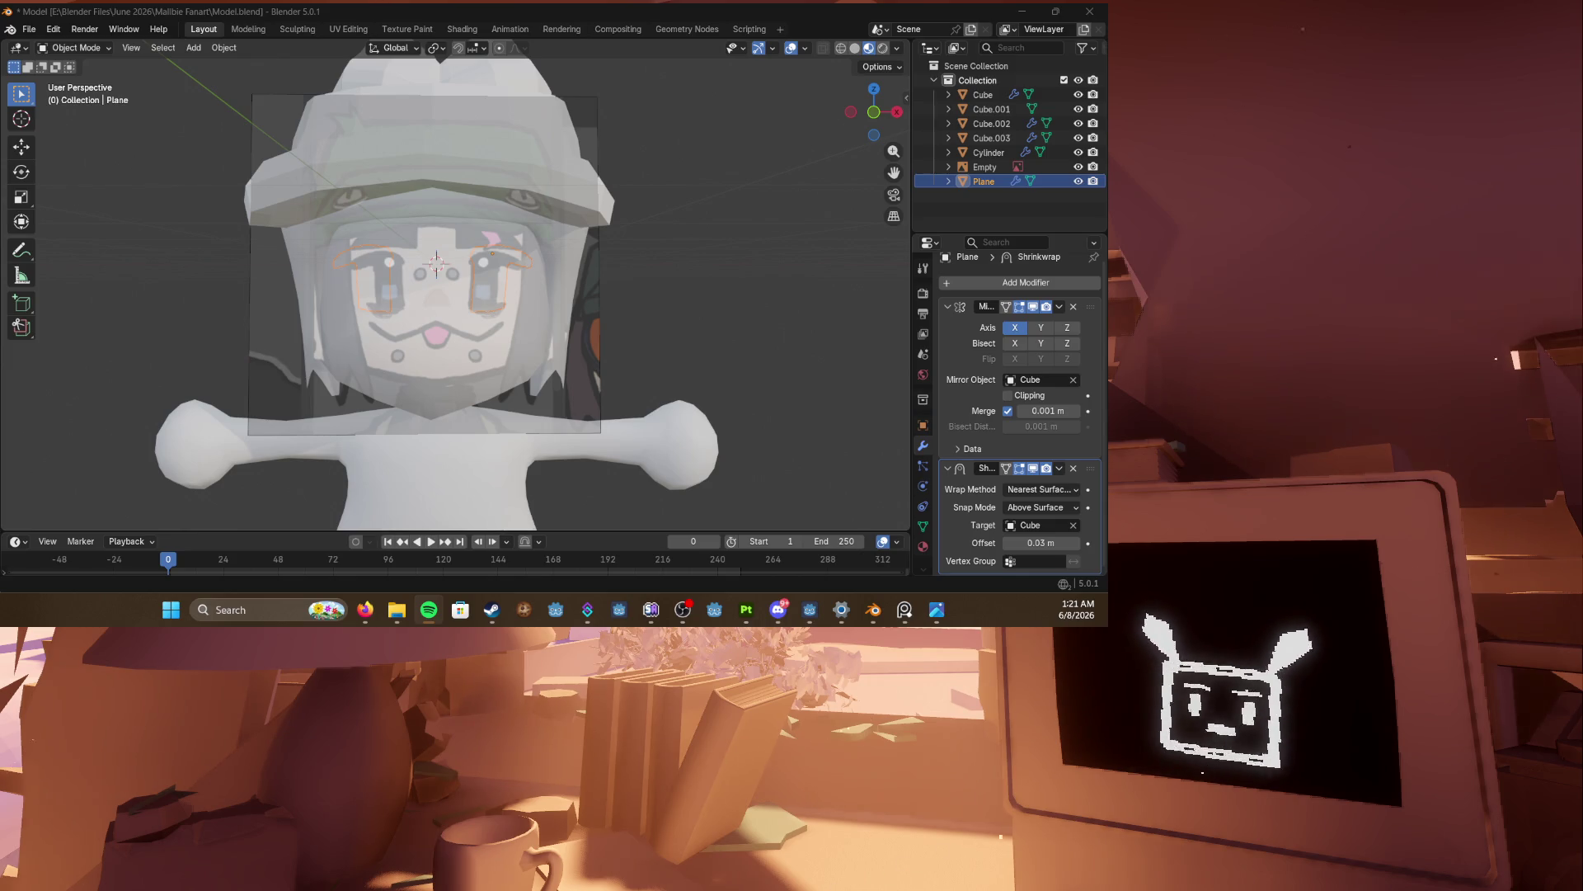
left_click(873, 610)
key("grave")
left_click(504, 413)
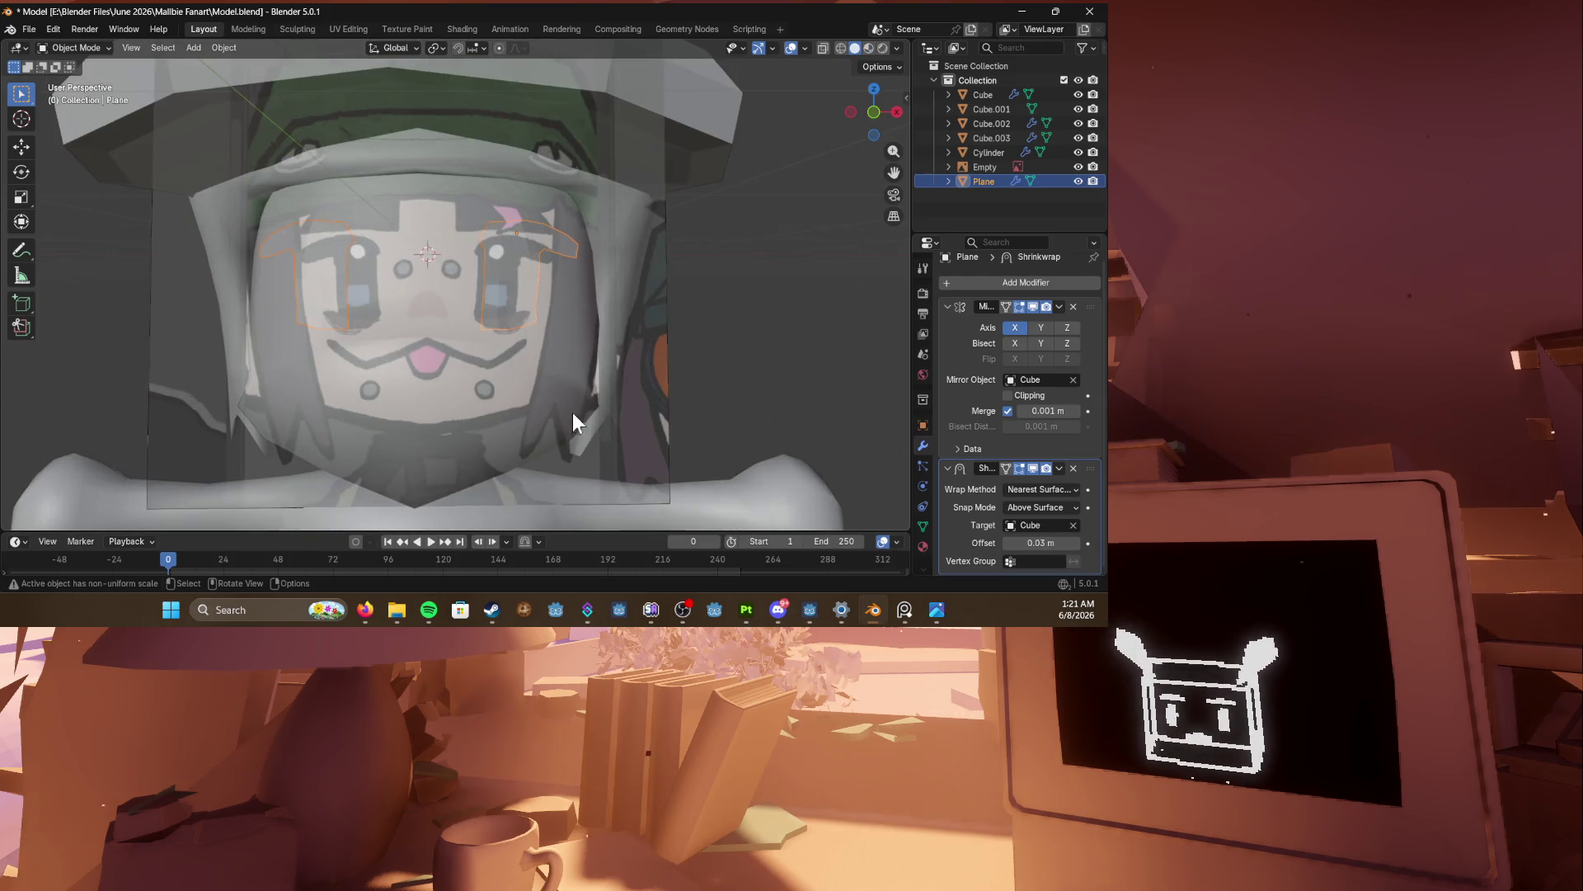
scroll(575, 412, "down", 3)
mouse_move(511, 384)
middle_mouse_down()
mouse_move(576, 397)
mouse_move(473, 392)
middle_mouse_up()
scroll(473, 392, "up", 4)
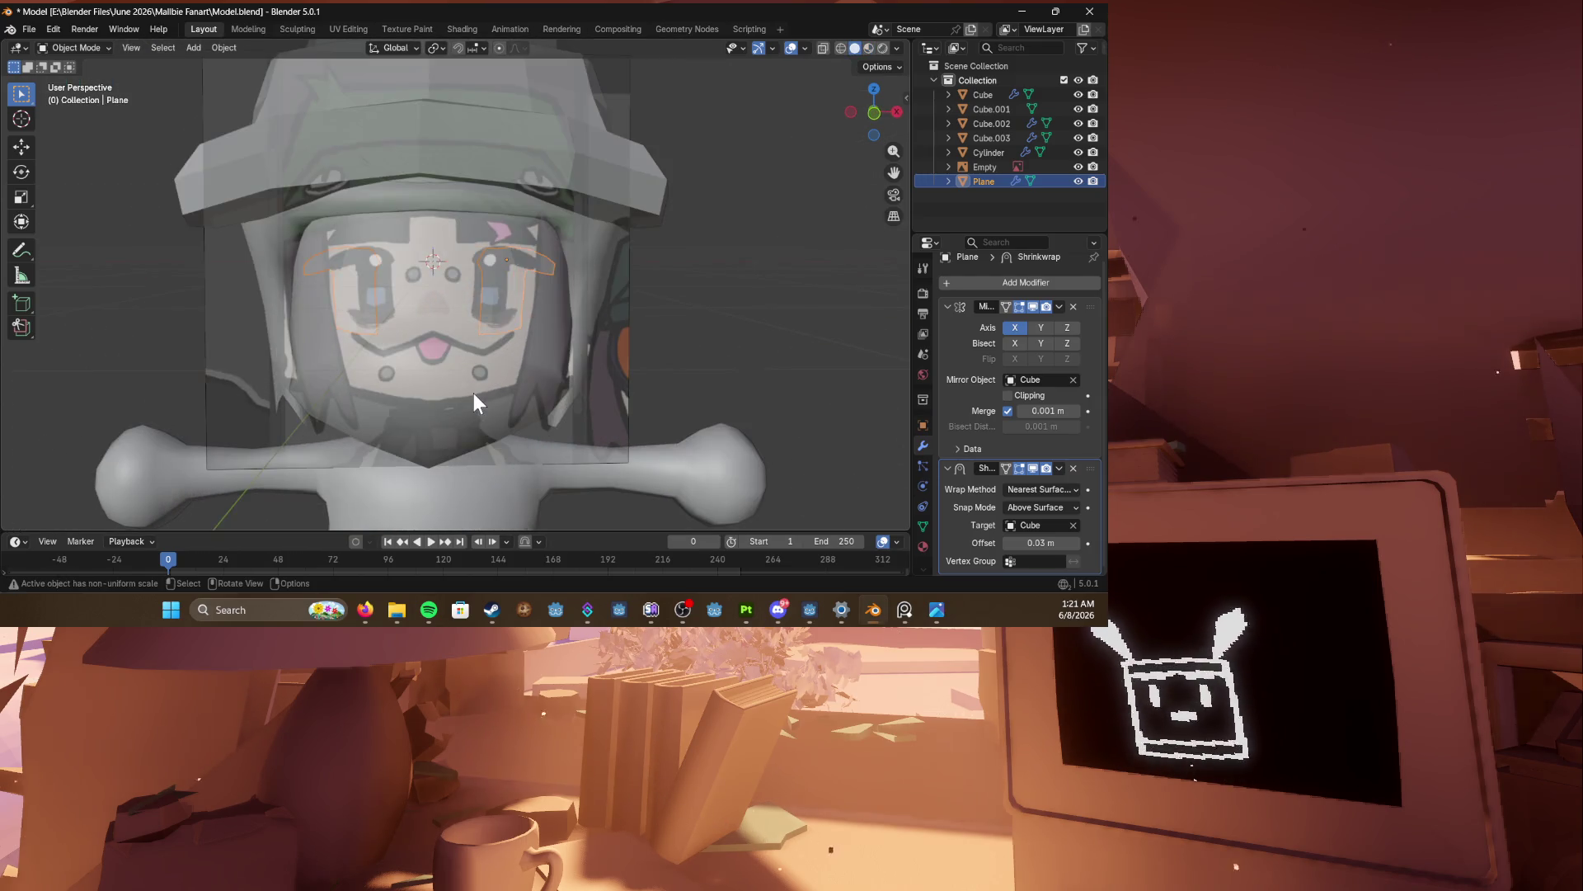
key("KP_1")
Step: Hide the reference image Empty, orbit to inspect the eye plane, and return to front view
left_click(1078, 167)
middle_click_drag(588, 211, 683, 241)
middle_click_drag(649, 250, 649, 353)
key("KP_1")
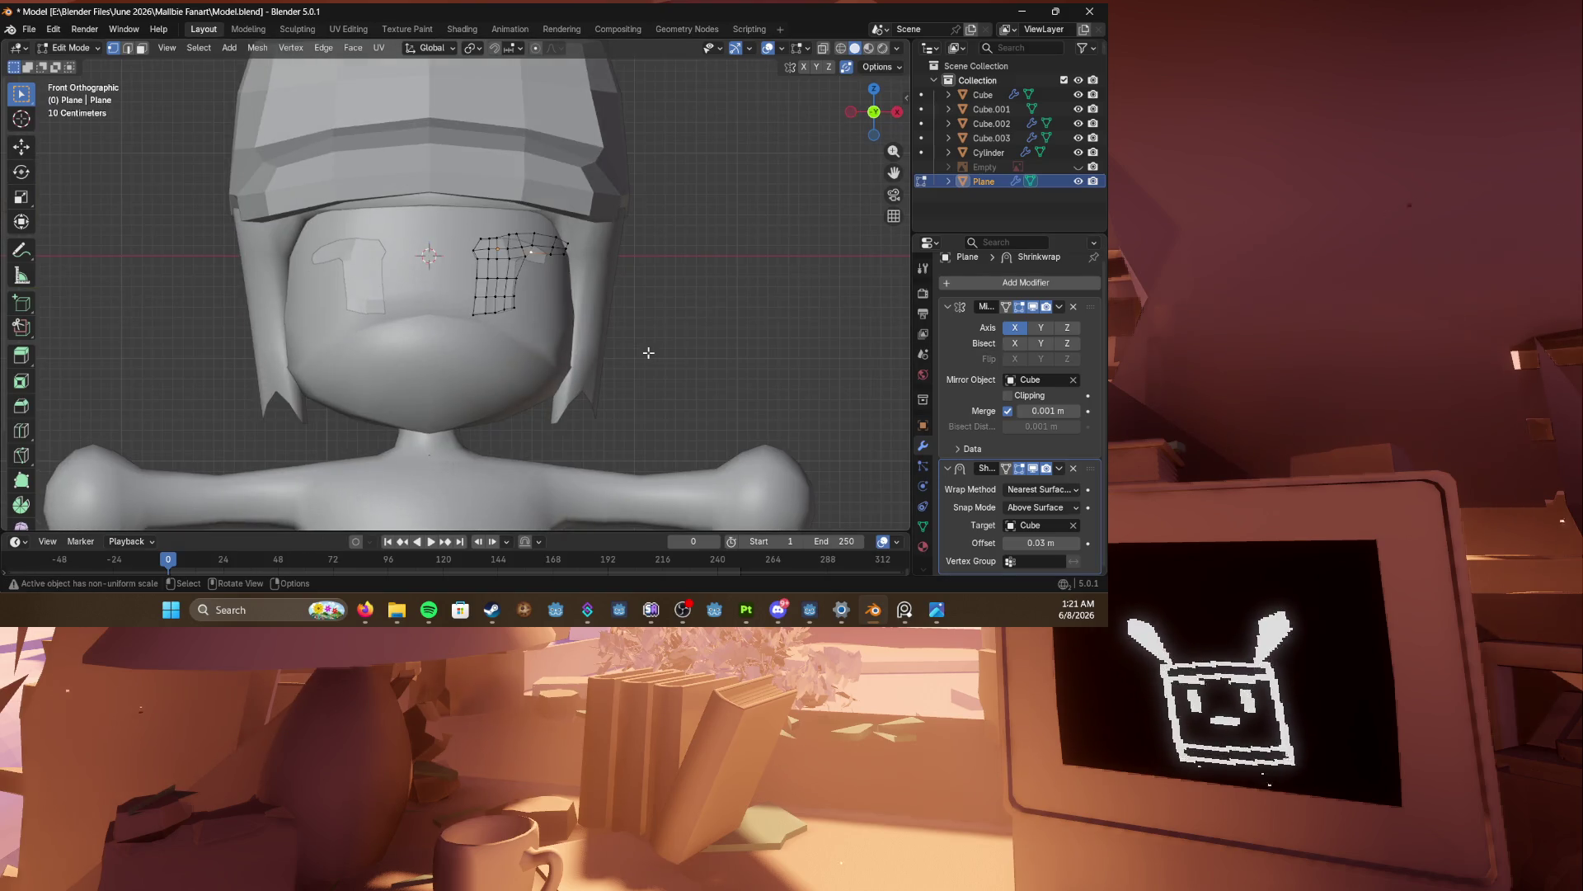
Step: Delete the eye plane's Shrinkwrap modifier and show the reference image again in front view
middle_click_drag(649, 353, 593, 342)
left_click(1073, 467)
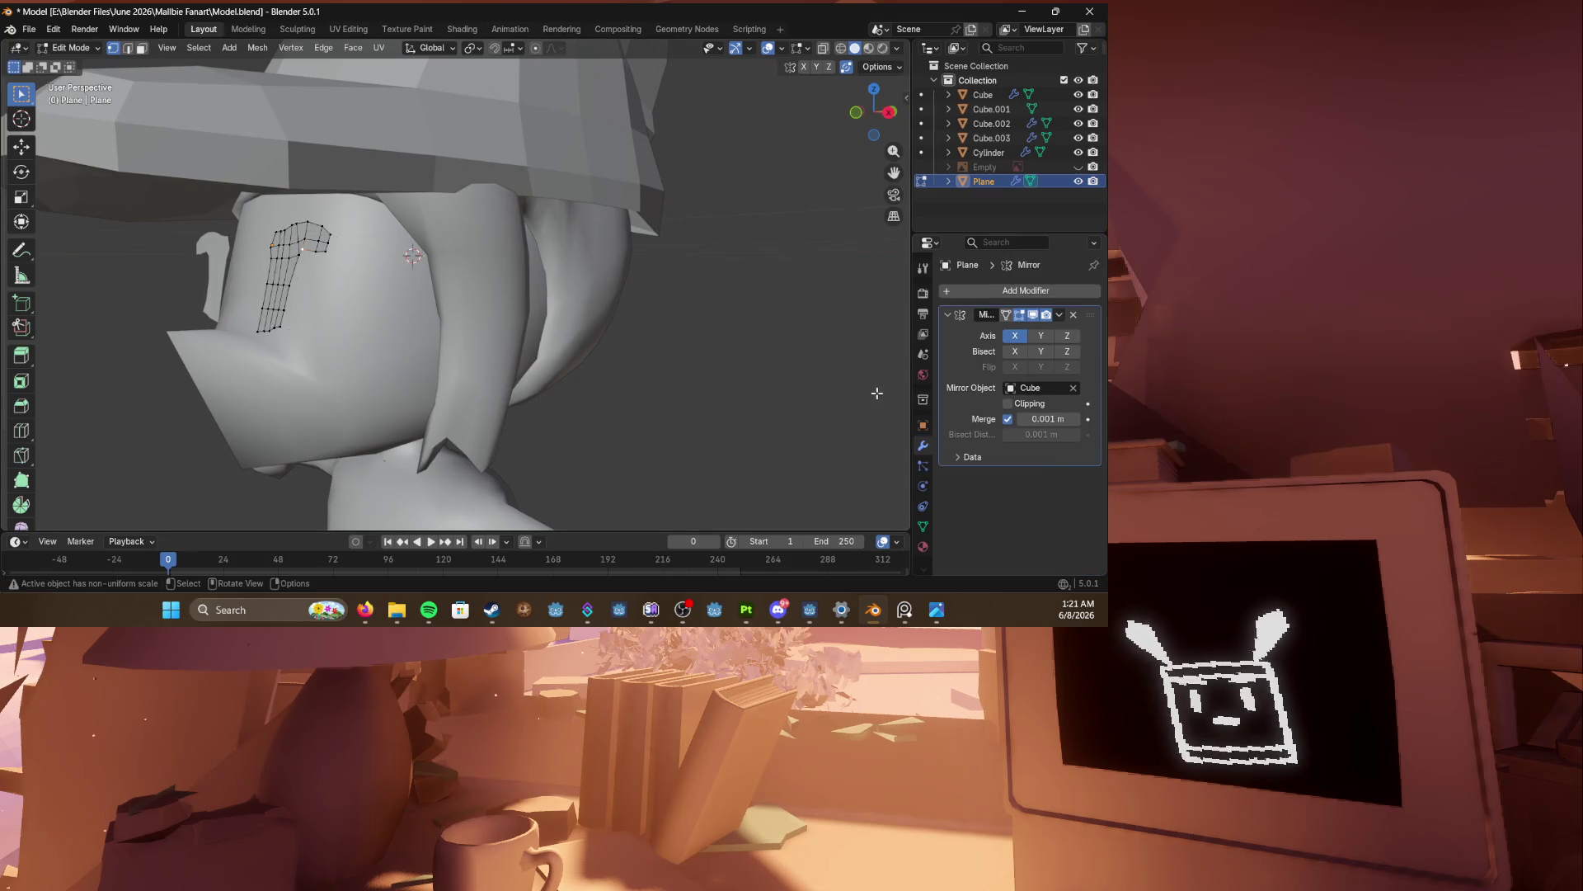
key("KP_1")
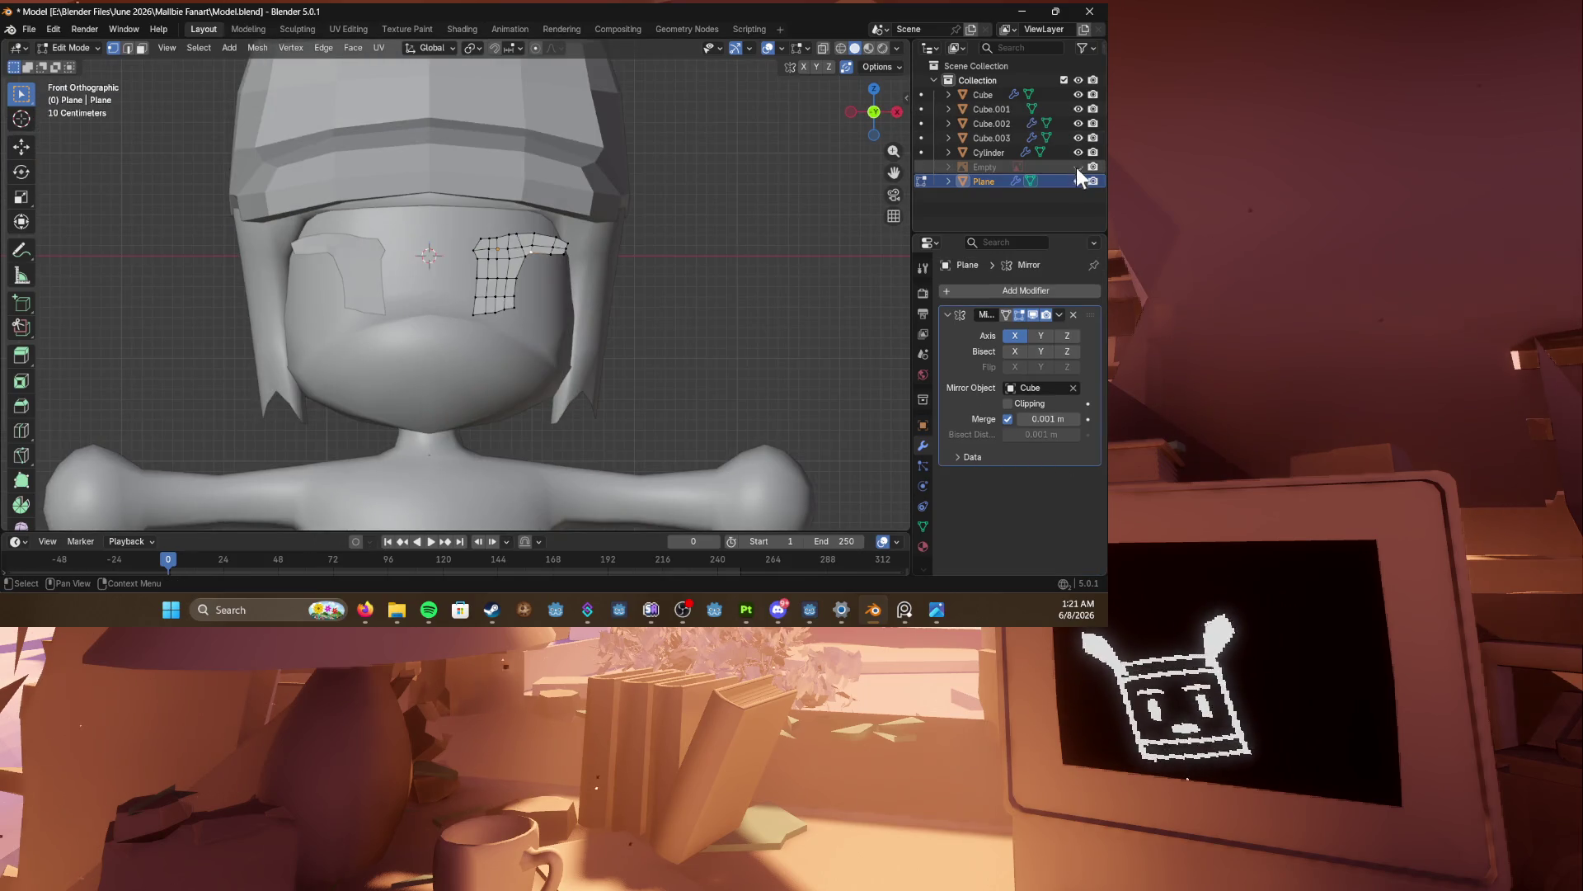
left_click(1077, 167)
scroll(503, 294, "up", 5)
Step: Drag the eye's corner vertices left and down to follow the drawn outline
left_click_drag(555, 334, 501, 347)
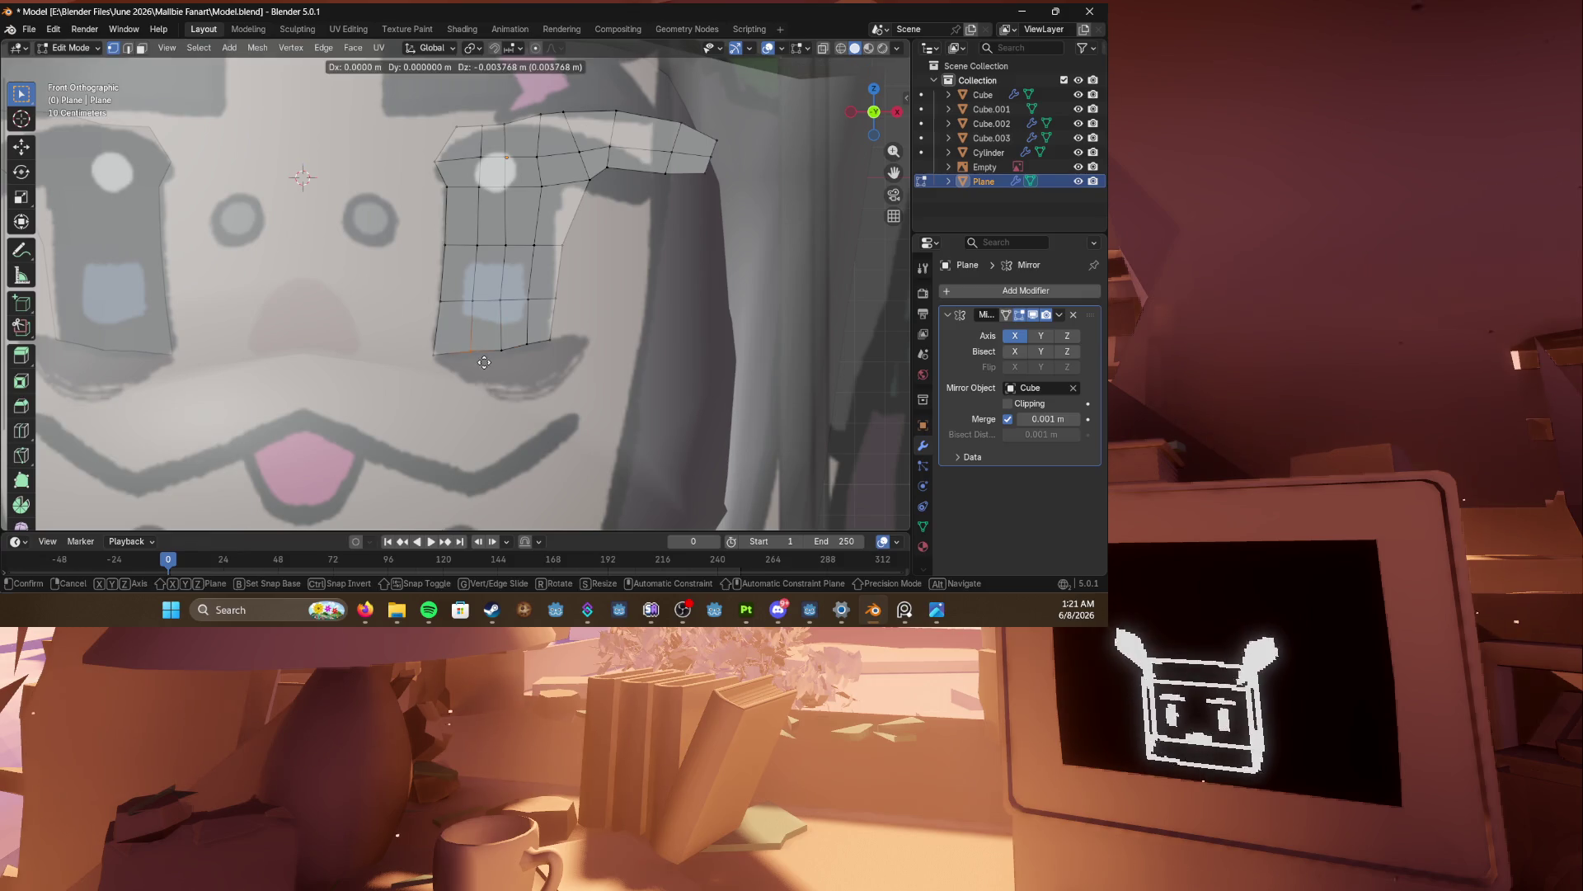
left_click(470, 334)
middle_click_drag(438, 149, 424, 197, "shift")
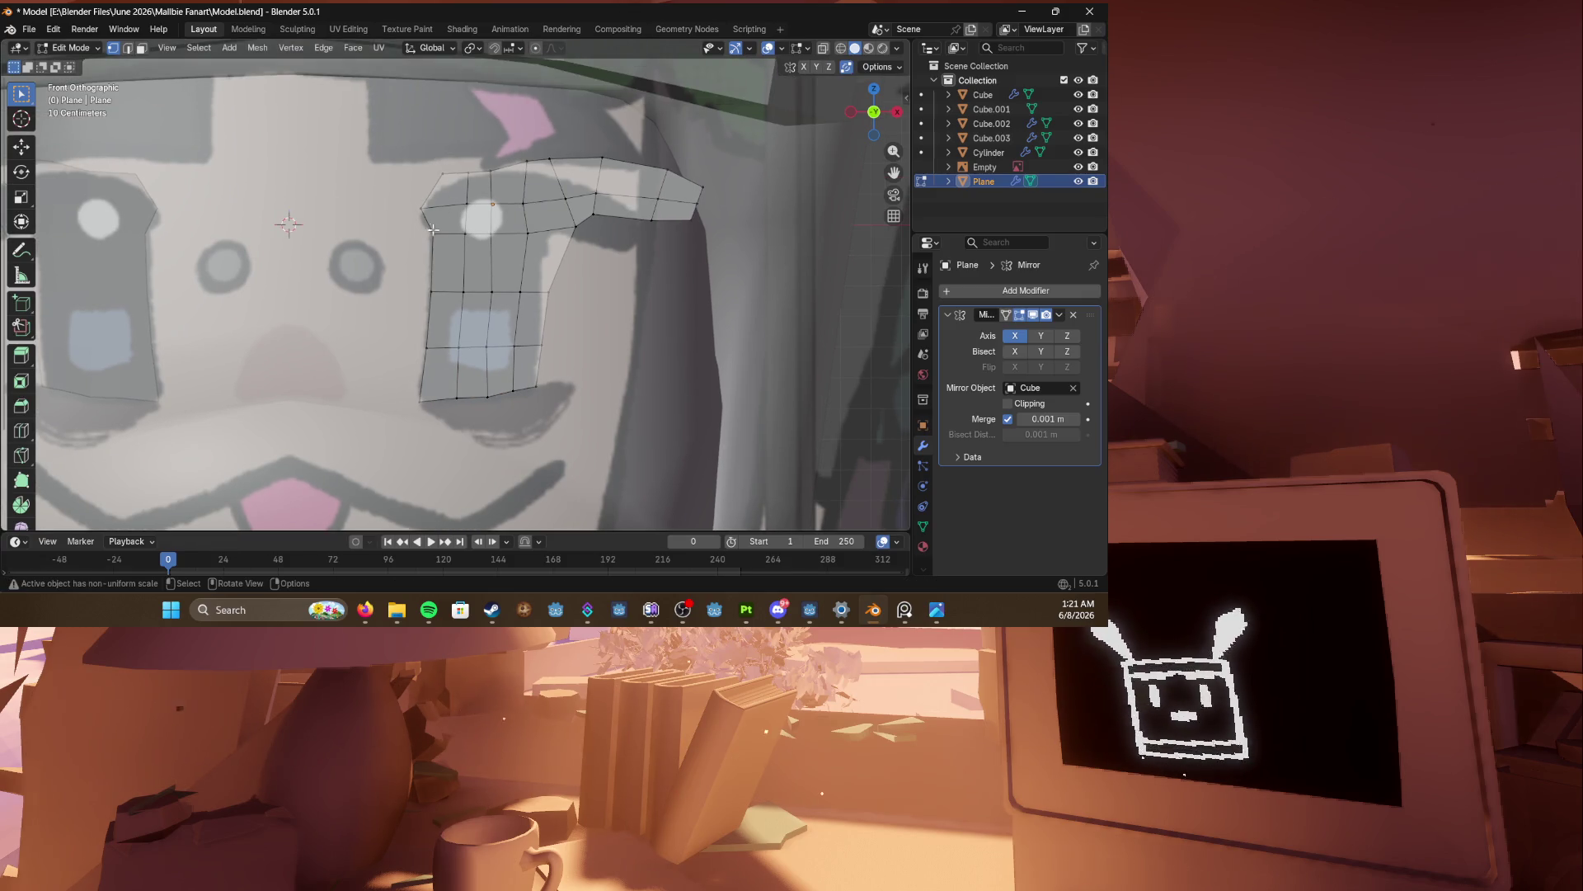
left_click_drag(553, 221, 524, 235)
left_click_drag(571, 306, 564, 306)
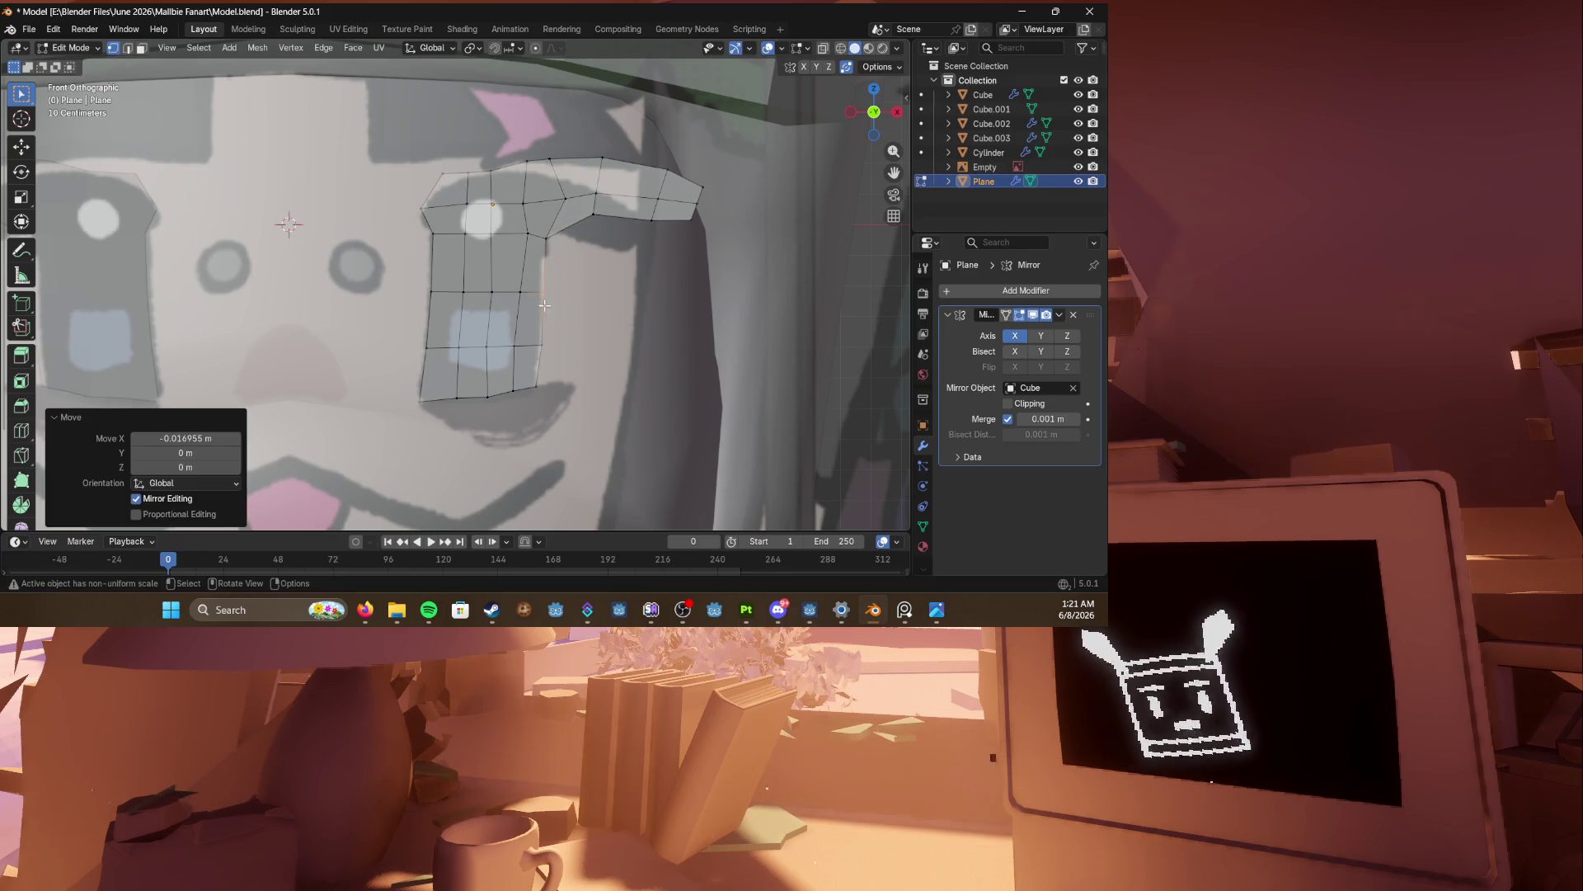
Step: Slide another eye corner vertex along its edge, then box-select the eye's top rows
key("Tab")
right_click(505, 208)
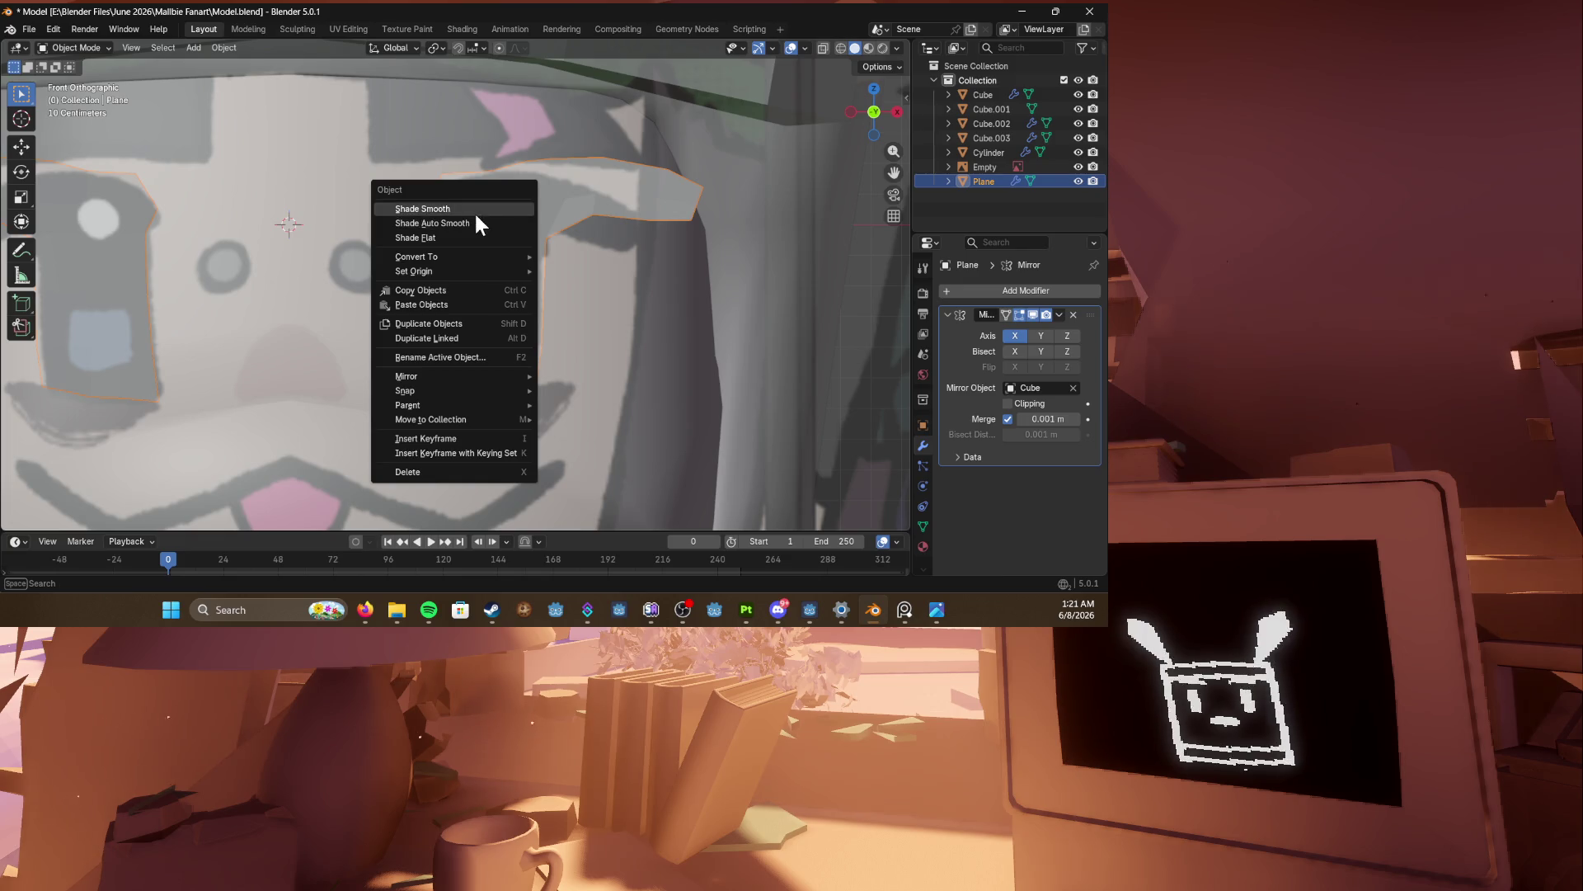
key("Tab")
left_click(528, 233)
key("g")
key("g")
left_click(524, 221)
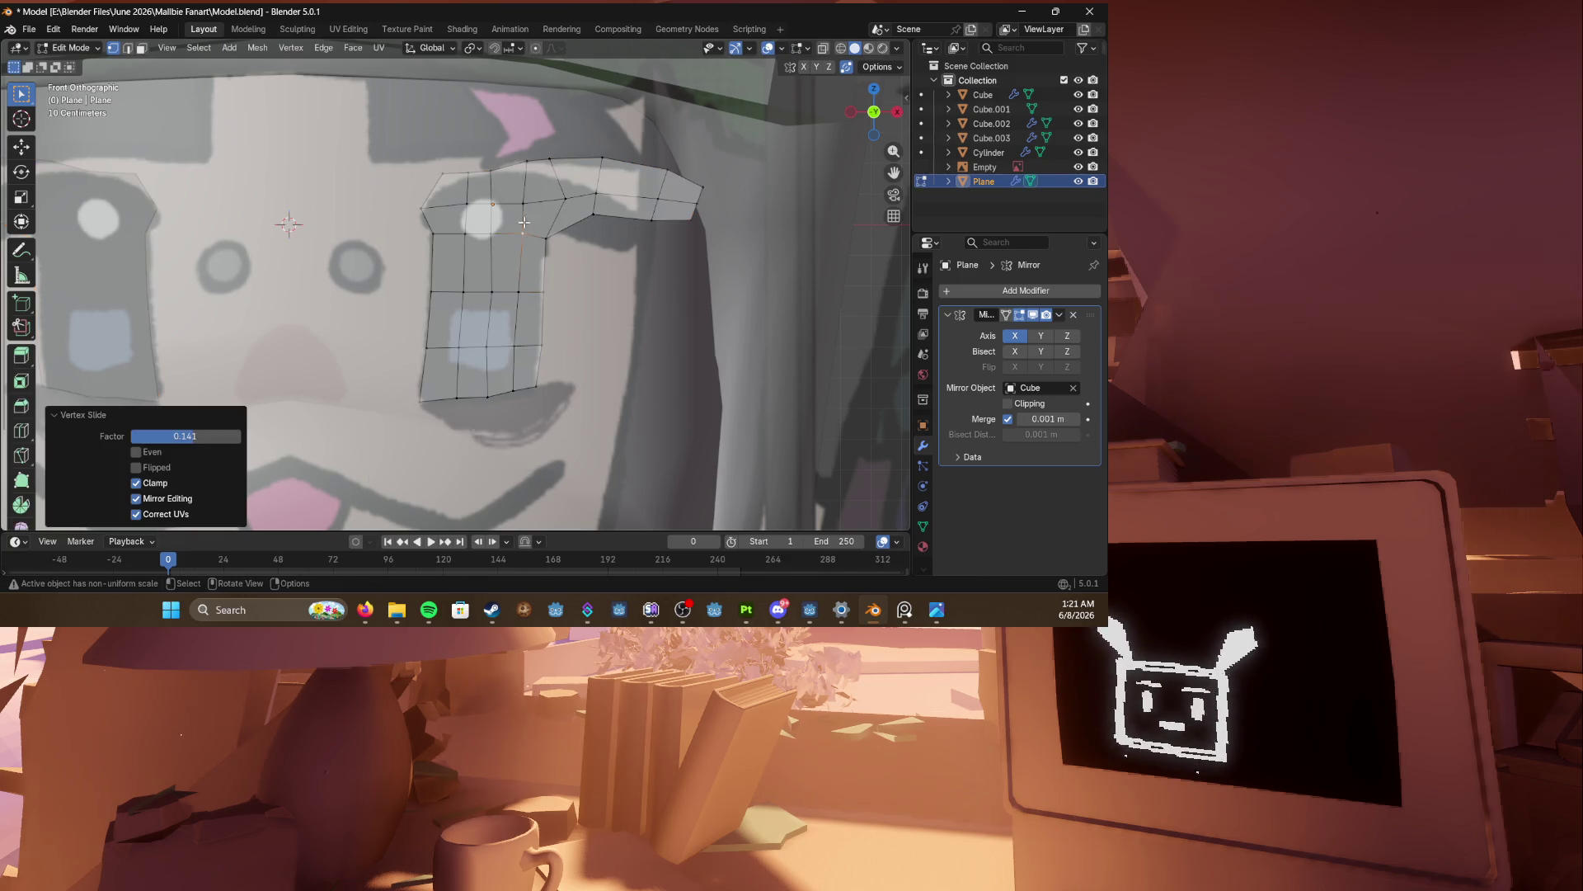
mouse_move(420, 165)
left_mouse_down()
mouse_move(691, 188)
mouse_move(731, 208)
left_mouse_up()
Step: Separate the eye plane's top rows into a new eyebrow object, Plane.001
left_click_drag(412, 212, 708, 250)
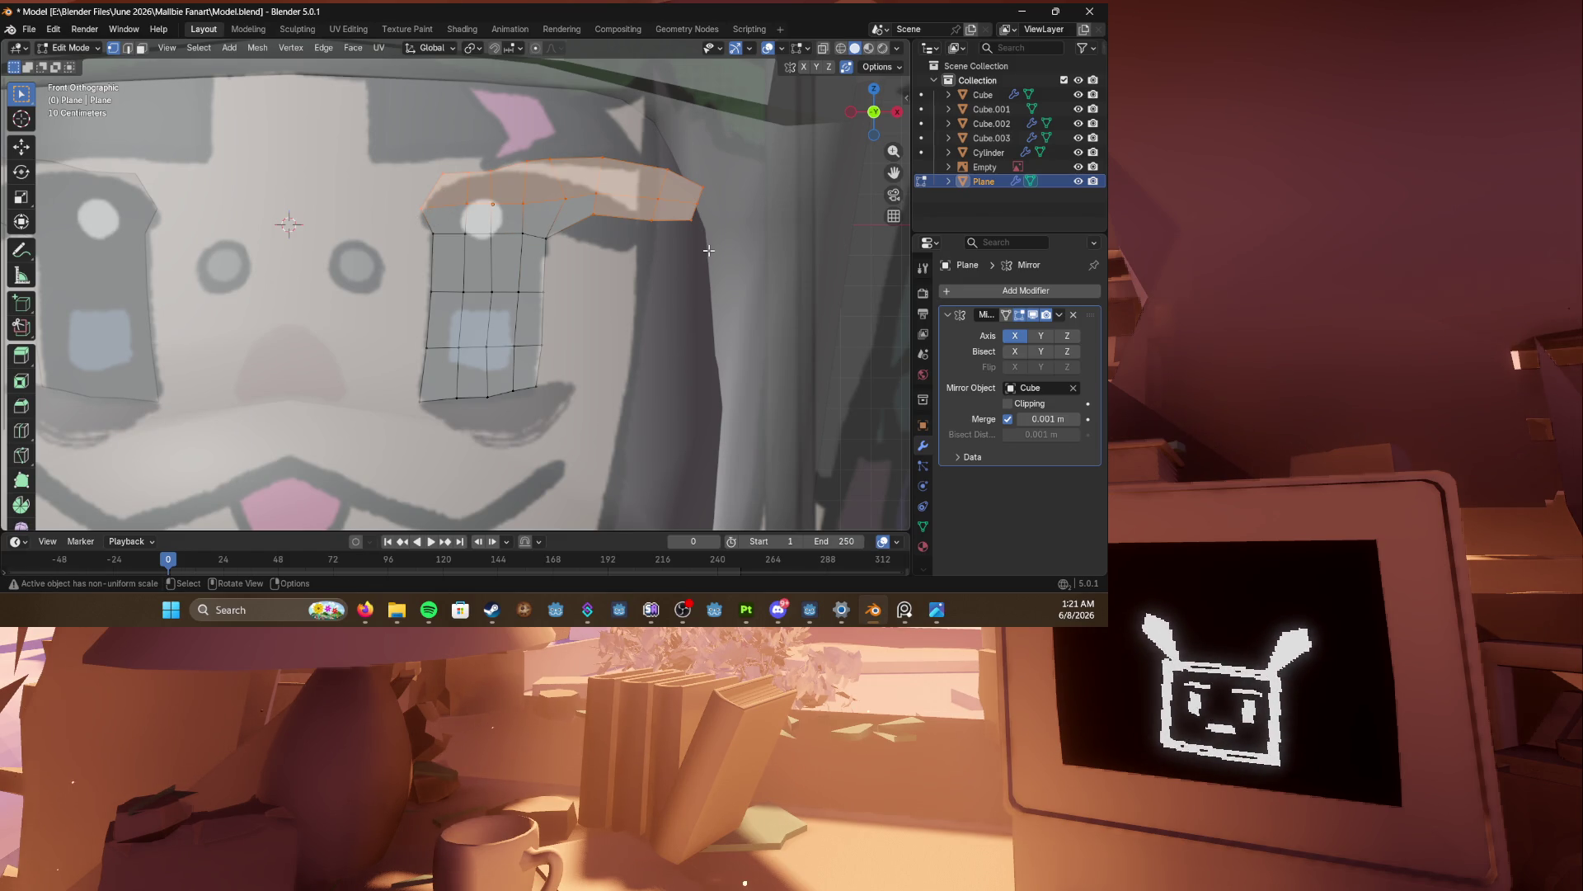
key("p")
left_click(705, 249)
key("Tab")
key("Tab")
Step: Delete the corner faces from the eyebrow and eye pieces in face mode
key("3")
left_click(563, 217)
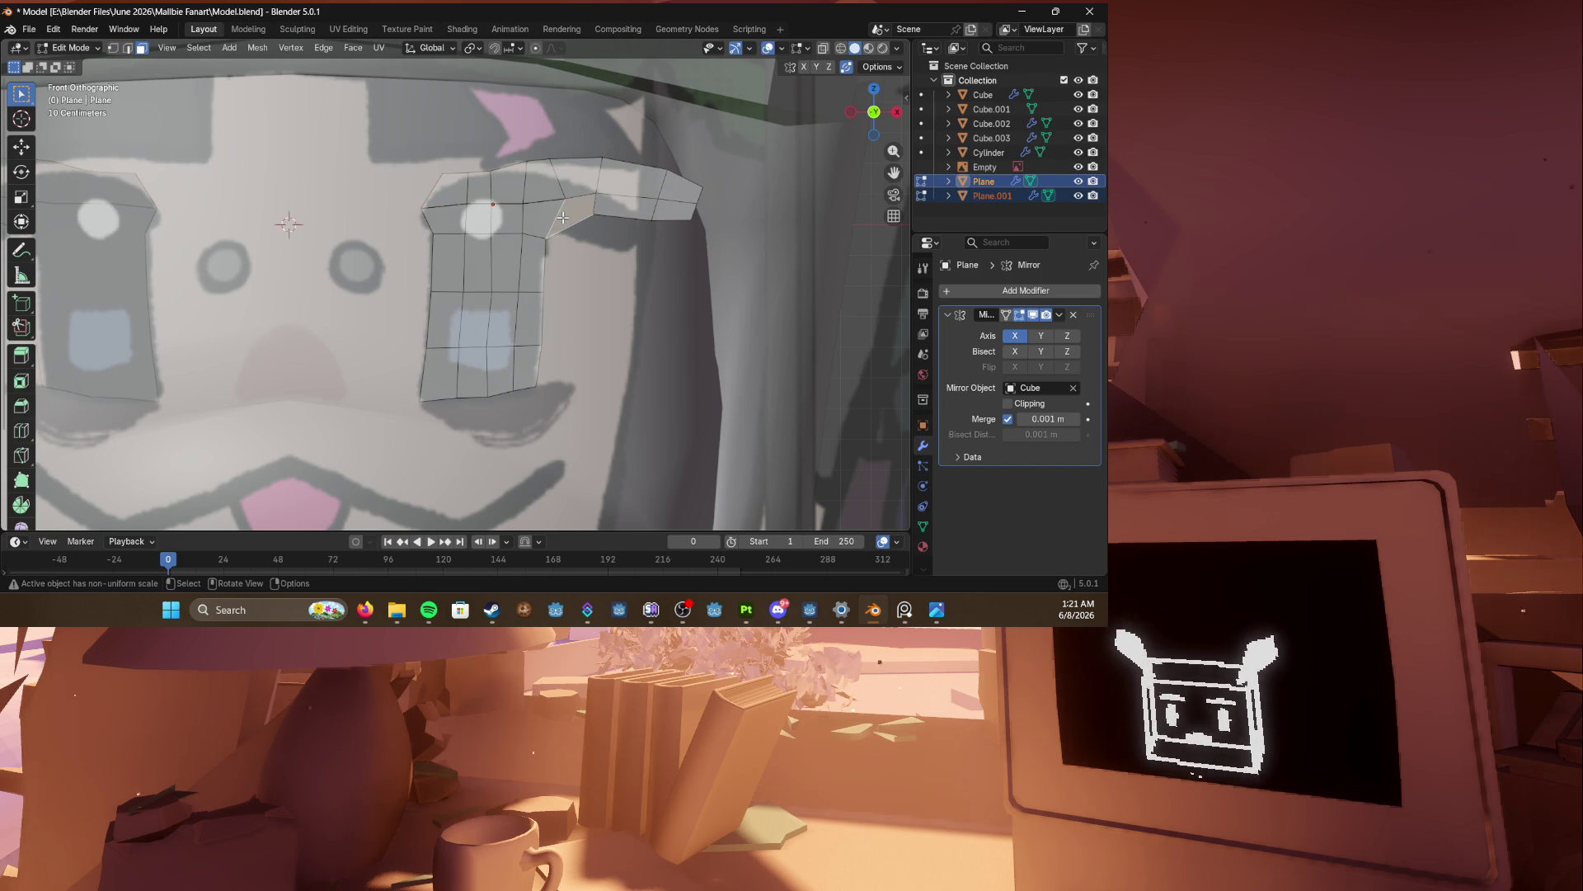
key("x")
left_click(528, 249)
left_click(487, 221)
key("x")
left_click(489, 224)
left_click(506, 219)
key("x")
left_click(506, 223)
left_click(452, 222)
key("x")
left_click(450, 225)
Step: Delete the eyebrow's lower strip of vertices
key("1")
left_click_drag(573, 204, 731, 250)
key("x")
key("Escape")
key("x")
left_click(641, 186)
Step: Flatten the eyebrow's bottom edge with S Z 0 and lower it under the brow
left_click(546, 202, "alt")
key("s")
key("z")
key("0")
key("Return")
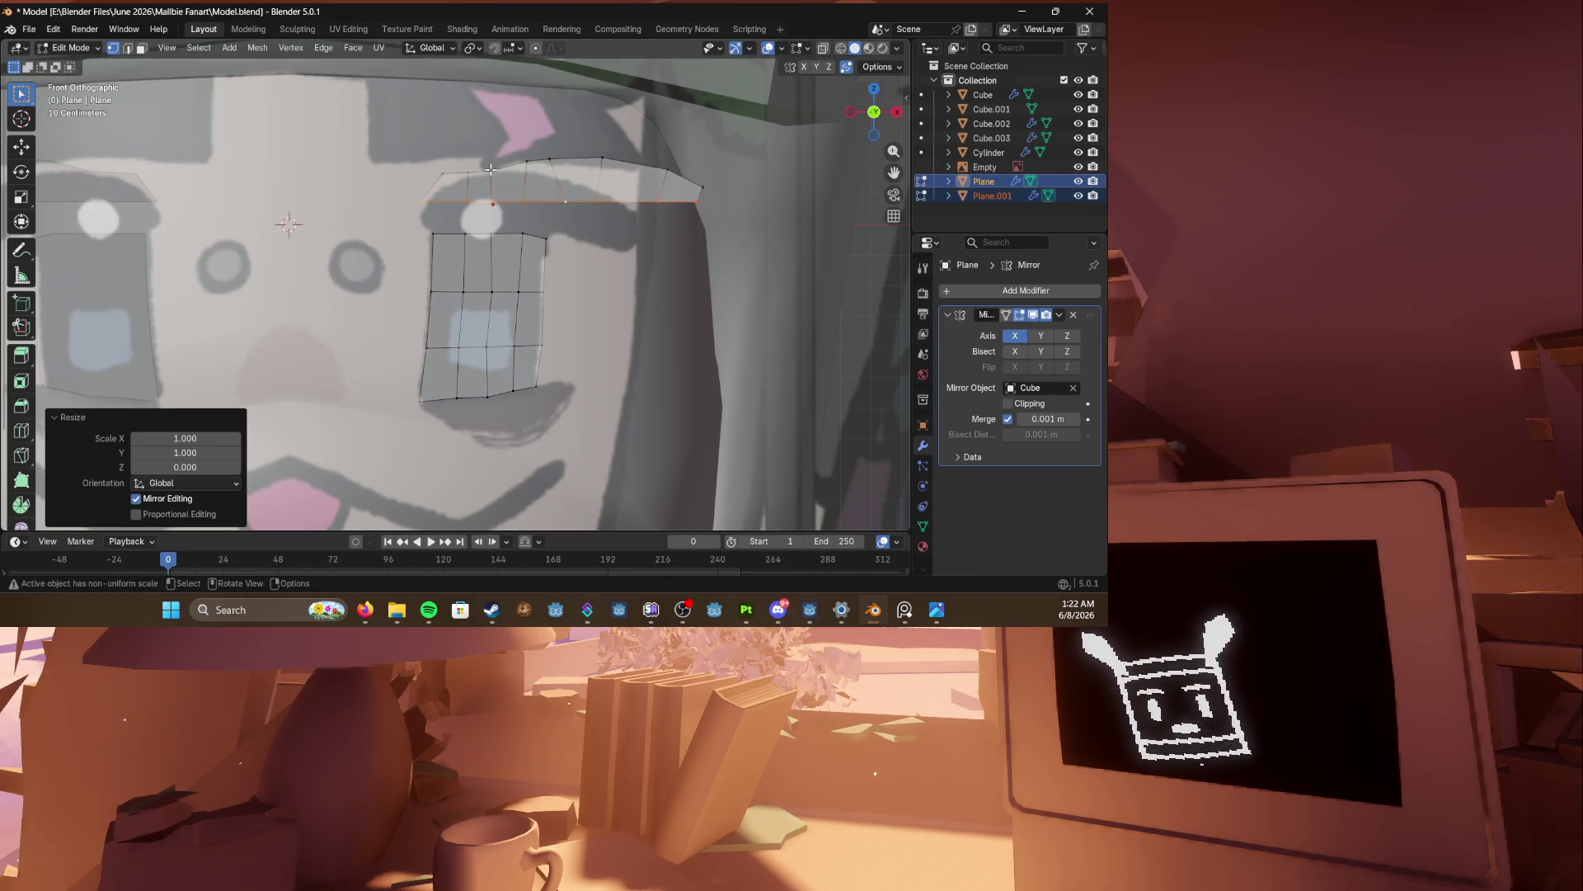
key("g")
left_click(619, 203)
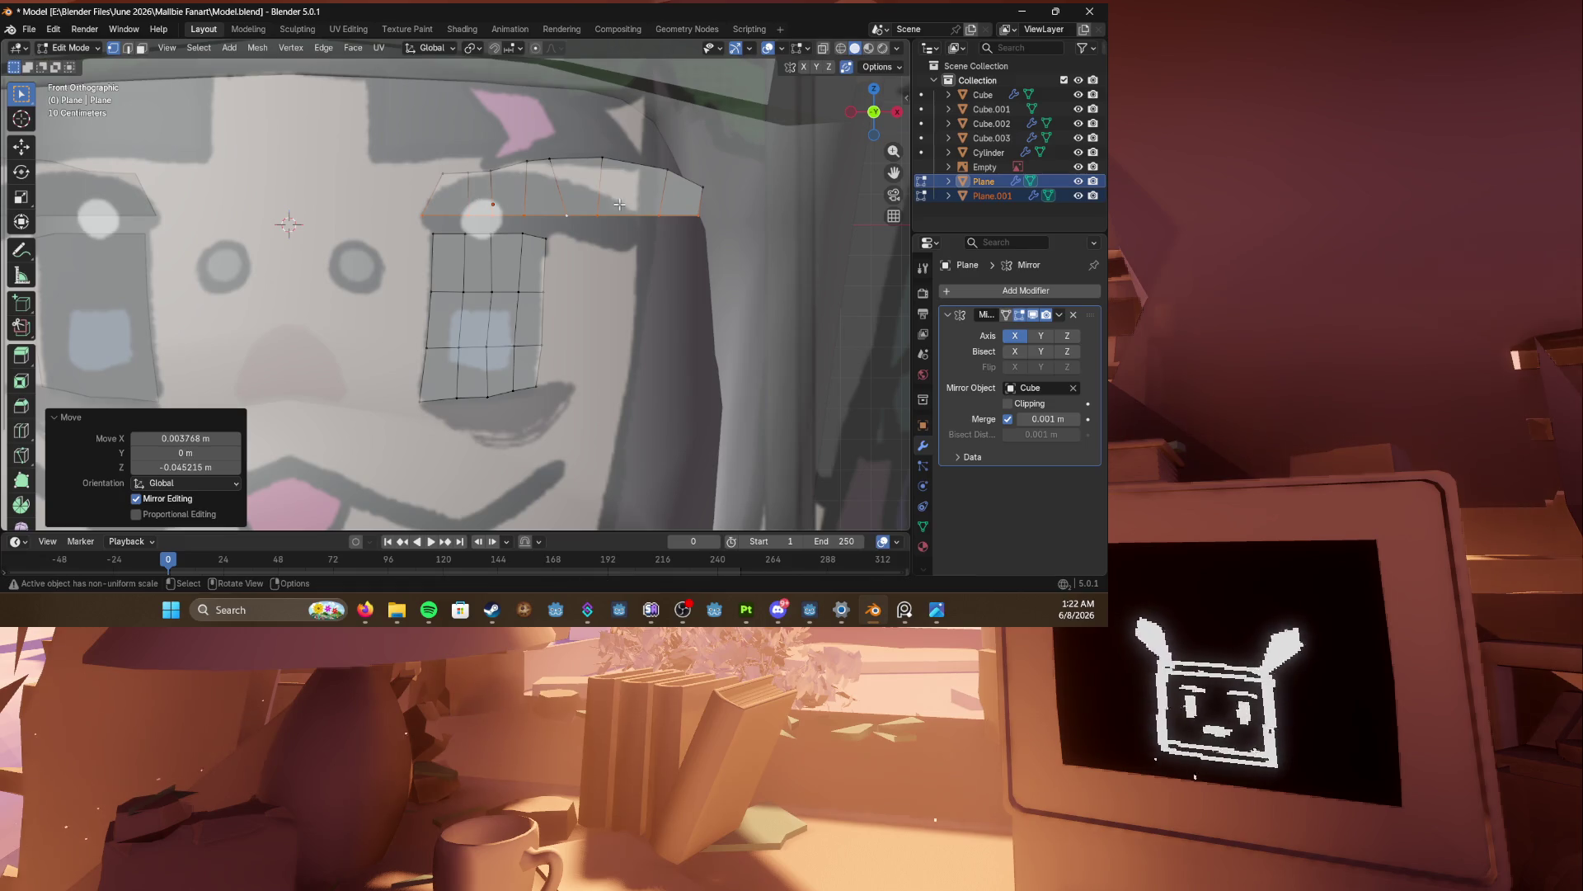
Step: Reposition the inner eyebrow vertices to shape the strip above the eye
left_click(494, 204)
key("g")
left_click(507, 219)
key("g")
left_click(544, 216)
left_click(560, 213)
key("g")
left_click(577, 218)
key("g")
left_click(587, 223)
Step: Drop the eyebrow's outer corner vertices down and to the left
left_click(664, 218)
key("g")
left_click(643, 240)
left_click(700, 213)
key("g")
left_click(641, 244)
key("g")
left_click(631, 244)
left_click(682, 178)
Step: Pull the eyebrow's right tip and nearby upper vertex down and left
key("g")
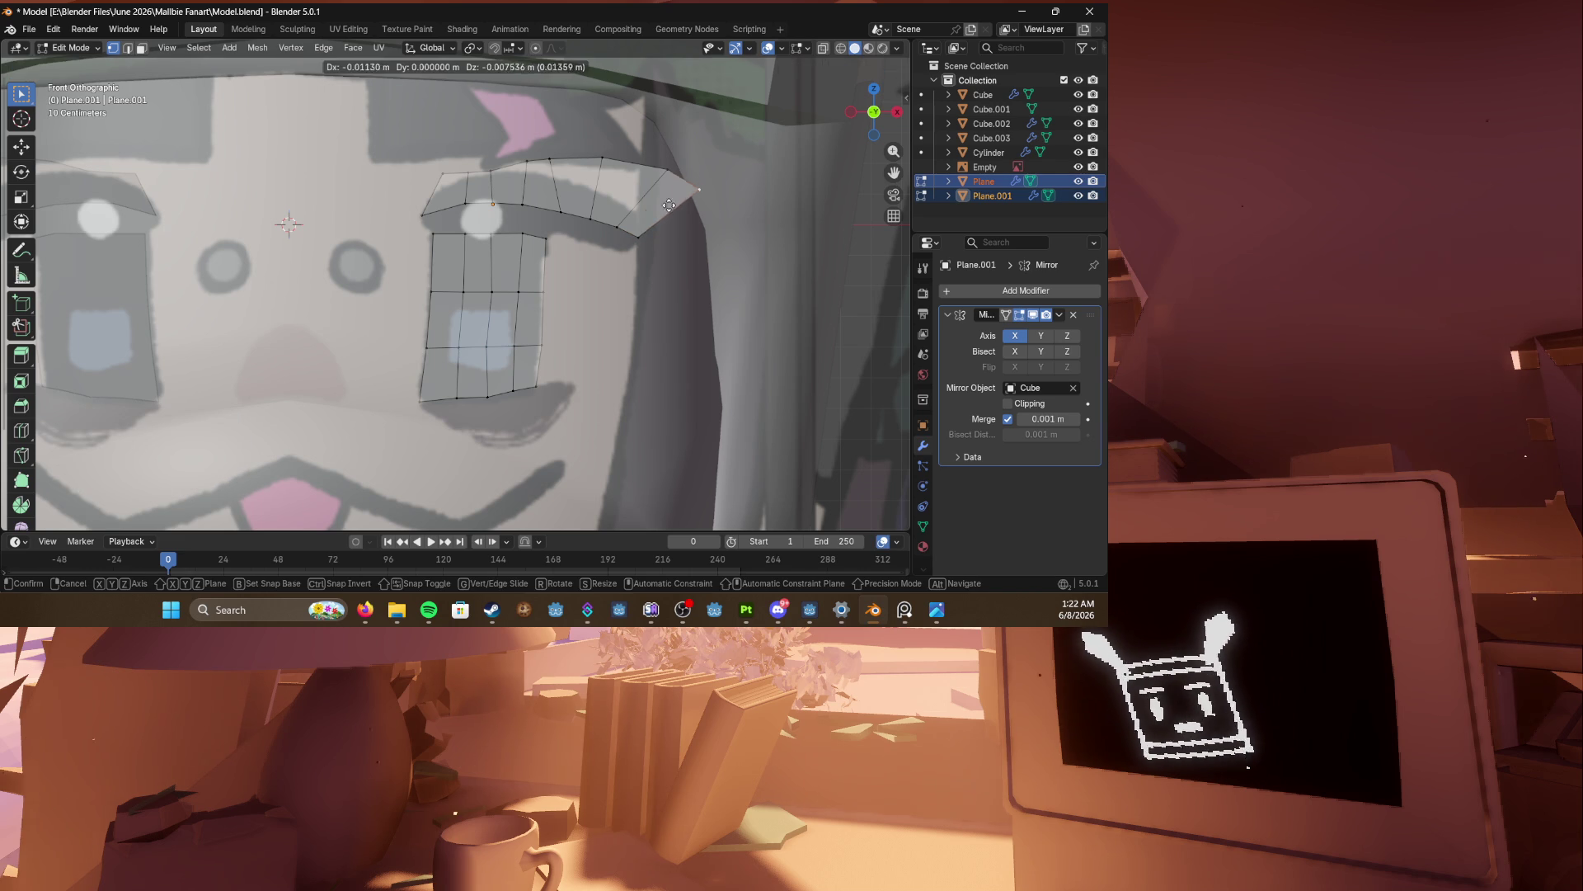
left_click(625, 226)
left_click(659, 181)
key("g")
left_click(613, 213)
left_click(648, 216)
key("g")
left_click(639, 223)
Step: Lower the upper-edge vertices across the outer and middle part of the brow
left_click(595, 158)
key("g")
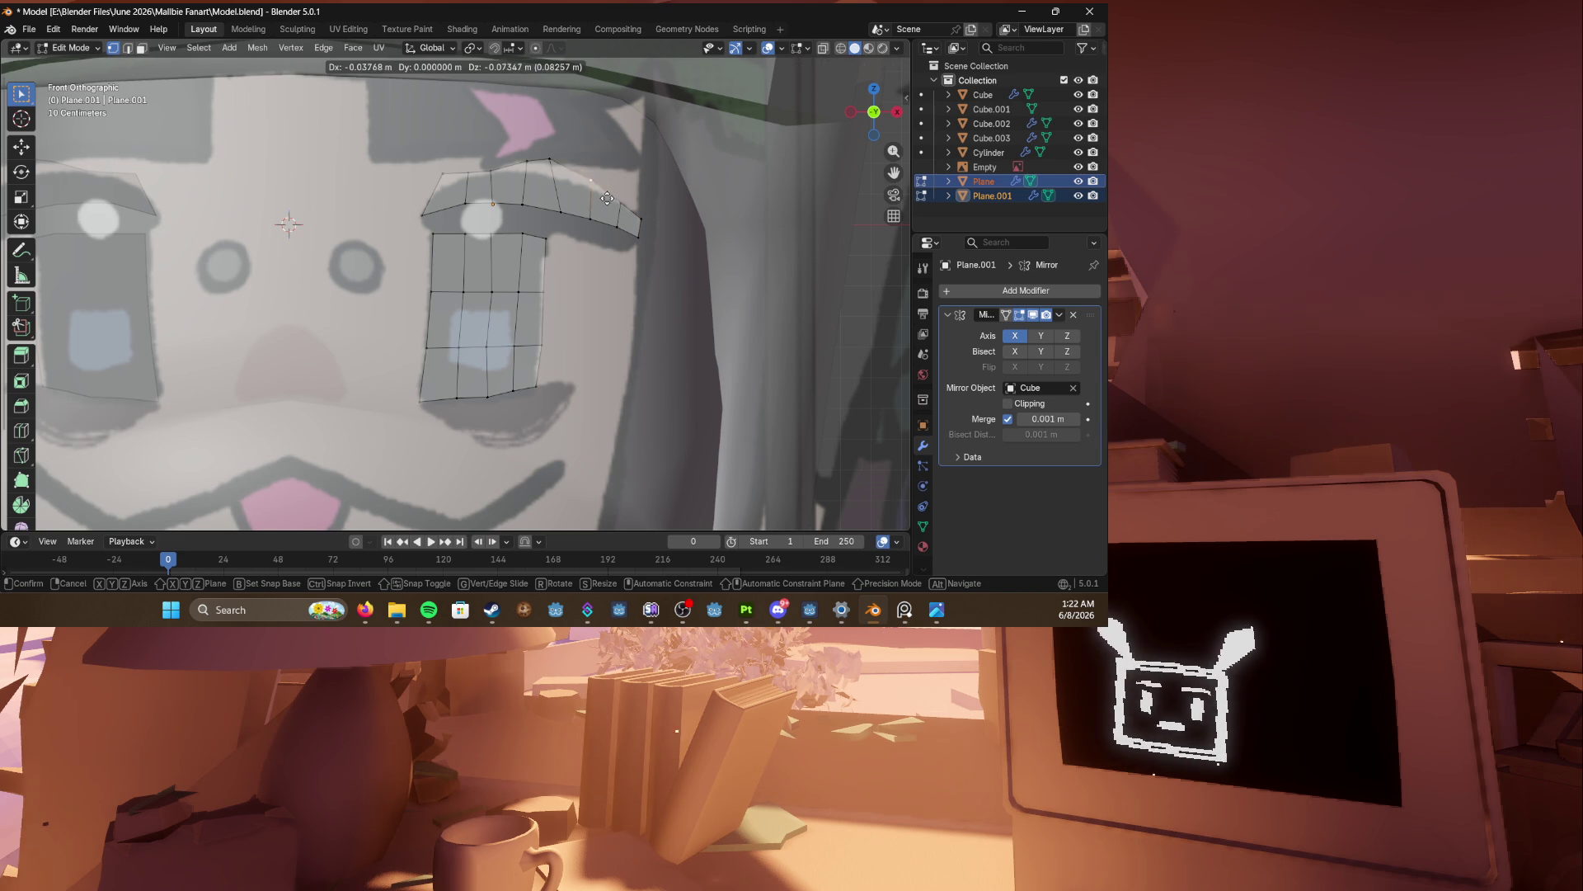
left_click(604, 205)
left_click(551, 161)
key("g")
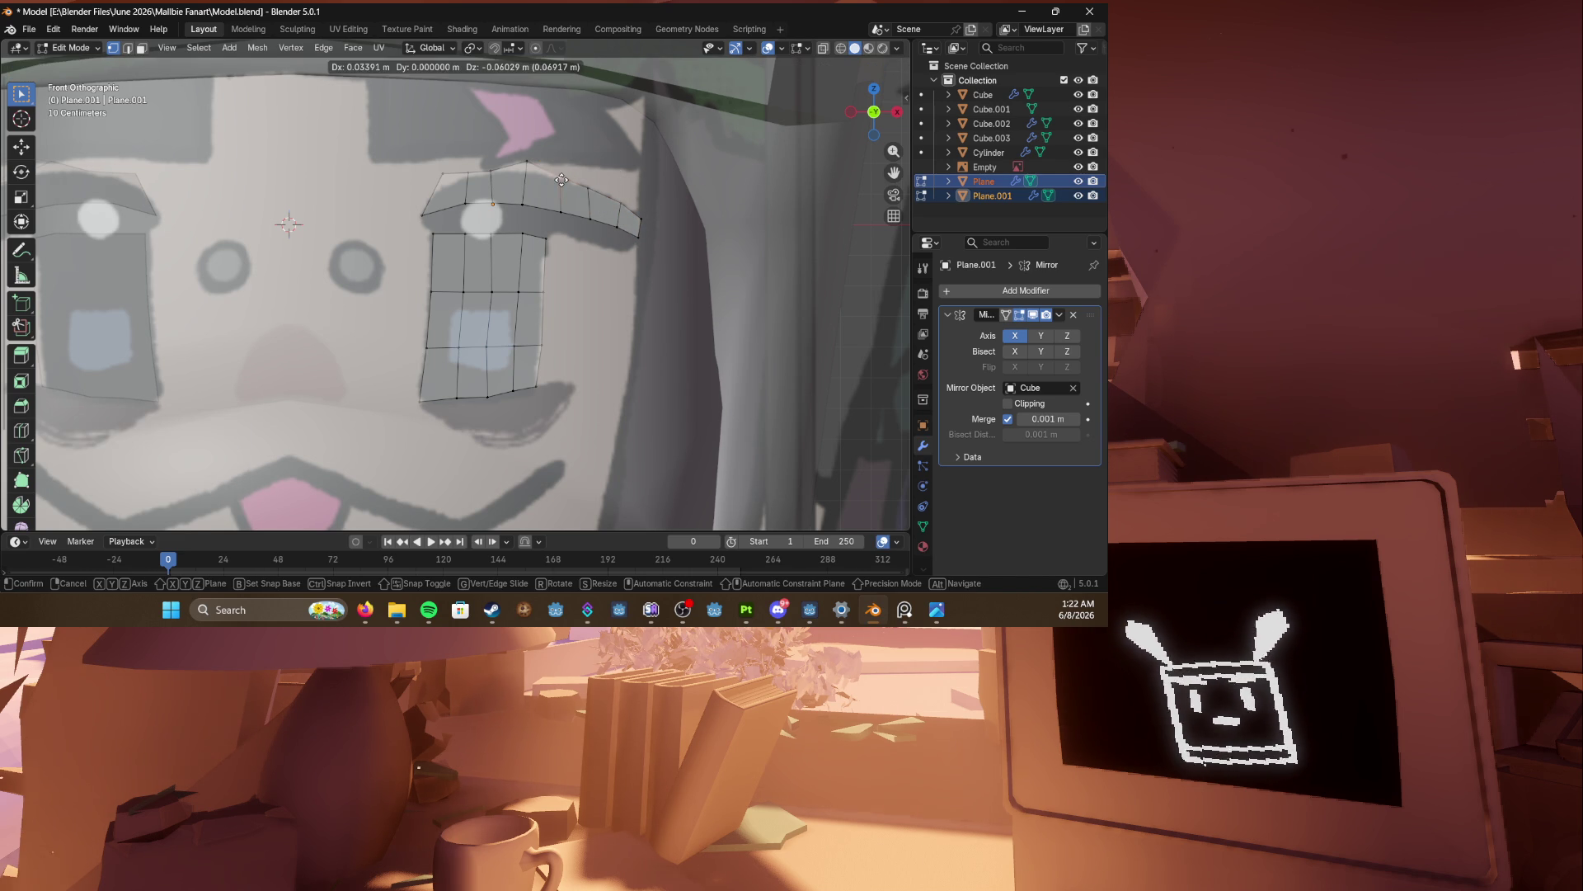
left_click(558, 179)
left_click(527, 169)
key("g")
left_click(524, 173)
Step: Adjust the remaining upper-edge vertices toward the inner end to arch the brow
left_click(492, 172)
key("g")
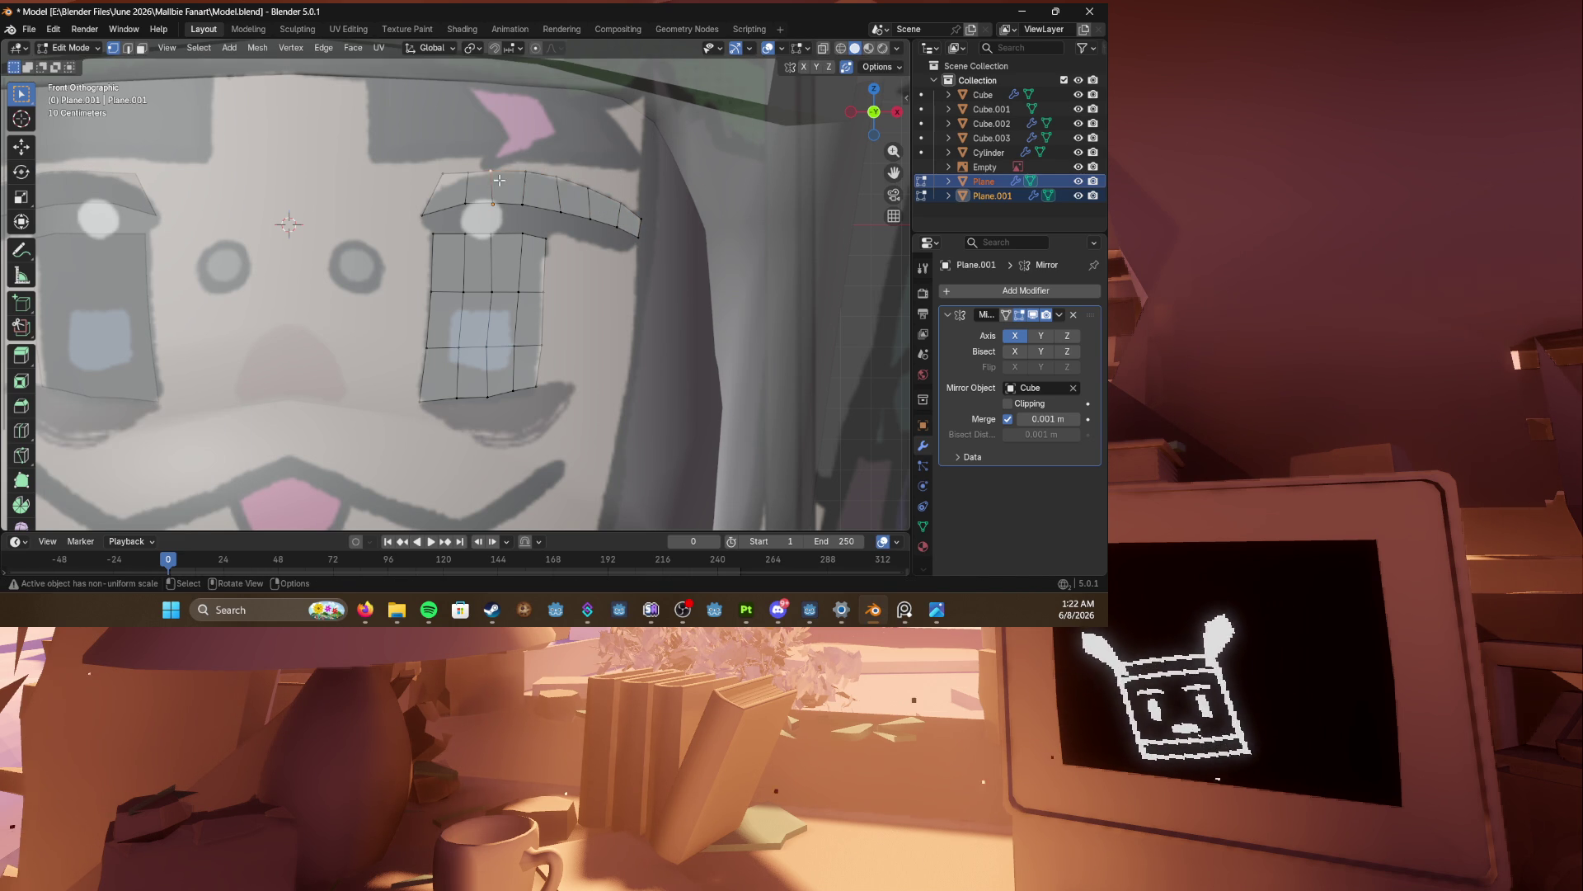
left_click(500, 181)
left_click(467, 175)
key("g")
left_click(463, 183)
left_click(442, 175)
key("g")
left_click(438, 195)
Step: Save the file and undo the last vertex move
key("ctrl+s")
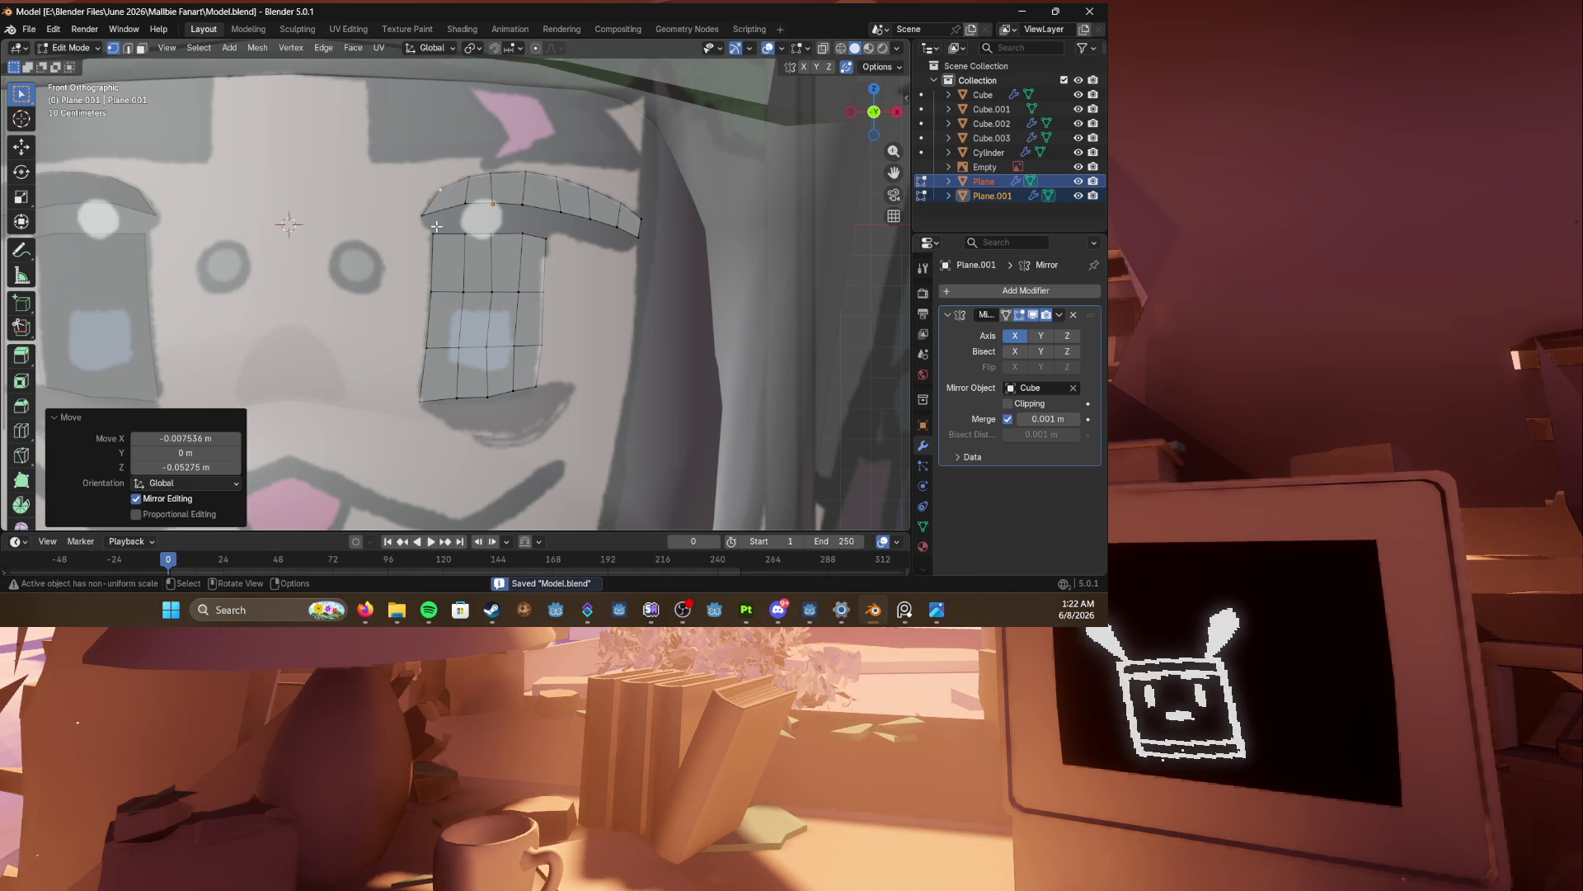
scroll(434, 237, "up", 2)
scroll(461, 306, "down", 2)
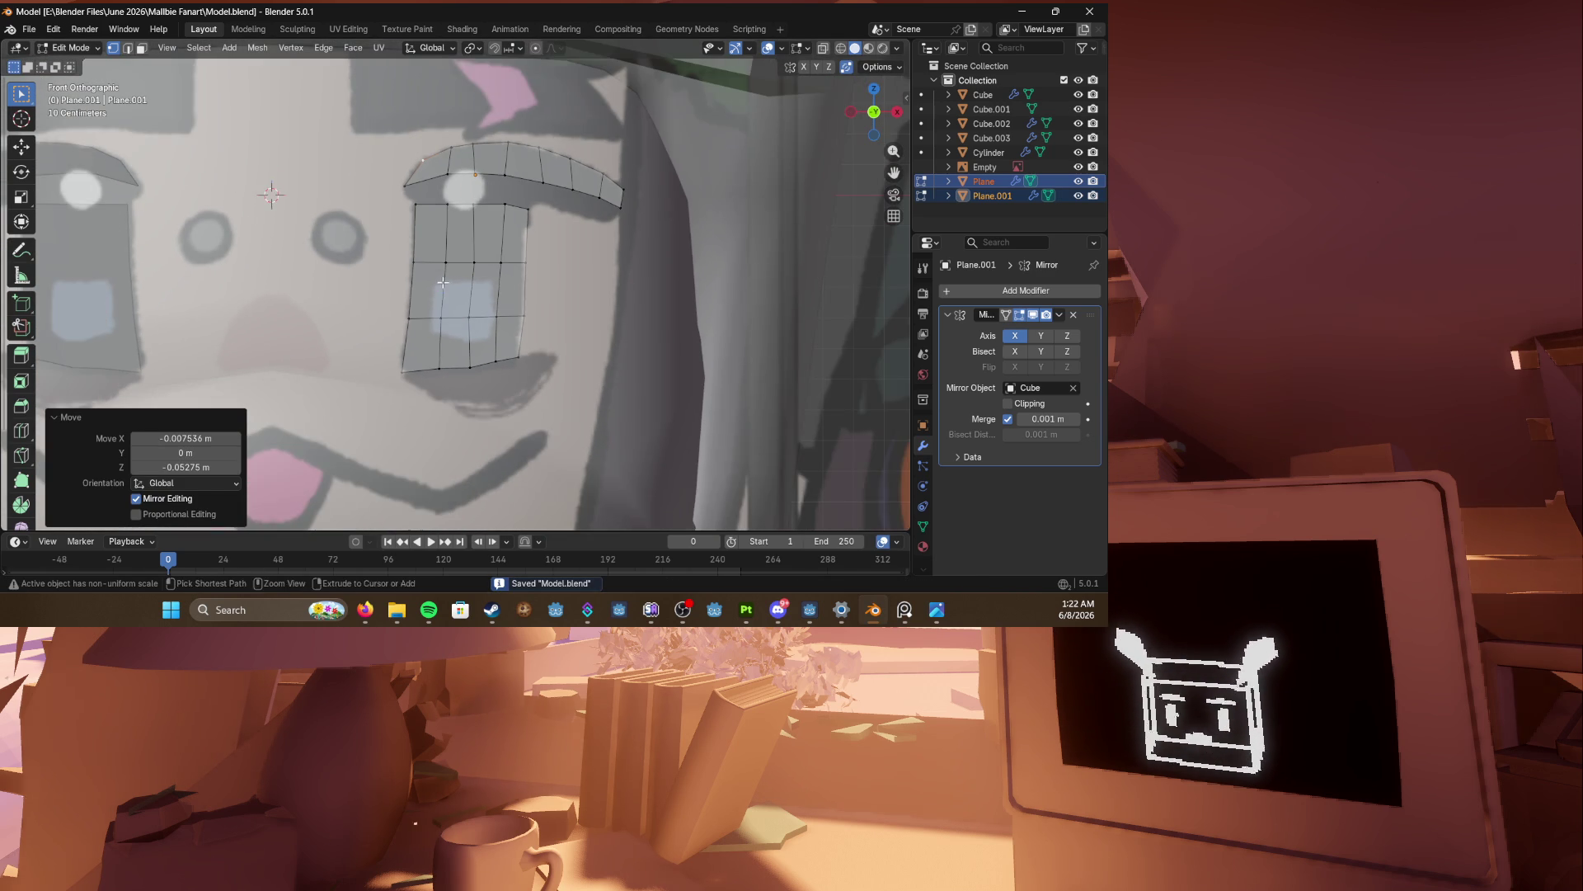
key("ctrl+z")
key("ctrl+z")
key("ctrl+z")
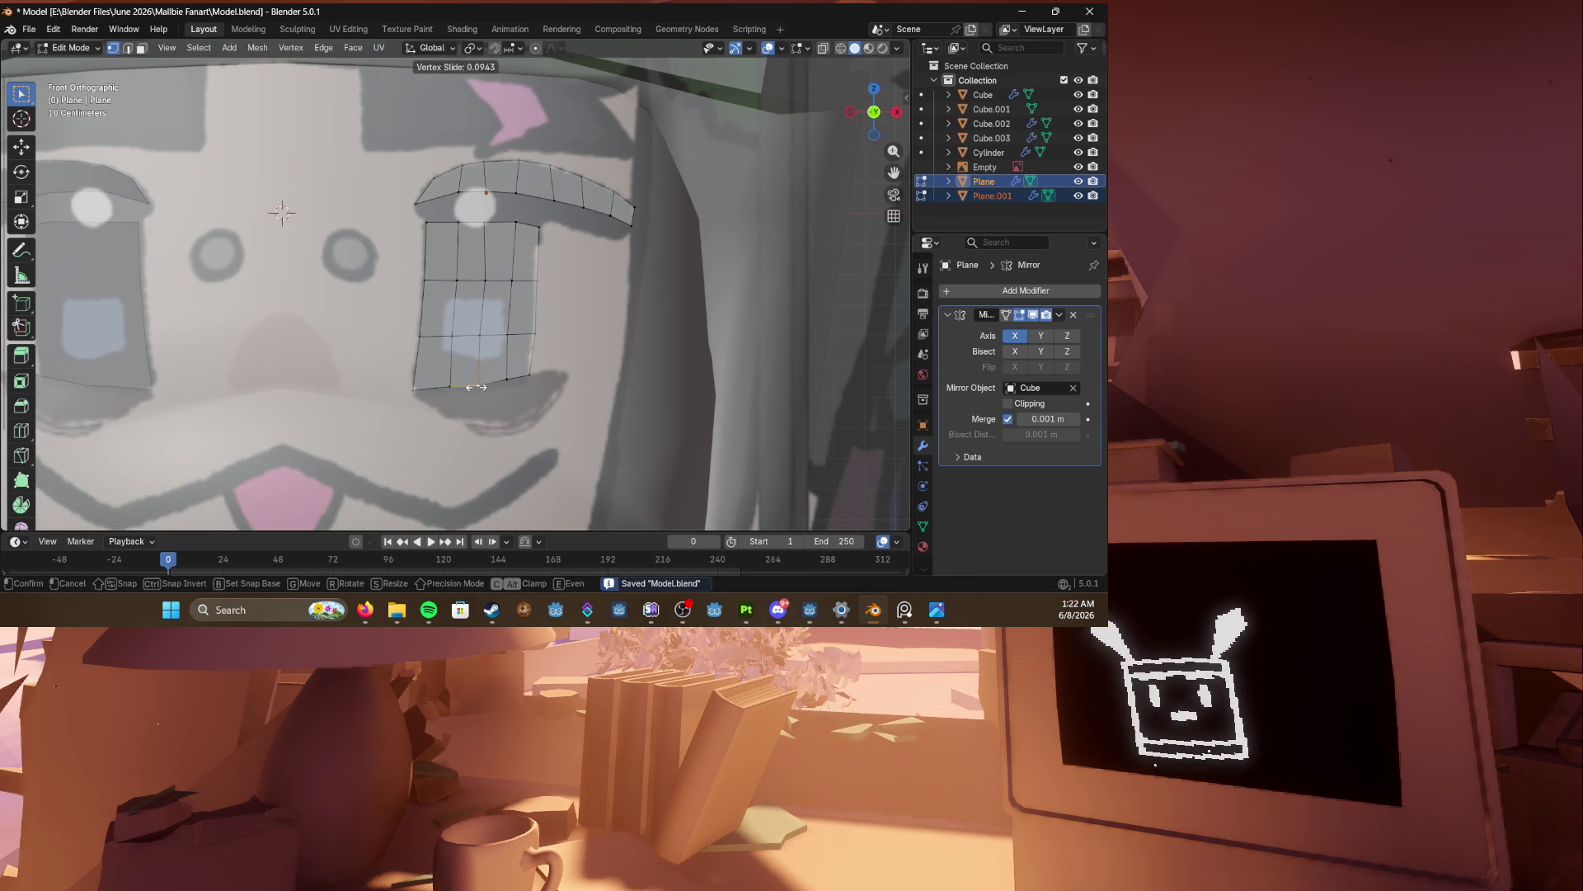
Step: Slide and reposition several eye vertices to refine the eye shape
key("g")
key("g")
left_click(506, 382)
key("g")
key("g")
left_click(506, 378)
key("g")
key("g")
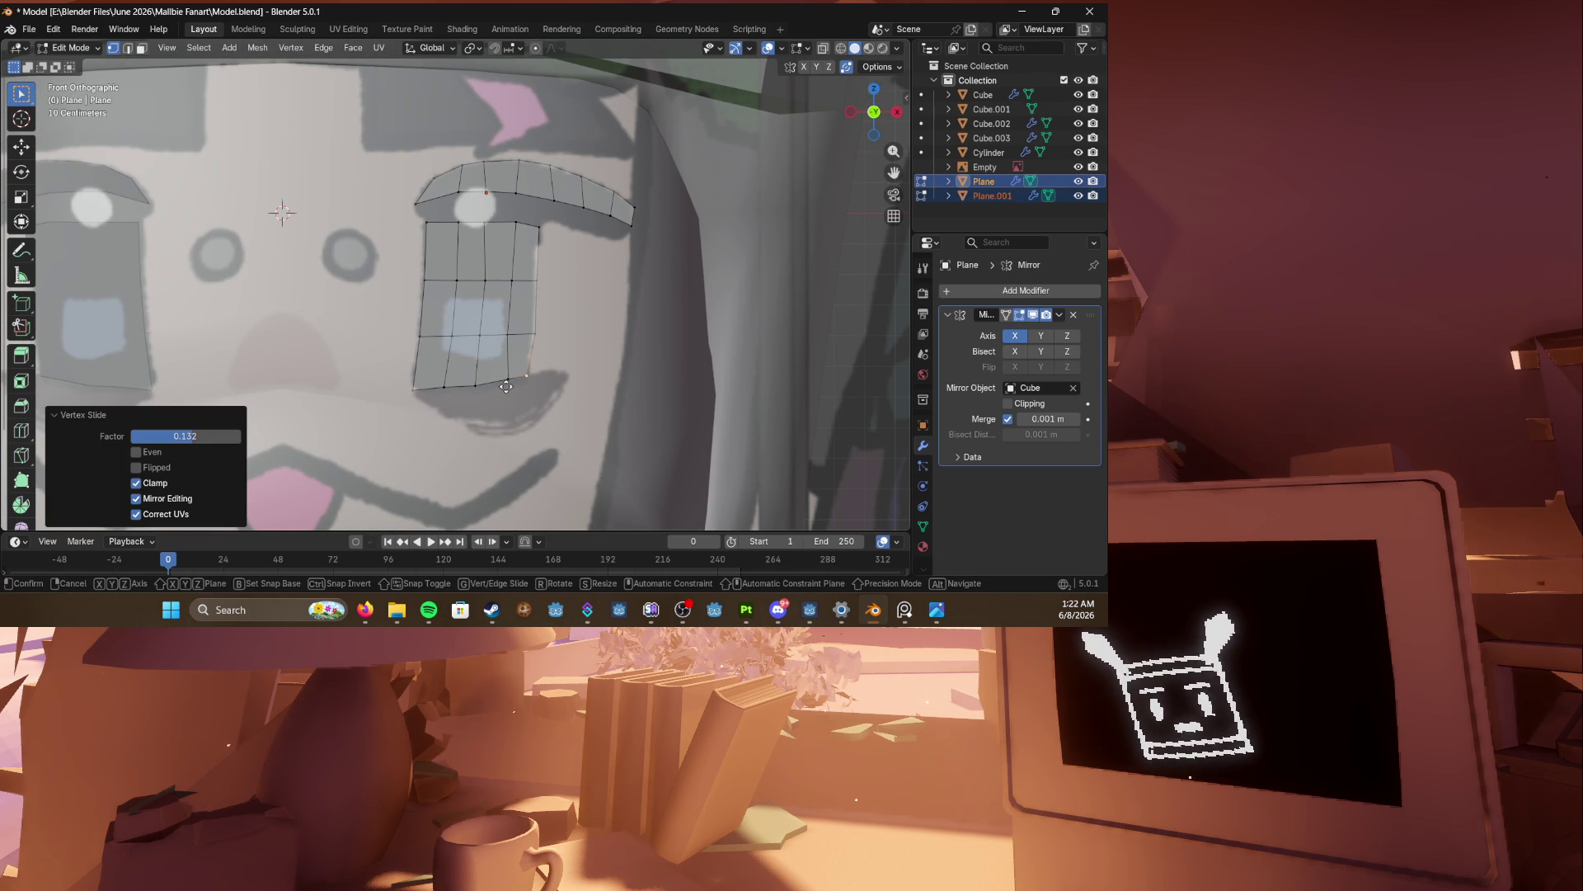
left_click(497, 384)
key("g")
key("g")
left_click(531, 336)
key("g")
left_click(540, 291)
Step: Add a centred edge loop across the eyebrow strip with Ctrl+R
left_click(543, 223)
scroll(532, 231, "down", 2)
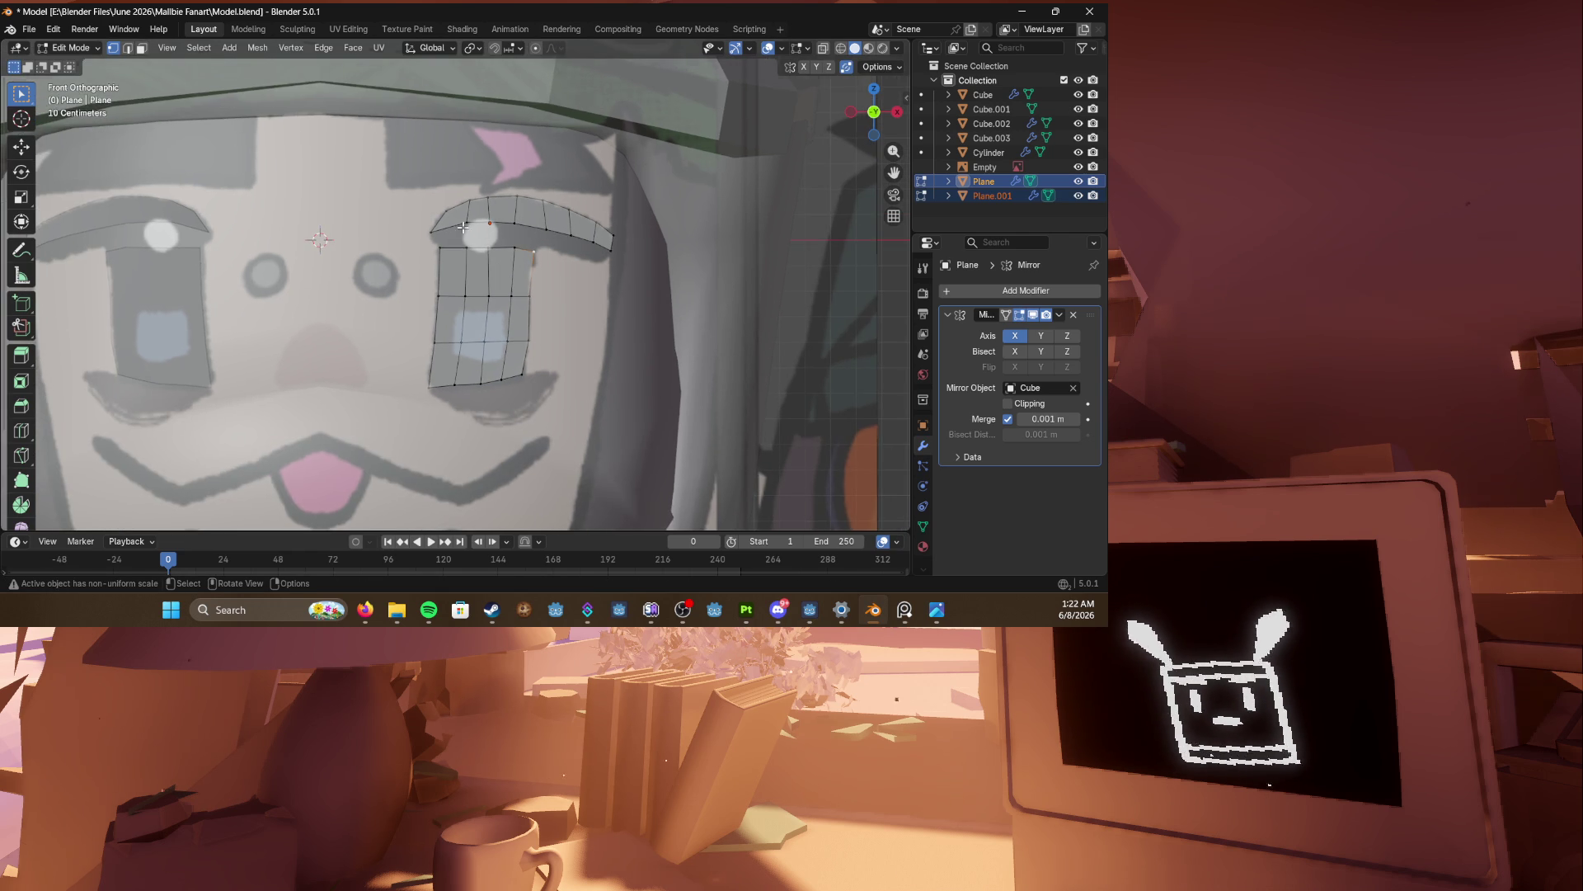
scroll(503, 244, "up", 3)
key("shift+a")
scroll(581, 219, "up", 2)
scroll(582, 218, "down", 2)
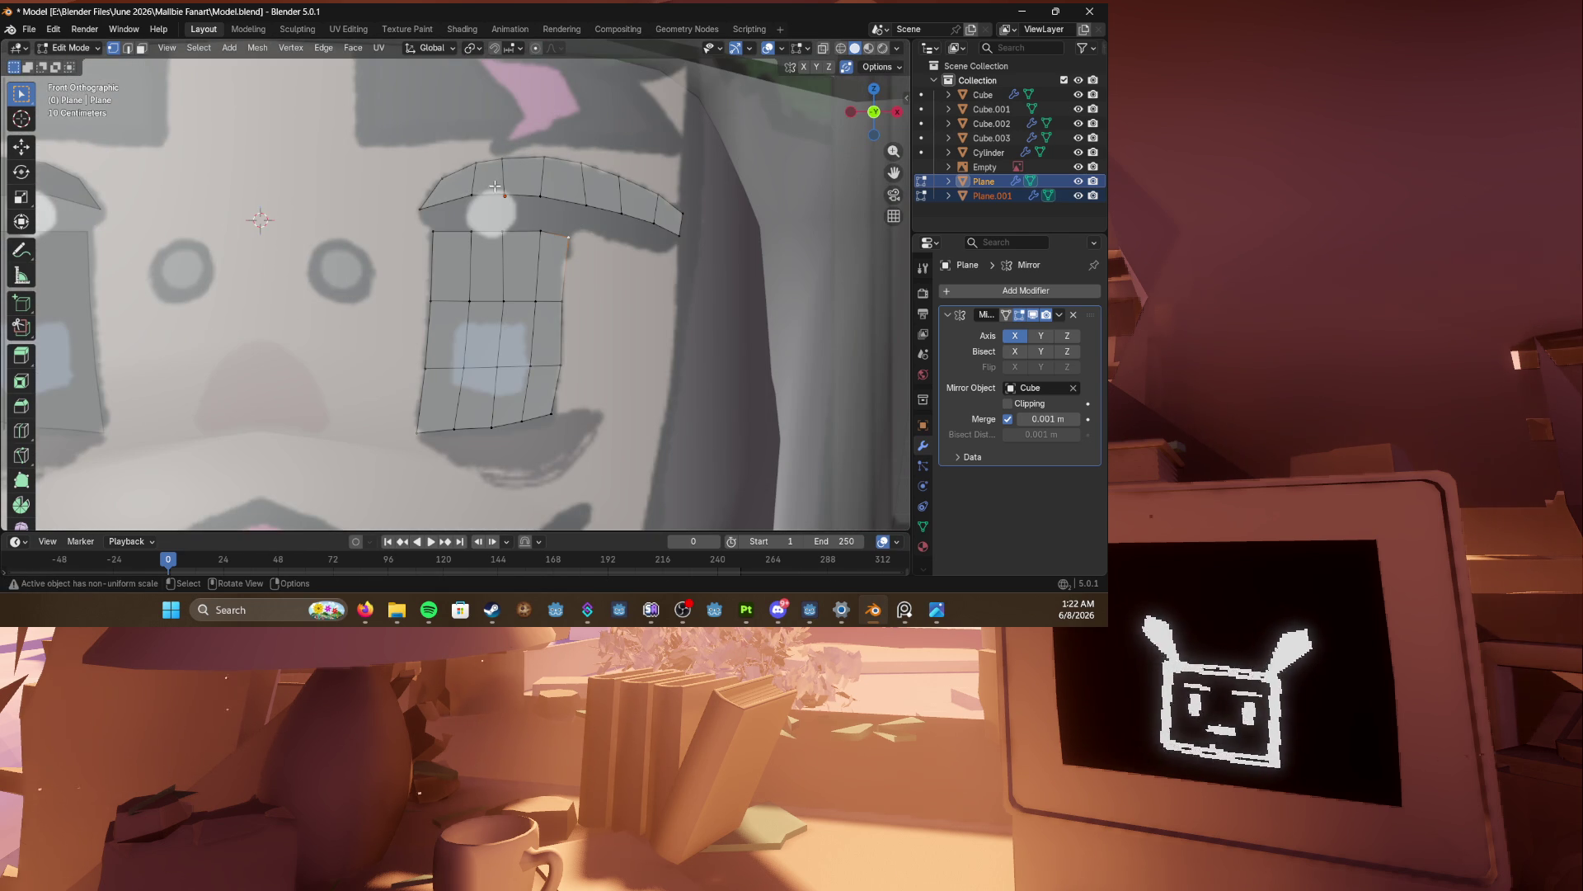
key("ctrl+r")
left_click(526, 199)
right_click(525, 199)
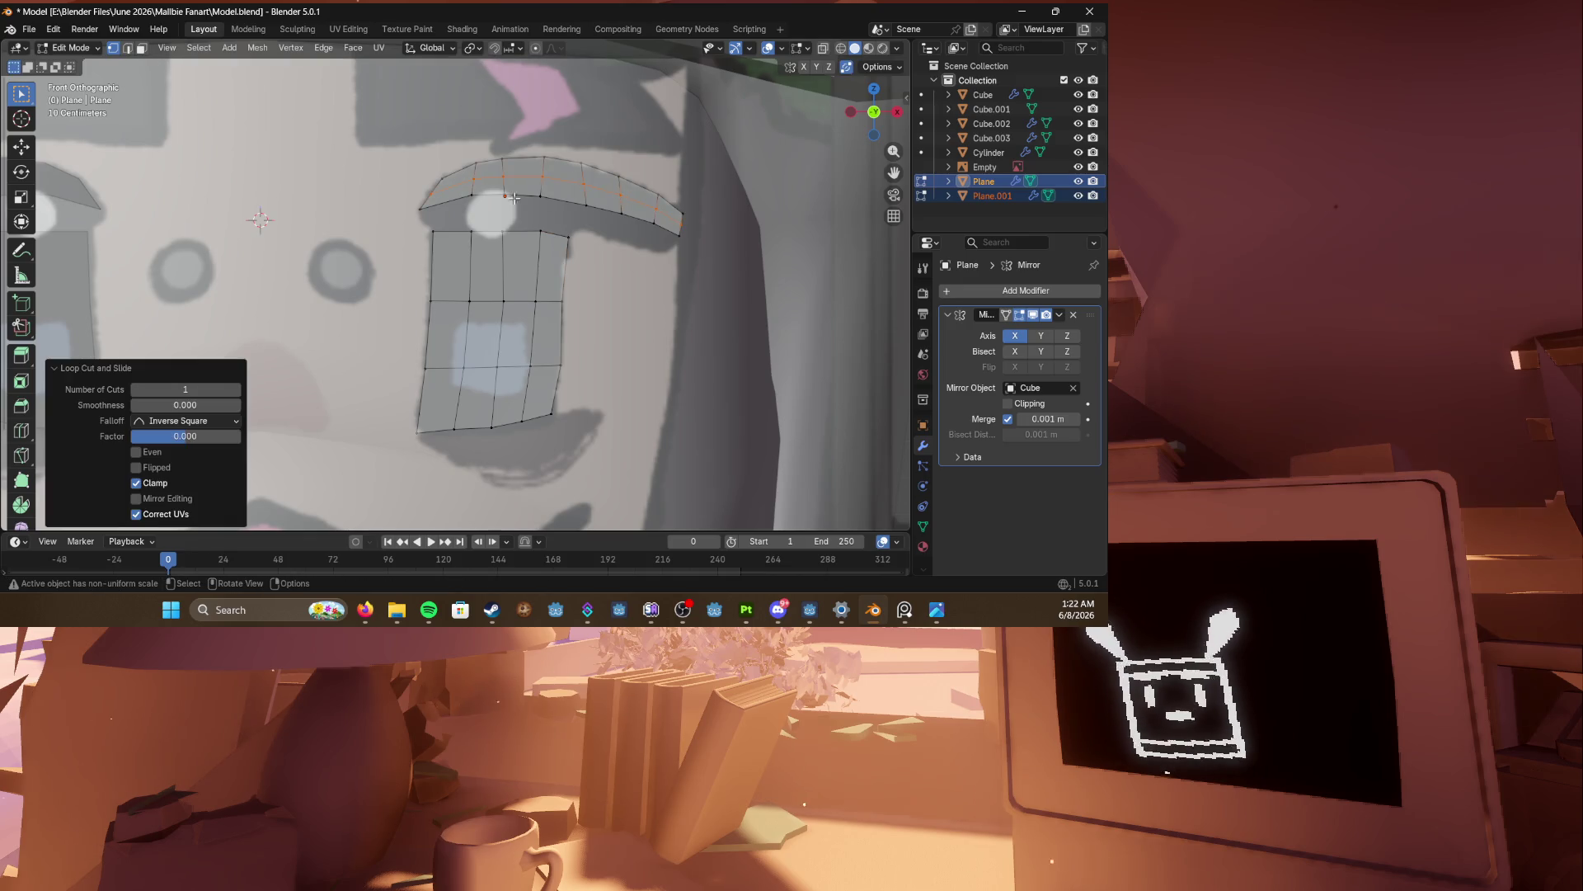
Step: Extrude the eyebrow's lower edge loop downward to thicken it
left_click(486, 197)
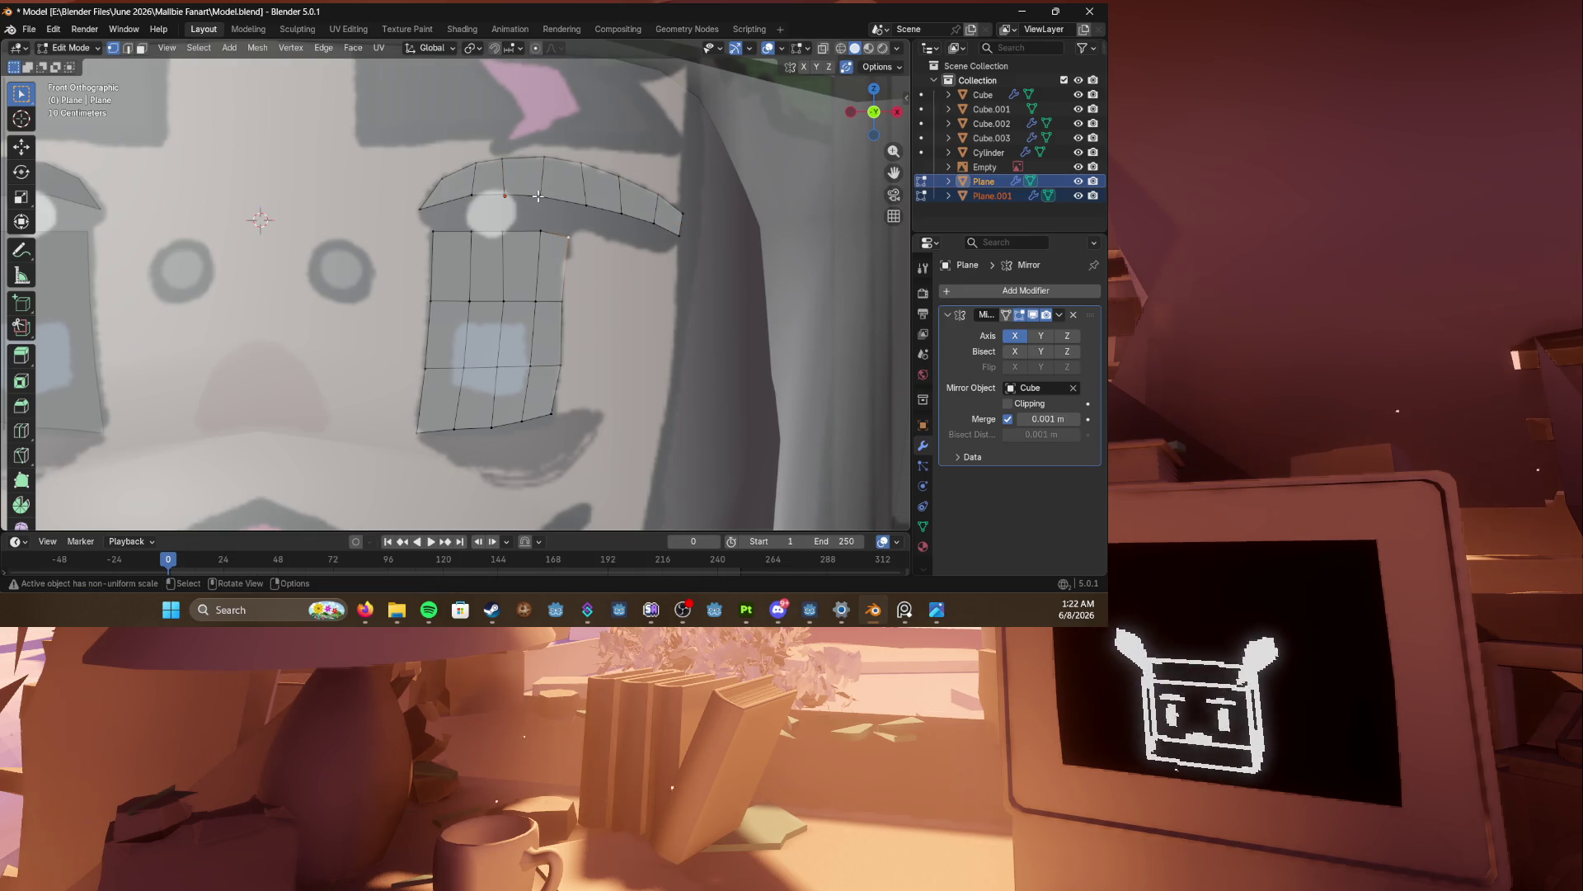
left_click(540, 195, "alt")
key("e")
left_click(495, 218)
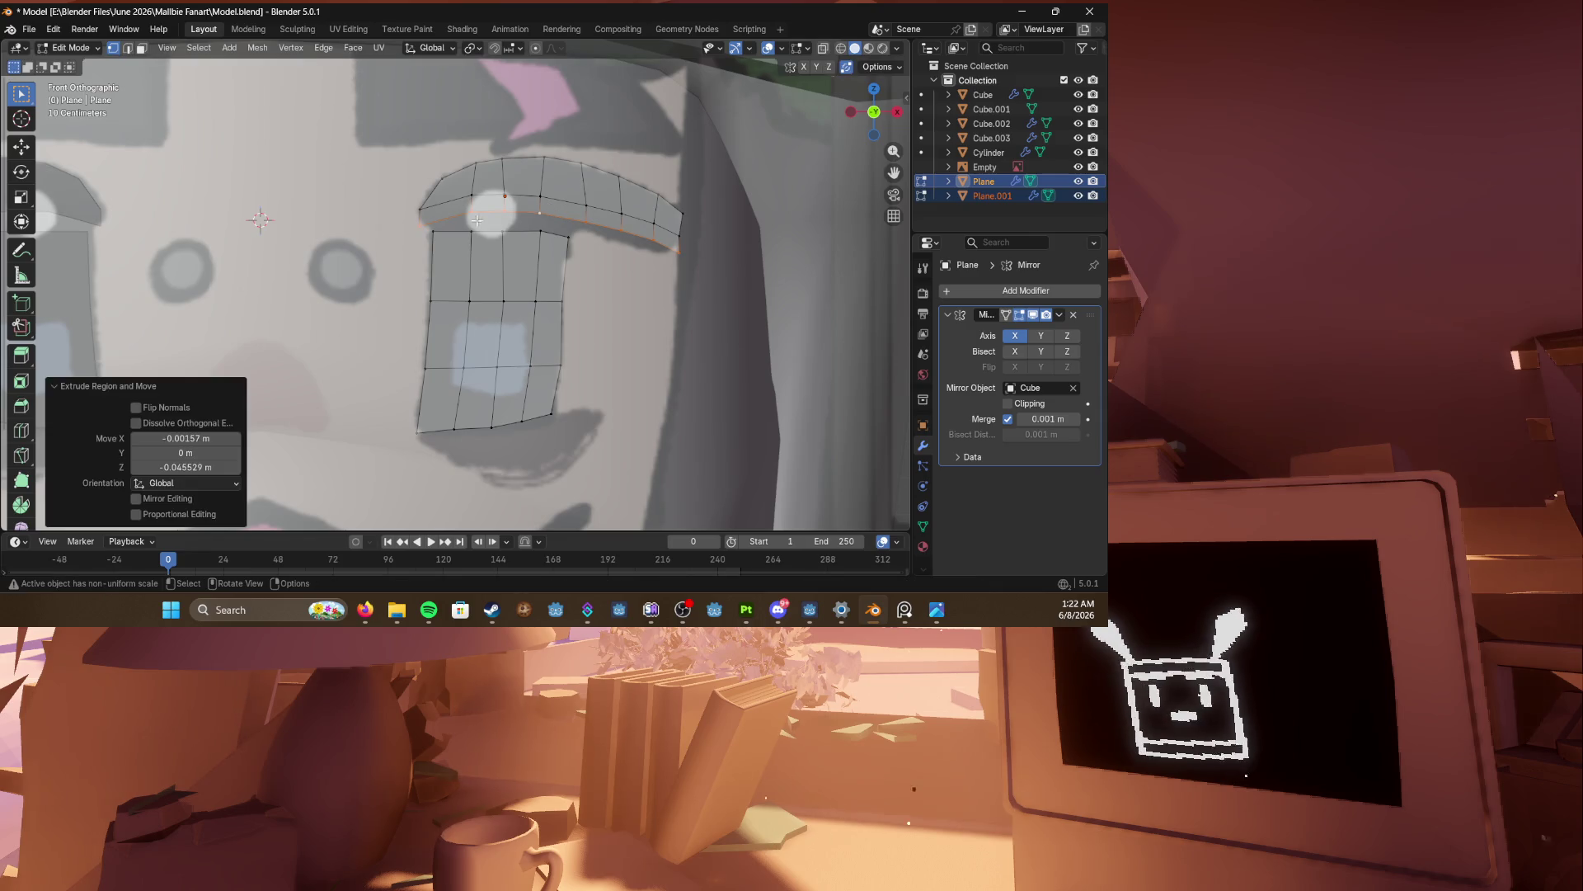
Step: Spread the extruded row's vertices along the brow toward the outer end
key("g")
left_click(446, 227)
key("g")
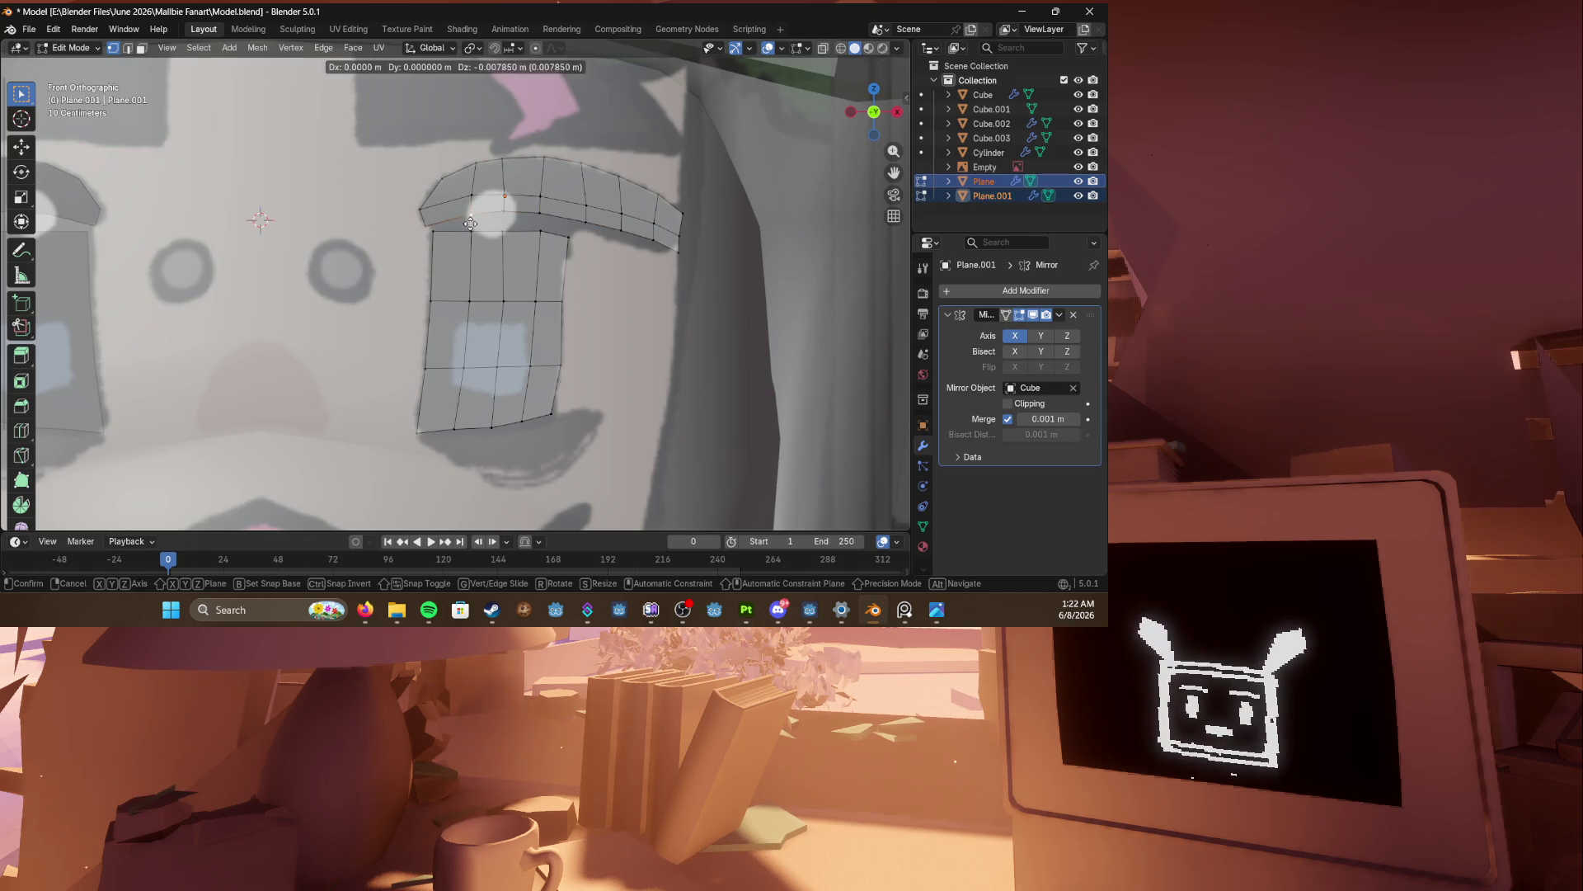
left_click(468, 232)
key("g")
left_click(528, 219)
key("g")
left_click(553, 228)
key("g")
left_click(602, 235)
Step: Curl the outer end down, raise its tip slightly, and view the whole head
key("g")
left_click(649, 242)
key("g")
left_click(651, 235)
key("g")
left_click(653, 230)
scroll(654, 229, "down", 8)
mouse_move(698, 273)
middle_mouse_down()
mouse_move(725, 284)
mouse_move(617, 269)
mouse_move(749, 326)
middle_mouse_up()
Step: Preview the character in Material Preview shading, check the eyebrow mesh, and save
key("Tab")
key("z")
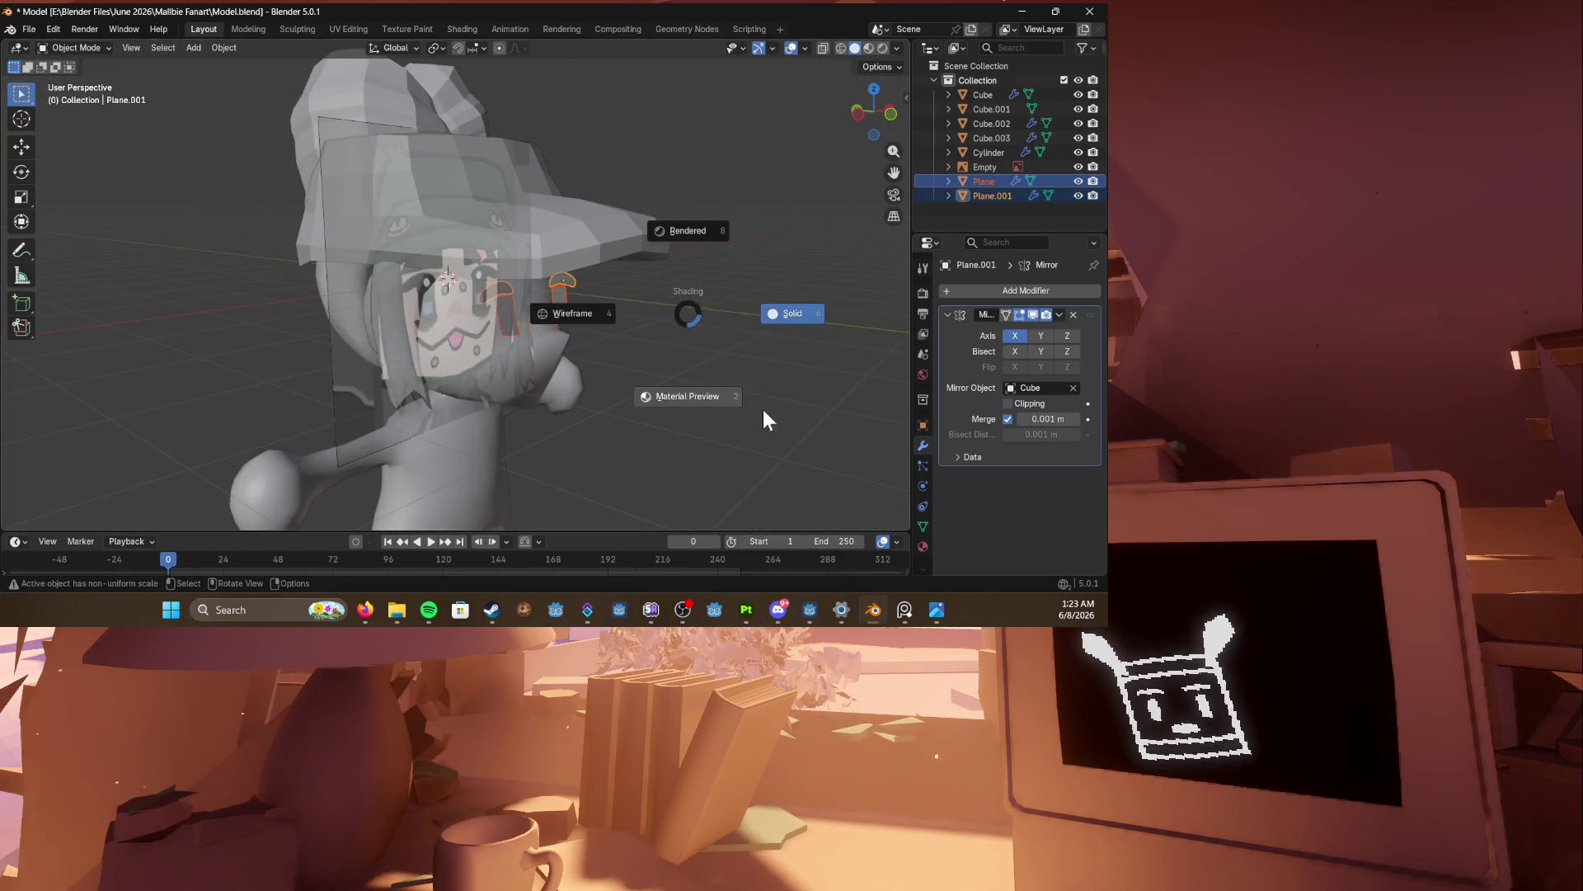
left_click(764, 409)
mouse_move(764, 409)
middle_mouse_down()
mouse_move(640, 378)
mouse_move(728, 353)
middle_mouse_up()
scroll(710, 357, "up", 4)
scroll(706, 344, "down", 1)
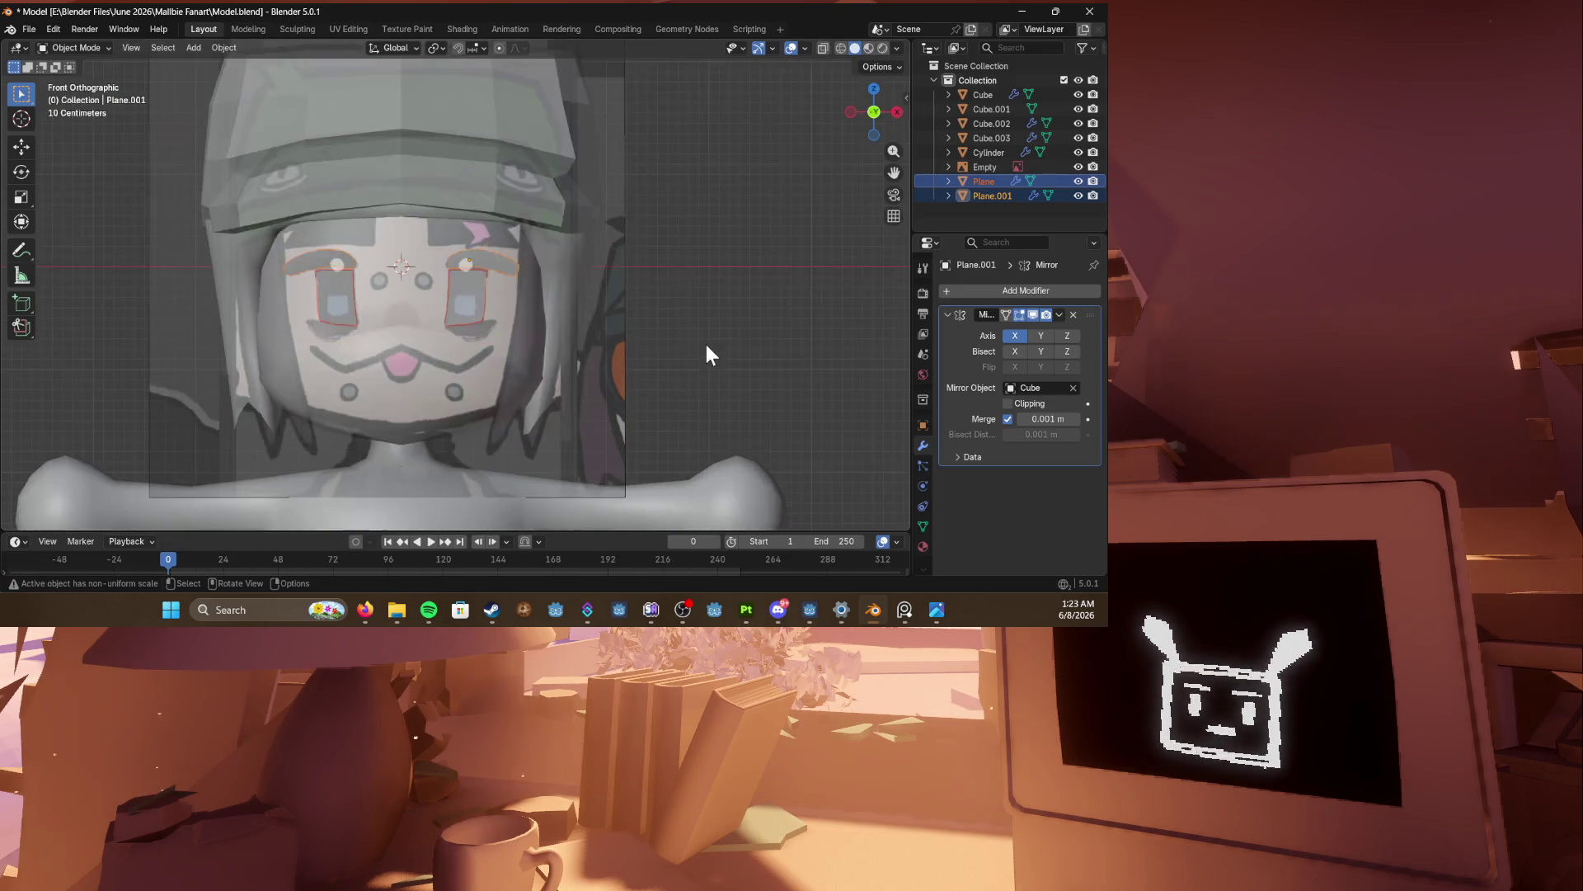
key("Tab")
middle_click_drag(493, 334, 462, 316)
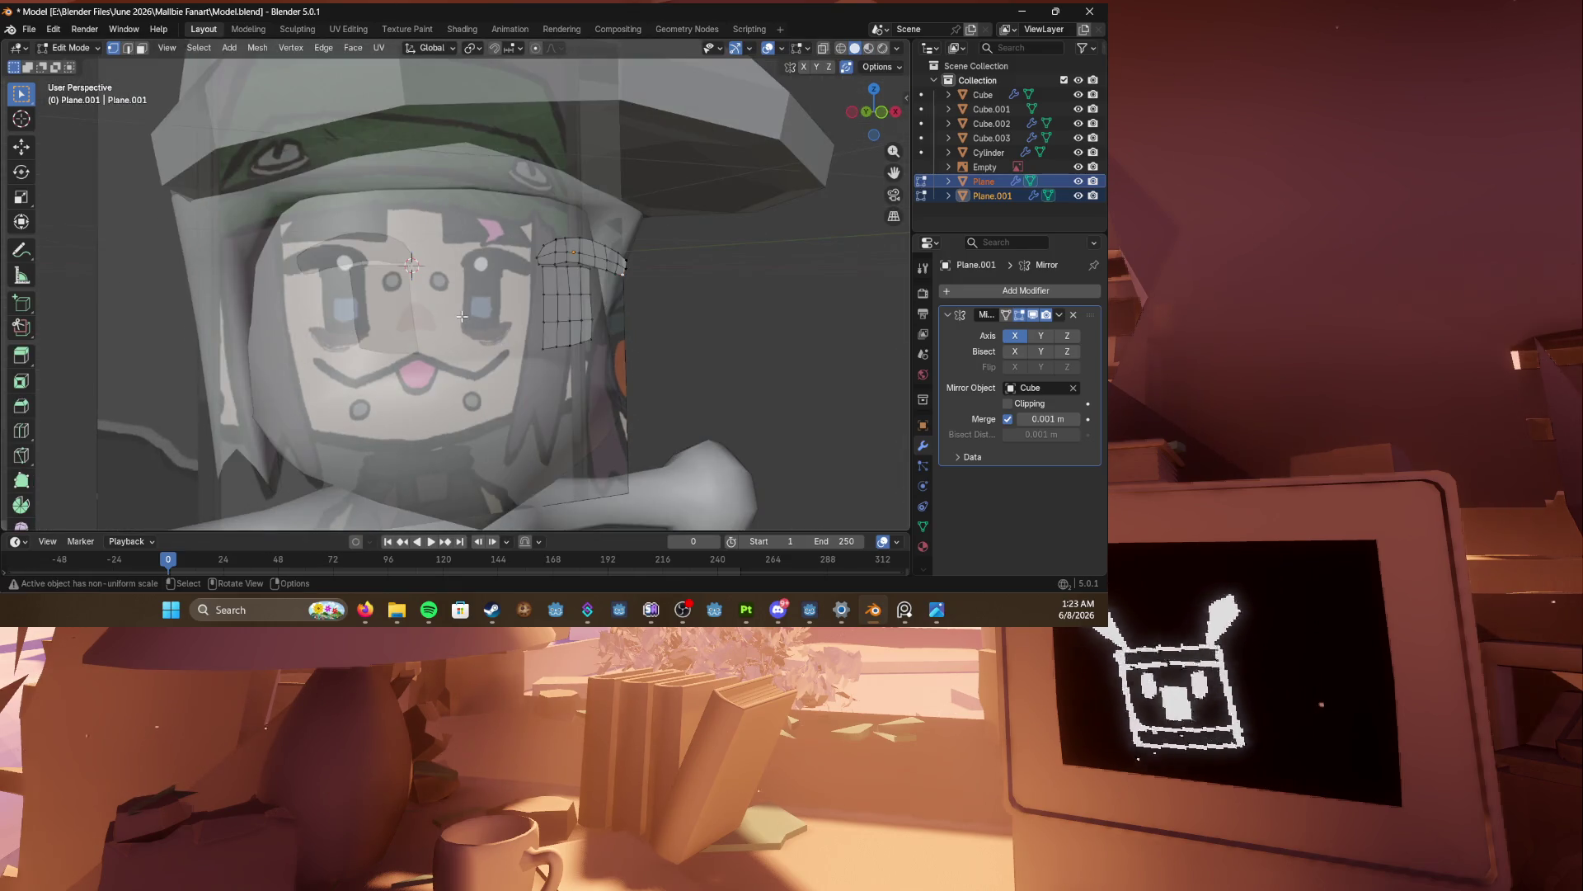
key("ctrl+s")
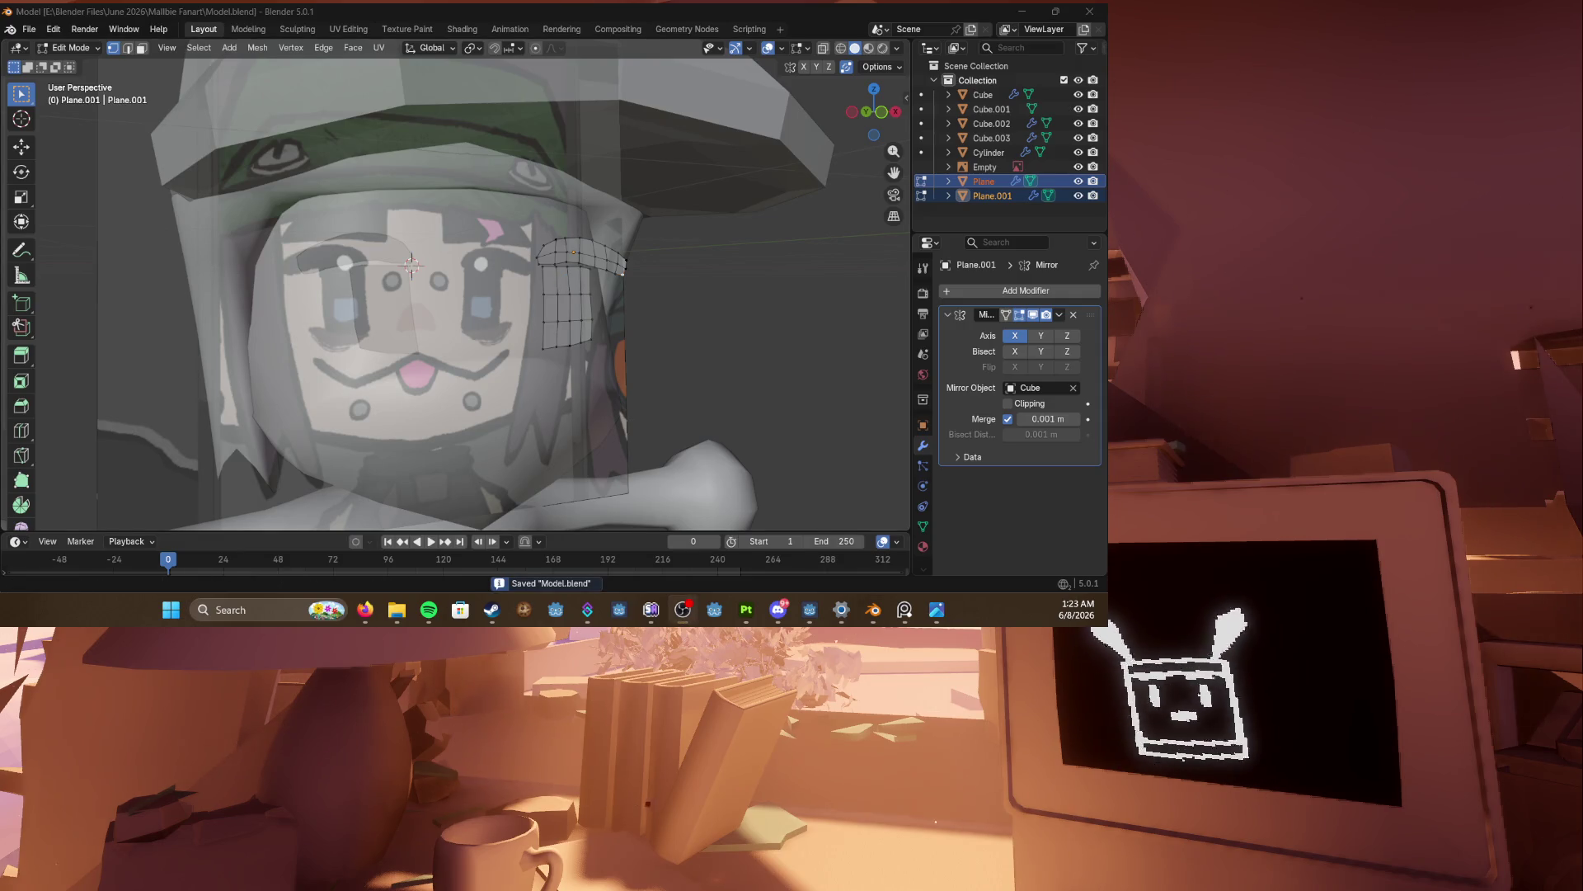
Step: Return to Solid shading in Object Mode and hide the reference image Empty
scroll(528, 371, "down", 5)
mouse_move(527, 371)
middle_mouse_down()
mouse_move(608, 442)
mouse_move(621, 477)
mouse_move(522, 461)
middle_mouse_up()
key("z")
left_click(689, 464)
key("Tab")
scroll(583, 347, "down", 2)
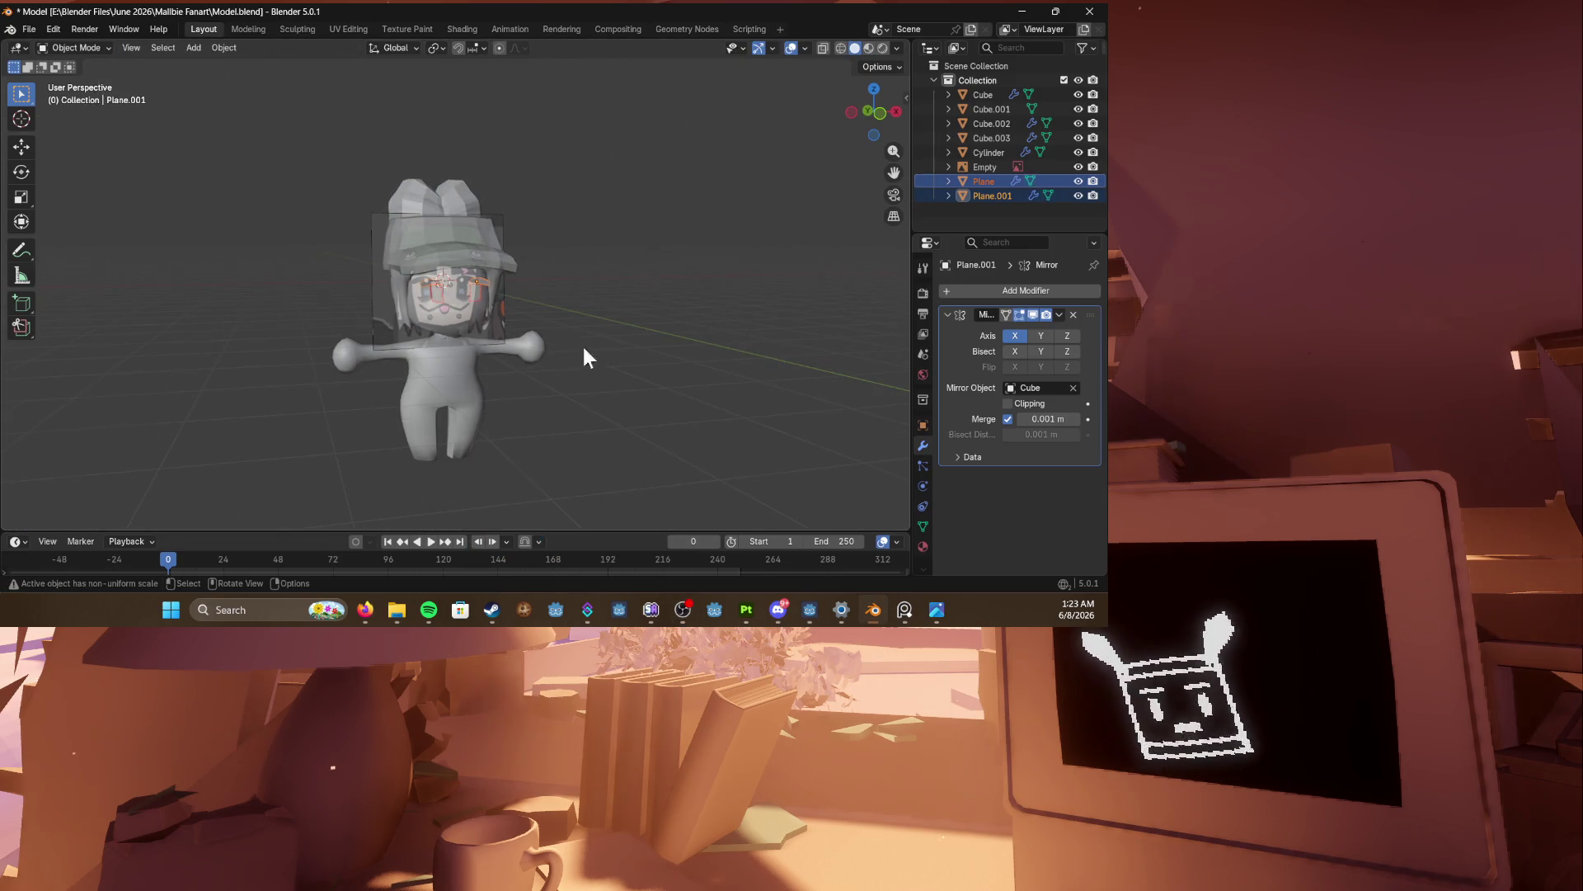
left_click(1080, 180)
left_click(1080, 181)
left_click(1078, 167)
Step: Move the eye-plane pieces 0.0466 m along the Y axis
mouse_move(685, 264)
middle_mouse_down()
mouse_move(612, 255)
mouse_move(642, 251)
mouse_move(376, 302)
middle_mouse_up()
scroll(642, 250, "up", 3)
scroll(641, 252, "up", 4)
left_click(645, 270, "shift")
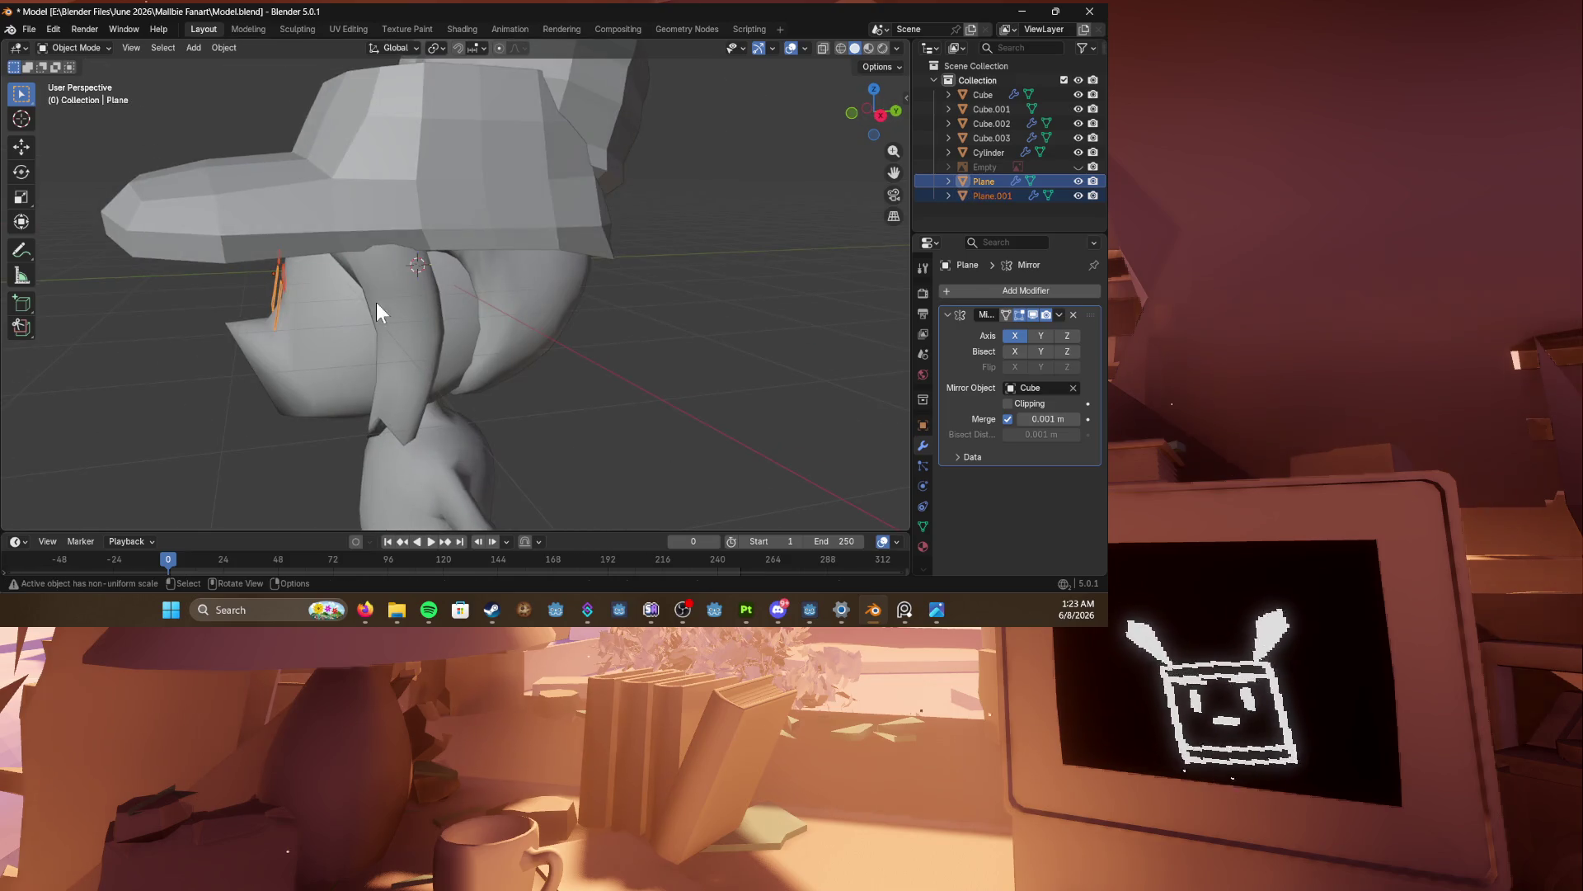
key("g")
key("x")
key("y")
left_click(381, 302)
Step: Check the eye planes from the front and right side views, then save Model.blend
middle_click_drag(381, 302, 689, 310)
key("KP_1")
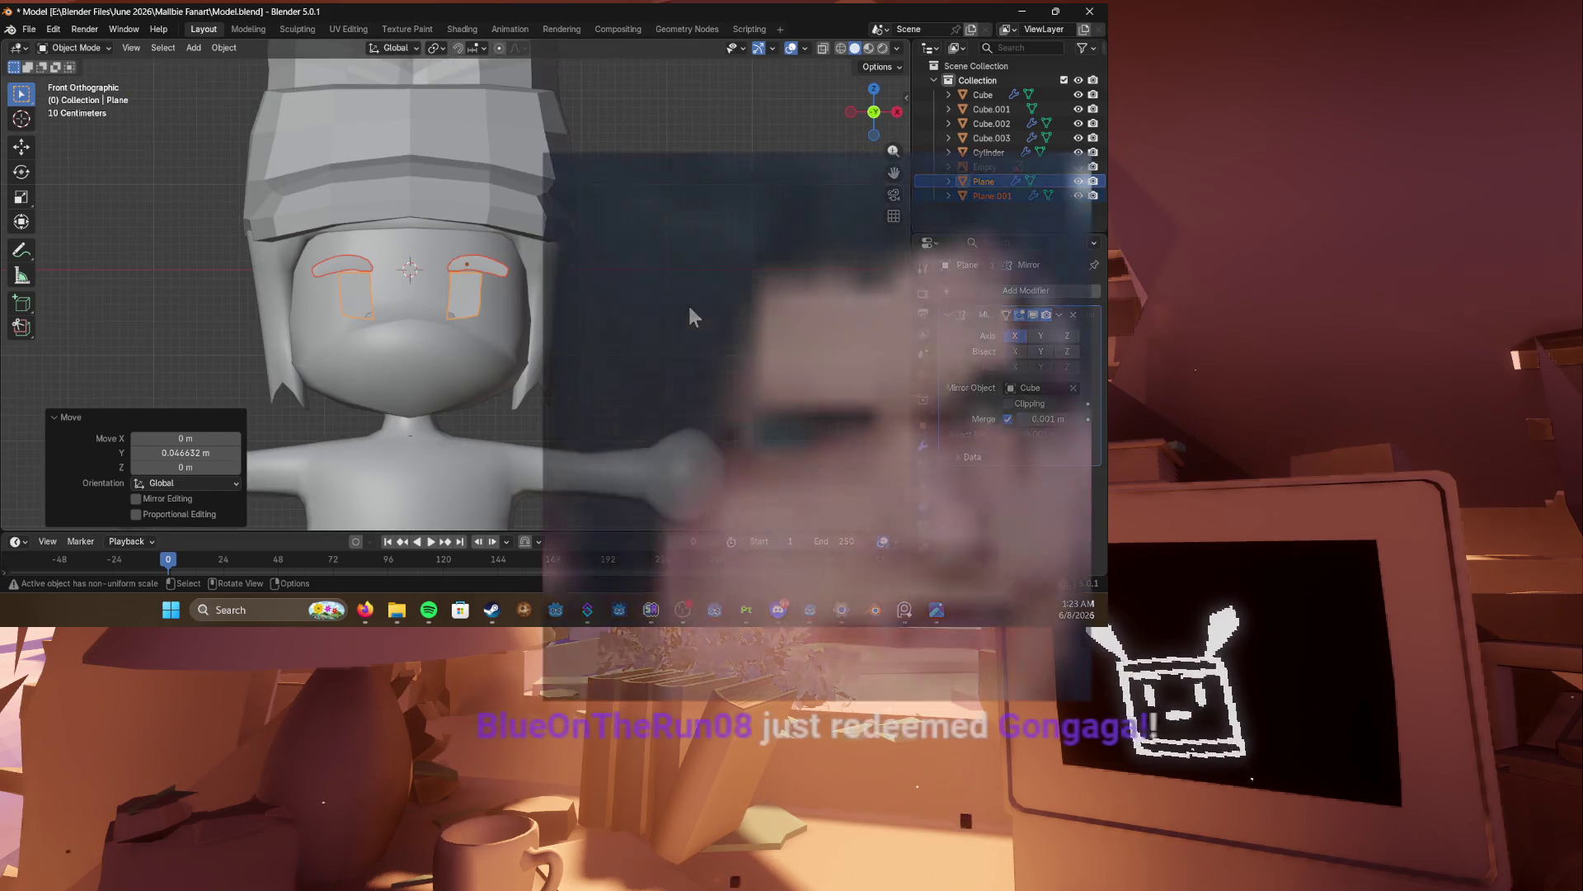
key("KP_3")
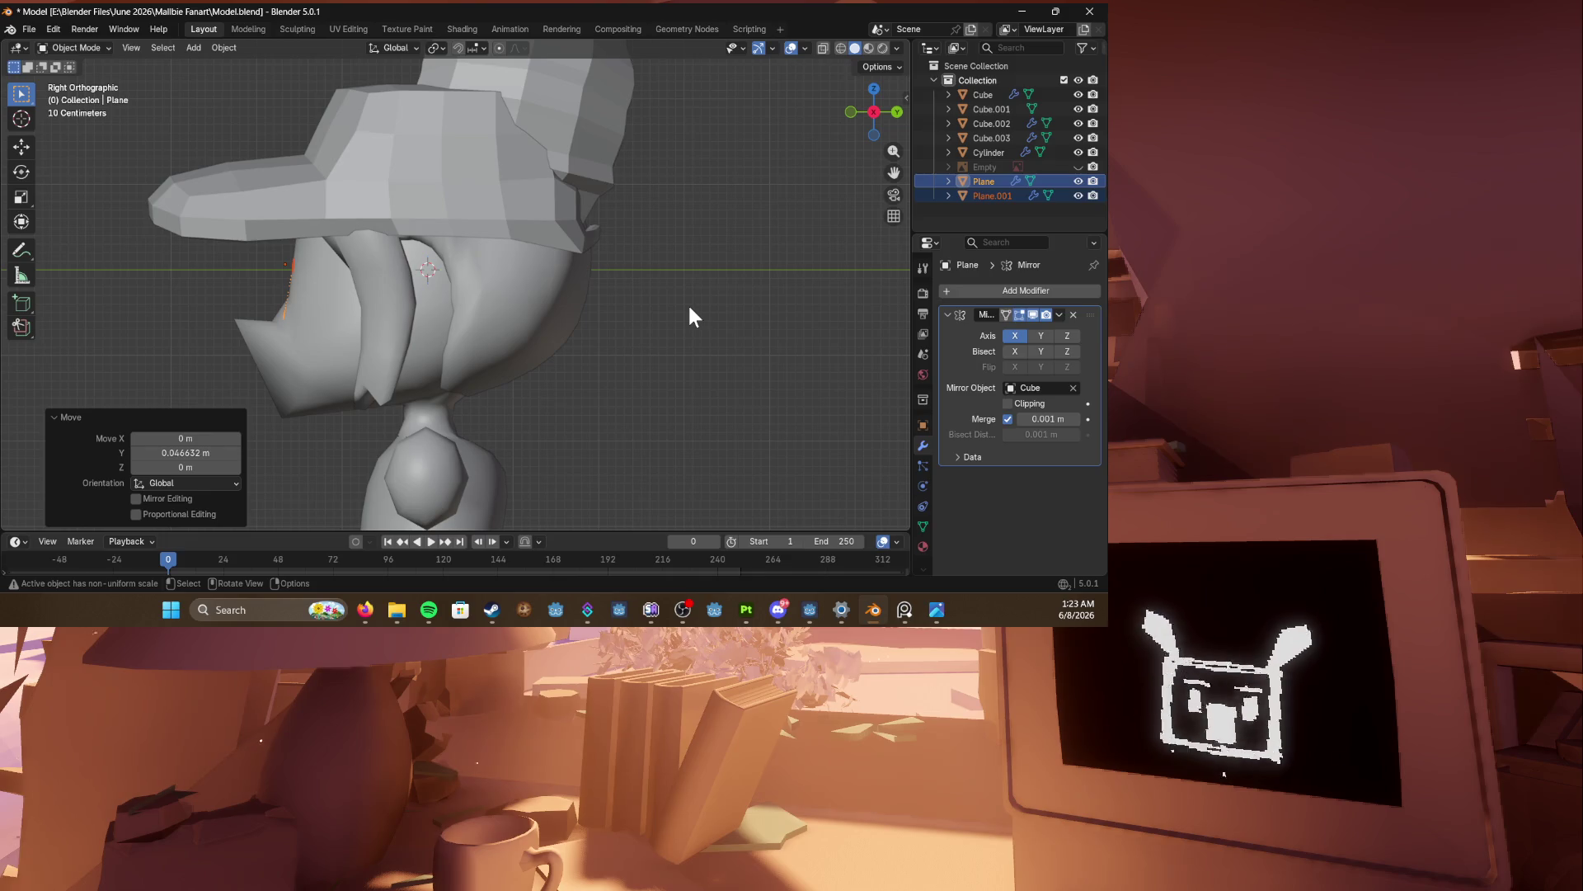
scroll(497, 198, "down", 3)
key("ctrl+s")
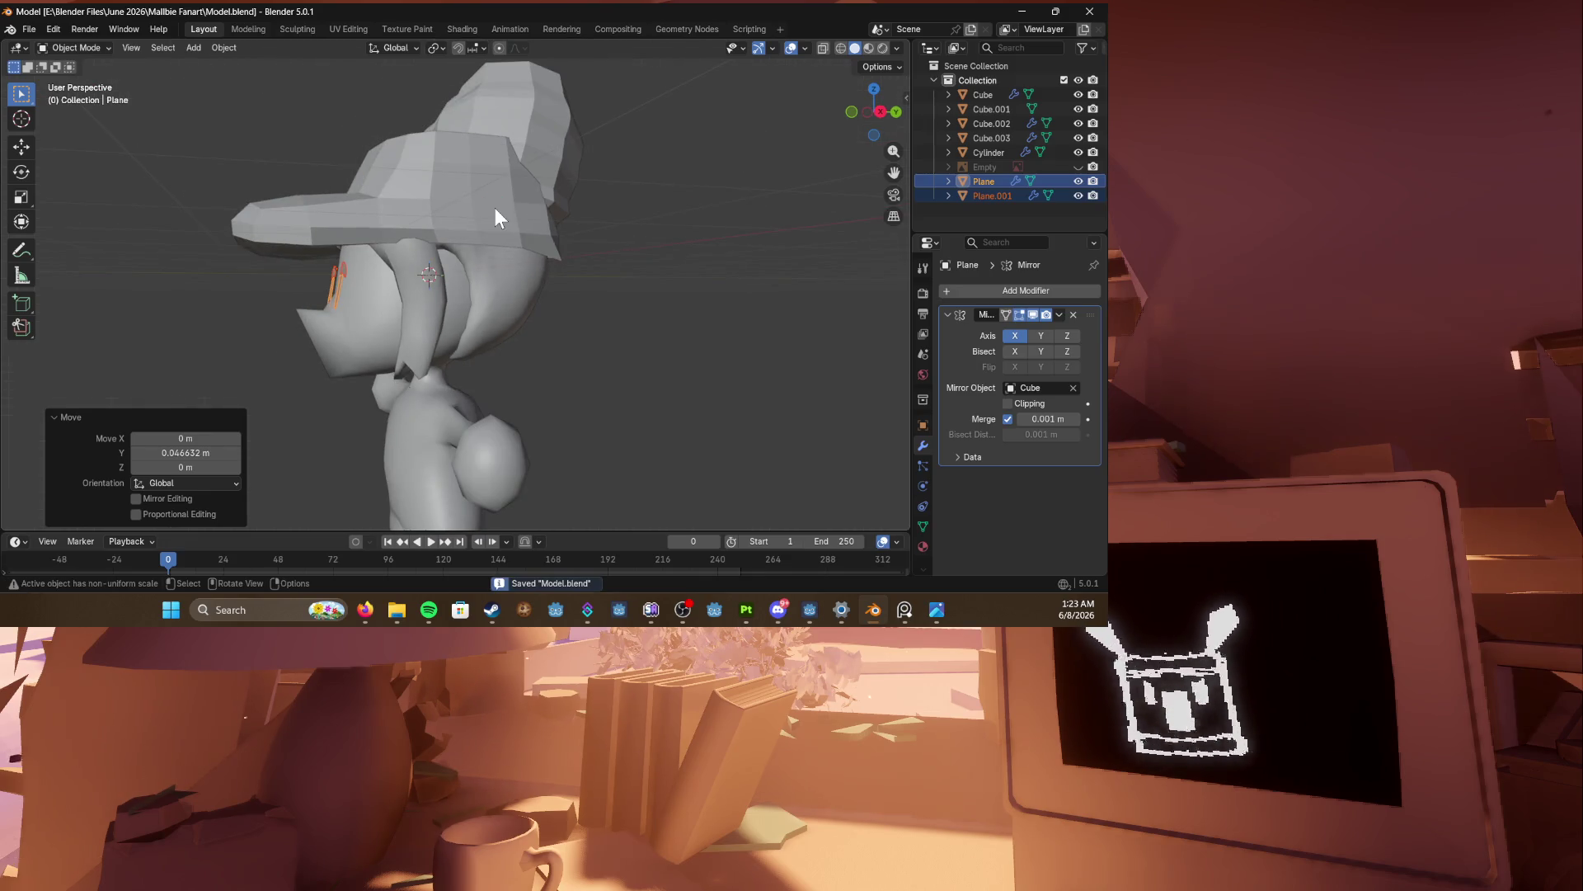
Step: Inspect the character from front, top and side views, saving the model along the way
key("KP_1")
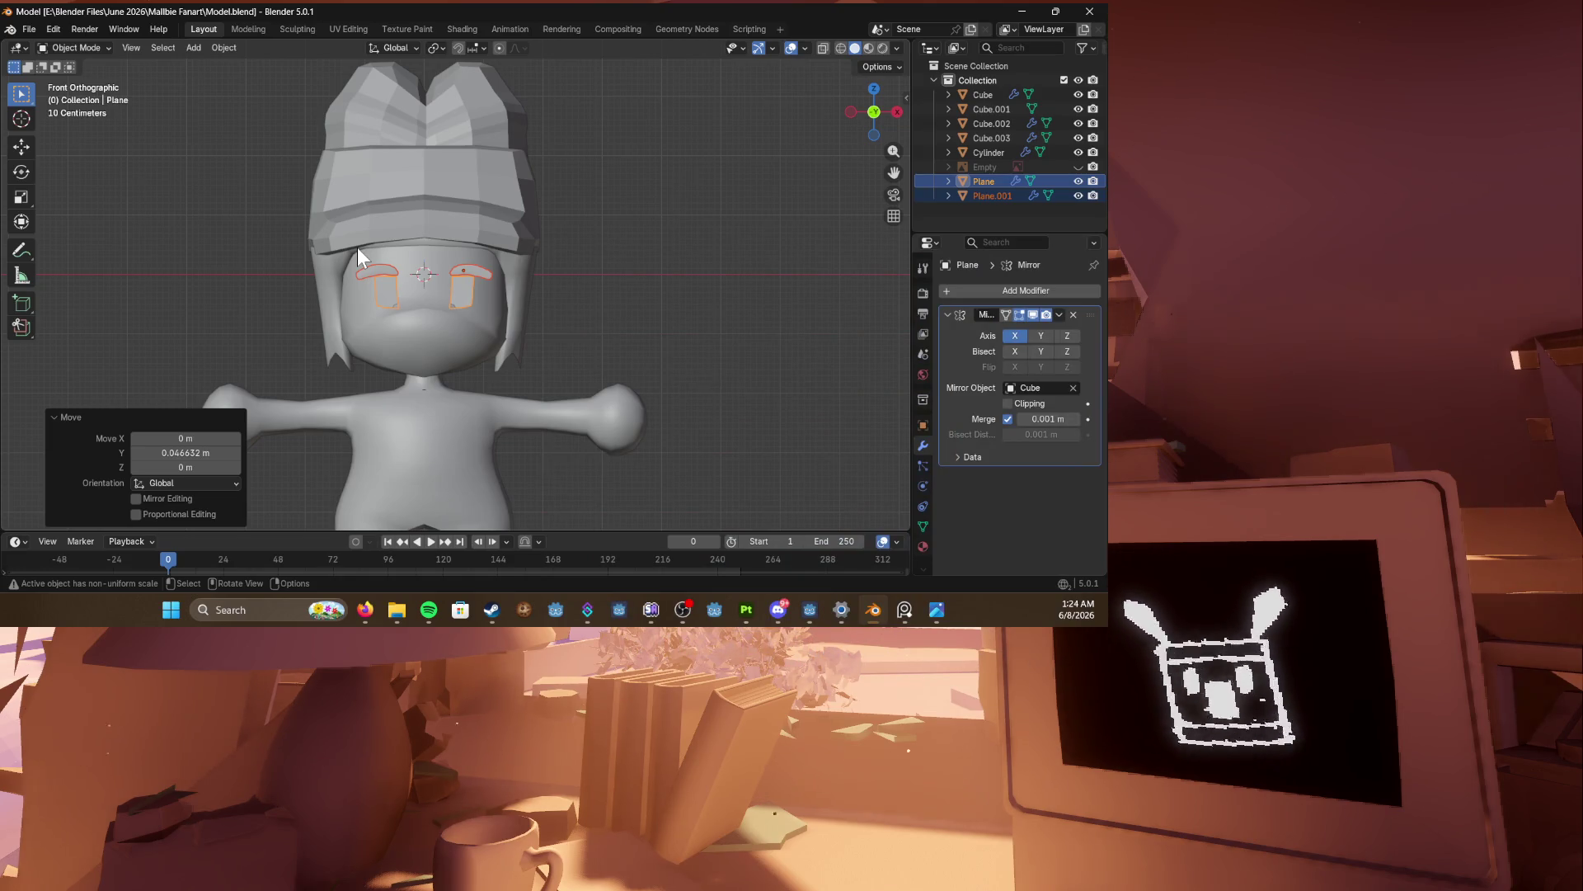
mouse_move(475, 225)
middle_mouse_down()
mouse_move(384, 238)
mouse_move(487, 245)
middle_mouse_up()
key("ctrl+s")
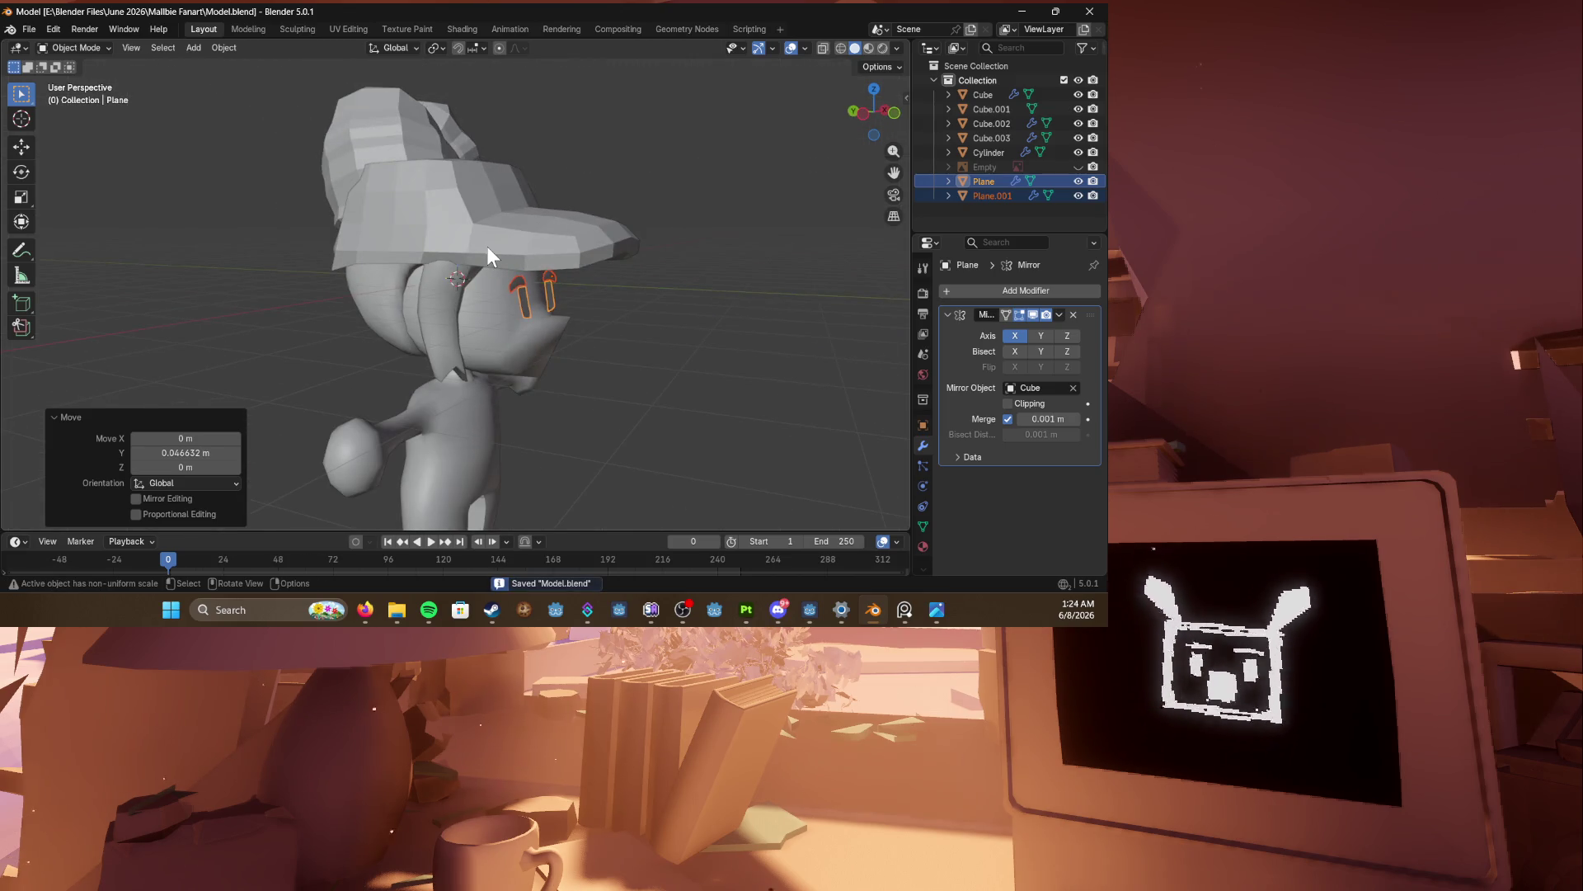
key("KP_1")
key("KP_8")
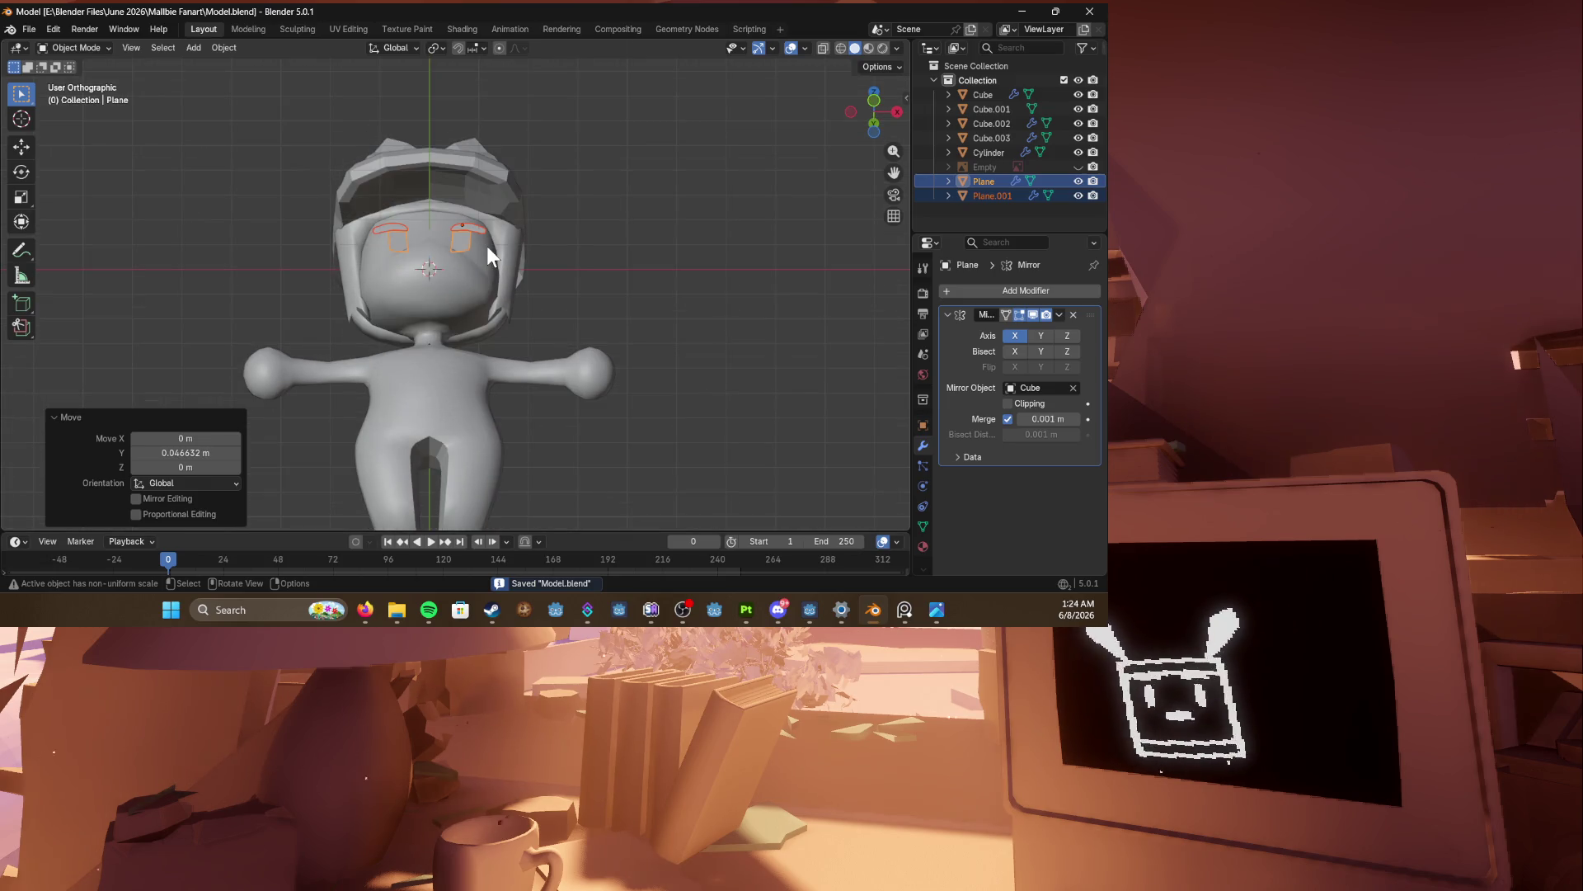
key("KP_4")
key("KP_4")
key("KP_4")
mouse_move(487, 246)
middle_mouse_down()
mouse_move(463, 257)
mouse_move(562, 263)
mouse_move(500, 267)
middle_mouse_up()
key("KP_1")
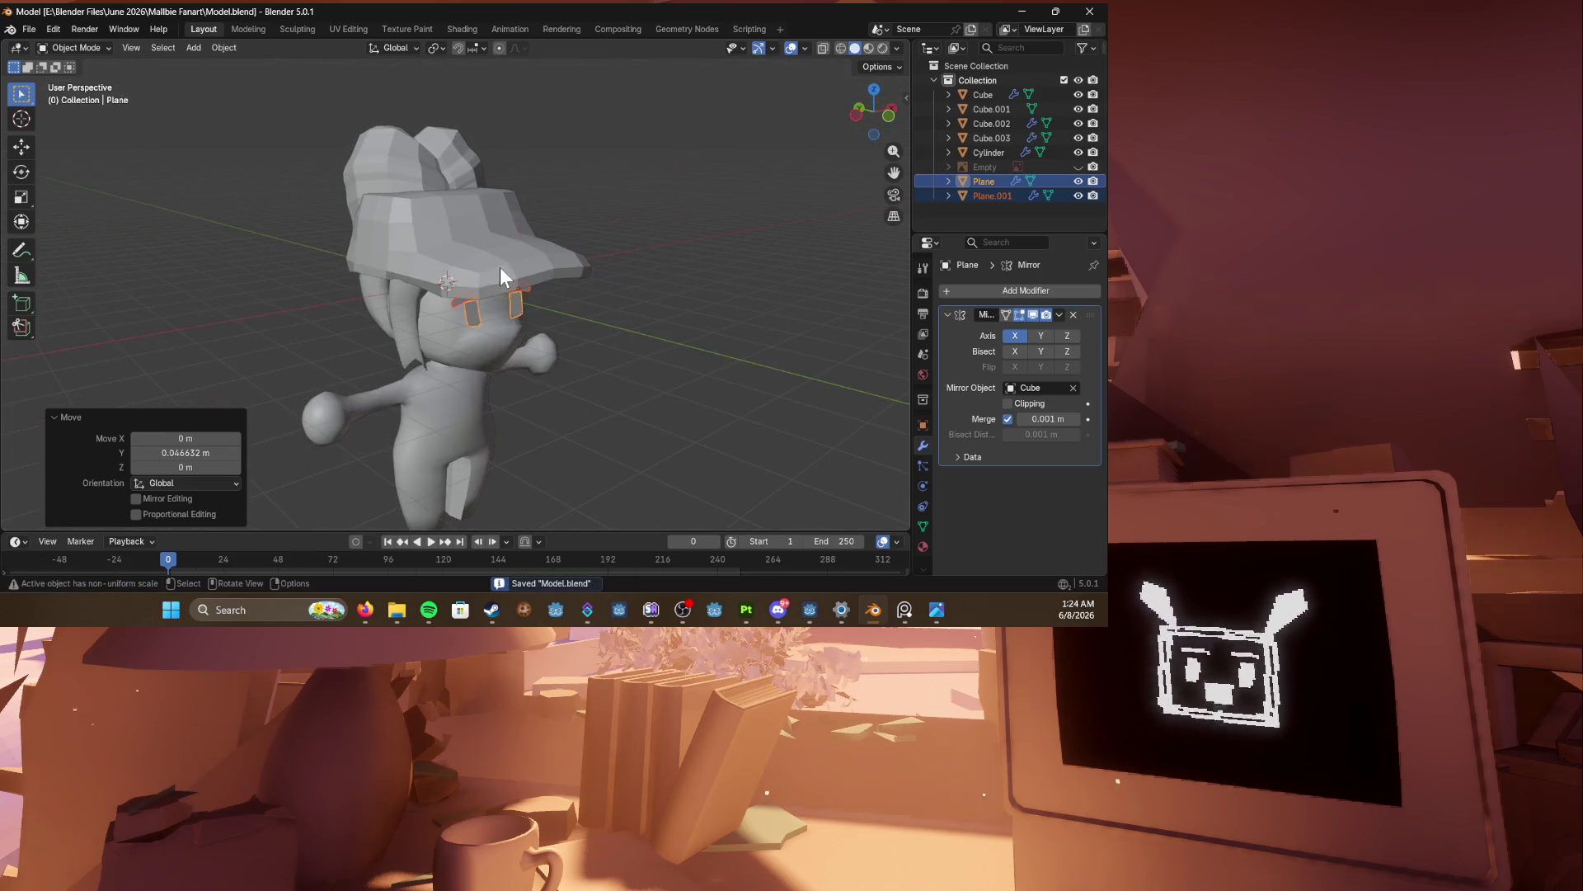
middle_click_drag(500, 267, 627, 293)
left_click(581, 293)
Step: Keep Solid shading, orbit to the head's side, and enter Edit Mode on the eye plane
key("z")
middle_click_drag(679, 354, 675, 384)
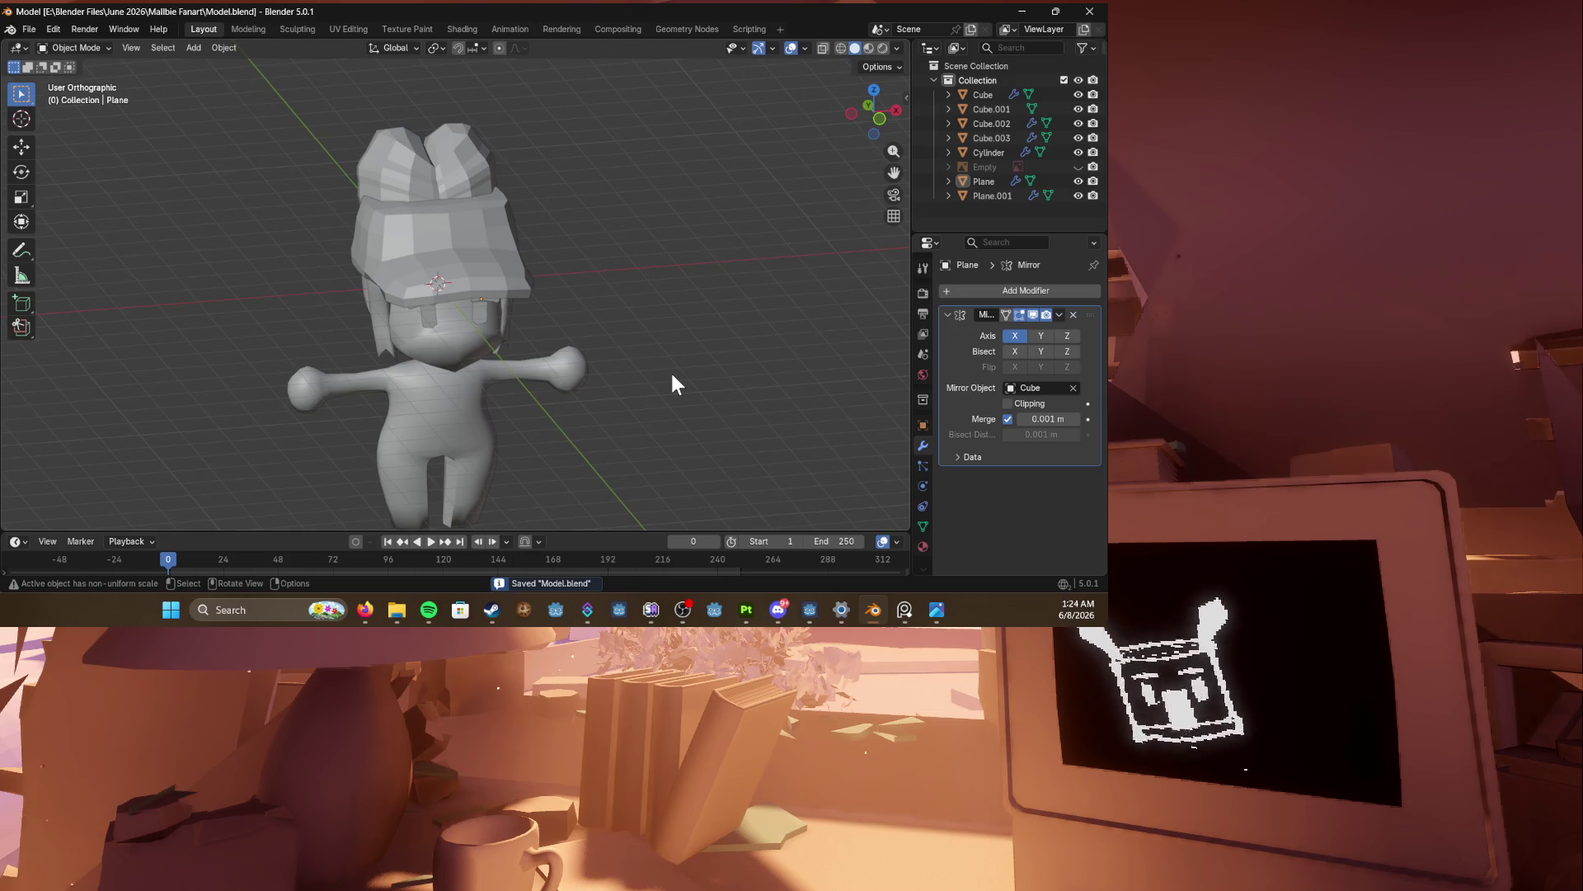
mouse_move(670, 370)
middle_mouse_down()
mouse_move(680, 340)
mouse_move(482, 250)
middle_mouse_up()
scroll(556, 289, "up", 4)
scroll(556, 289, "down", 3)
key("z")
mouse_move(541, 335)
middle_mouse_down()
mouse_move(591, 357)
mouse_move(582, 320)
mouse_move(555, 305)
middle_mouse_up()
scroll(591, 357, "up", 4)
key("Tab")
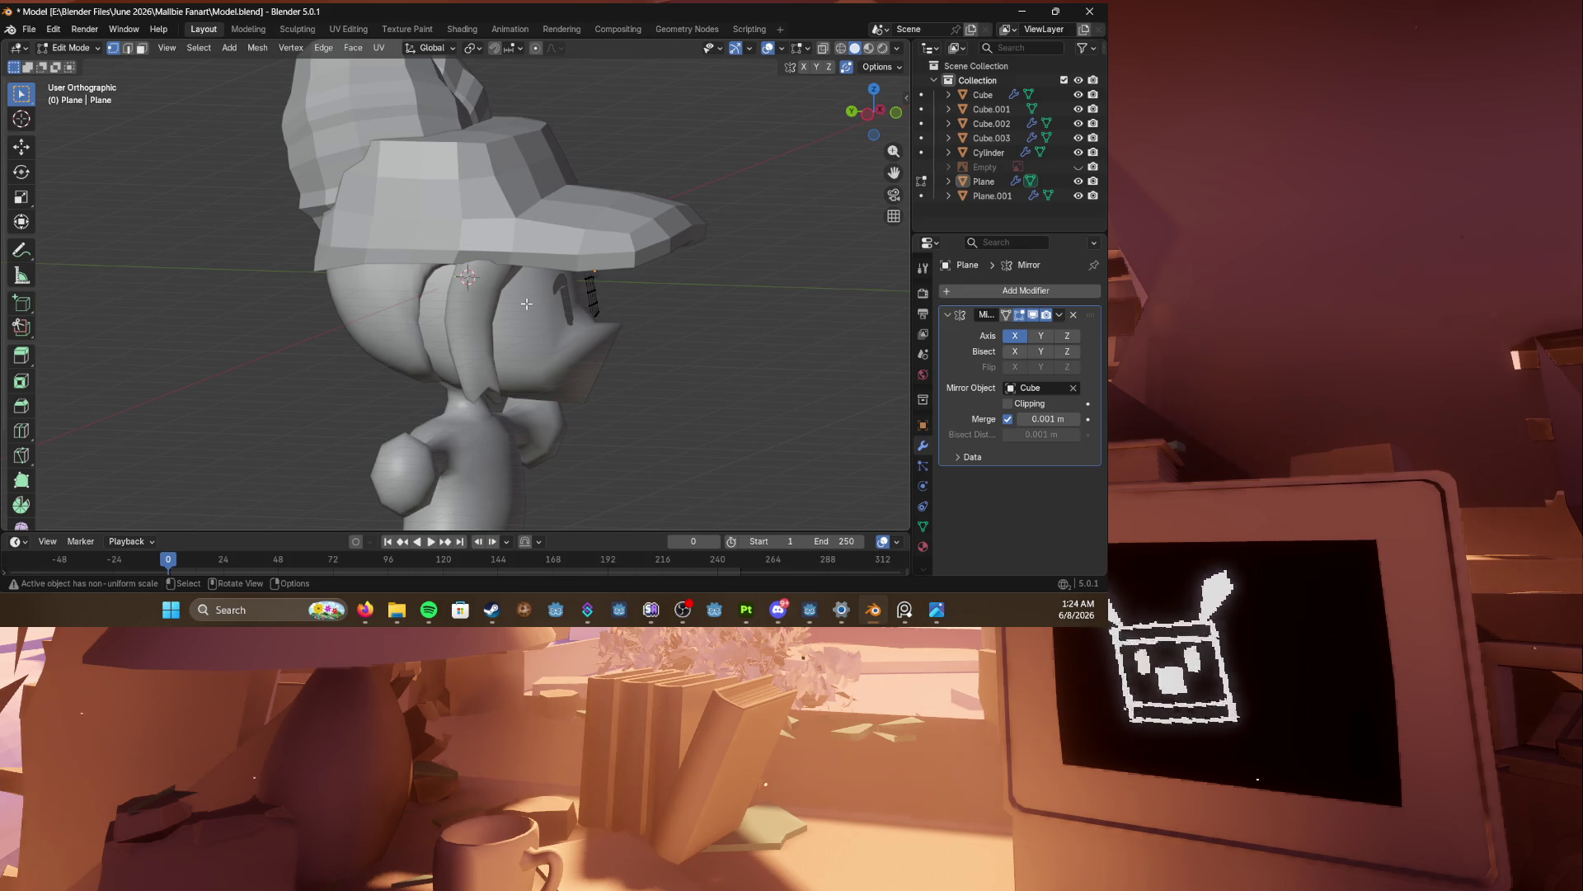
Step: Save the model file and view the character straight from the front
mouse_move(526, 303)
middle_mouse_down()
mouse_move(487, 305)
mouse_move(640, 297)
mouse_move(643, 322)
mouse_move(529, 299)
middle_mouse_up()
key("ctrl+s")
key("KP_1")
Step: Leave Edit Mode for Object Mode, settling on a straight front orthographic view
scroll(529, 300, "up", 3)
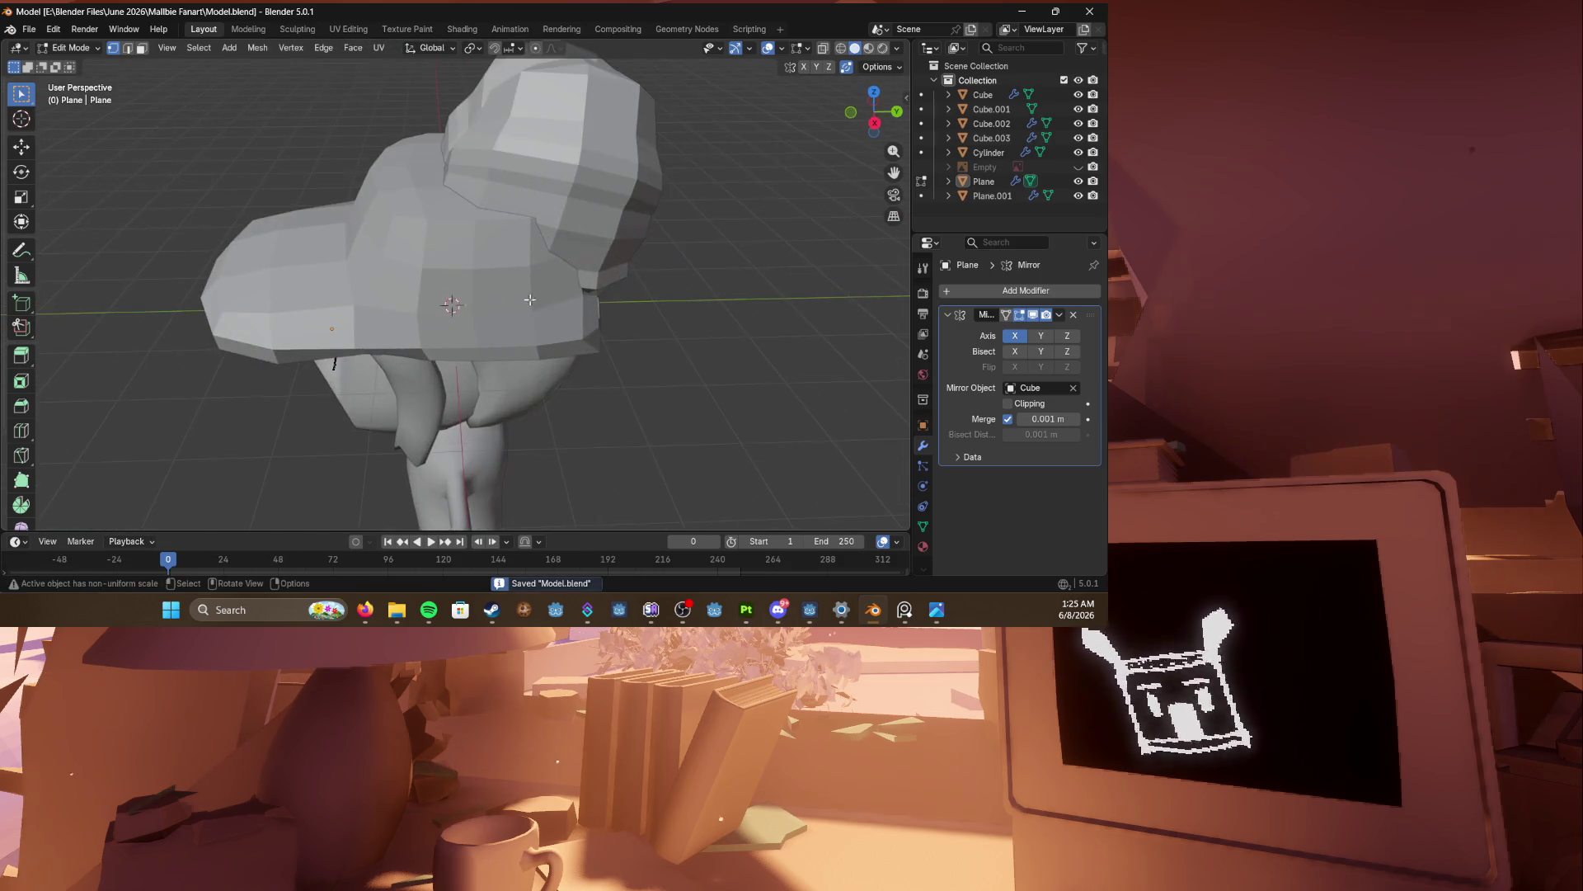
mouse_move(319, 303)
middle_mouse_down()
mouse_move(379, 276)
mouse_move(483, 315)
mouse_move(425, 338)
mouse_move(454, 319)
mouse_move(560, 318)
mouse_move(453, 299)
mouse_move(485, 315)
mouse_move(375, 325)
middle_mouse_up()
key("KP_1")
key("Tab")
scroll(437, 298, "up", 2)
scroll(485, 314, "down", 5)
key("KP_1")
Step: Add an edge loop to the body mesh in Edit Mode
left_click(447, 339)
key("Tab")
scroll(447, 339, "up", 3)
key("ctrl+r")
left_click(523, 262)
left_click(523, 261)
middle_click_drag(523, 261, 360, 281)
key("KP_1")
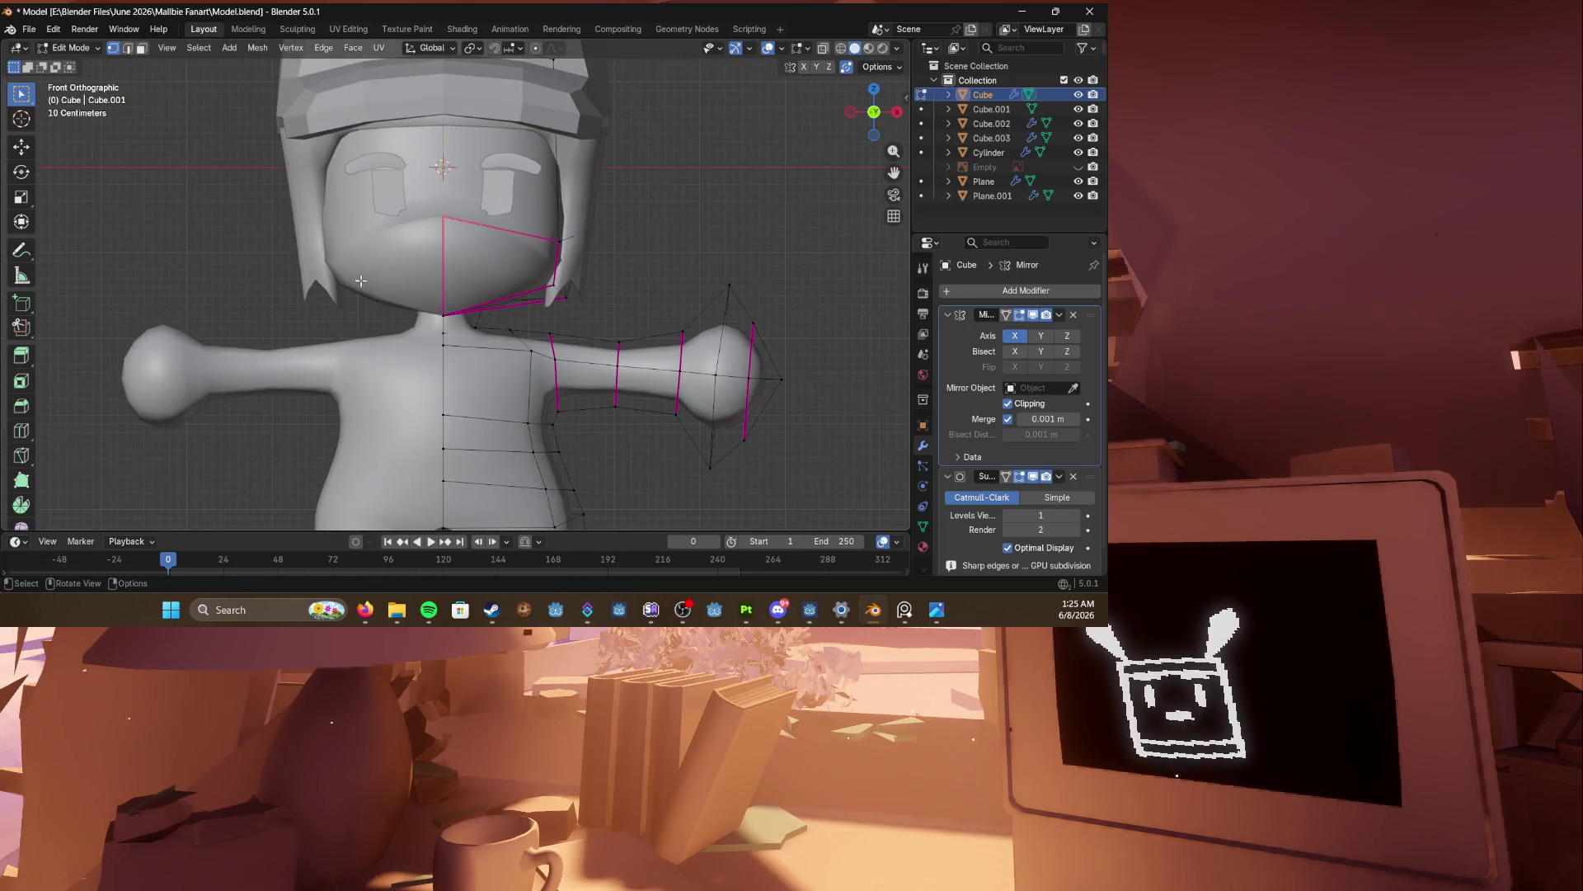
Step: Knife-cut new edges across the face and mouth area with the reference image shown
key("k")
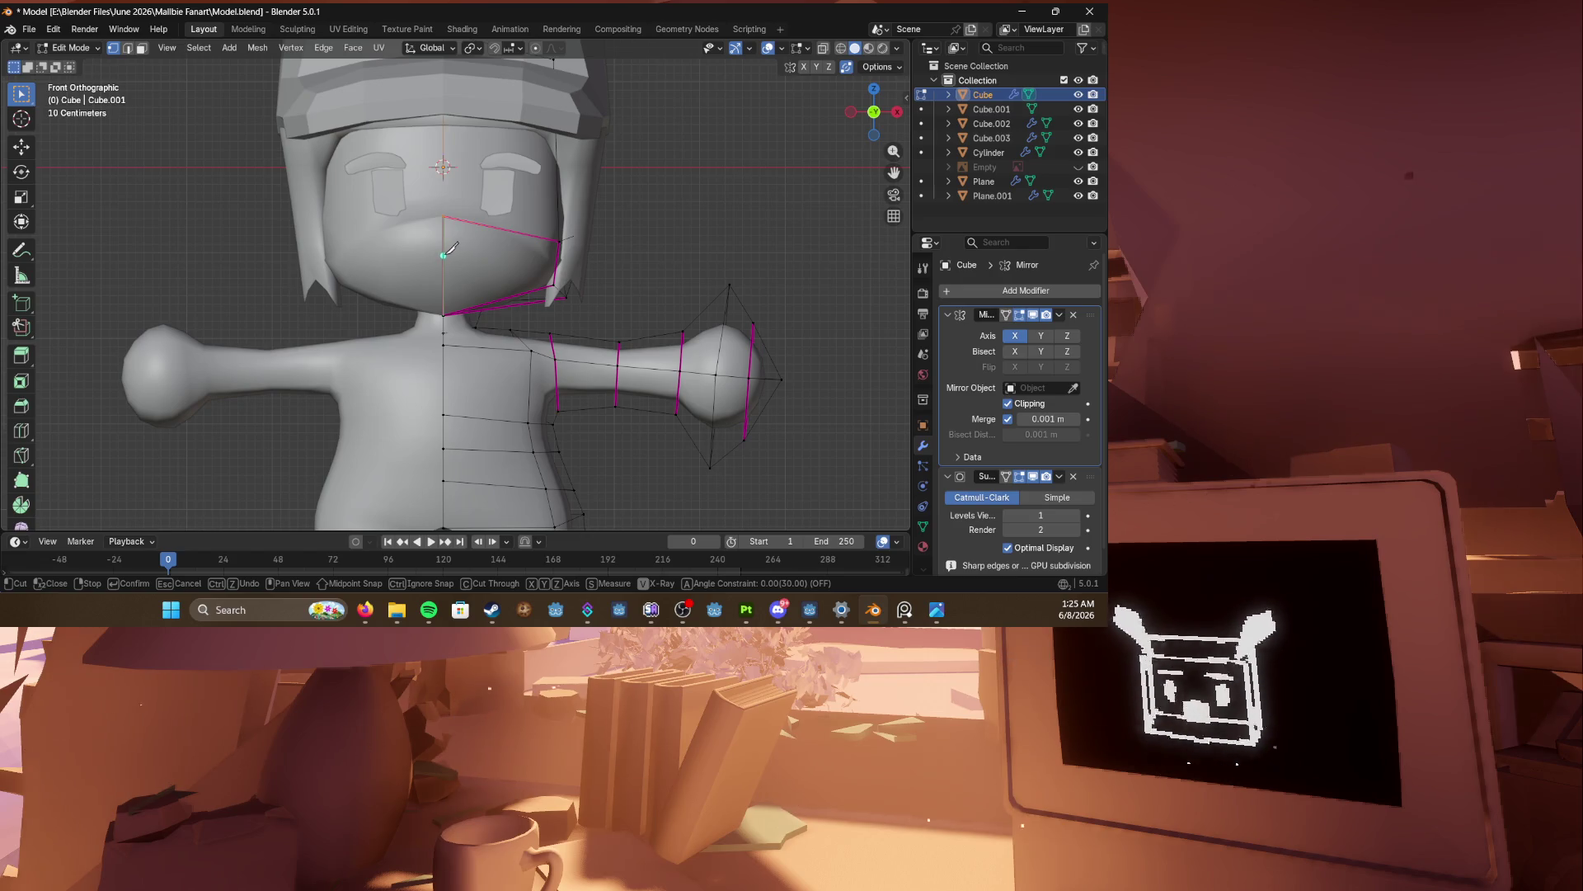
left_click(553, 285)
key("Return")
middle_click_drag(553, 284, 482, 288)
left_click(1078, 165)
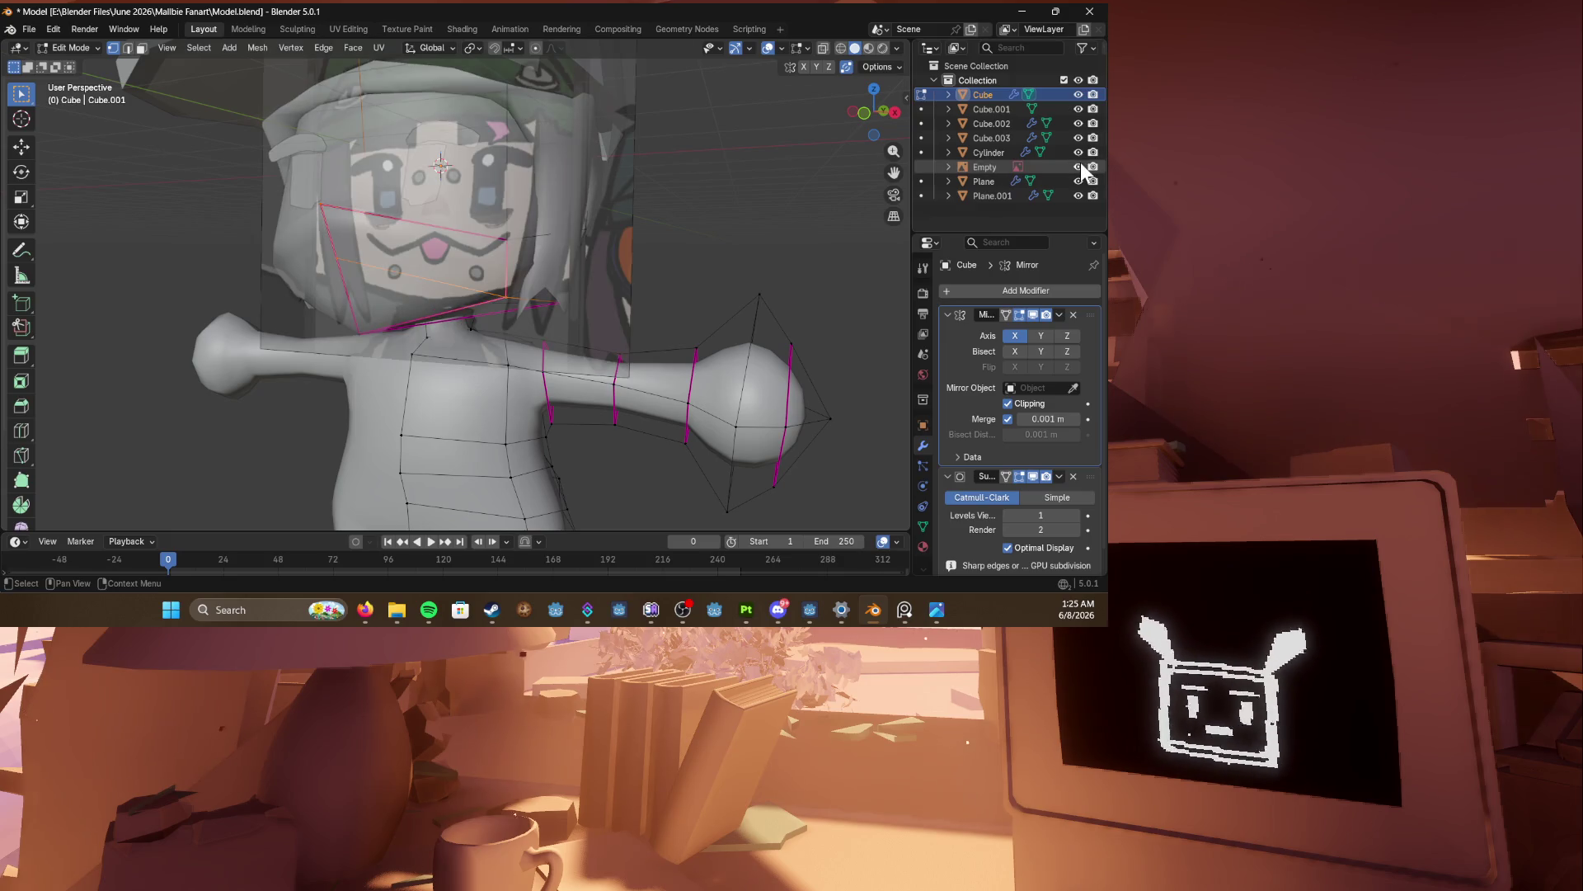
key("KP_1")
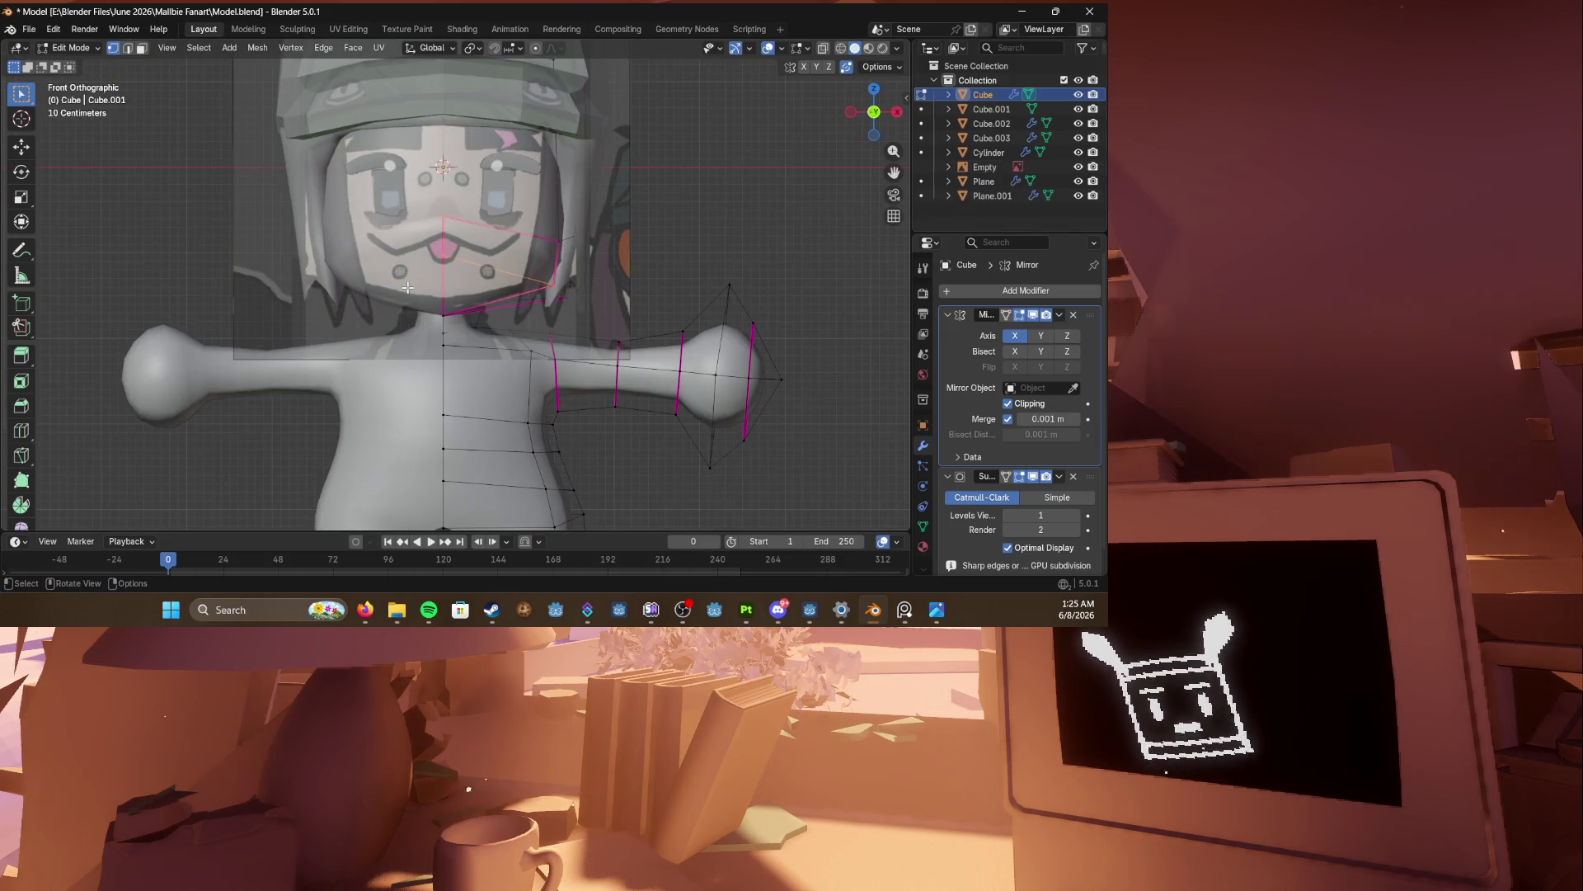
scroll(518, 275, "up", 2)
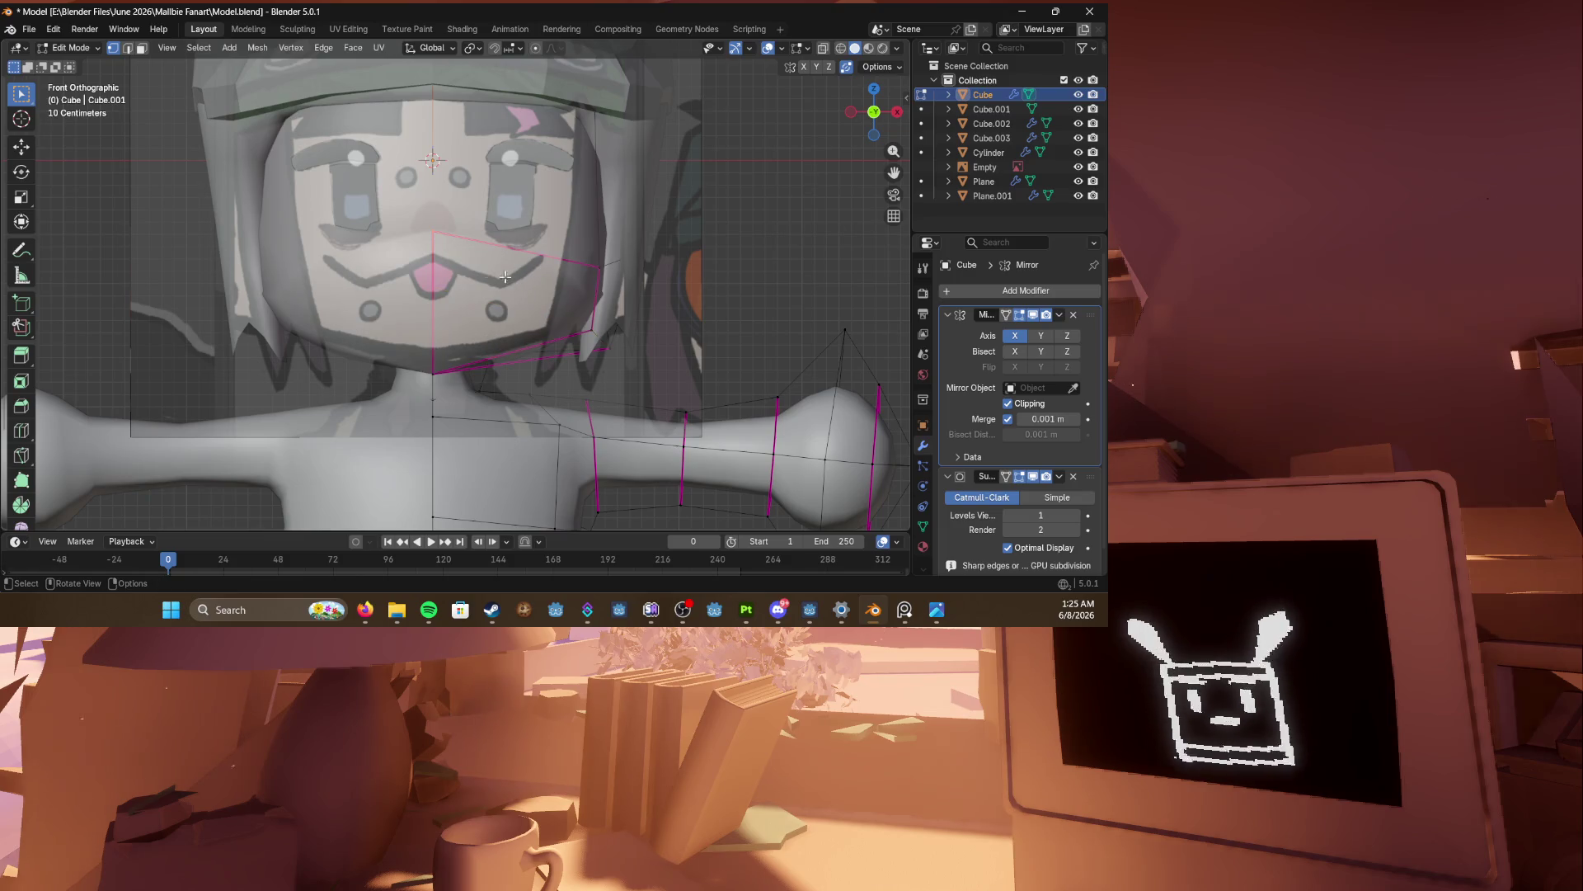
key("k")
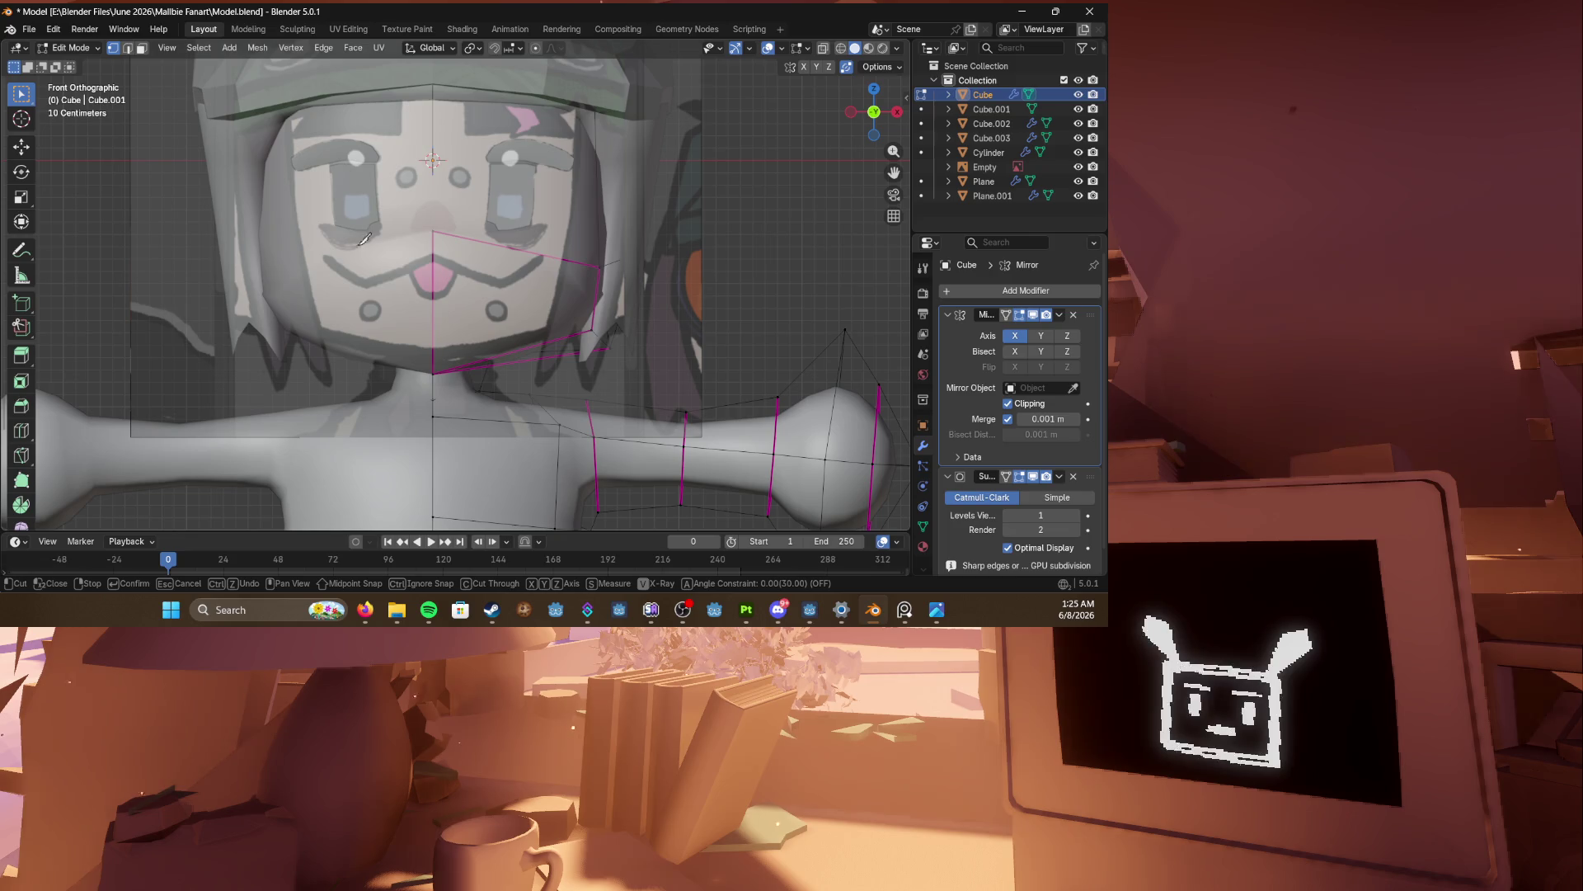
key("Return")
Step: Duplicate the face piece and place the copy beside the head
key("Tab")
key("Tab")
middle_click_drag(594, 310, 461, 342)
key("KP_1")
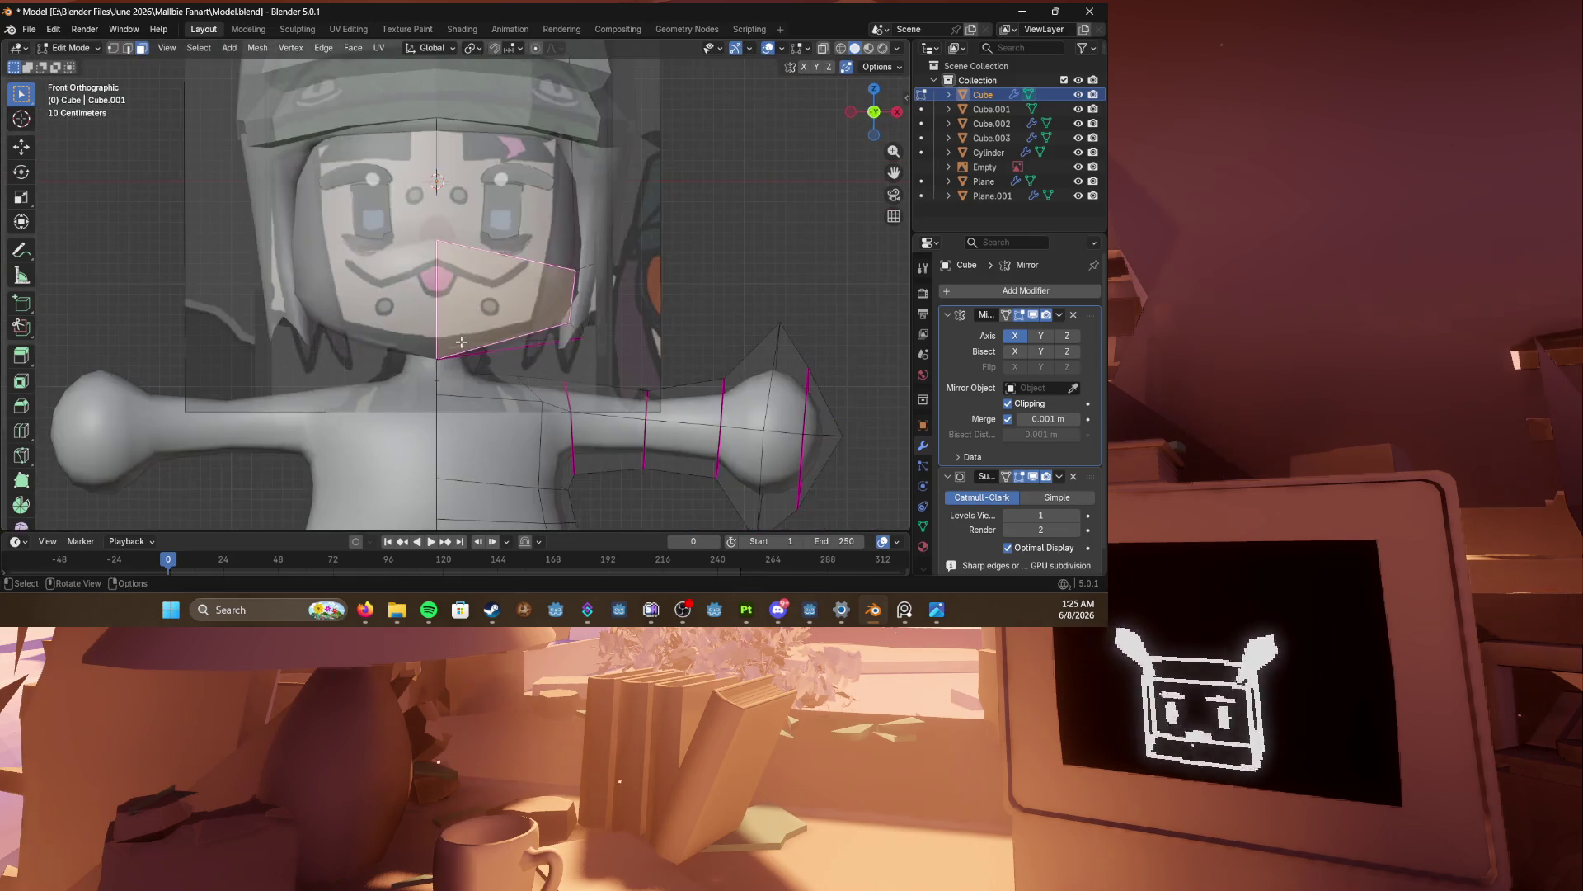
key("KP_3")
key("shift+d")
left_click(394, 340)
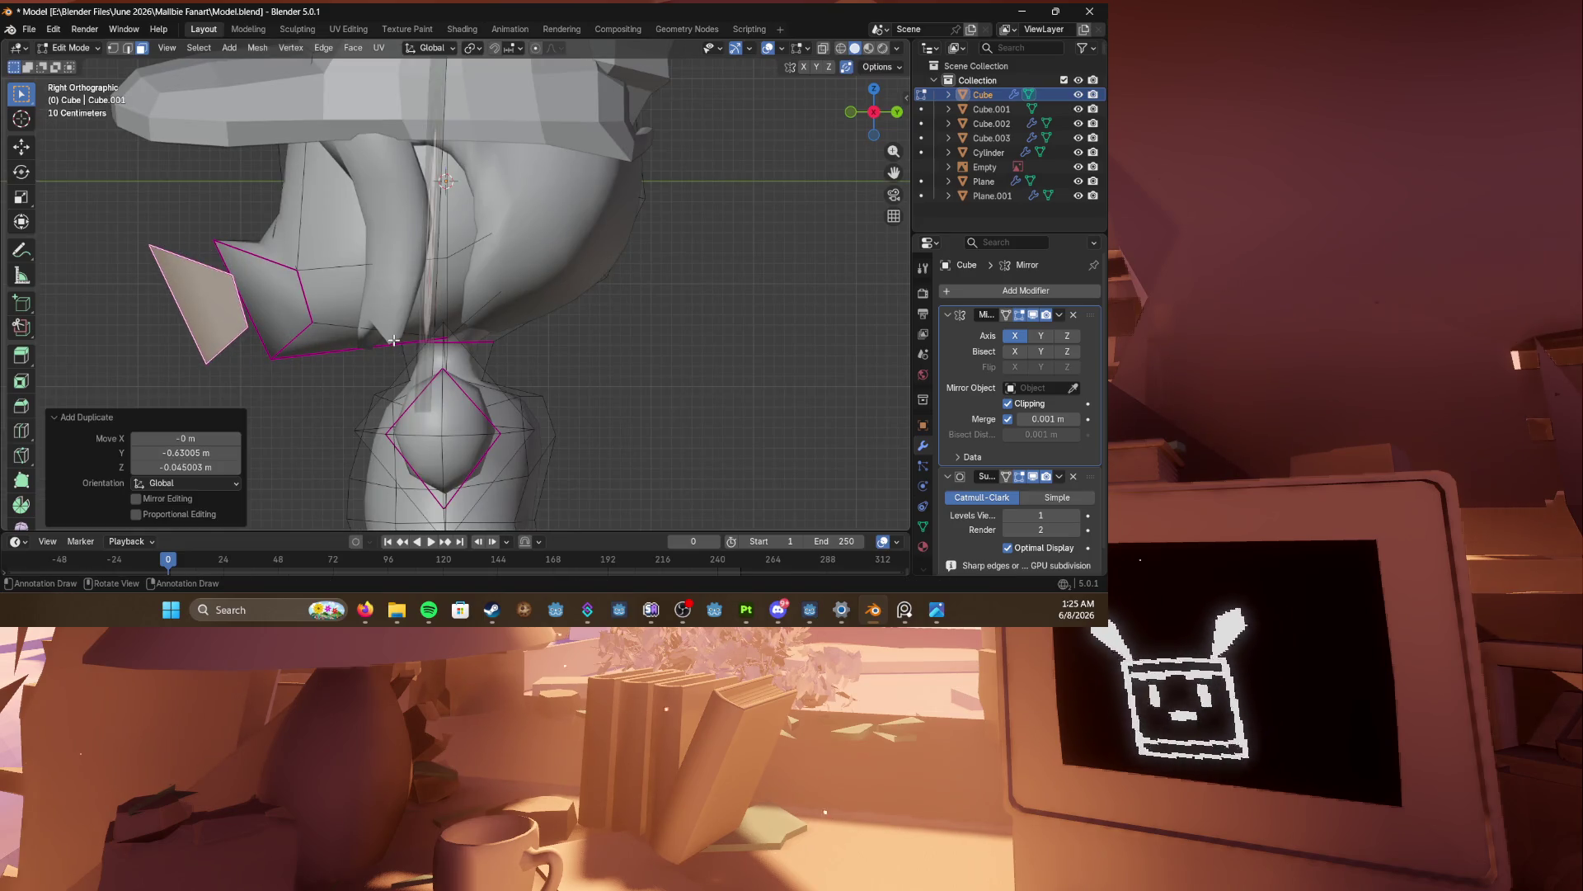
key("KP_1")
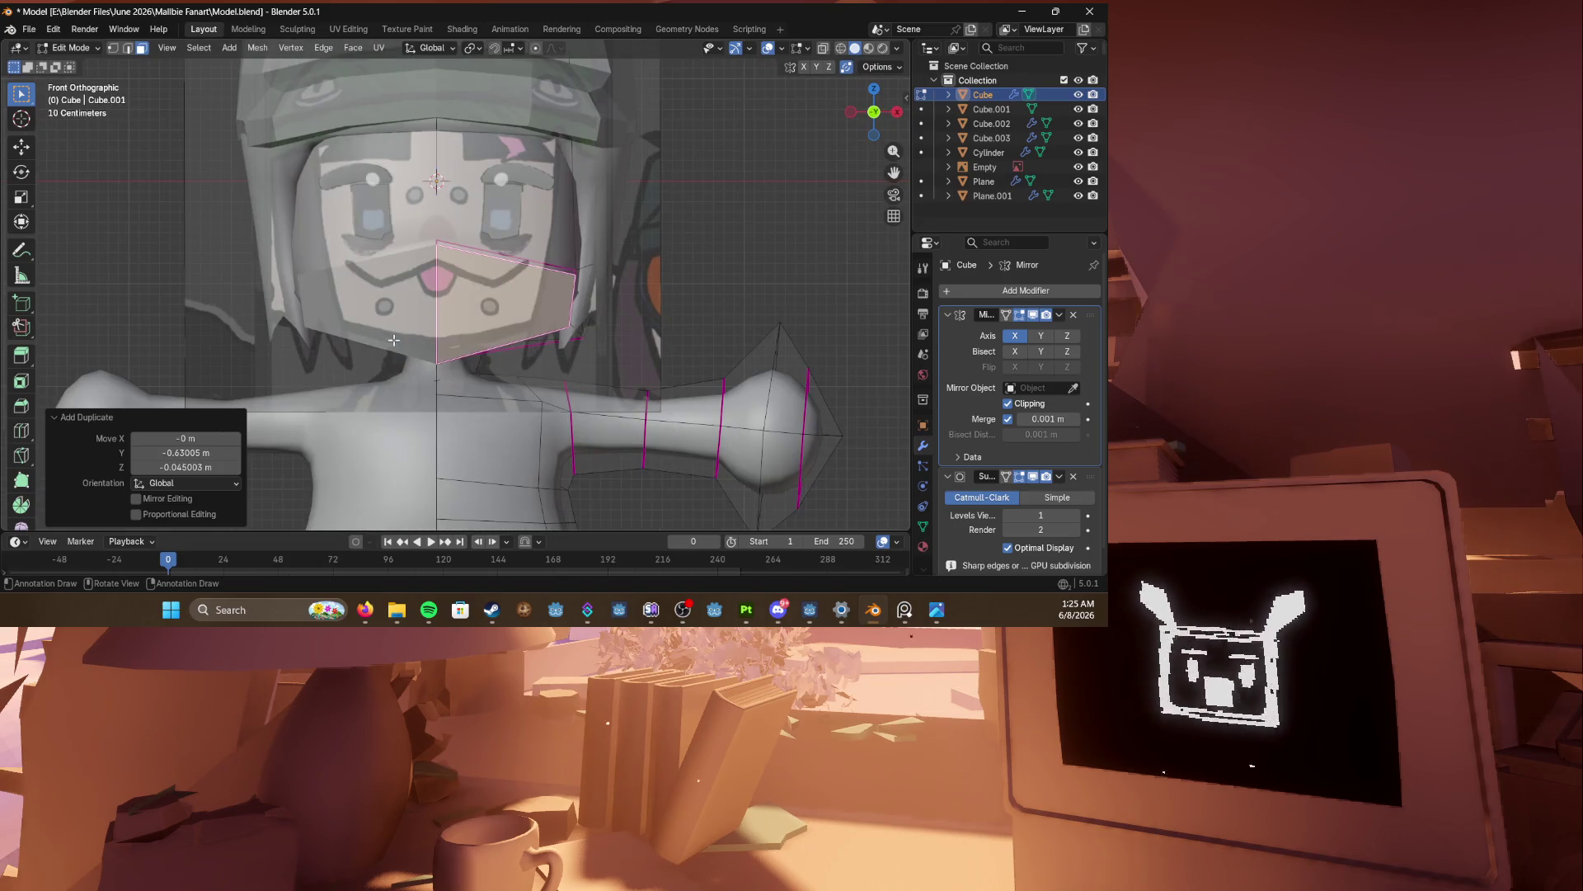
scroll(394, 340, "up", 3)
Step: Squash the duplicated piece along Z and move it up
key("s")
key("z")
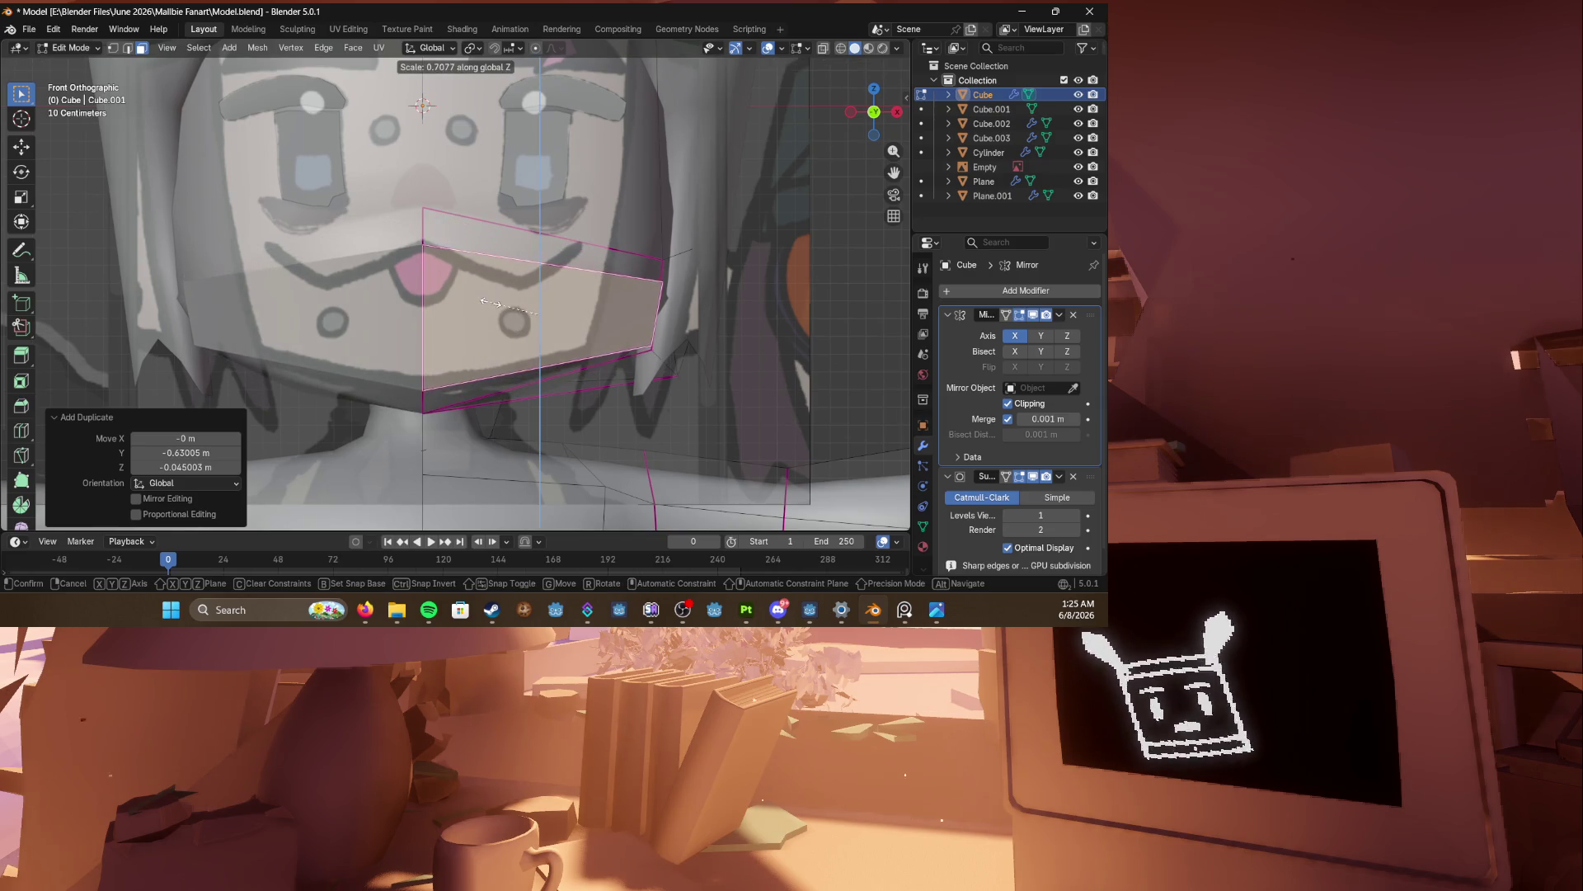
left_click(490, 303)
key("g")
key("z")
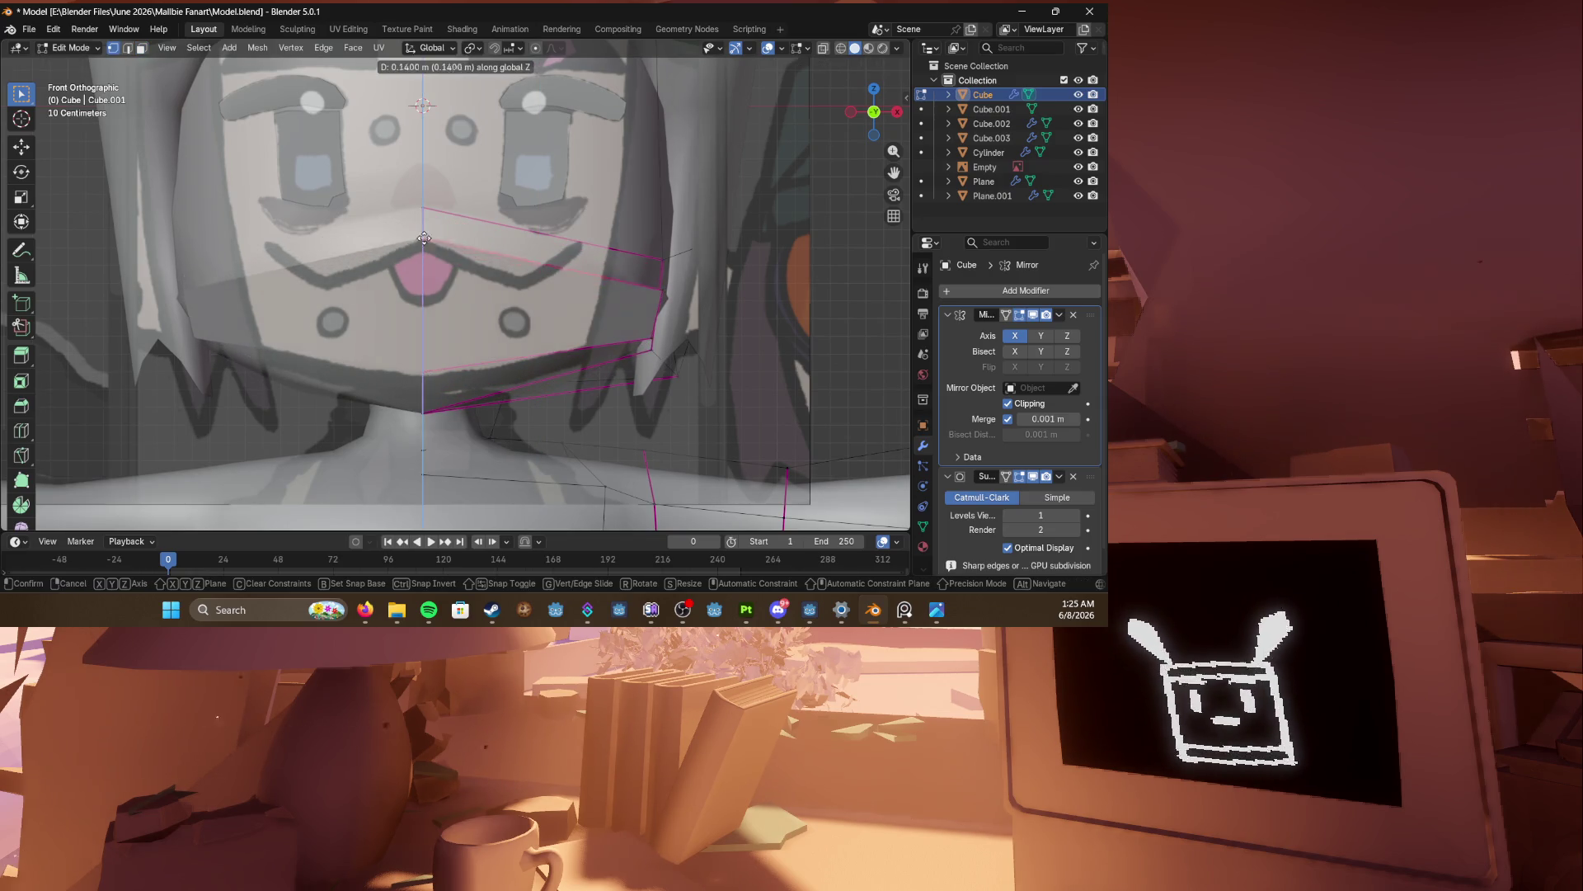
left_click(423, 241)
Step: Move the piece's bottom vertex 0.114 m up along Z
left_click(426, 412)
middle_click_drag(430, 380, 280, 317)
key("g")
key("z")
left_click(262, 289)
key("KP_1")
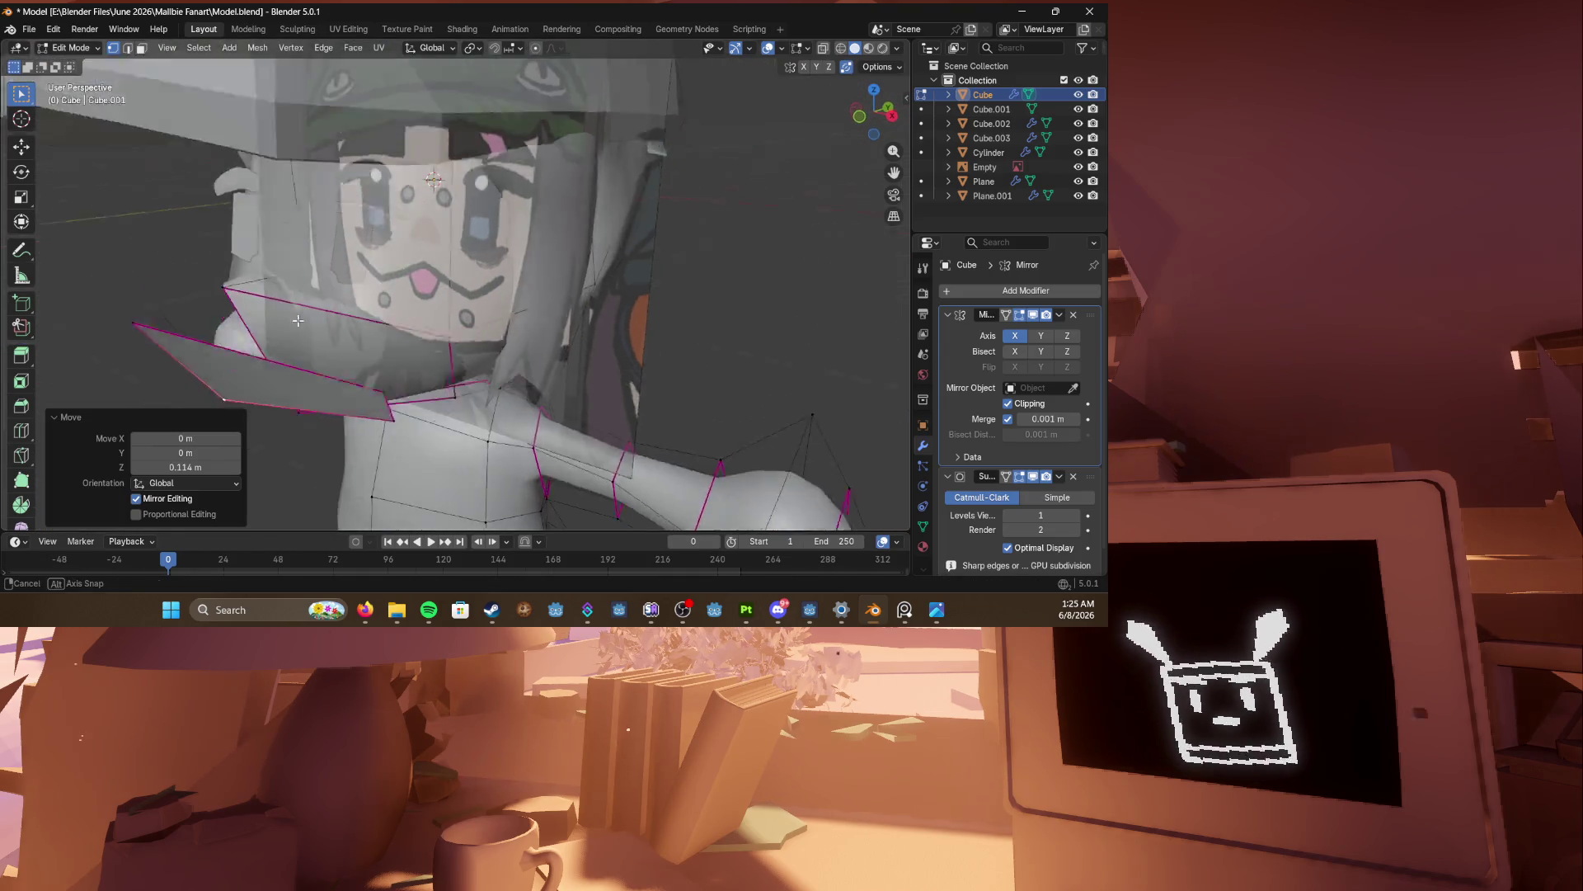
scroll(426, 301, "up", 3)
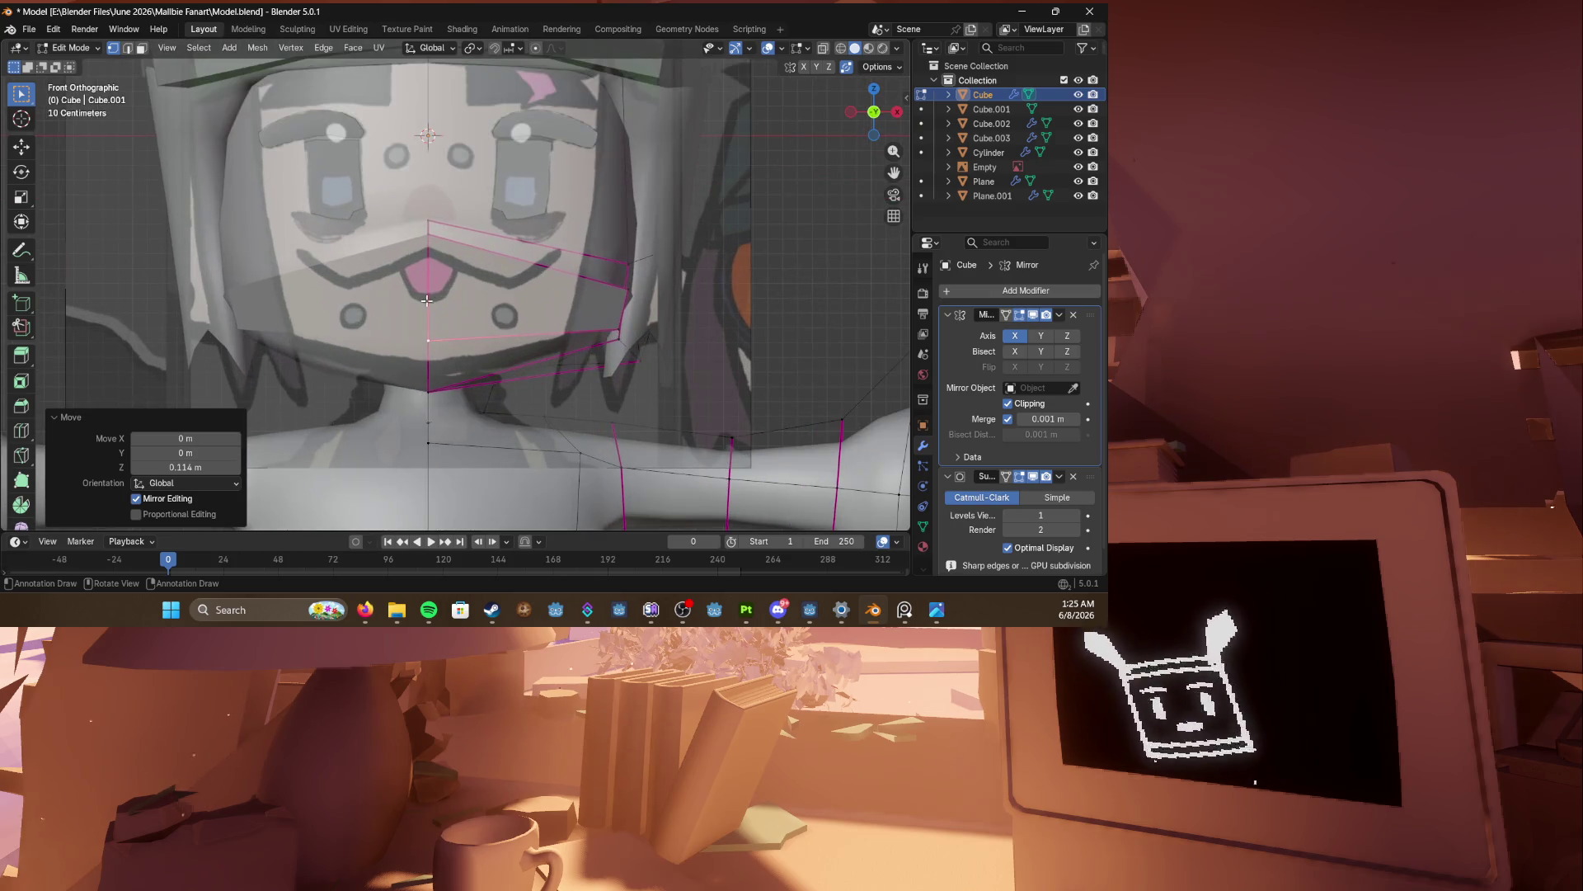
Step: Reposition two corner vertices of the piece up and to the left
left_click(632, 285)
key("g")
left_click(609, 259)
left_click(619, 327)
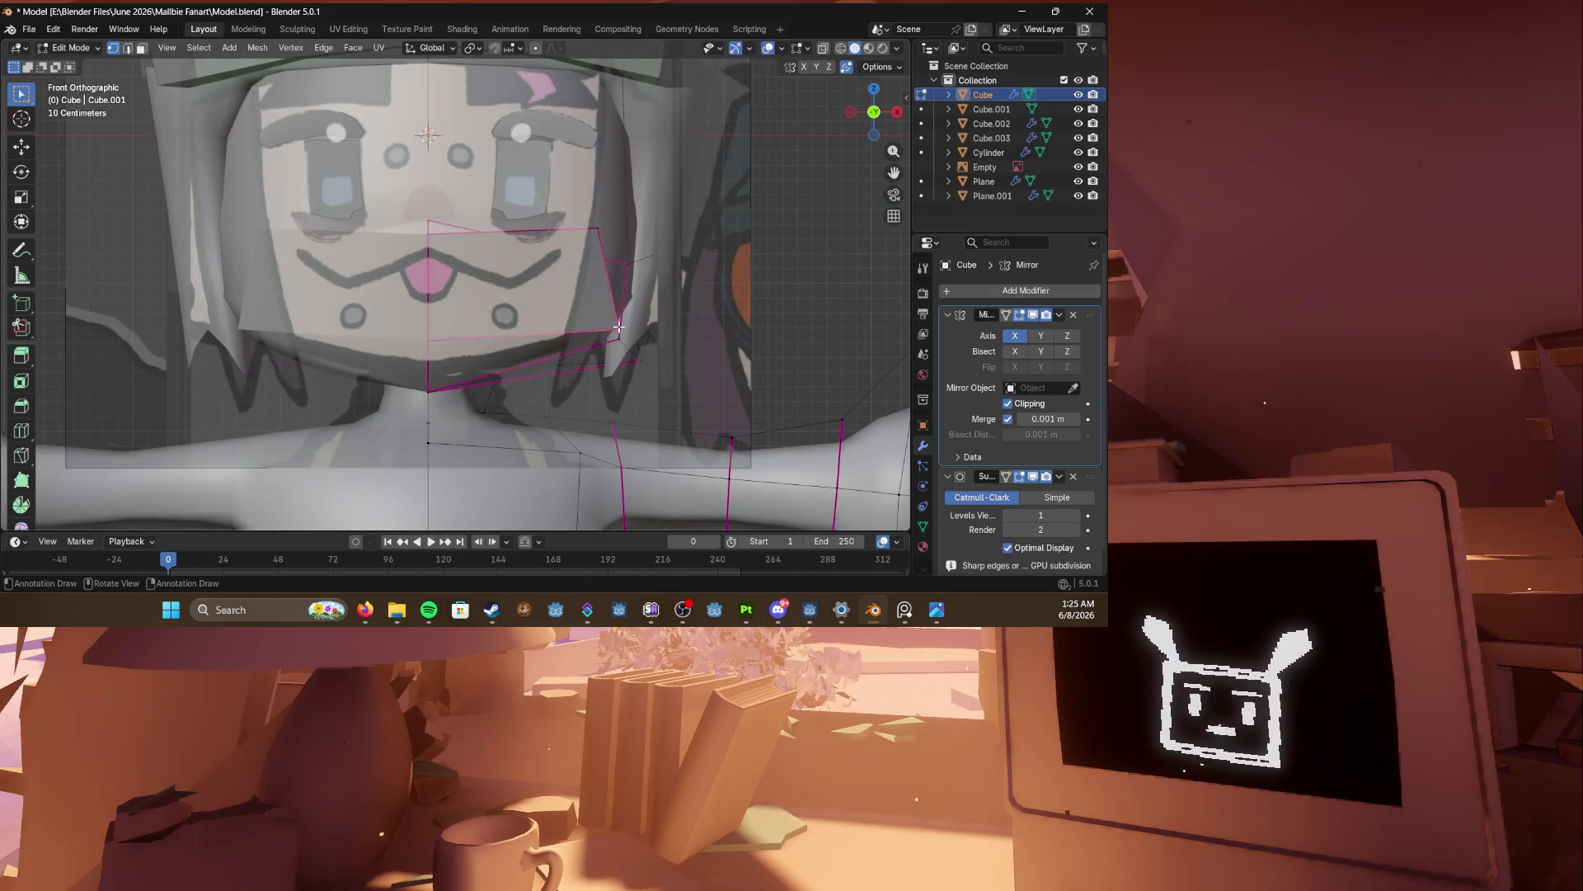
key("g")
left_click(567, 284)
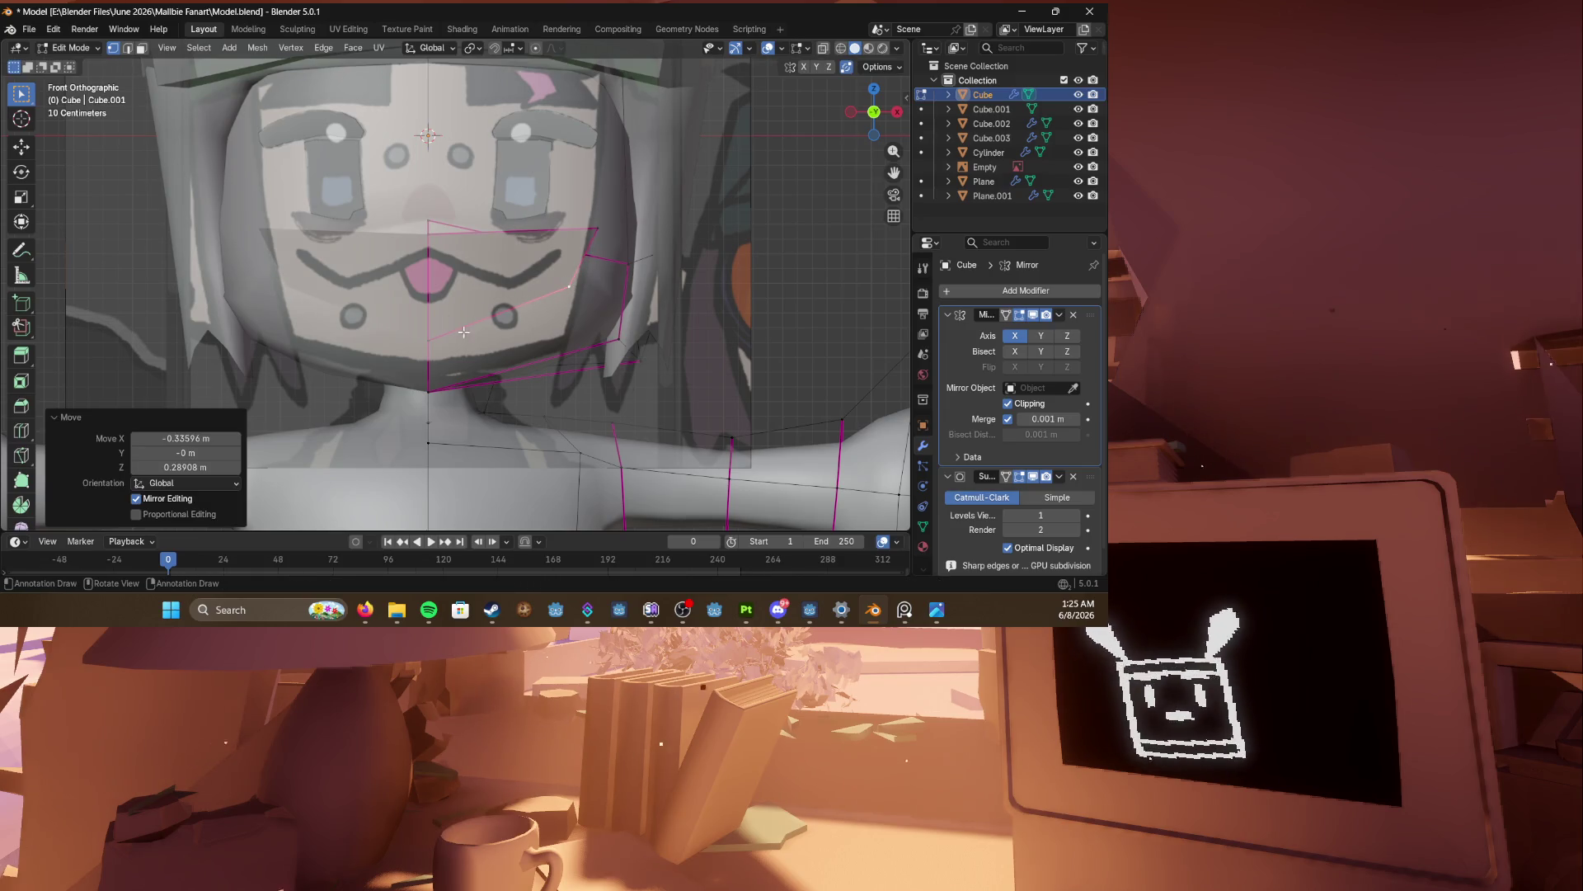
Step: Raise the lower vertex and adjust another vertex of the flap
left_click(435, 246)
left_click(431, 342)
key("g")
left_click(432, 308)
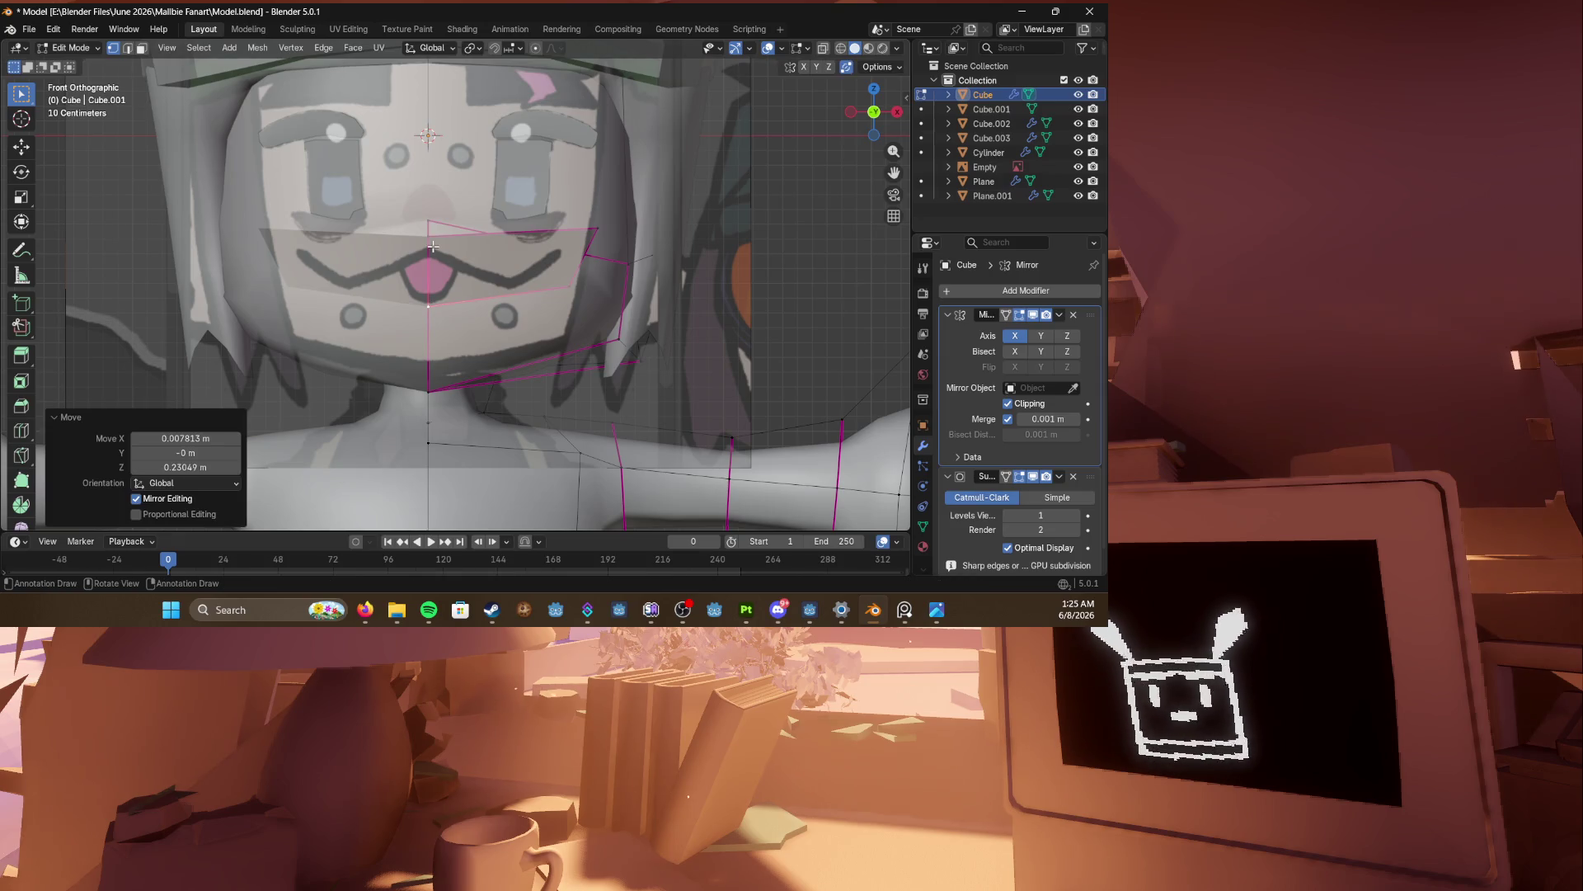
left_click(600, 229)
key("g")
left_click(584, 247)
Step: Move the whole linked flap 0.44 m along Y
middle_click_drag(584, 247, 484, 334)
key("z")
left_click(565, 313)
scroll(528, 322, "down", 5)
left_click(257, 338)
key("ctrl+l")
key("g")
key("y")
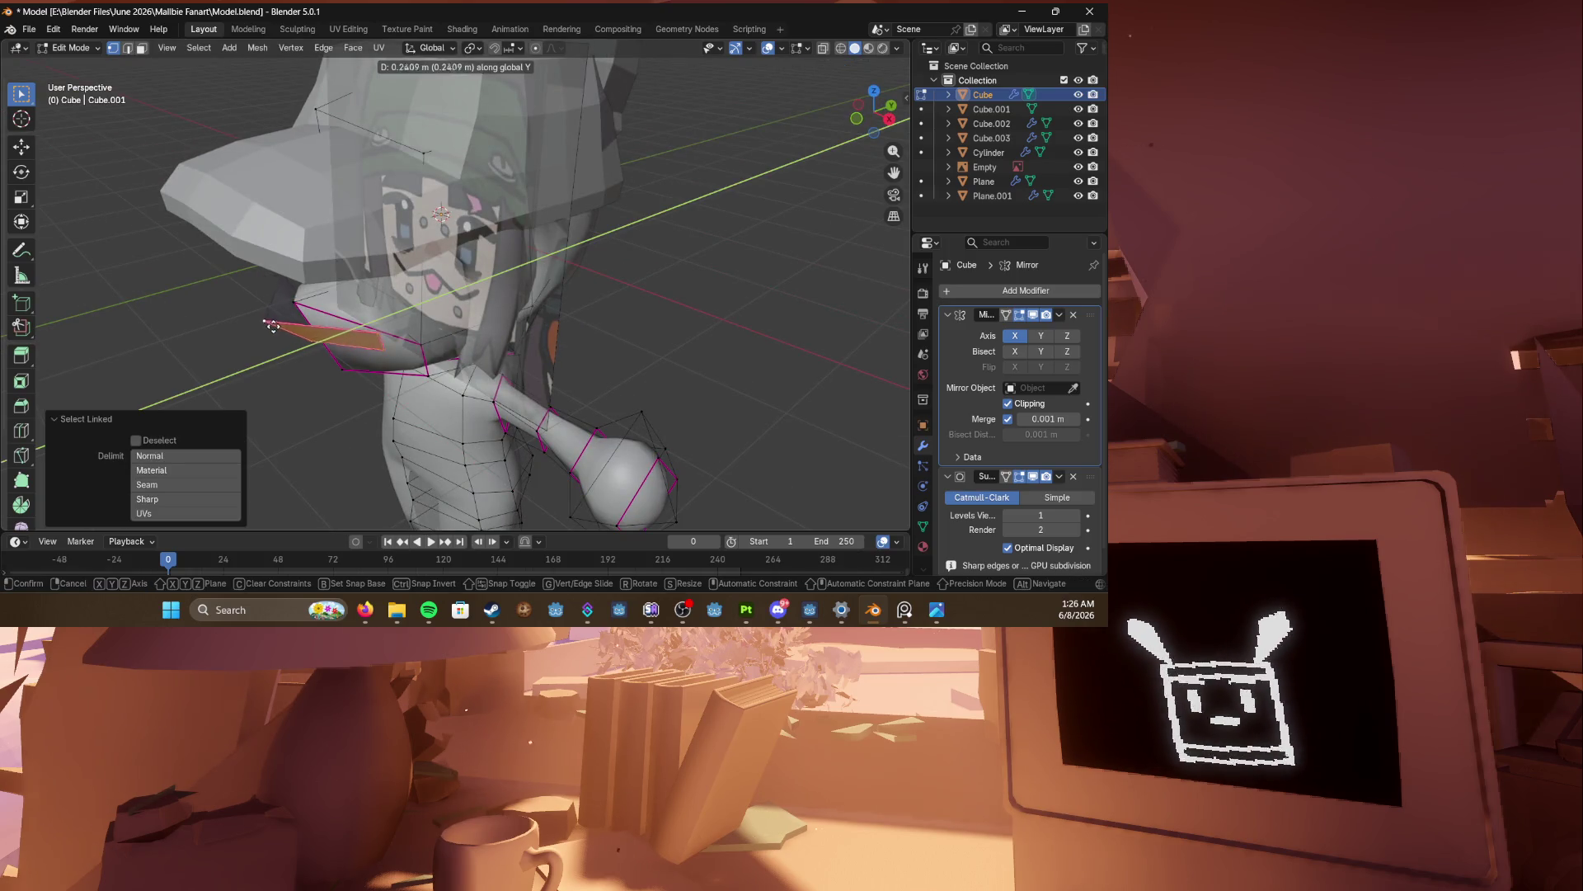
left_click(285, 320)
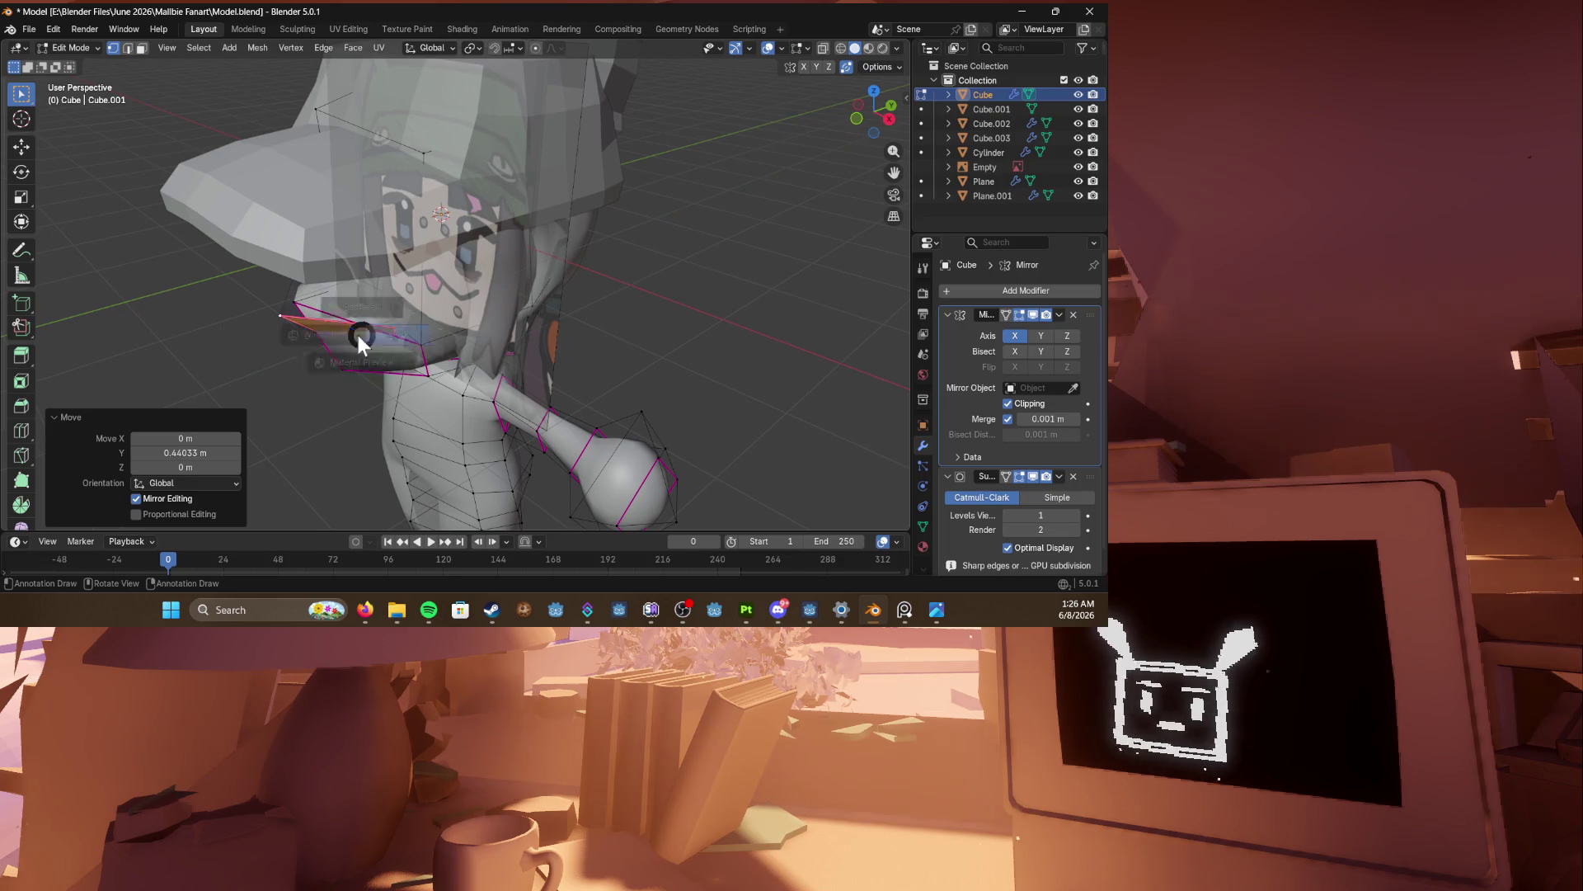
Step: Shift the chin panel's outer edge along Y and save
key("shift+z")
key("2")
left_click(410, 335)
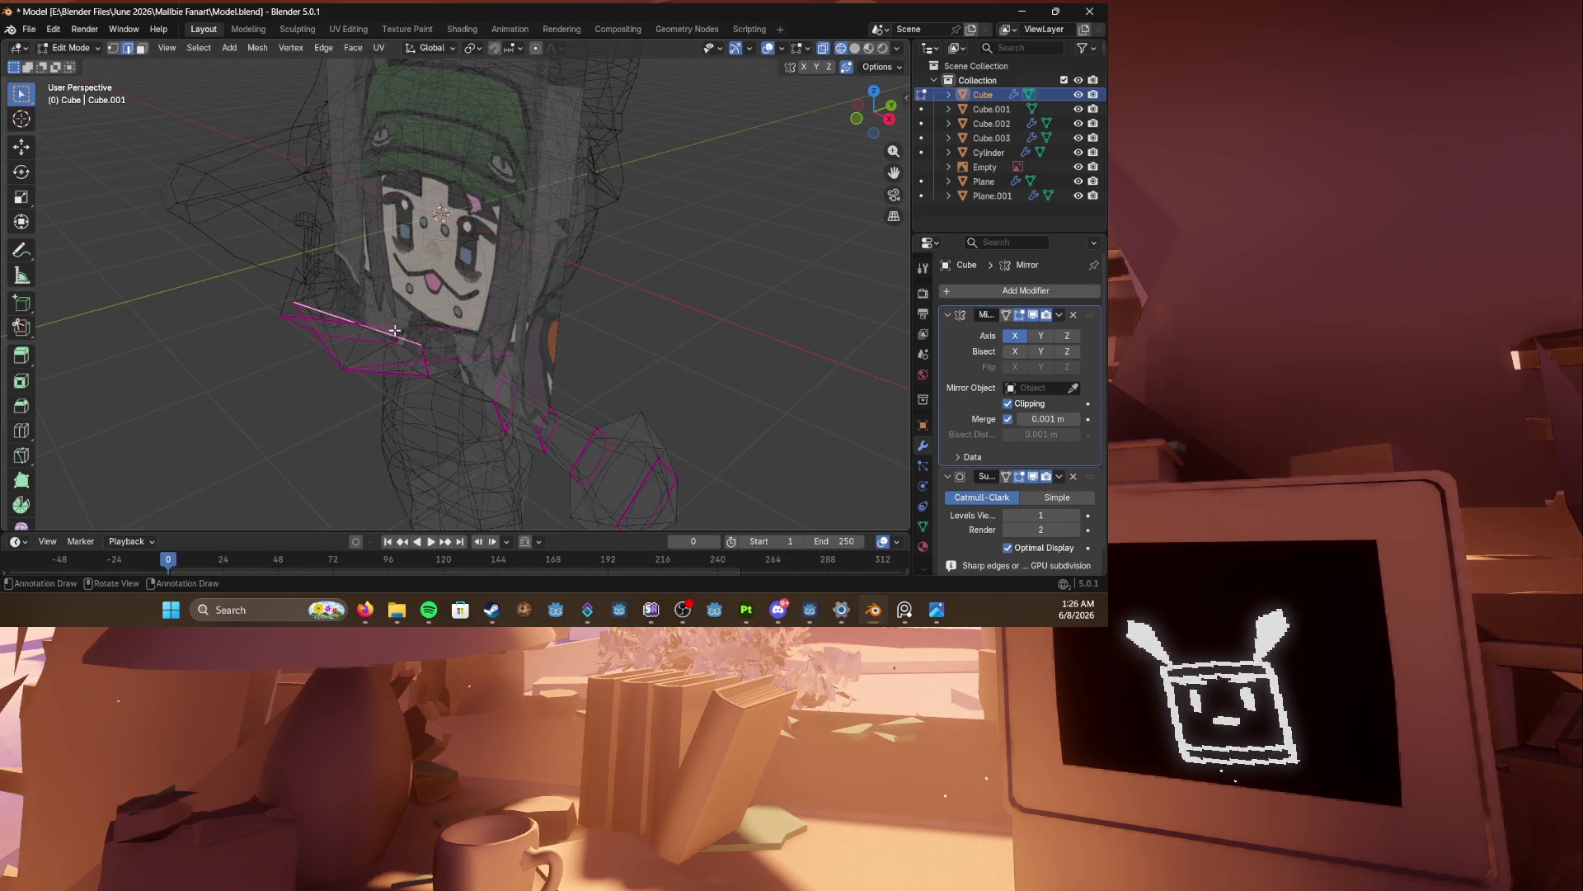
key("shift+z")
middle_click_drag(455, 333, 452, 347)
key("g")
key("y")
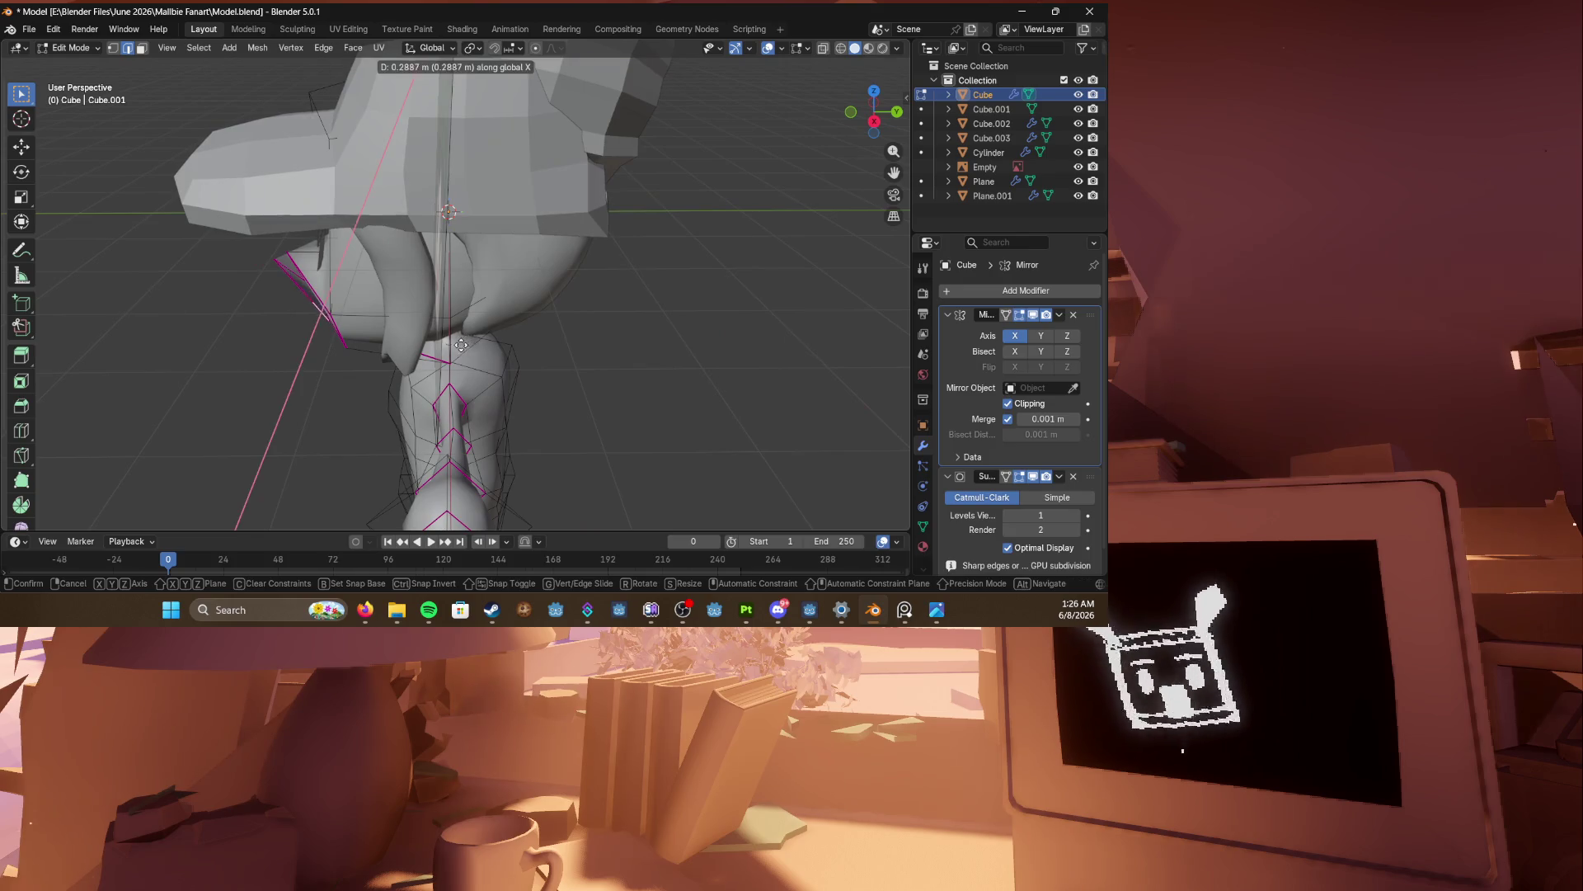
left_click(451, 347)
key("KP_1")
key("ctrl+s")
Step: Move the selected panel geometry along X in side view
key("KP_5")
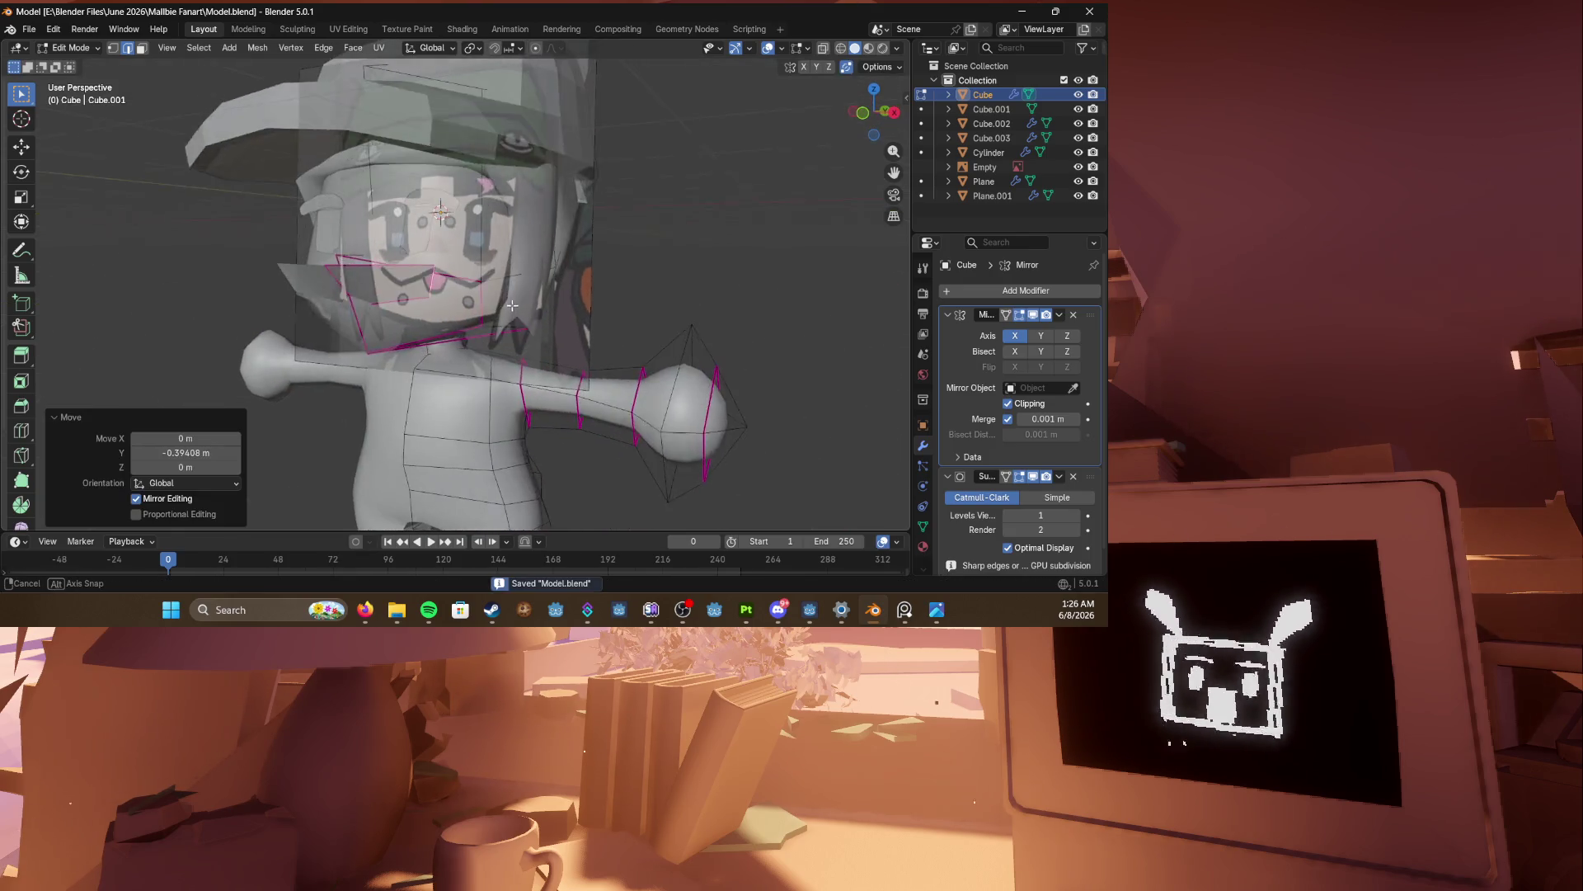
key("KP_3")
scroll(513, 305, "up", 3)
key("g")
key("x")
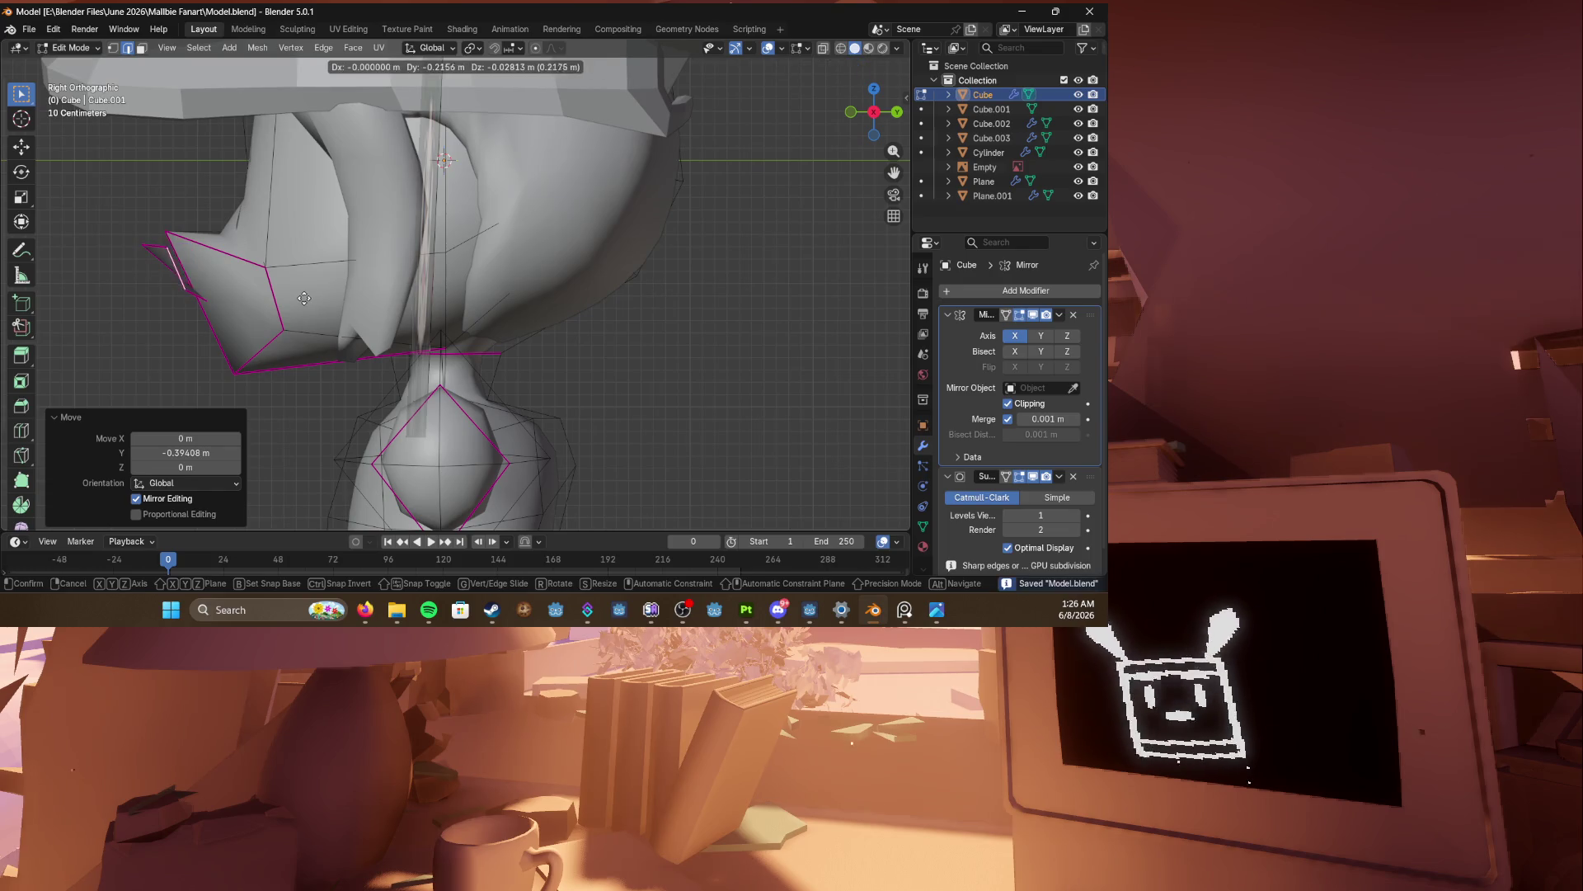
left_click(293, 300)
mouse_move(292, 300)
middle_mouse_down()
mouse_move(280, 290)
mouse_move(274, 322)
middle_mouse_up()
Step: Move the panel's vertices along Y using X-ray selection
key("1")
key("shift+z")
key("shift+z")
key("g")
key("y")
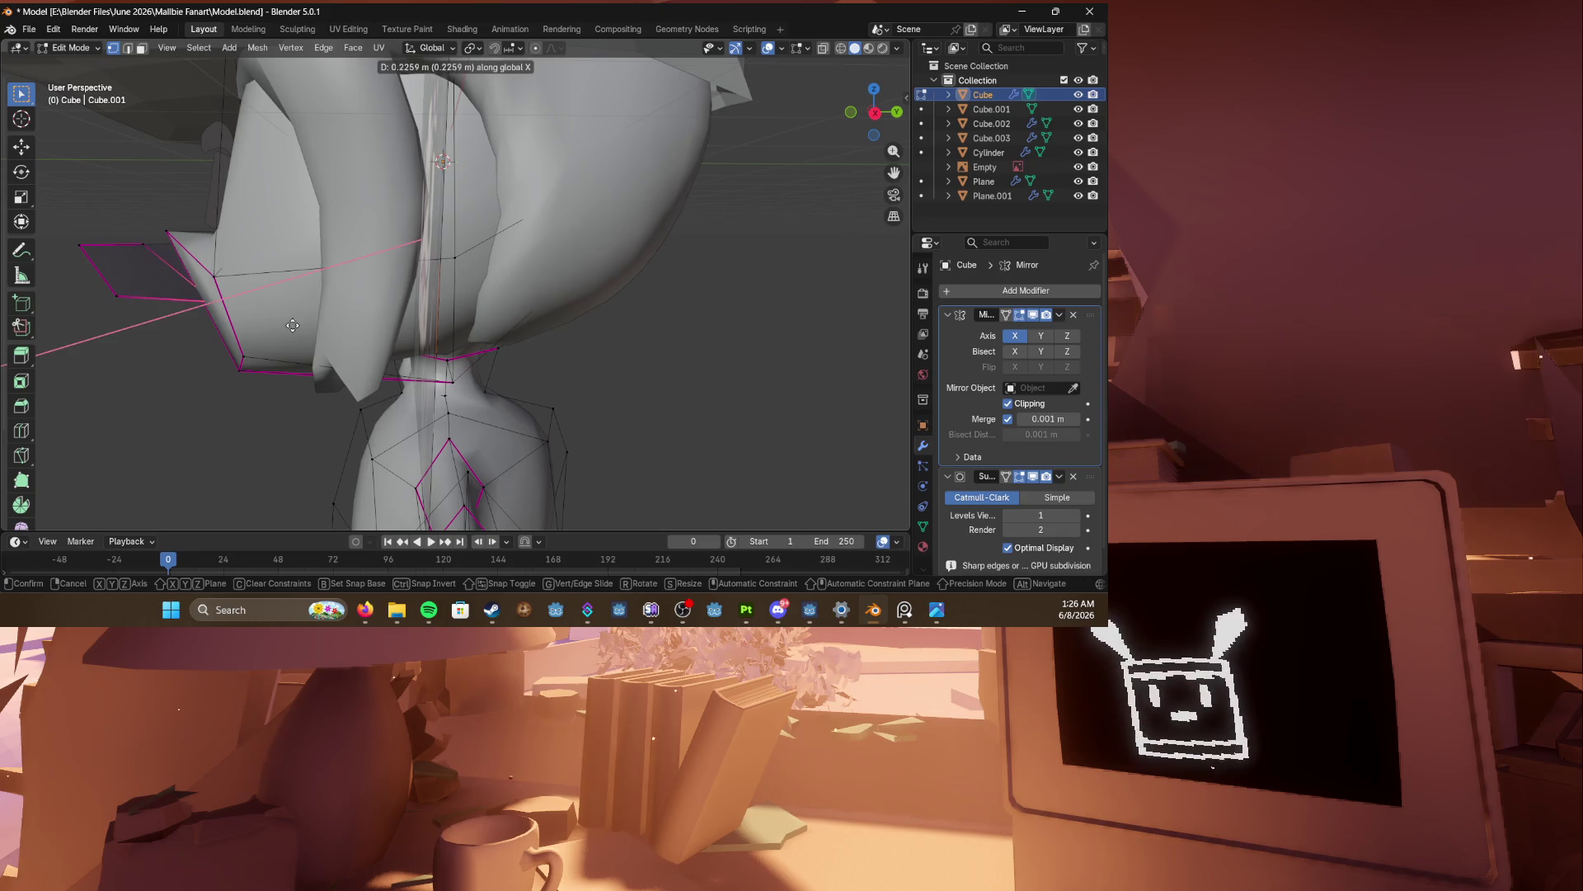
left_click(271, 325)
key("KP_1")
key("KP_3")
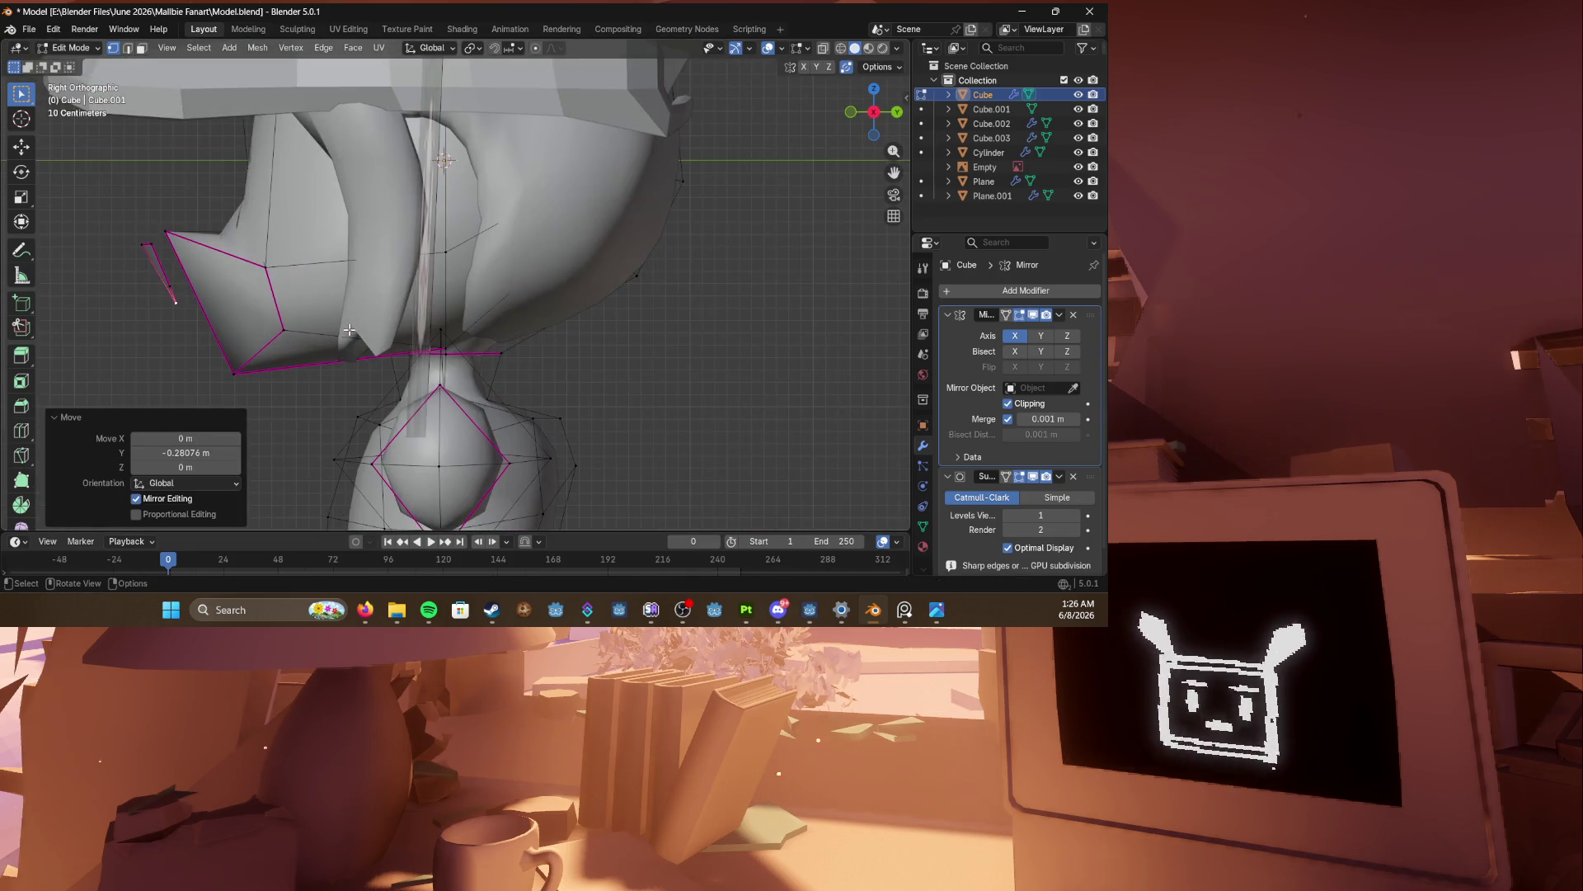
Step: Reposition the panel tip vertex and save
key("shift+v")
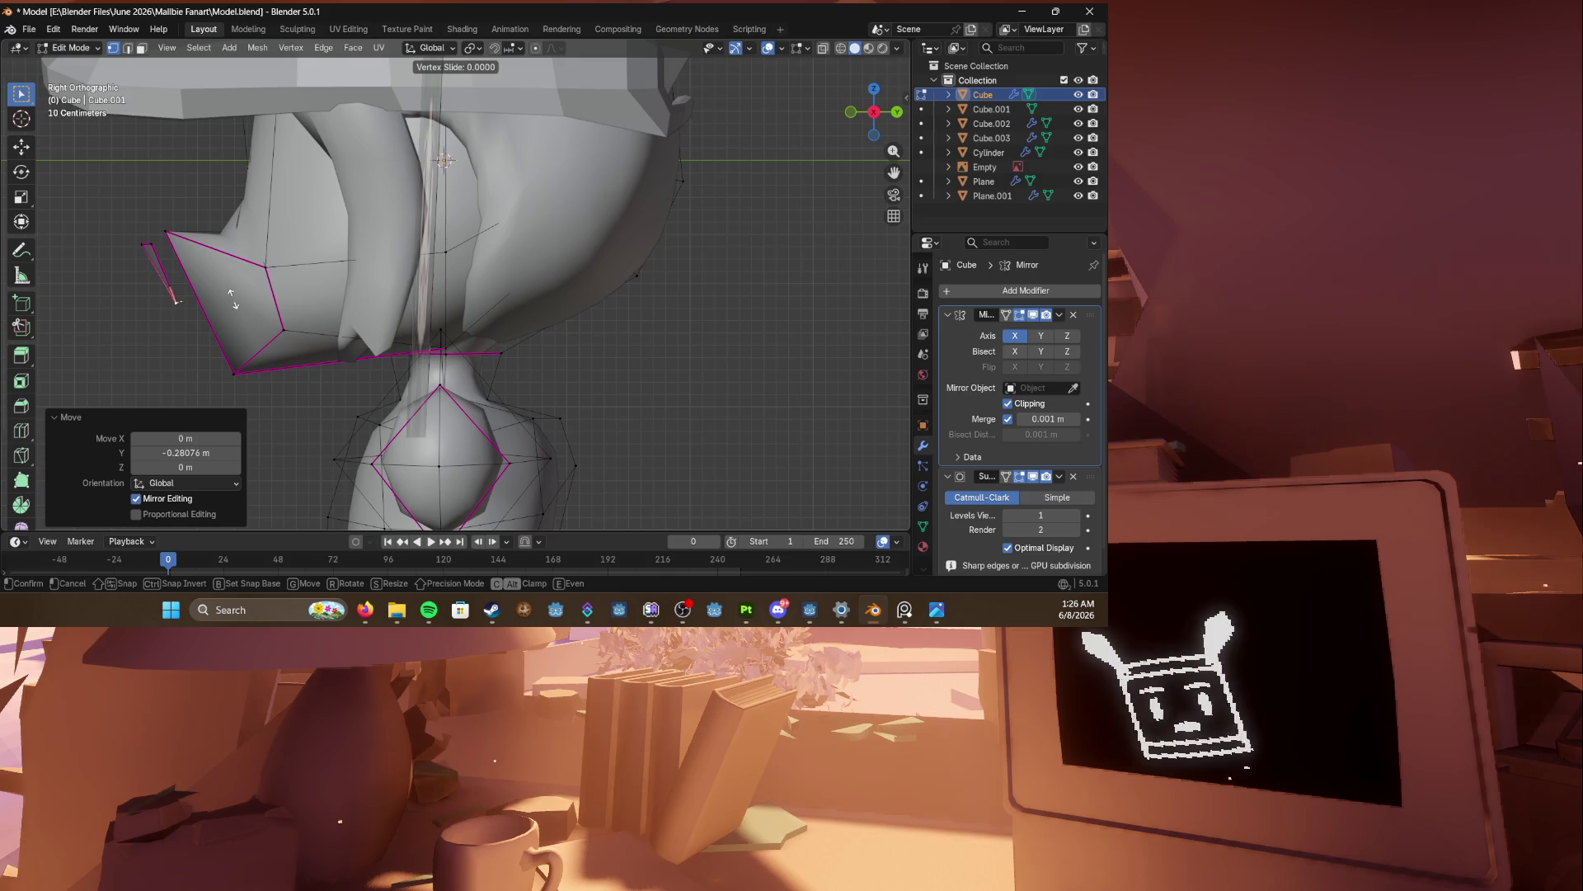
right_click(233, 297)
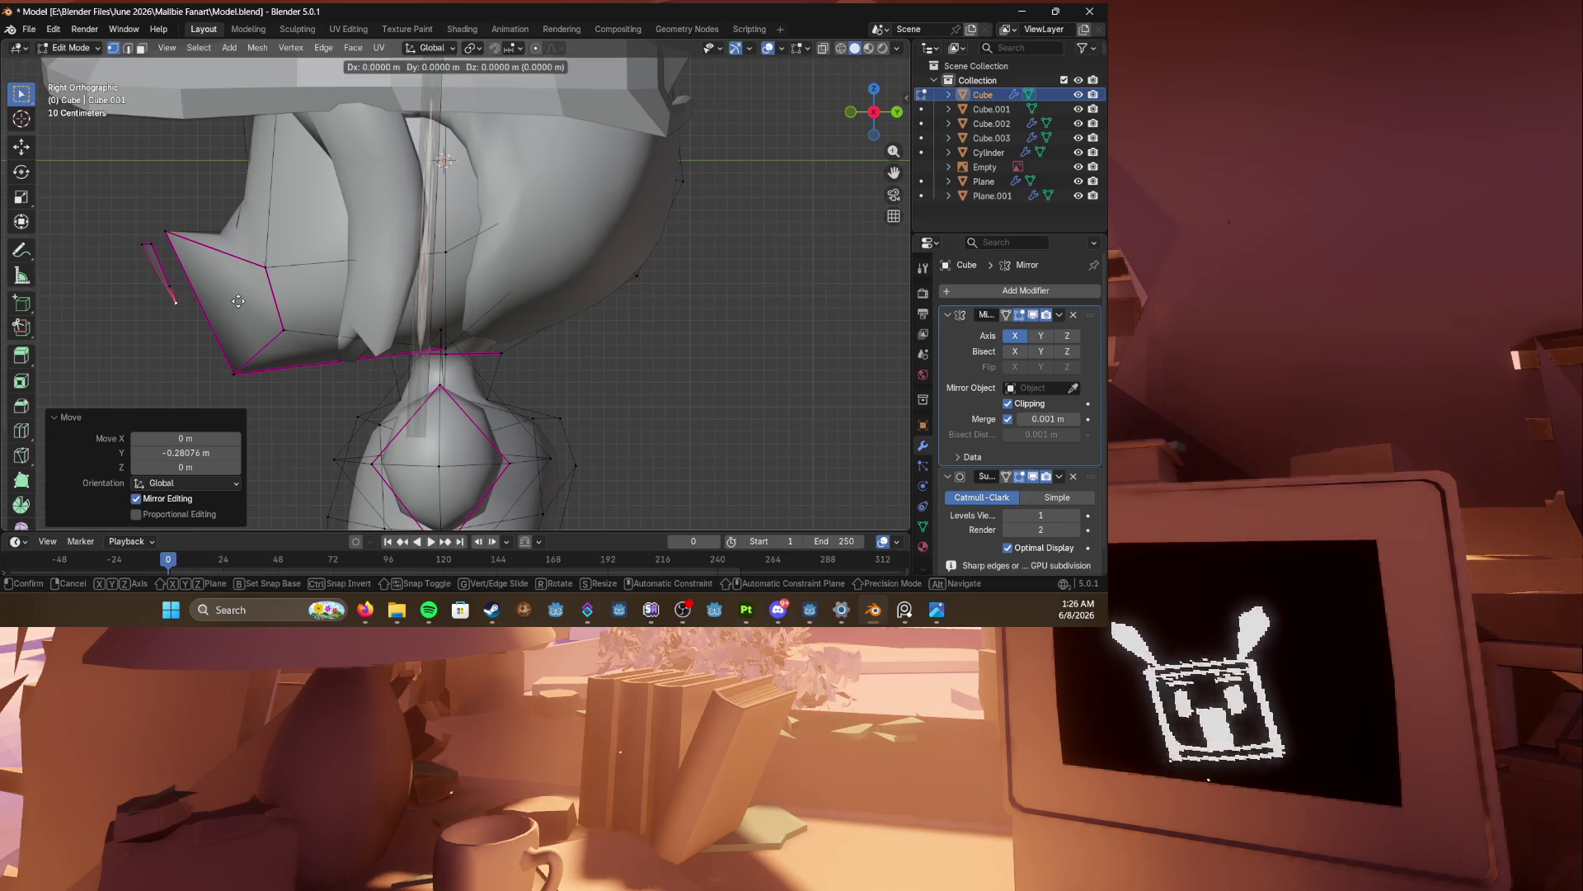
key("g")
left_click(183, 285)
mouse_move(183, 285)
middle_mouse_down()
mouse_move(347, 313)
mouse_move(329, 333)
middle_mouse_up()
key("ctrl+s")
Step: Select the connected panel, check it from front and perspective, save, and exit Edit Mode
key("l")
scroll(464, 349, "down", 3)
middle_click_drag(464, 349, 313, 330)
scroll(305, 327, "up", 2)
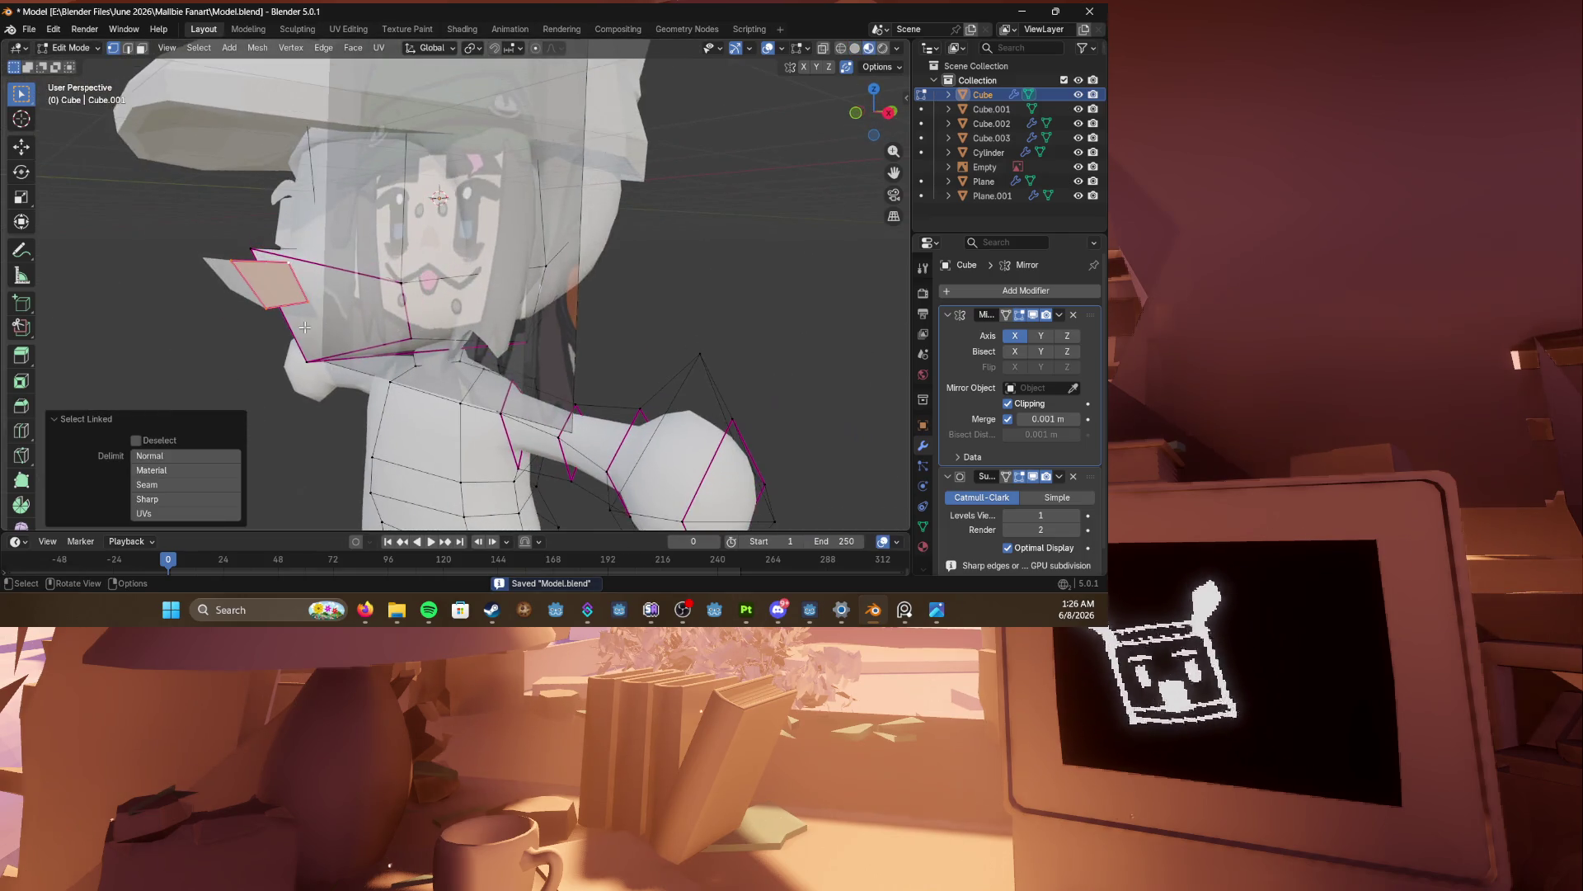
key("KP_1")
key("ctrl+s")
middle_click_drag(304, 327, 324, 320)
key("grave")
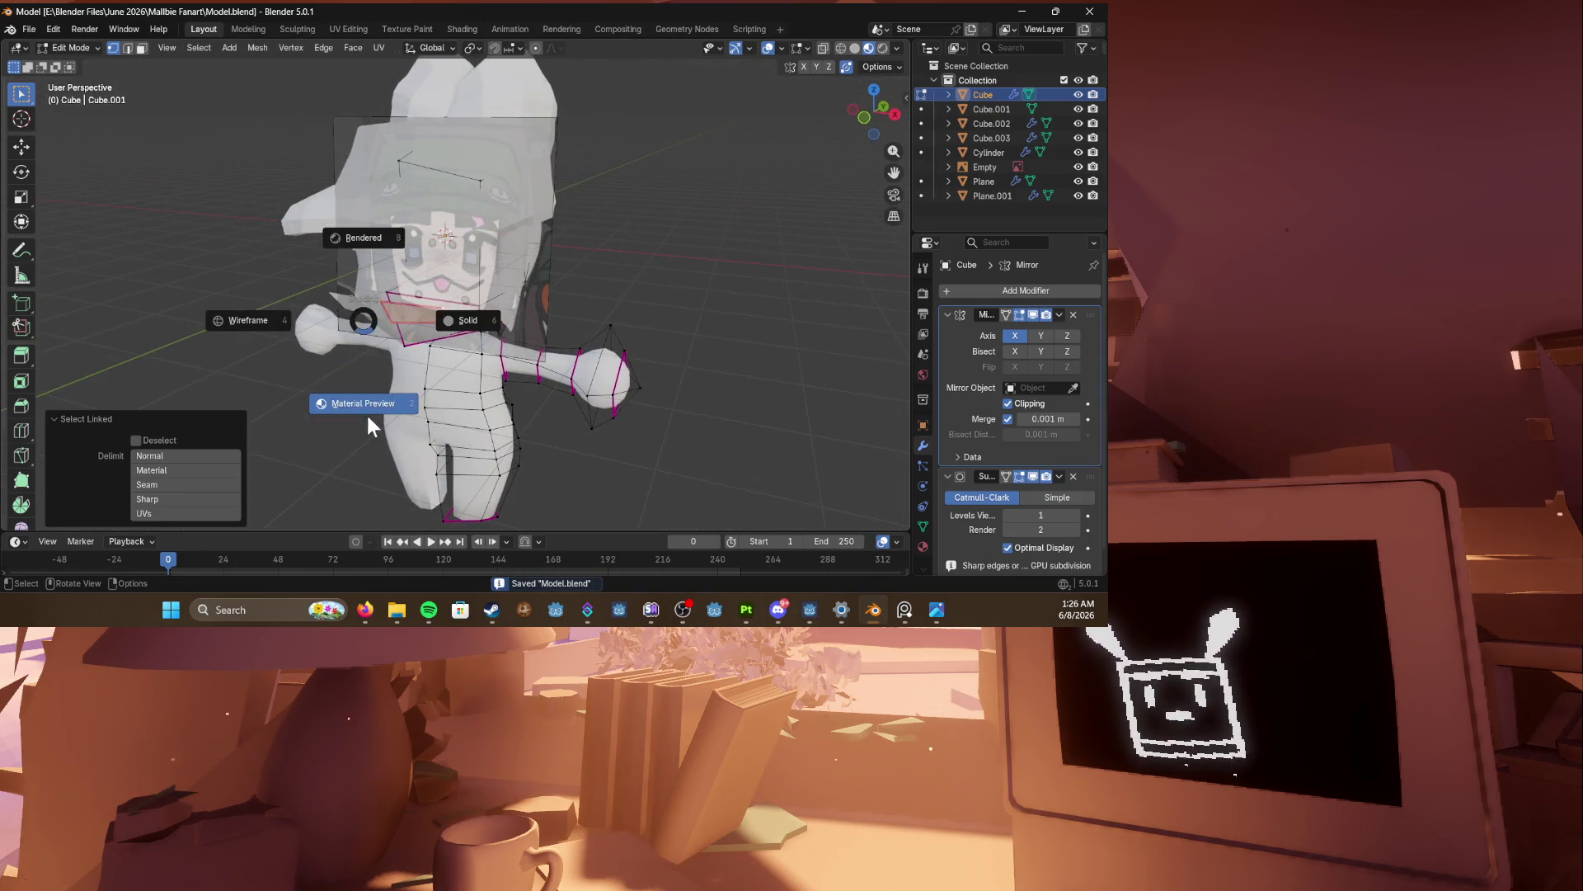
mouse_move(424, 453)
middle_mouse_down()
mouse_move(641, 372)
mouse_move(547, 287)
middle_mouse_up()
key("Tab")
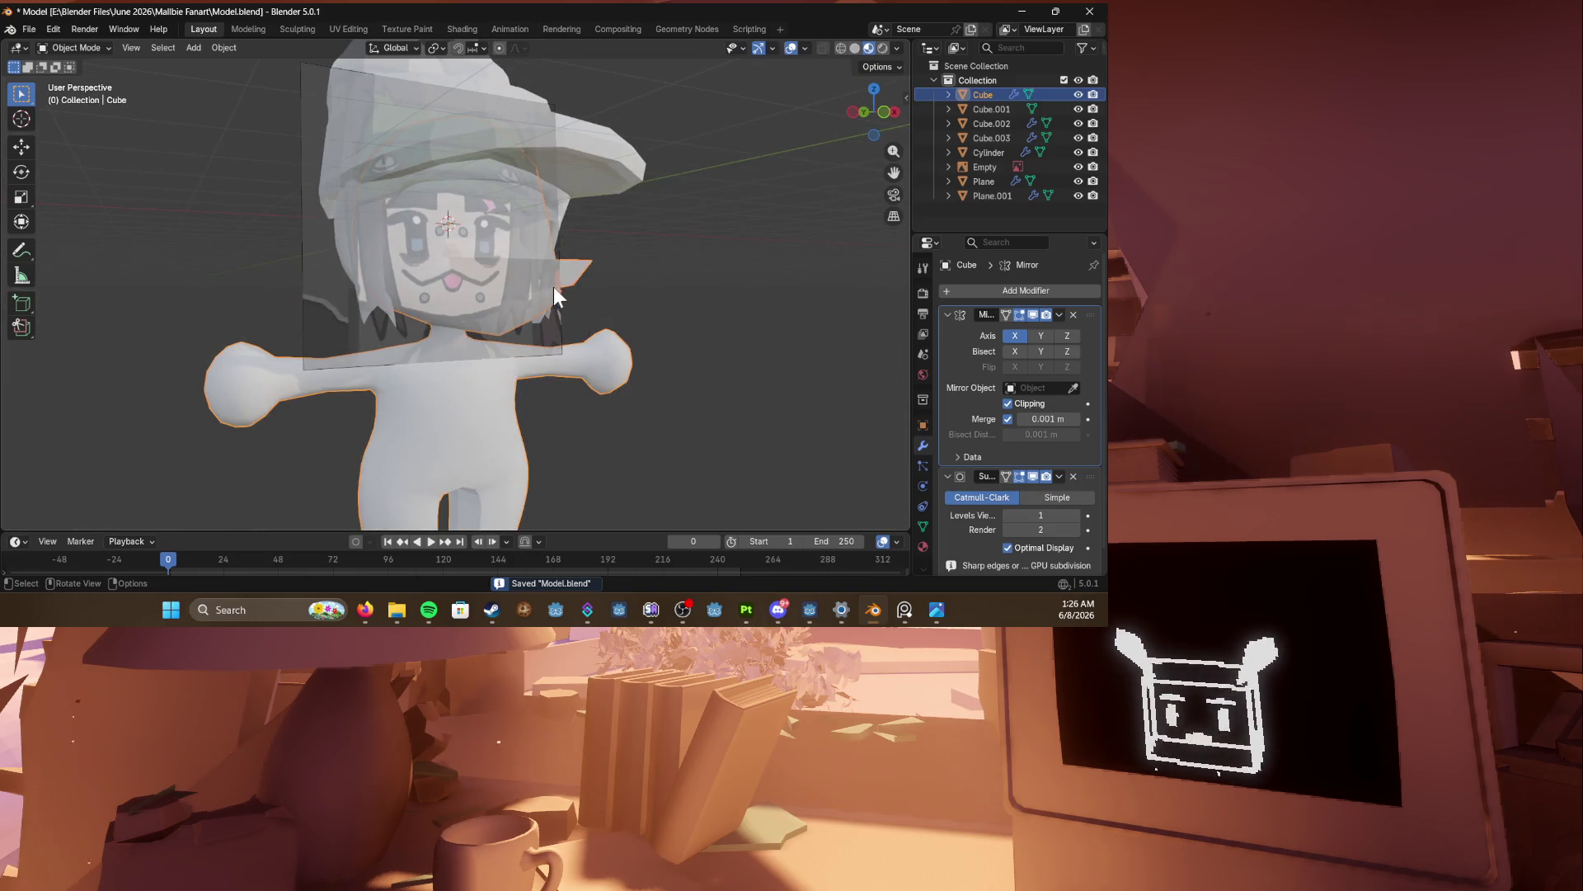
Step: Hide the reference image and push the selected face along Y
left_click(1078, 166)
mouse_move(627, 216)
middle_mouse_down()
mouse_move(665, 236)
mouse_move(577, 255)
middle_mouse_up()
mouse_move(498, 330)
middle_mouse_down()
mouse_move(690, 301)
mouse_move(438, 308)
middle_mouse_up()
scroll(438, 309, "up", 6)
key("Tab")
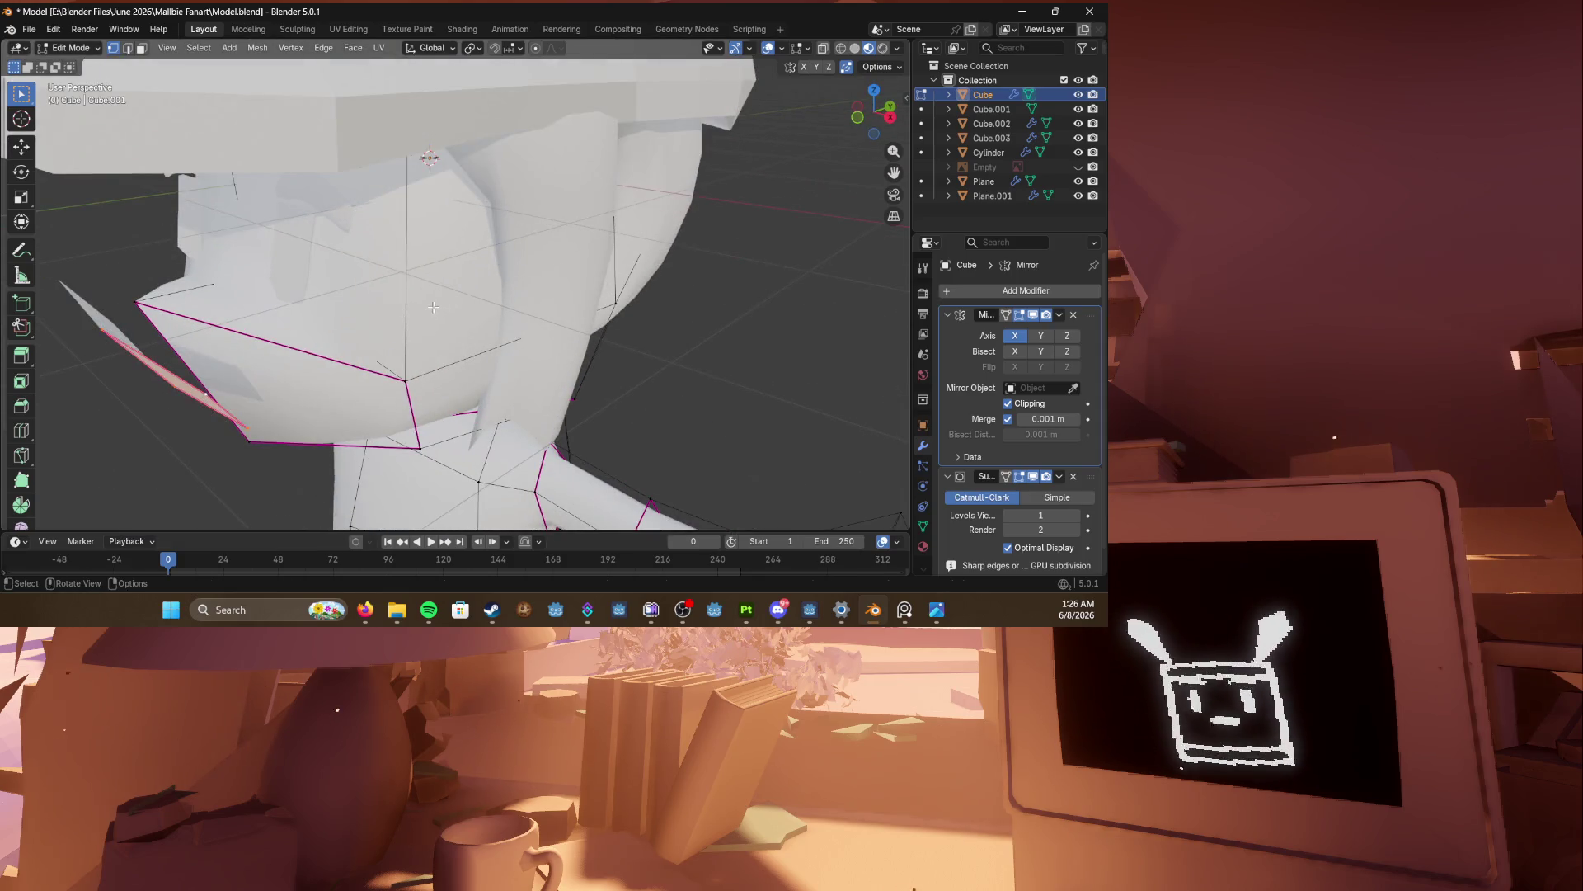
key("g")
key("y")
left_click(466, 284)
Step: Select a panel corner vertex in X-ray and move it along Y
mouse_move(466, 285)
middle_mouse_down()
mouse_move(457, 270)
mouse_move(490, 252)
middle_mouse_up()
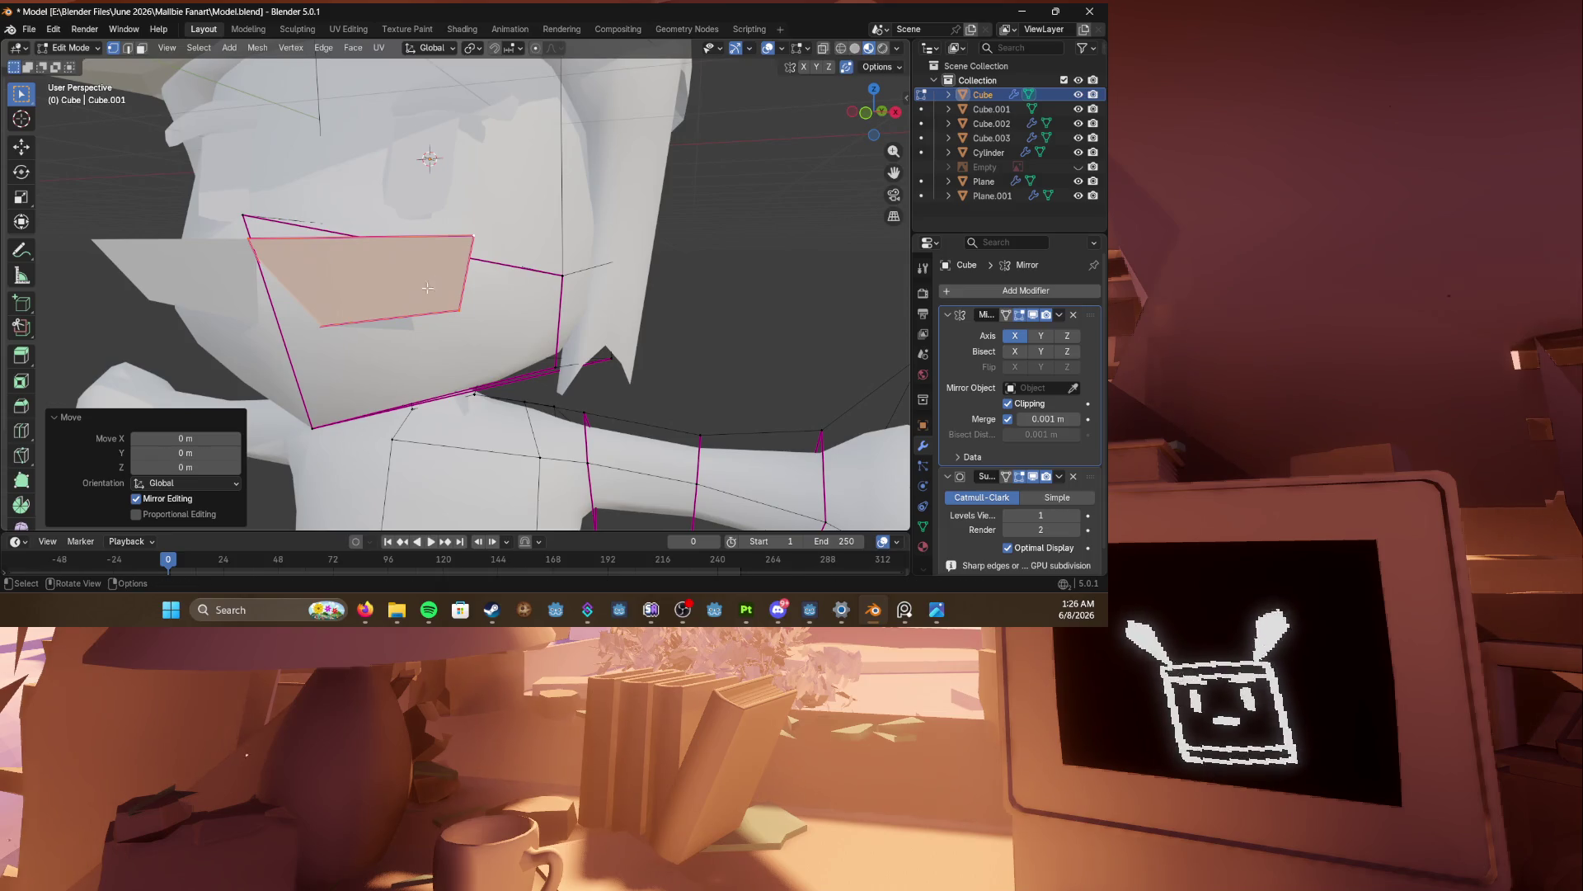
key("alt+z")
left_click(293, 331)
key("z")
left_click(463, 325)
key("g")
key("y")
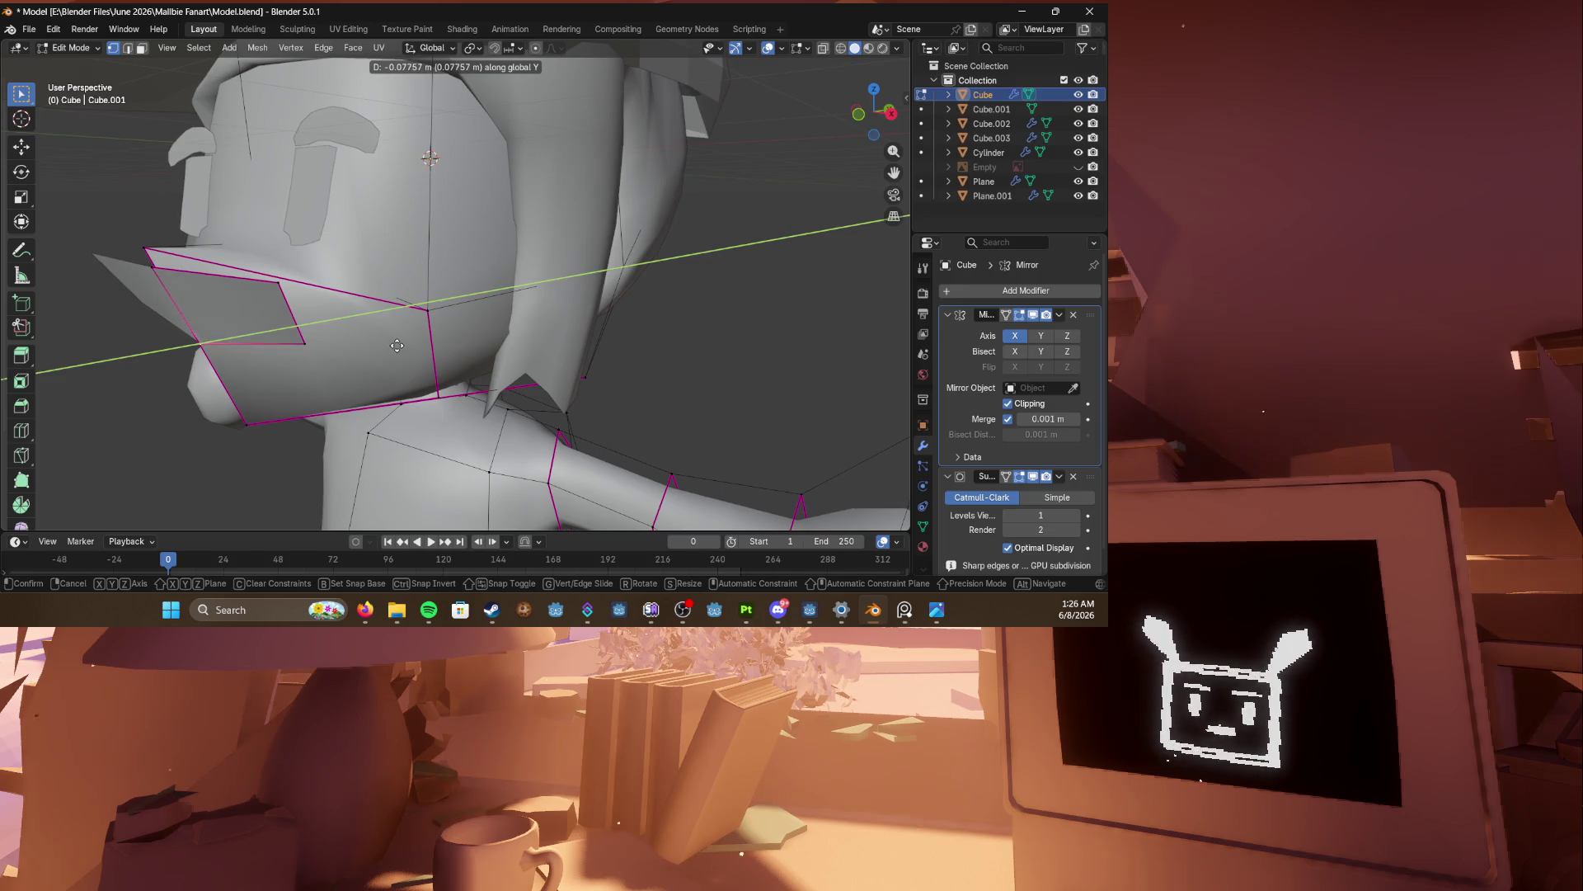
left_click(395, 345)
Step: Nudge the selection along Y several more times and save Model.blend
key("g")
key("y")
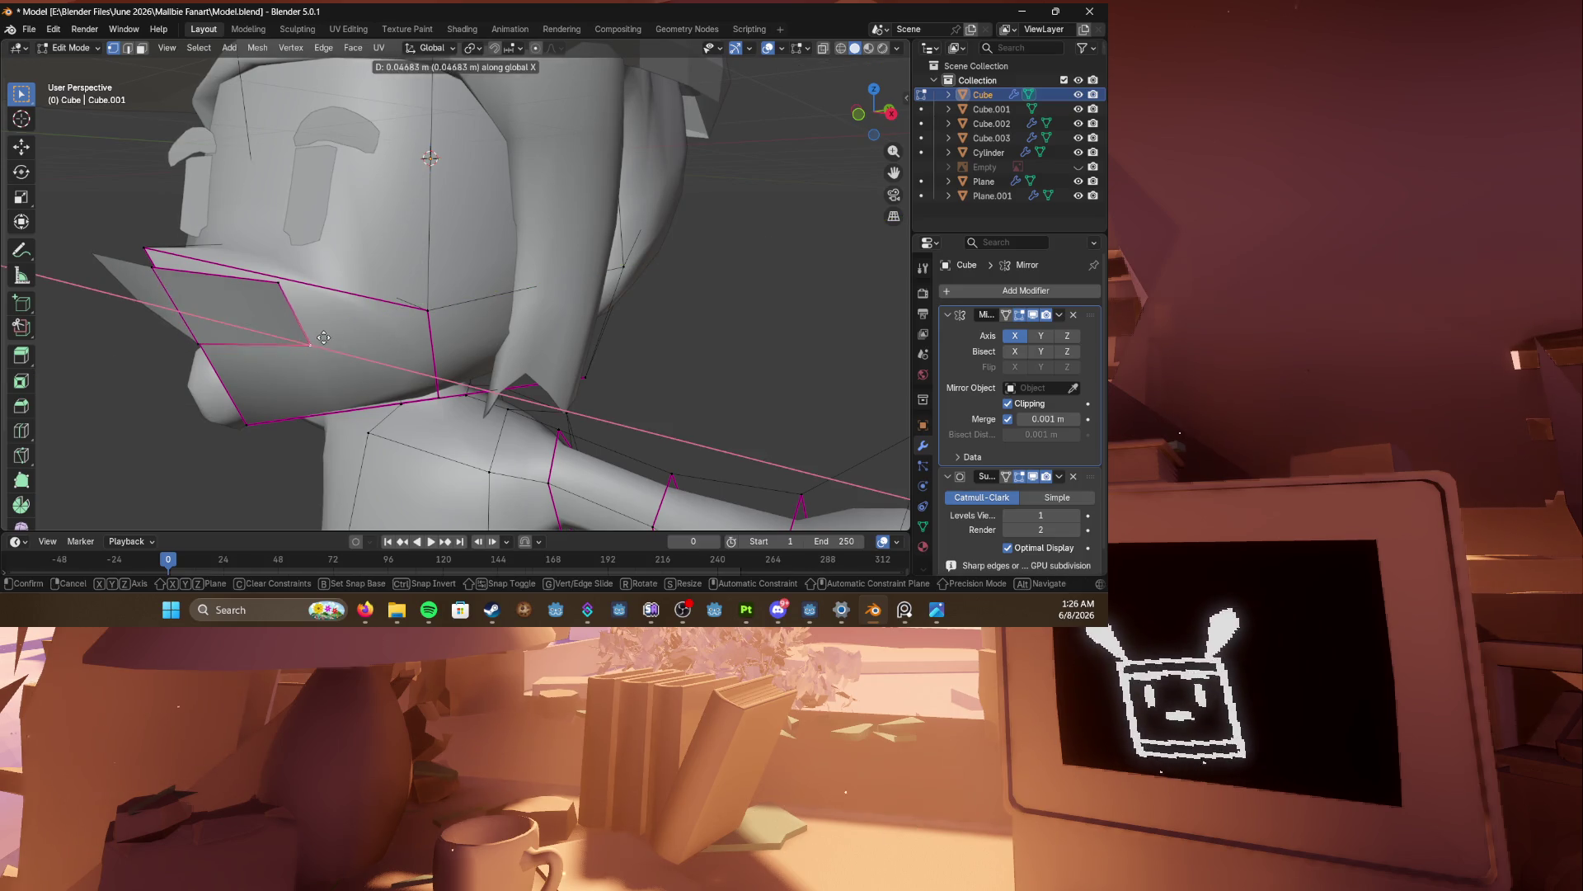
left_click(368, 322)
key("g")
key("y")
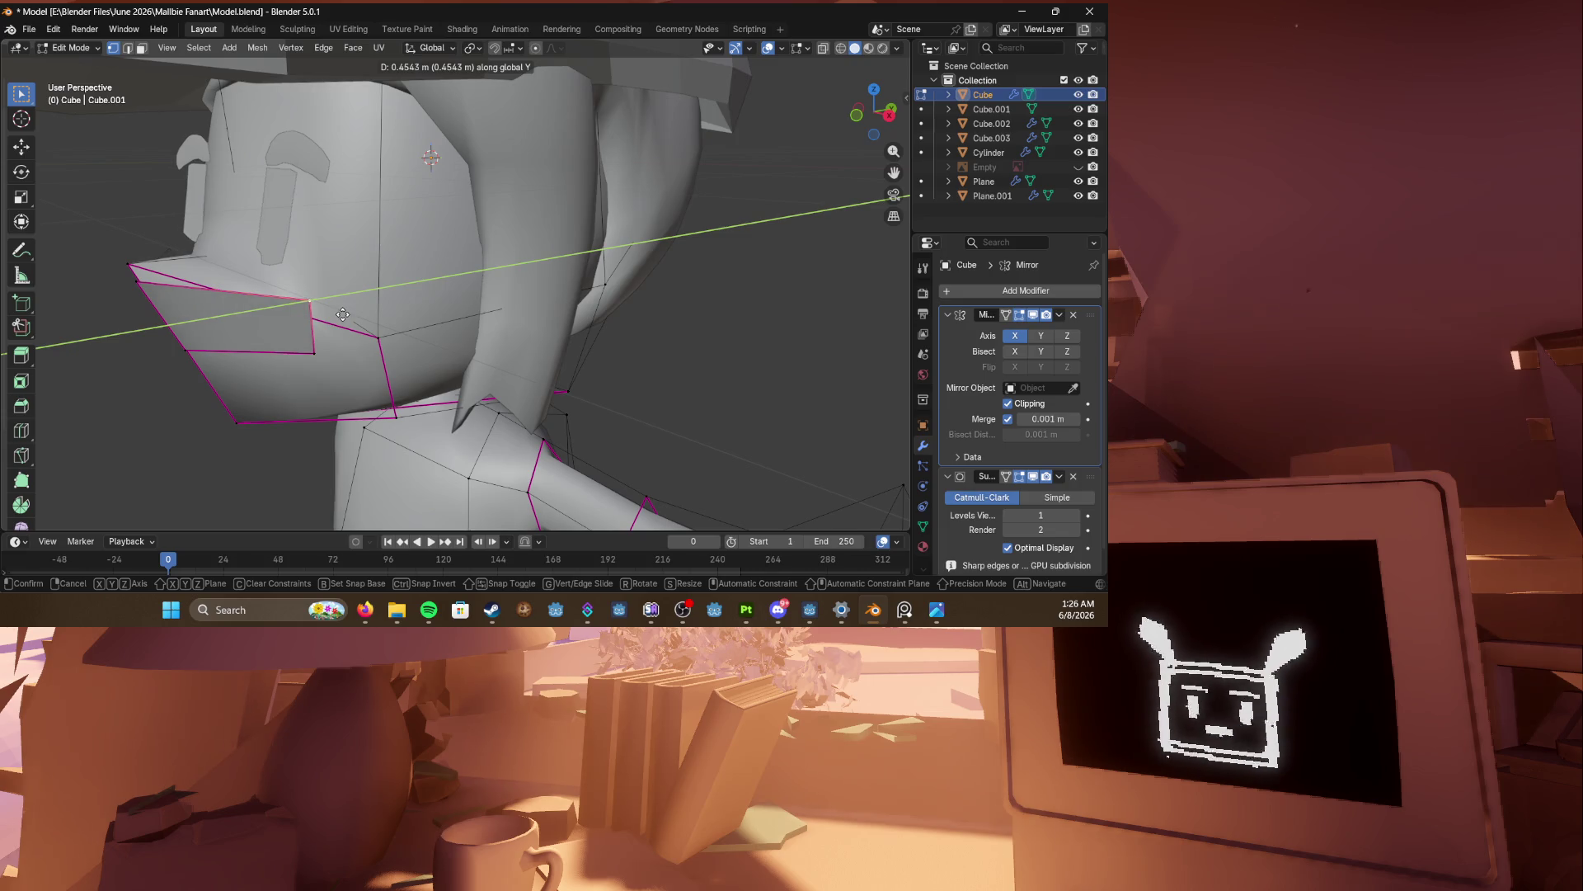
left_click(338, 318)
mouse_move(338, 318)
middle_mouse_down()
mouse_move(239, 338)
mouse_move(233, 318)
mouse_move(325, 313)
mouse_move(220, 318)
mouse_move(477, 319)
mouse_move(180, 329)
middle_mouse_up()
key("g")
key("y")
left_click(231, 339)
key("ctrl+s")
Step: Return to Object Mode and reselect the body mesh
key("g")
key("y")
left_click(325, 313)
scroll(324, 314, "down", 3)
key("Tab")
scroll(180, 329, "down", 3)
scroll(382, 328, "up", 4)
left_click(385, 323)
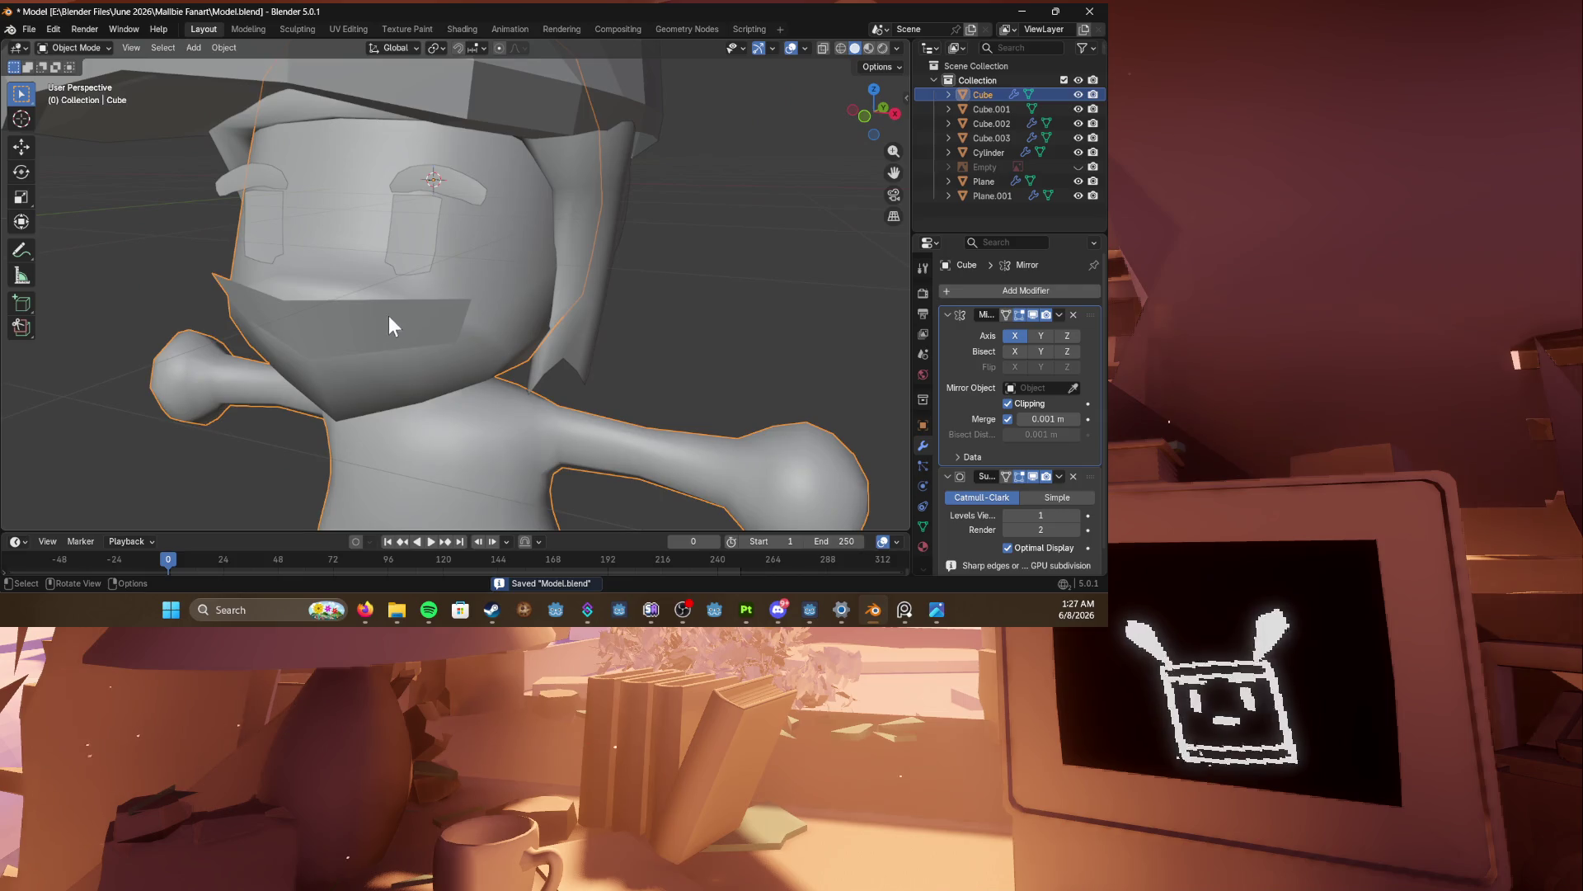
Step: Enter Edit Mode in face select and unhide the face reference image in front view
key("Tab")
key("3")
middle_click_drag(370, 331, 404, 299)
key("KP_1")
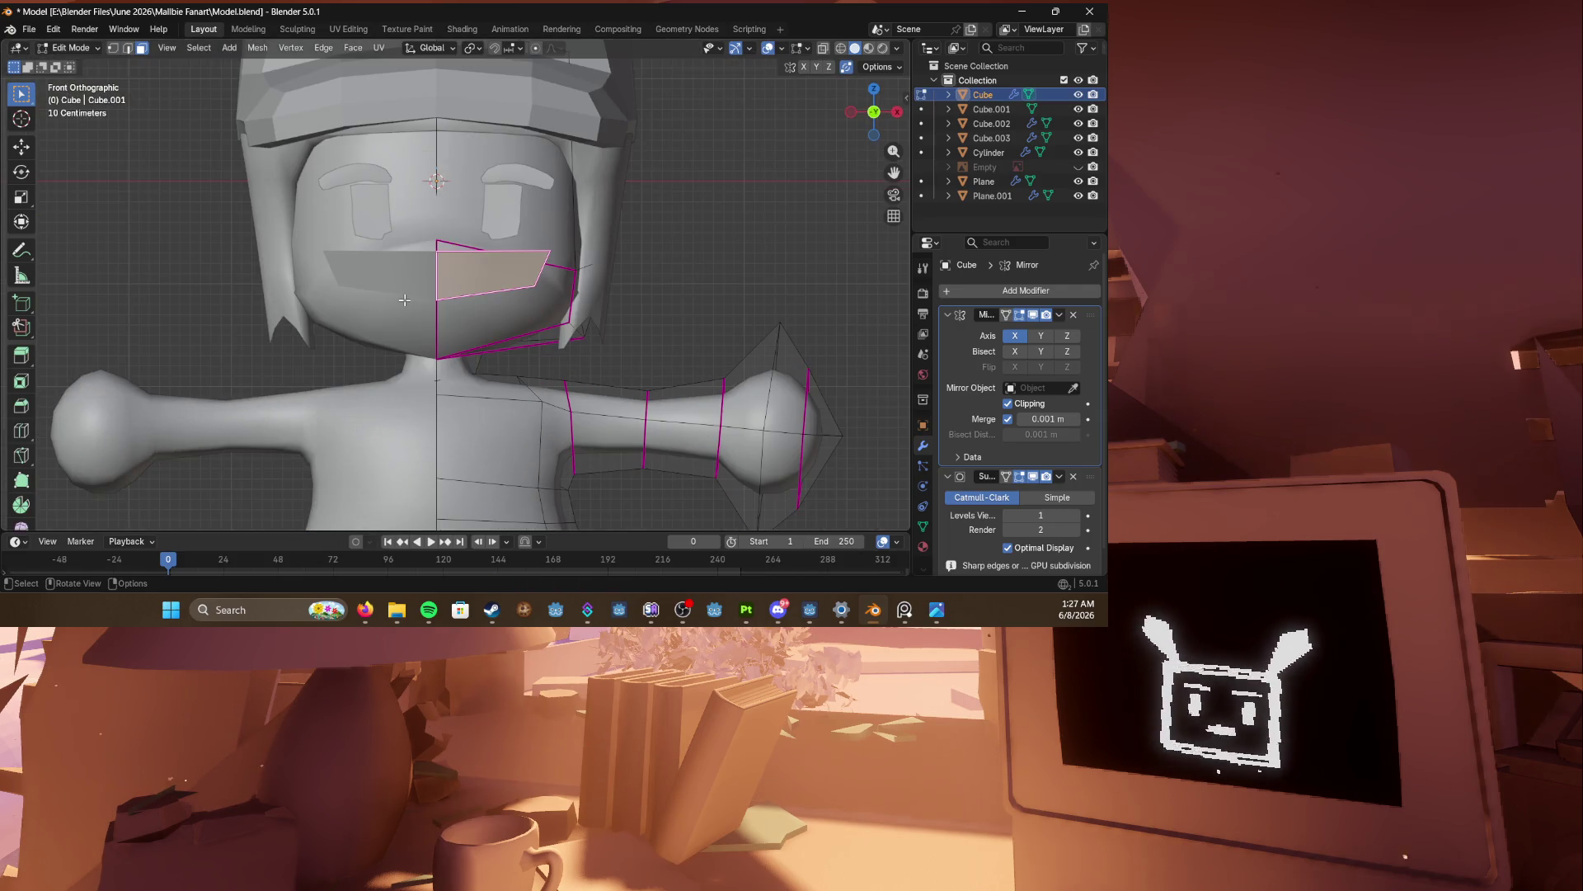
left_click(1078, 166)
scroll(877, 241, "up", 2)
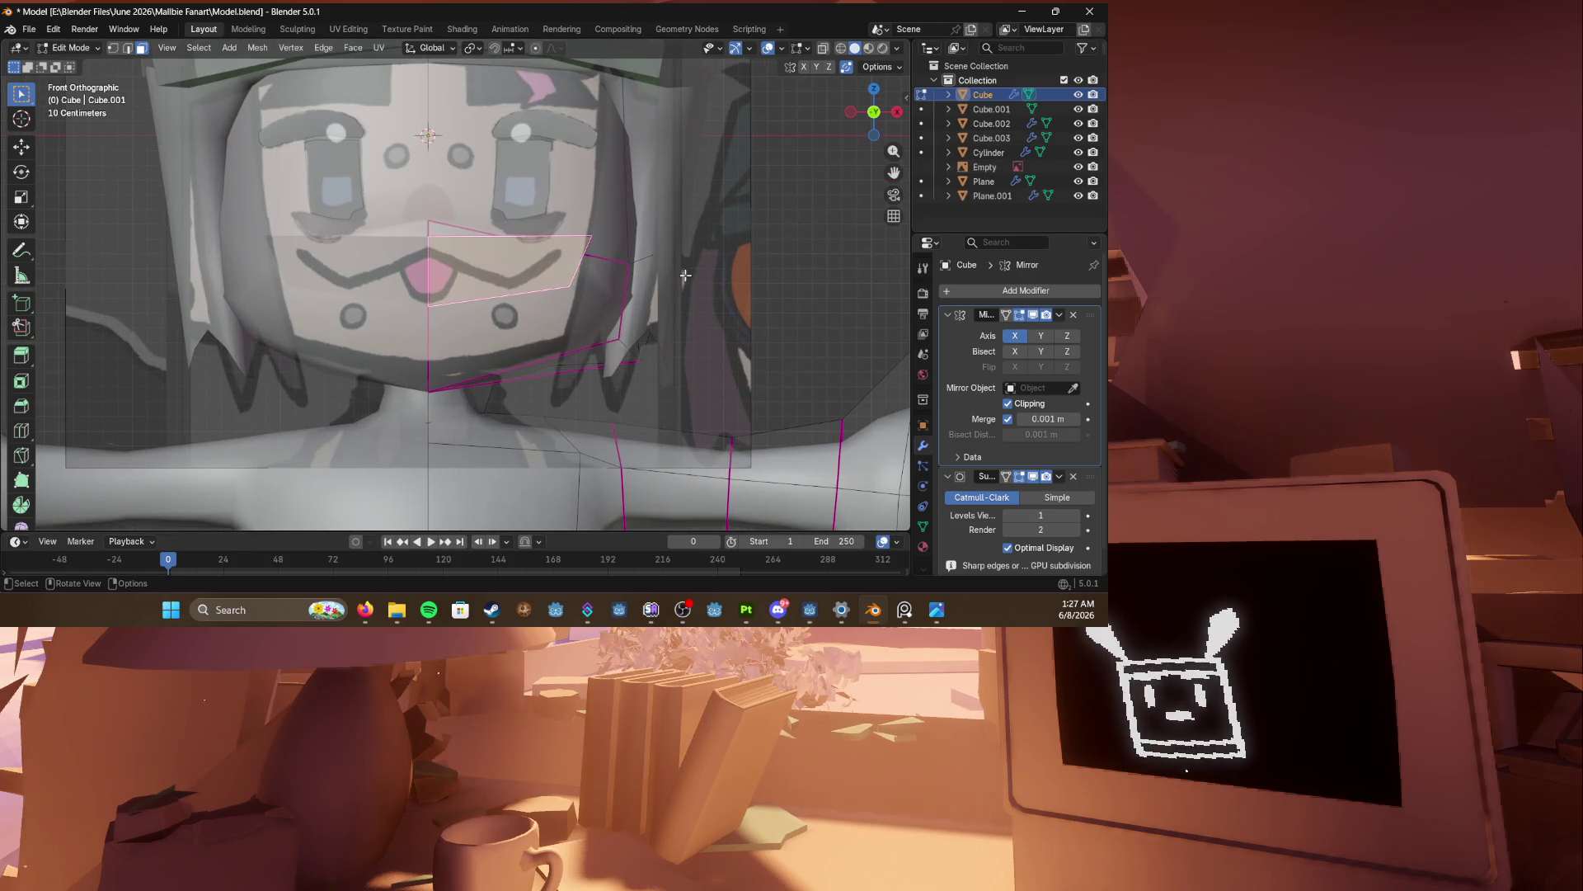
Step: Try moving the mouth panel edges along Z in edge select, then cancel the move
middle_click_drag(876, 241, 552, 295)
key("ctrl+Tab")
left_click(670, 314)
key("g")
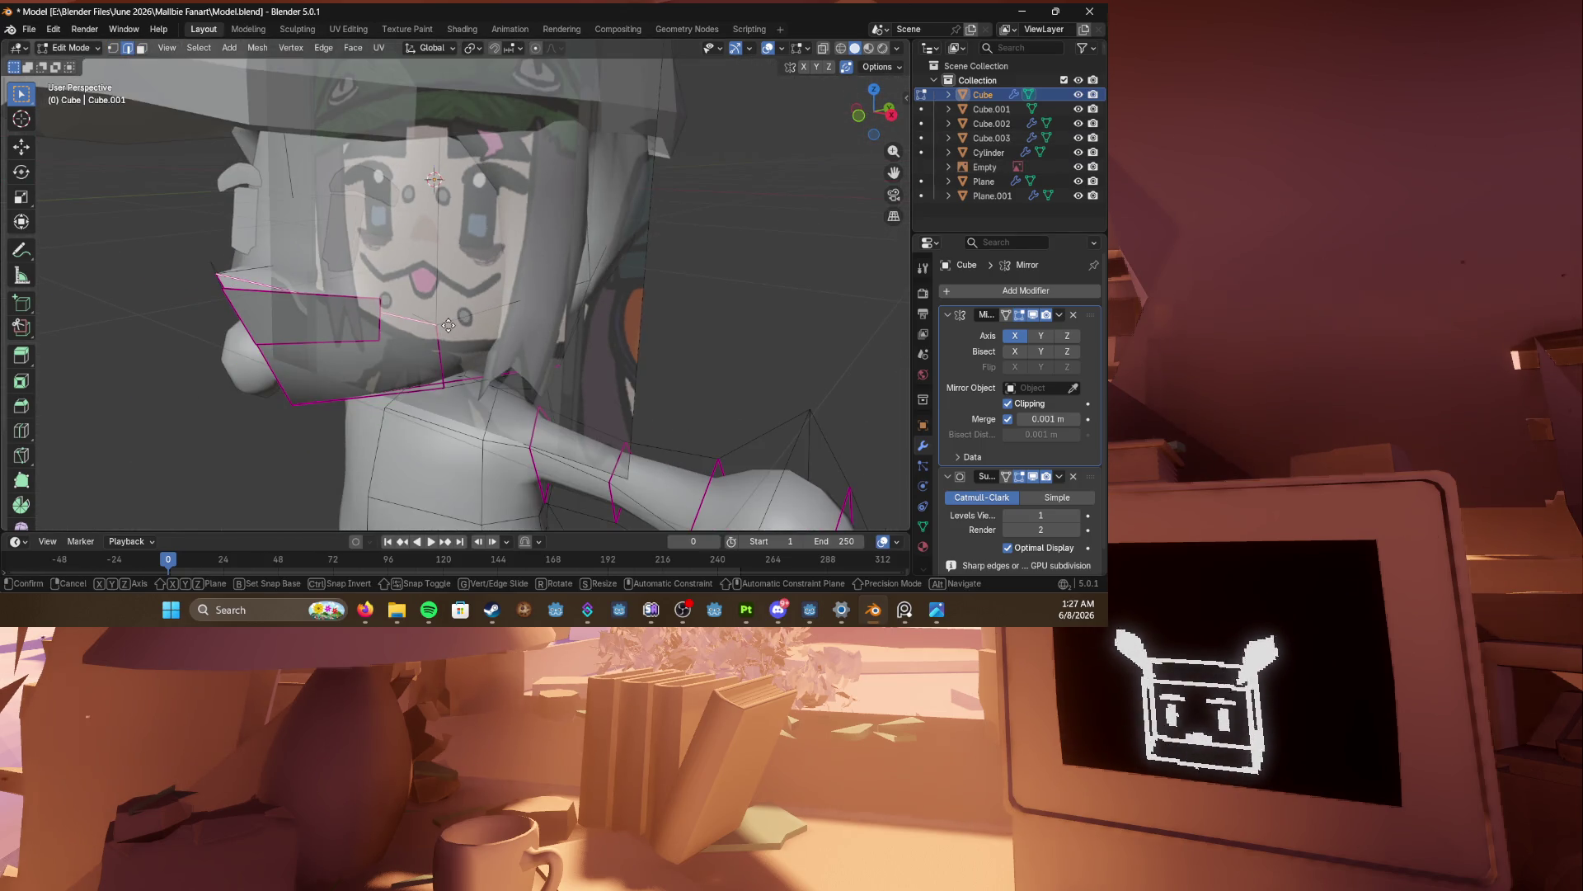
key("z")
right_click(449, 312)
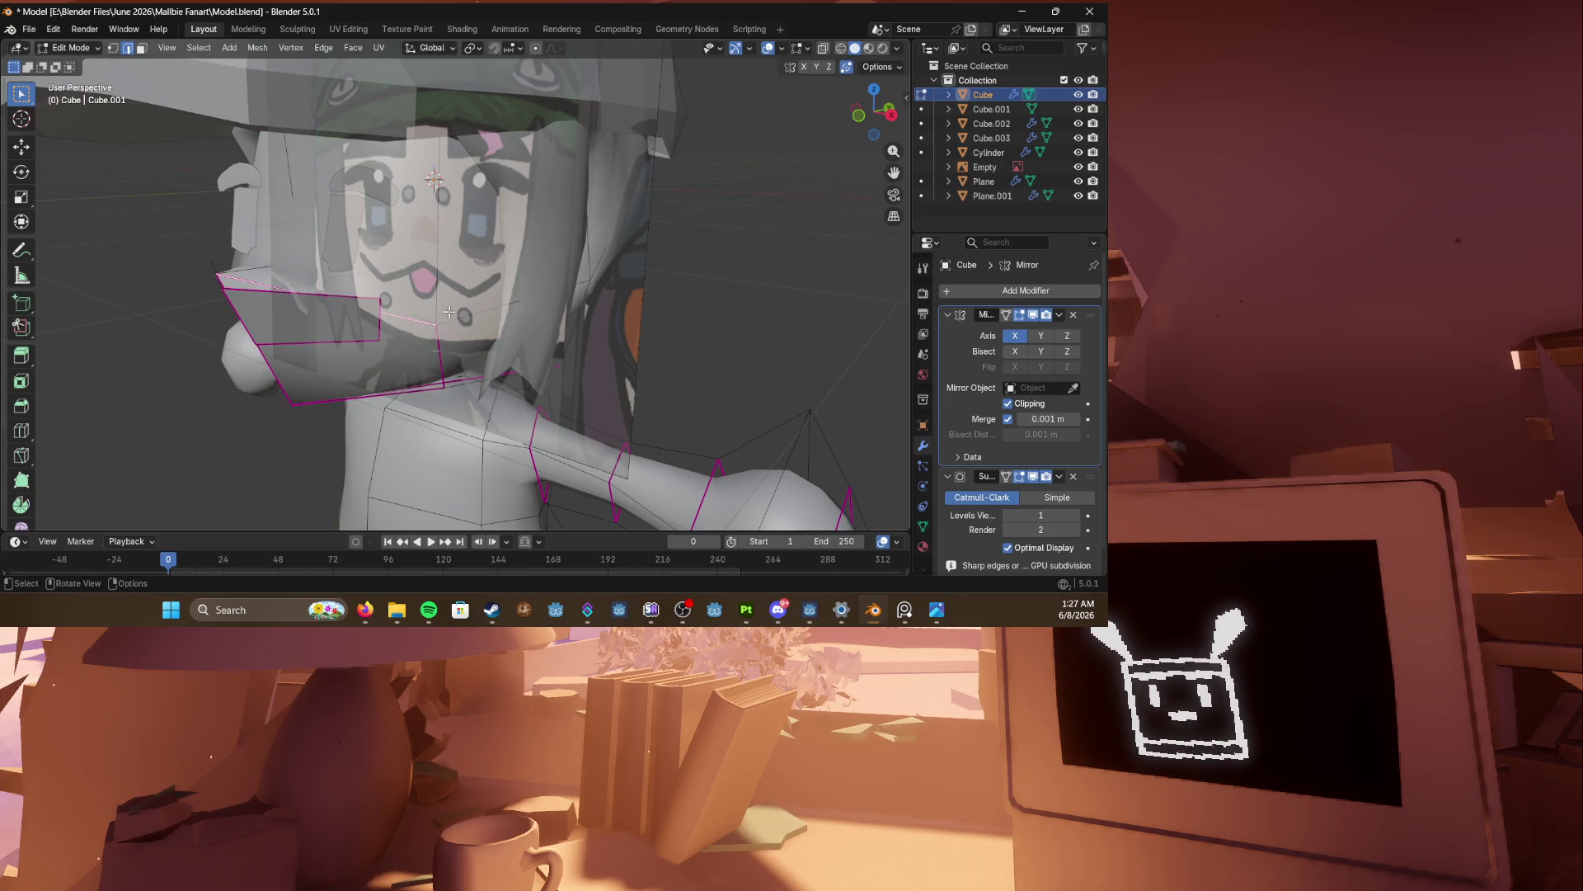
Step: Check the face from front and perspective views, then return to Object Mode
middle_click_drag(649, 321, 679, 346)
key("ctrl+Tab")
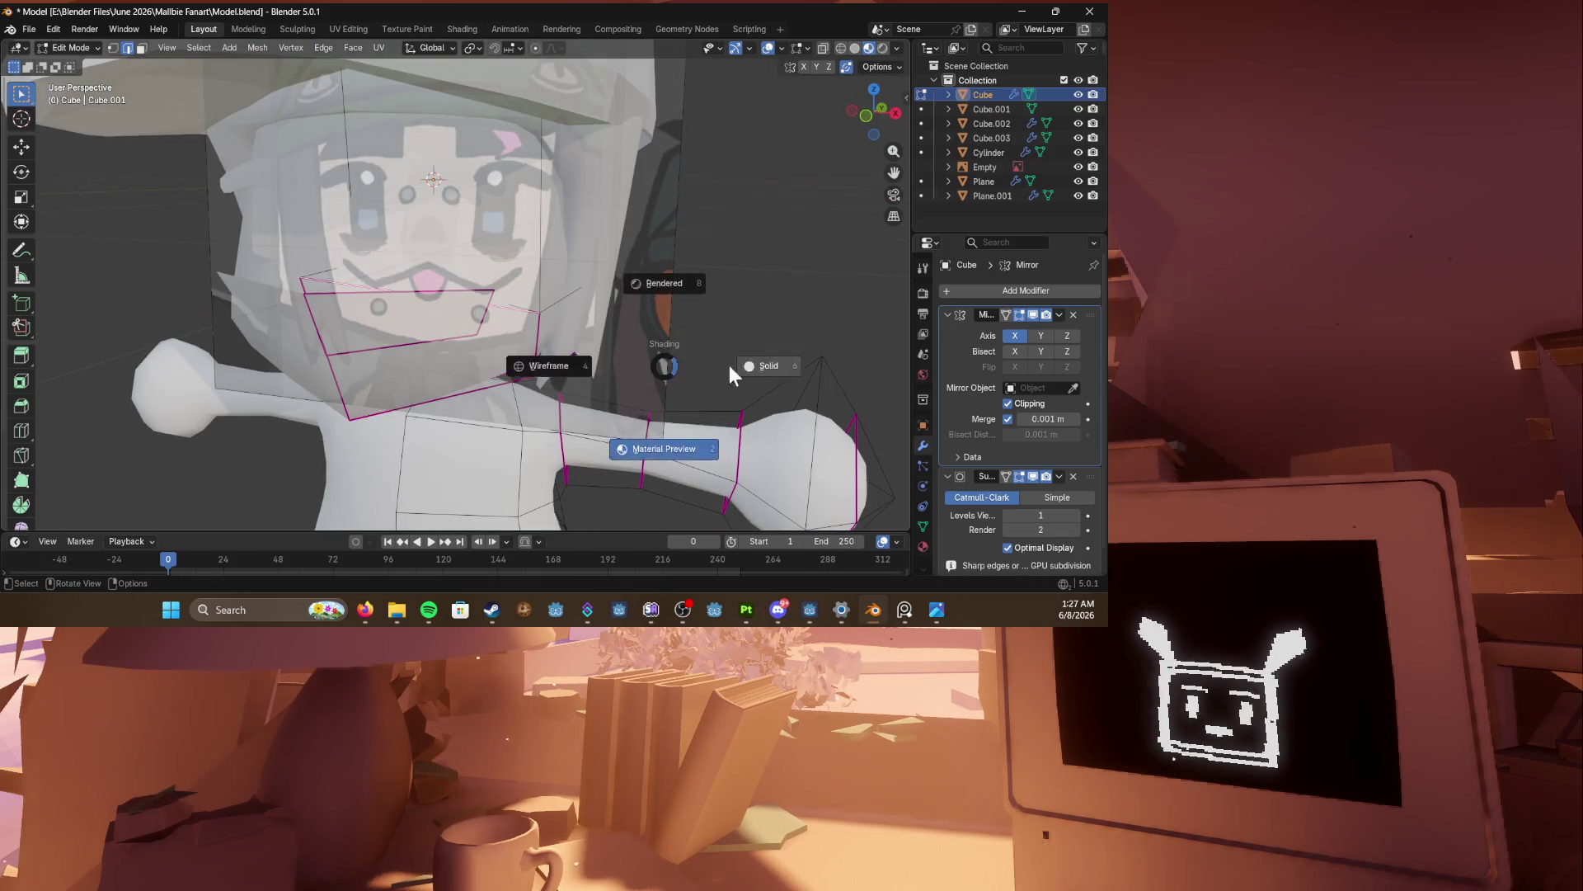
key("KP_1")
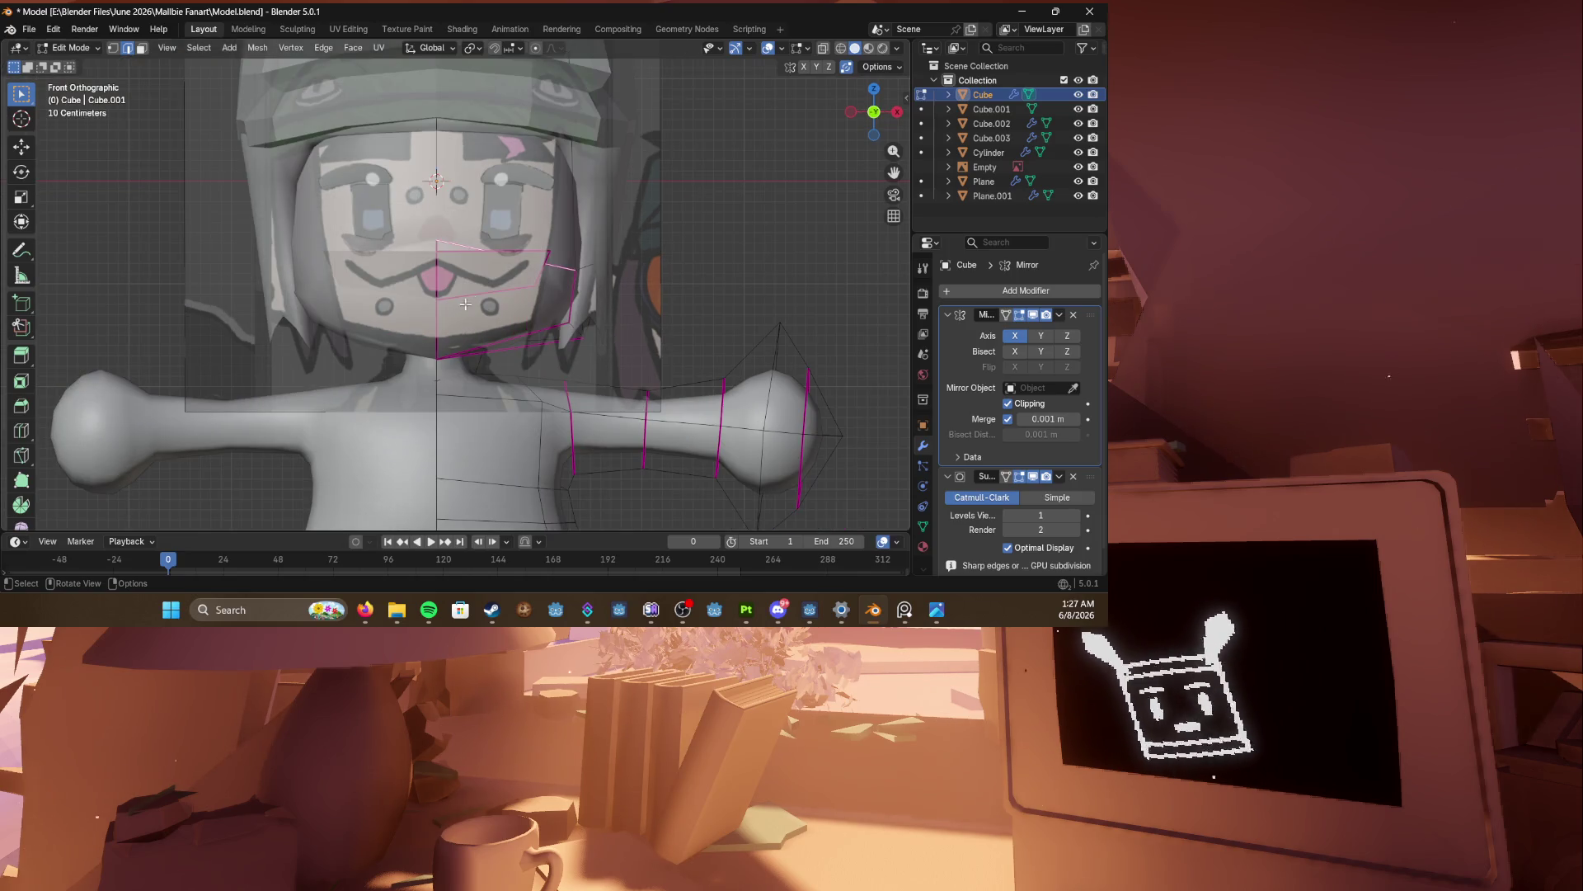
key("z")
middle_click_drag(642, 333, 562, 348)
key("z")
key("Tab")
scroll(671, 410, "down", 3)
scroll(735, 374, "up", 4)
Step: Save Model.blend
mouse_move(495, 330)
middle_mouse_down()
mouse_move(259, 321)
mouse_move(404, 323)
middle_mouse_up()
scroll(364, 322, "down", 3)
key("ctrl+s")
scroll(239, 338, "up", 2)
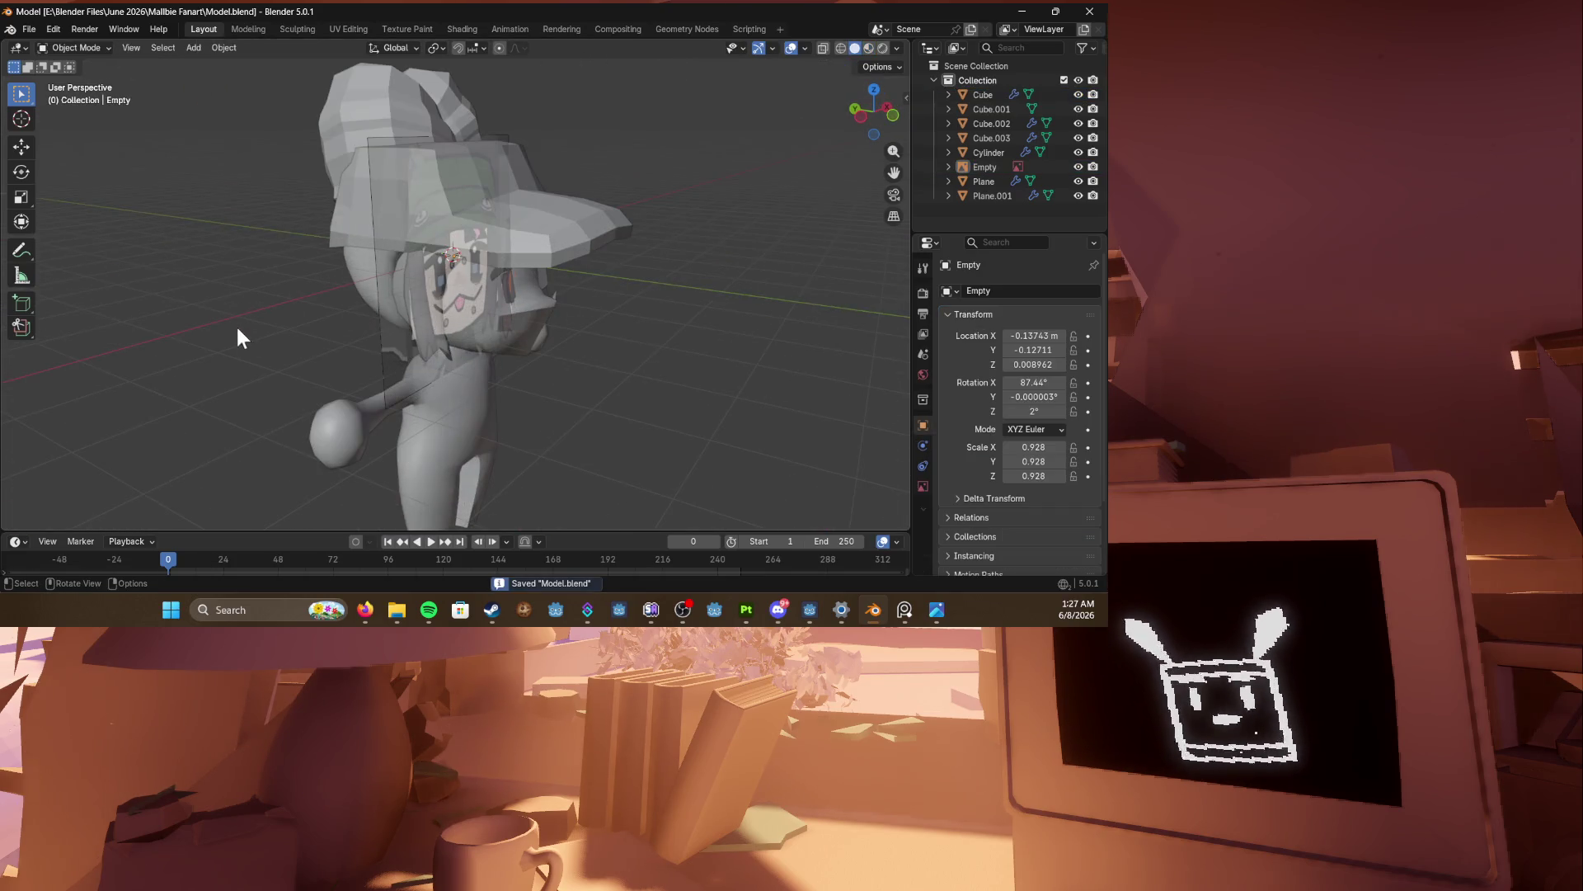
Step: Return to the front view, orbit around the character and save Model.blend
key("KP_1")
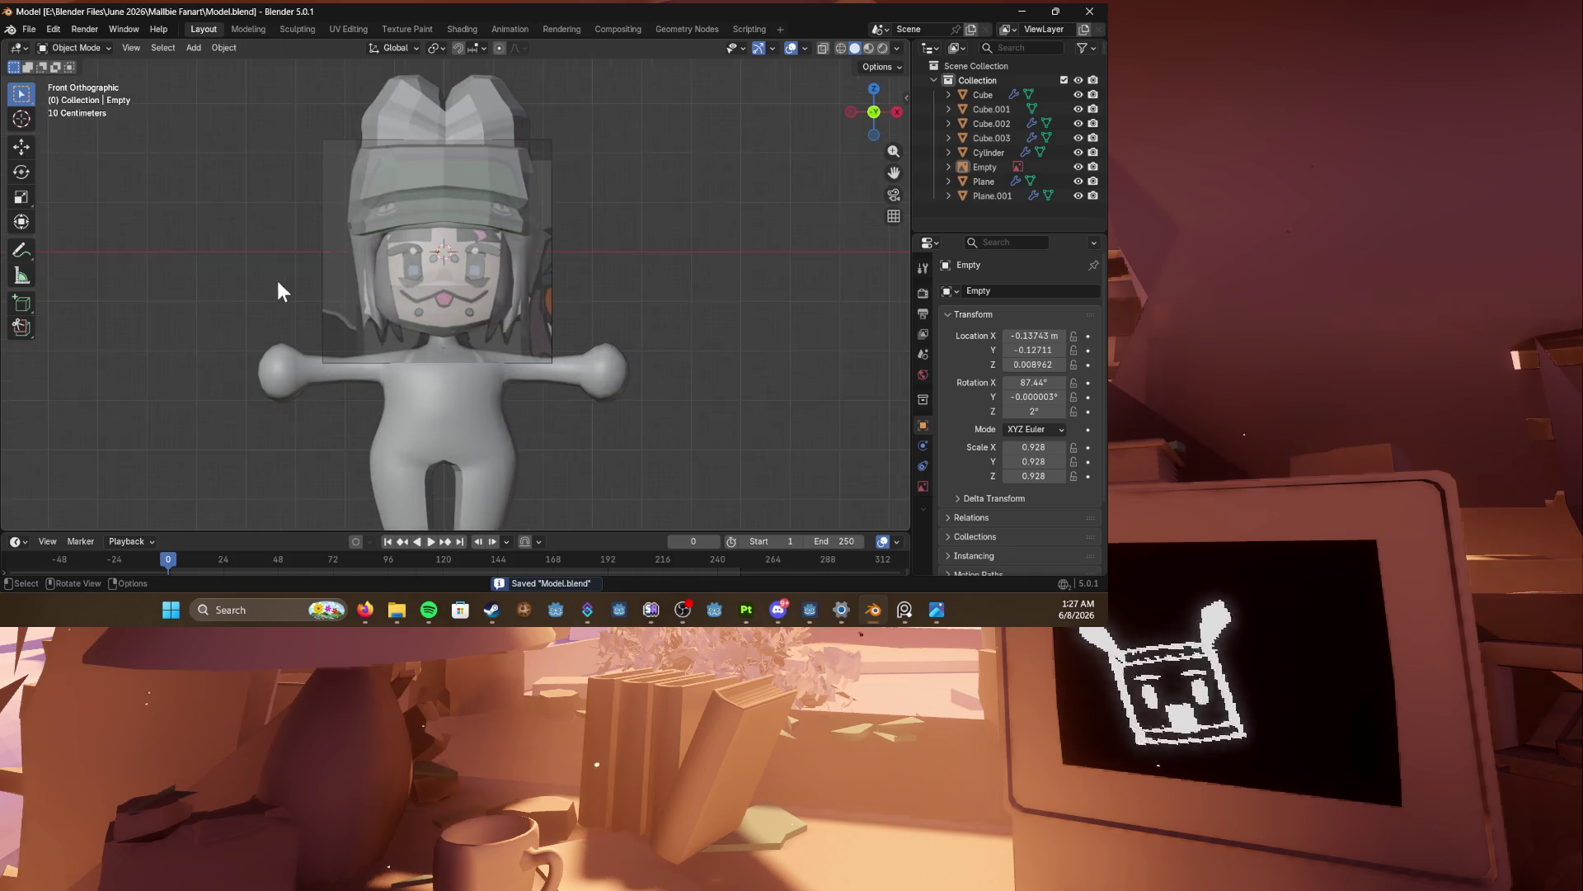
scroll(384, 249, "up", 3)
scroll(384, 249, "up", 2)
scroll(405, 270, "down", 2)
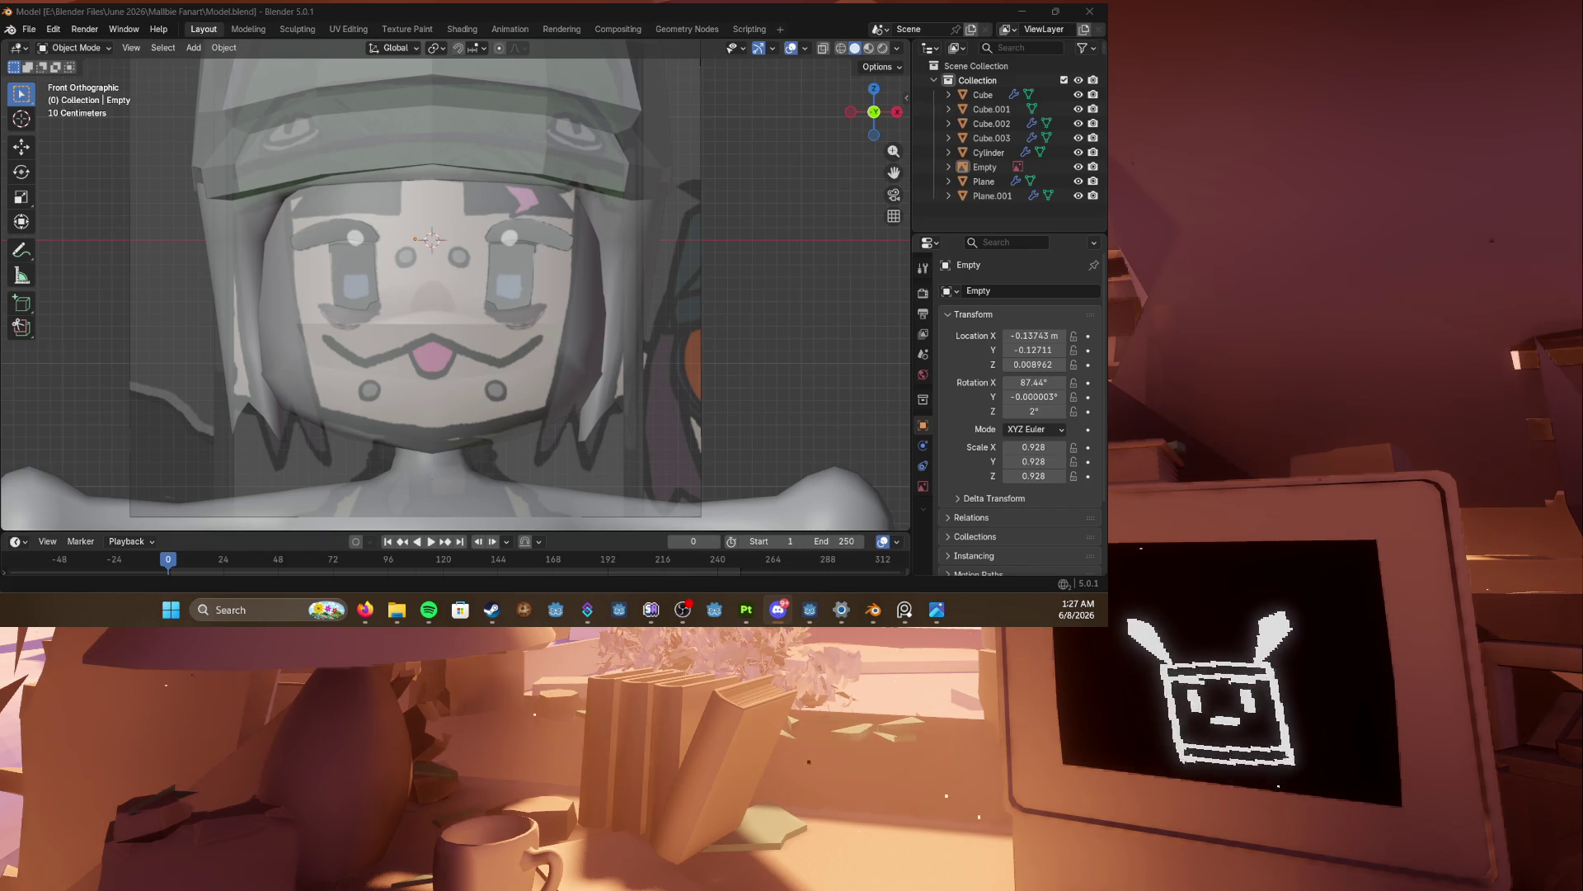
key("alt+Tab")
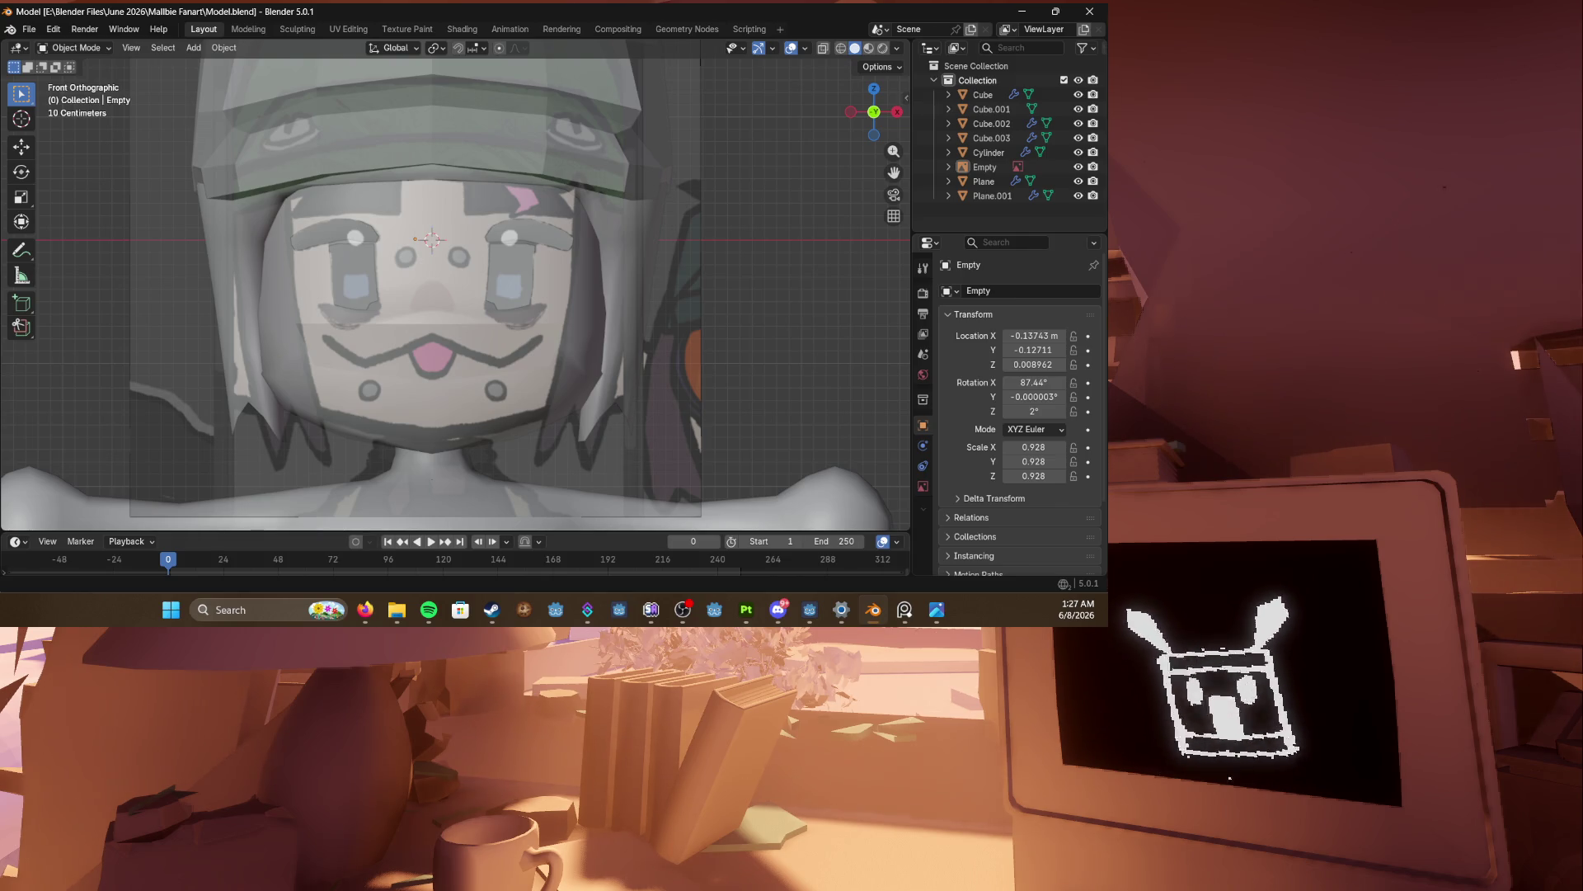
key("alt+Tab")
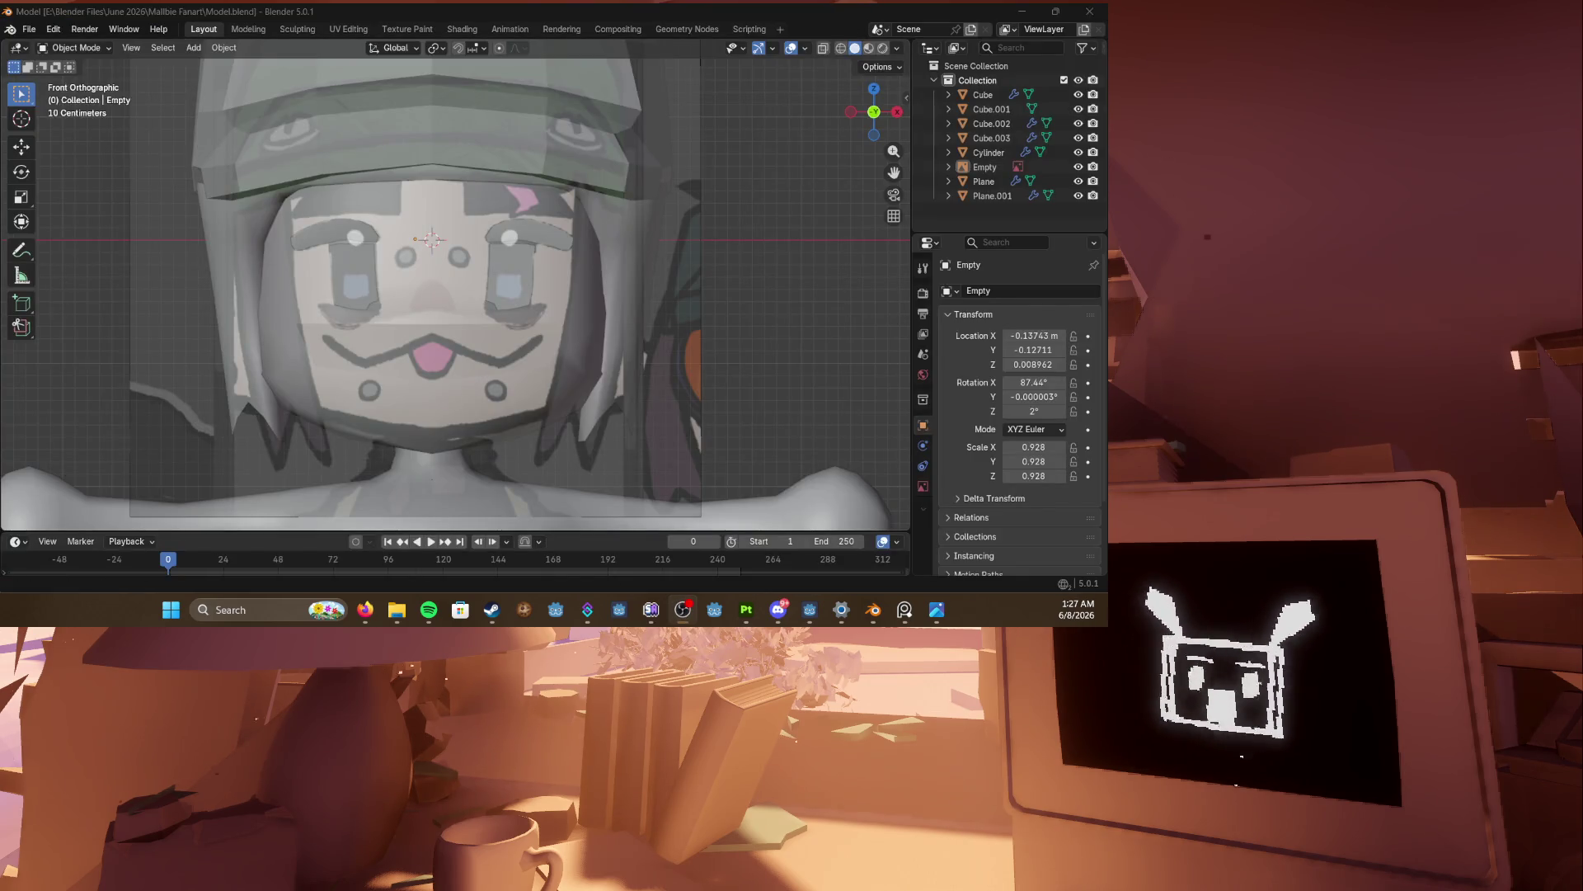
scroll(373, 372, "down", 4)
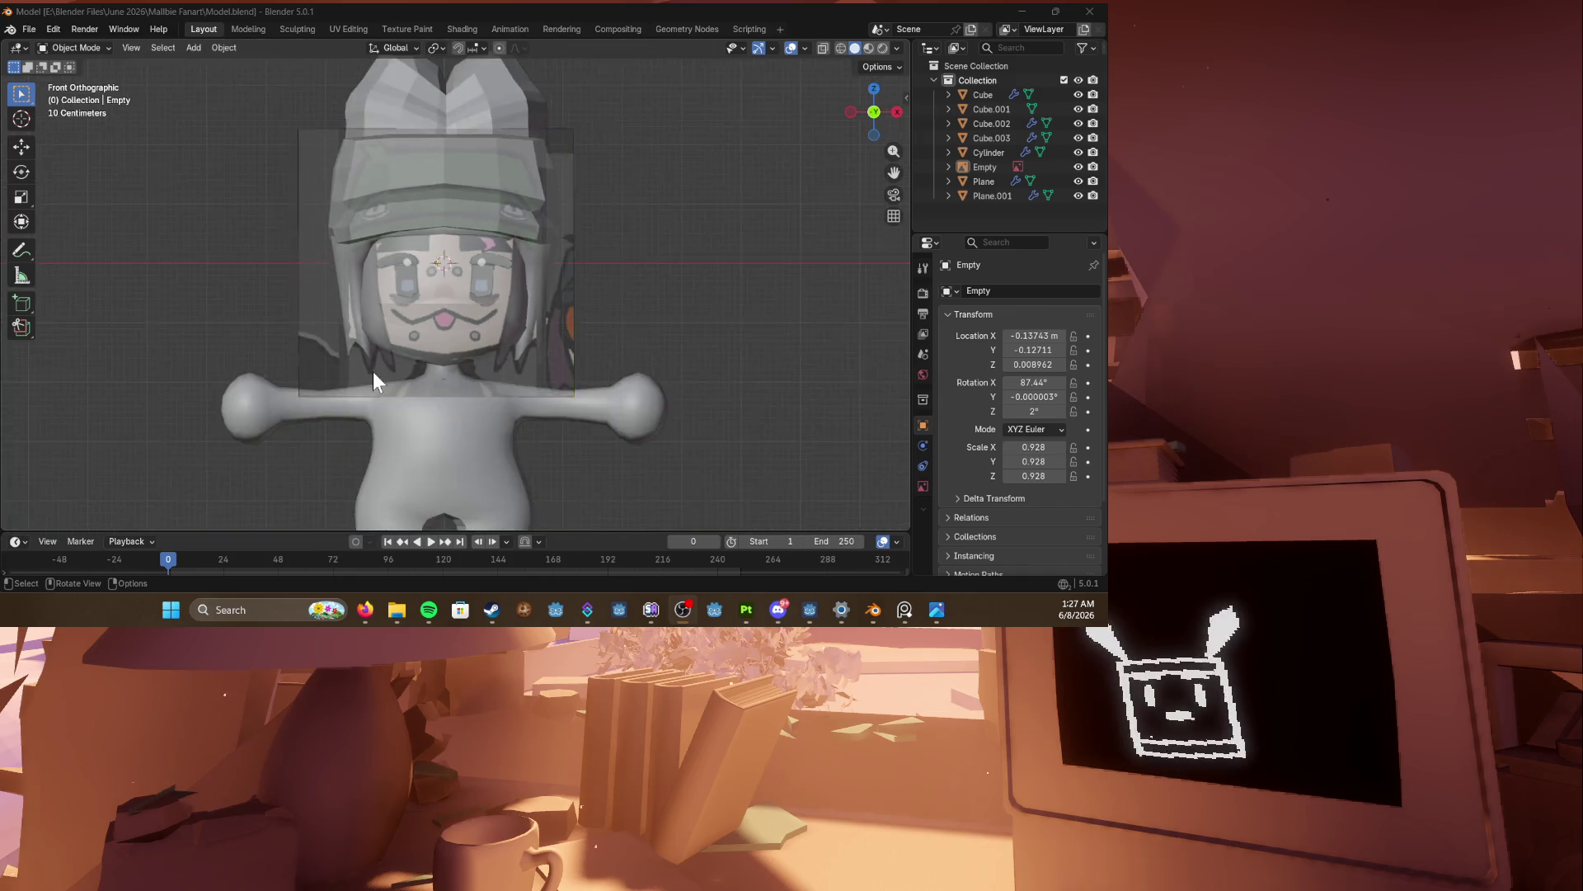
middle_click_drag(373, 372, 528, 381)
key("ctrl+s")
Step: Hide the face reference image Empty in the Outliner
key("z")
mouse_move(588, 505)
middle_mouse_down()
mouse_move(643, 436)
mouse_move(797, 419)
middle_mouse_up()
left_click(1078, 166)
mouse_move(544, 280)
middle_mouse_down()
mouse_move(522, 295)
mouse_move(537, 246)
mouse_move(650, 237)
mouse_move(621, 207)
mouse_move(546, 184)
mouse_move(493, 188)
mouse_move(434, 223)
middle_mouse_up()
scroll(417, 236, "up", 4)
Step: Briefly inspect the hair mesh in Edit Mode, then return to Object Mode
key("Tab")
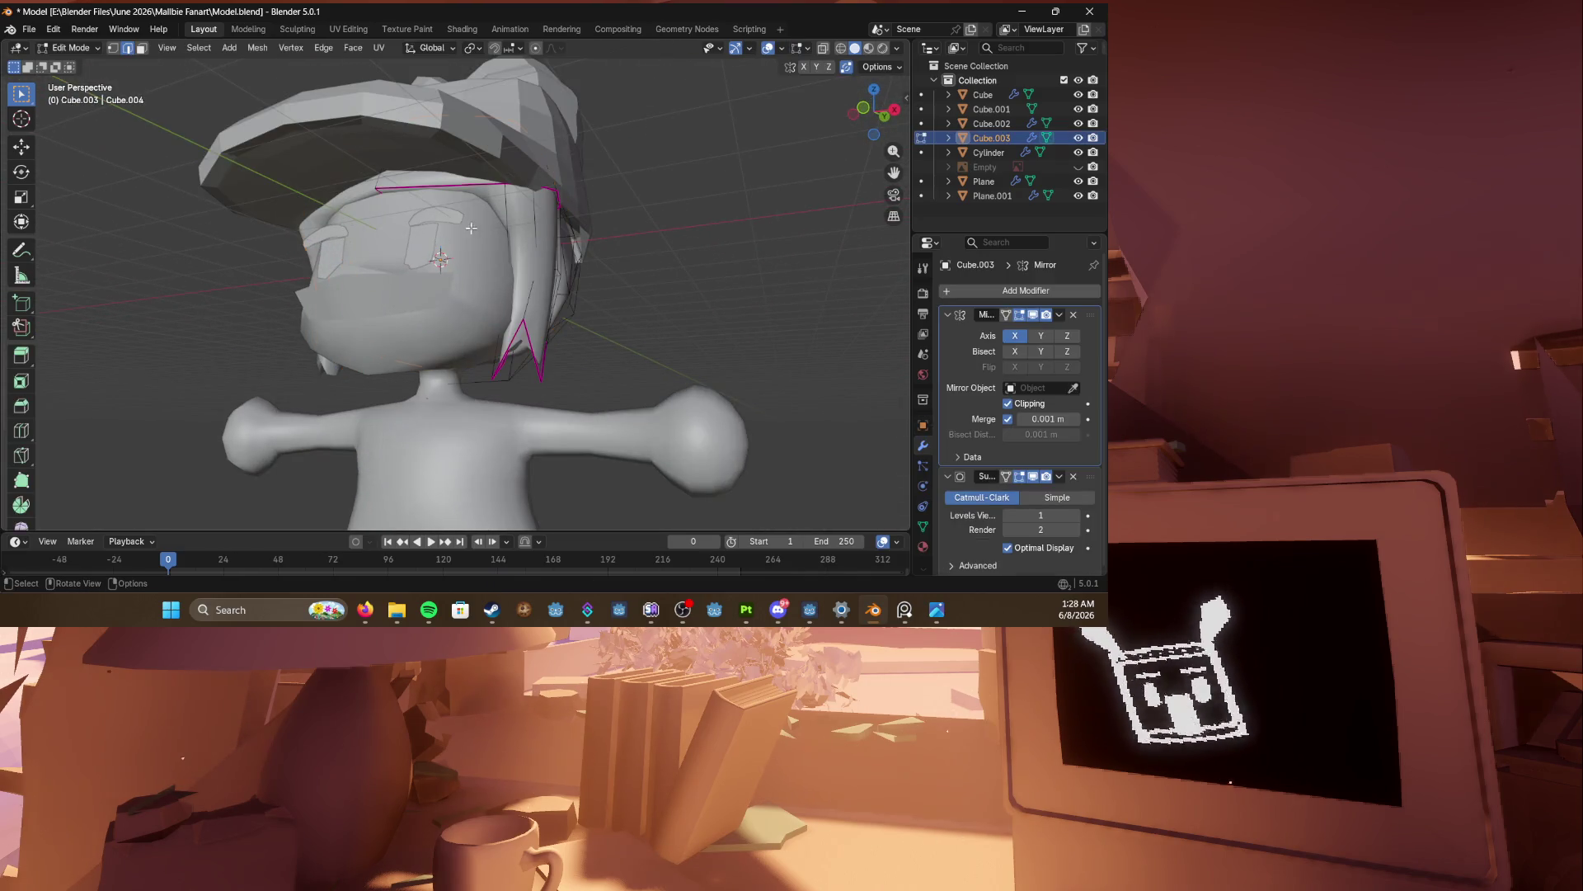
mouse_move(376, 191)
middle_mouse_down()
mouse_move(358, 186)
mouse_move(437, 214)
mouse_move(347, 210)
mouse_move(488, 247)
middle_mouse_up()
scroll(384, 207, "up", 5)
scroll(406, 198, "down", 5)
key("Tab")
scroll(363, 243, "down", 4)
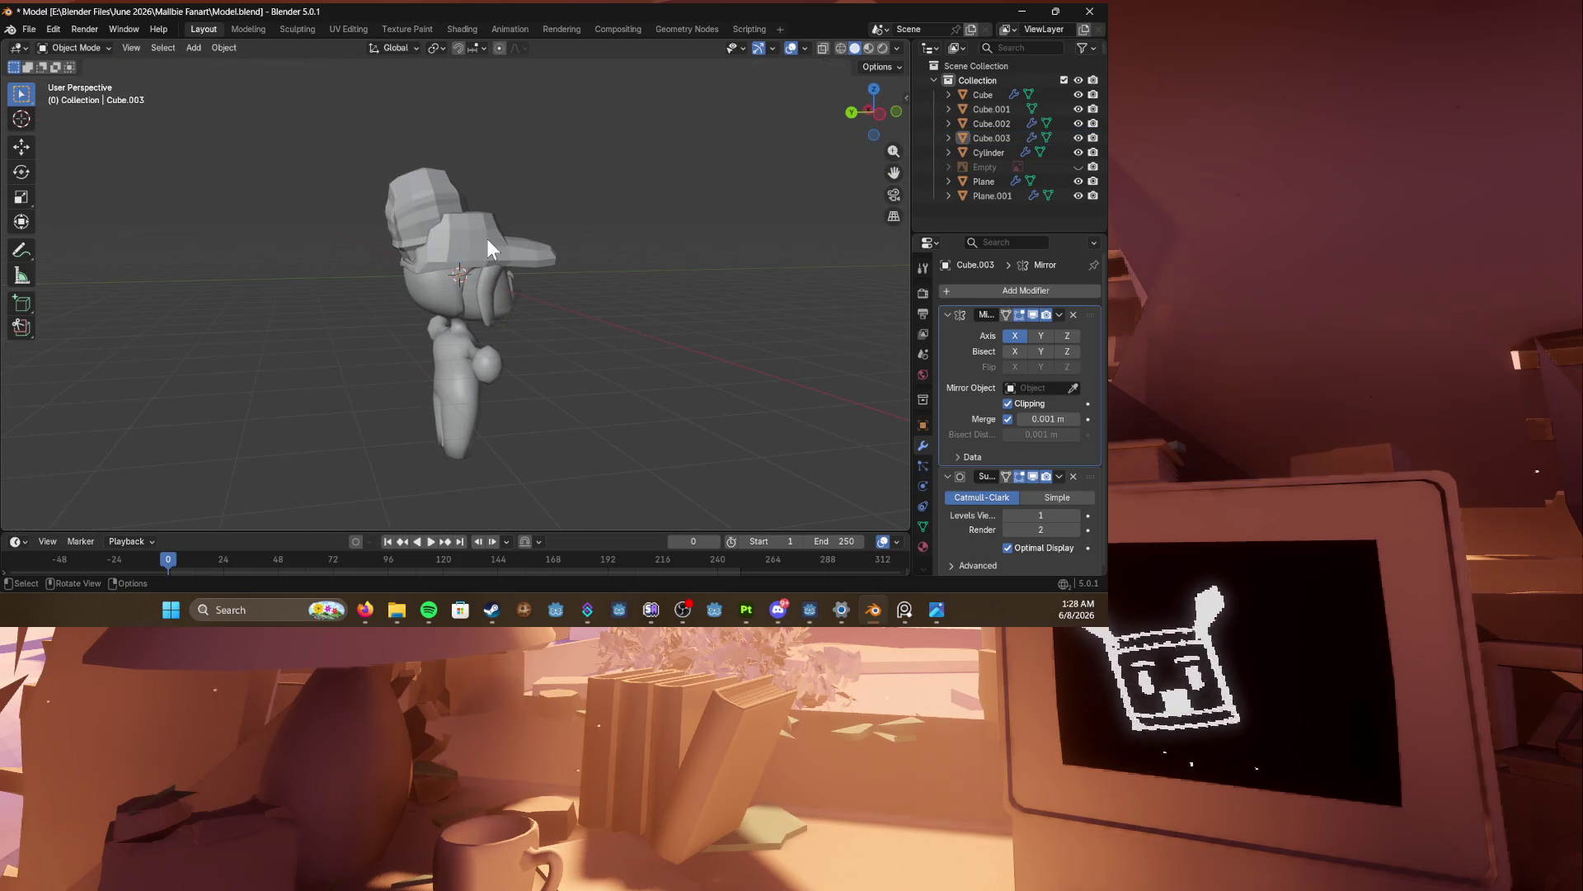
key("alt+Tab")
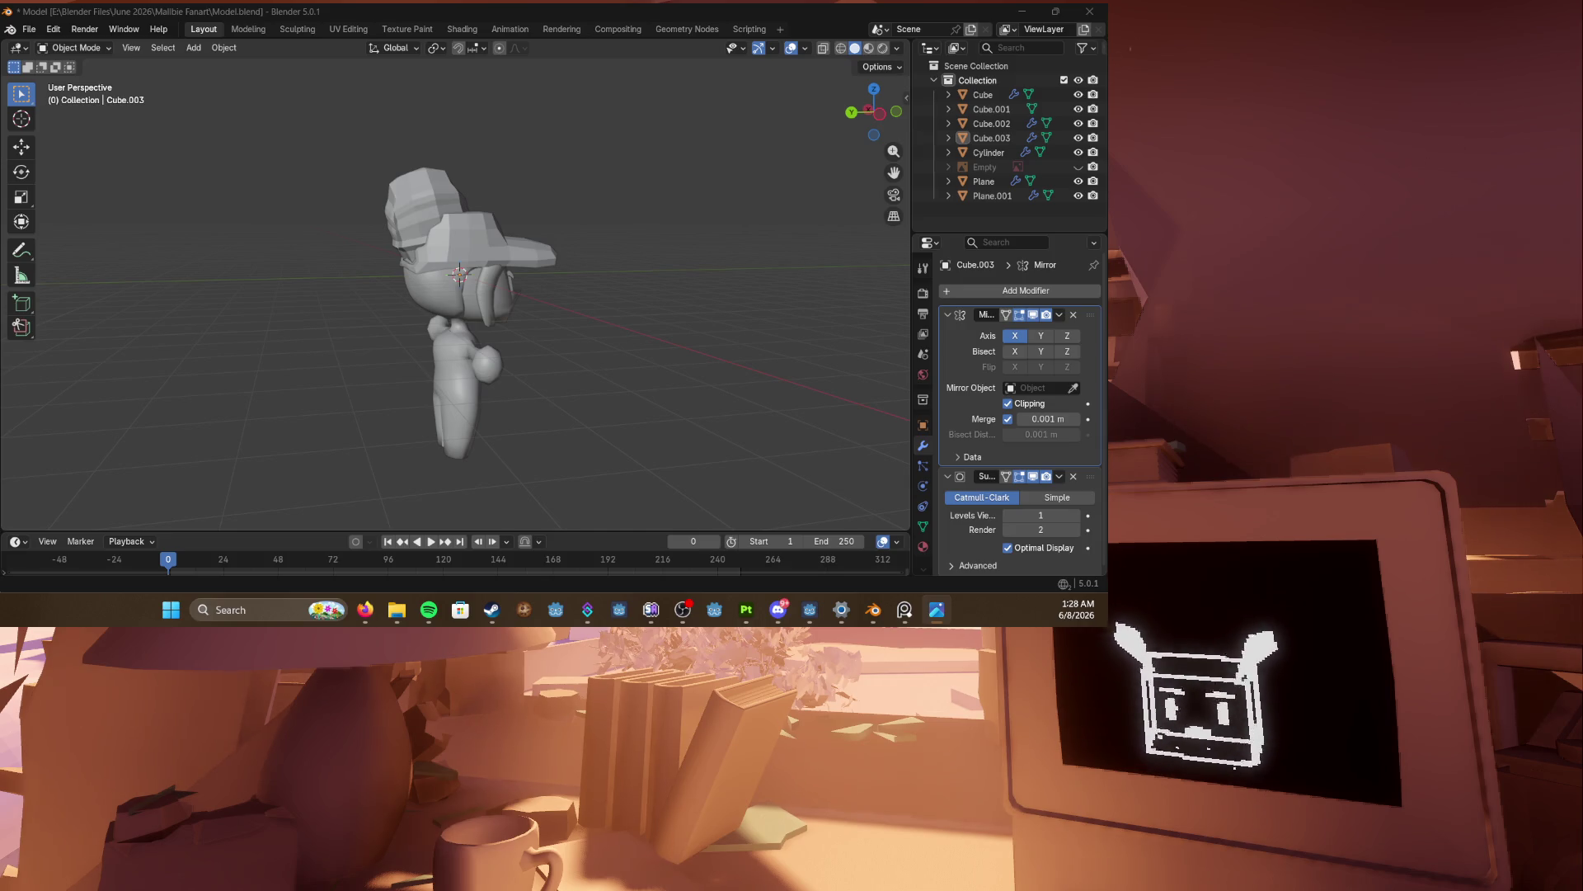
key("alt+Tab")
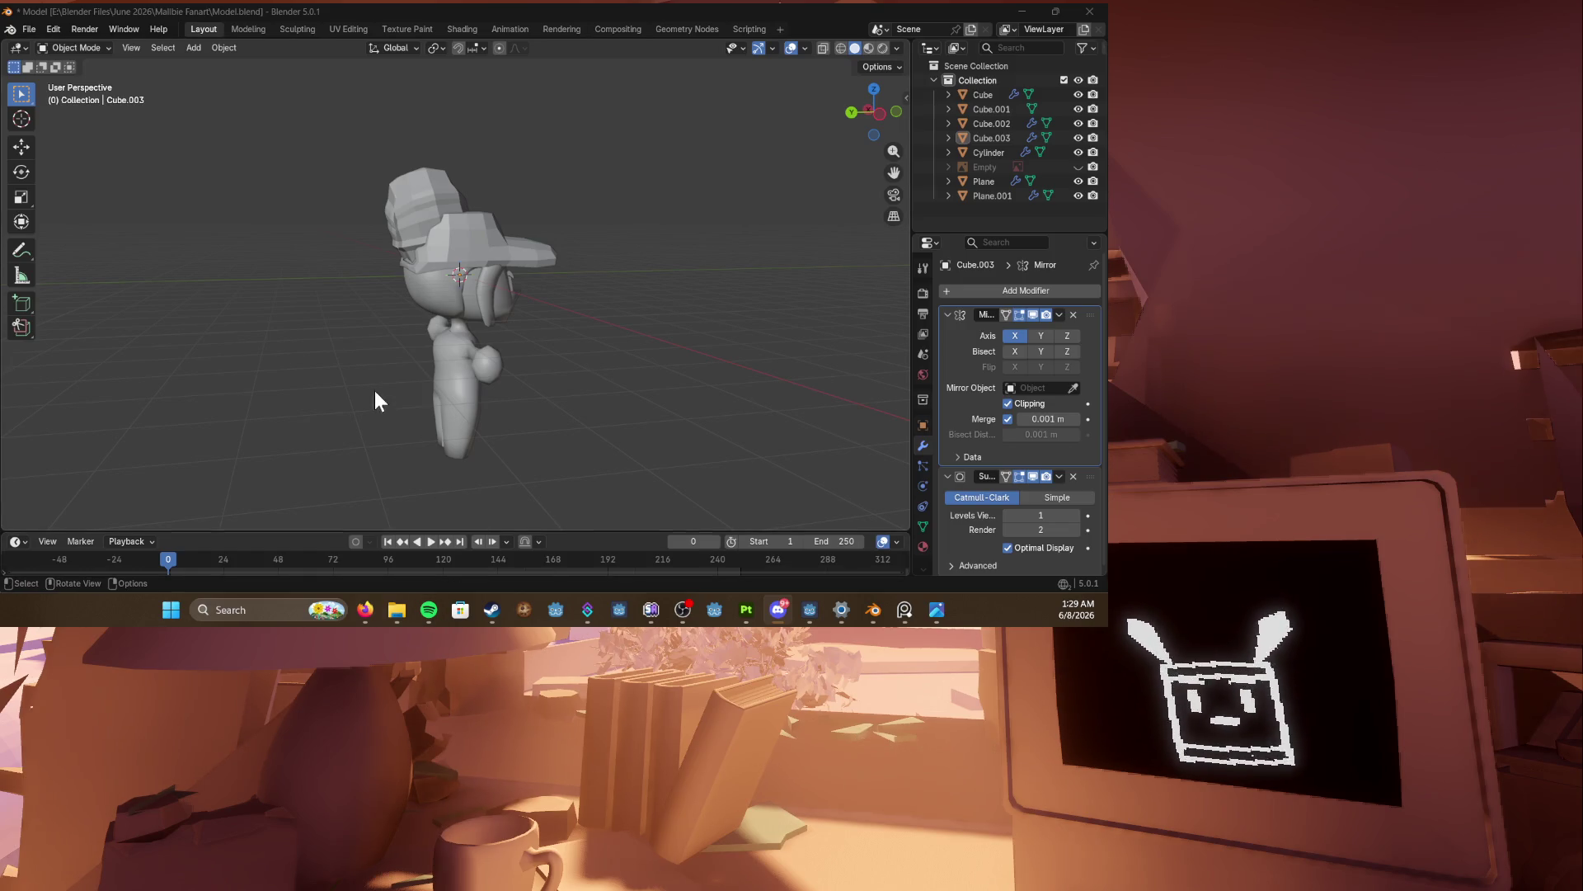
middle_click_drag(330, 396, 262, 343)
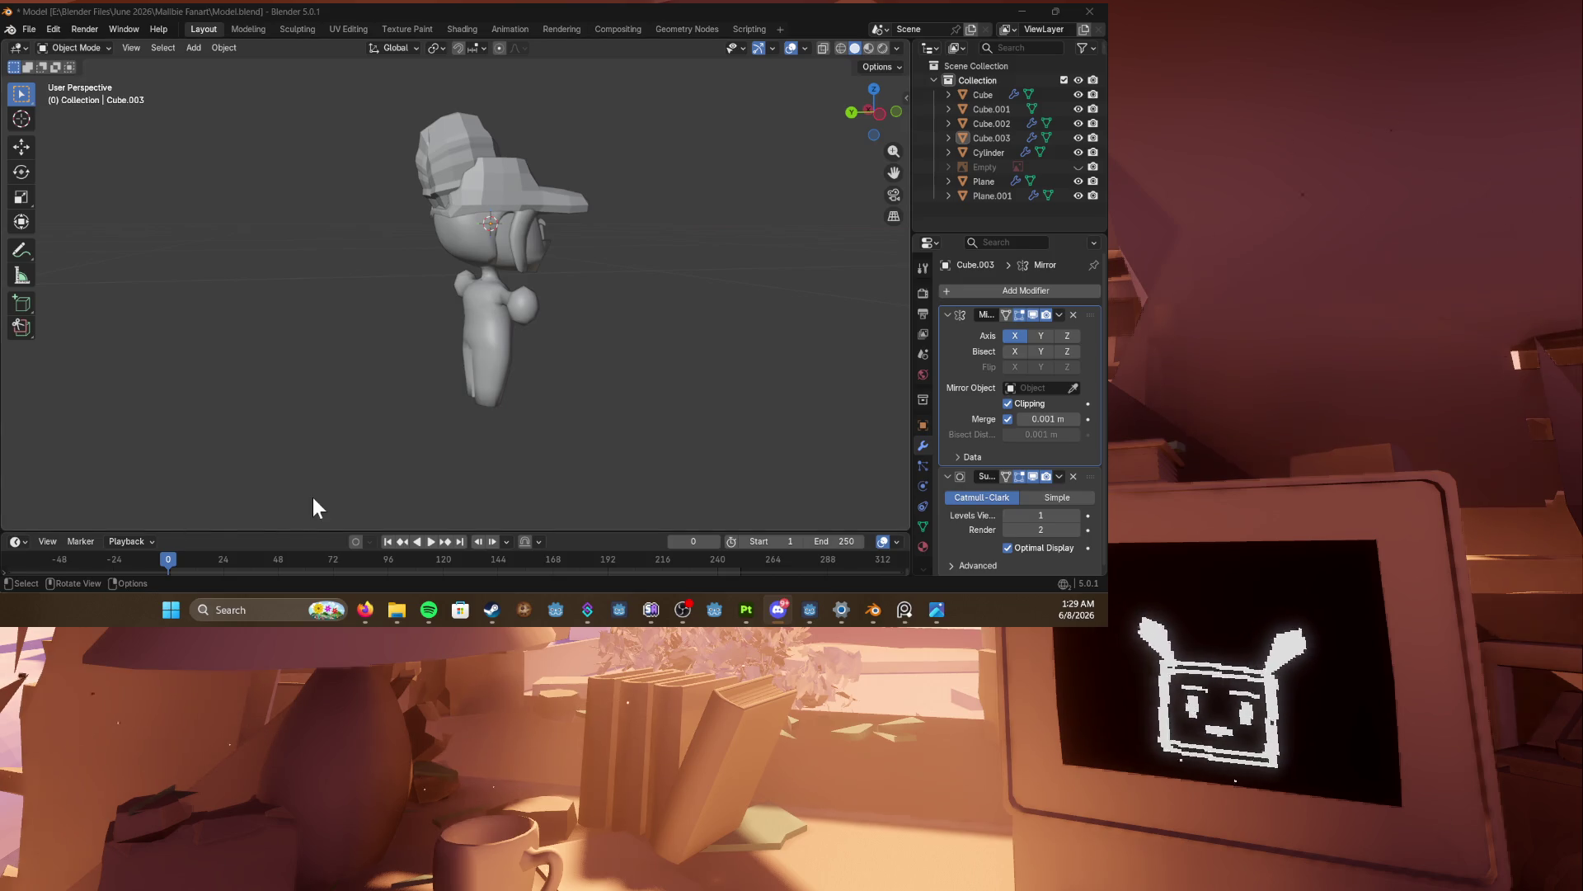
middle_click_drag(313, 498, 363, 378)
key("shift+a")
Step: Add a new cube and move it away from the character
mouse_move(324, 300)
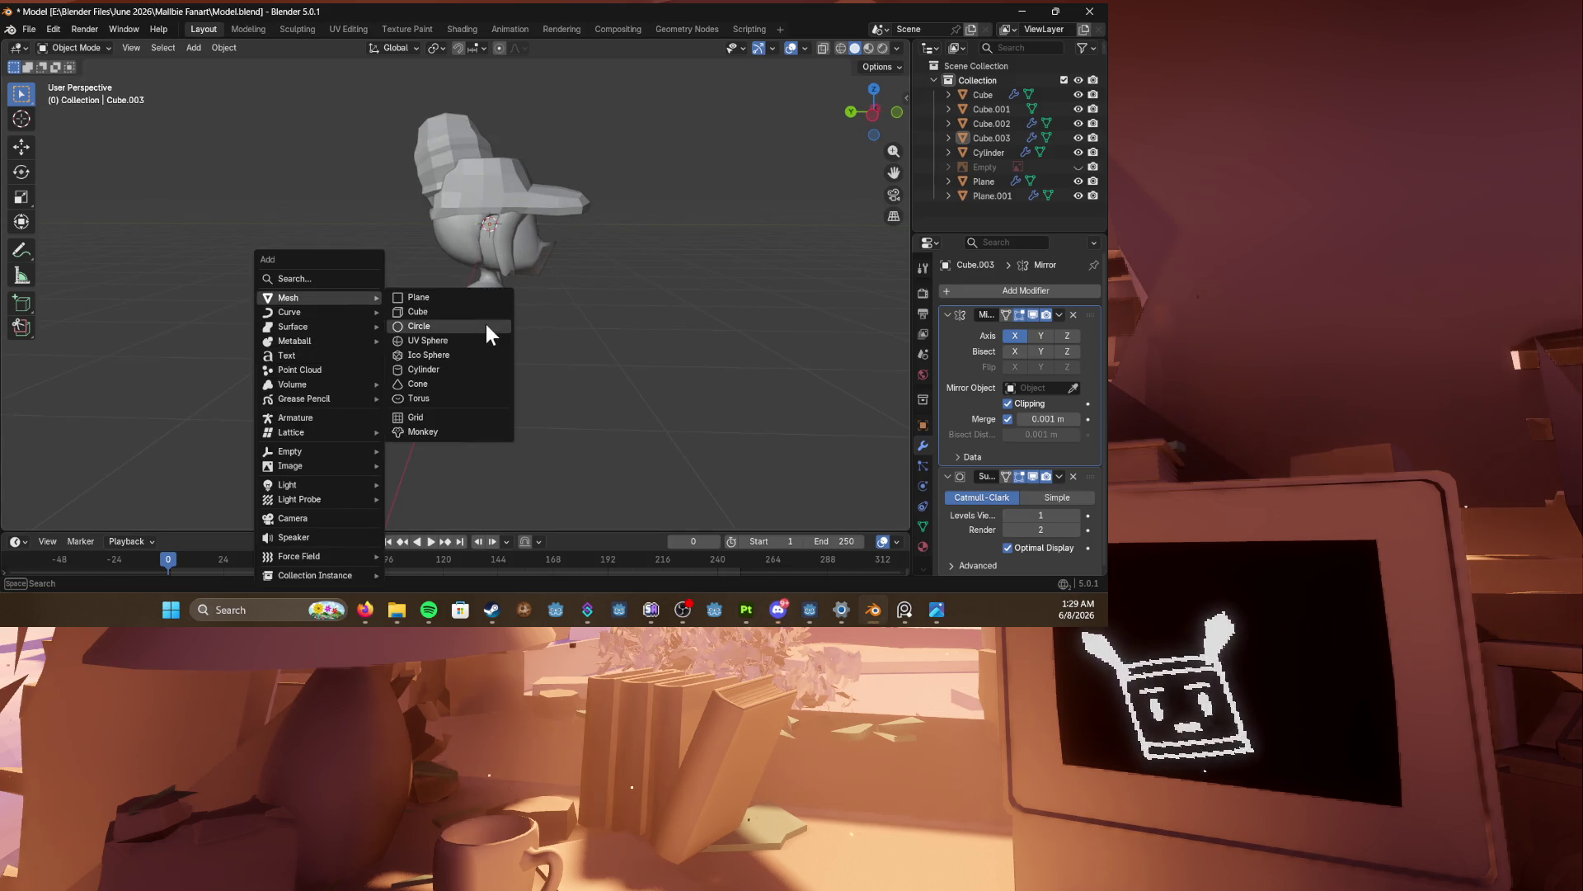
left_click(457, 311)
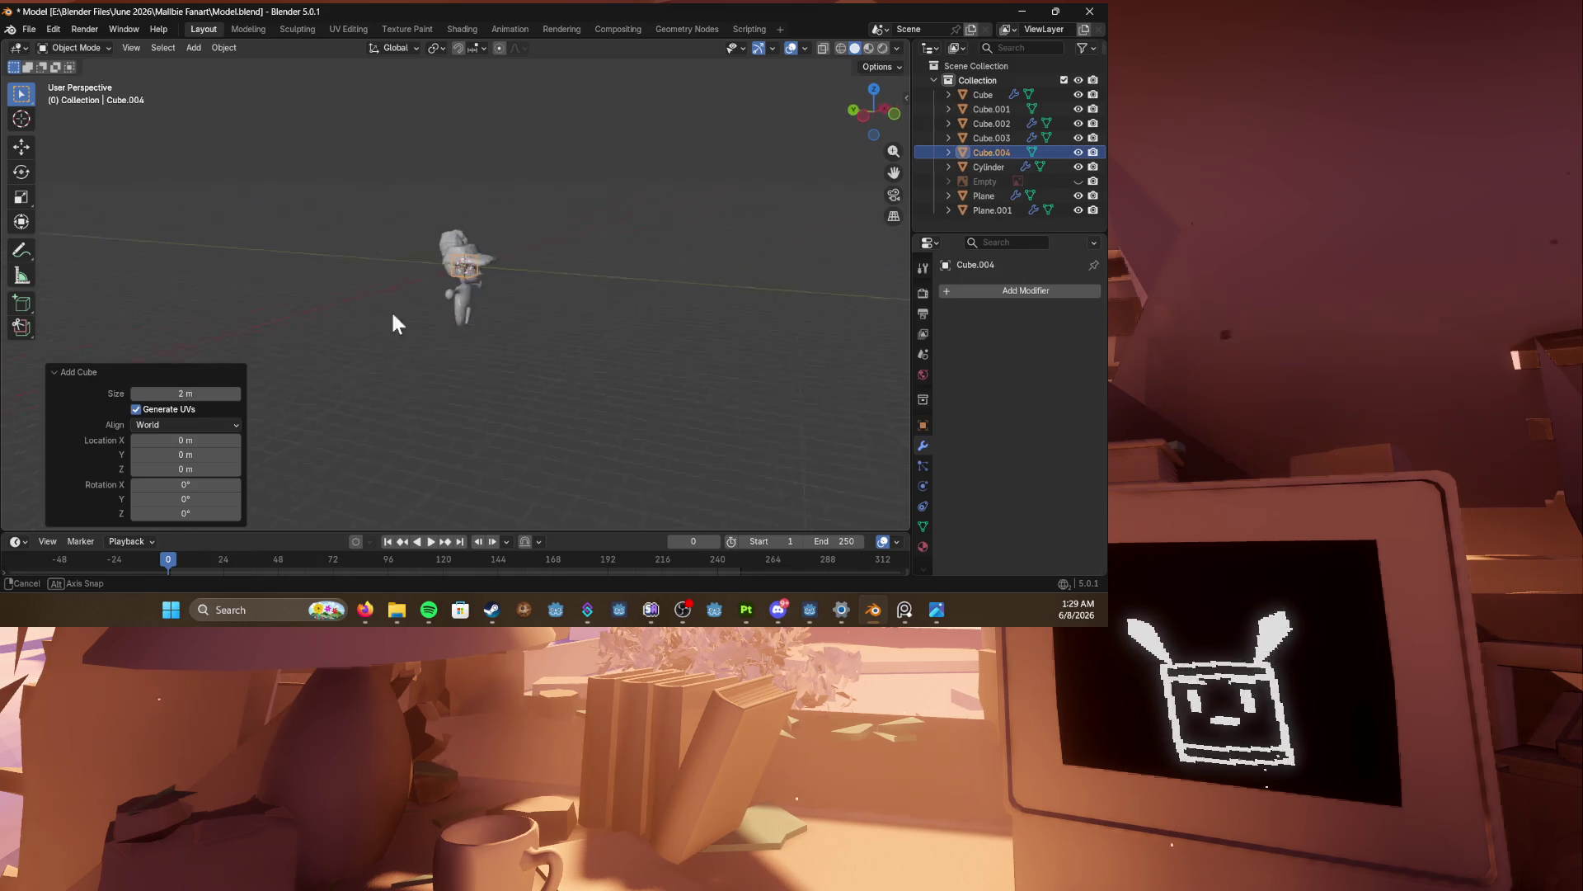
middle_click_drag(413, 306, 427, 320)
key("g")
left_click(661, 308)
Step: Give the new cube a Mirror modifier using the body Cube as mirror object
left_click(956, 289)
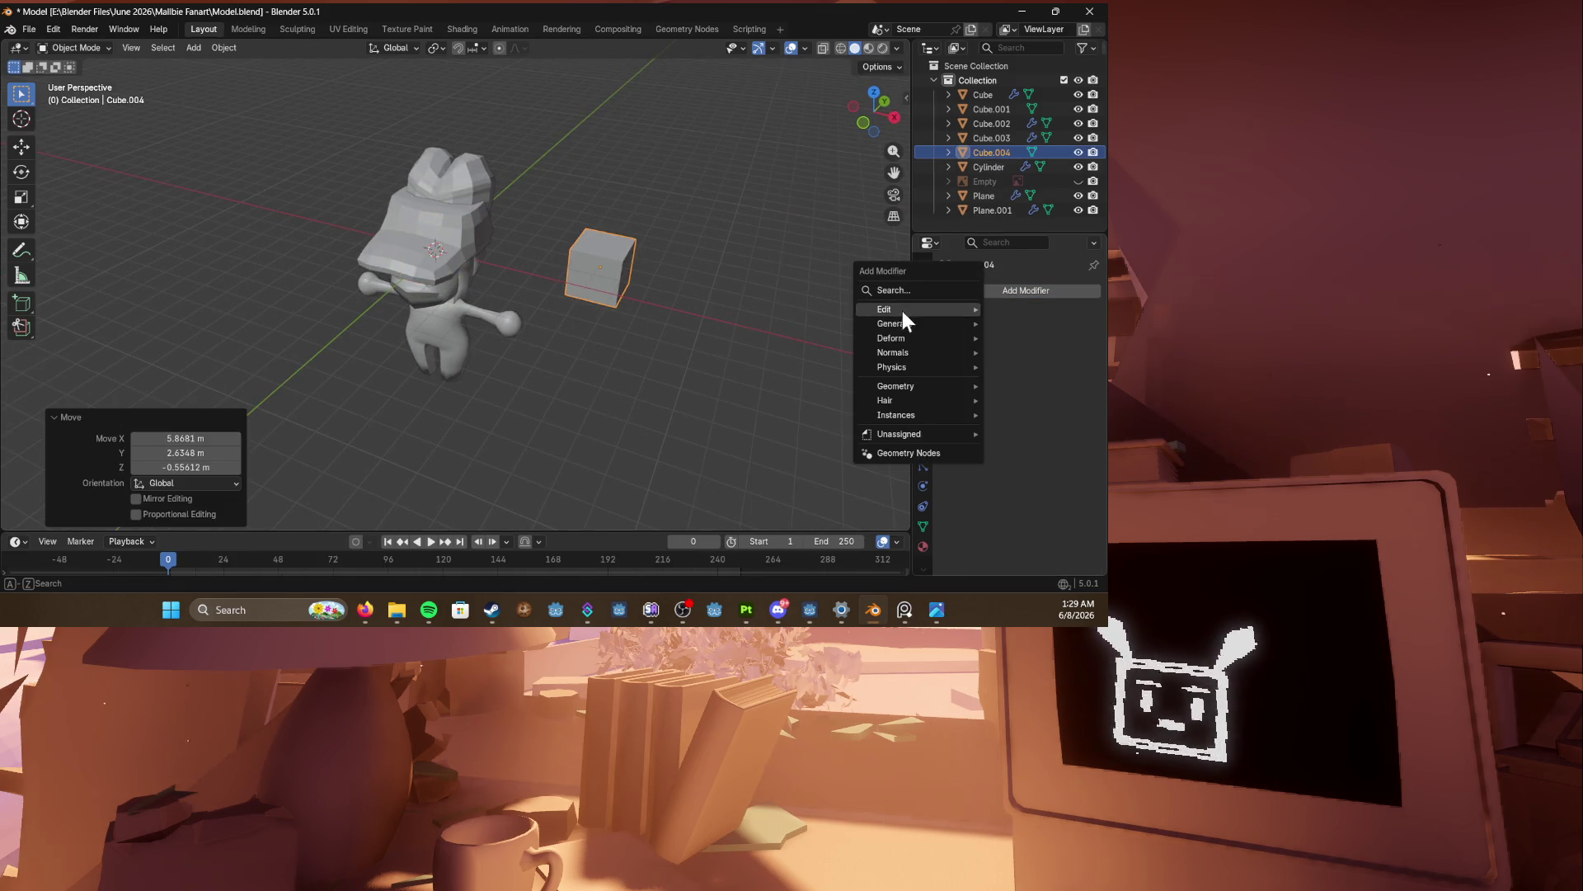
mouse_move(895, 323)
left_click(933, 340)
left_click(1066, 386)
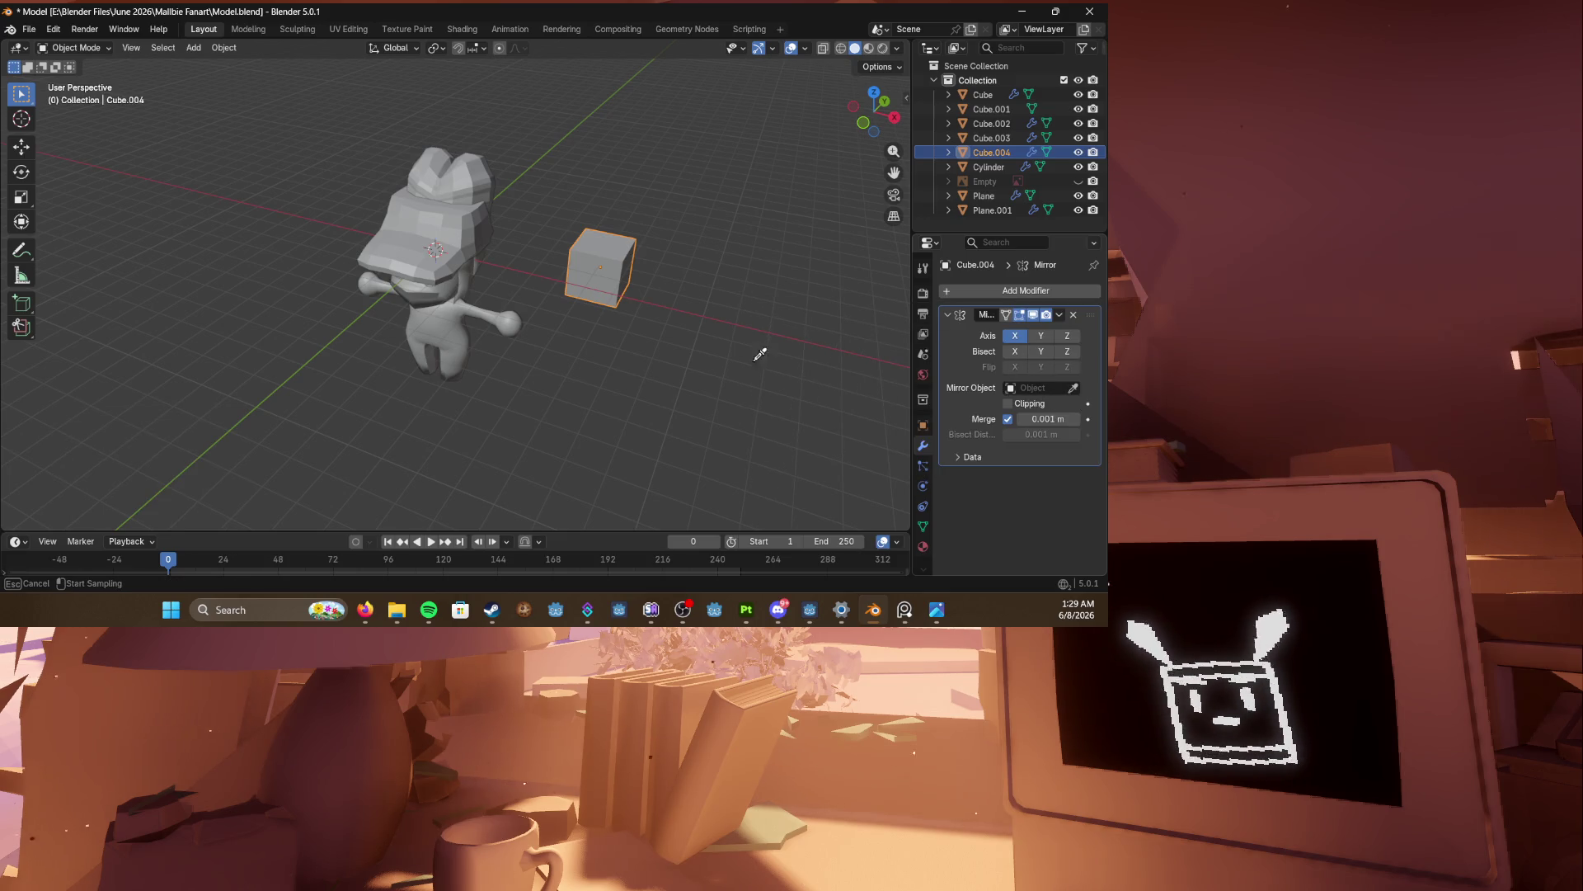
left_click(449, 335)
middle_click_drag(532, 296, 579, 303)
Step: Flatten the new cube along its Y depth
key("s")
key("y")
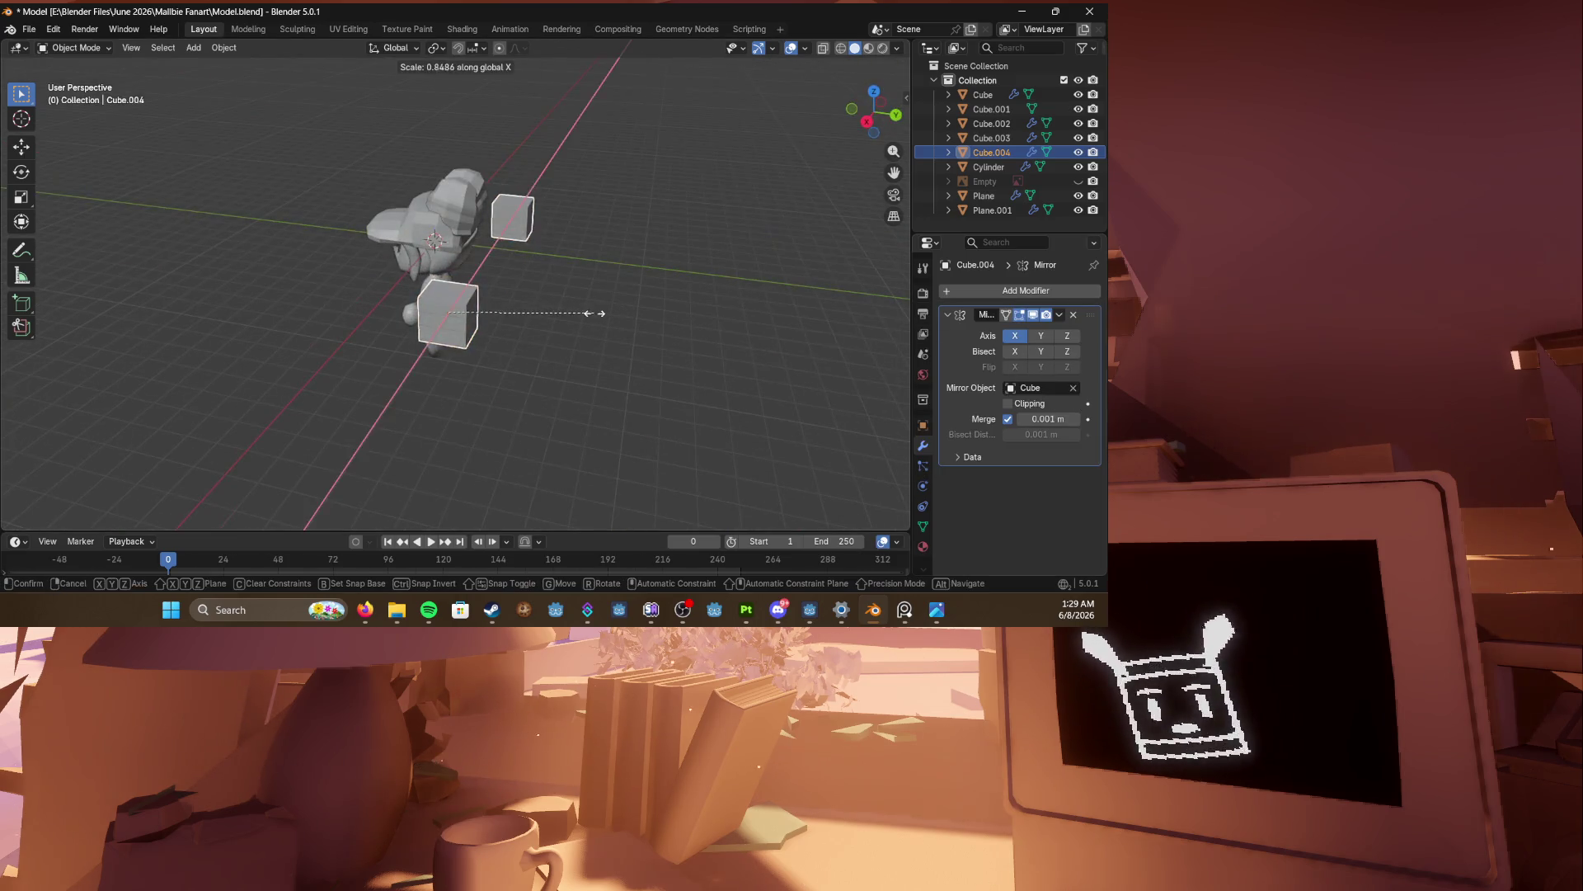
left_click(515, 315)
scroll(573, 320, "up", 10)
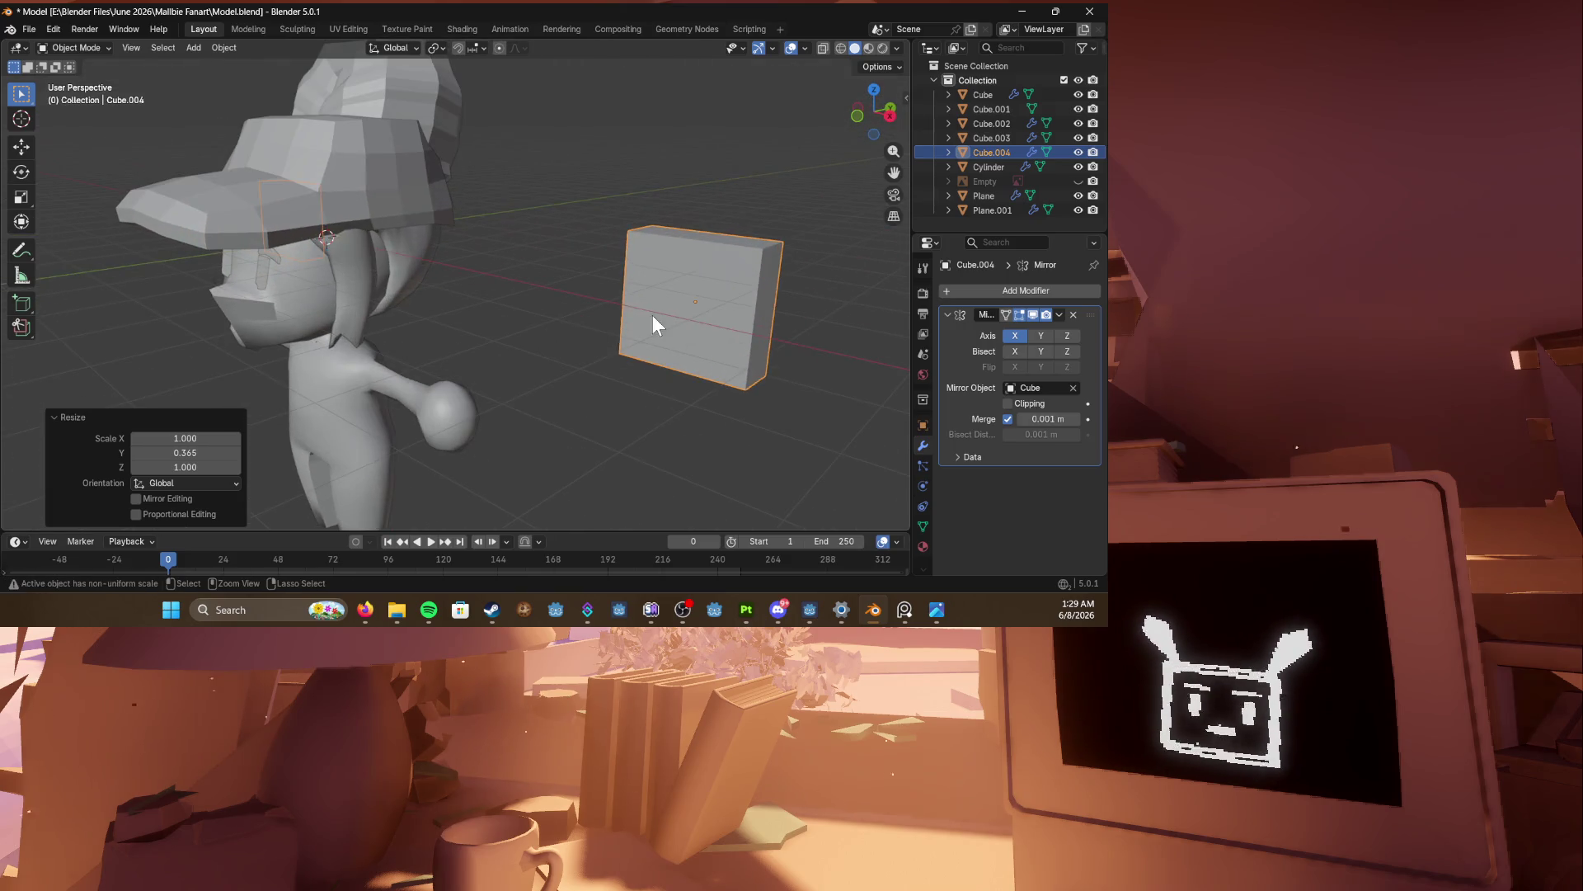
Step: Add a centred loop cut and scale the middle loop taller in Z
key("Tab")
key("ctrl+r")
left_click(684, 257)
right_click(683, 258)
middle_click_drag(683, 257, 717, 313)
key("s")
key("z")
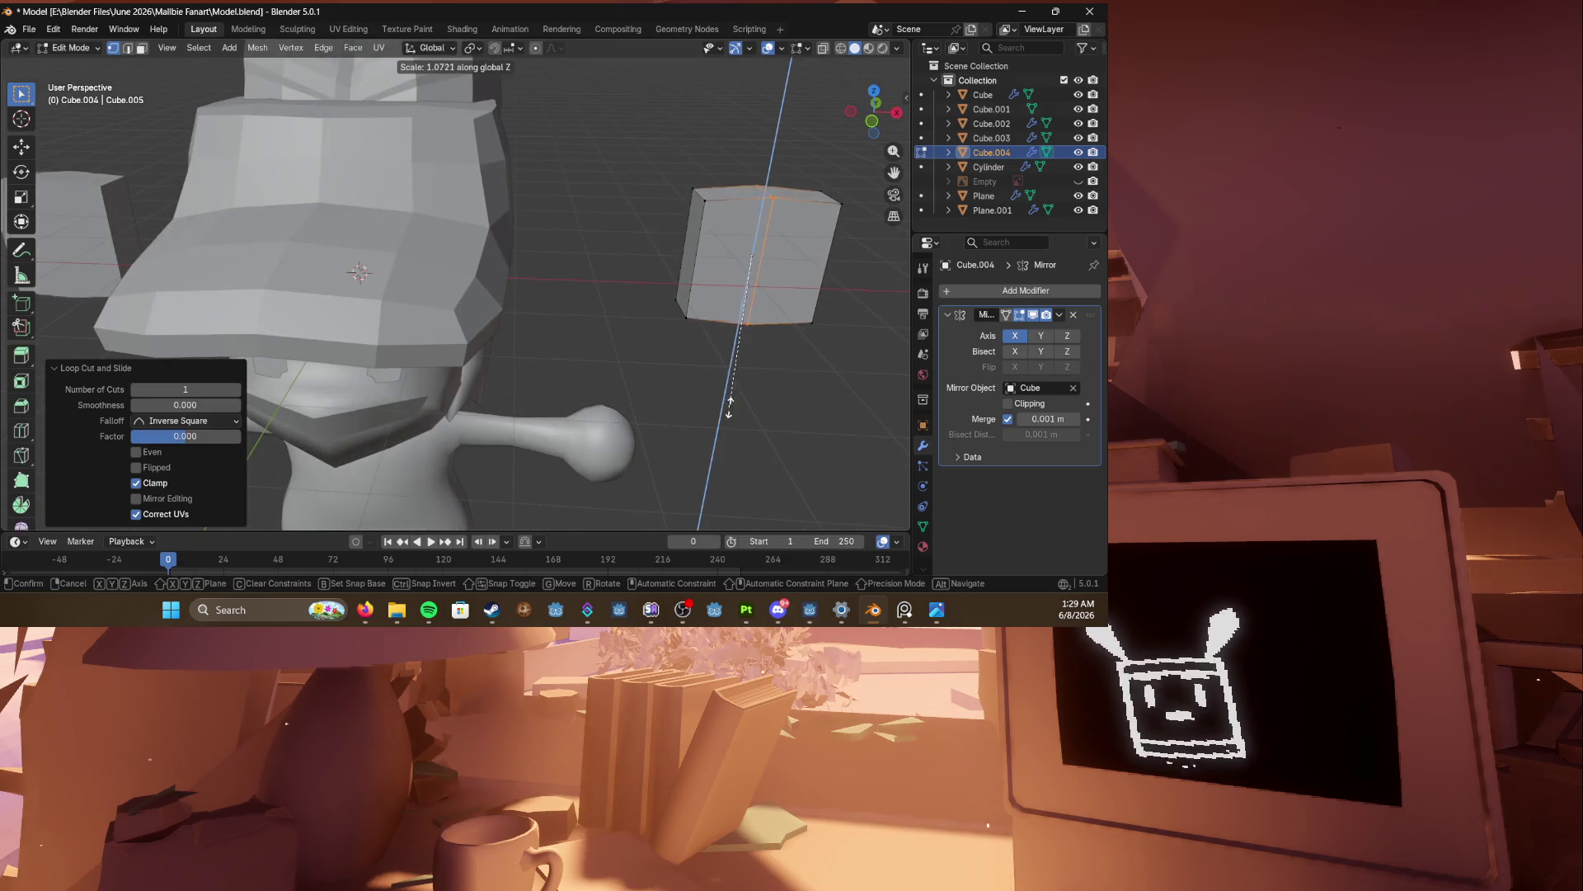
left_click(729, 452)
Step: In front view, select the whole block and narrow it in X and shorten it in Z
key("KP_1")
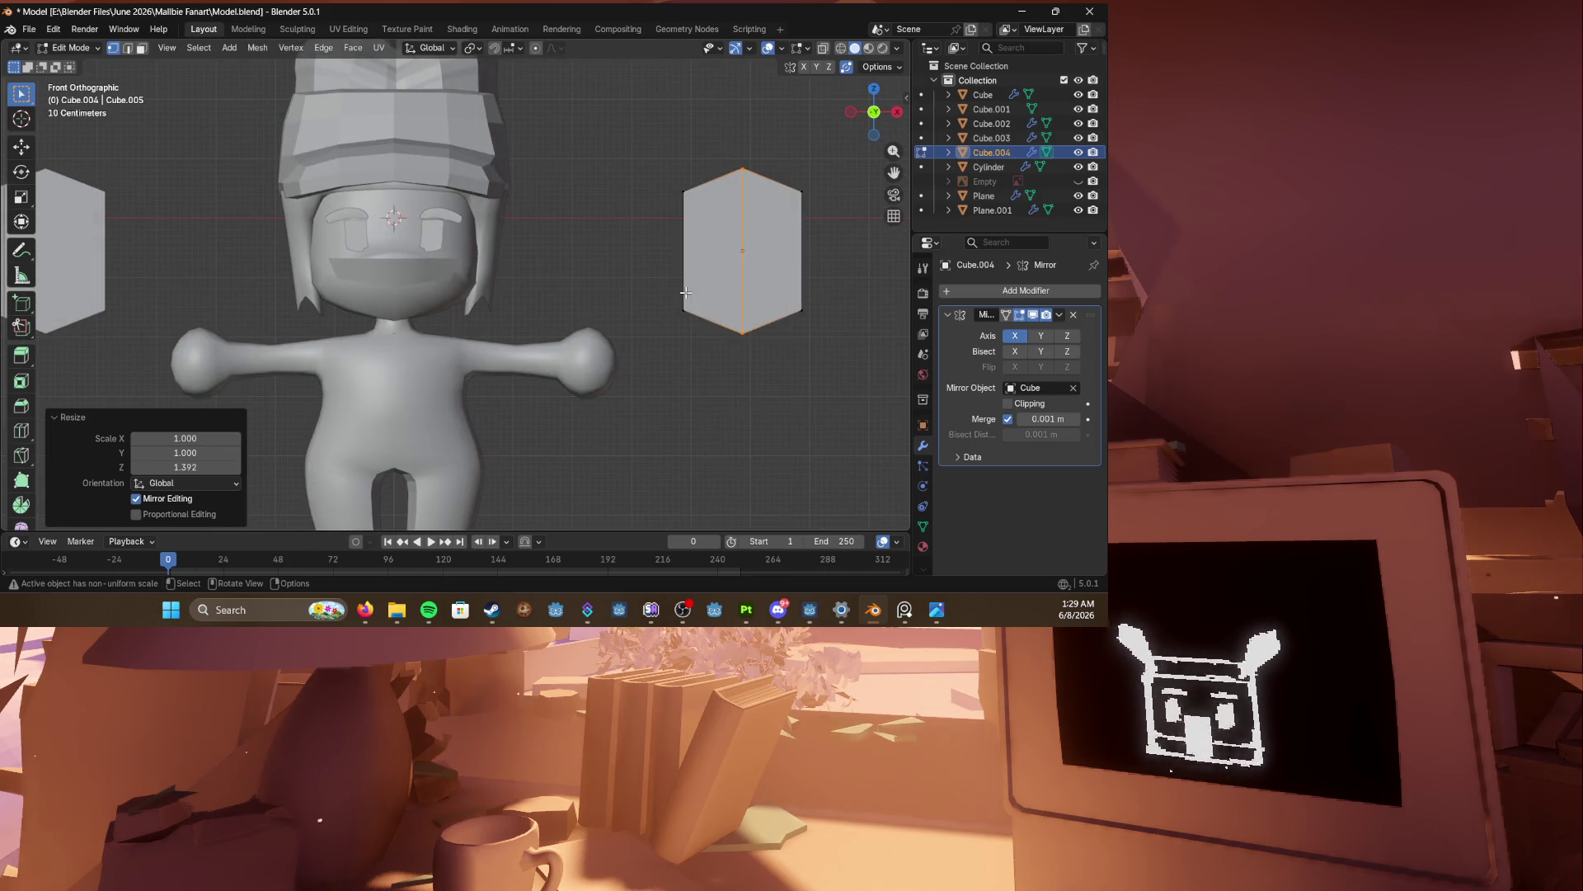
key("alt+a")
key("l")
middle_click_drag(699, 258, 790, 324)
key("s")
key("z")
key("x")
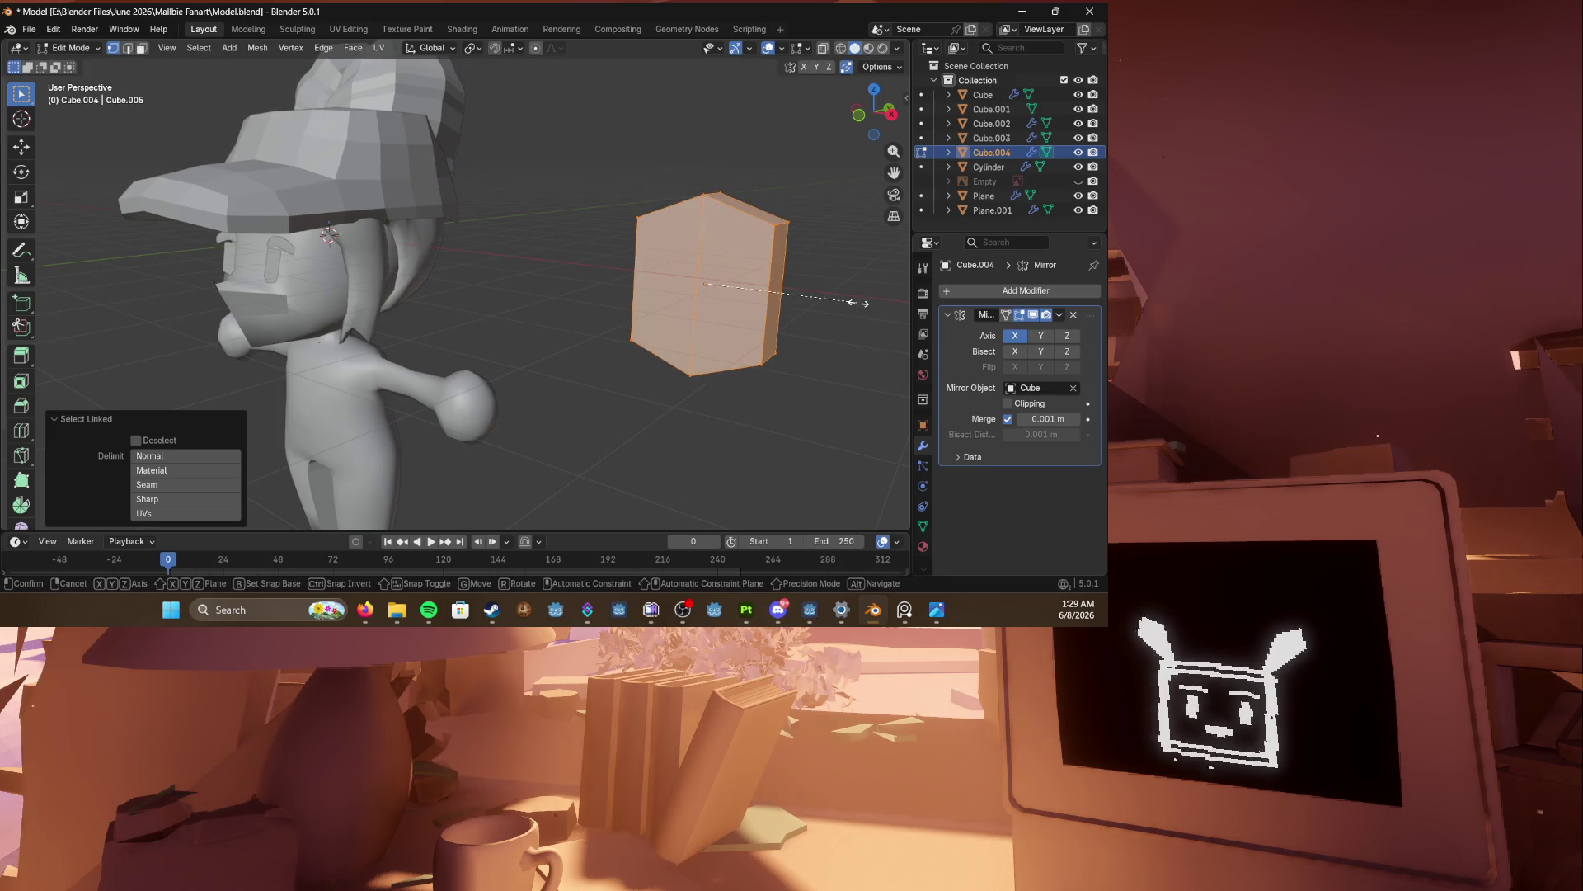
left_click(820, 296)
key("s")
key("z")
left_click(741, 333)
Step: Tilt the block about Z, thin it along Y and reposition it
key("r")
key("z")
mouse_move(462, 343)
middle_mouse_down()
mouse_move(445, 306)
mouse_move(457, 260)
mouse_move(495, 247)
mouse_move(400, 329)
mouse_move(258, 353)
mouse_move(556, 321)
mouse_move(536, 330)
middle_mouse_up()
left_click(456, 256)
key("s")
key("y")
left_click(471, 252)
key("s")
key("g")
left_click(462, 264)
Step: Move the side piece beside the head and rotate it into place
key("g")
left_click(345, 328)
key("r")
left_click(528, 266)
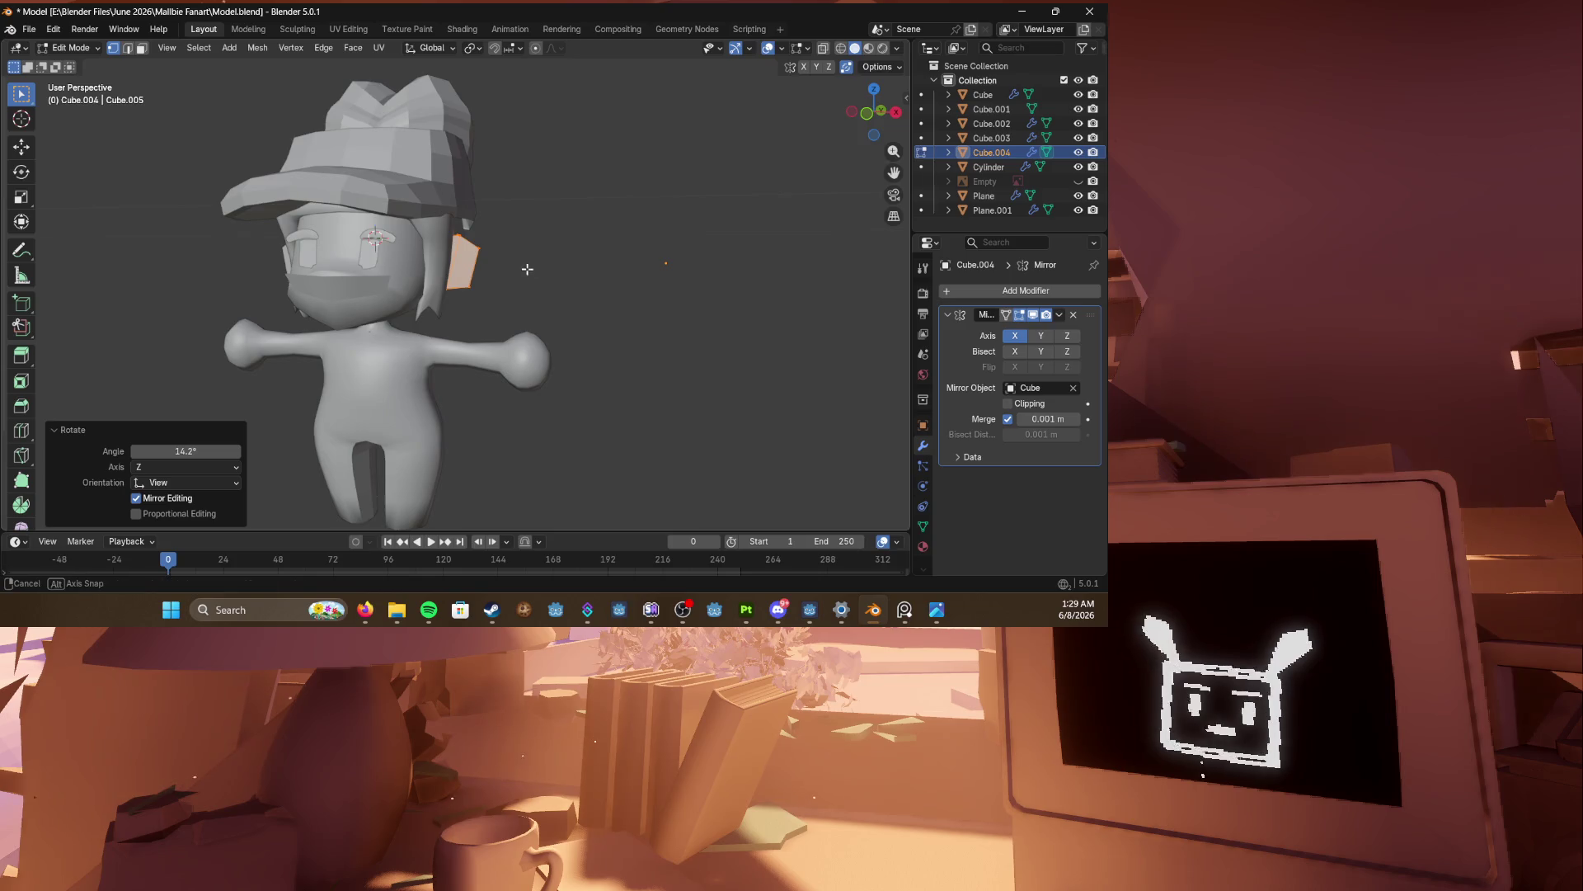
middle_click_drag(532, 268, 595, 269)
key("KP_1")
scroll(595, 269, "up", 3)
Step: In wireframe, select the side piece's top edges and shift them outward
key("z")
left_click(528, 274)
left_click_drag(522, 259, 555, 290)
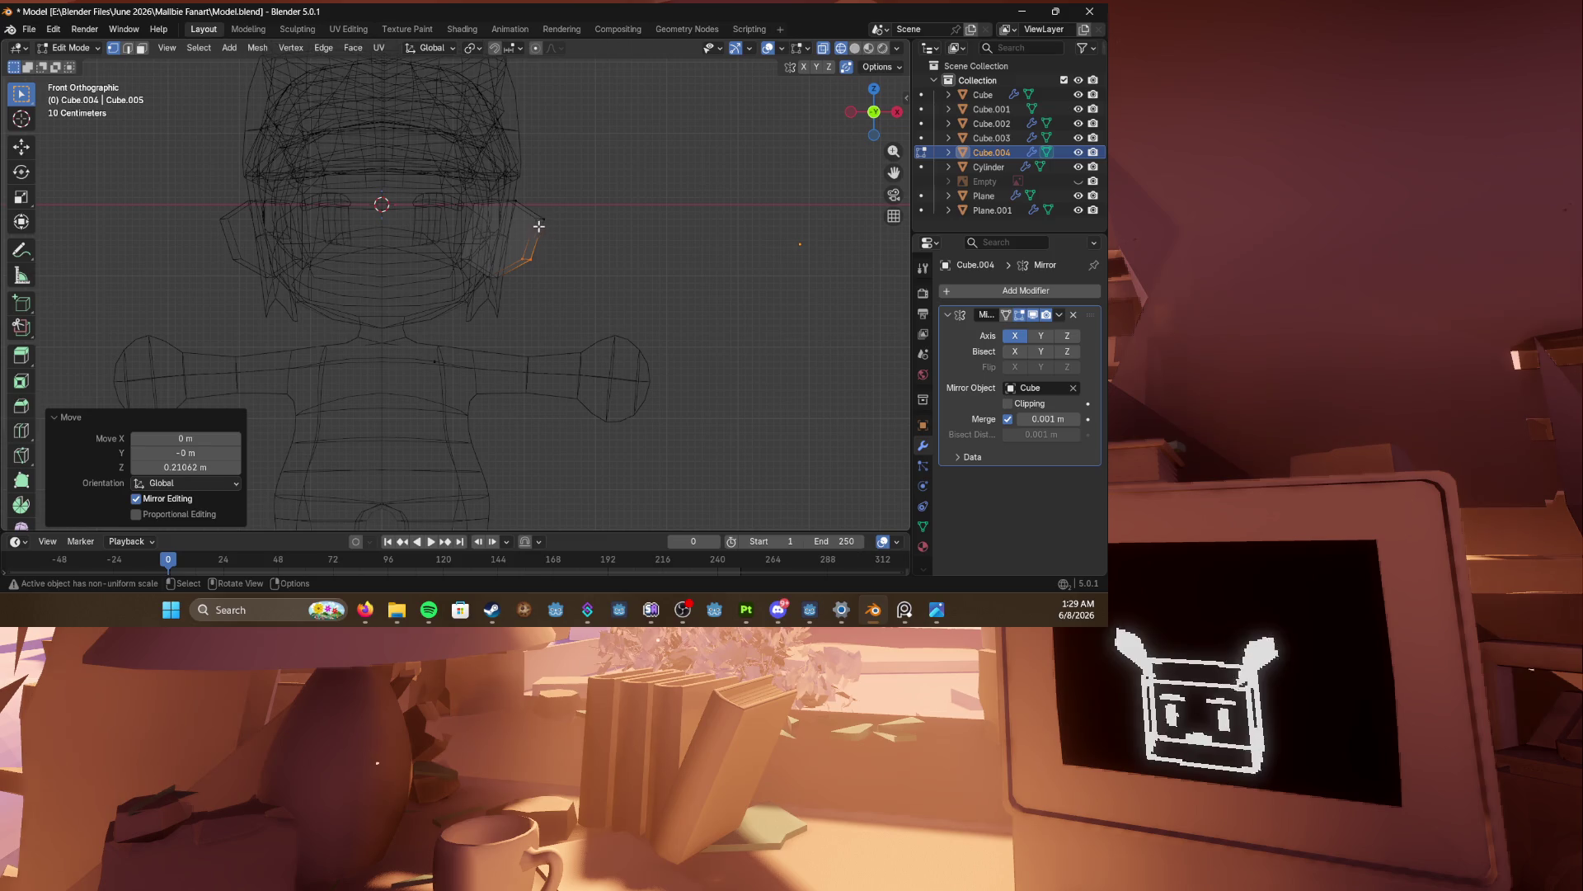
left_click_drag(531, 213, 577, 233)
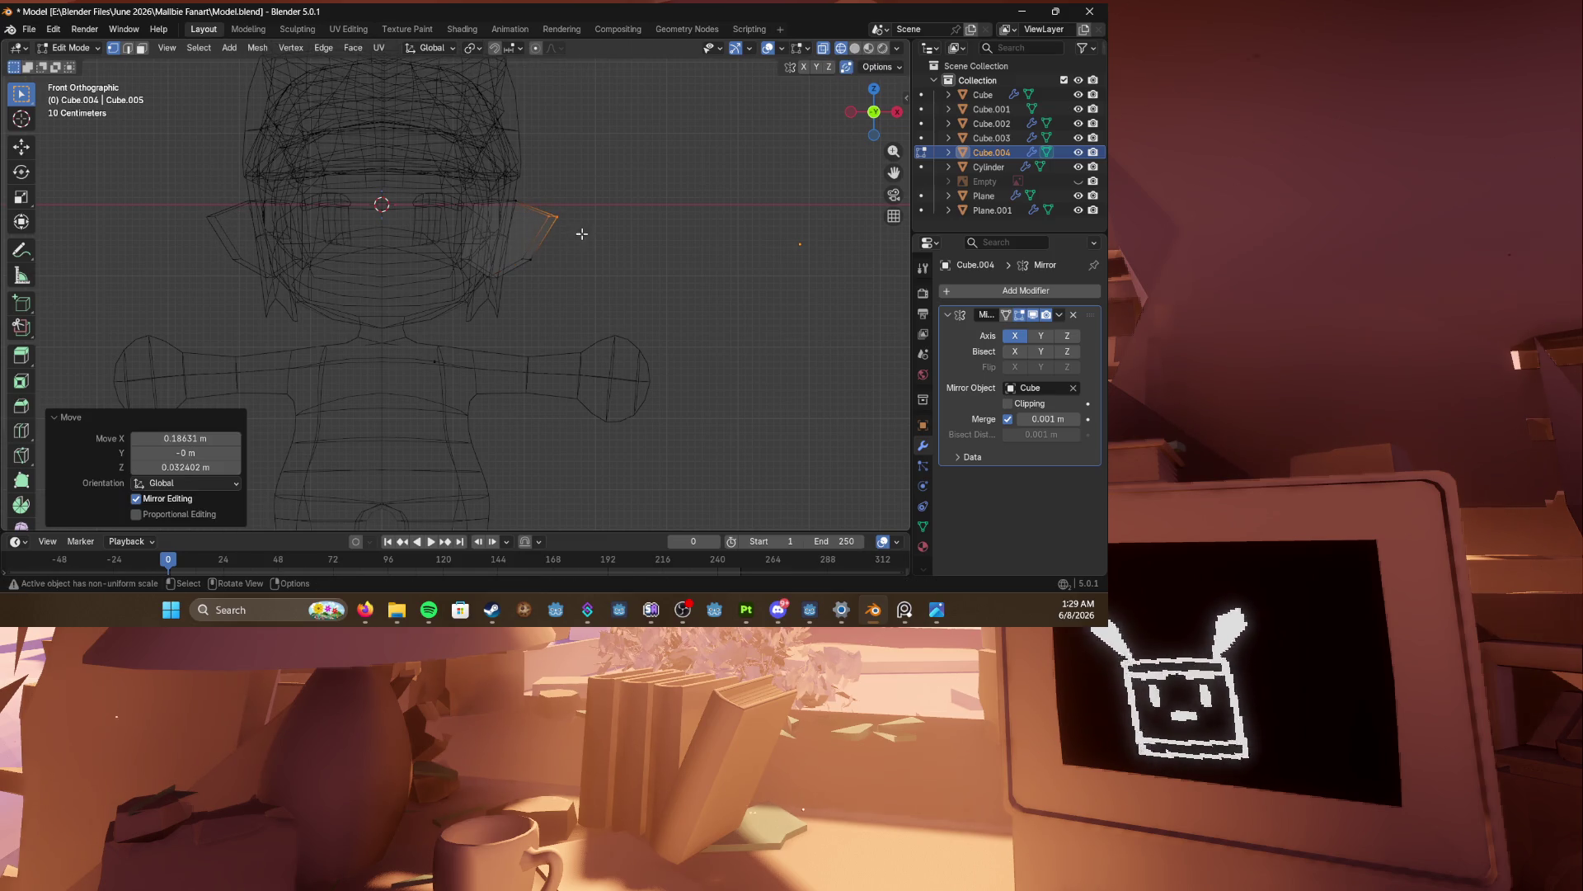
mouse_move(555, 275)
middle_mouse_down()
mouse_move(490, 288)
mouse_move(534, 311)
mouse_move(452, 329)
mouse_move(390, 278)
mouse_move(515, 280)
mouse_move(495, 286)
mouse_move(556, 307)
mouse_move(339, 314)
mouse_move(489, 309)
mouse_move(403, 321)
mouse_move(557, 264)
middle_mouse_up()
key("g")
left_click(519, 286)
key("z")
key("g")
left_click(410, 285)
scroll(505, 283, "up", 4)
key("g")
left_click(501, 284)
Step: Return to Object Mode, selecting the body Cube and then the side pieces
key("Tab")
scroll(495, 286, "down", 4)
left_click(503, 298)
scroll(488, 309, "up", 3)
scroll(488, 309, "down", 3)
left_click(537, 267)
Step: In front view and wireframe edit mode, lower one vertex of the side hair piece vertically
key("KP_1")
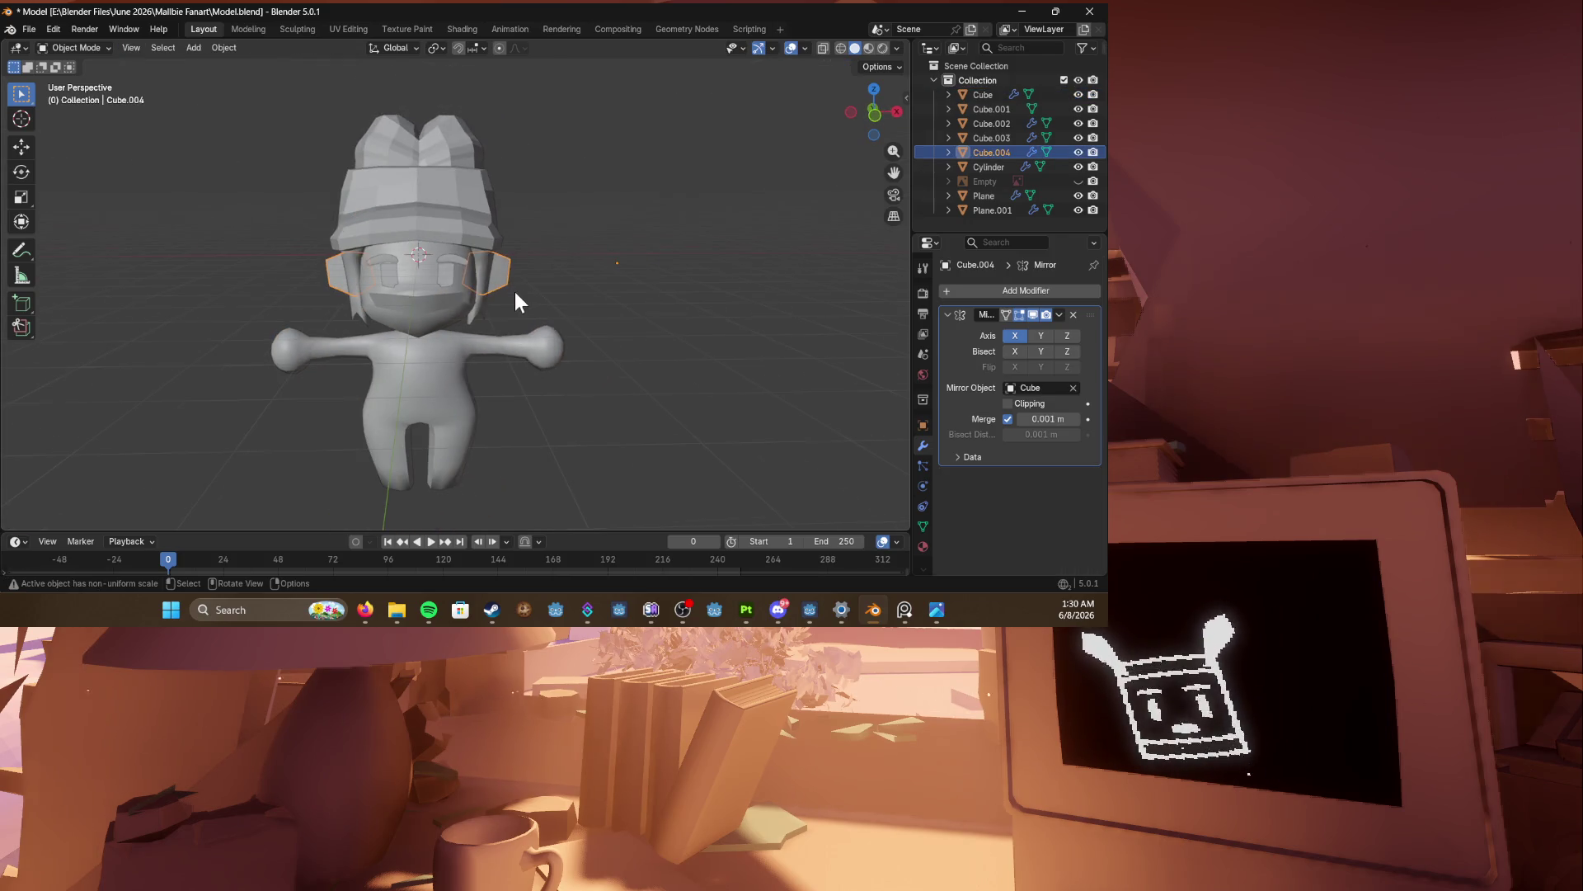
scroll(520, 307, "up", 7)
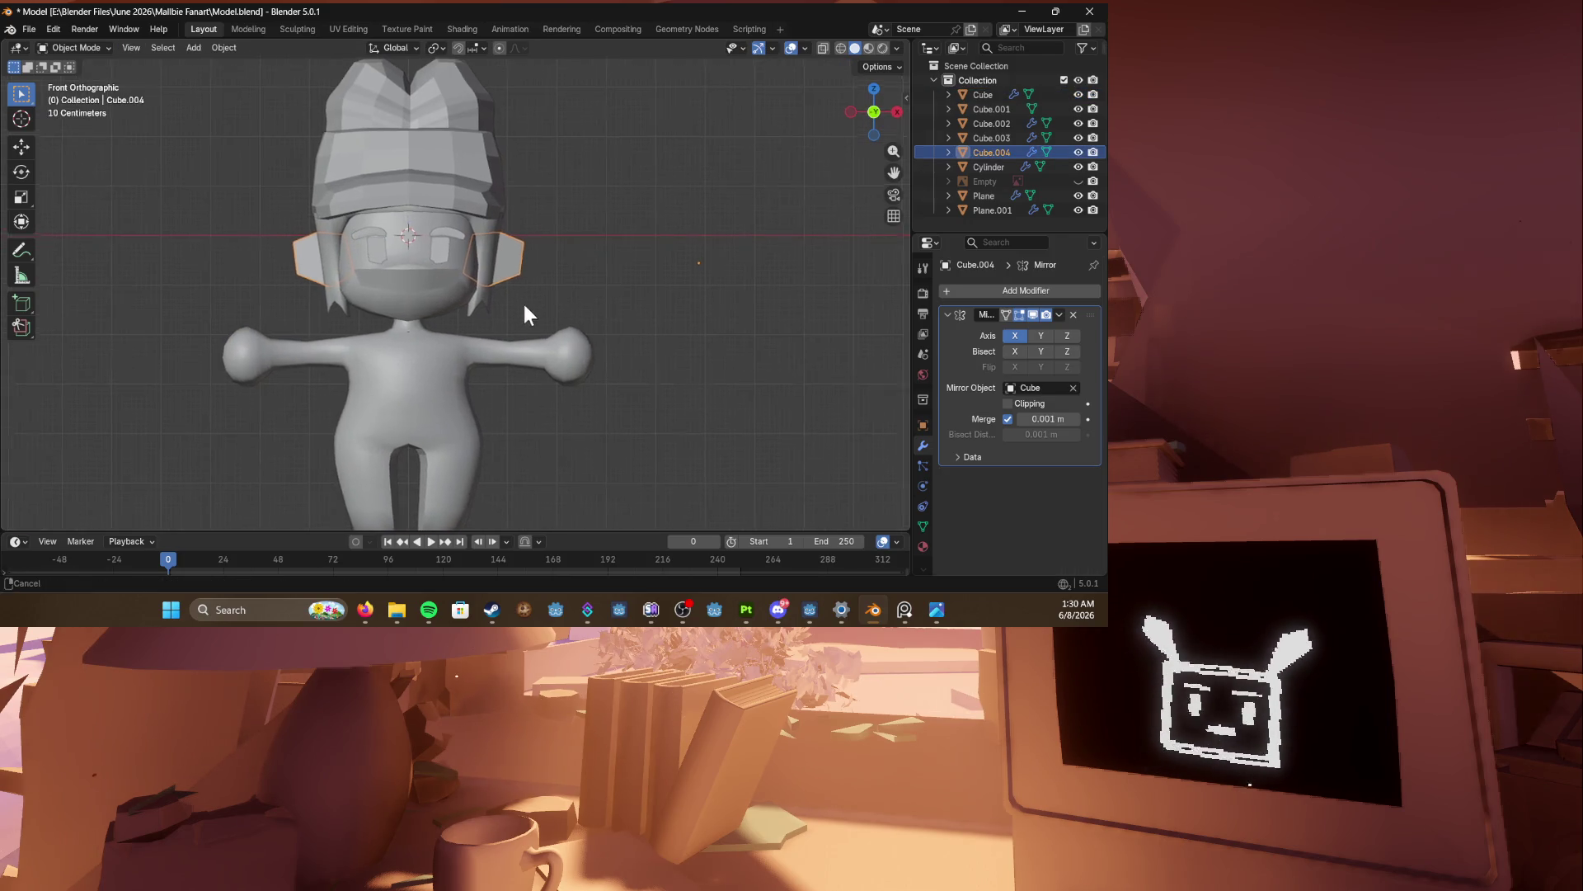
scroll(537, 272, "up", 2)
key("shift+z")
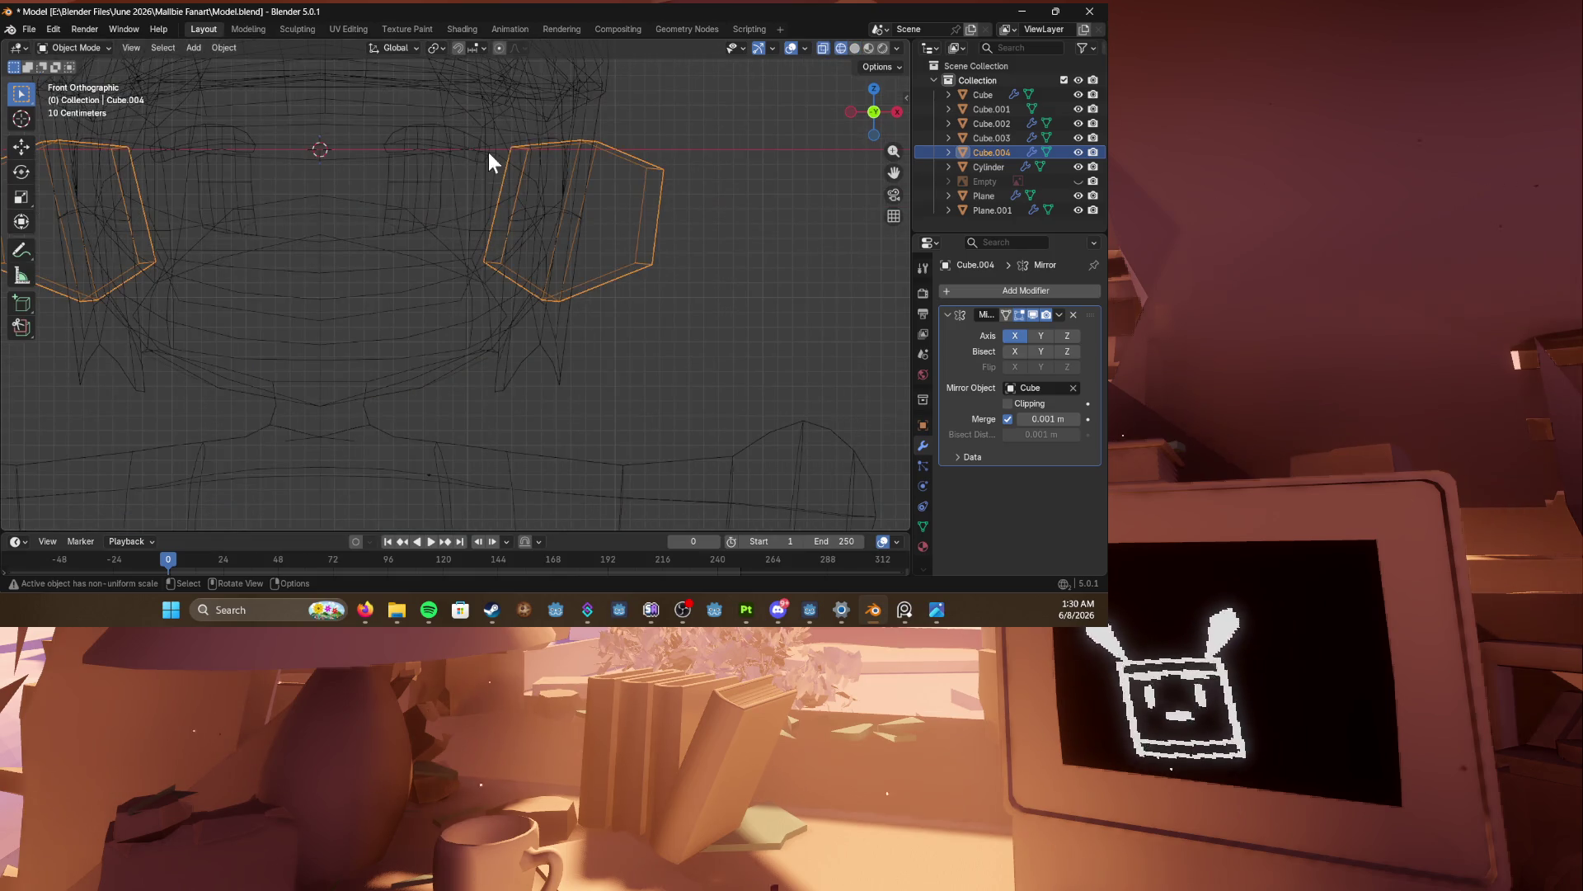
key("Tab")
left_click(511, 153)
key("g")
key("z")
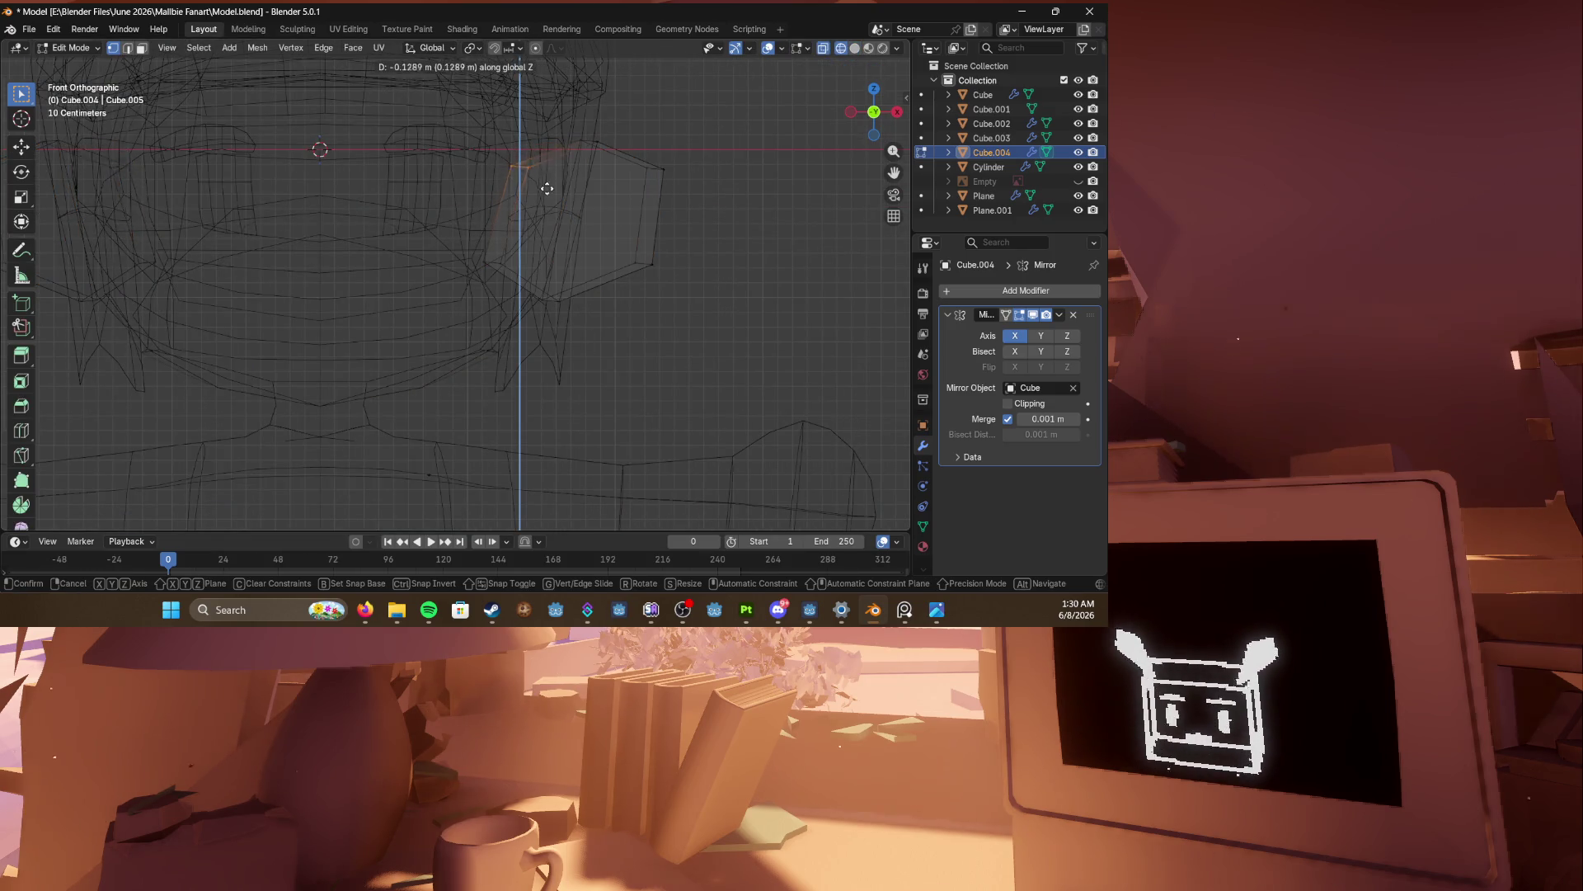
left_click(511, 190)
key("g")
key("g")
key("Escape")
Step: Move the side piece's top, outer and lower vertices to start forming a pointed wedge
left_click(590, 140)
key("g")
left_click(634, 162)
left_click(661, 168)
key("g")
left_click(678, 197)
left_click_drag(626, 206, 689, 264)
key("g")
left_click(498, 272)
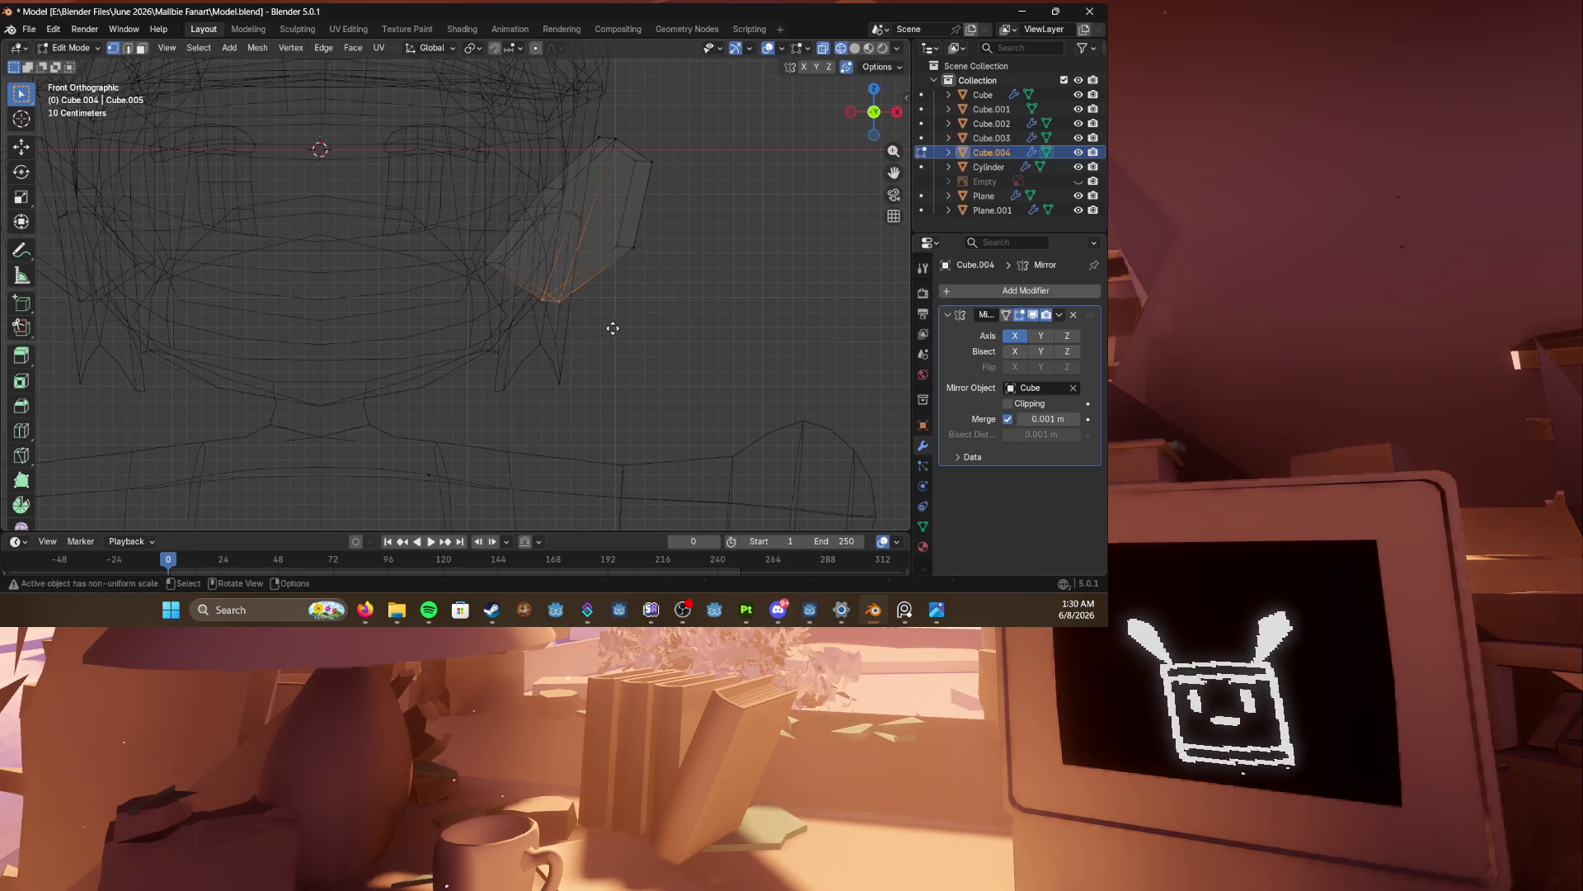
Step: Reposition the lower-left vertices, return to solid shading and save the model
left_click(477, 276)
left_click(550, 295)
key("g")
left_click(569, 294)
key("shift+z")
mouse_move(569, 293)
middle_mouse_down()
mouse_move(523, 333)
mouse_move(442, 319)
mouse_move(529, 325)
mouse_move(429, 334)
mouse_move(310, 300)
mouse_move(552, 275)
mouse_move(665, 304)
mouse_move(269, 287)
middle_mouse_up()
key("ctrl+s")
Step: Reselect the side pieces object and re-enter Edit Mode in front view
scroll(401, 336, "down", 3)
scroll(402, 336, "down", 4)
key("Tab")
scroll(569, 294, "up", 4)
key("Tab")
scroll(385, 297, "up", 3)
key("Tab")
left_click(359, 267)
key("Tab")
key("Tab")
key("Tab")
scroll(350, 288, "down", 2)
mouse_move(350, 289)
middle_mouse_down()
mouse_move(327, 258)
mouse_move(528, 283)
mouse_move(410, 274)
middle_mouse_up()
key("KP_1")
Step: Move and enlarge the selected side piece faces, then deselect them
key("g")
left_click(412, 272)
key("s")
left_click(564, 287)
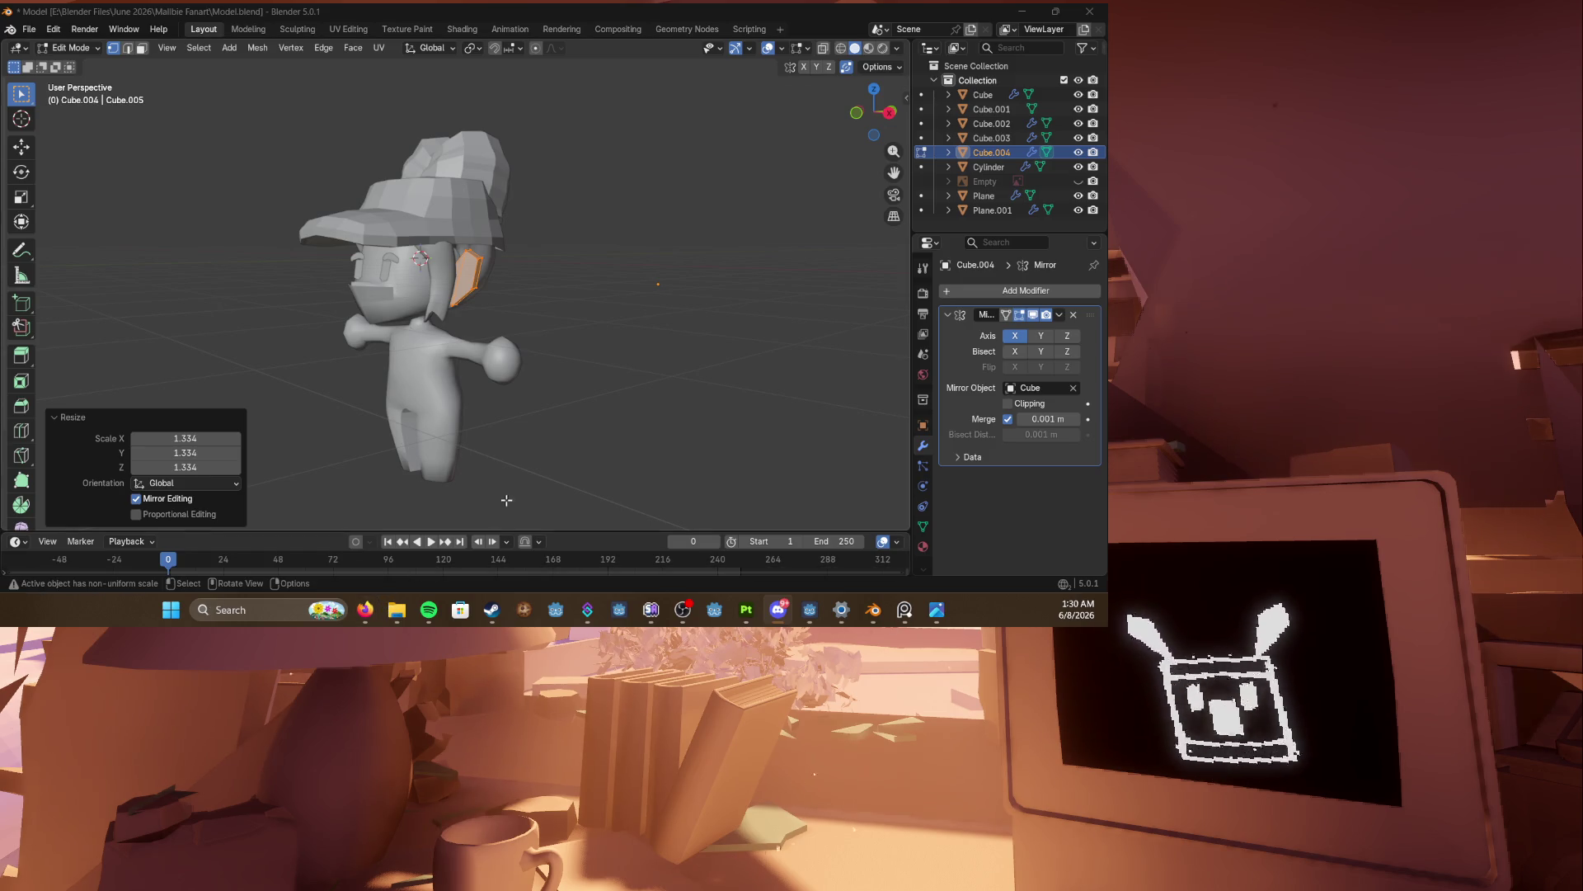
left_click(577, 349)
Step: Select the whole right side piece, lower it vertically, tilt it and nudge it slightly
key("KP_1")
scroll(577, 349, "up", 5)
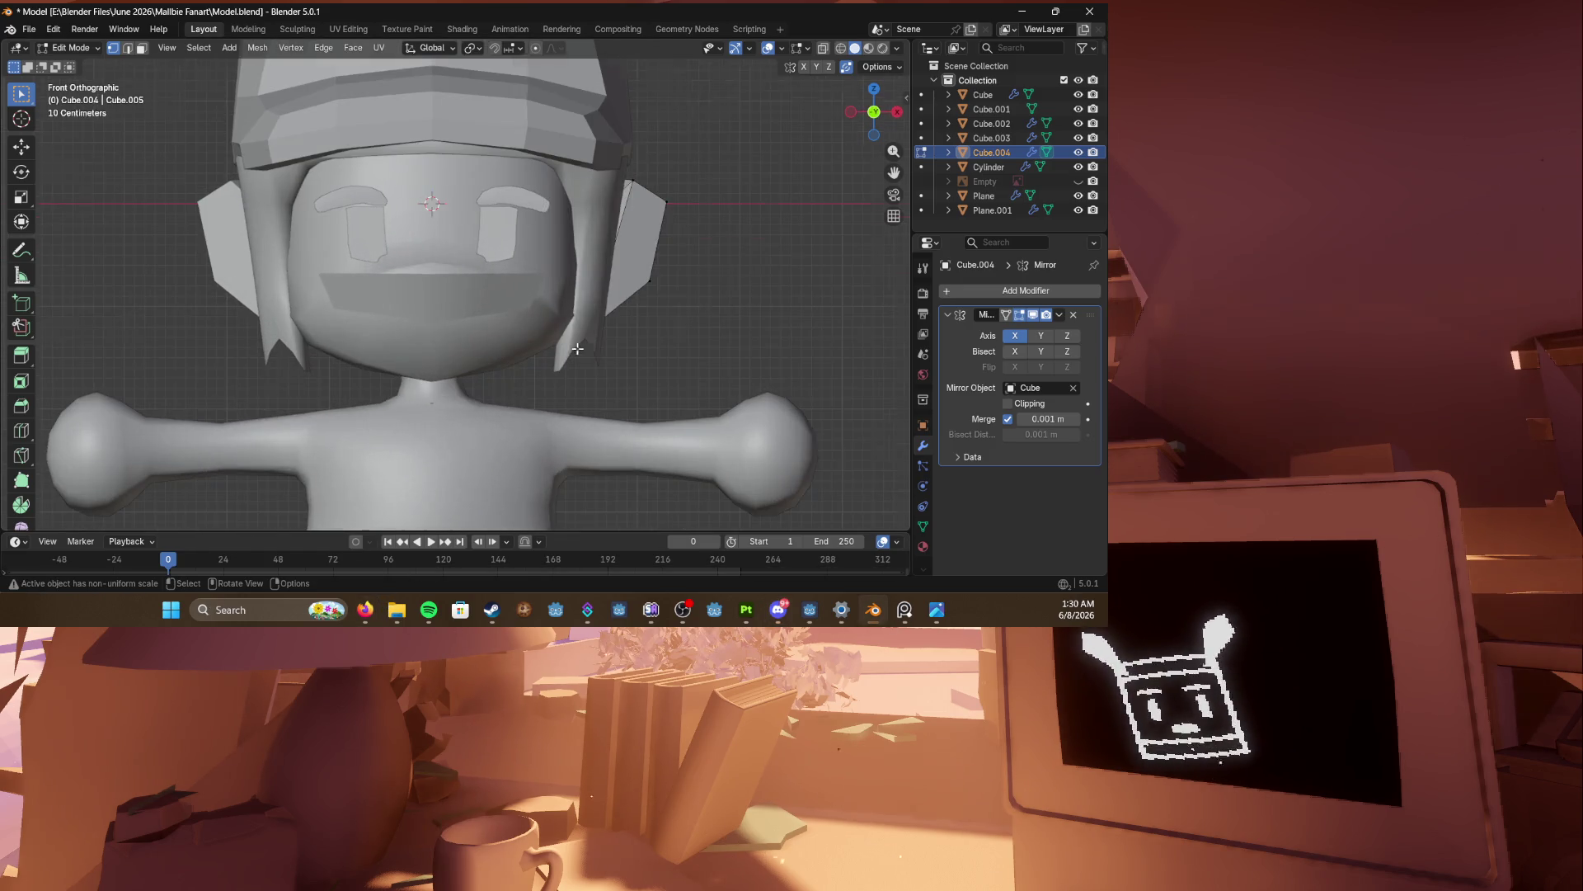
key("l")
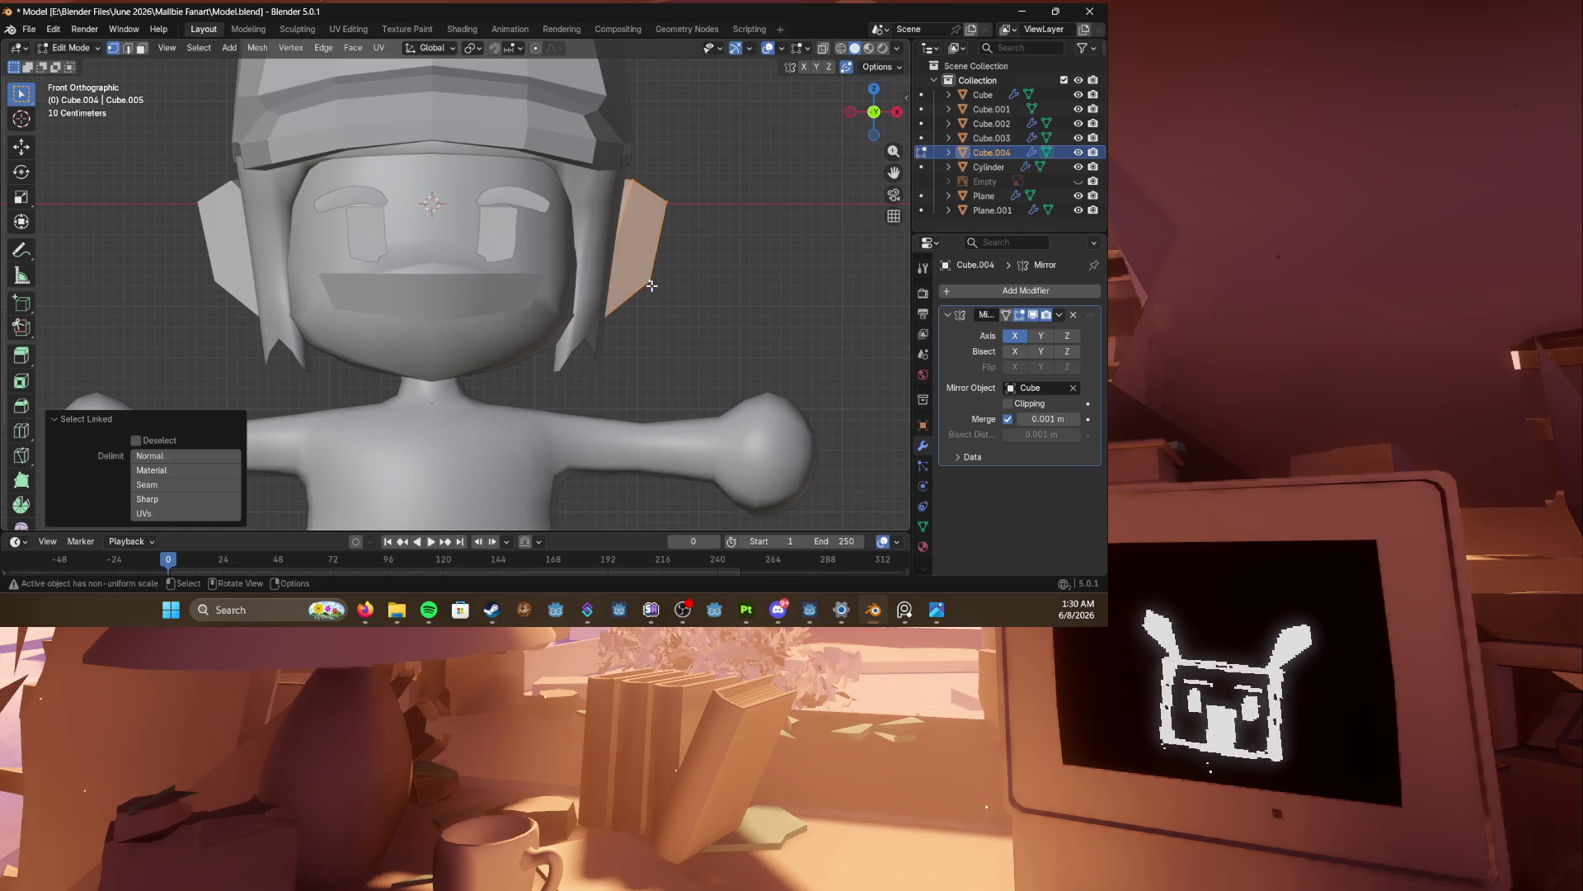
key("g")
key("z")
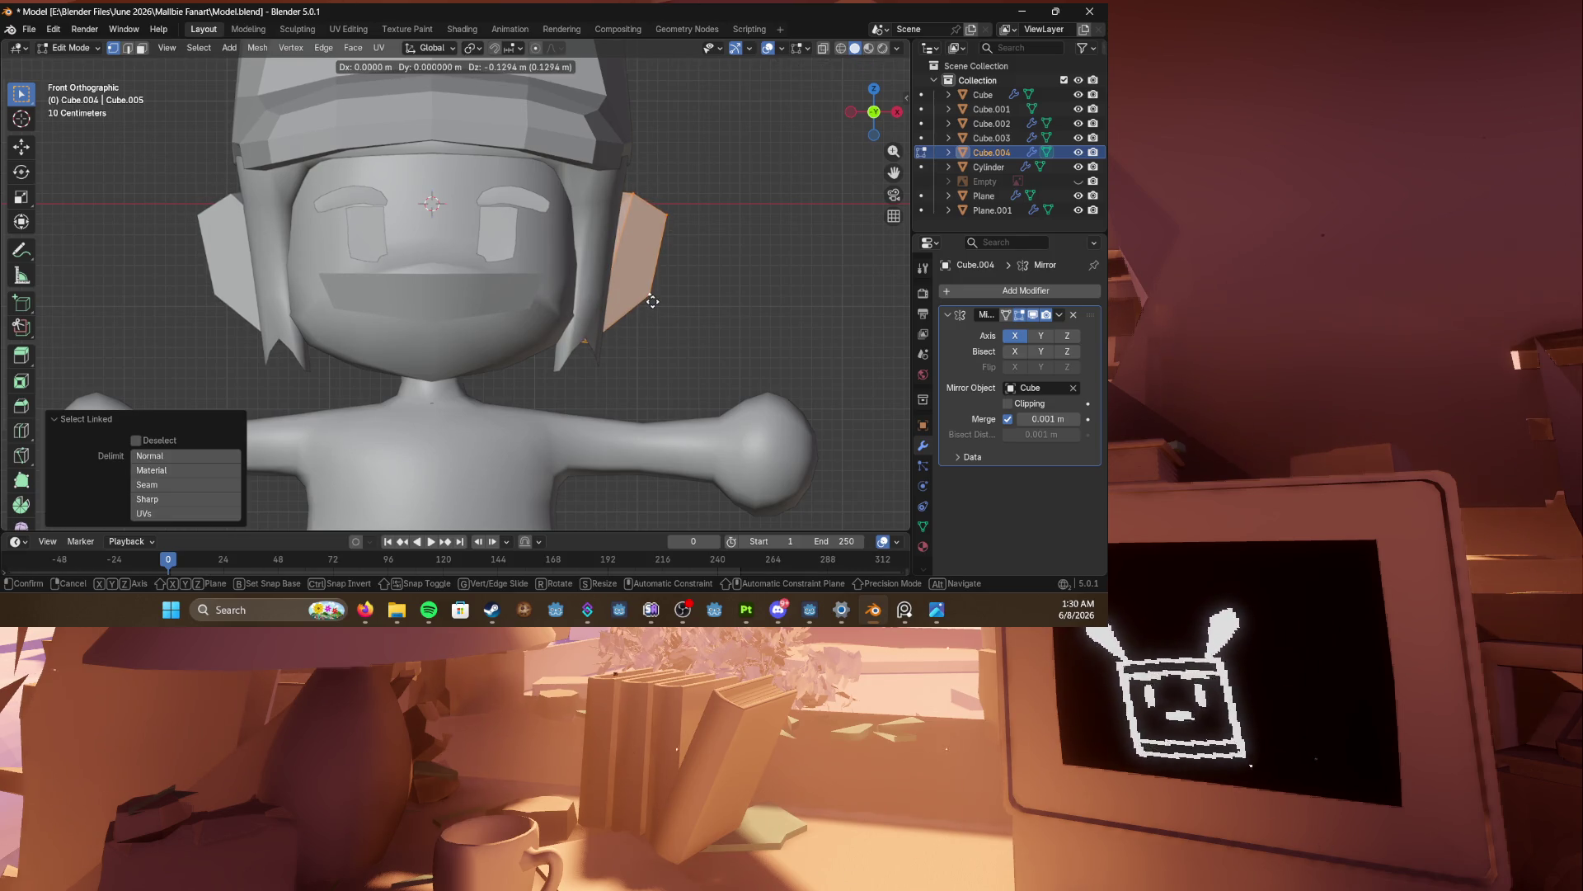
left_click(648, 298)
key("r")
left_click(648, 303)
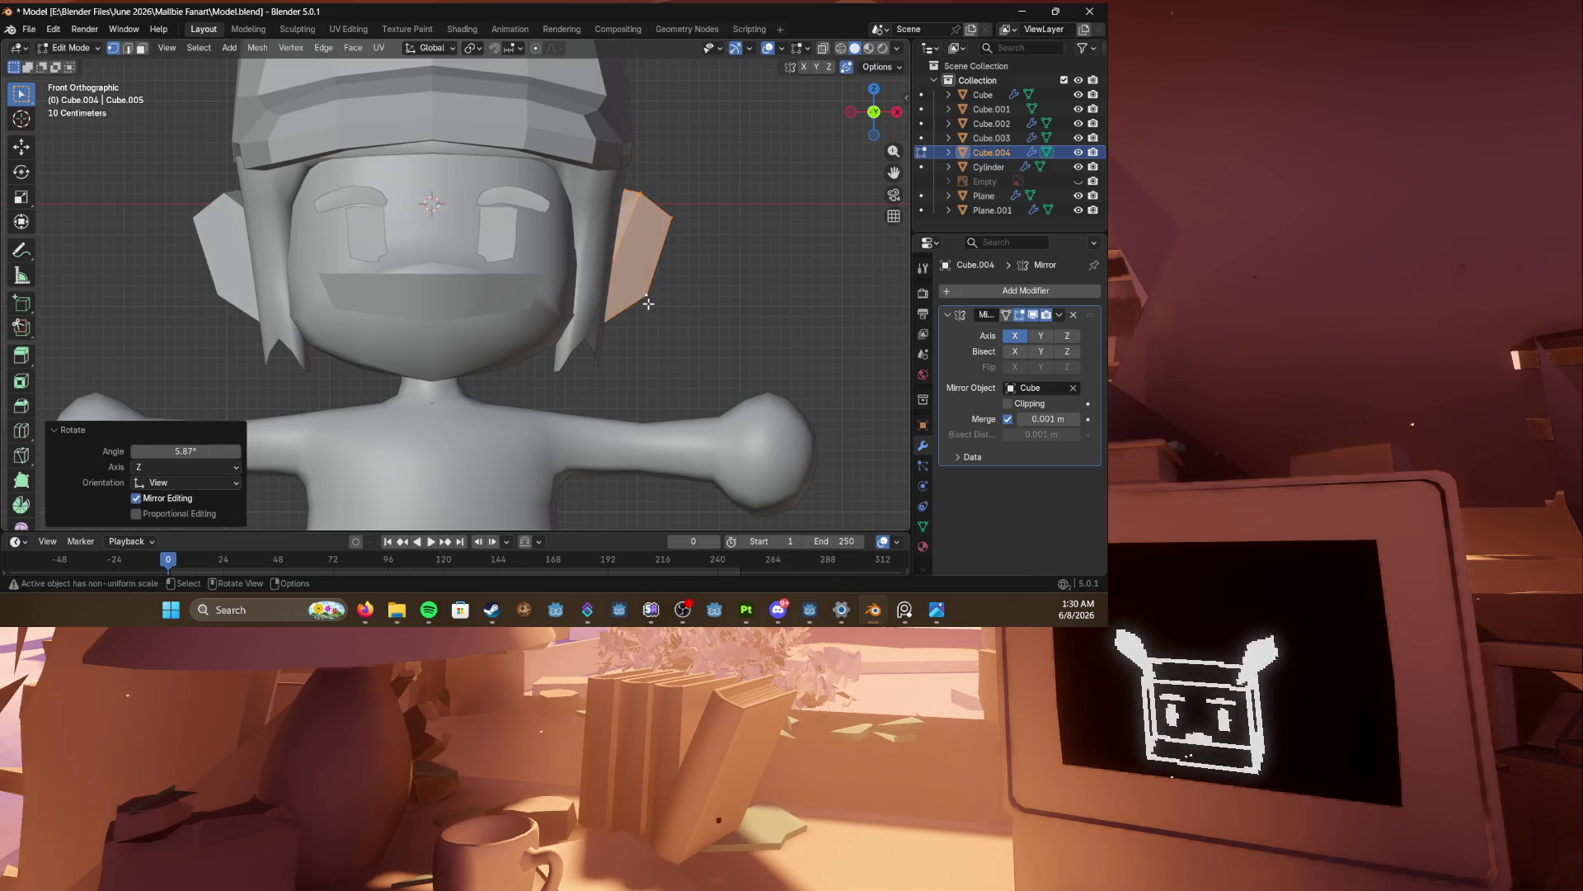
key("g")
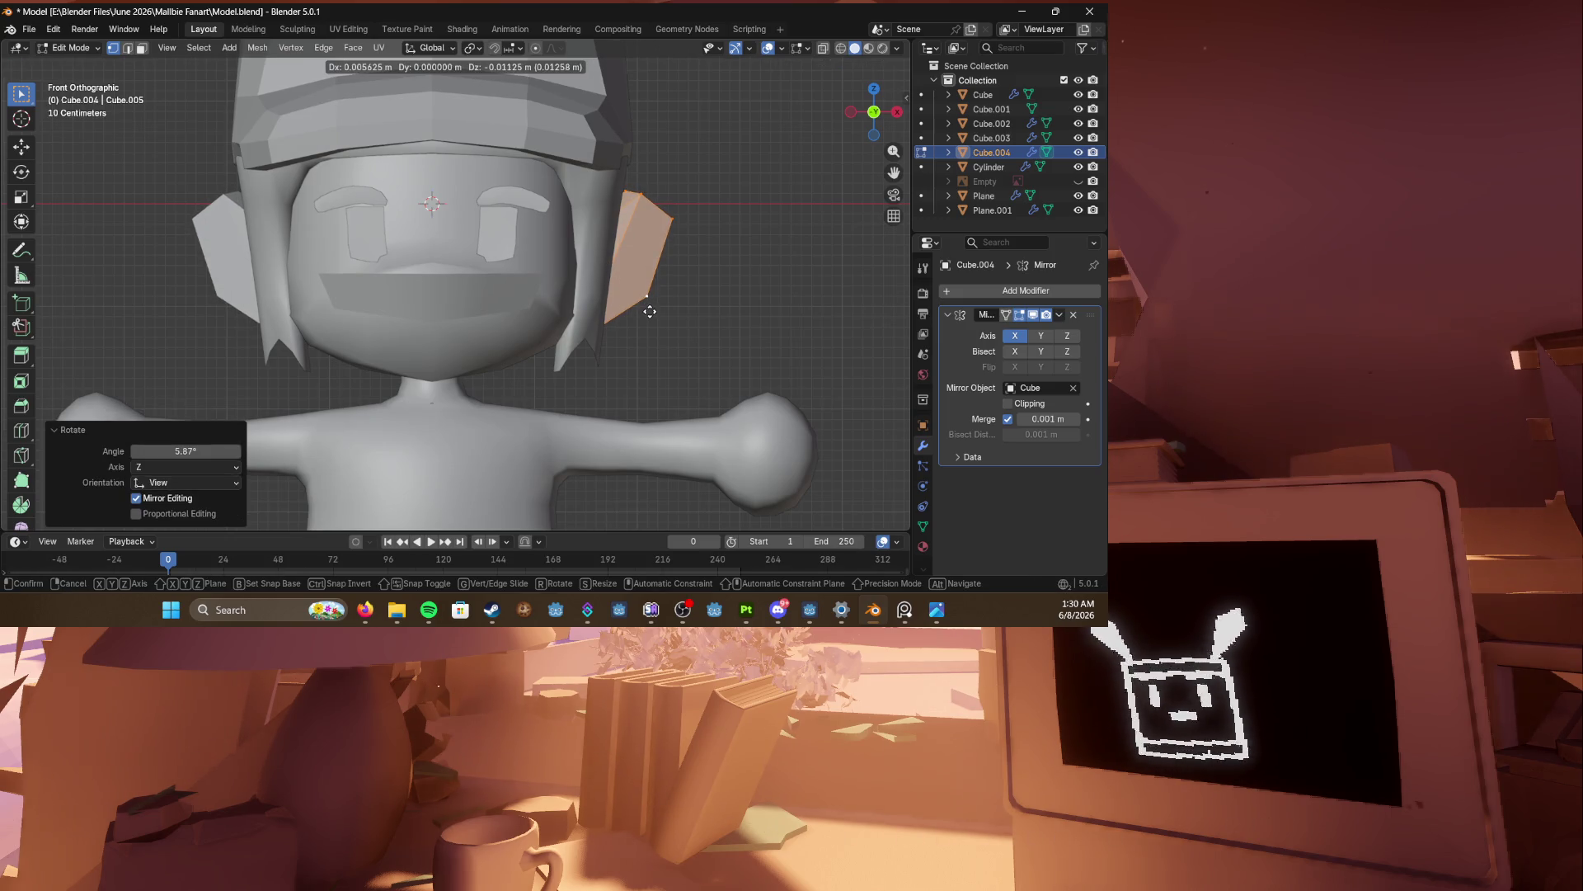
left_click(650, 311)
Step: In wireframe, select the side hair piece's vertices and shift them upward and outward
key("shift+z")
left_click_drag(567, 171, 737, 233)
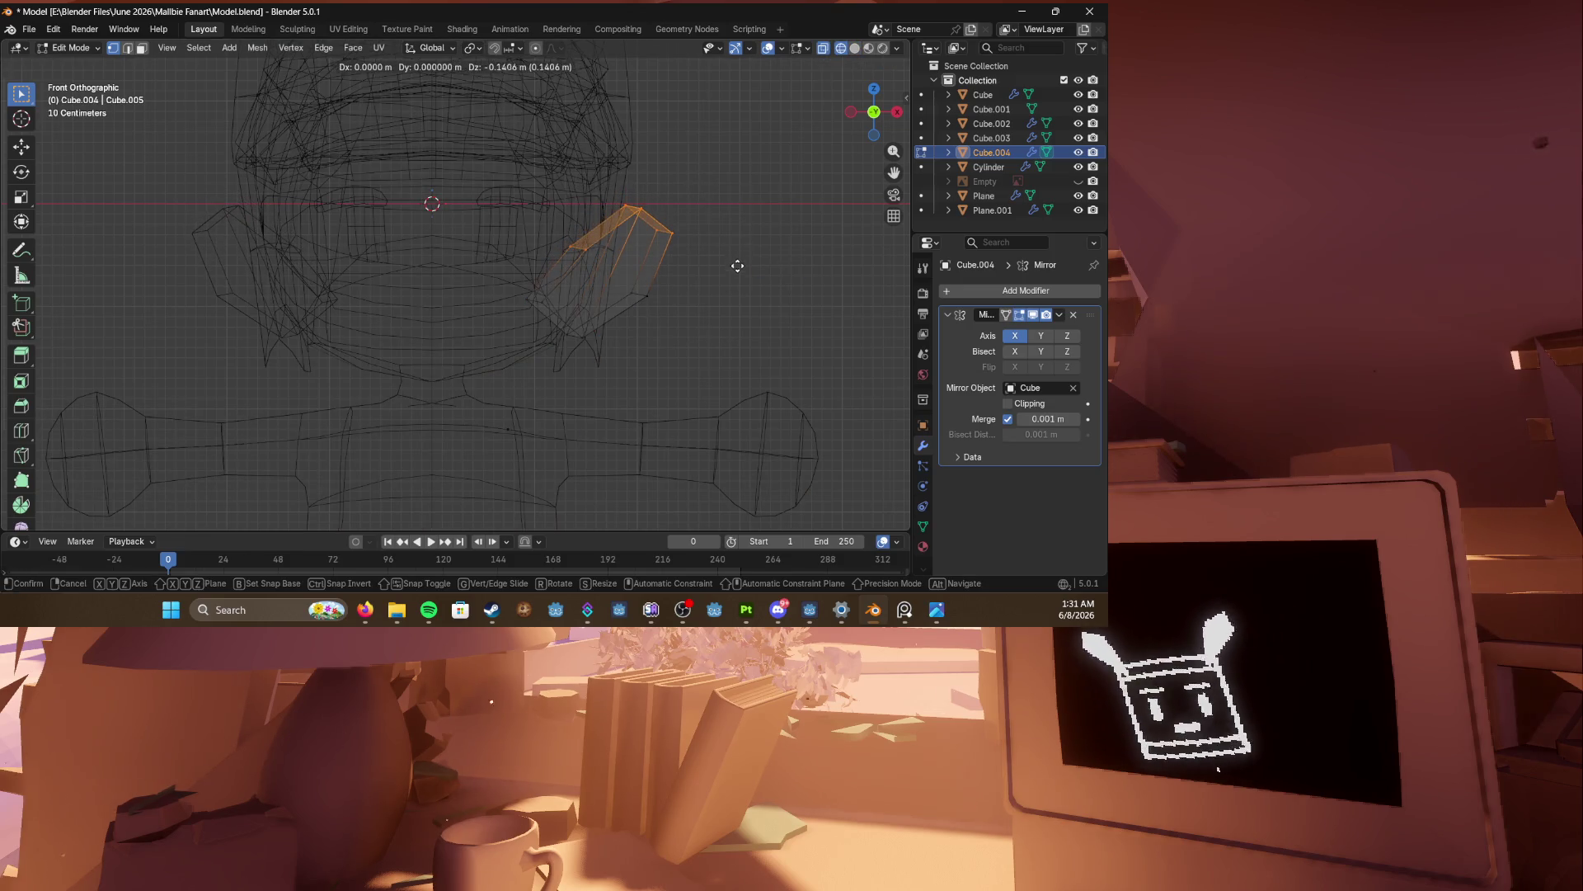
left_click_drag(528, 276, 601, 336)
key("g")
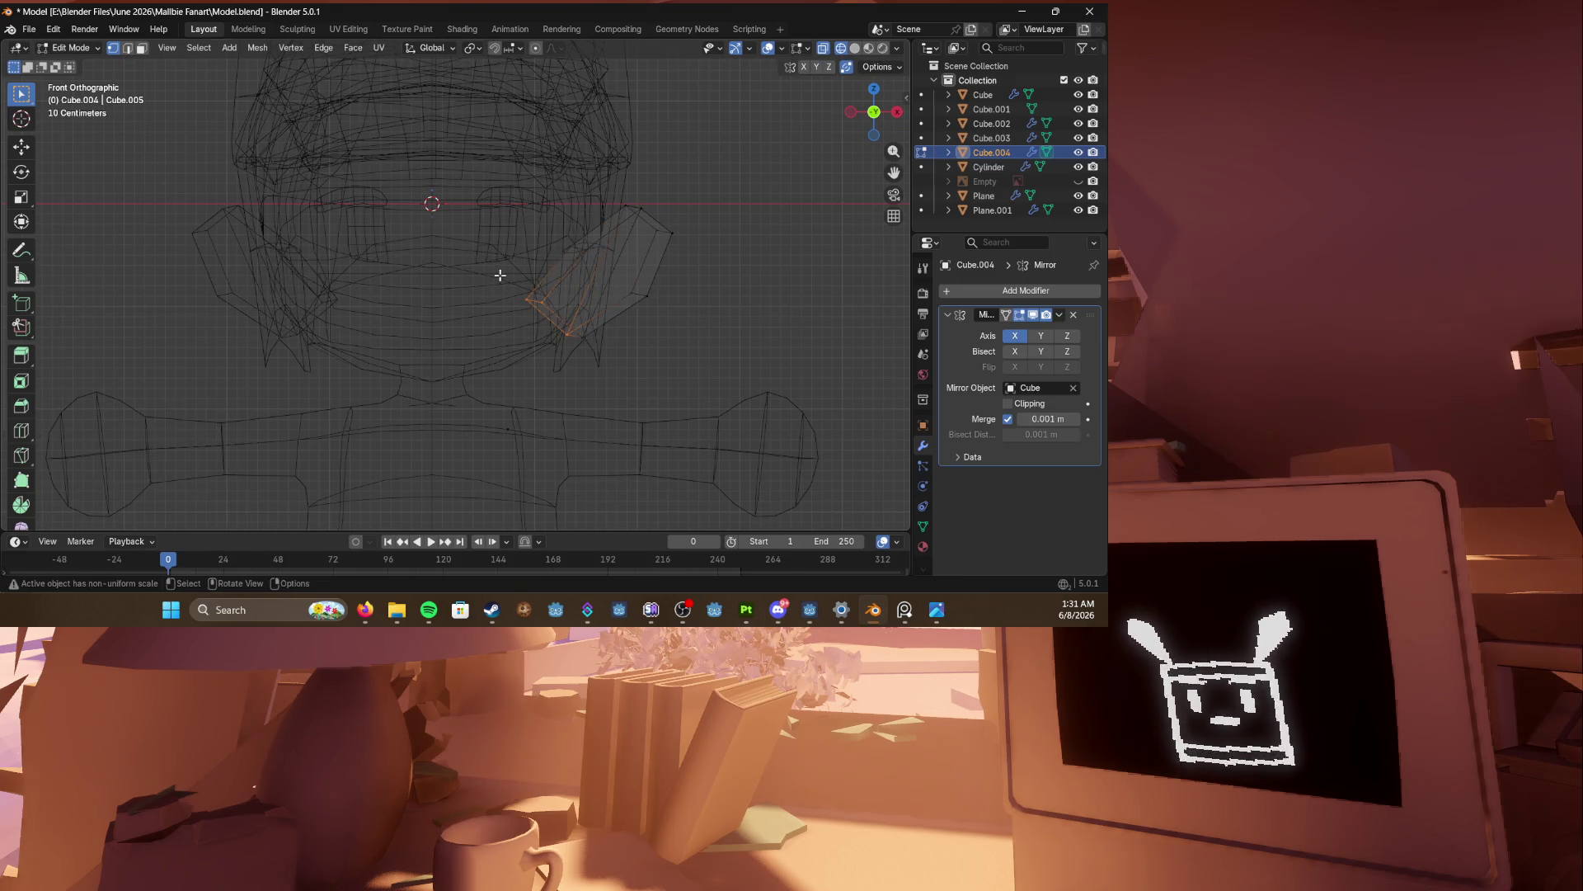
left_click(554, 247)
key("g")
left_click(618, 226)
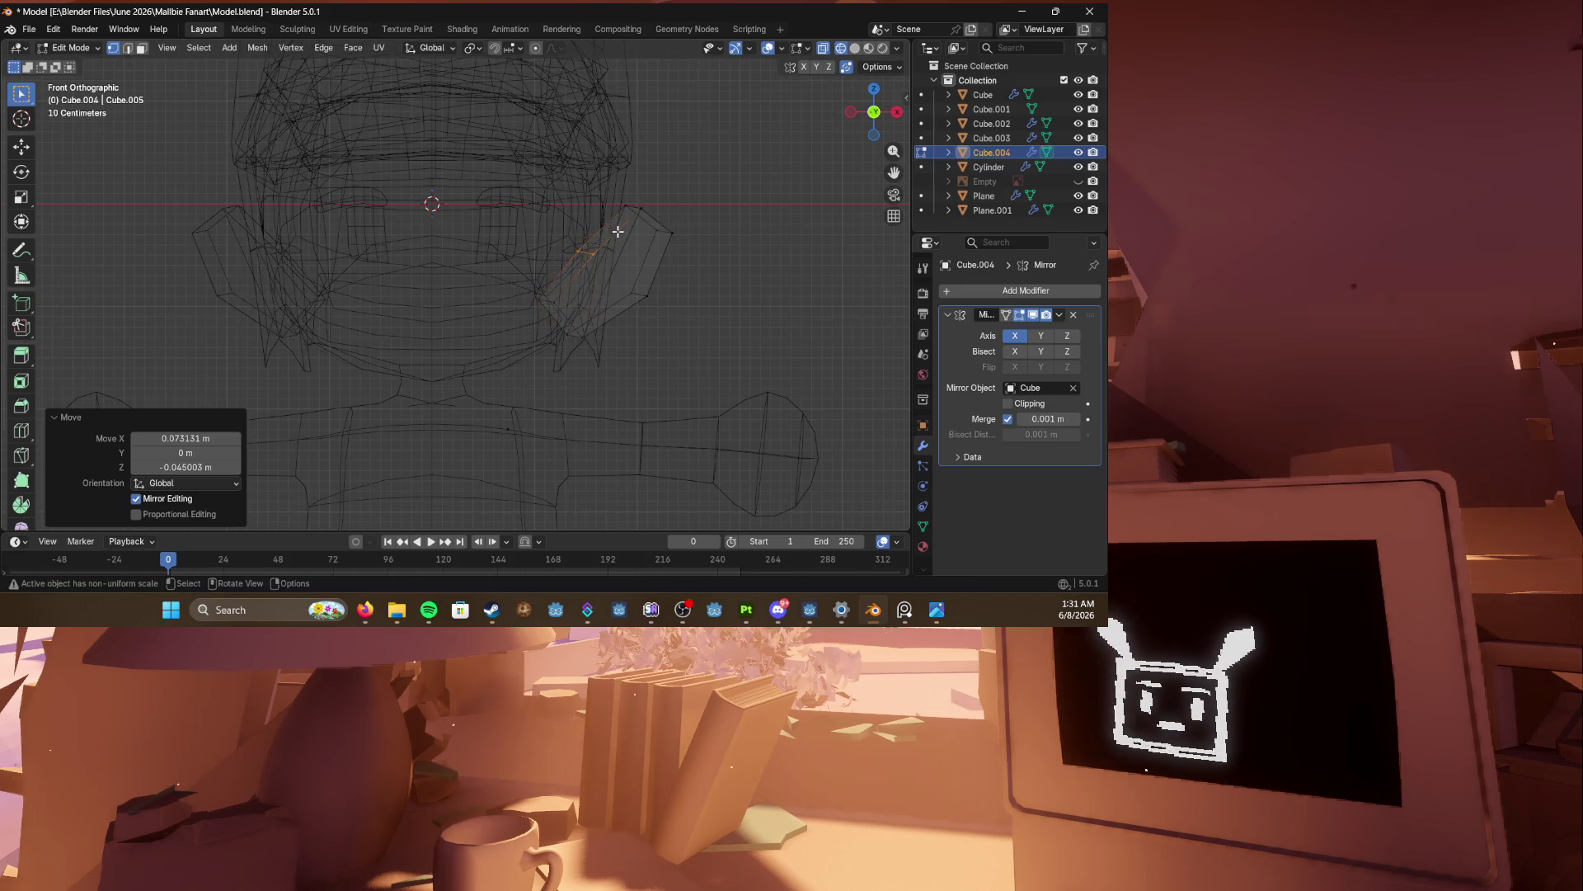
key("g")
left_click(647, 234)
Step: Pull the hair piece's tip vertices into a point and check the shape shaded
left_click_drag(662, 208, 701, 262)
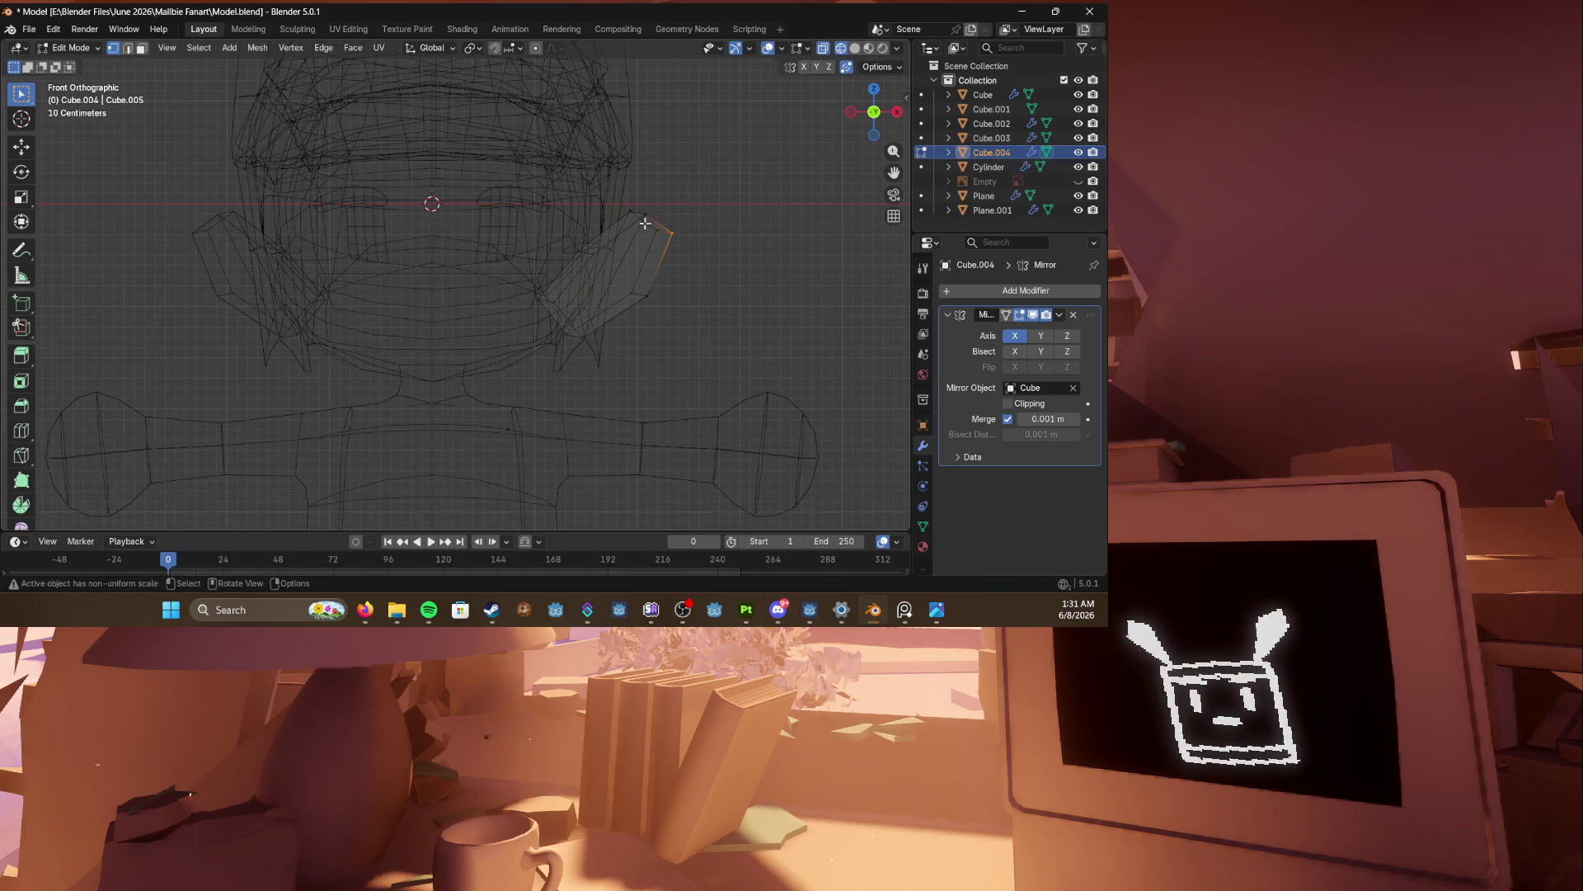
key("g")
left_click(685, 269)
key("g")
left_click(682, 322)
key("z")
left_click(745, 332)
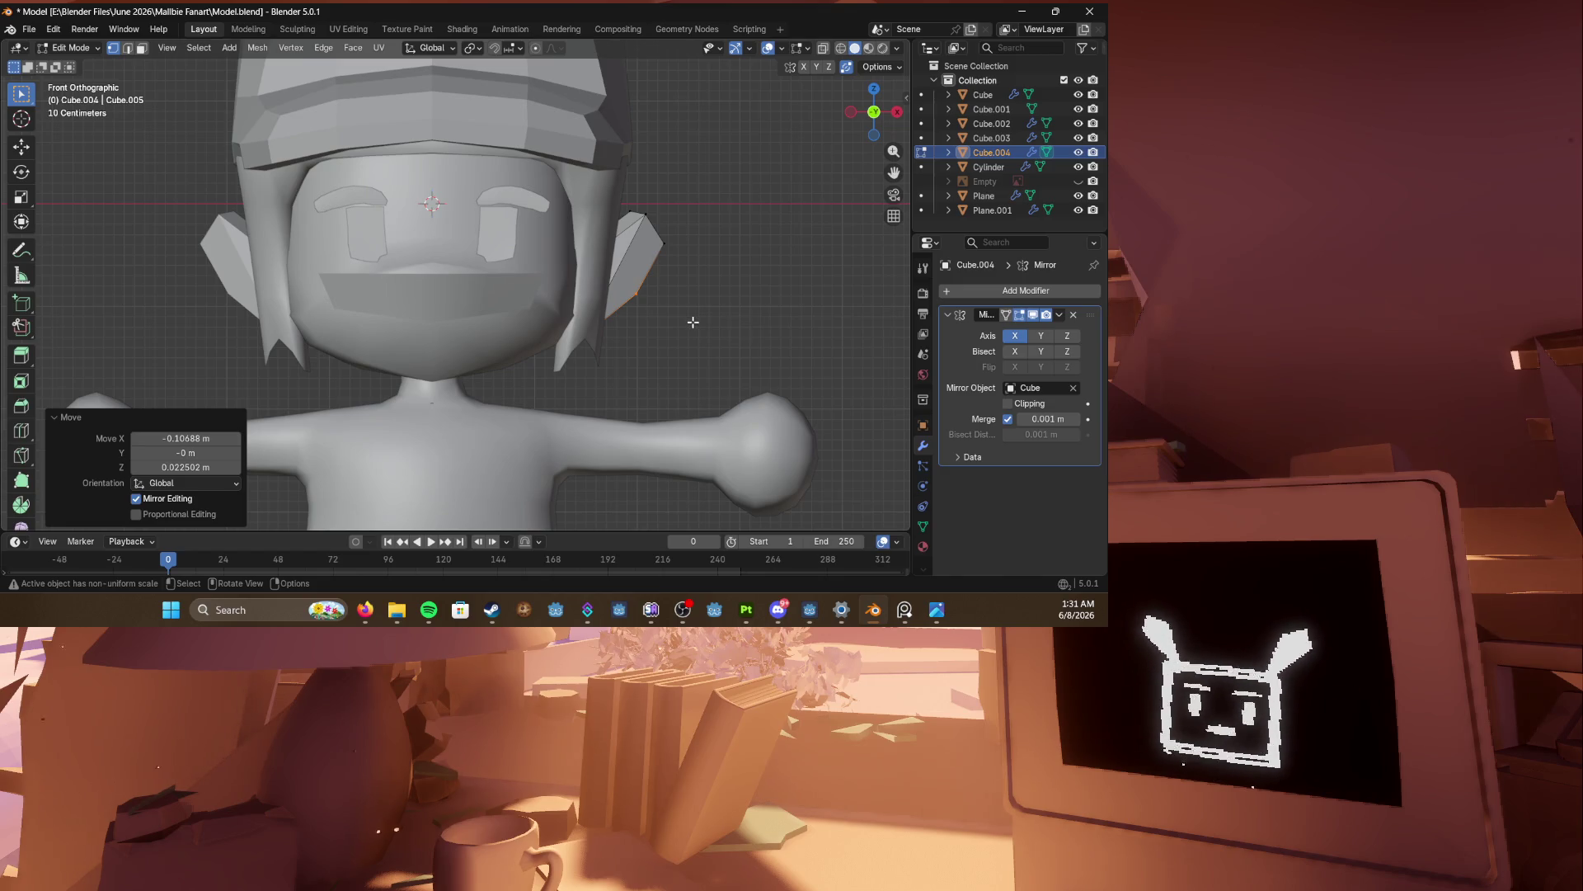
scroll(693, 322, "down", 3)
Step: Return to Object Mode, save, and temporarily hide the hair piece to inspect the character's side
key("Tab")
left_click(230, 374)
mouse_move(230, 374)
middle_mouse_down()
mouse_move(206, 348)
mouse_move(399, 325)
middle_mouse_up()
key("ctrl+s")
left_click(456, 301)
key("h")
mouse_move(265, 347)
middle_mouse_down()
mouse_move(391, 360)
mouse_move(349, 374)
mouse_move(313, 365)
mouse_move(650, 363)
mouse_move(454, 333)
middle_mouse_up()
key("alt+h")
key("alt+Tab")
key("alt+Tab")
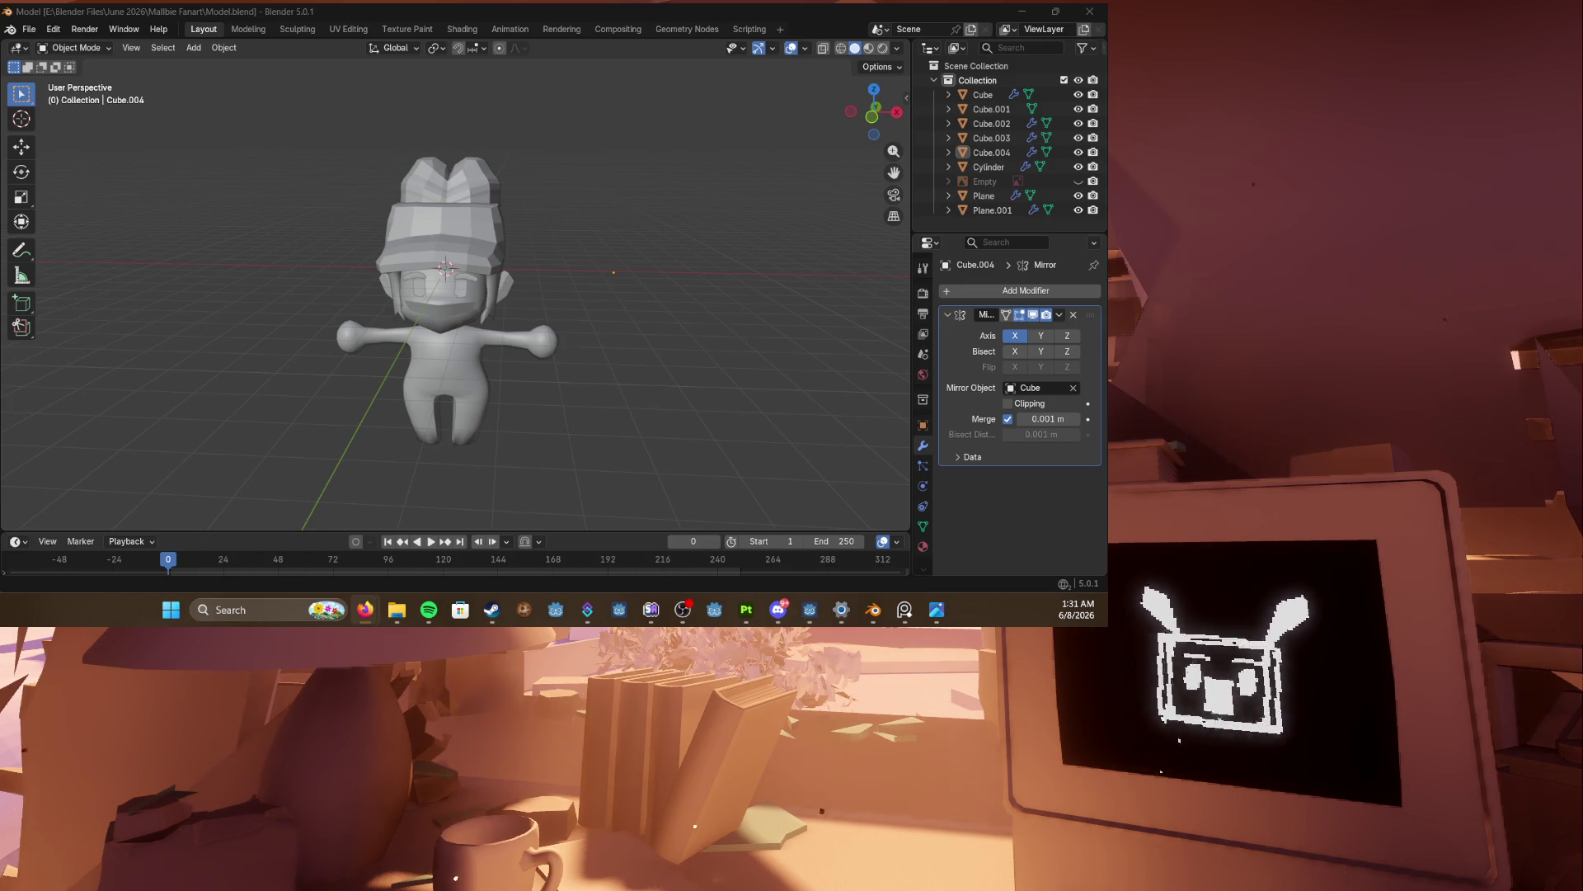
key("ctrl+s")
Step: Look at the character from the side and front, leaving nothing selected
key("KP_3")
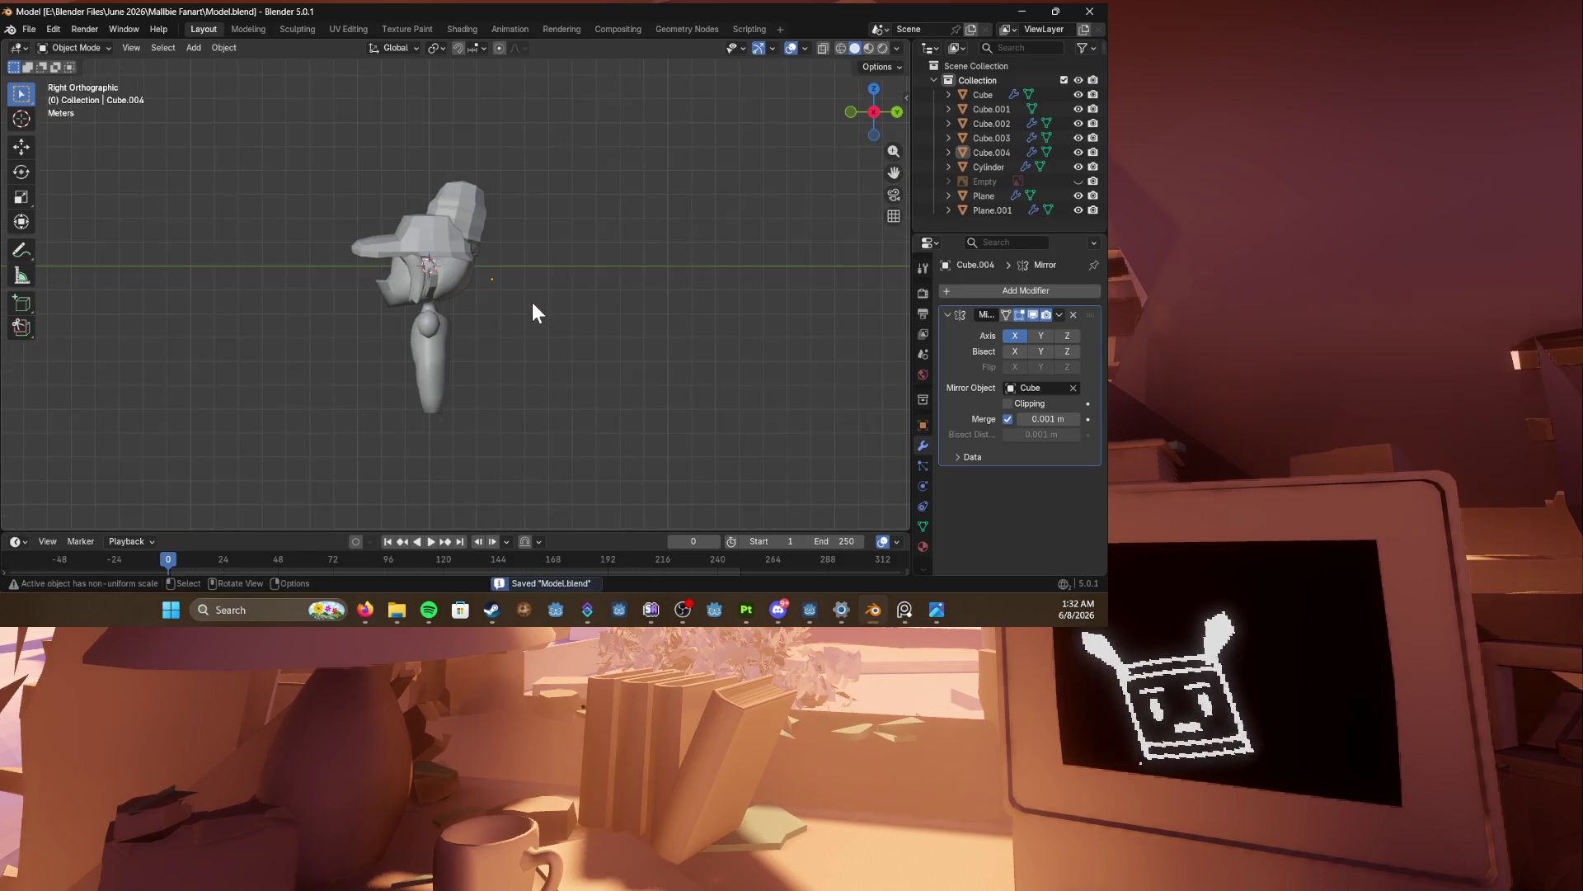
scroll(425, 368, "up", 5)
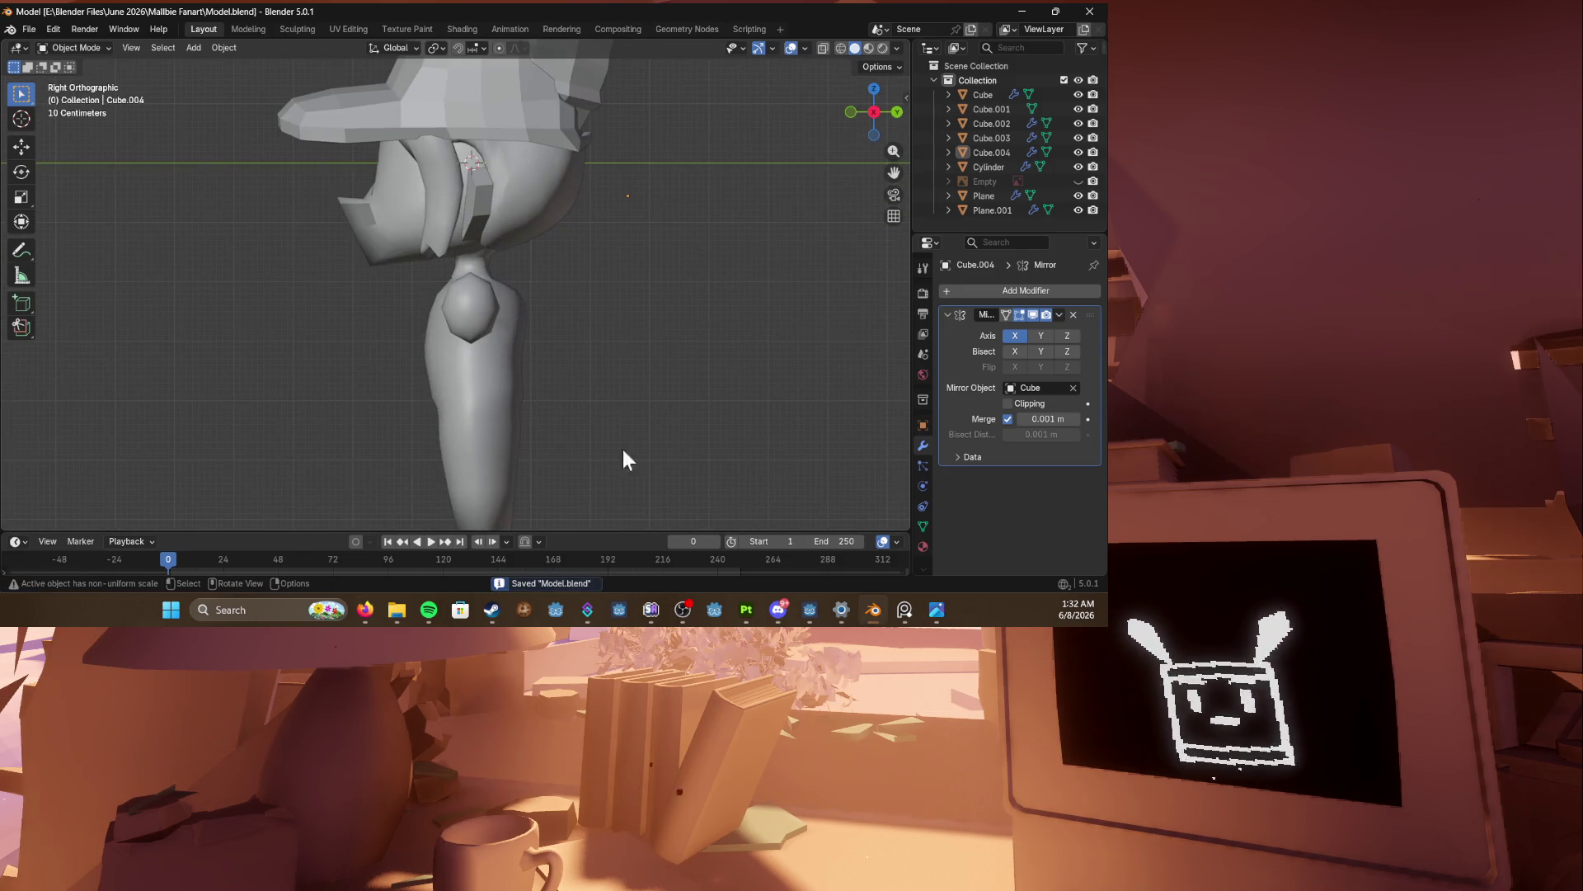
left_click(485, 394)
mouse_move(485, 394)
middle_mouse_down()
mouse_move(558, 359)
mouse_move(582, 377)
middle_mouse_up()
key("KP_1")
left_click(582, 378)
Step: Add a trial cylinder rotated 90° on Y, then undo it
key("shift+a")
mouse_move(517, 296)
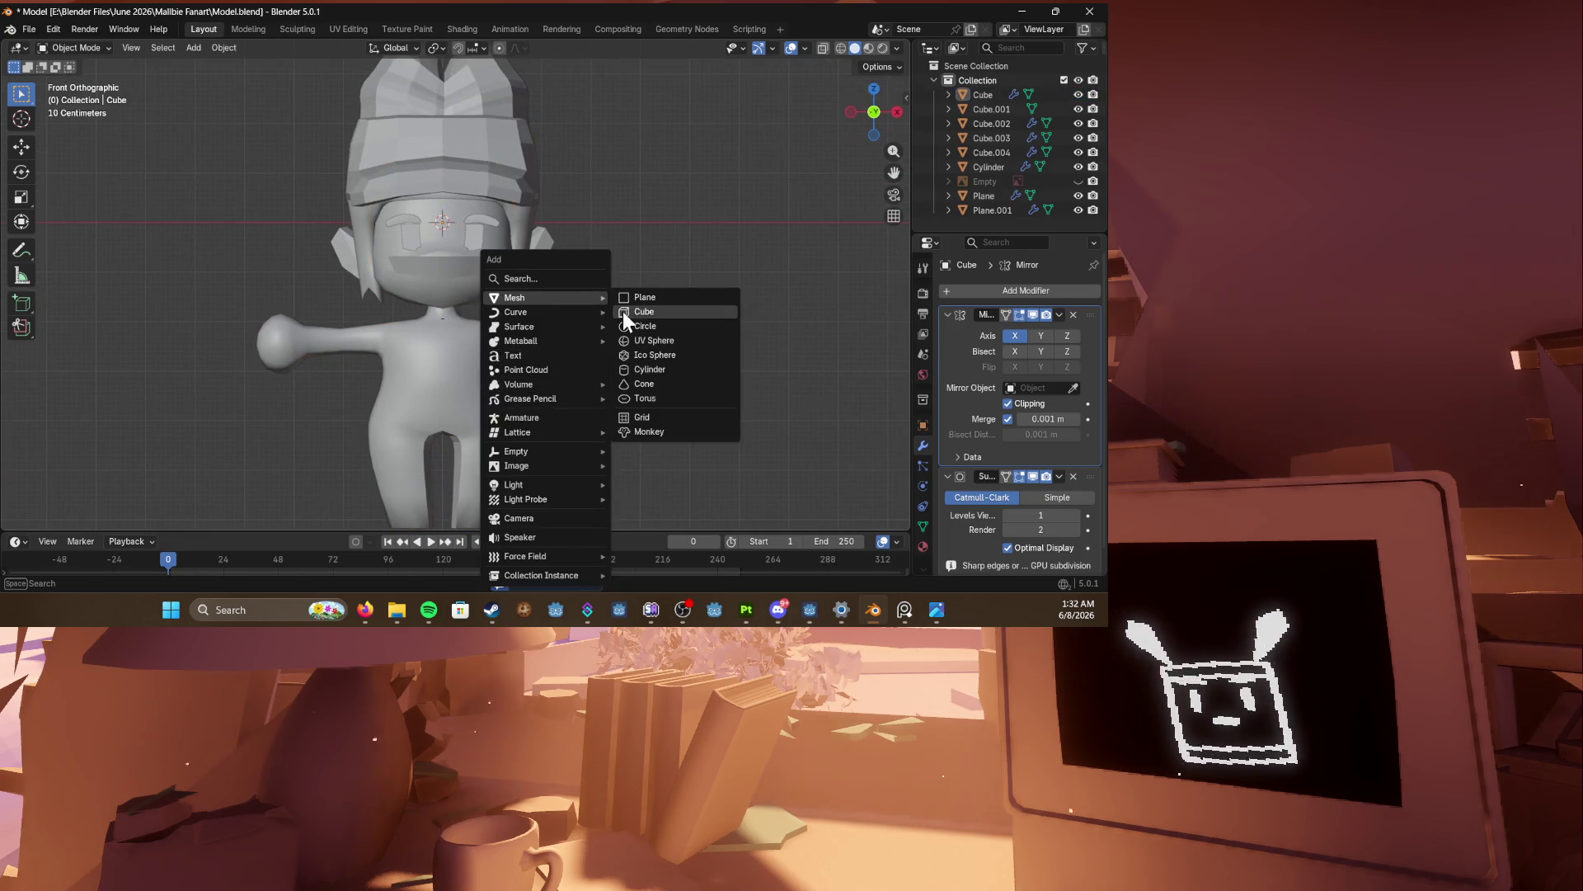
left_click(651, 368)
mouse_move(651, 360)
middle_mouse_down()
mouse_move(405, 345)
mouse_move(460, 315)
mouse_move(598, 319)
middle_mouse_up()
key("r")
key("x")
key("y")
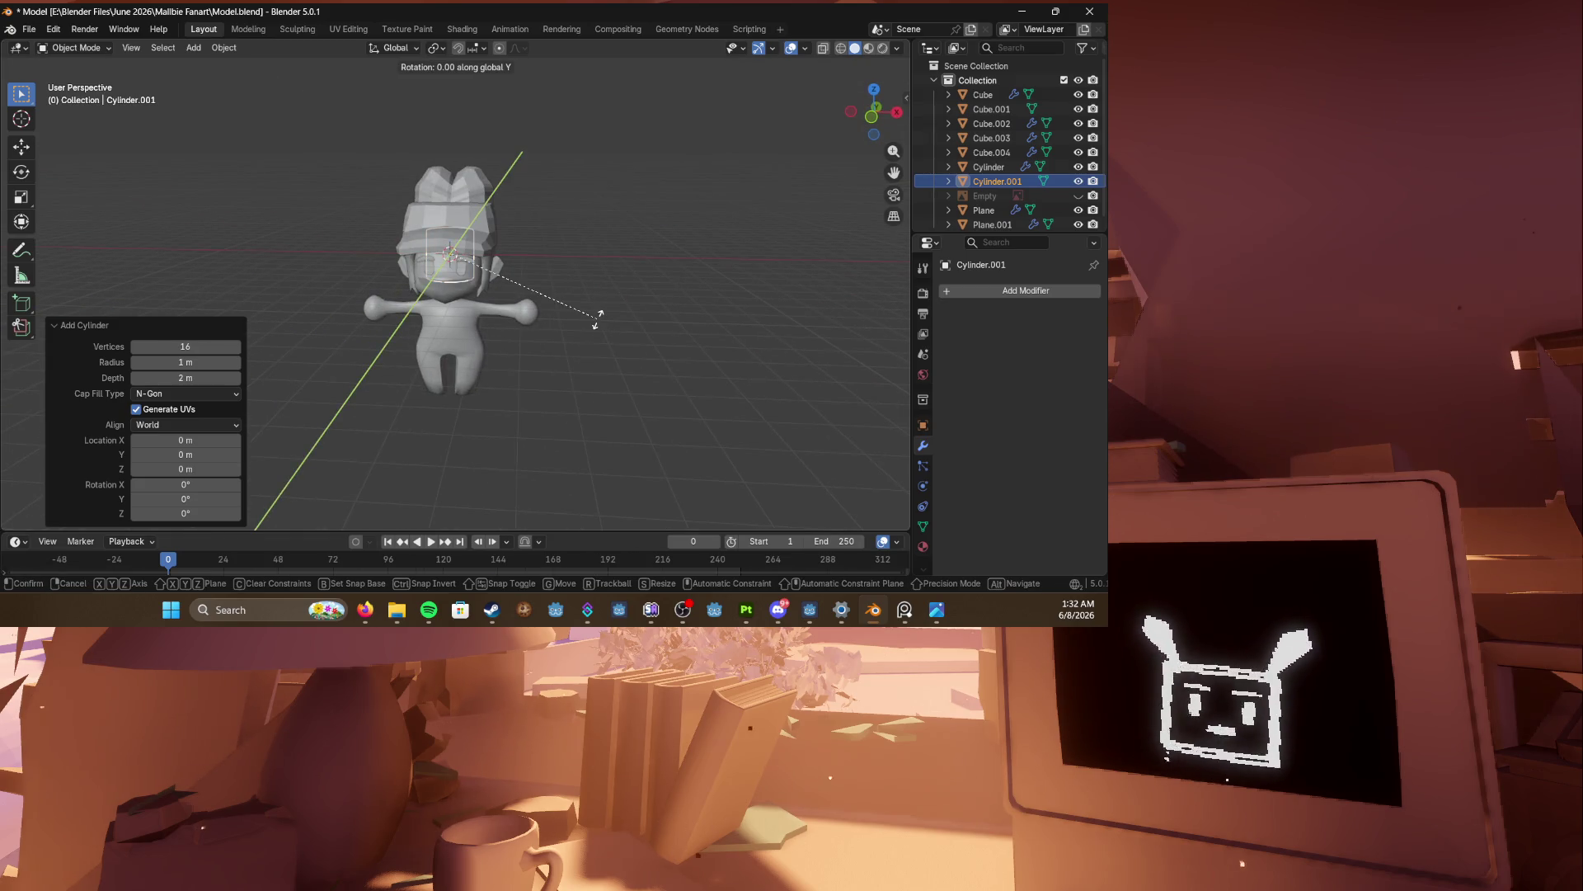
type("90")
key("Return")
mouse_move(597, 318)
middle_mouse_down()
mouse_move(520, 307)
mouse_move(396, 349)
mouse_move(477, 334)
middle_mouse_up()
key("ctrl+z")
key("ctrl+z")
Step: Add a new cylinder with 12 vertices
key("shift+a")
mouse_move(435, 301)
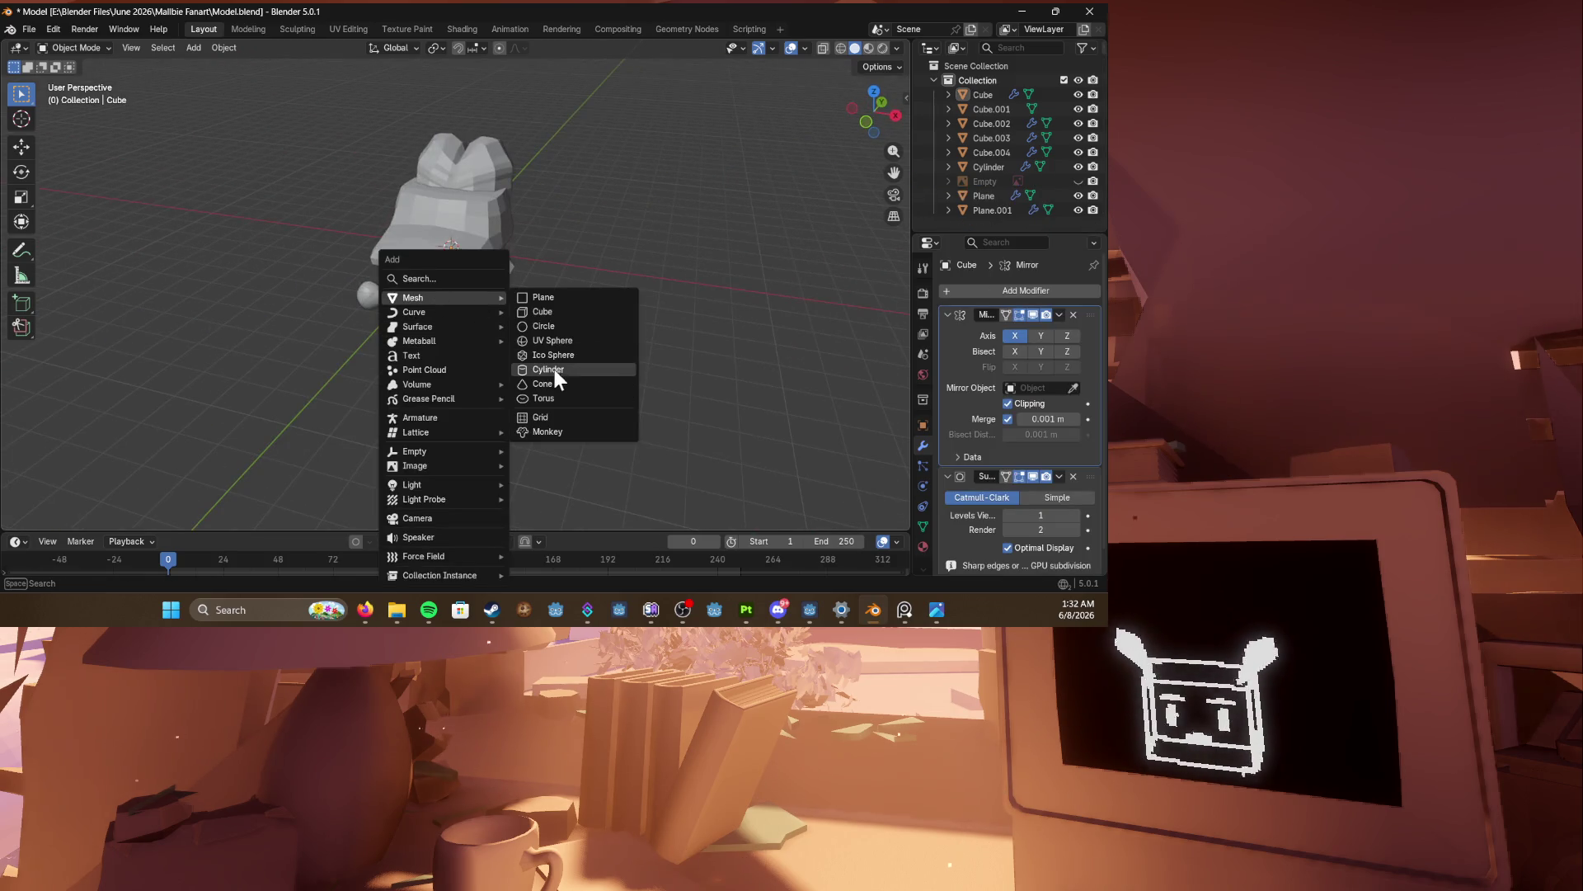
left_click(564, 371)
left_click(185, 346)
type("12")
key("Return")
Step: Rotate the cylinder 180° around X and 90° around Y to lay it on its side
middle_click_drag(395, 285, 557, 292)
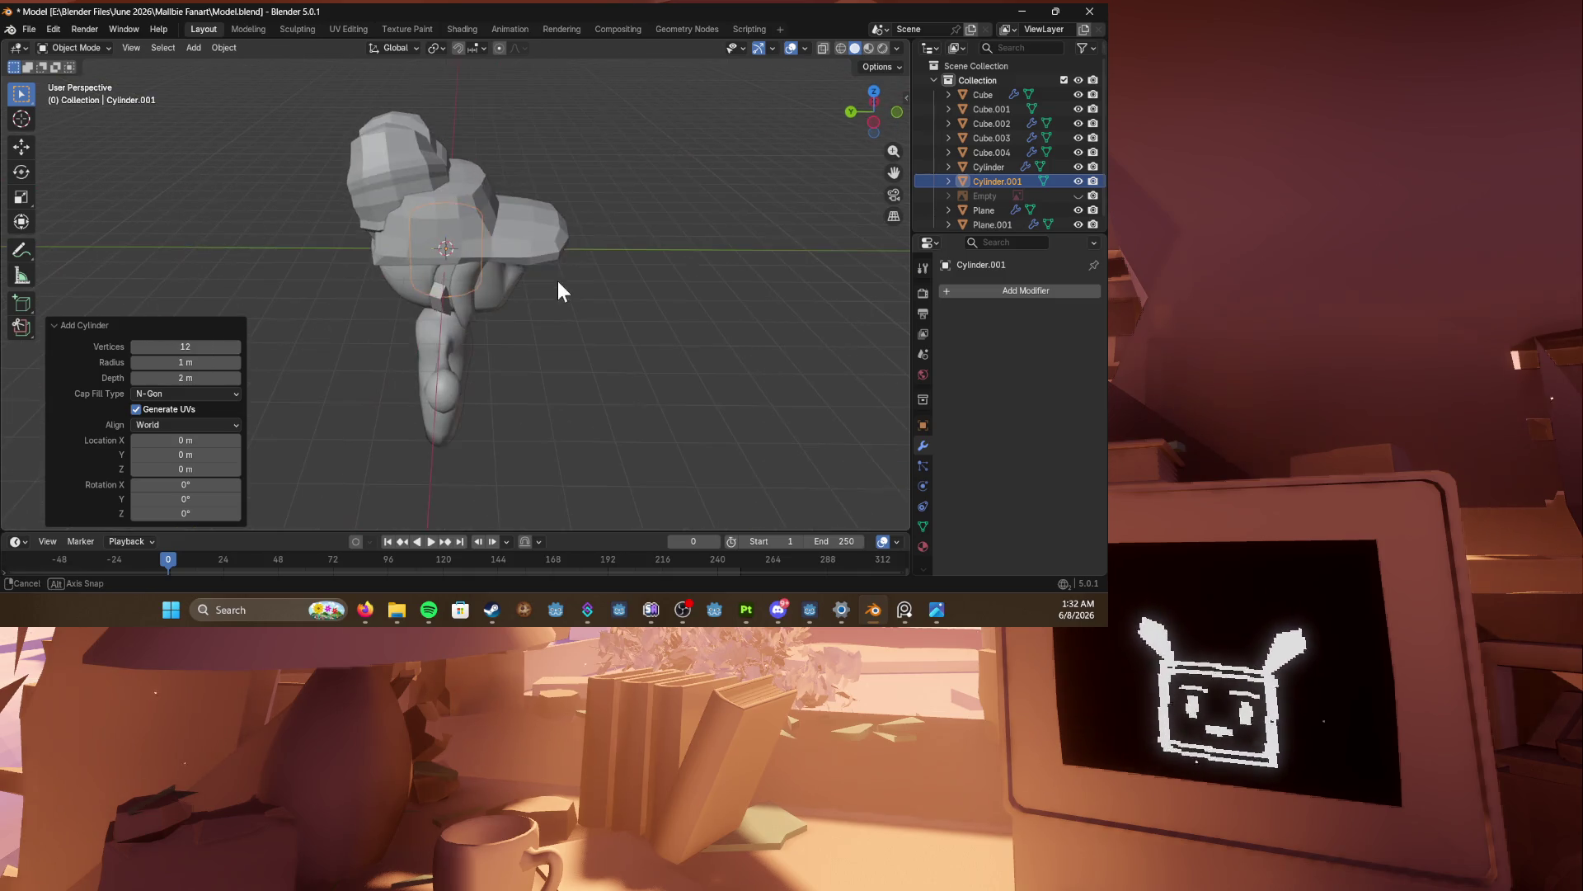
key("r")
key("x")
key("y")
type("x")
type("180")
key("Return")
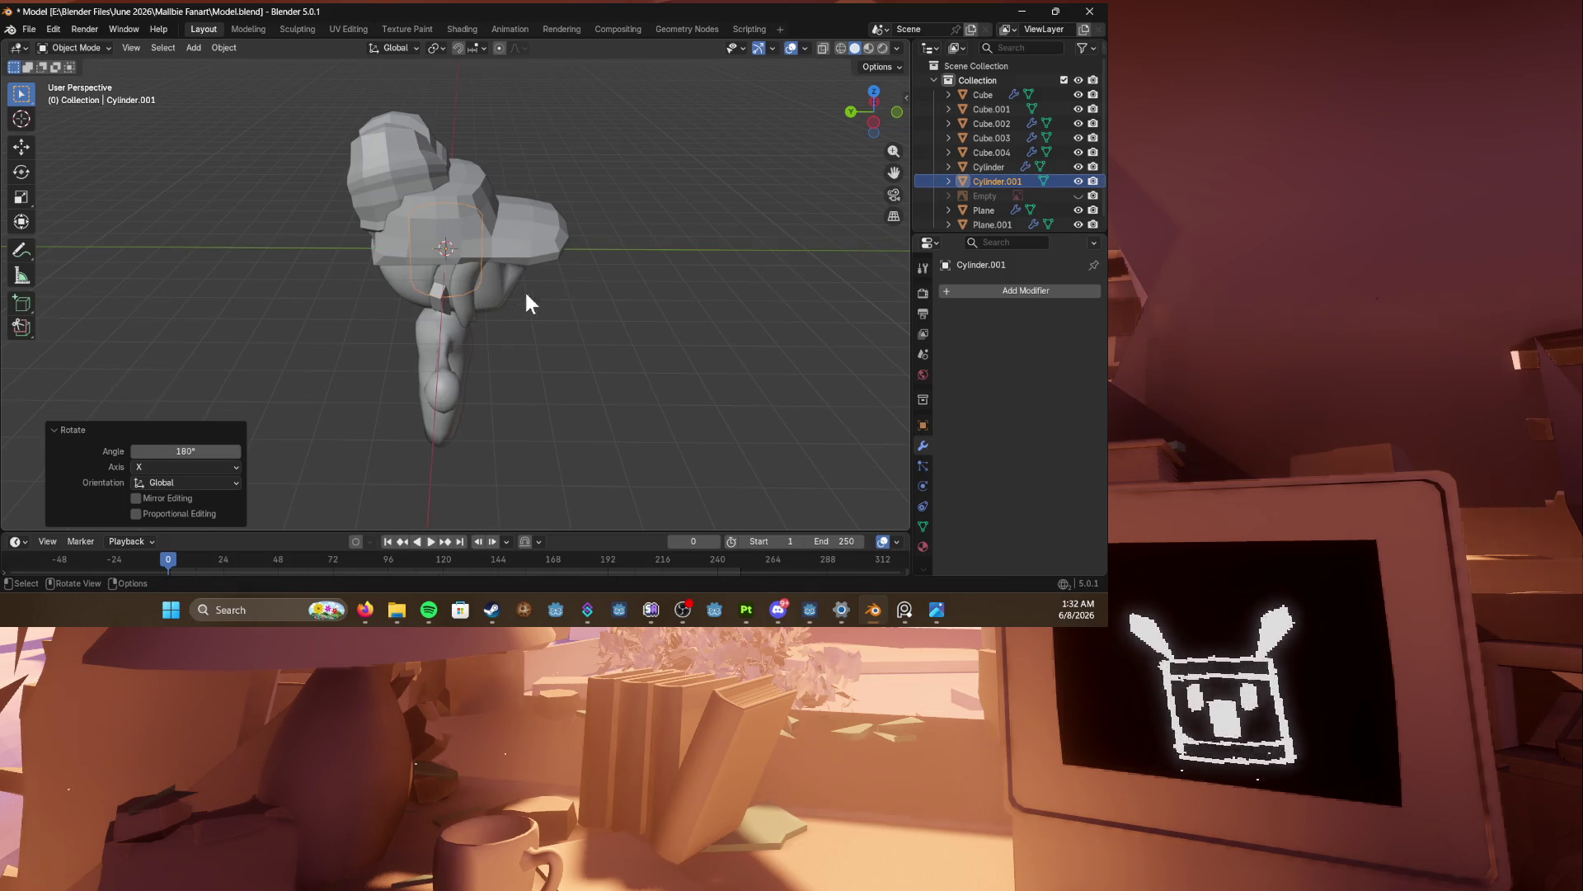
middle_click_drag(528, 293, 396, 235)
type("rxy90")
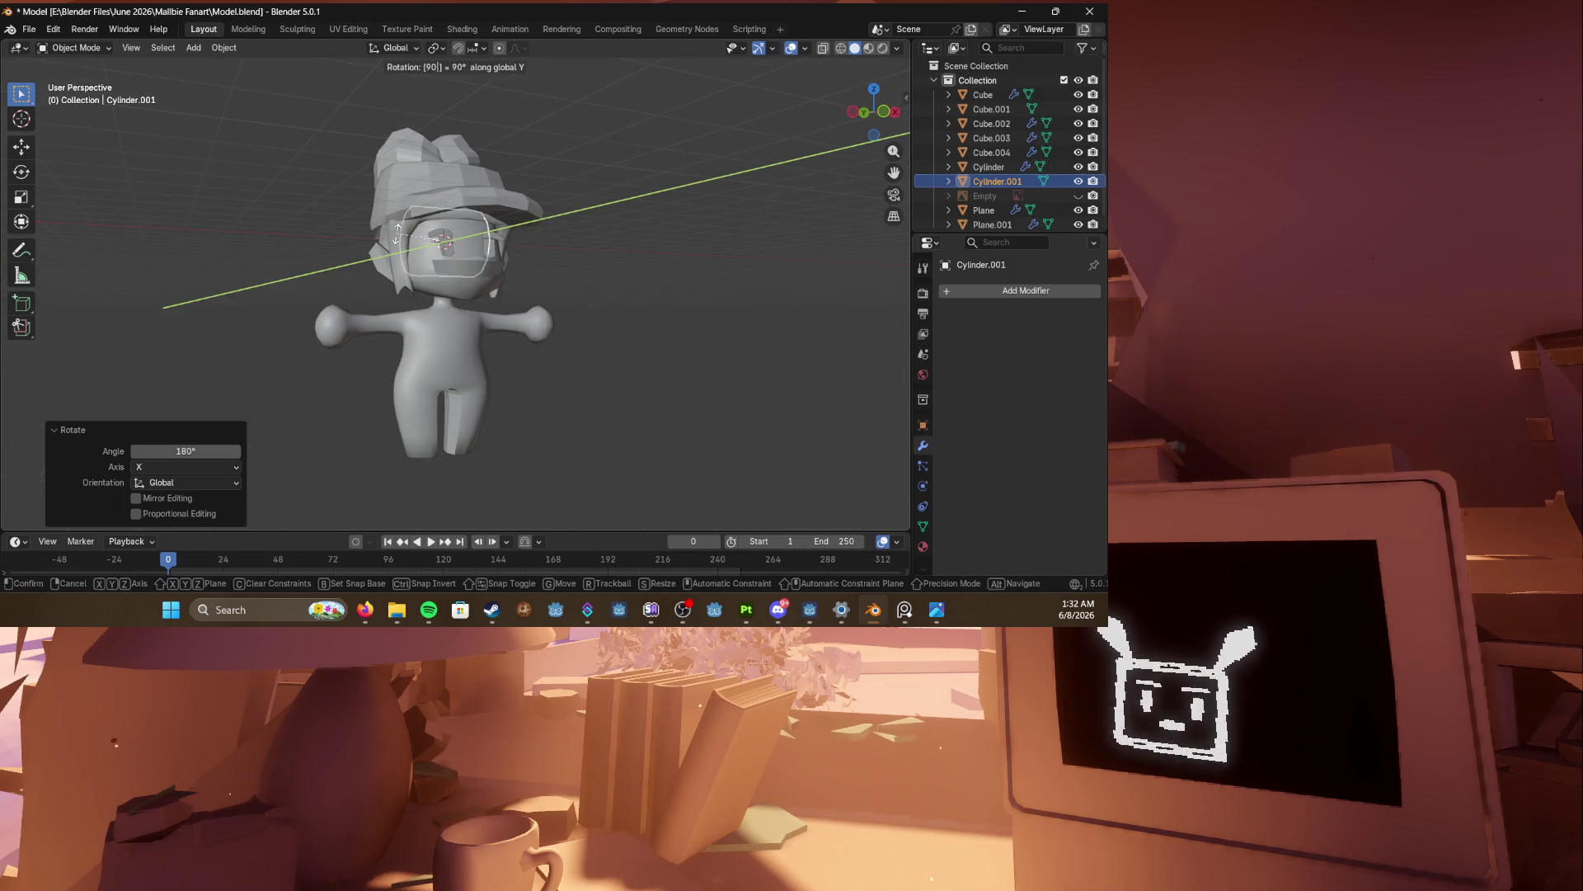
key("Return")
Step: Move the cylinder down along Z and back along Y behind the body, then save
mouse_move(398, 235)
middle_mouse_down()
mouse_move(602, 305)
mouse_move(519, 275)
middle_mouse_up()
key("g")
key("x")
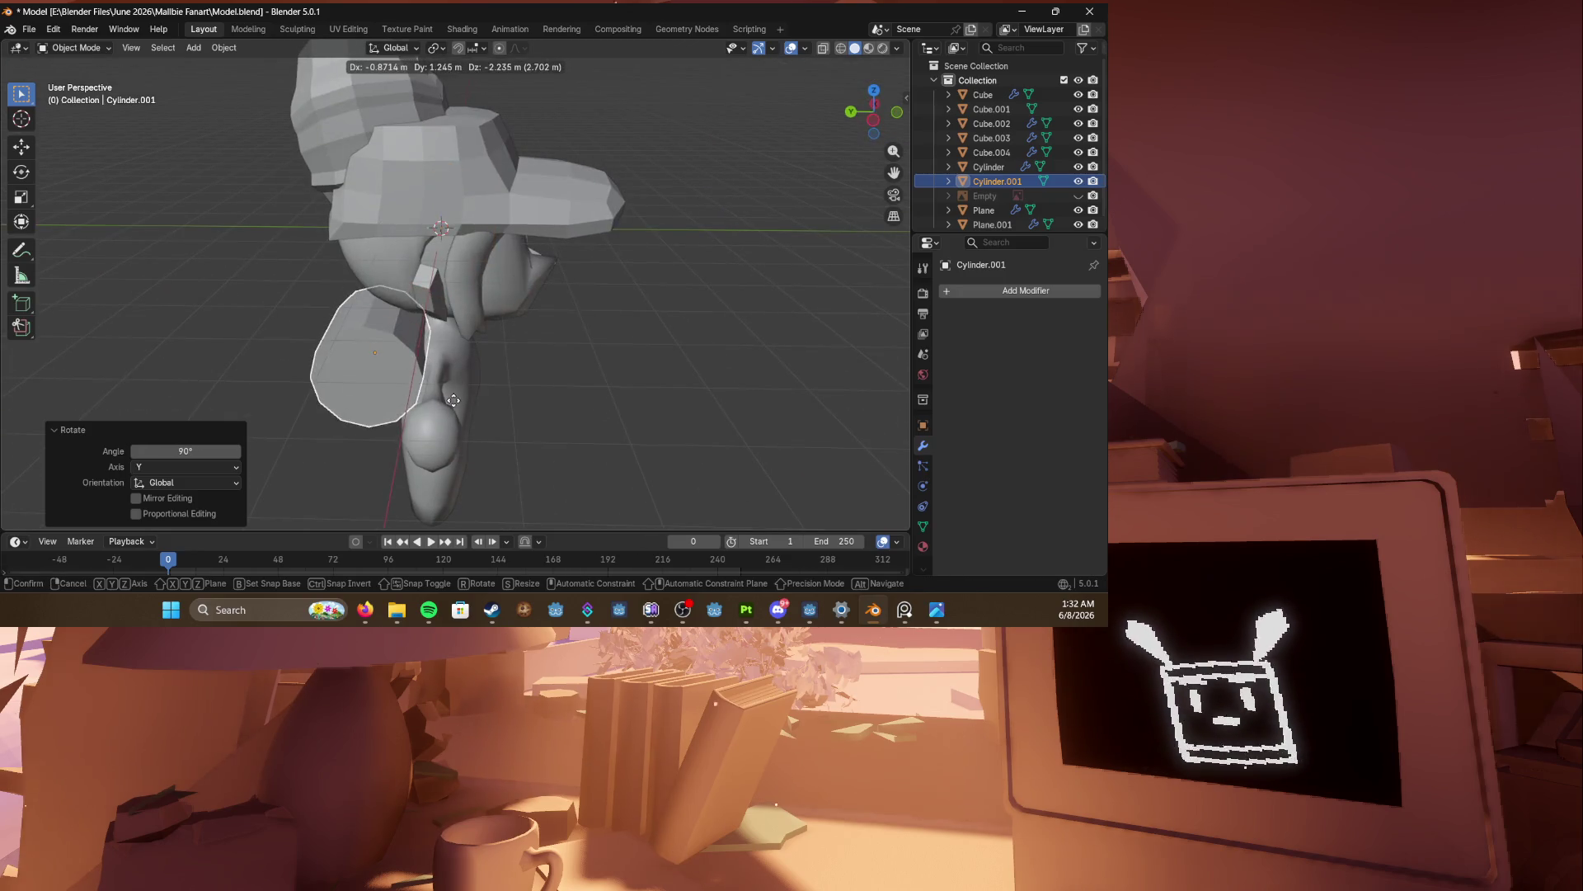
key("y")
key("z")
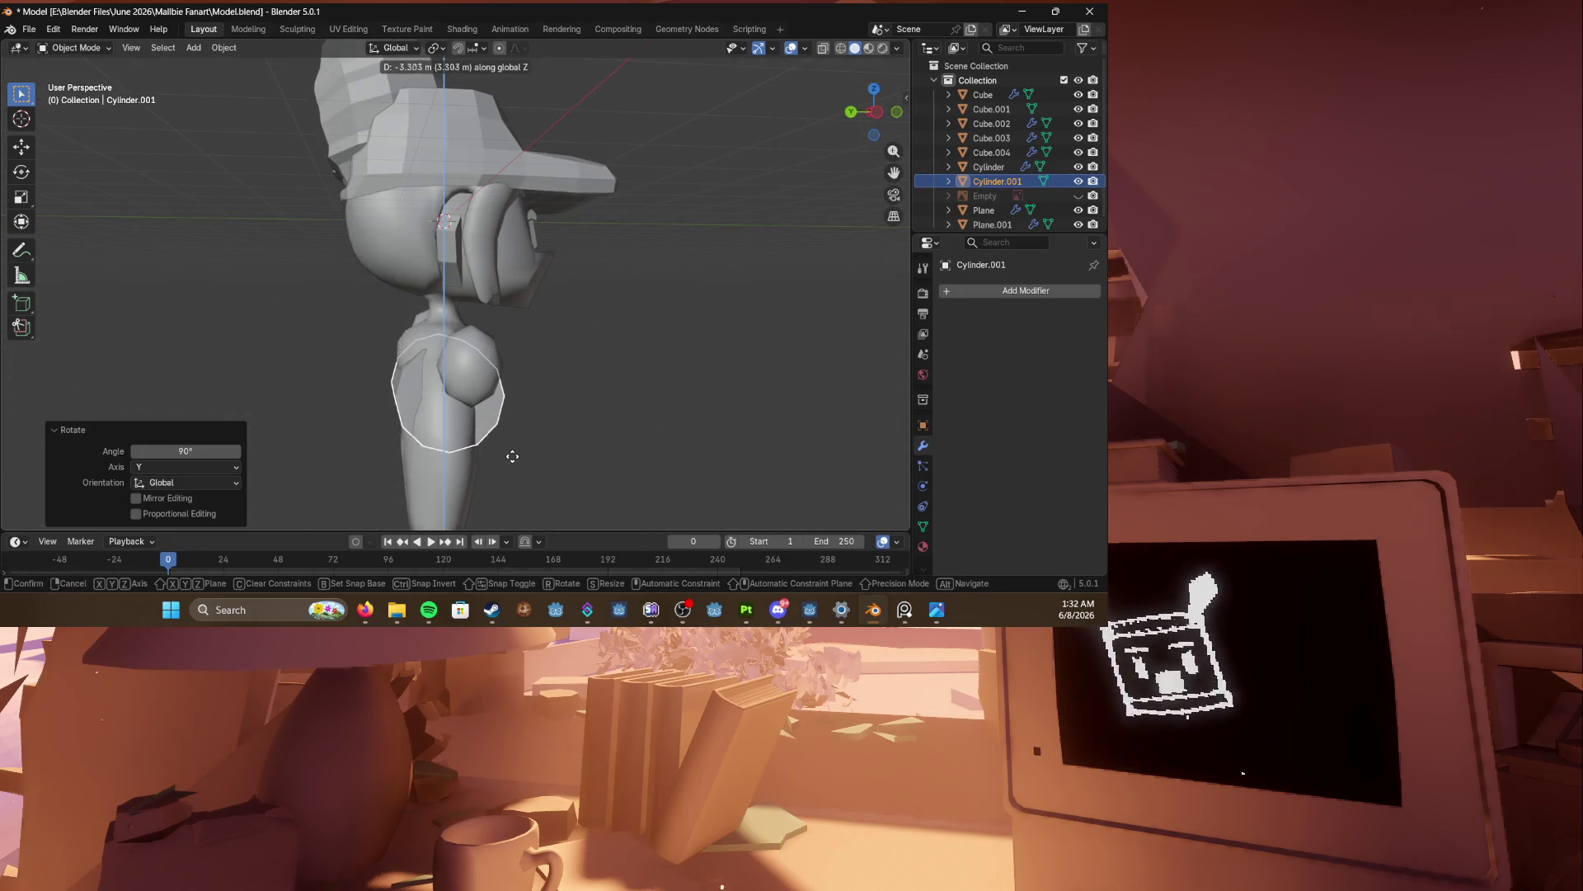
left_click(479, 422)
key("g")
key("y")
left_click(387, 445)
middle_click_drag(387, 445, 541, 438)
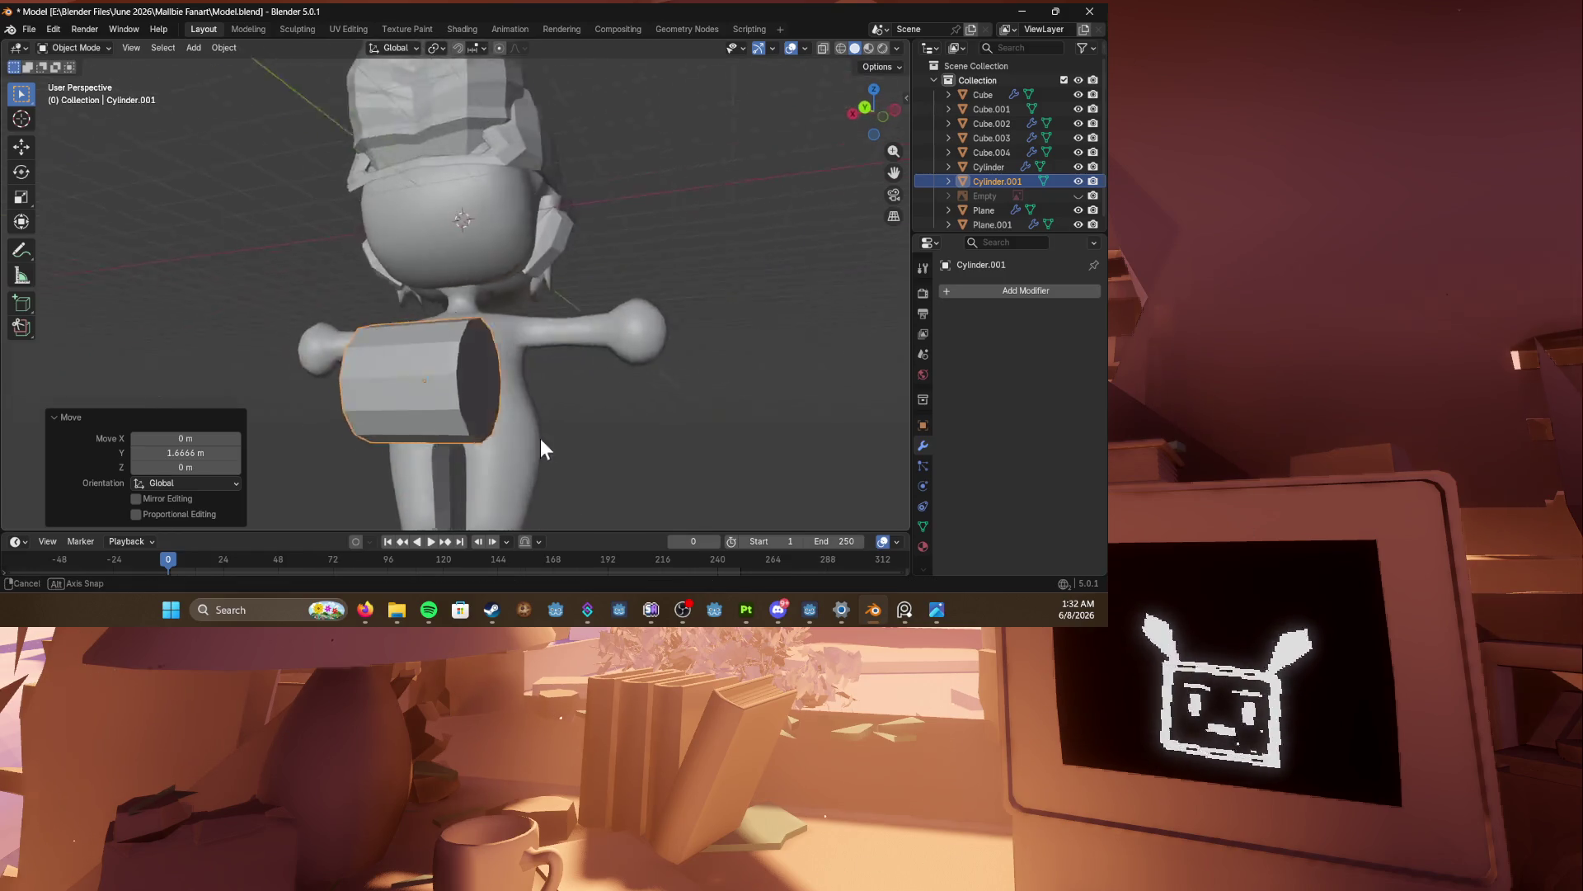
scroll(541, 438, "down", 3)
key("ctrl+s")
Step: Scale the cylinder to about half size and slide it along Y closer to the body
middle_click_drag(438, 409, 510, 412)
key("KP_1")
key("KP_3")
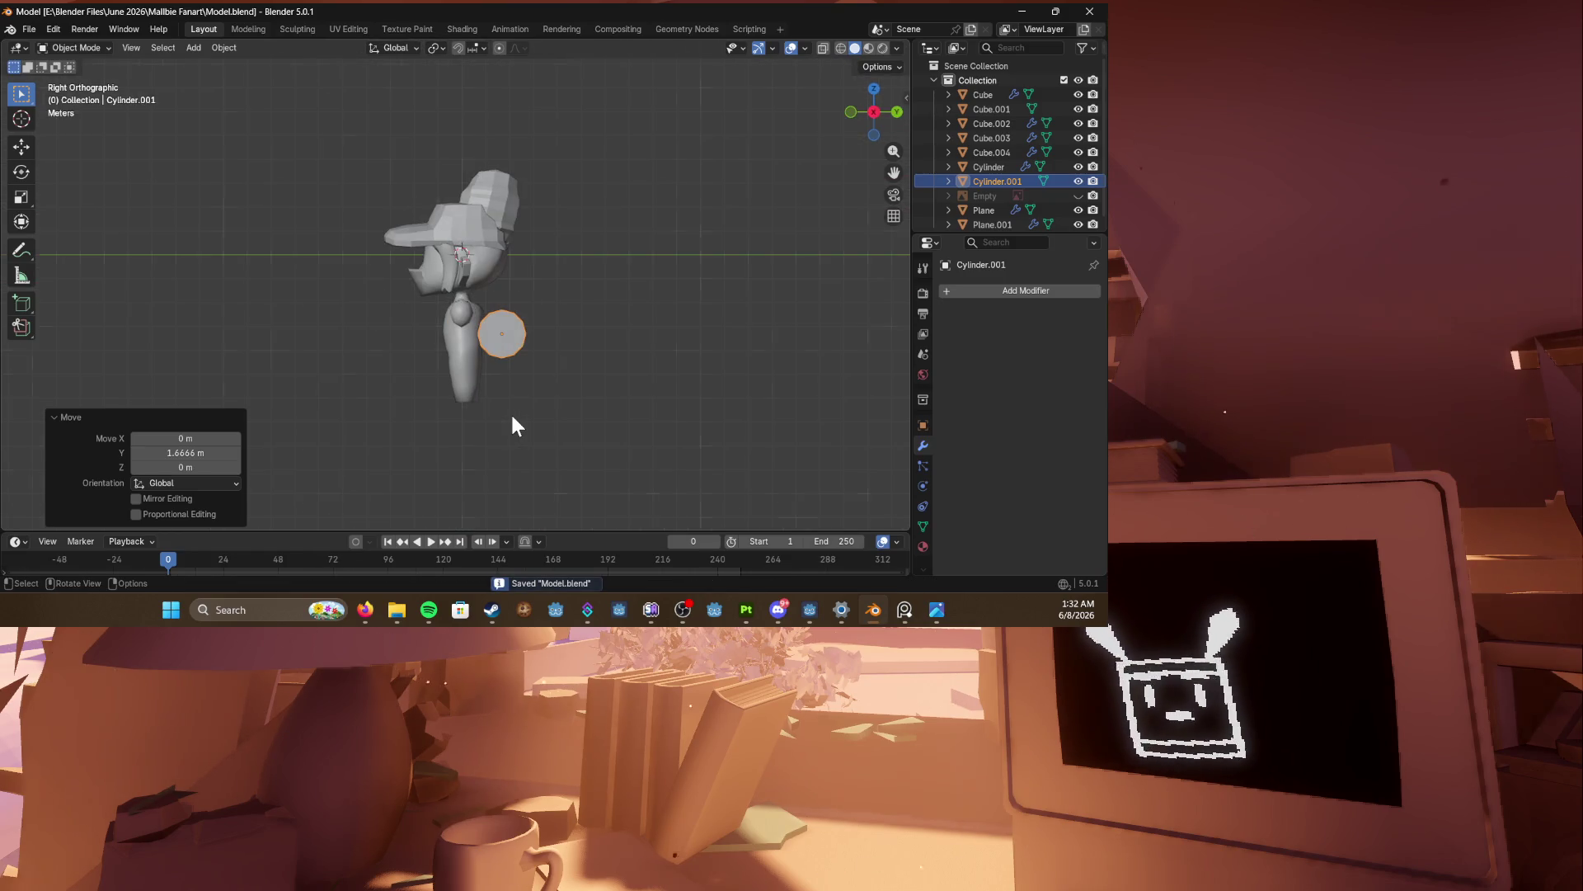
scroll(509, 413, "up", 5)
key("s")
left_click(605, 419)
key("g")
key("x")
key("y")
left_click(547, 415)
Step: View the character in perspective and deselect the cylinder
mouse_move(547, 414)
middle_mouse_down()
mouse_move(645, 418)
mouse_move(362, 338)
mouse_move(627, 404)
middle_mouse_up()
scroll(429, 363, "up", 3)
left_click(620, 391)
key("shift+a")
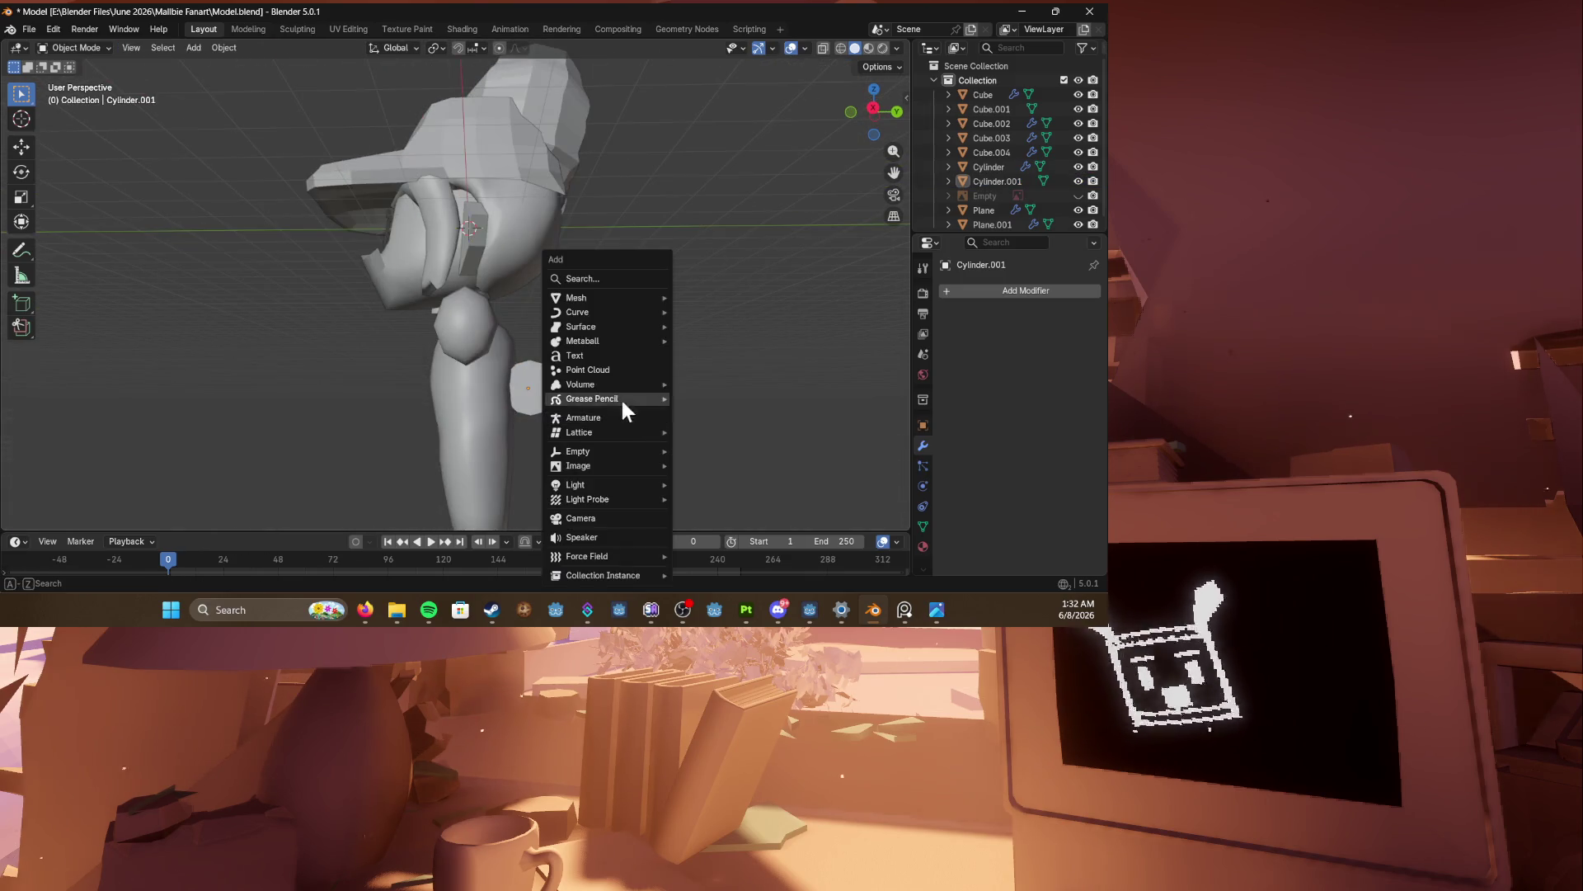
mouse_move(598, 297)
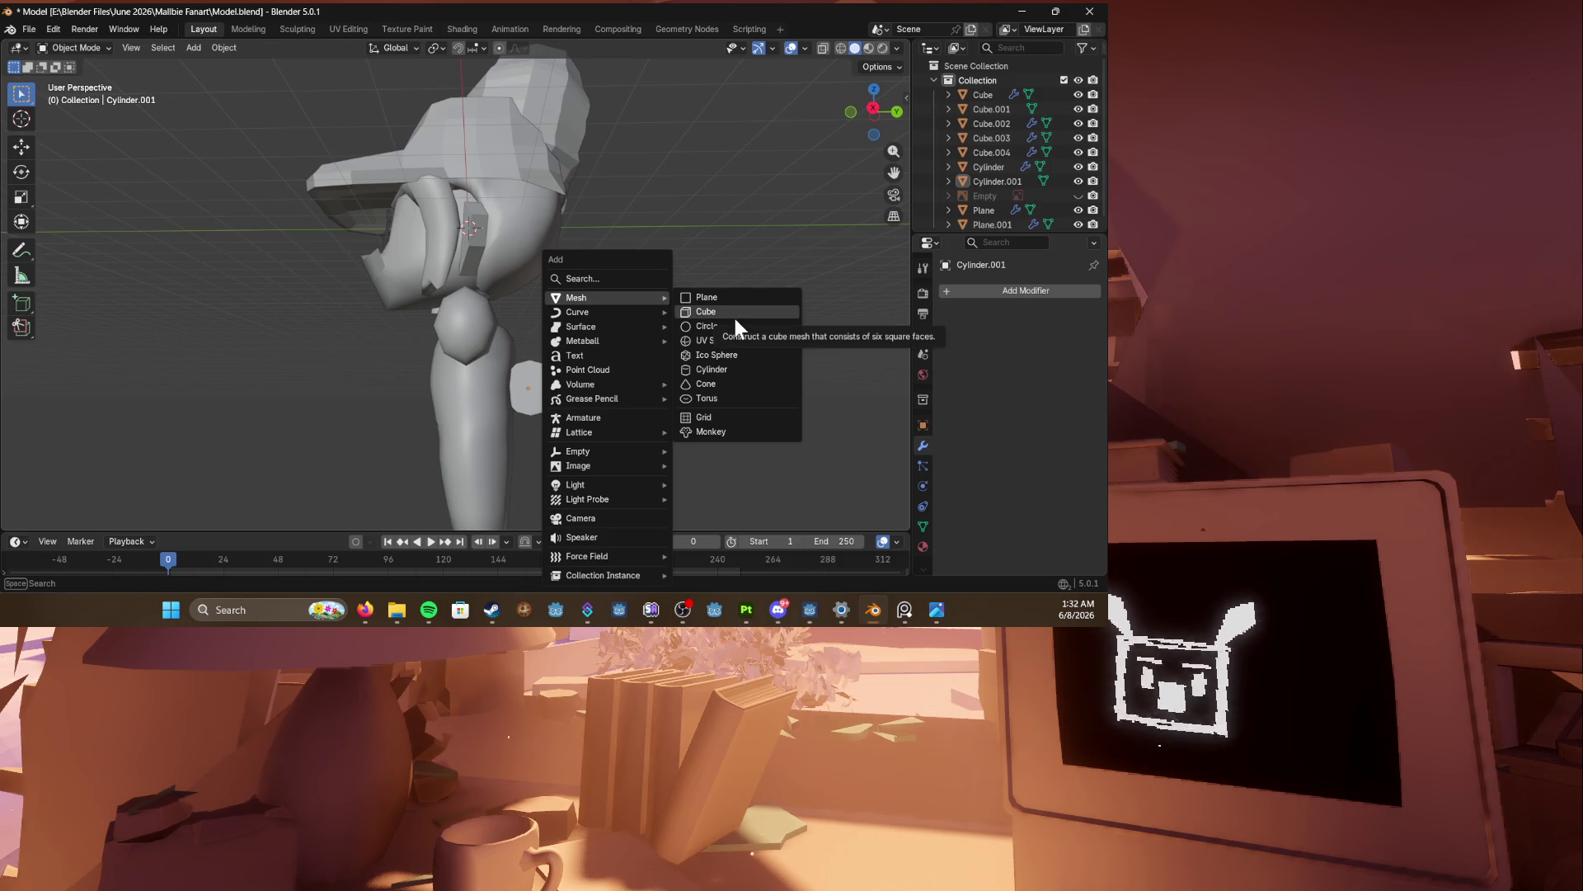
key("alt+Tab")
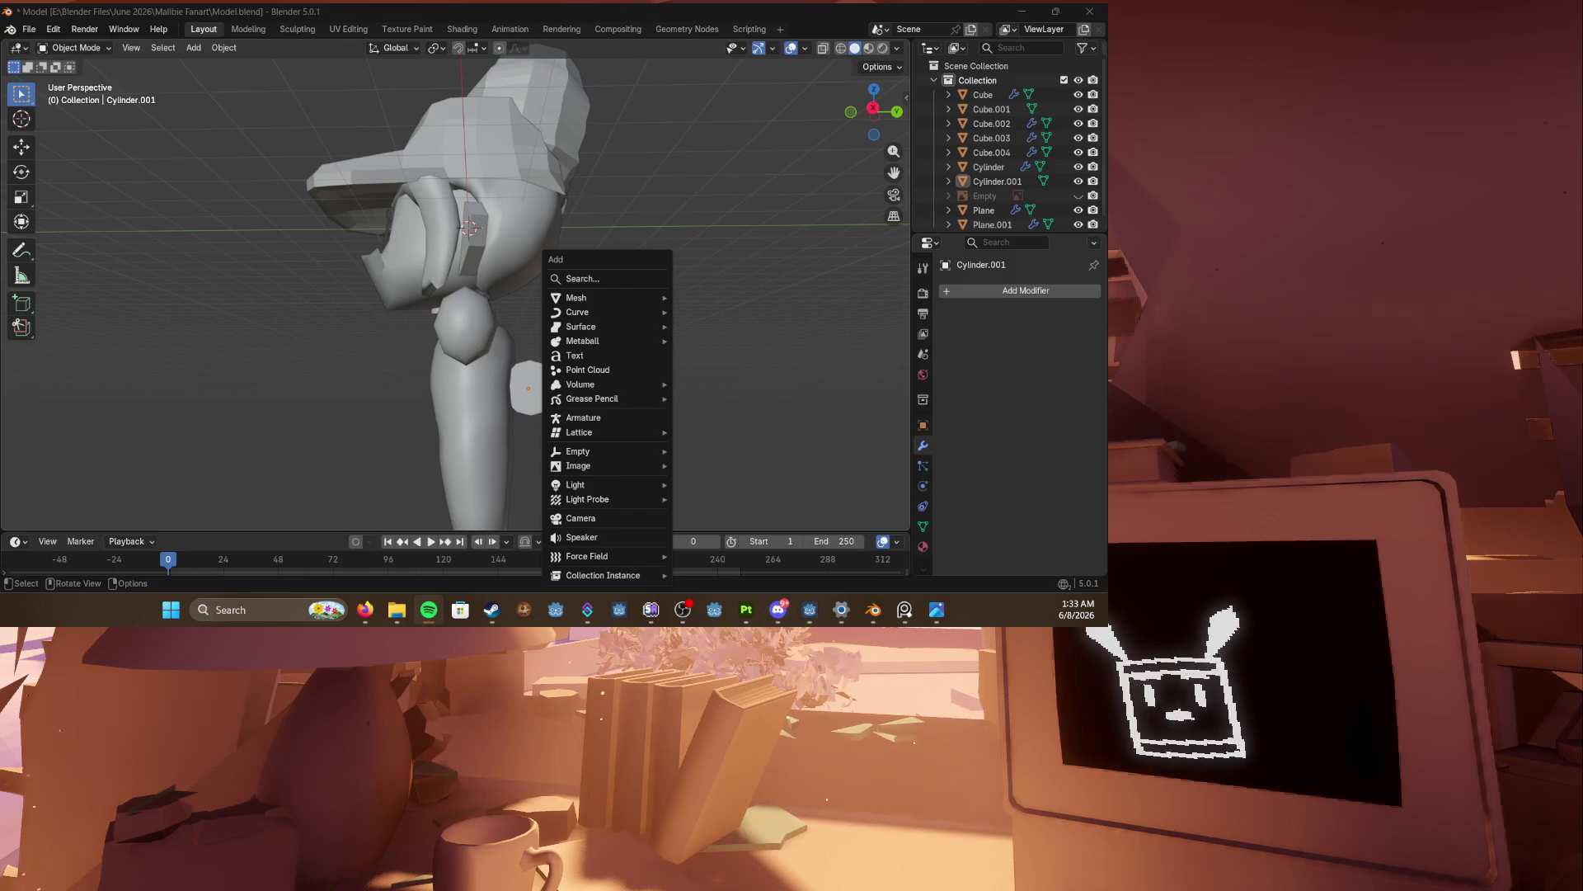
left_click(230, 490)
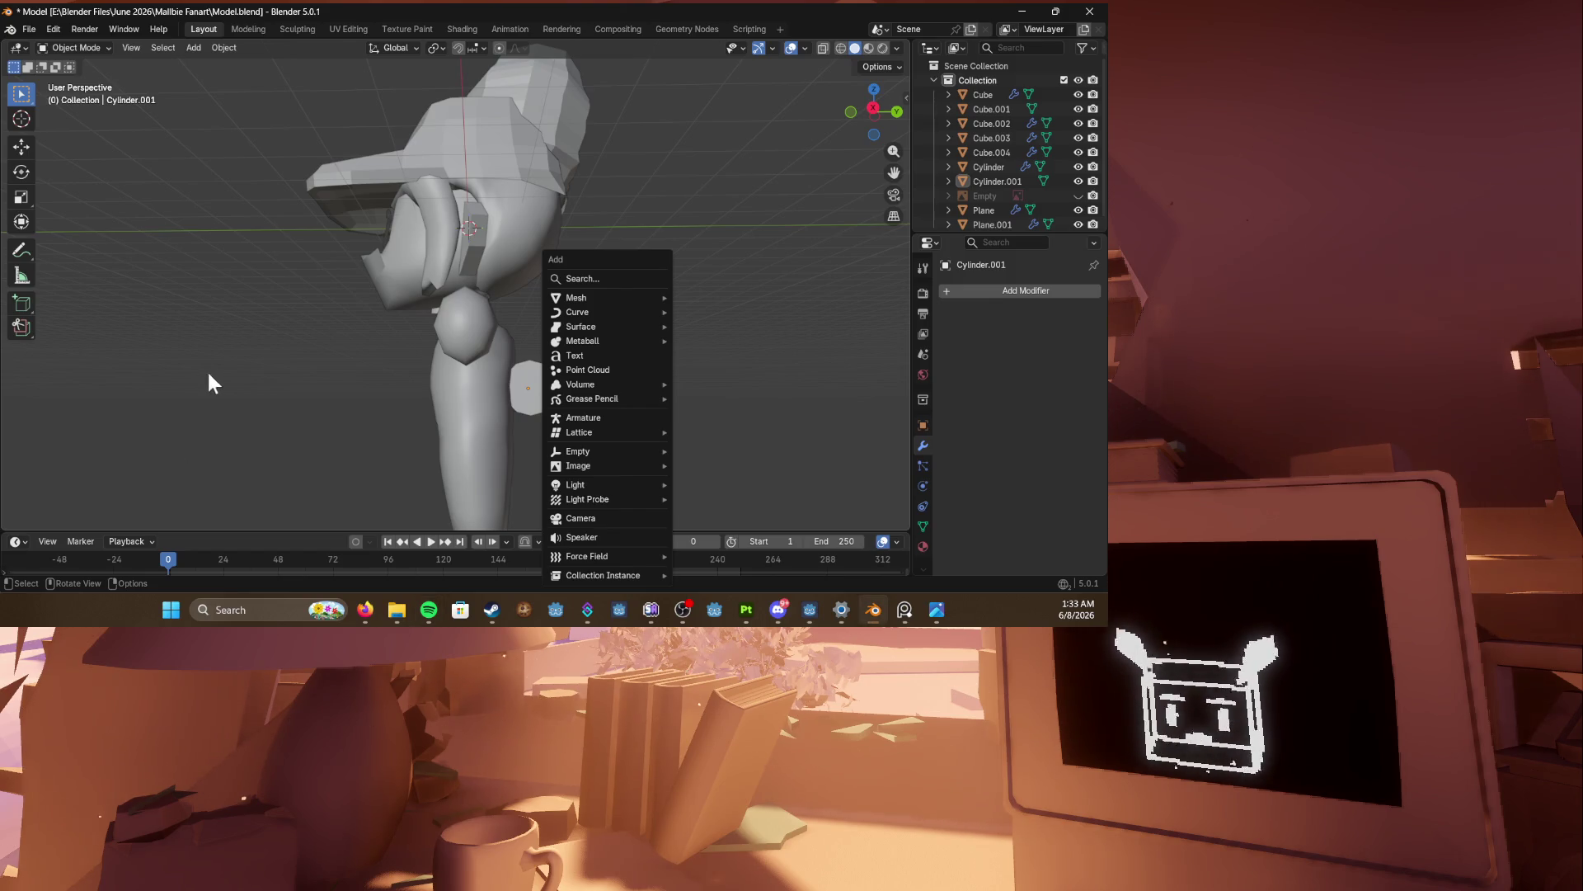
key("Escape")
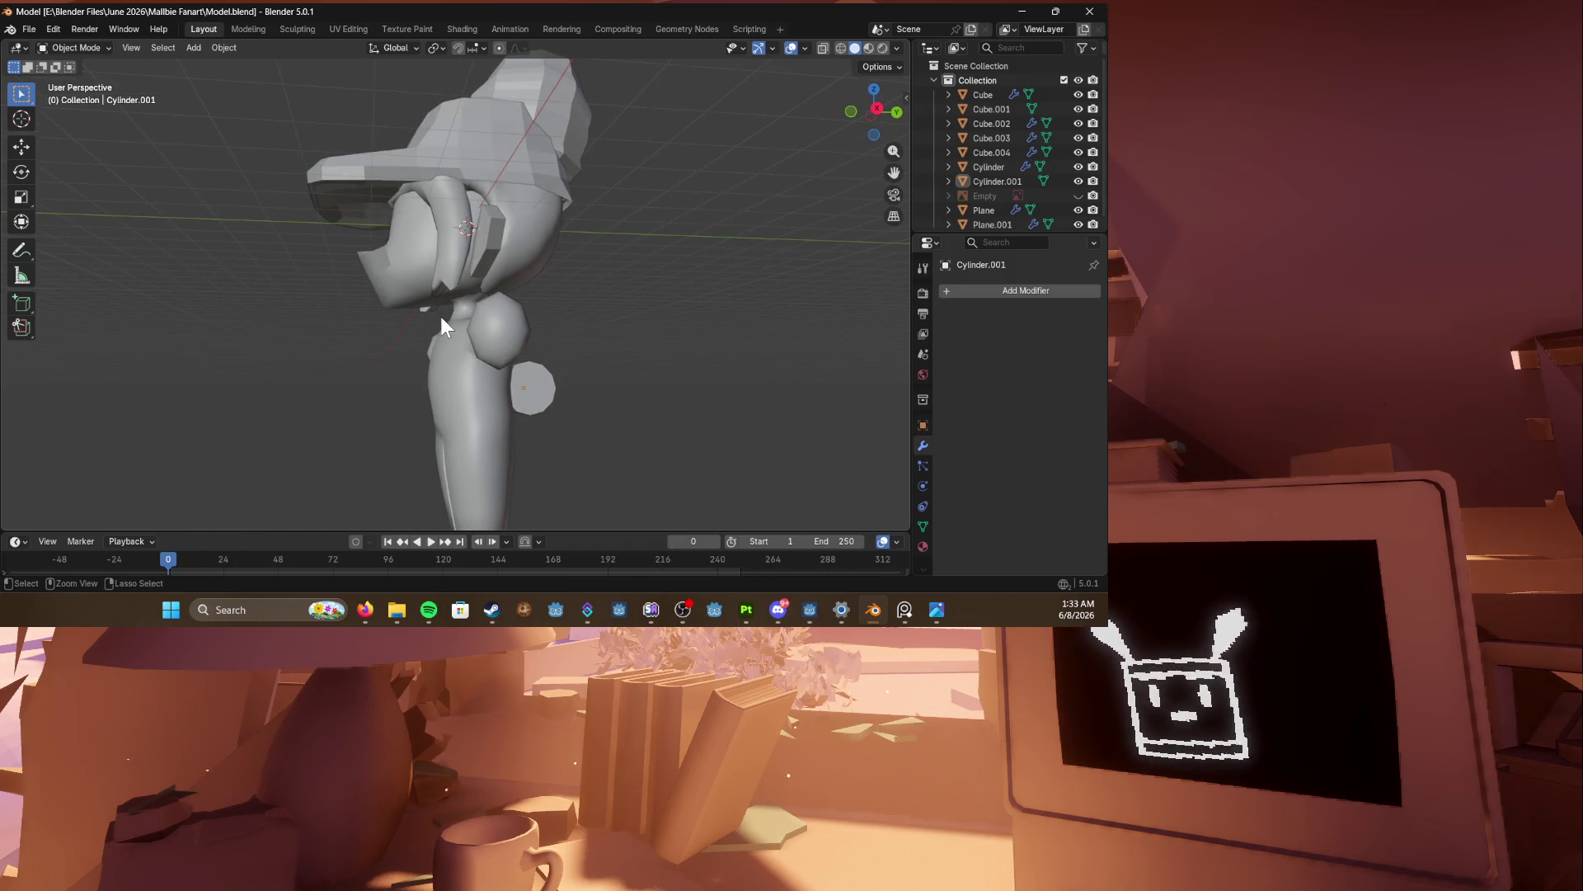
Step: Save the file, then put the Cube body into Edit Mode with edge selection
key("ctrl+s")
middle_click_drag(442, 316, 502, 325)
left_click(452, 387)
key("Tab")
middle_click_drag(452, 387, 469, 338)
key("b")
key("KP_1")
scroll(482, 338, "up", 3)
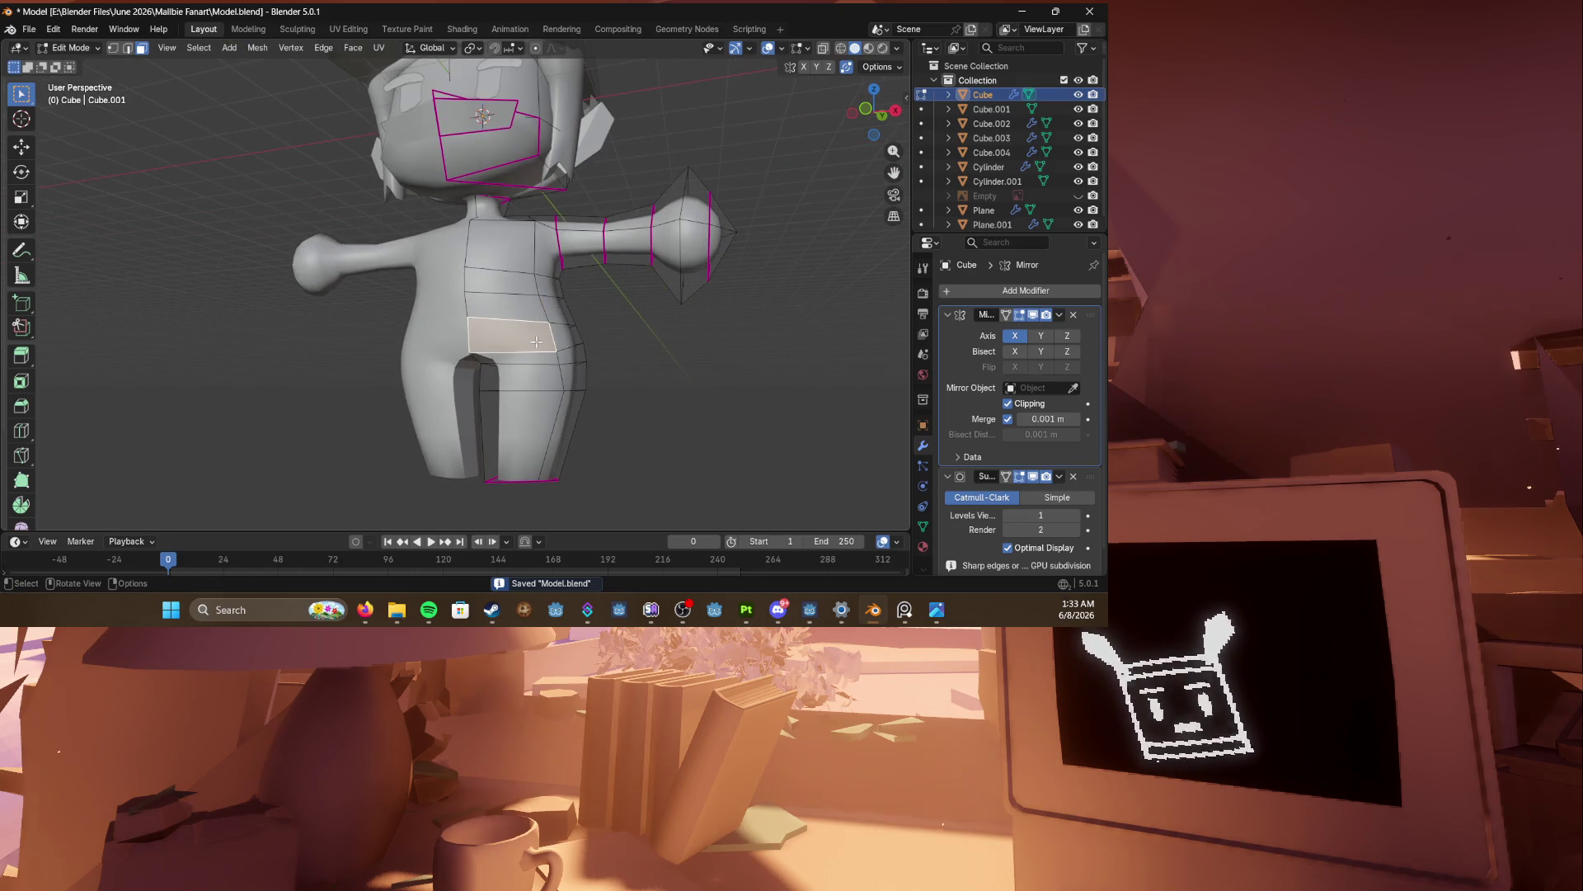
left_click(536, 342)
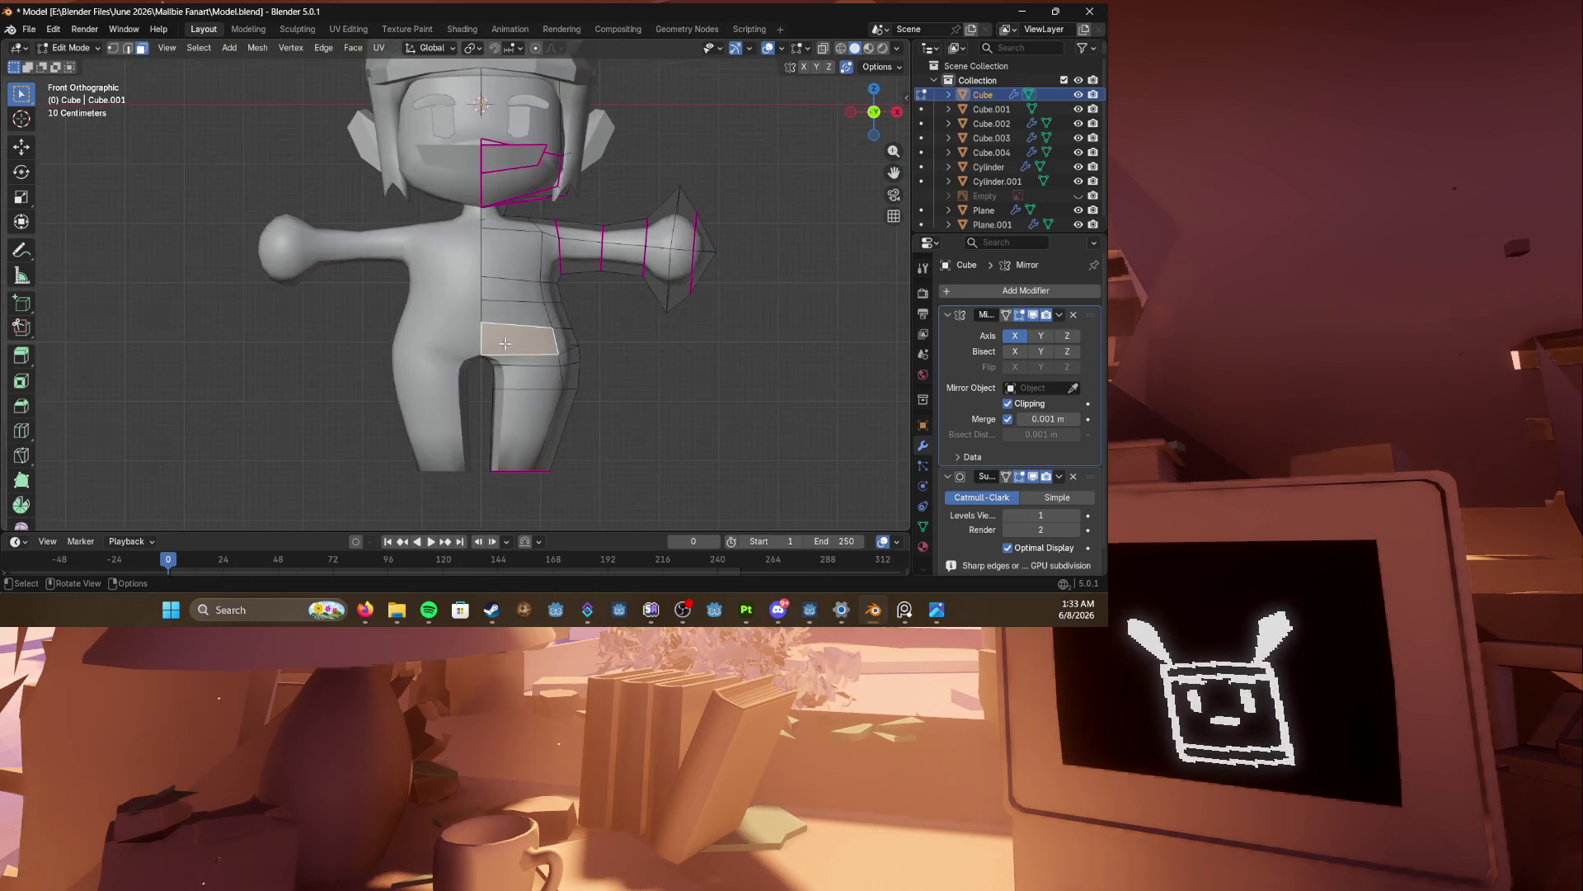
key("KP_3")
key("2")
mouse_move(495, 343)
middle_mouse_down()
mouse_move(475, 335)
mouse_move(511, 355)
middle_mouse_up()
Step: Move a lower torso edge loop down along Z and scale it tighter
left_click(519, 352, "alt")
key("g")
key("z")
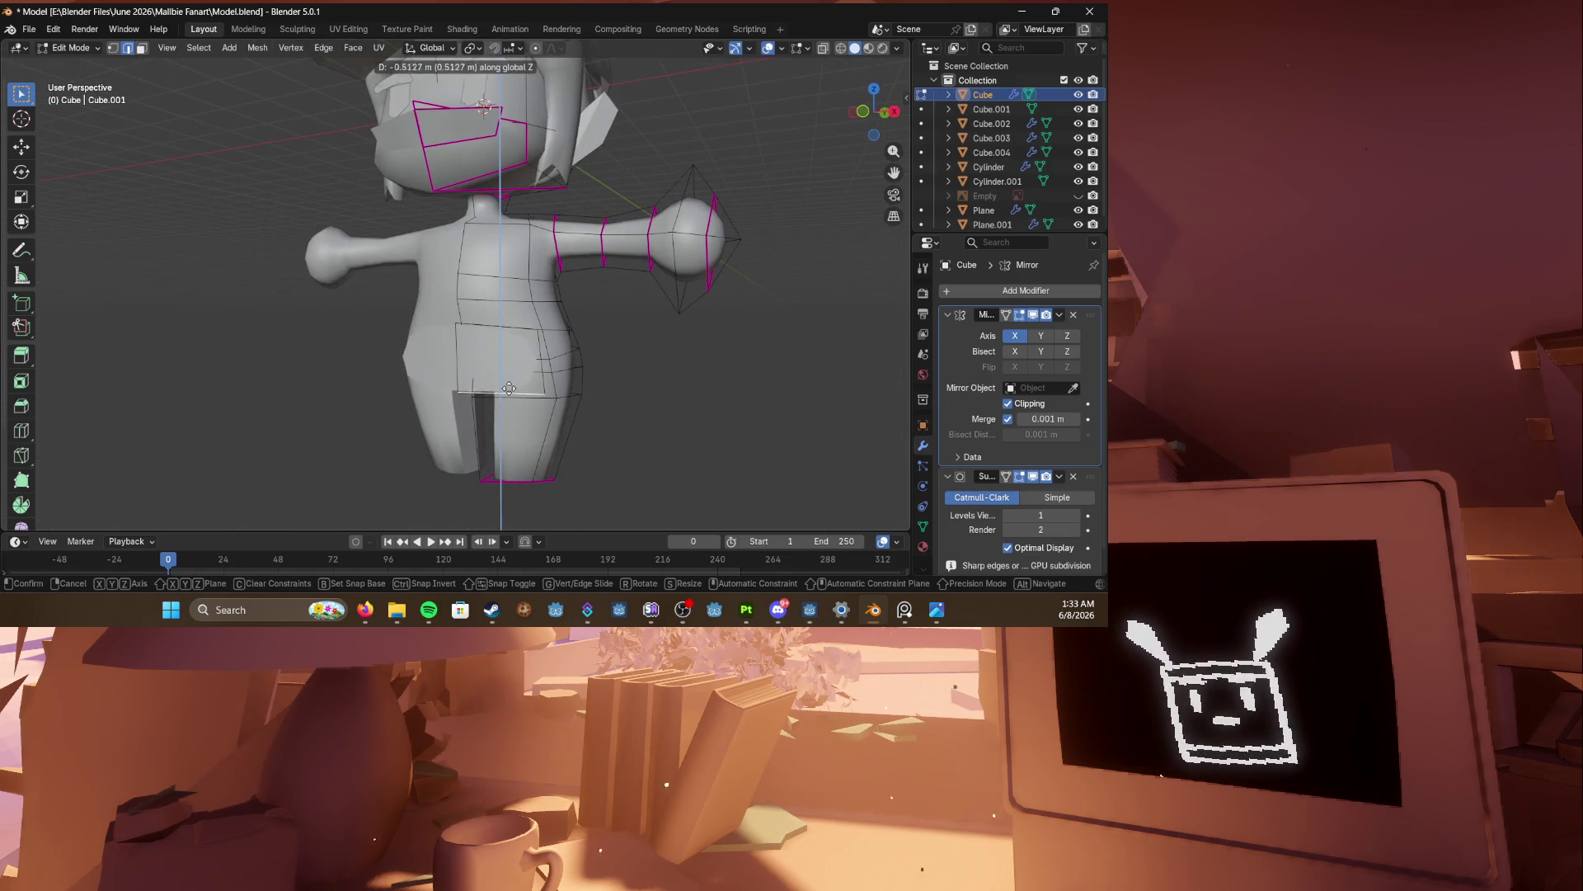
left_click(635, 397)
key("s")
left_click(548, 396)
Step: Give a lower torso edge loop a full 1.0 crease
key("KP_1")
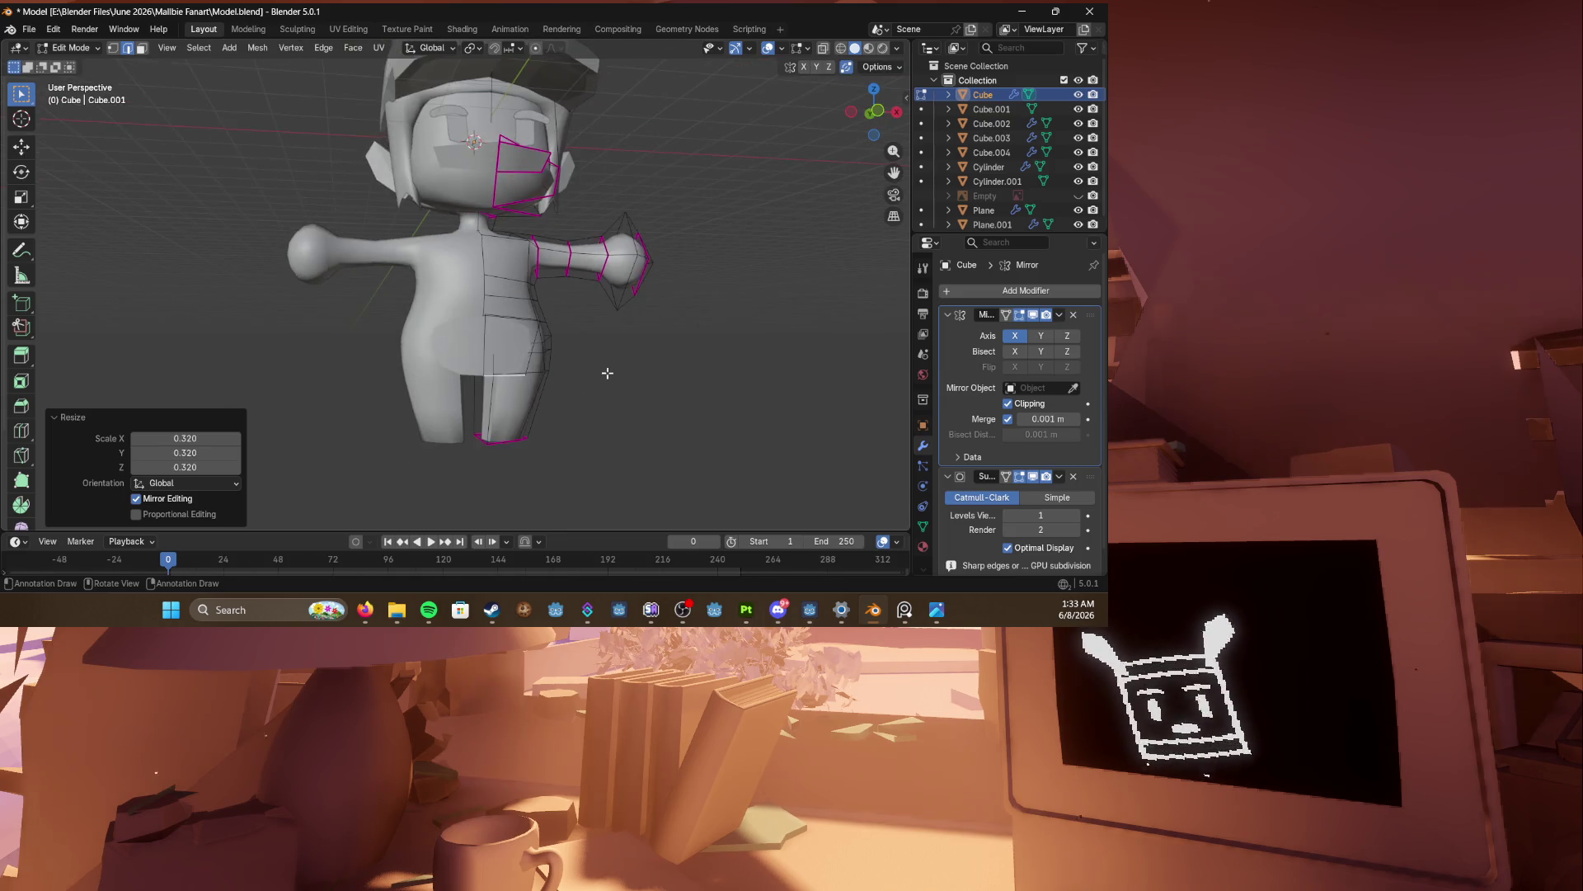
middle_click_drag(607, 374, 367, 386)
left_click(495, 345, "alt")
key("shift+e")
left_click(601, 373)
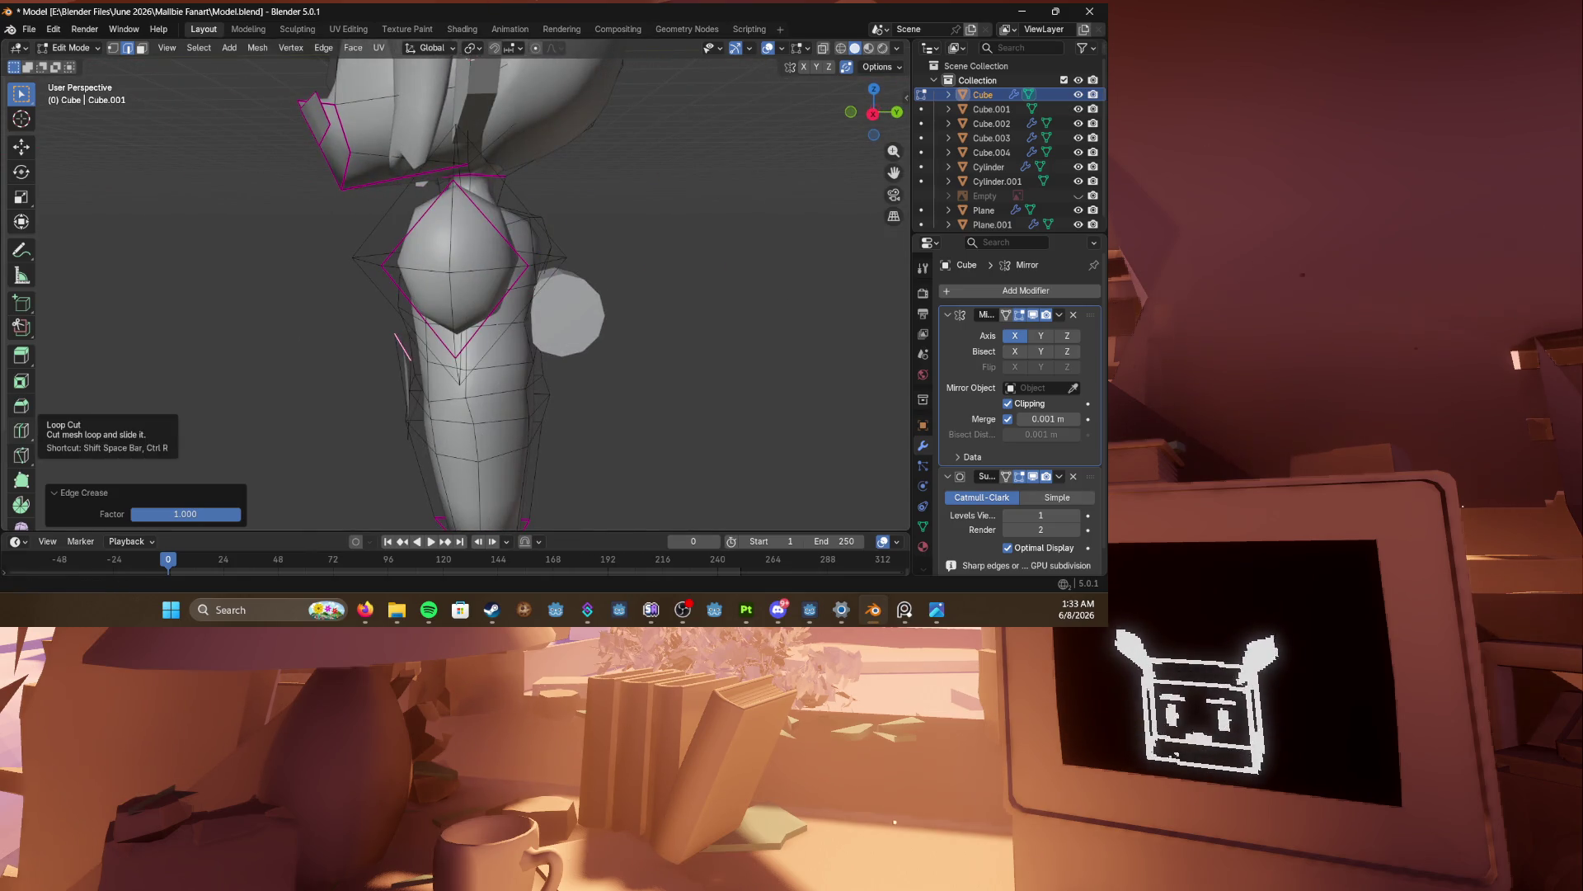
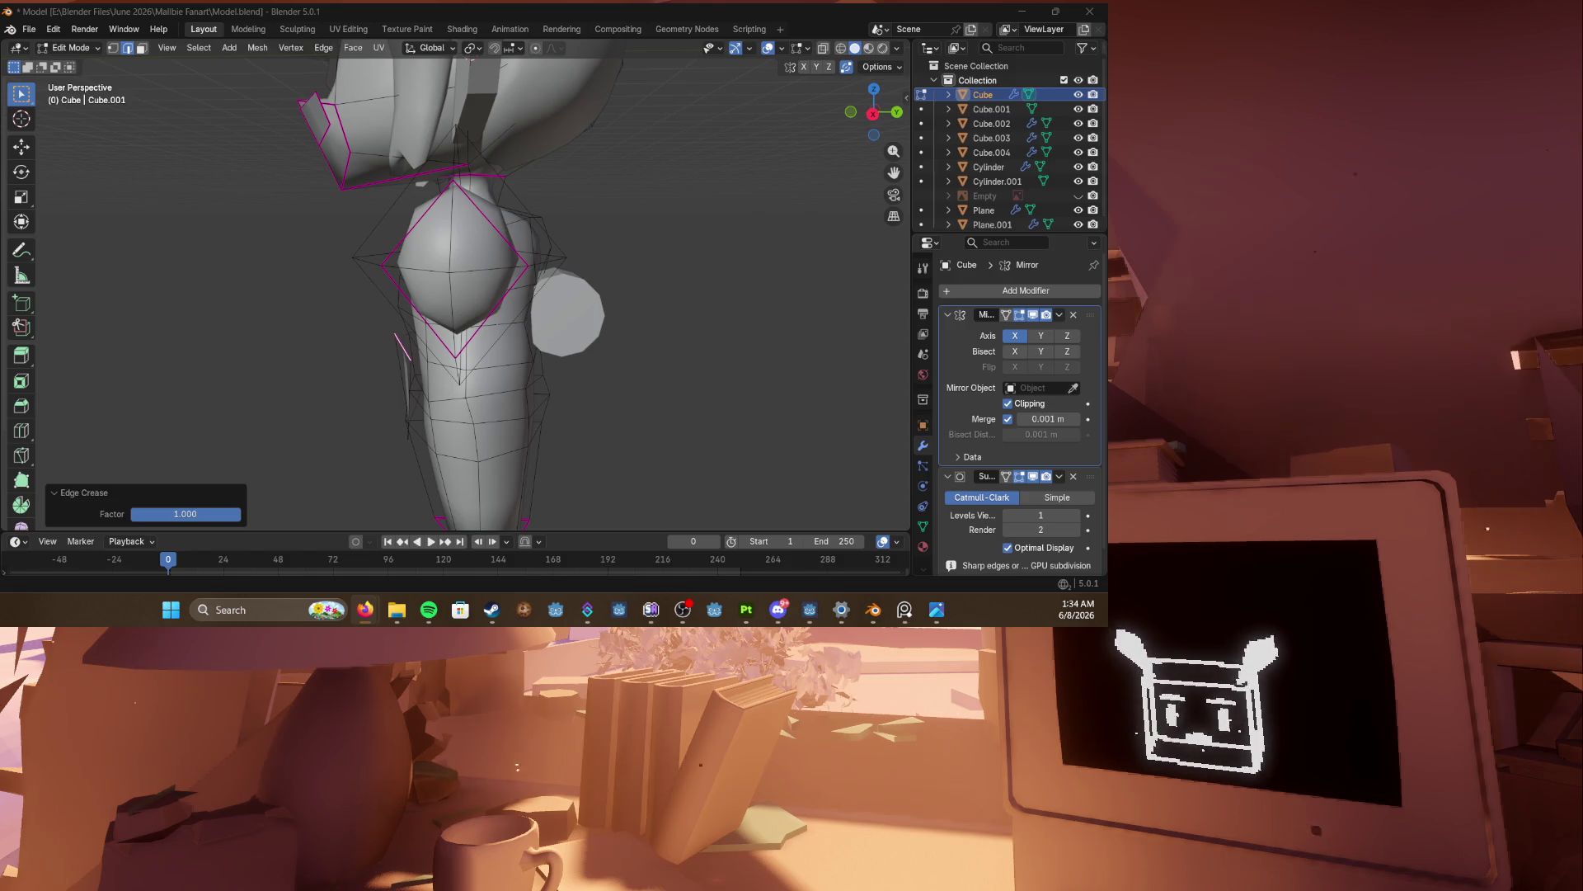
Step: Save the file and lower the hip flap's bottom edge loop straight down along Z in front view
mouse_move(508, 245)
middle_mouse_down()
mouse_move(536, 274)
mouse_move(483, 356)
middle_mouse_up()
scroll(482, 357, "up", 3)
key("ctrl+s")
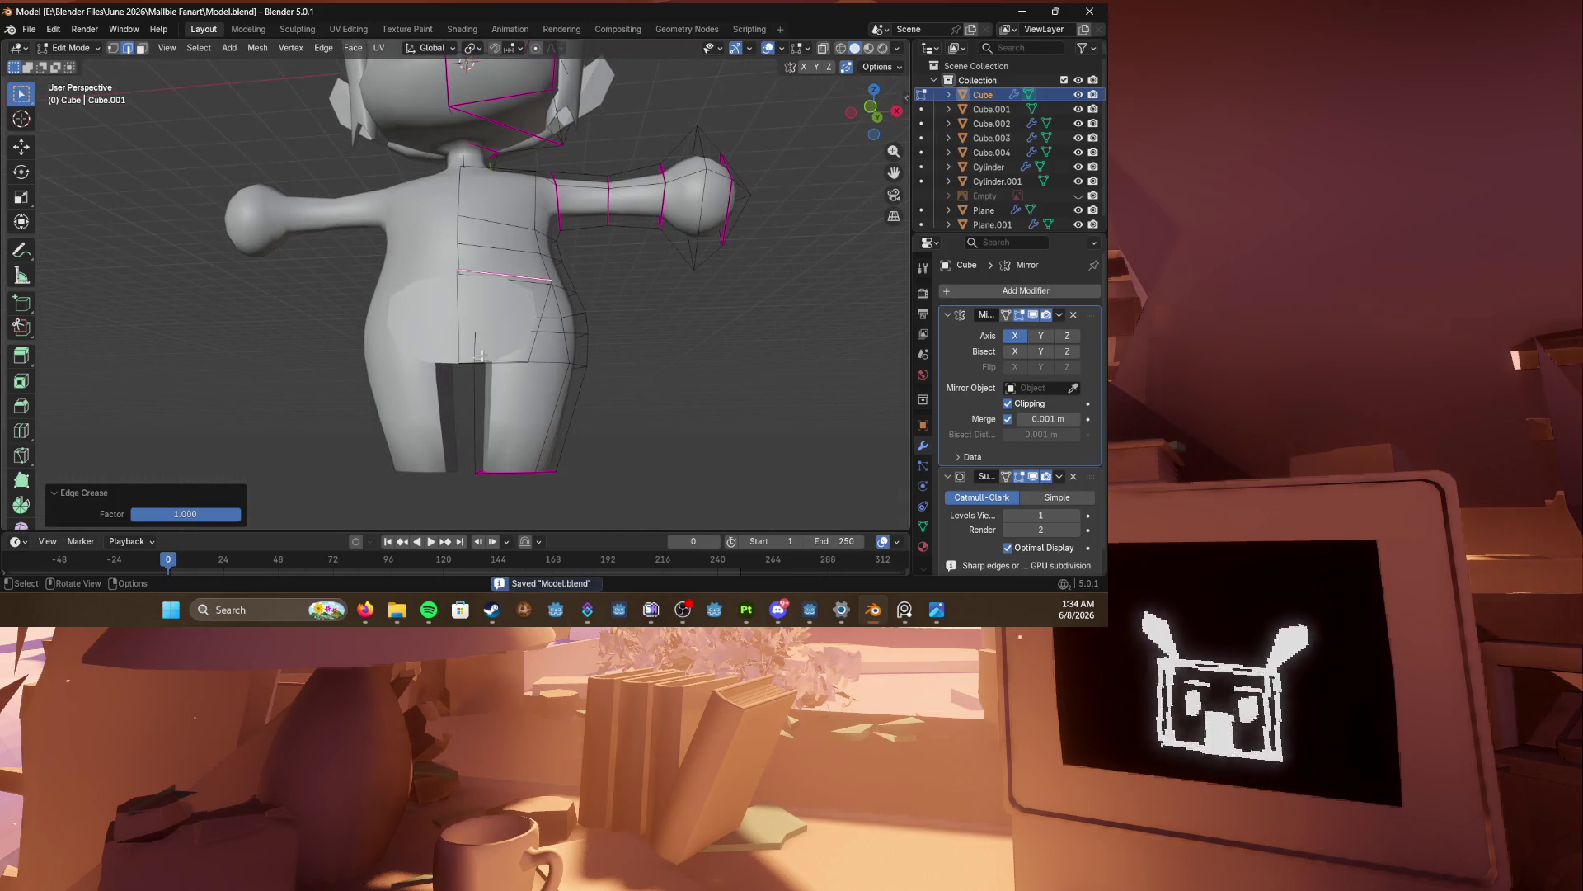
key("KP_1")
key("g")
key("z")
left_click(487, 373)
Step: Loop-cut a new edge loop across the hip flap, keeping it centred
mouse_move(489, 375)
middle_mouse_down()
mouse_move(530, 379)
mouse_move(577, 413)
mouse_move(515, 336)
mouse_move(644, 396)
middle_mouse_up()
key("ctrl+s")
scroll(515, 335, "up", 3)
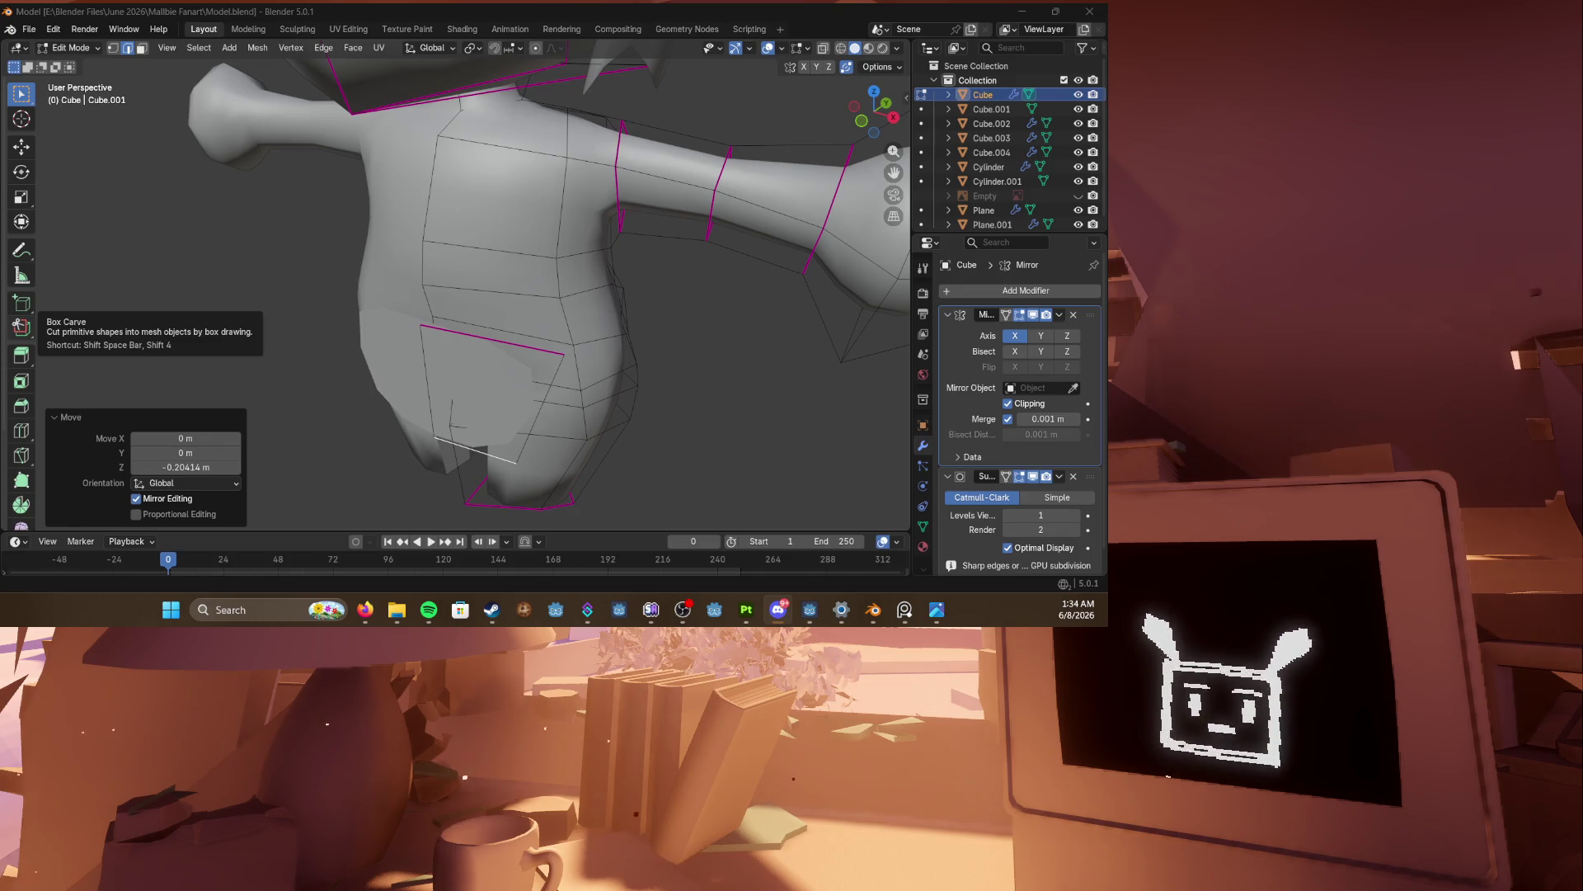
middle_click_drag(474, 265, 490, 272)
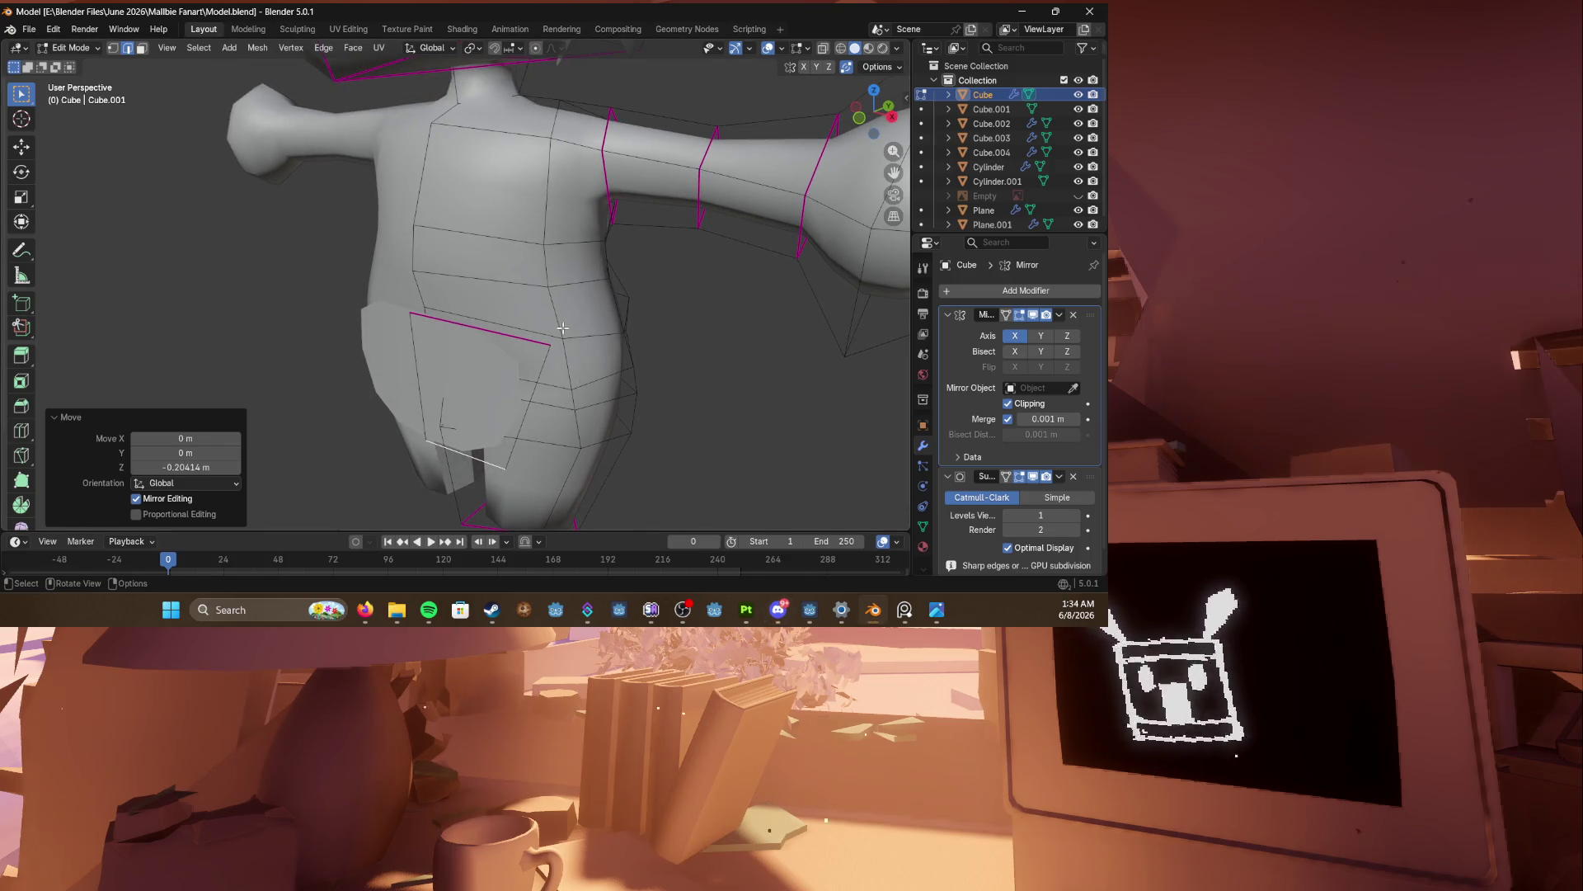
key("ctrl+r")
mouse_move(515, 442)
middle_mouse_down()
mouse_move(497, 358)
mouse_move(528, 394)
mouse_move(545, 388)
middle_mouse_up()
left_click(498, 357)
right_click(497, 357)
Step: Select the new flap edge loop and scale it
key("g")
left_click(518, 389)
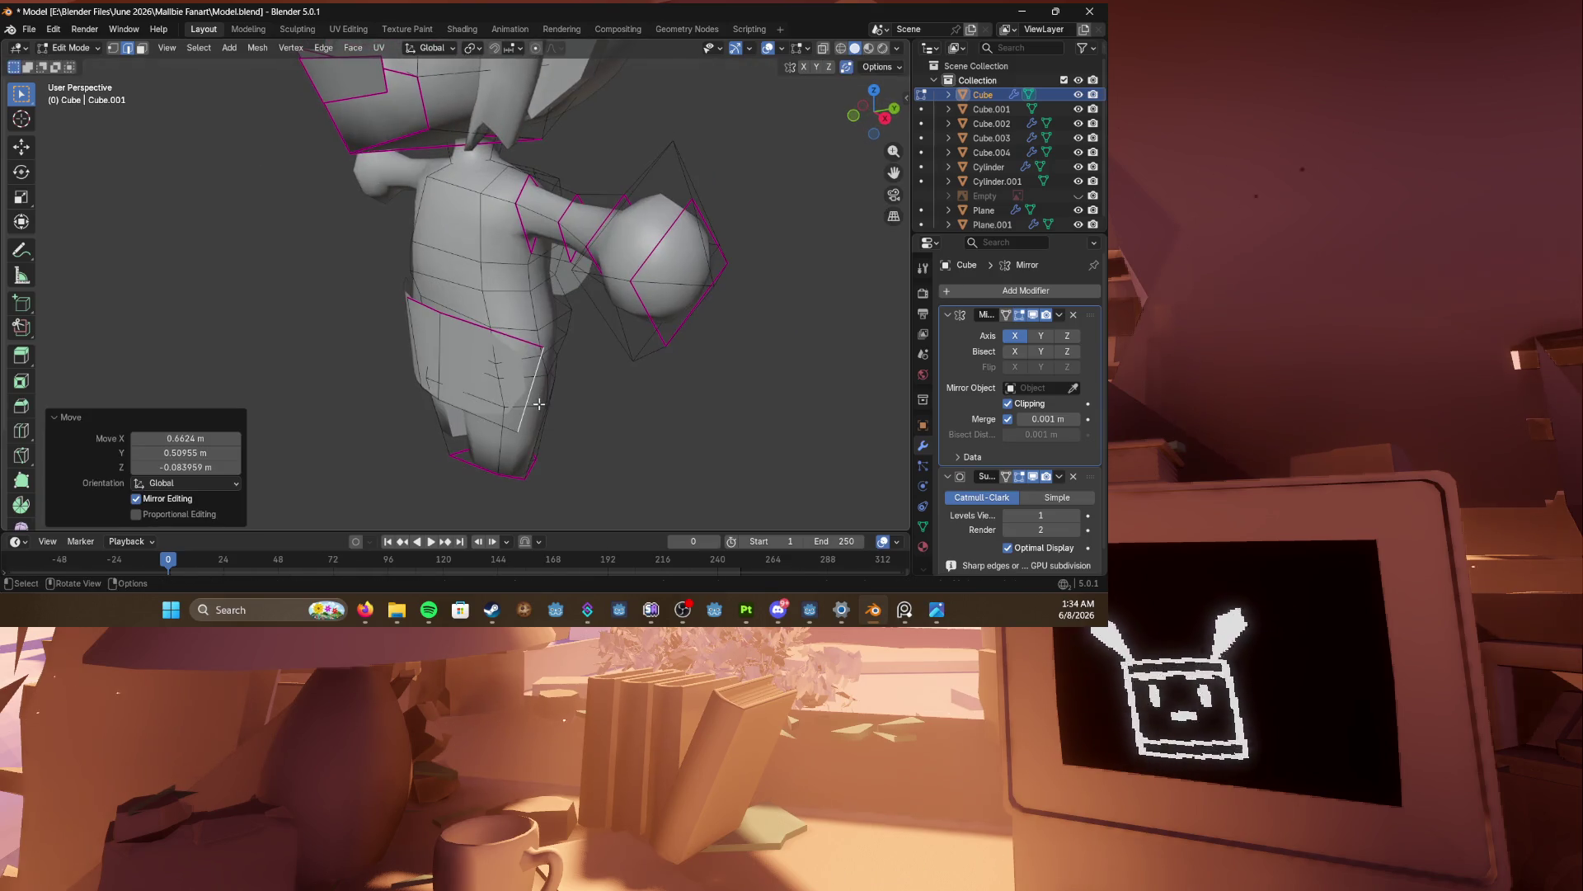
key("s")
left_click(584, 365)
Step: Slide and nudge the flap's edges into place, ending in front orthographic view
mouse_move(584, 365)
middle_mouse_down()
mouse_move(566, 354)
mouse_move(470, 374)
middle_mouse_up()
middle_click_drag(440, 356, 462, 371)
key("g")
key("g")
left_click(462, 371)
key("g")
left_click(475, 384)
mouse_move(475, 384)
middle_mouse_down()
mouse_move(485, 324)
mouse_move(462, 317)
middle_mouse_up()
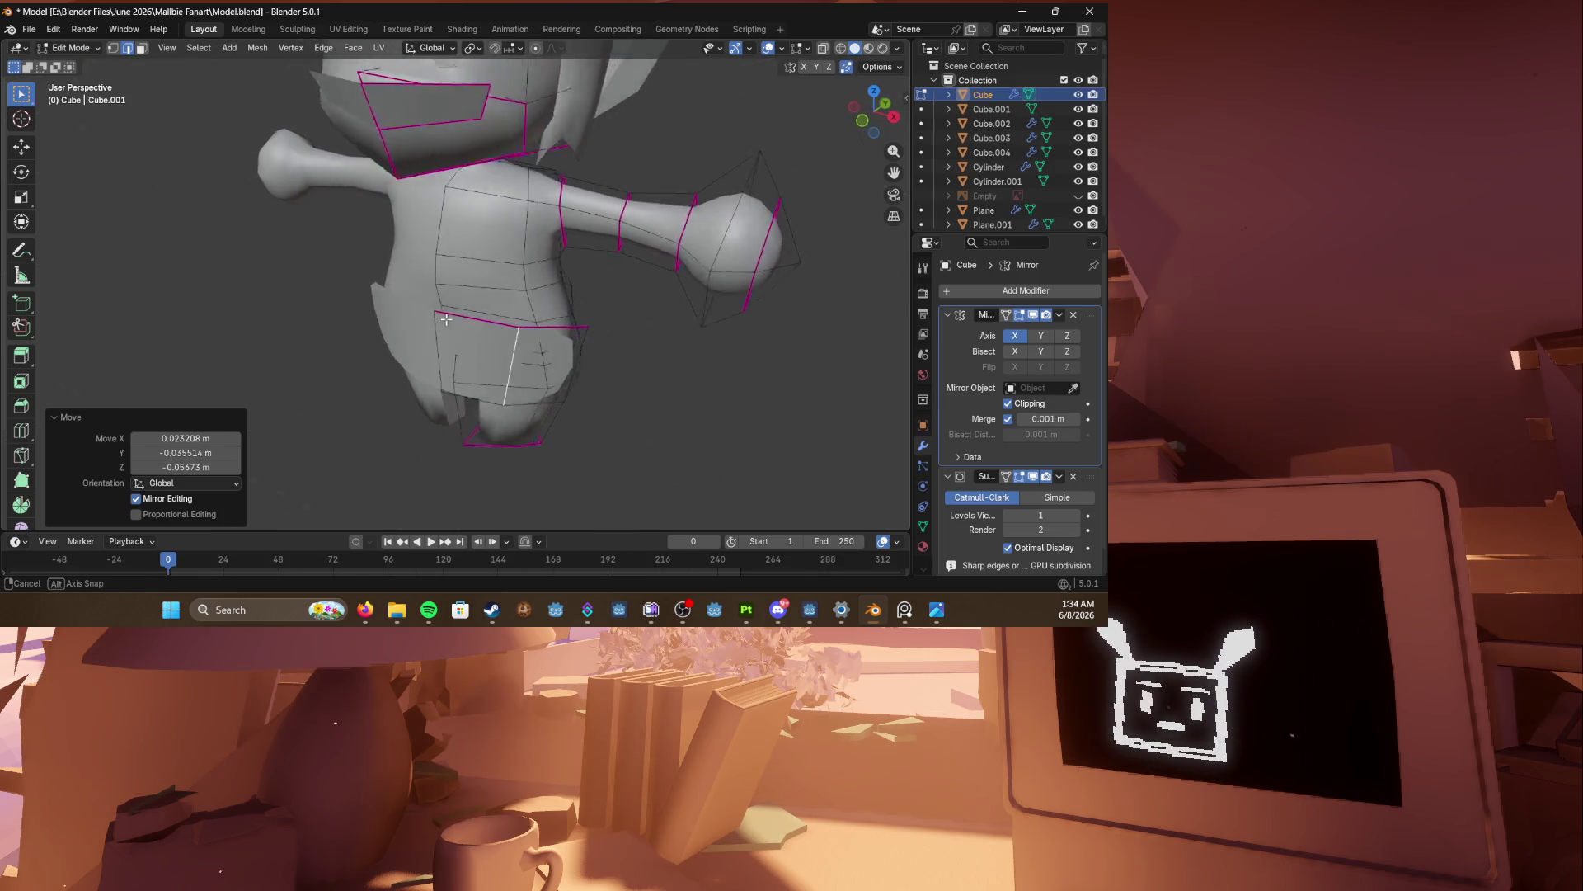
scroll(438, 316, "up", 2)
key("KP_1")
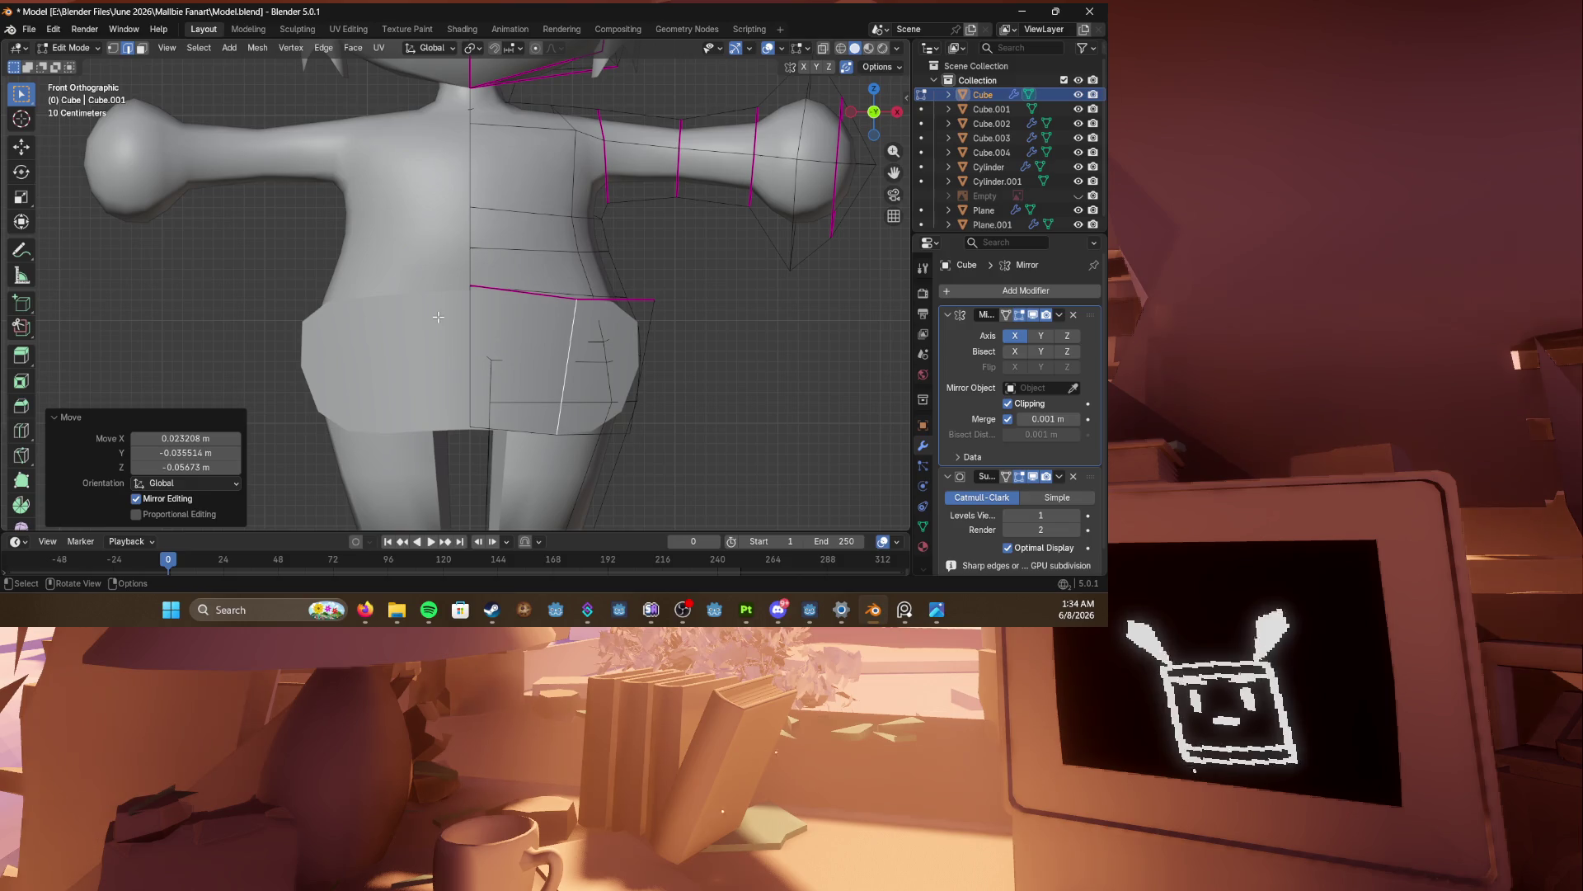
Step: Edge-slide the selected hip flap loop three times to smooth its curve
scroll(438, 316, "down", 1)
middle_click_drag(437, 317, 495, 297, "shift")
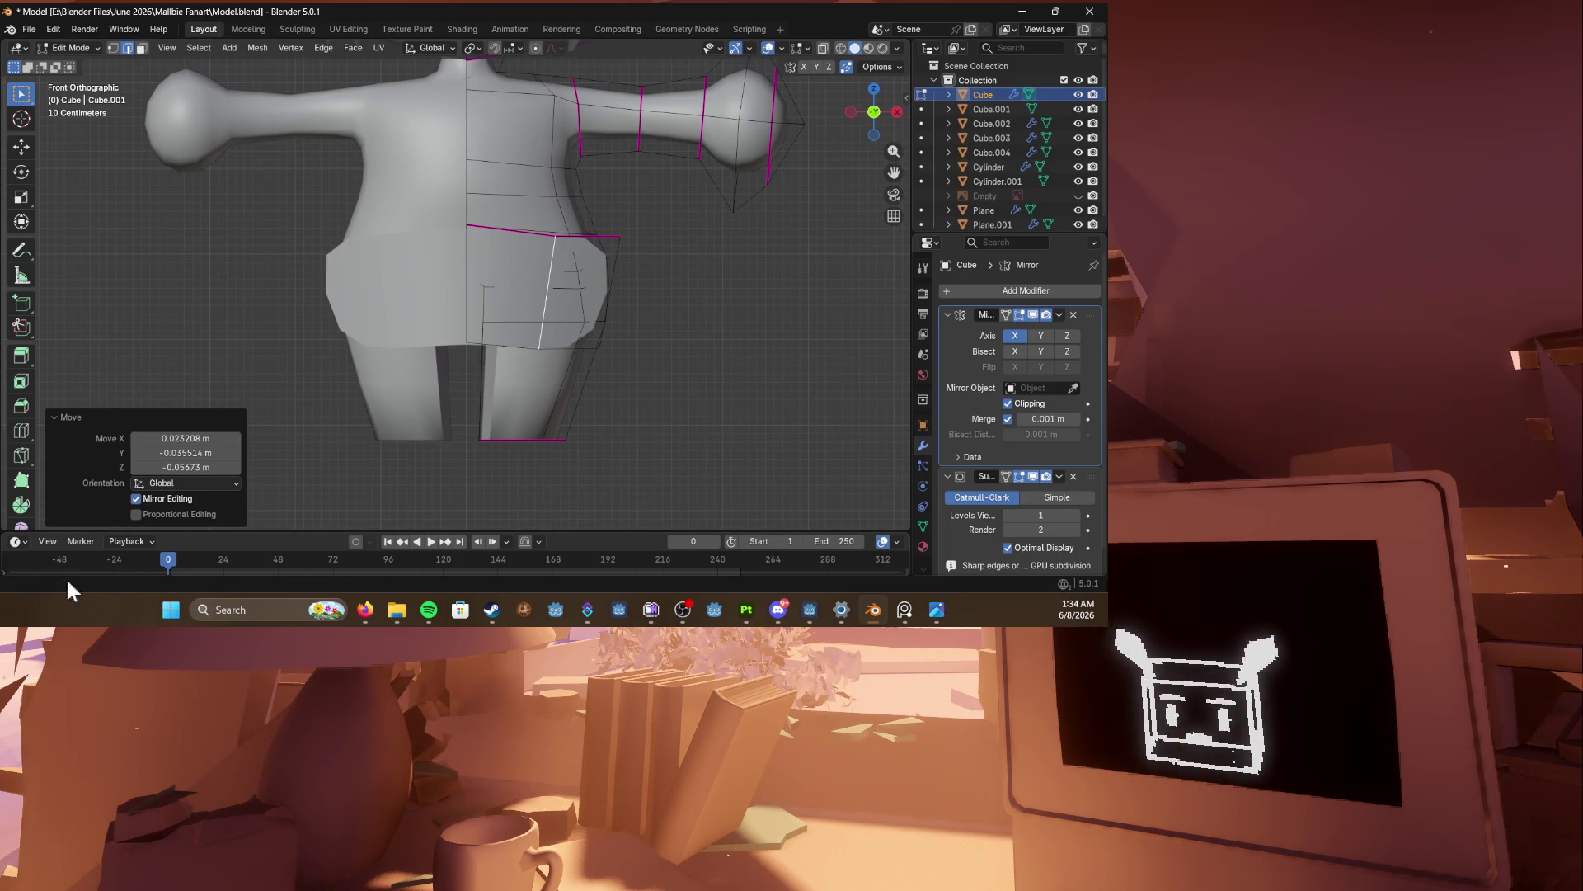
middle_click_drag(462, 355, 610, 339)
key("KP_1")
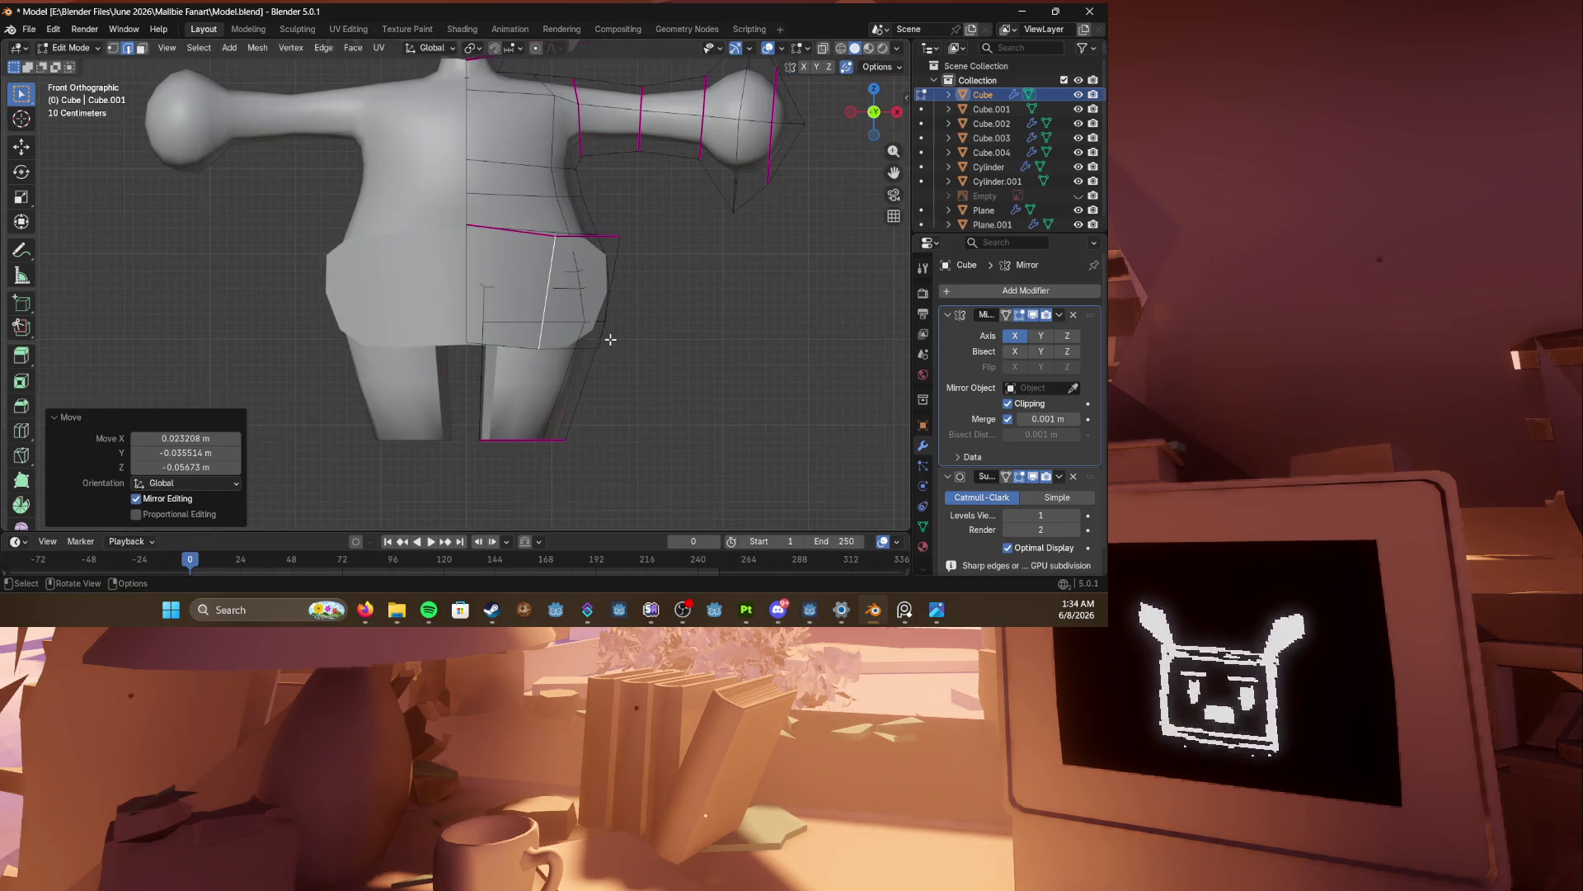
scroll(489, 240, "up", 3)
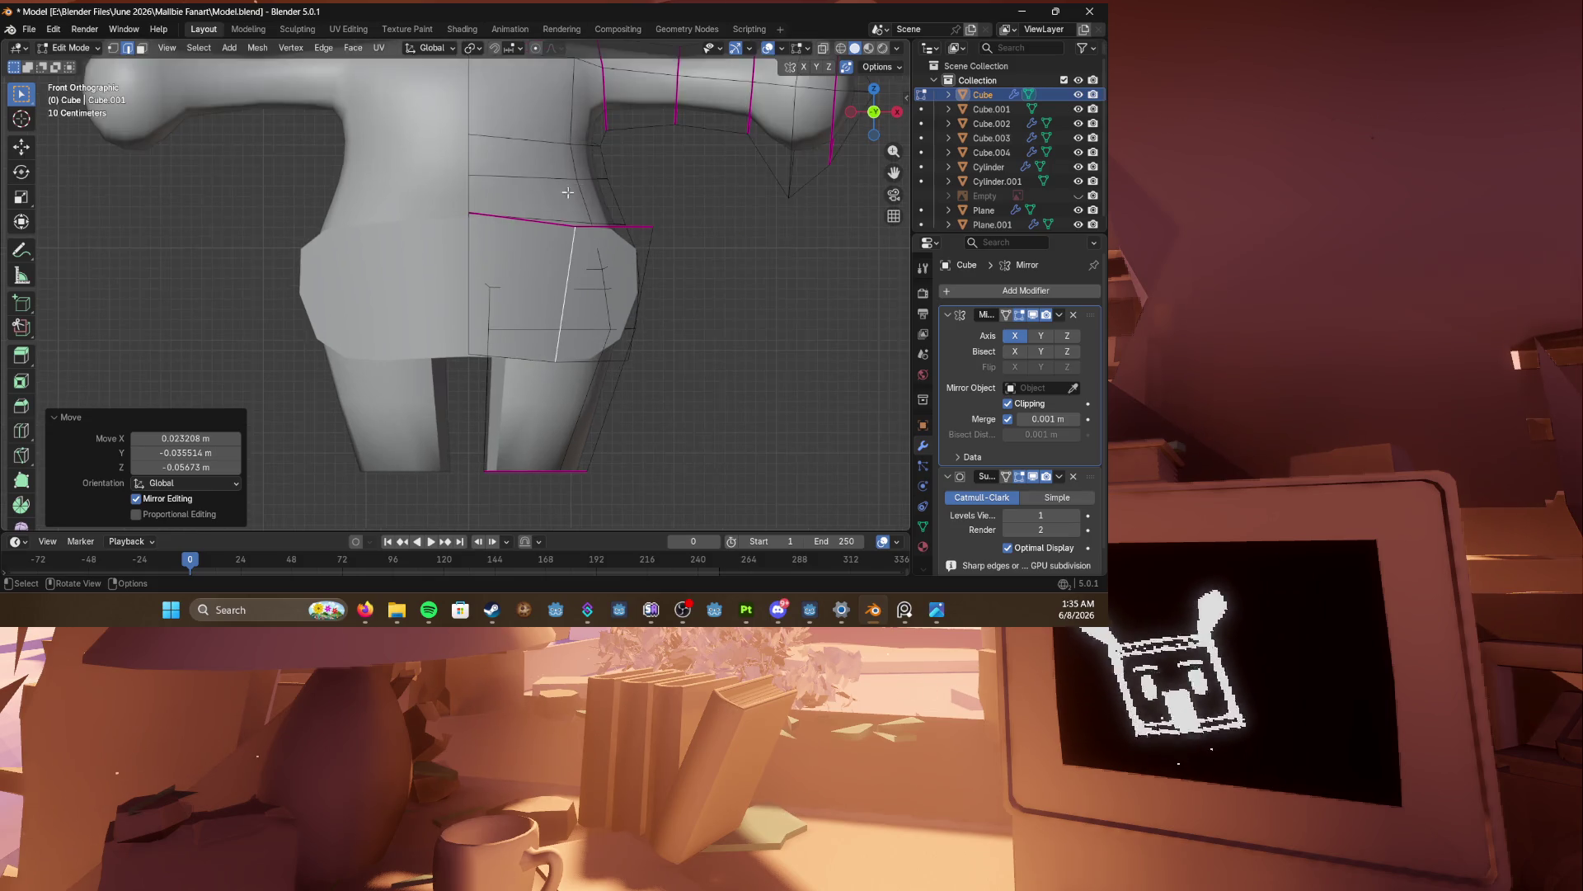
scroll(575, 283, "down", 4)
key("g")
key("g")
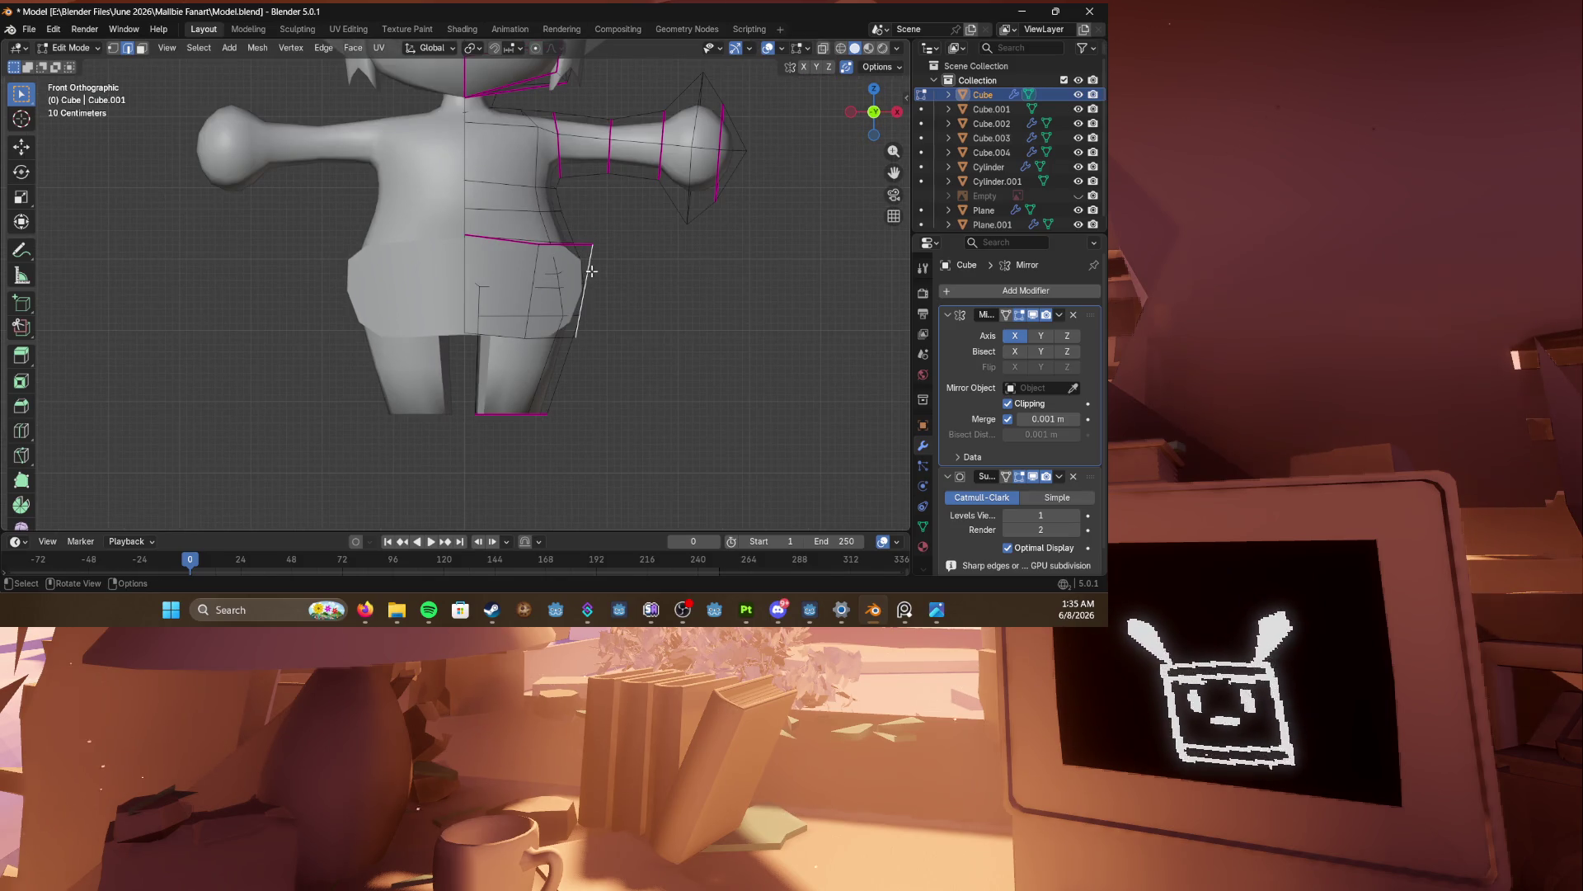
left_click(573, 271)
key("g")
key("g")
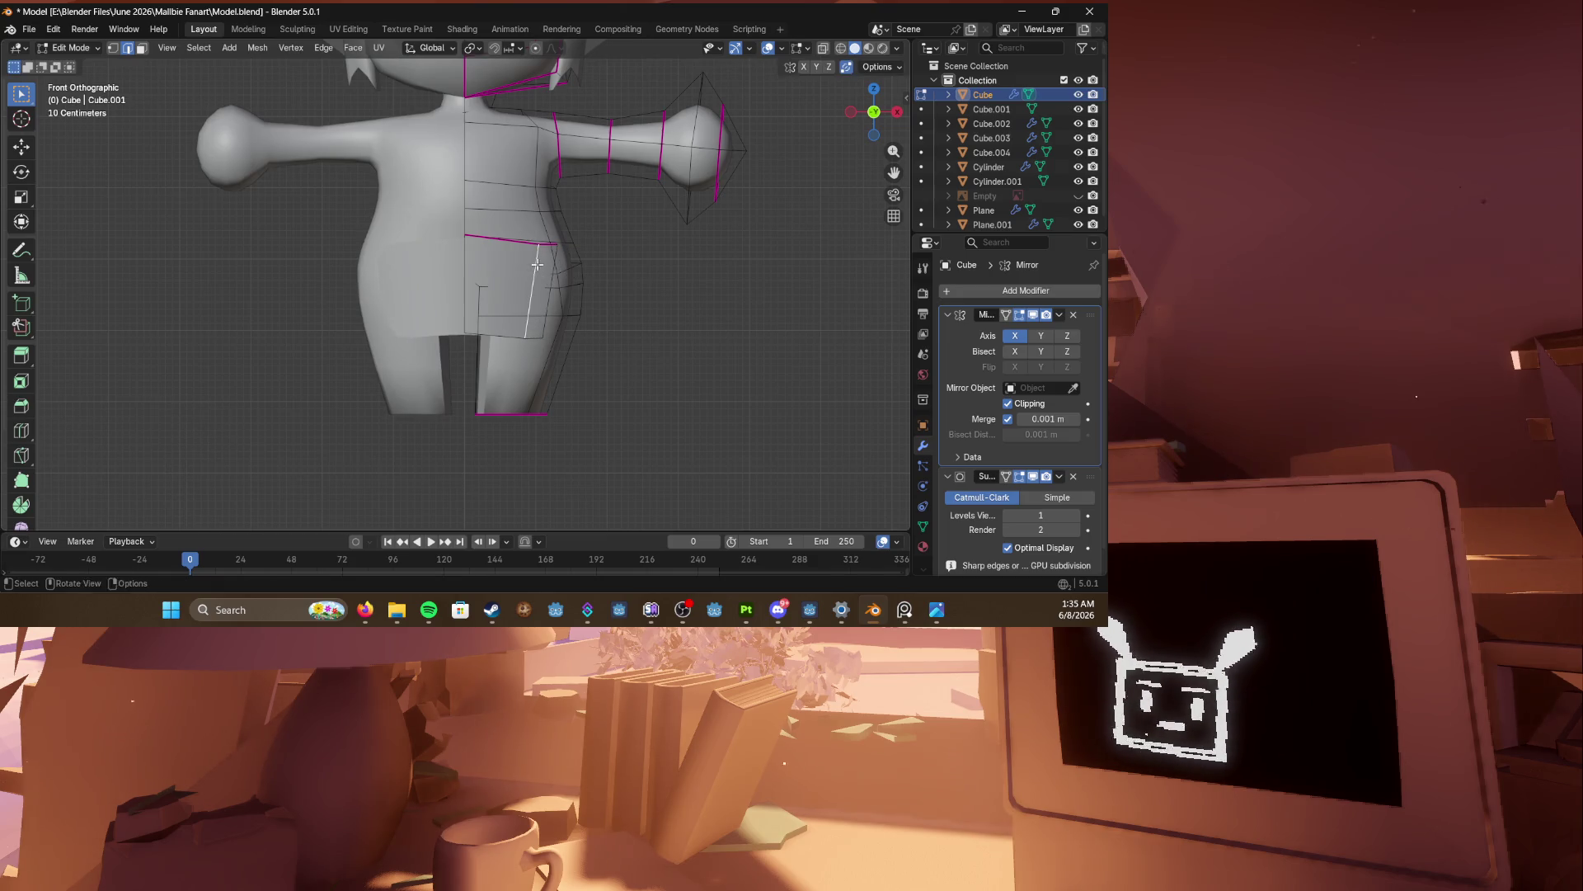
left_click(573, 318)
key("g")
key("g")
middle_click_drag(573, 318, 539, 336)
left_click(539, 337)
Step: In vertex mode, slide the flap's side and bottom vertices into better positions
key("1")
left_click(565, 320)
key("g")
key("g")
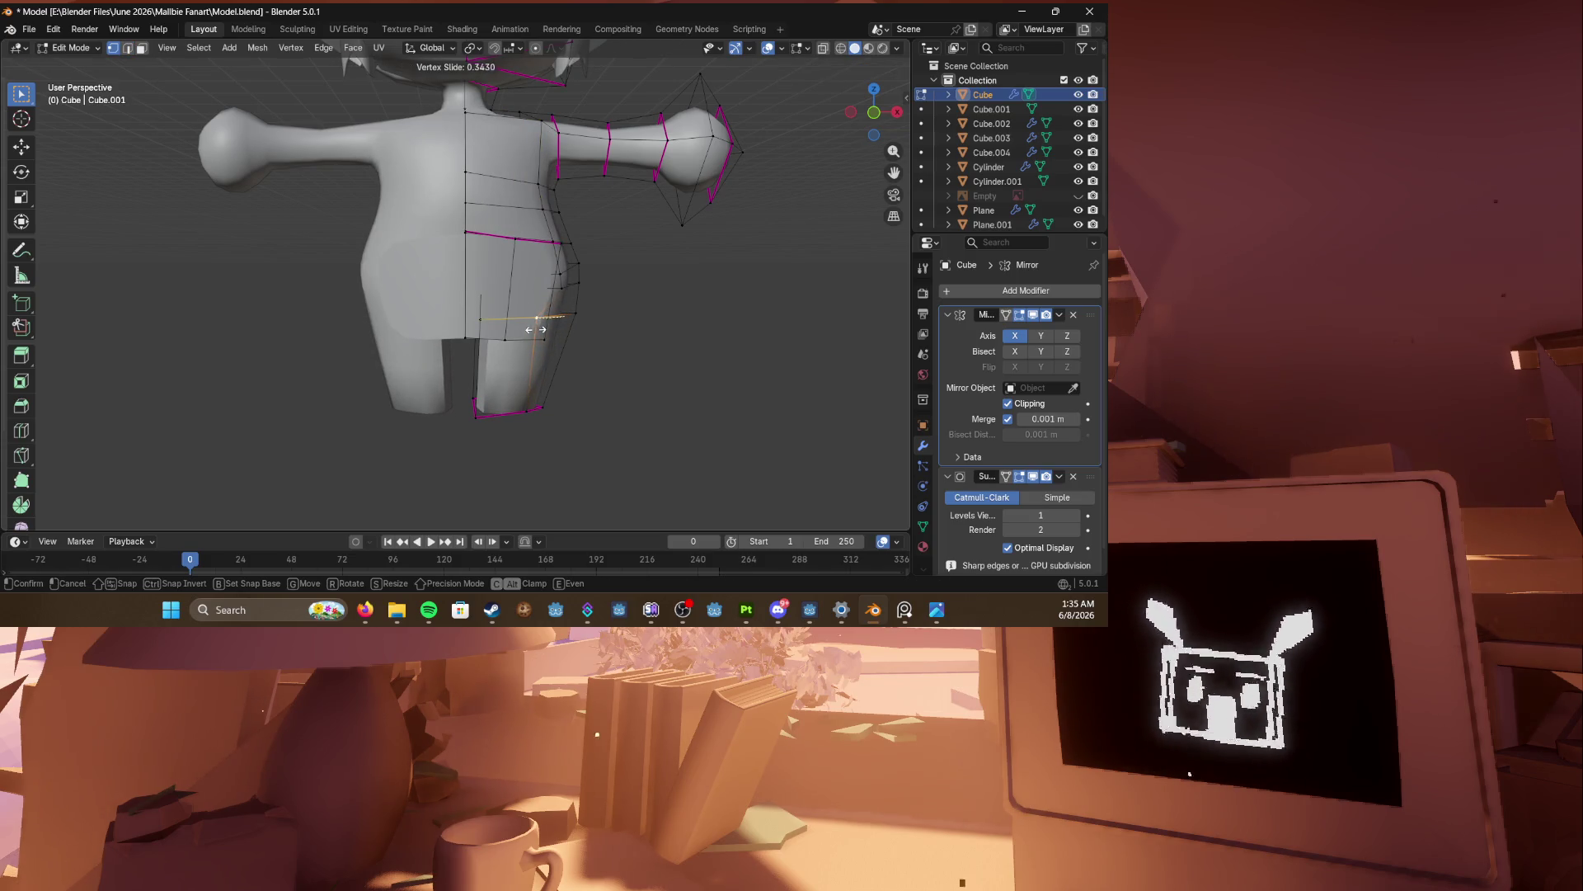
left_click(536, 329)
left_click(528, 392)
middle_click_drag(532, 376, 524, 320)
key("g")
key("g")
left_click(532, 297)
key("g")
key("g")
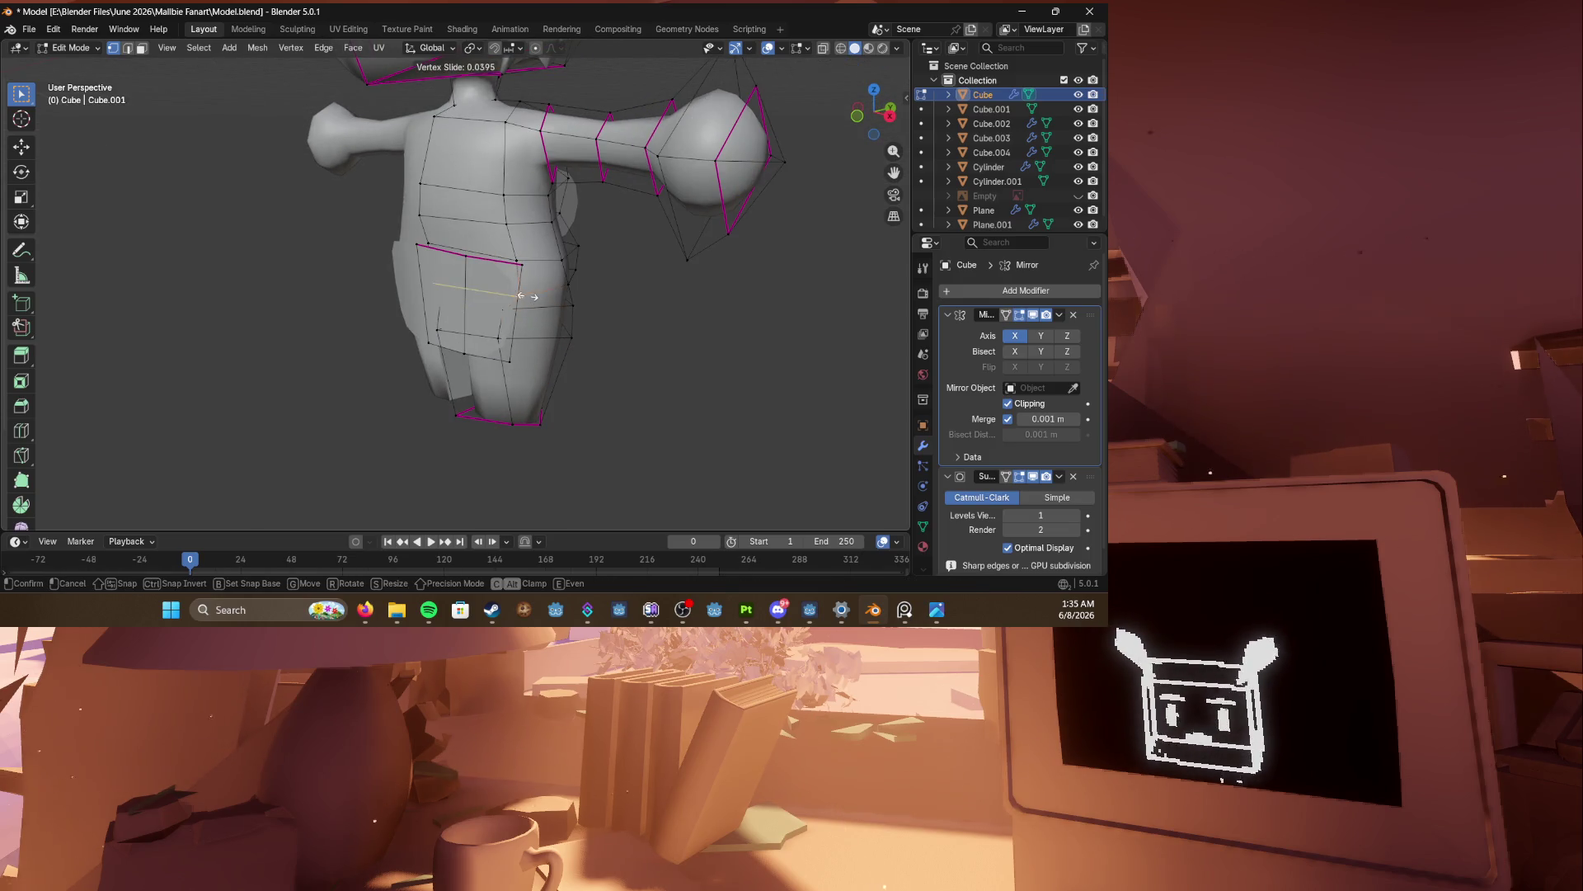
left_click(522, 299)
Step: Slide the torso and upper flap vertices along their edges to even the outline
key("g")
key("g")
left_click(518, 254)
left_click(515, 233)
key("g")
key("g")
left_click(503, 231)
left_click(506, 197)
key("g")
key("g")
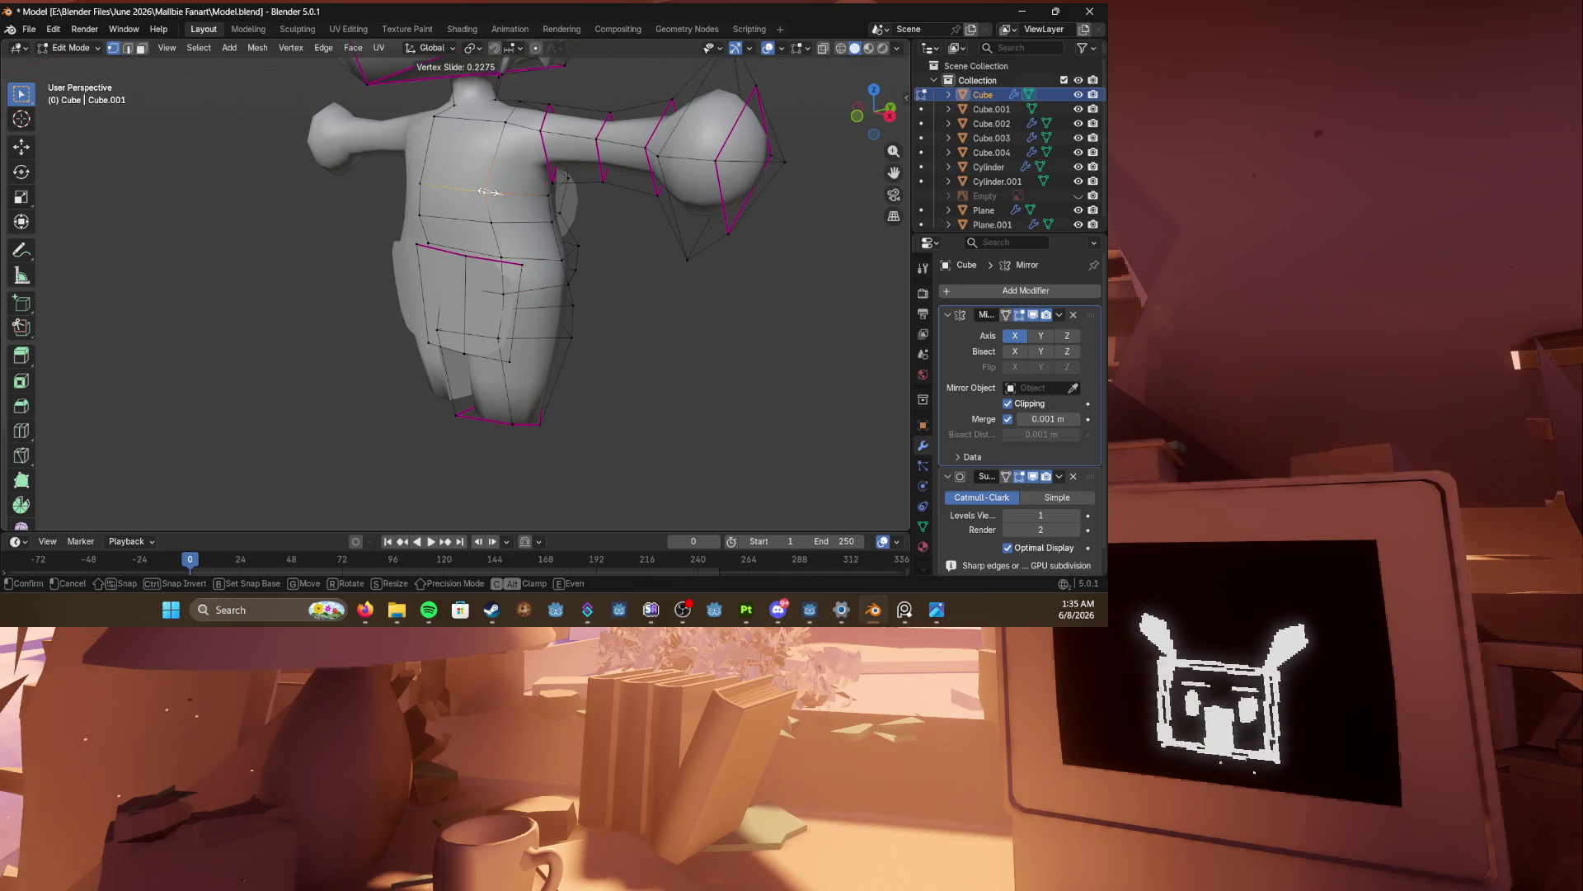
left_click(499, 196)
left_click(503, 293)
middle_click_drag(511, 295, 538, 338)
left_click(513, 361)
scroll(528, 359, "up", 1)
Step: Raise and slide the remaining lower flap vertices, saving Model.blend
key("g")
key("g")
left_click(530, 361)
key("g")
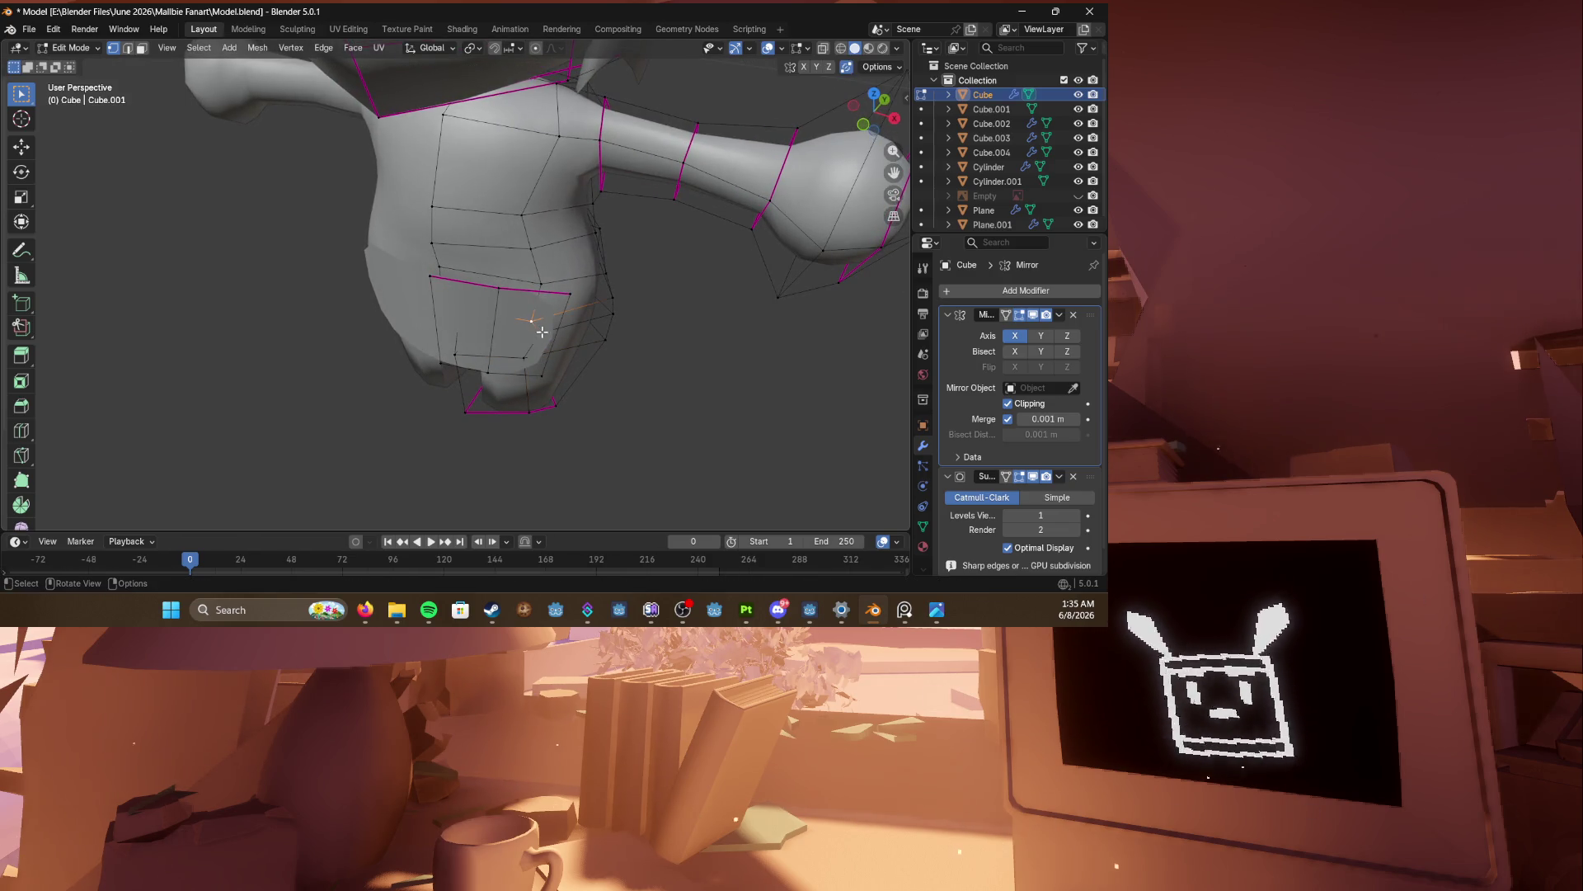
left_click(549, 336)
mouse_move(565, 314)
middle_mouse_down()
mouse_move(462, 280)
mouse_move(495, 334)
mouse_move(632, 325)
mouse_move(506, 258)
mouse_move(528, 315)
middle_mouse_up()
key("g")
key("g")
left_click(615, 329)
key("ctrl+s")
key("g")
key("g")
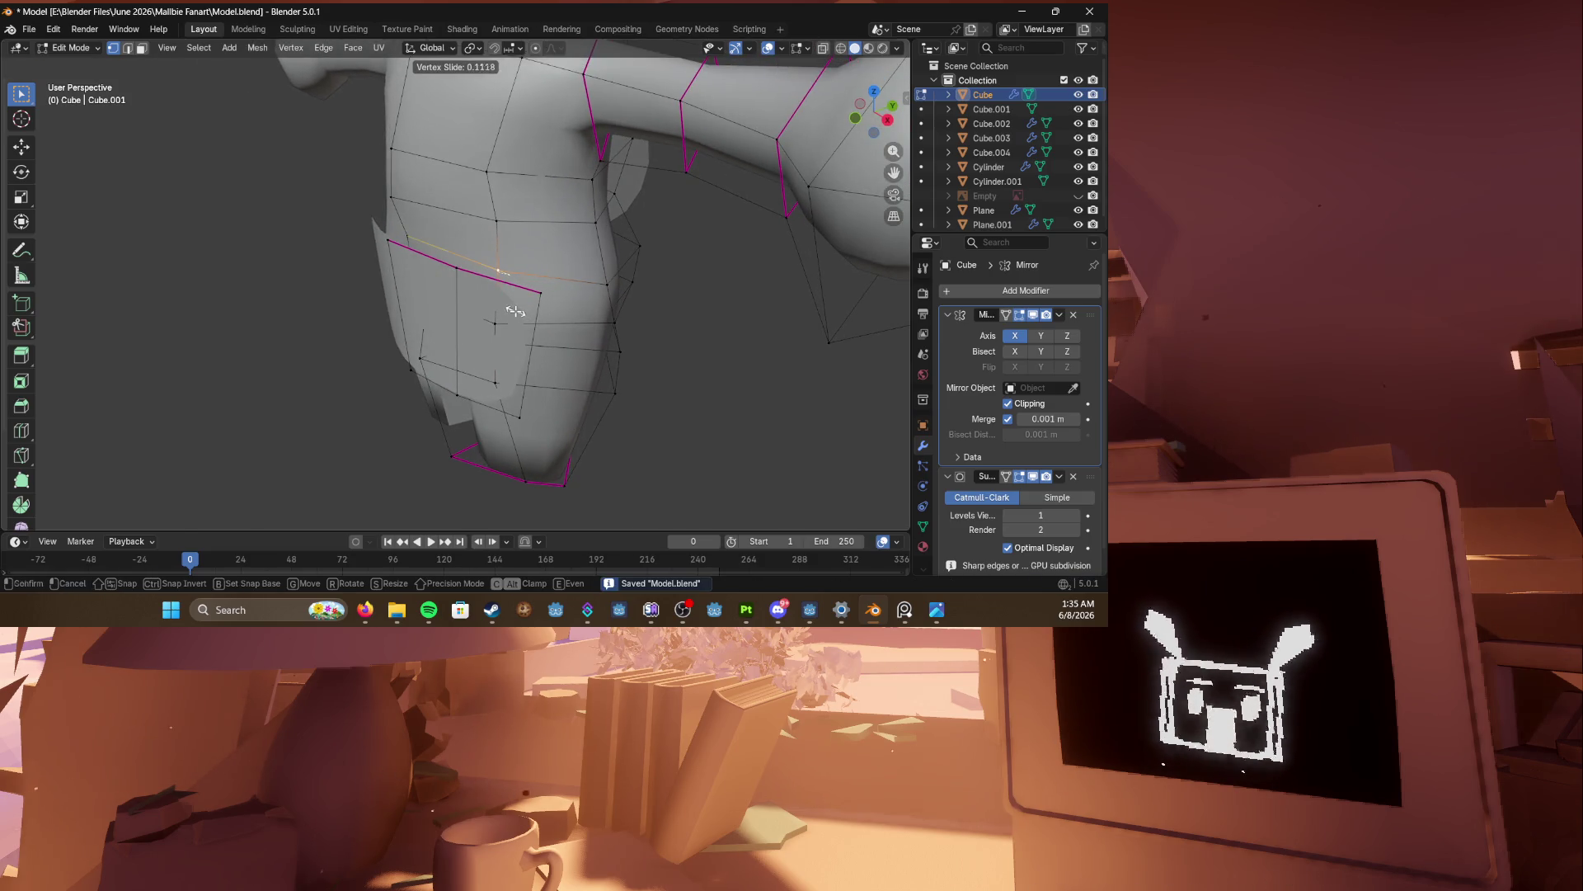
left_click(515, 311)
mouse_move(511, 367)
middle_mouse_down()
mouse_move(449, 352)
mouse_move(425, 322)
middle_mouse_up()
Step: Reposition a hip vertex and save the file
key("g")
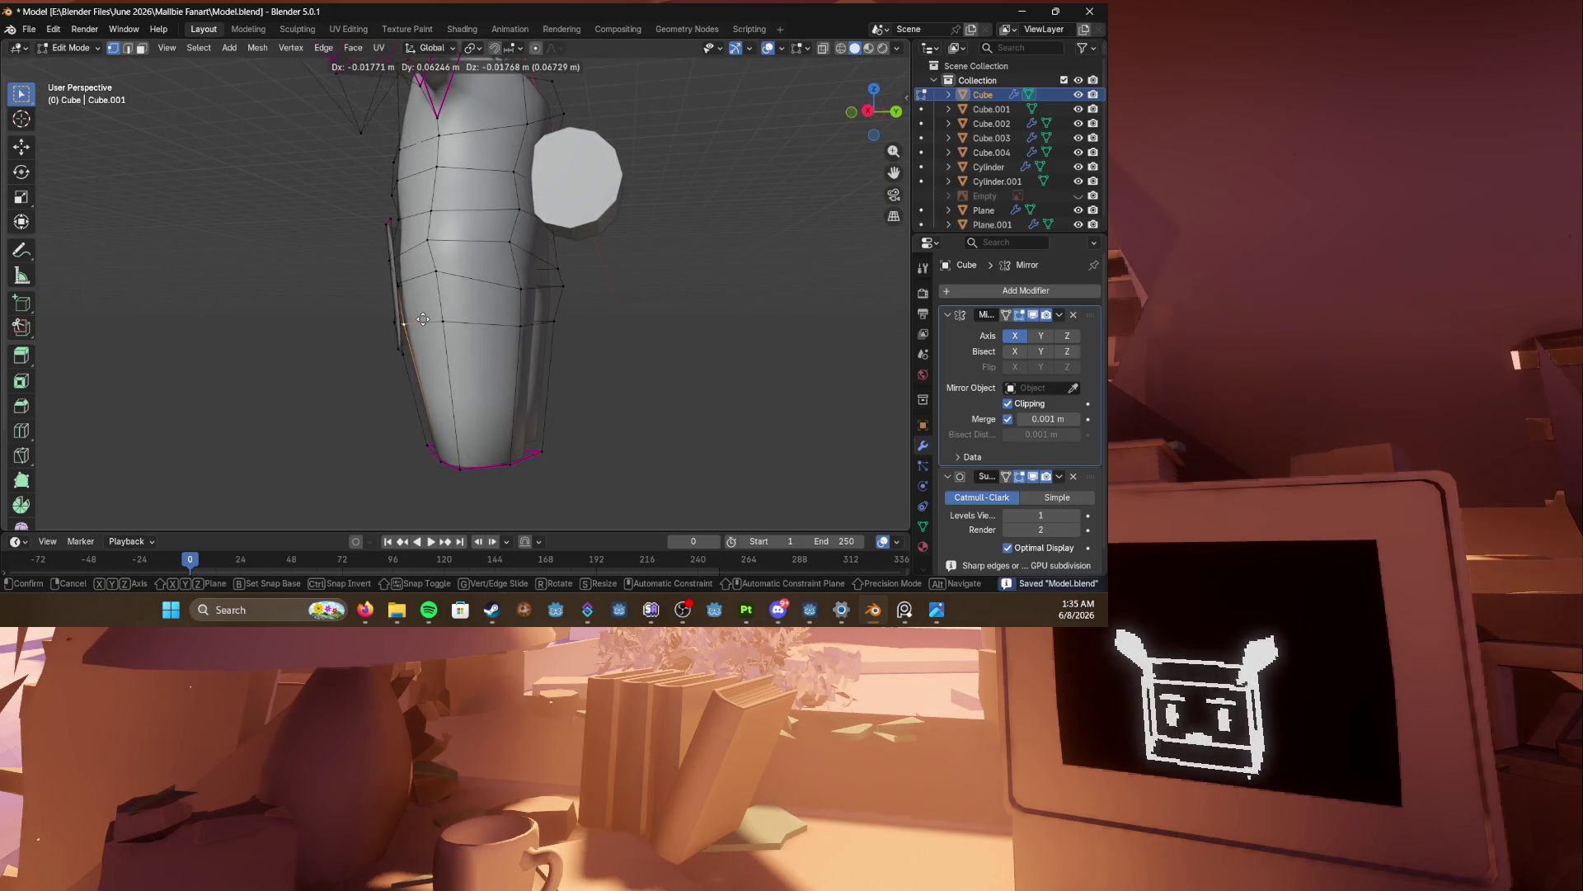
left_click(423, 319)
scroll(378, 290, "up", 3)
right_click(378, 290)
key("Escape")
Step: Nudge two more hip vertices and save again
key("g")
left_click(353, 308)
mouse_move(353, 308)
middle_mouse_down()
mouse_move(403, 347)
mouse_move(475, 330)
mouse_move(429, 367)
middle_mouse_up()
key("ctrl+s")
key("g")
left_click(374, 339)
scroll(362, 315, "down", 2)
key("g")
left_click(381, 316)
key("ctrl+s")
Step: Add a new edge loop across the hip without sliding it
key("ctrl+r")
left_click(494, 313)
right_click(494, 313)
scroll(420, 378, "up", 2)
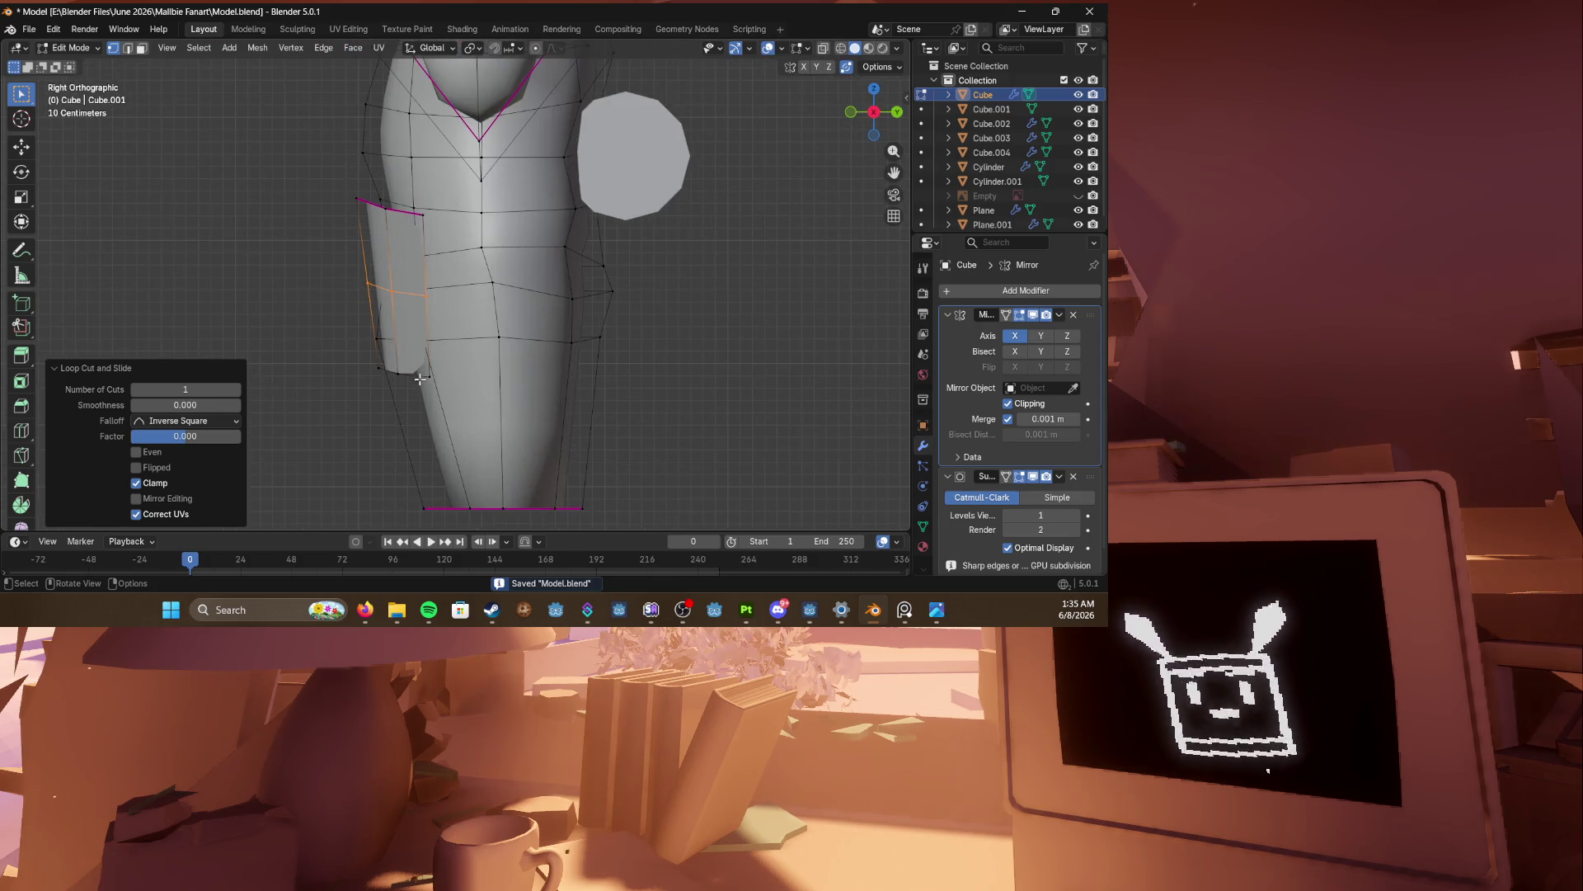
Step: Move two hip vertices front-to-back along the Y axis
left_click(425, 372)
key("g")
key("y")
left_click(436, 375)
left_click(428, 296)
key("g")
key("y")
left_click(420, 223)
Step: In front view, box-select the lower outer leg edges and shift them −0.033753 m along X
key("KP_1")
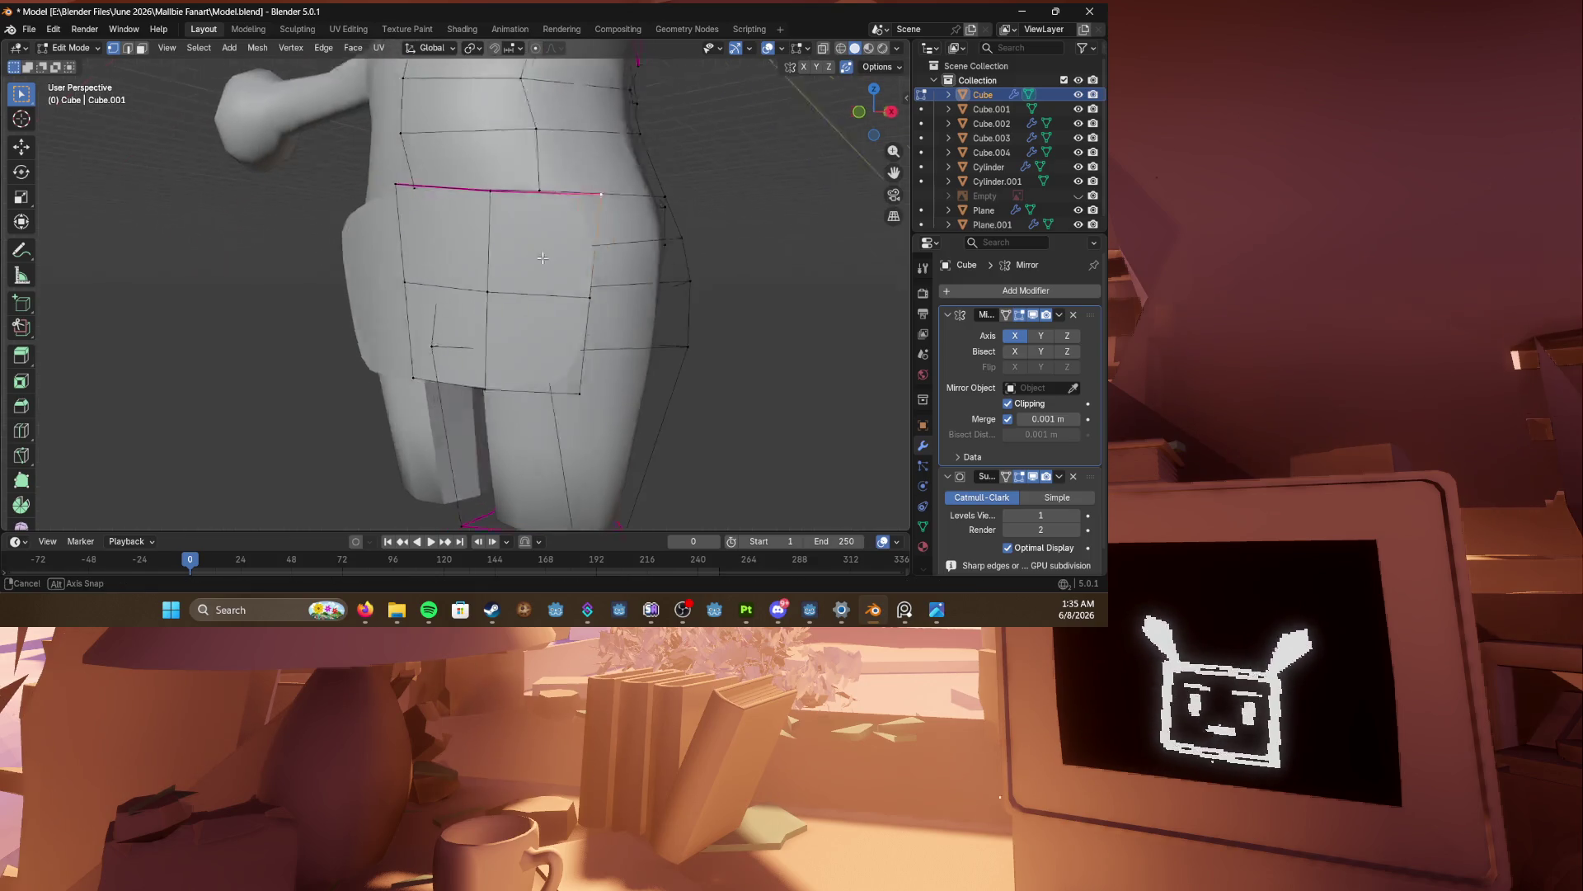
scroll(549, 259, "up", 2)
scroll(548, 259, "down", 3)
scroll(483, 317, "up", 2)
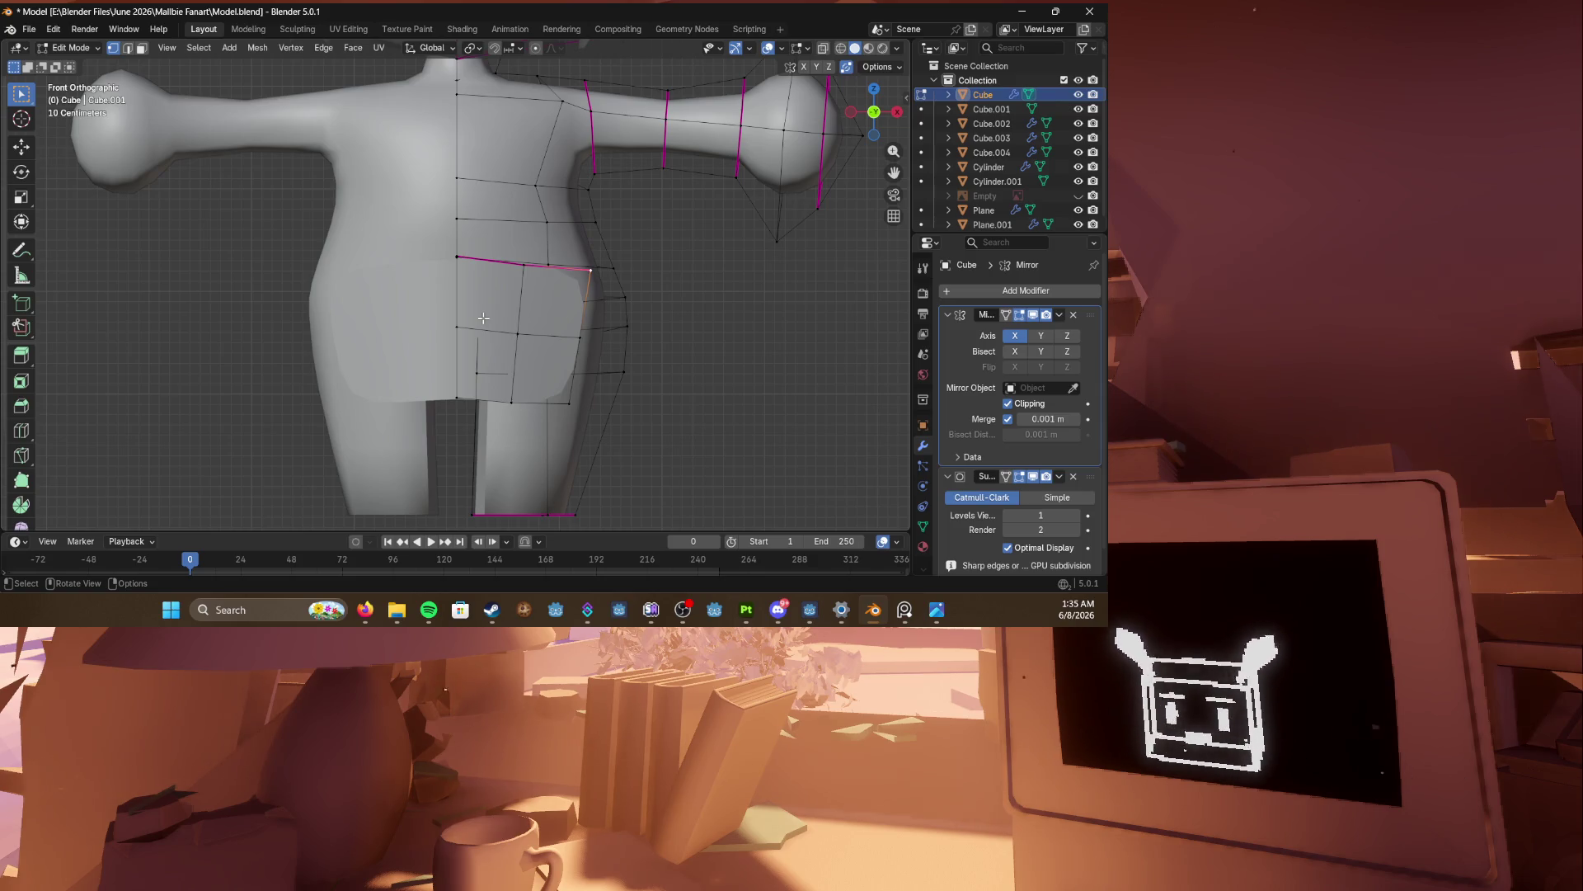
mouse_move(584, 297)
middle_mouse_down()
mouse_move(528, 307)
mouse_move(590, 355)
mouse_move(573, 365)
middle_mouse_up()
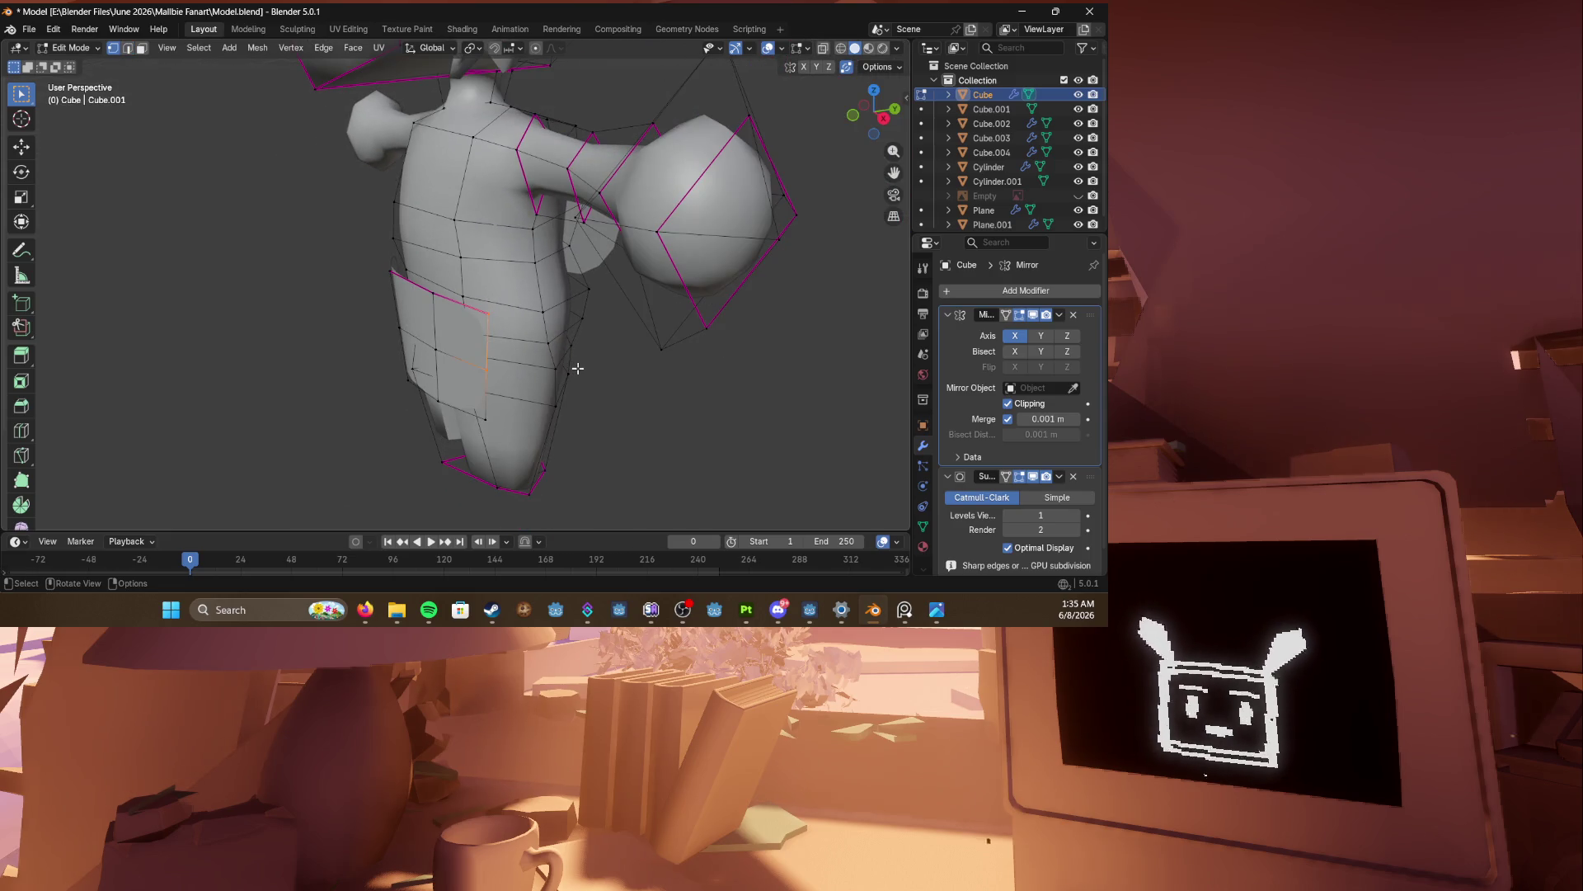
key("KP_1")
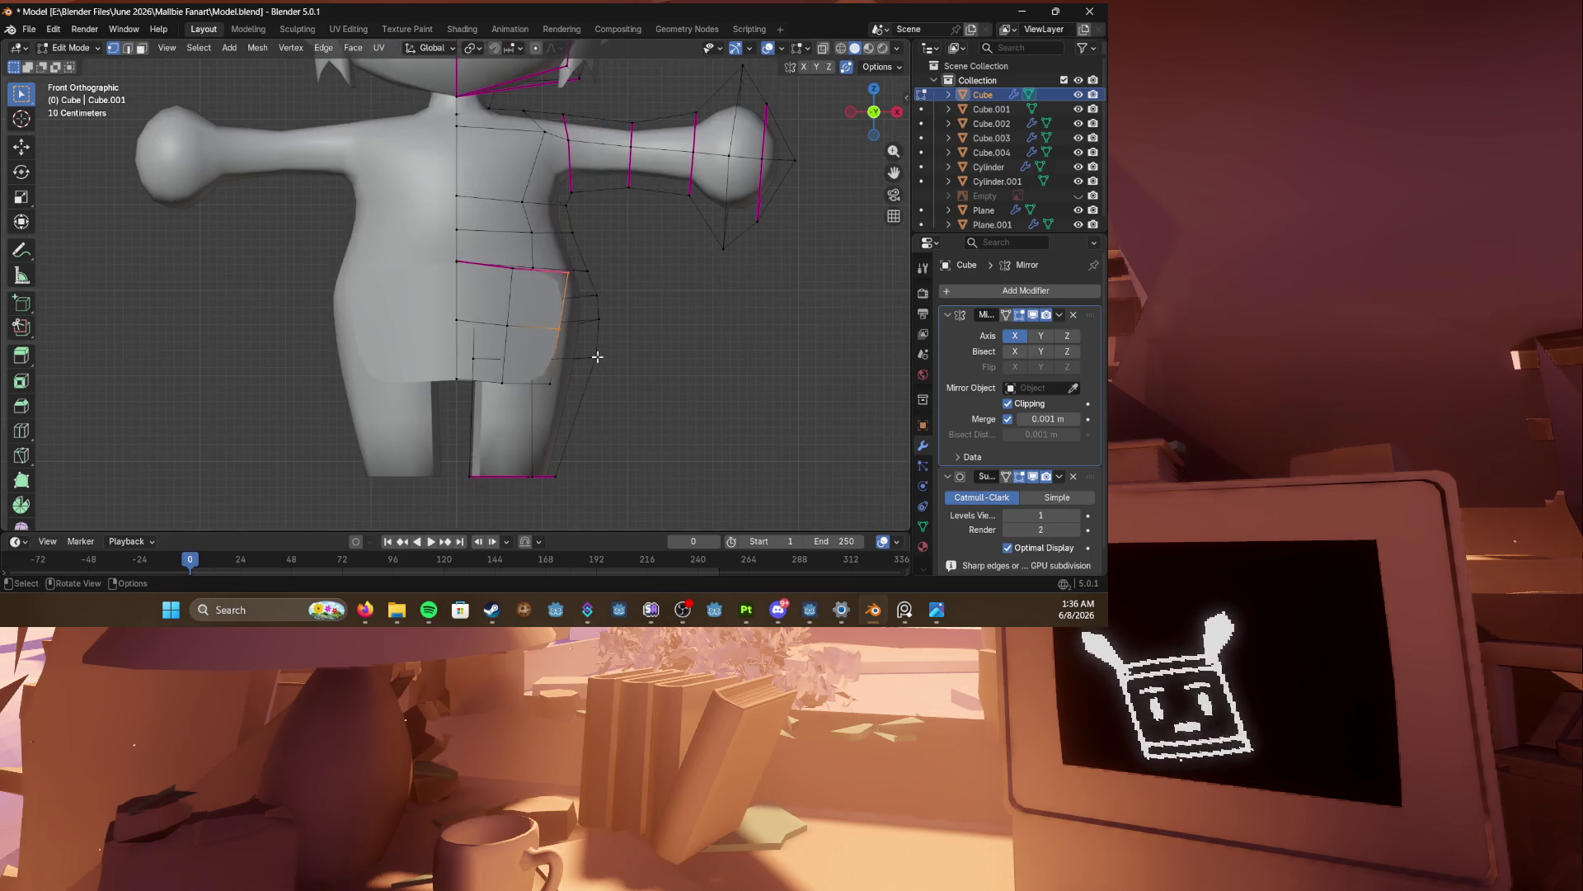
middle_click_drag(585, 338, 593, 311)
key("KP_1")
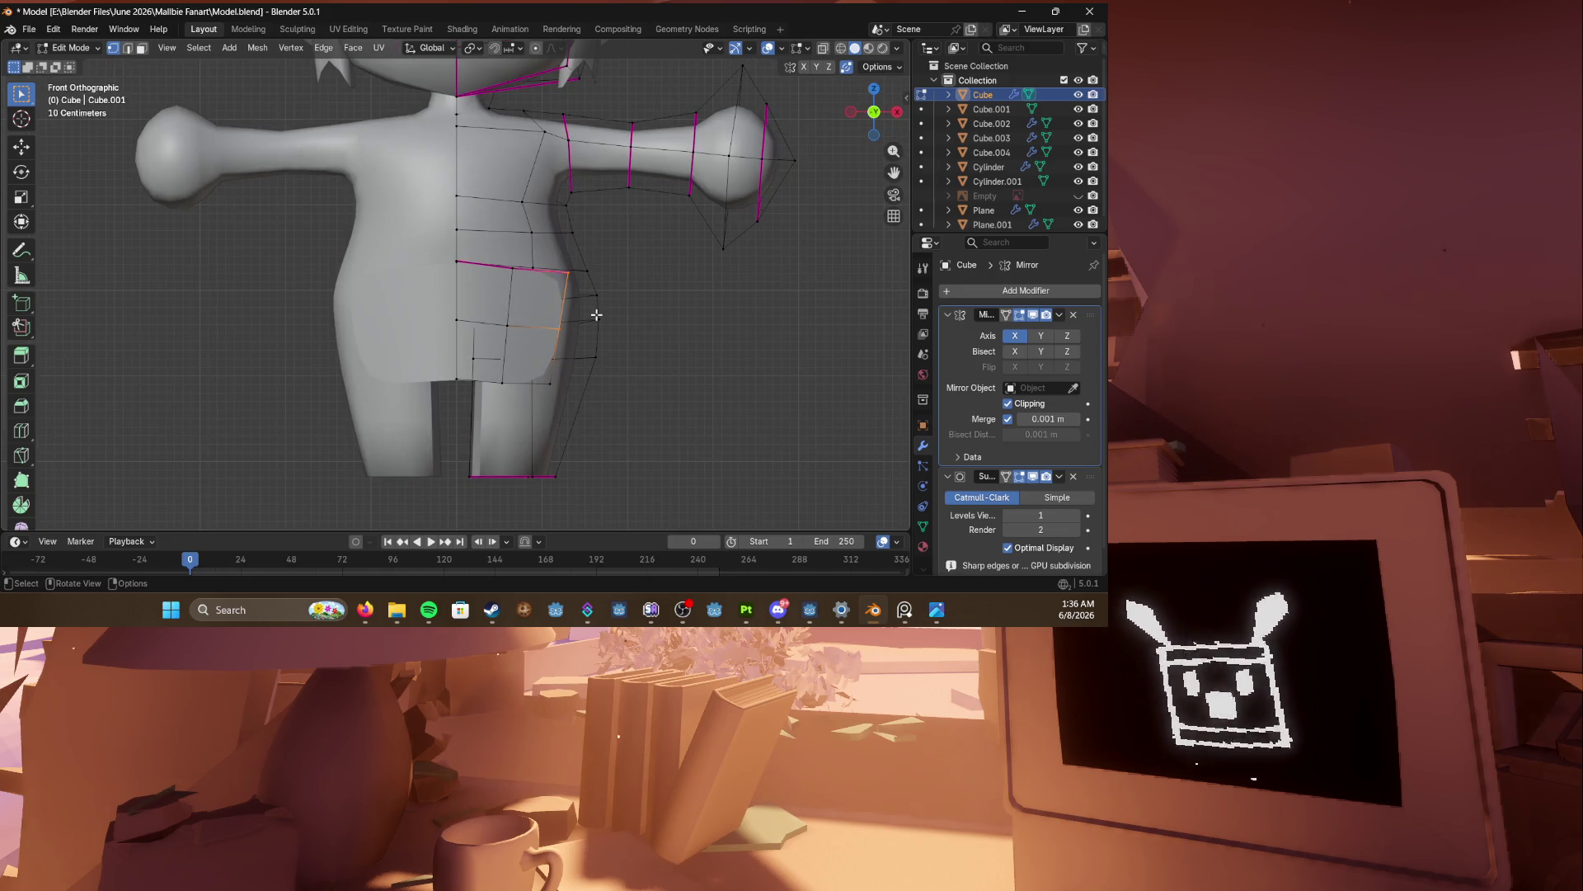
left_click(596, 317, "shift")
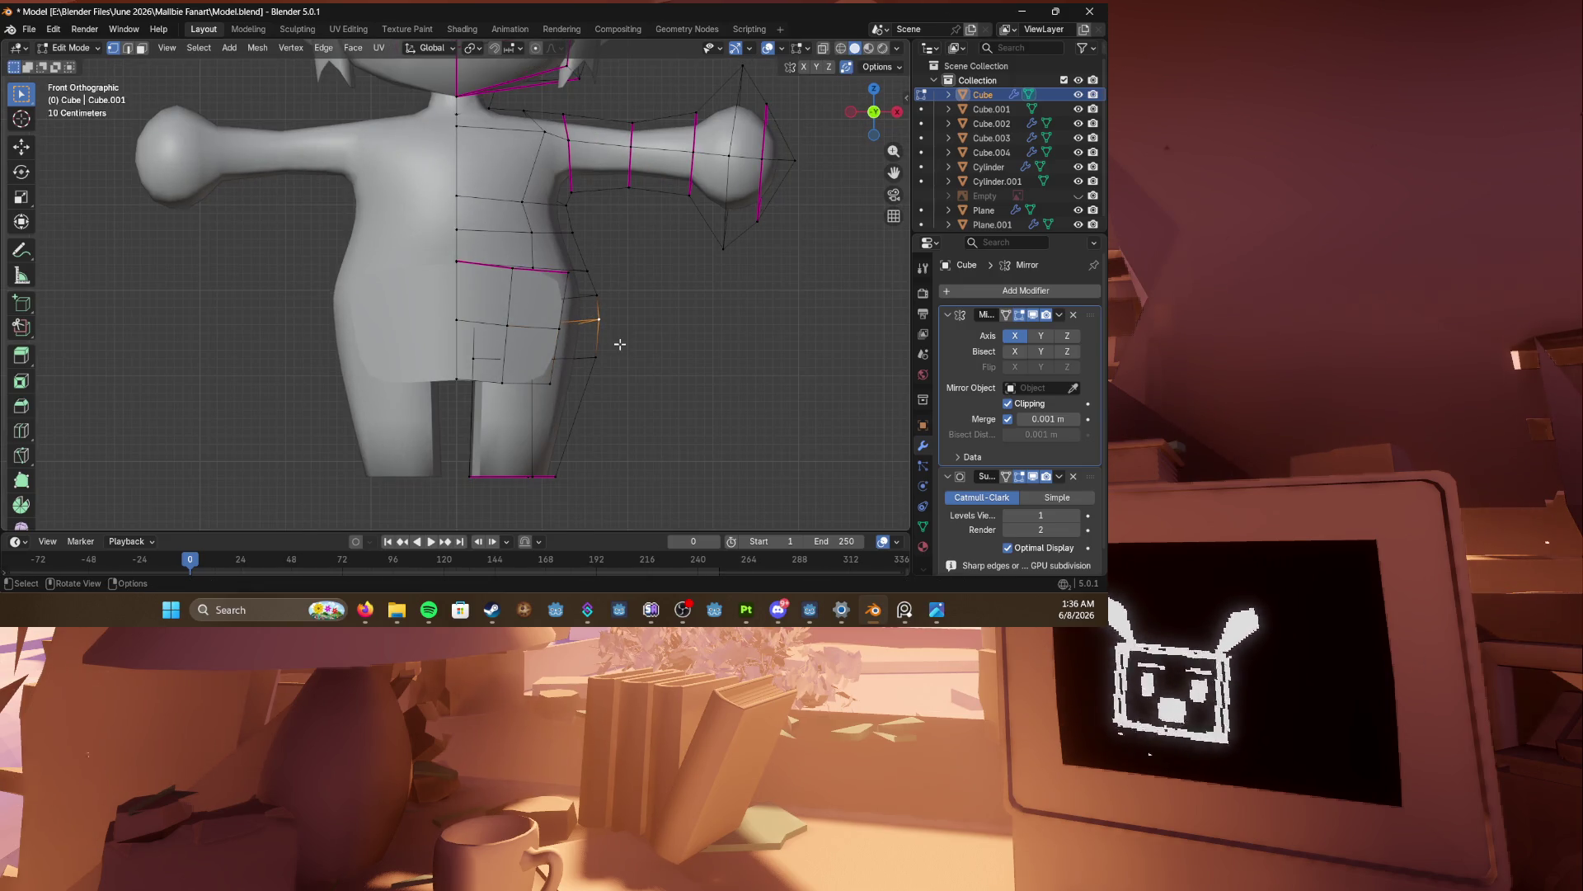
left_click(610, 361, "alt+shift")
left_click_drag(580, 268, 672, 452)
key("g")
key("x")
left_click(646, 428)
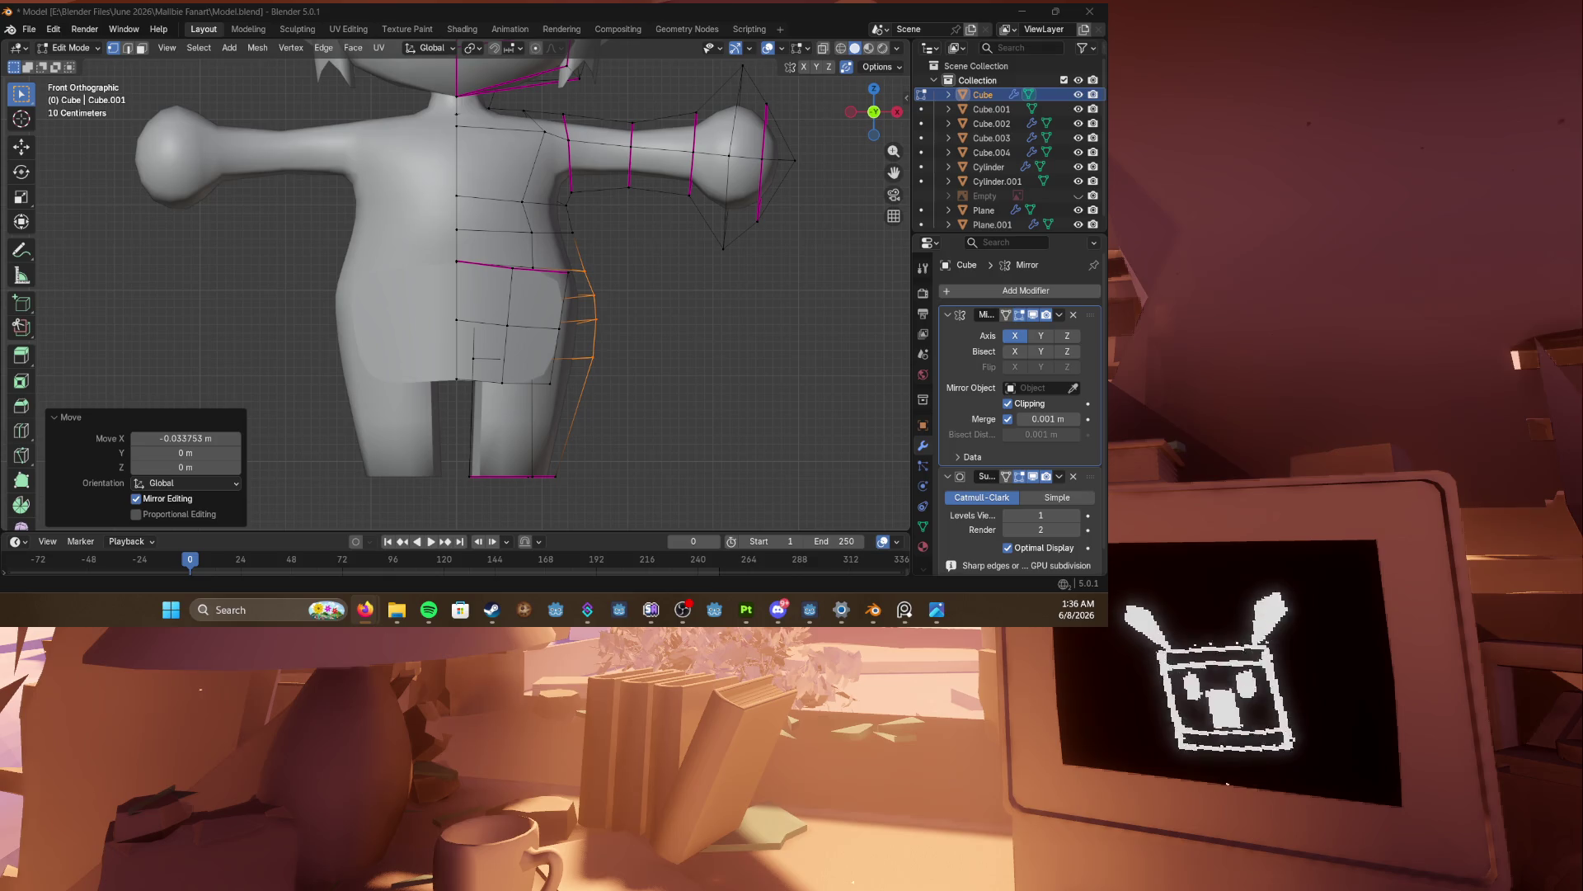
left_click(1023, 11)
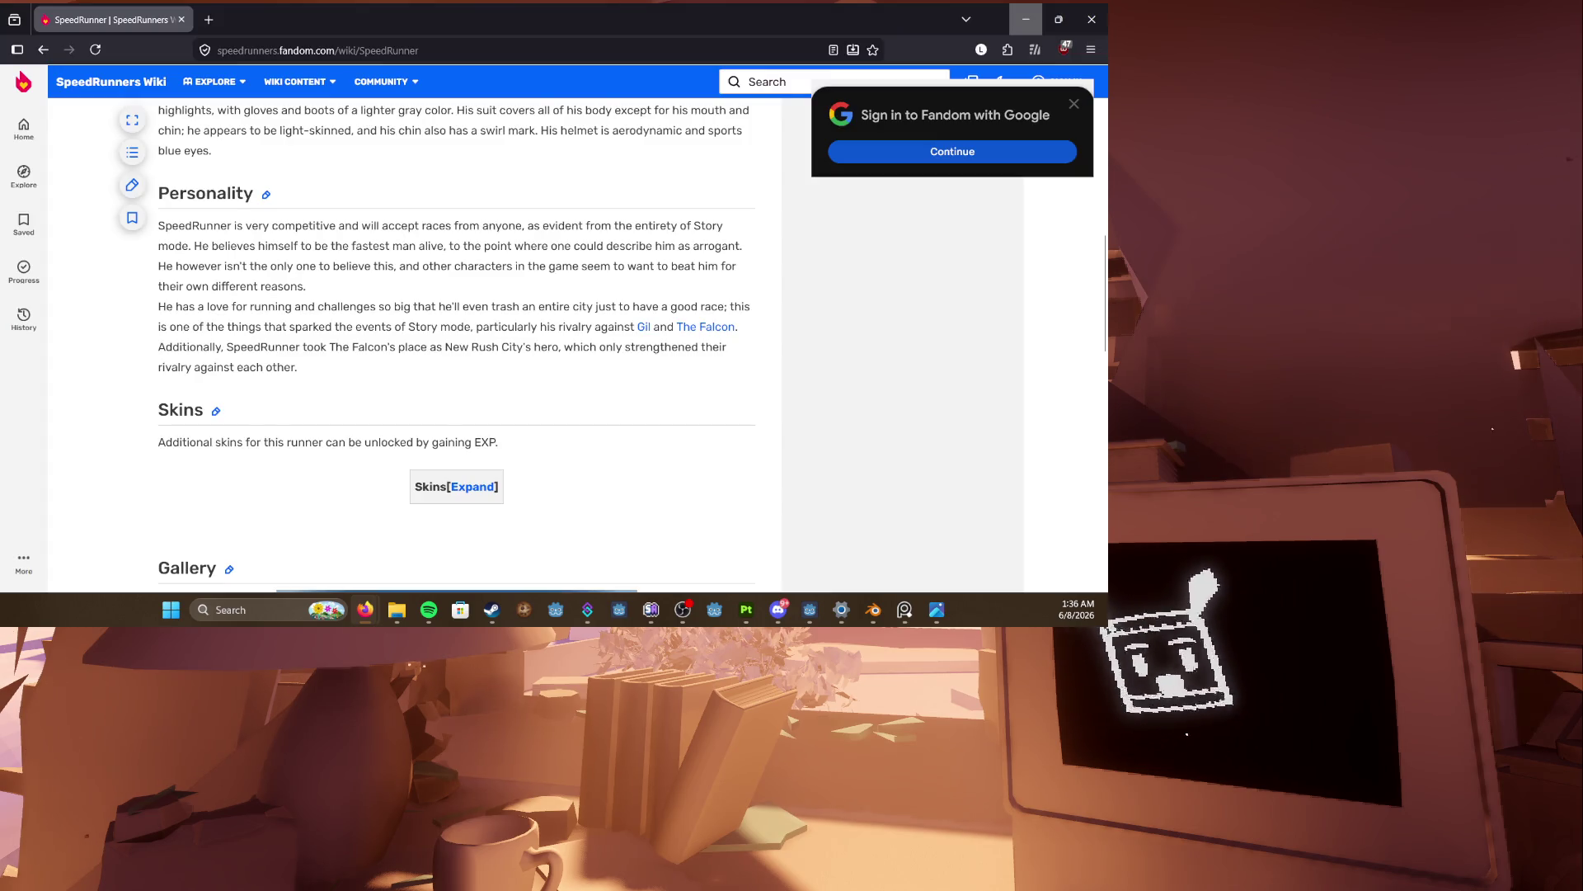
left_click(1025, 18)
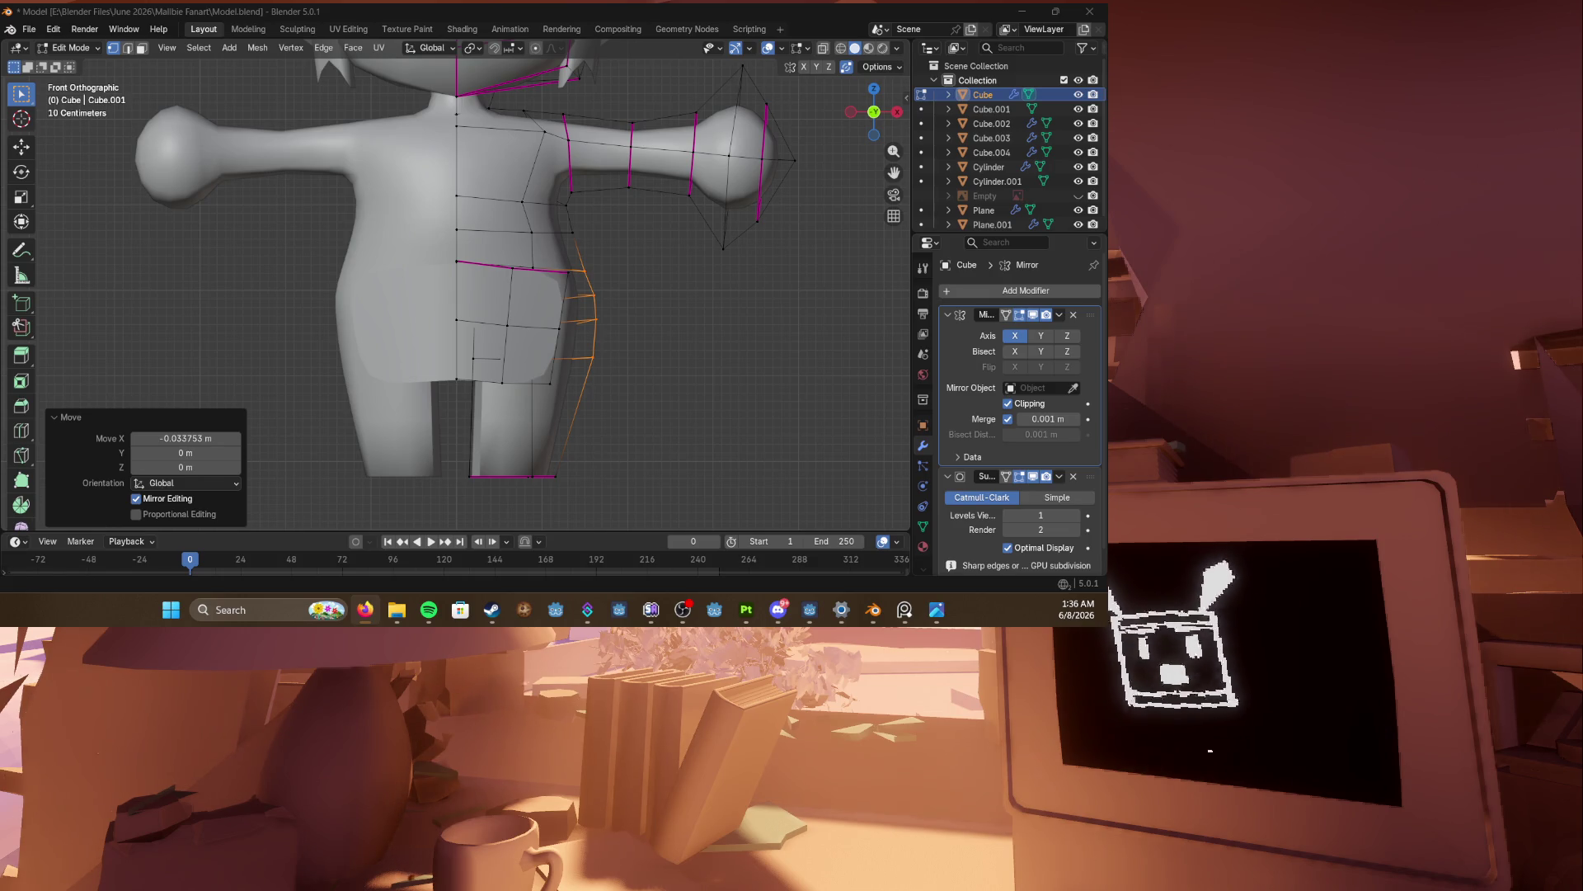
Step: Slide the short leg edge along its loop into place, using X-ray to reach a hidden vertex
left_click(614, 361)
left_click(601, 322)
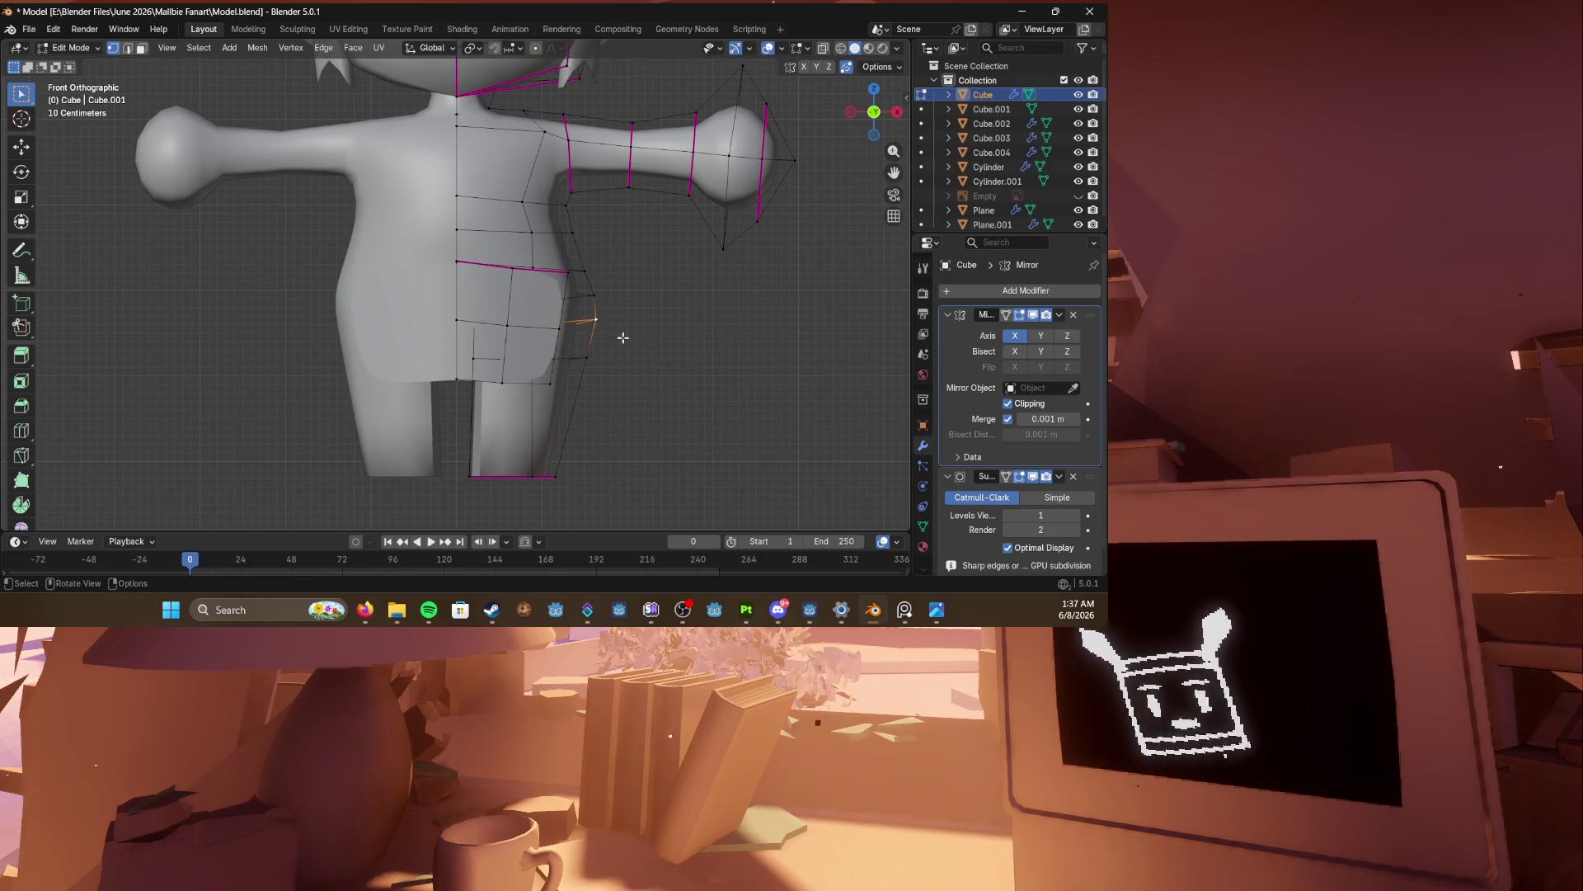
key("g")
key("g")
left_click(618, 333)
key("g")
key("g")
left_click(591, 274)
key("g")
key("g")
left_click(579, 360)
key("g")
key("g")
left_click(557, 476)
key("alt+z")
key("g")
key("g")
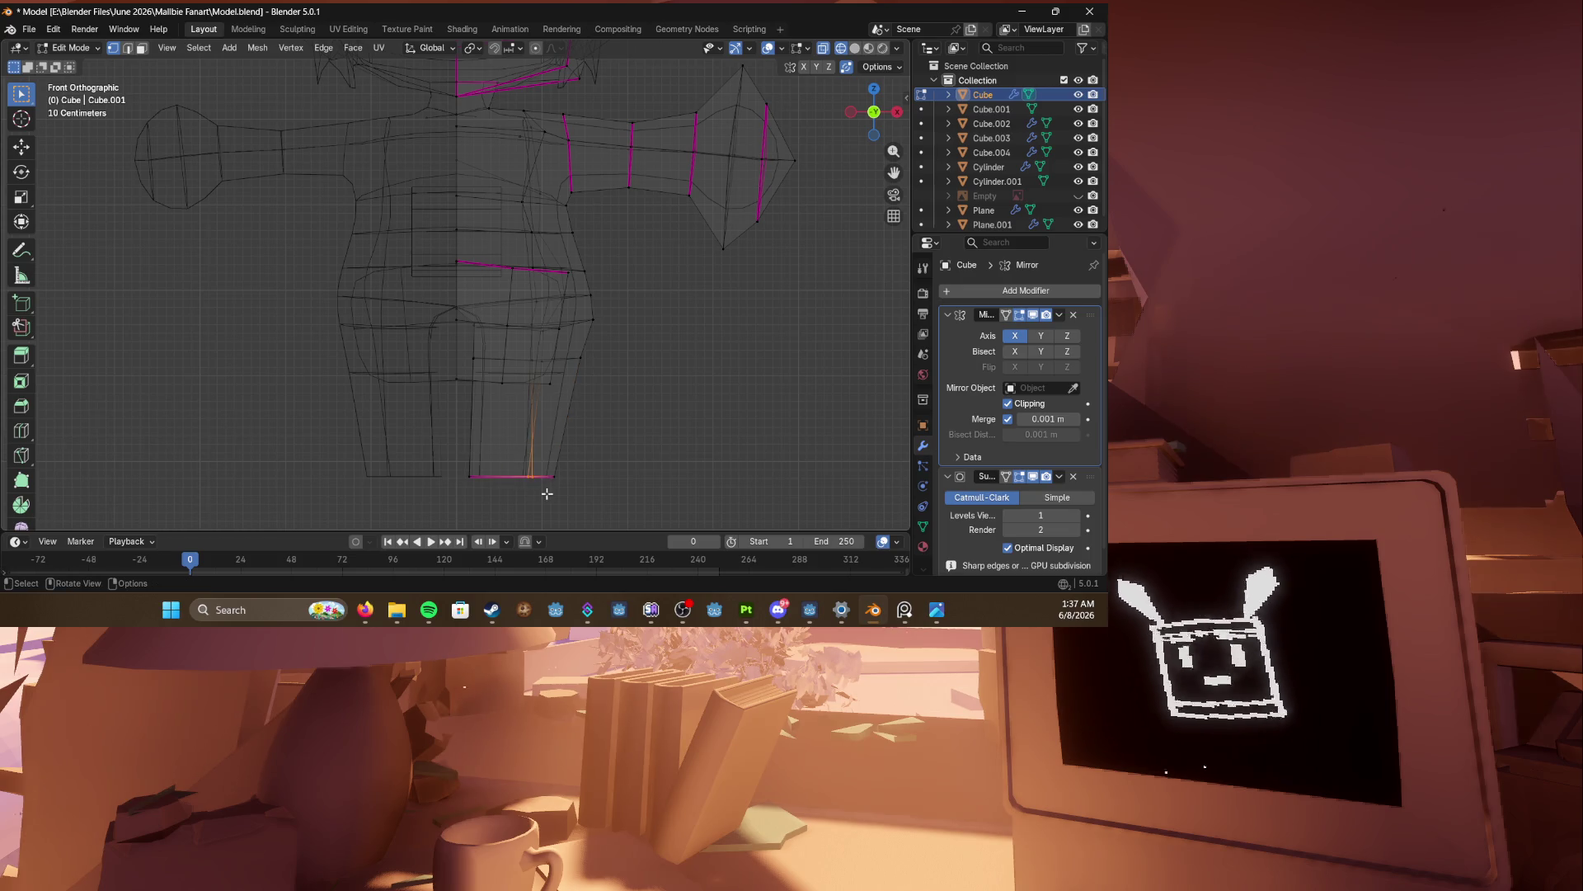
left_click(594, 494)
key("alt+z")
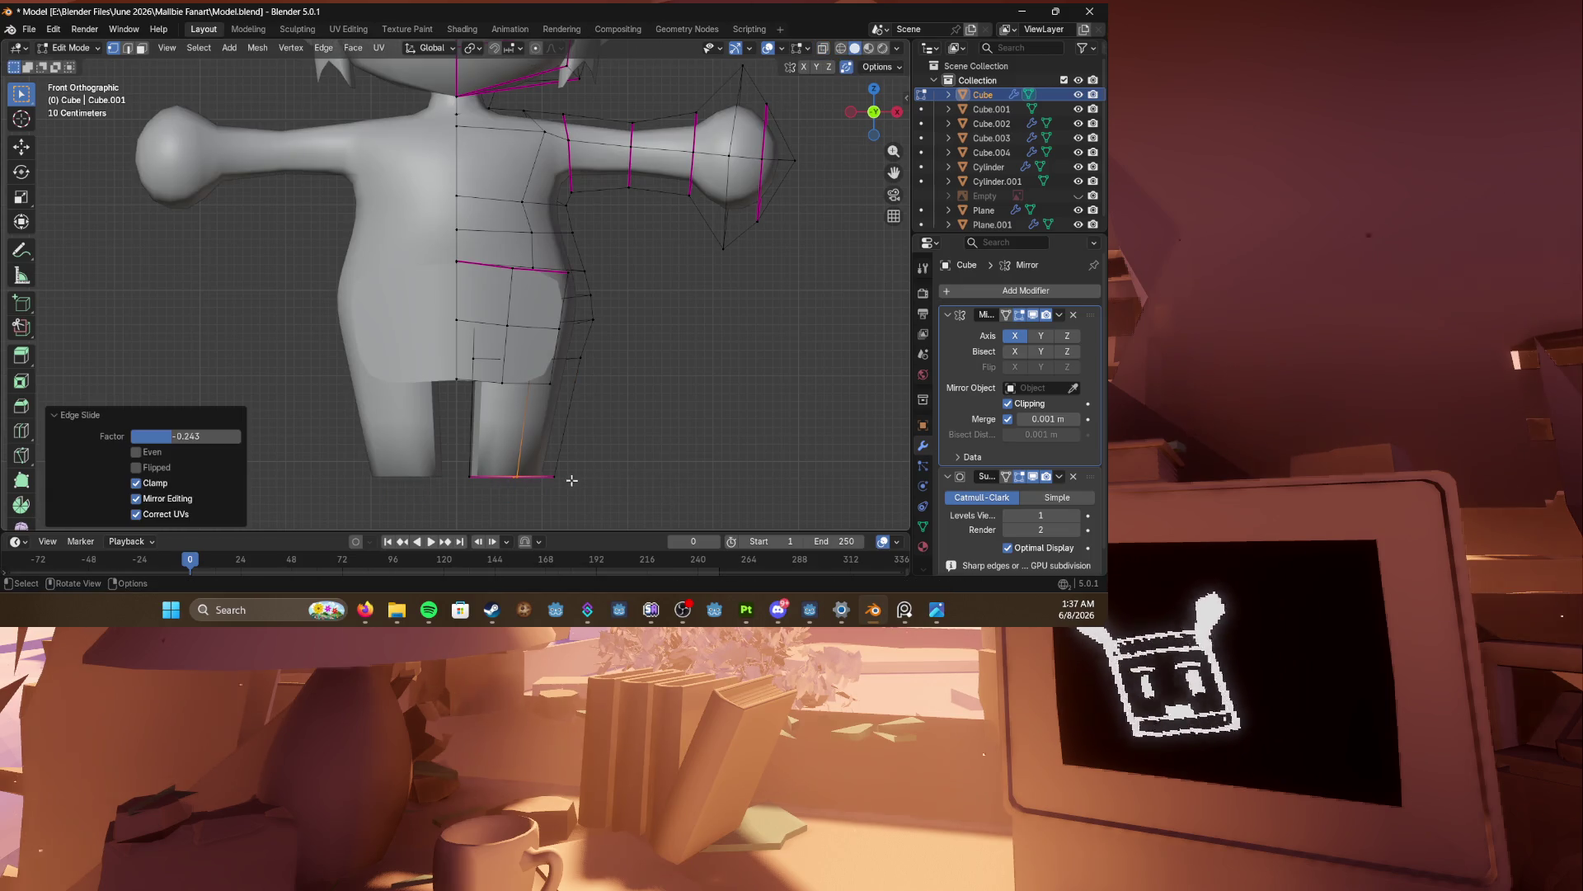
scroll(569, 462, "down", 1)
Step: Save, then extrude the hip edge into a pocket flap and crease its edges at 1.000
key("ctrl+s")
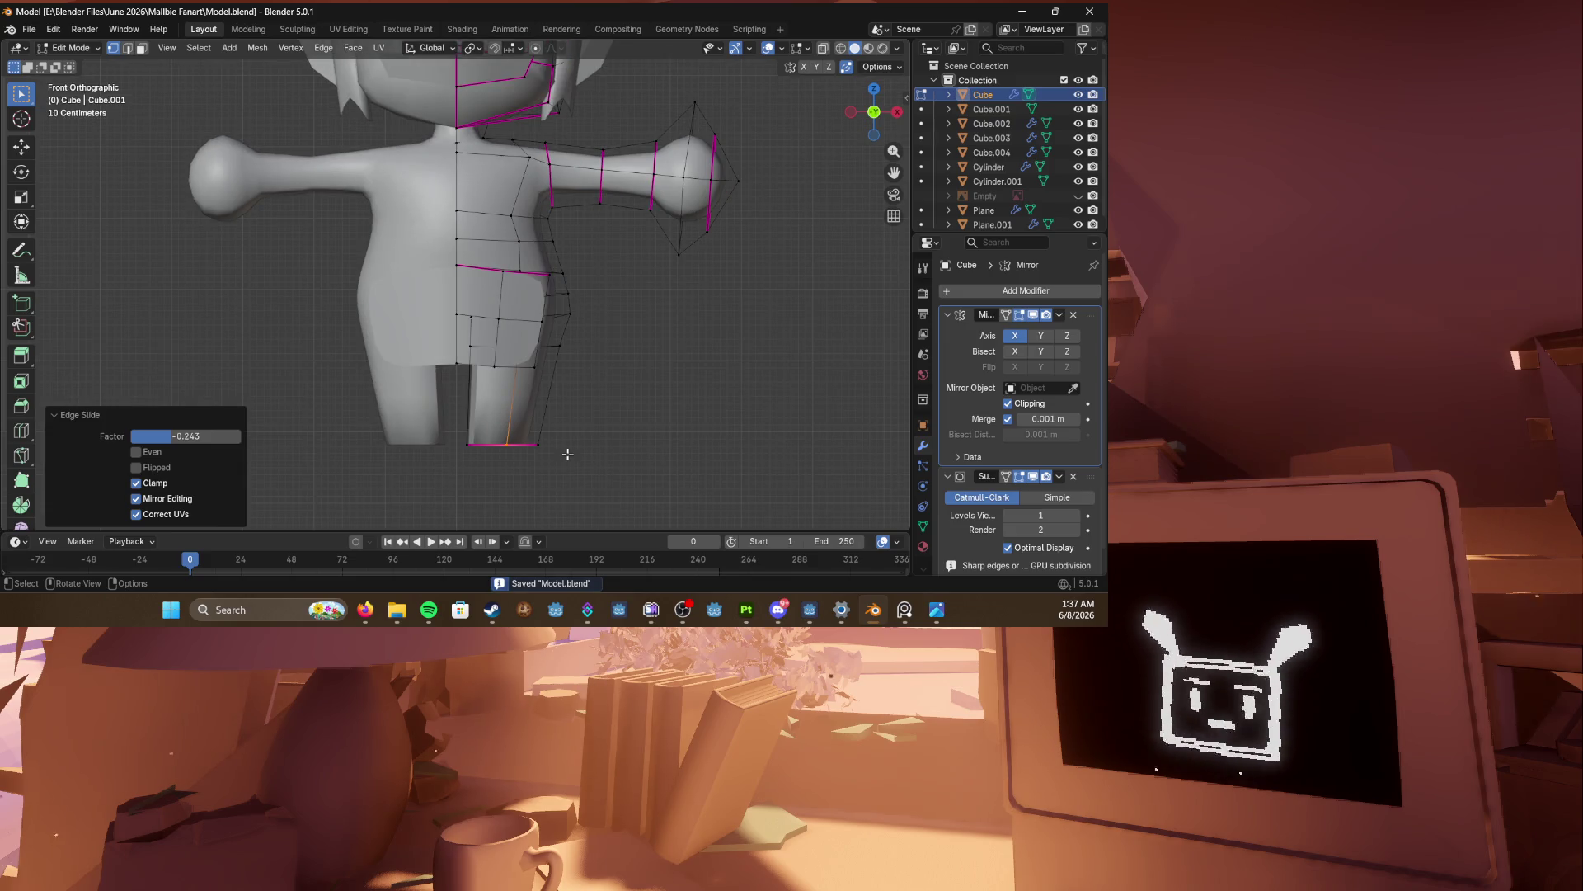
key("2")
mouse_move(566, 304)
middle_mouse_down()
mouse_move(528, 355)
mouse_move(566, 399)
middle_mouse_up()
key("e")
left_click(579, 401)
key("shift+e")
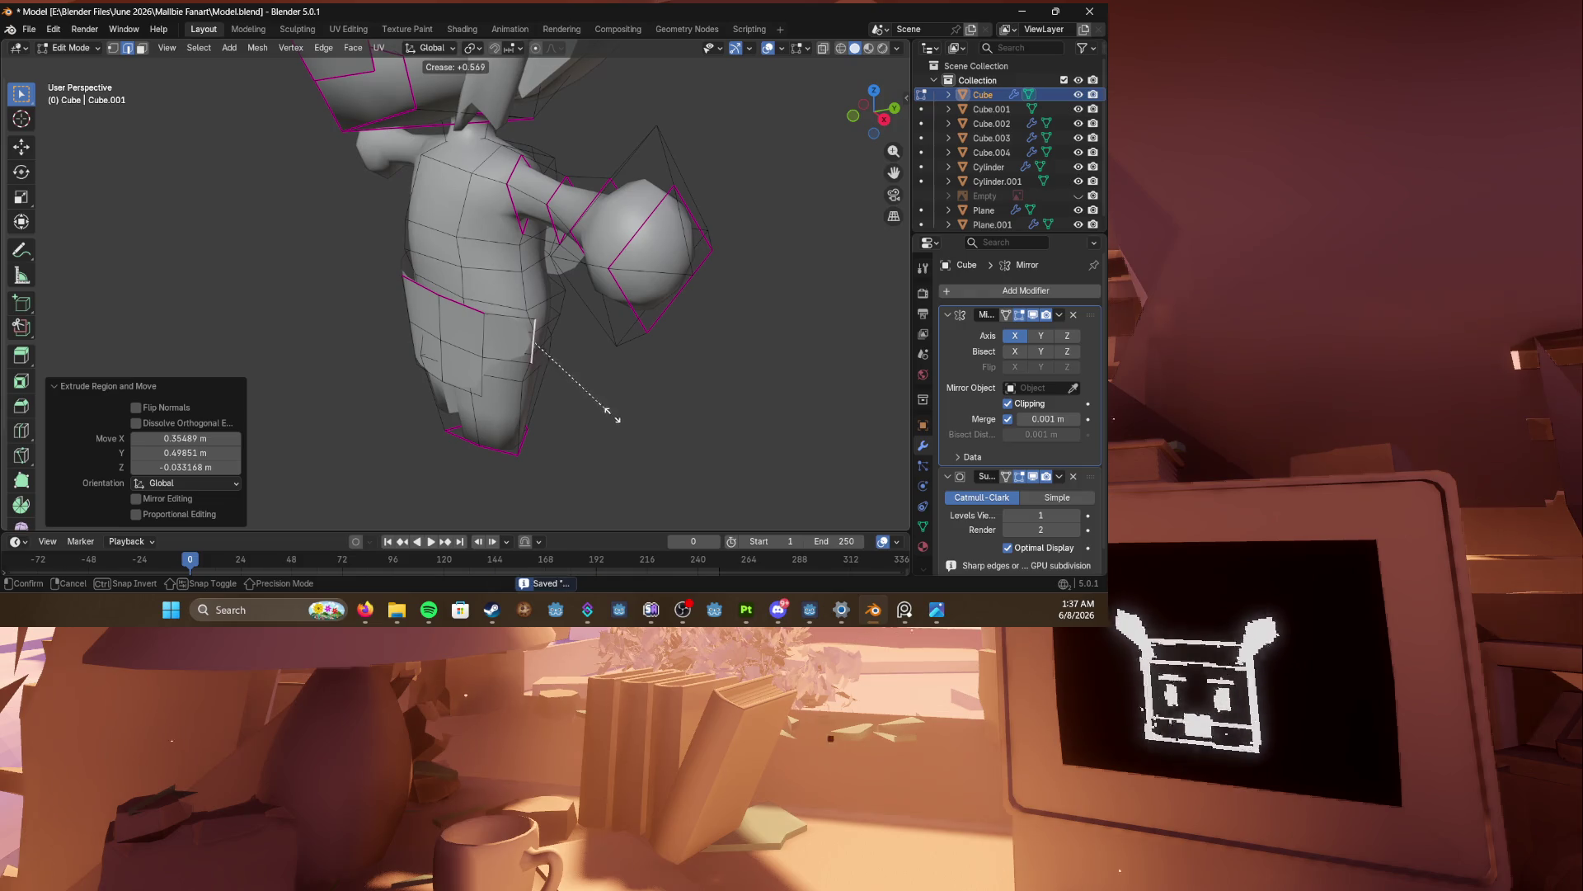
left_click(651, 449)
scroll(578, 366, "up", 2)
left_click(567, 336, "shift")
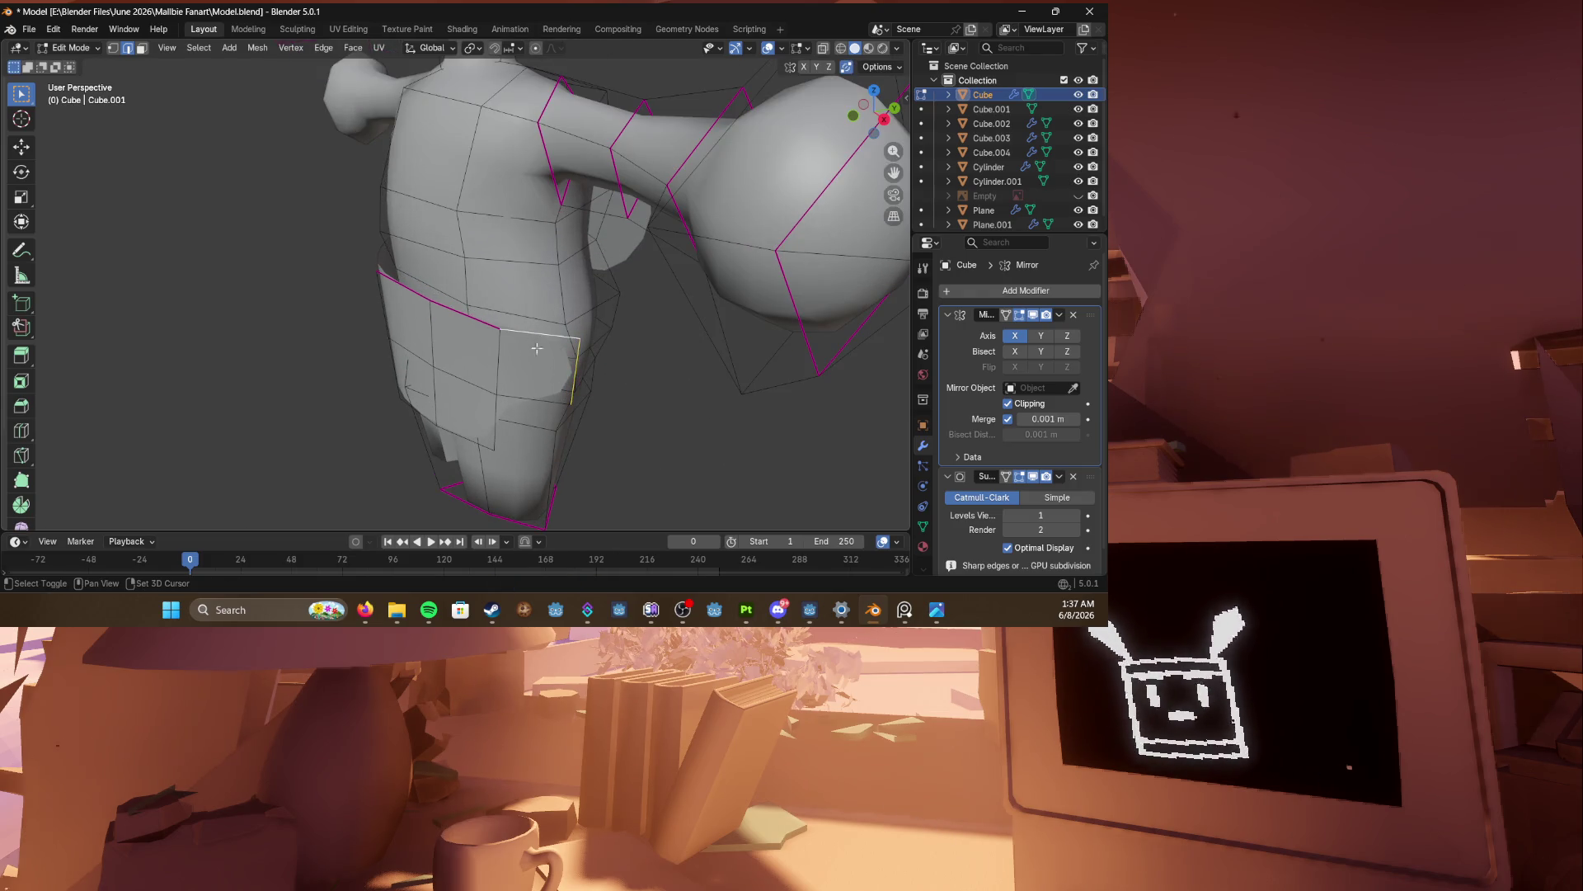
key("shift+e")
left_click(573, 437)
key("shift+e")
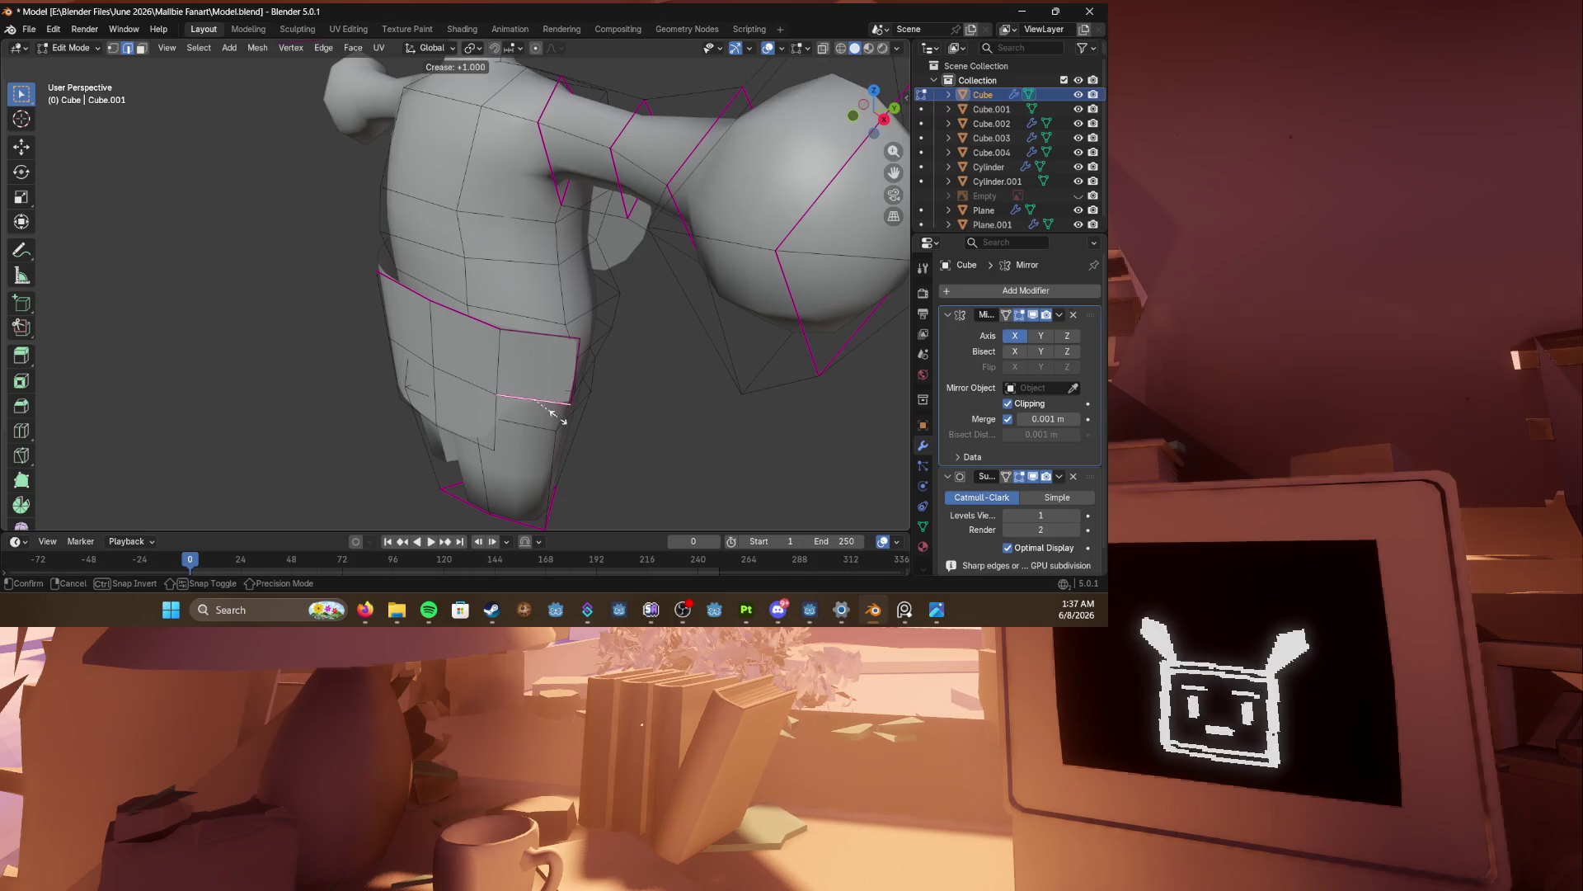
left_click(569, 428)
Step: Select the whole linked pocket piece and pull out a duplicate of it
mouse_move(569, 427)
middle_mouse_down()
mouse_move(522, 342)
mouse_move(536, 330)
mouse_move(572, 352)
middle_mouse_up()
left_click(519, 320, "shift")
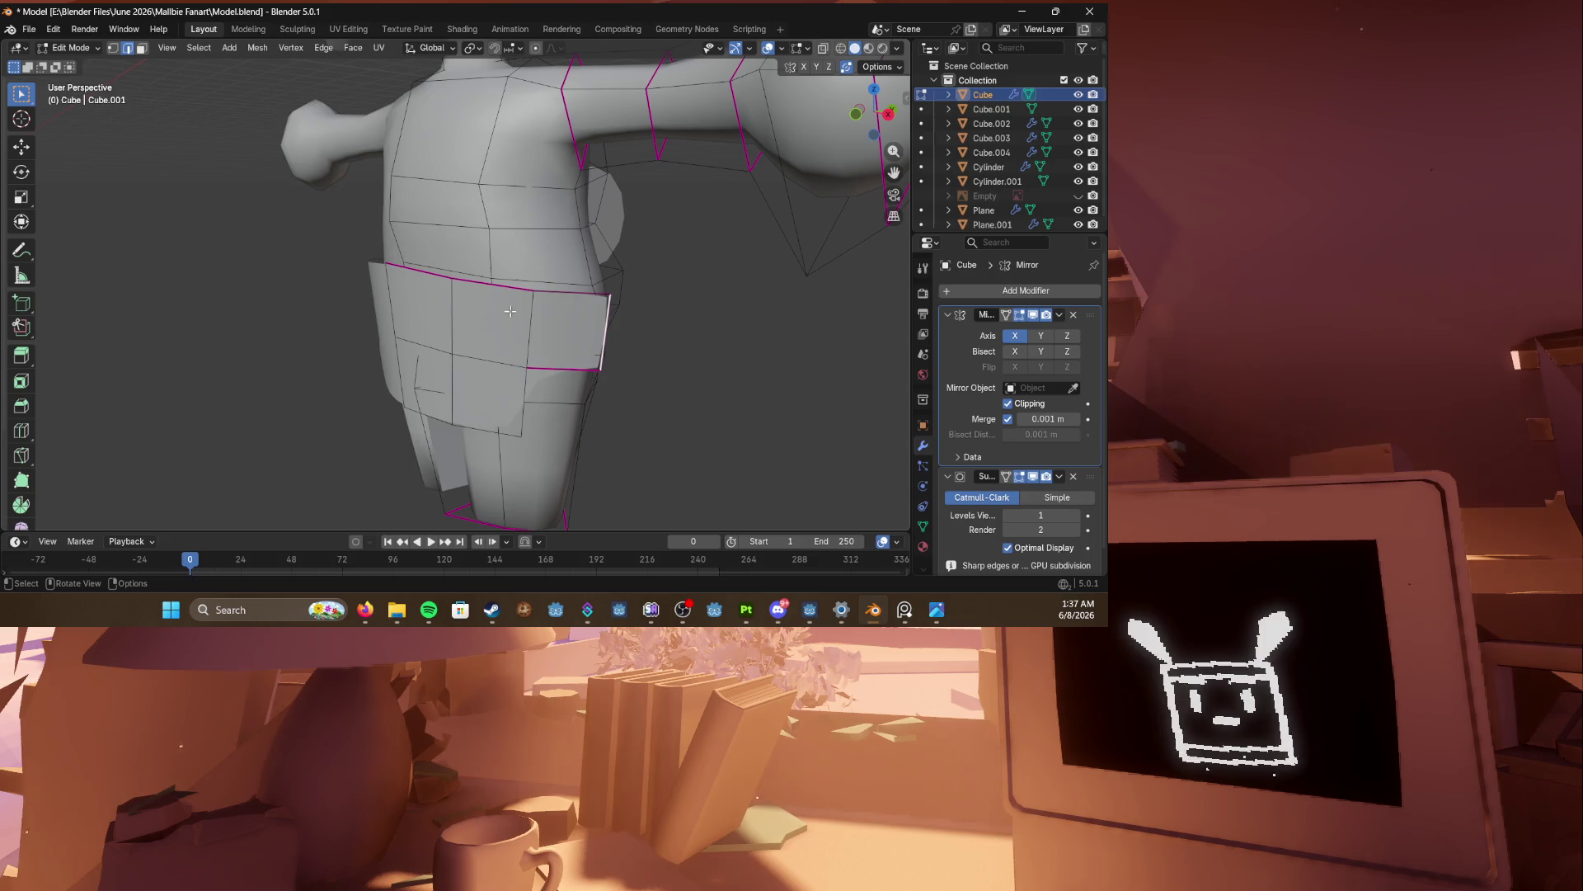
key("l")
middle_click_drag(507, 310, 495, 334)
key("g")
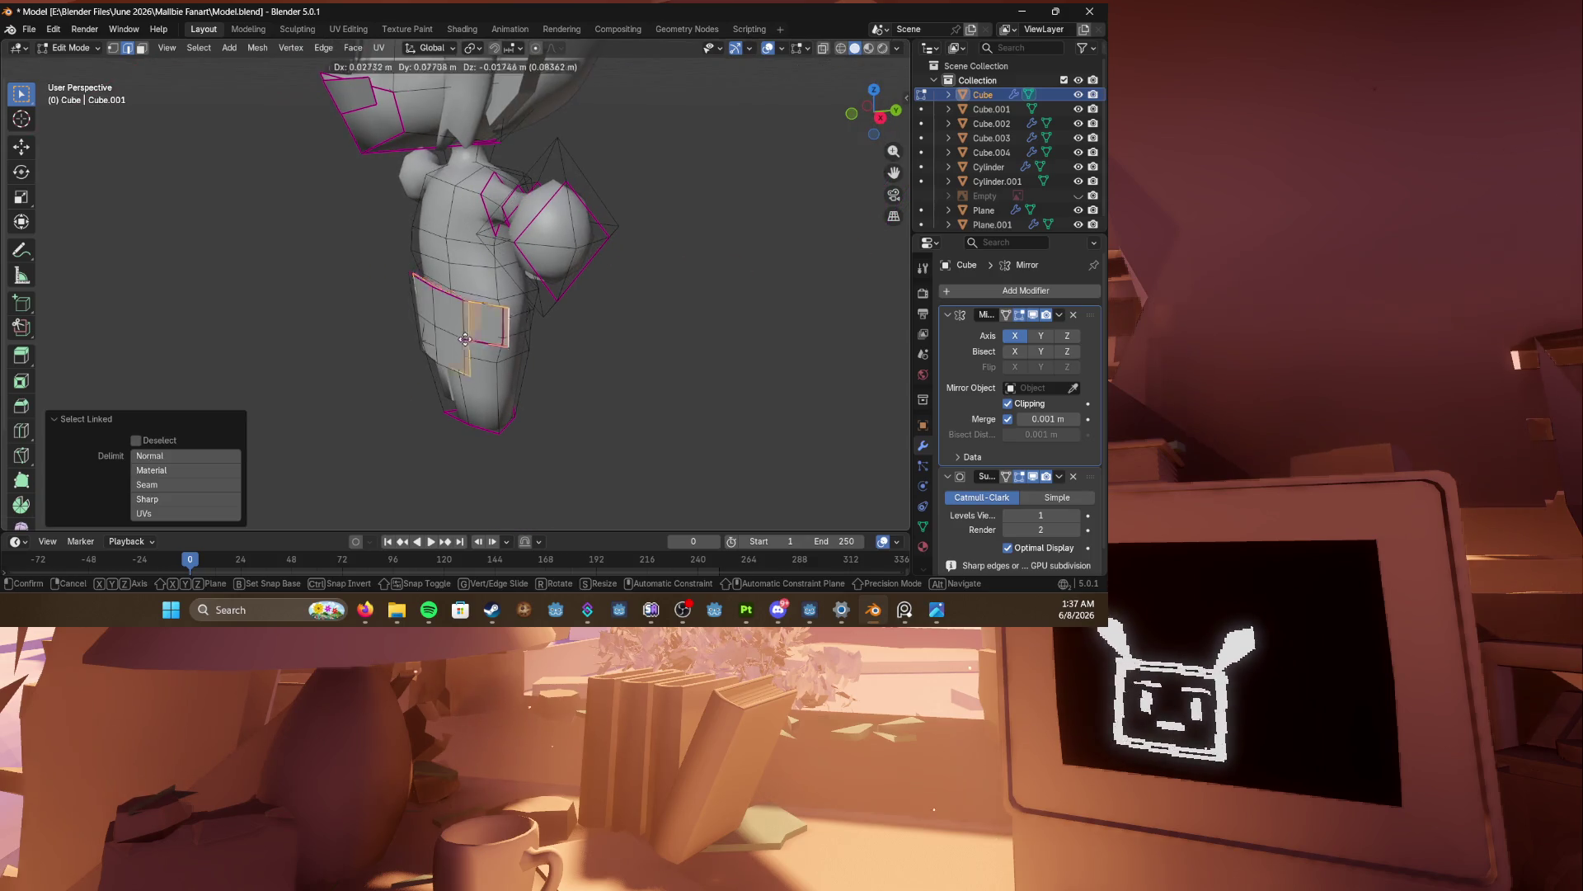
Step: Place the pocket copy along Y and rotate it around the Z axis
key("x")
key("y")
left_click(511, 330)
key("r")
key("z")
left_click(511, 330)
mouse_move(512, 330)
middle_mouse_down()
mouse_move(529, 317)
mouse_move(474, 317)
mouse_move(519, 311)
middle_mouse_up()
Step: Flip the pocket copy by scaling it -1 along Y
key("s")
key("x")
key("z")
key("y")
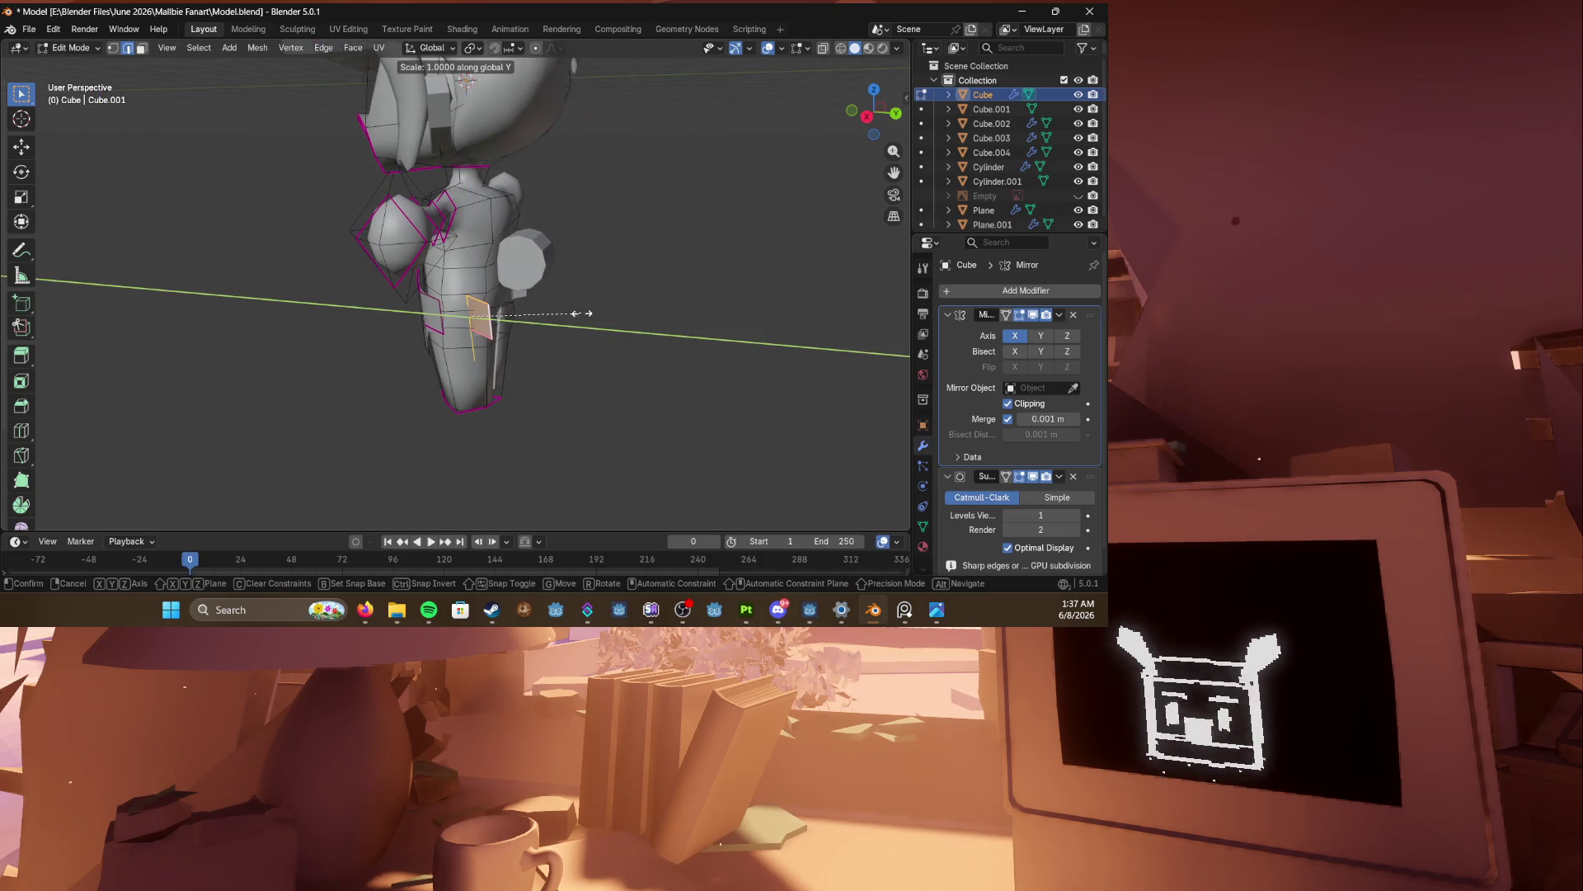
type("-1")
key("Return")
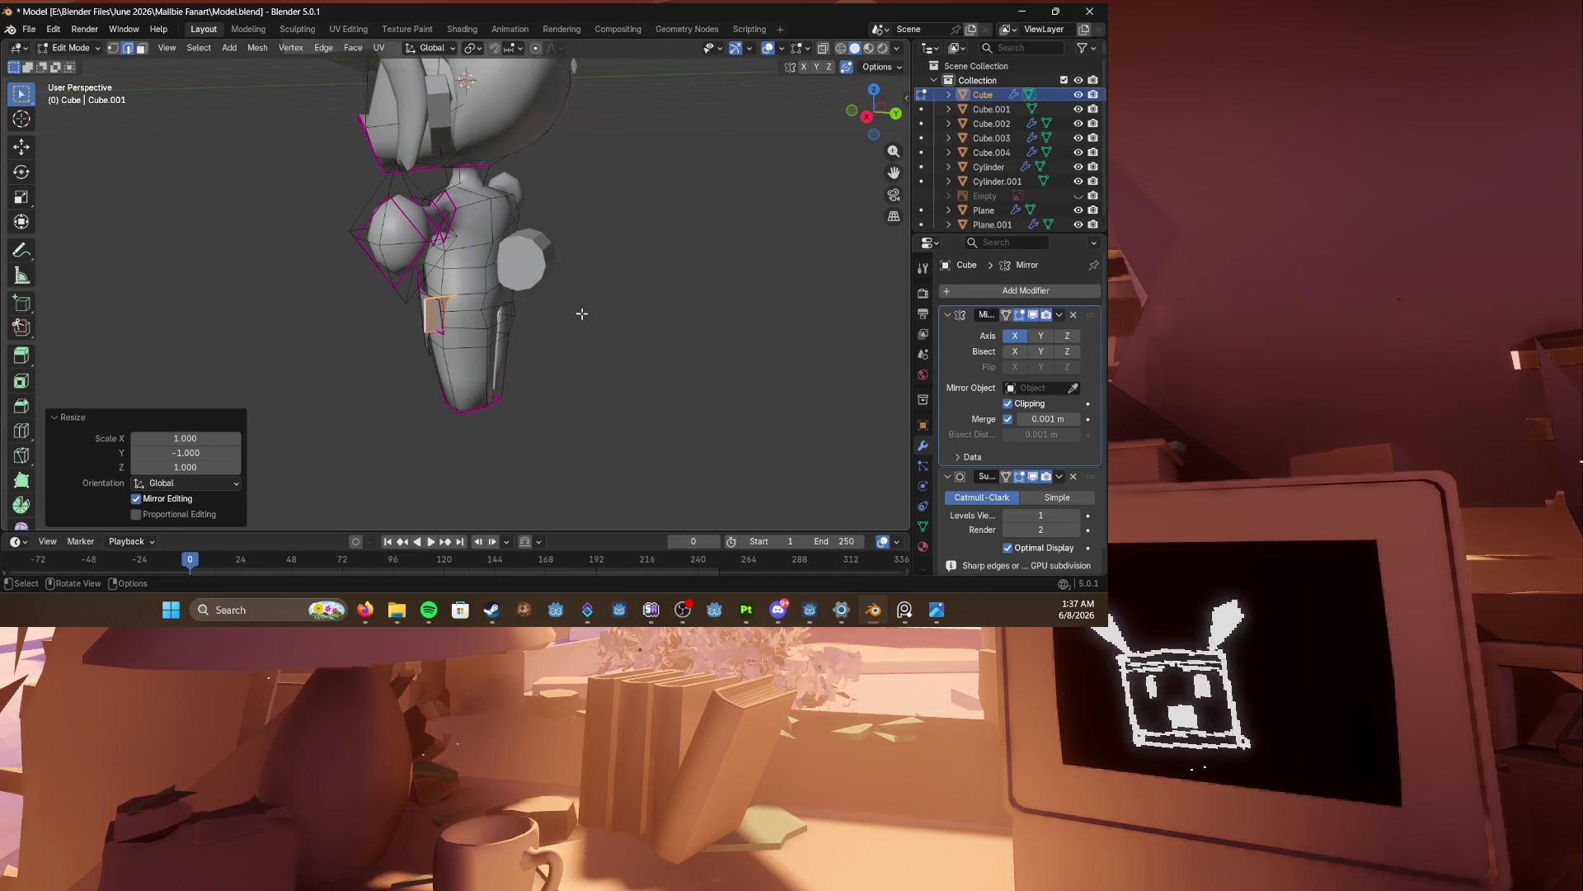
Step: In right orthographic view, move the copy along Y to the opposite side of the hip
middle_click_drag(577, 307, 636, 312)
key("KP_1")
key("KP_3")
scroll(637, 312, "up", 3)
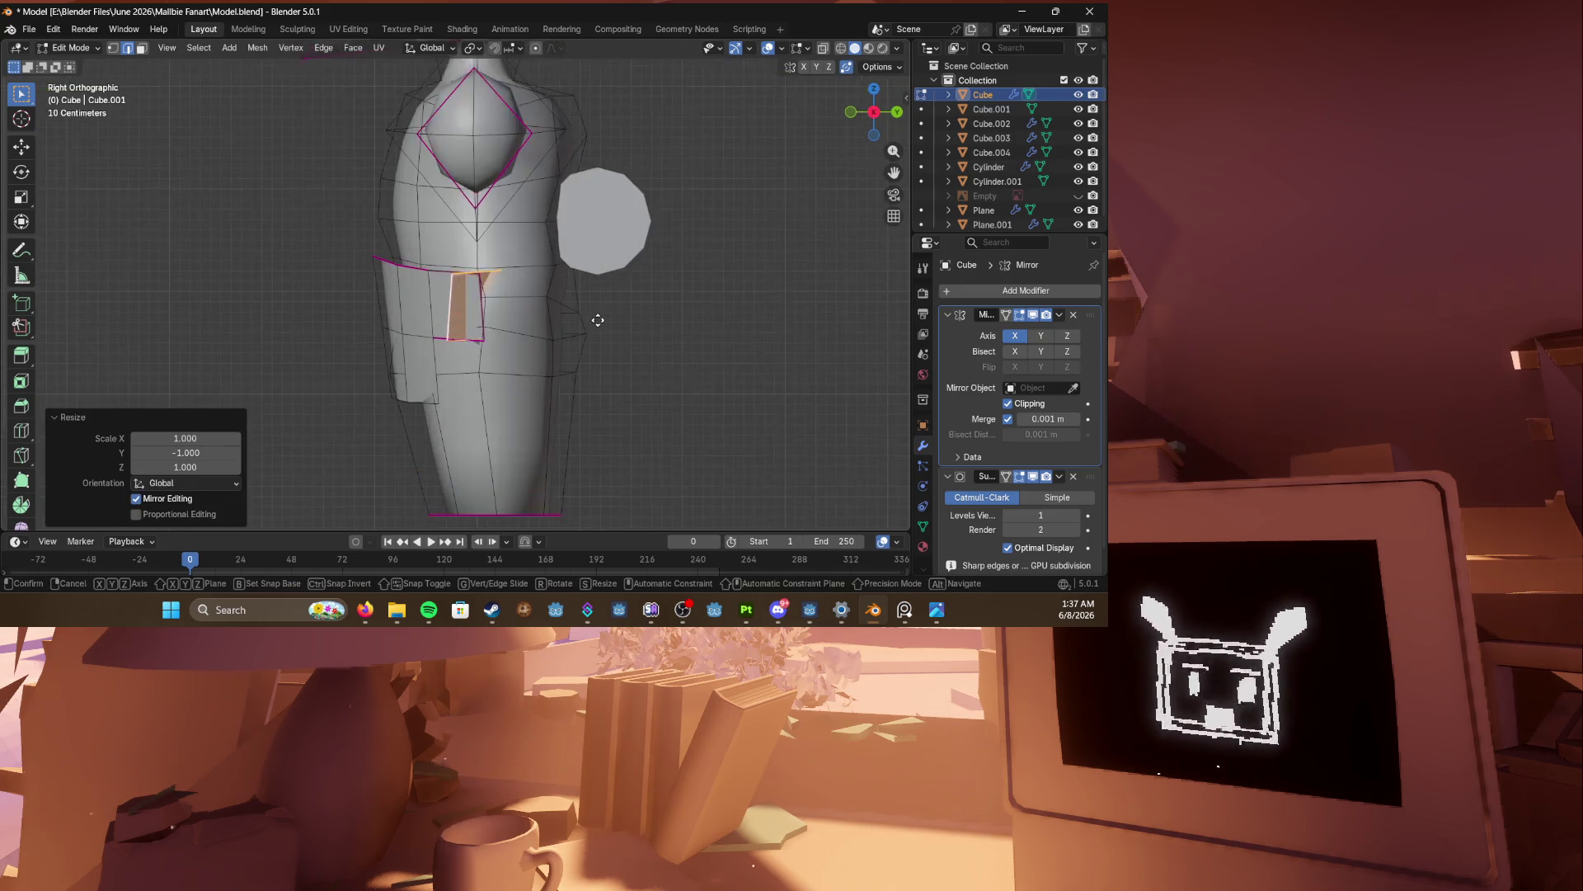
key("g")
key("y")
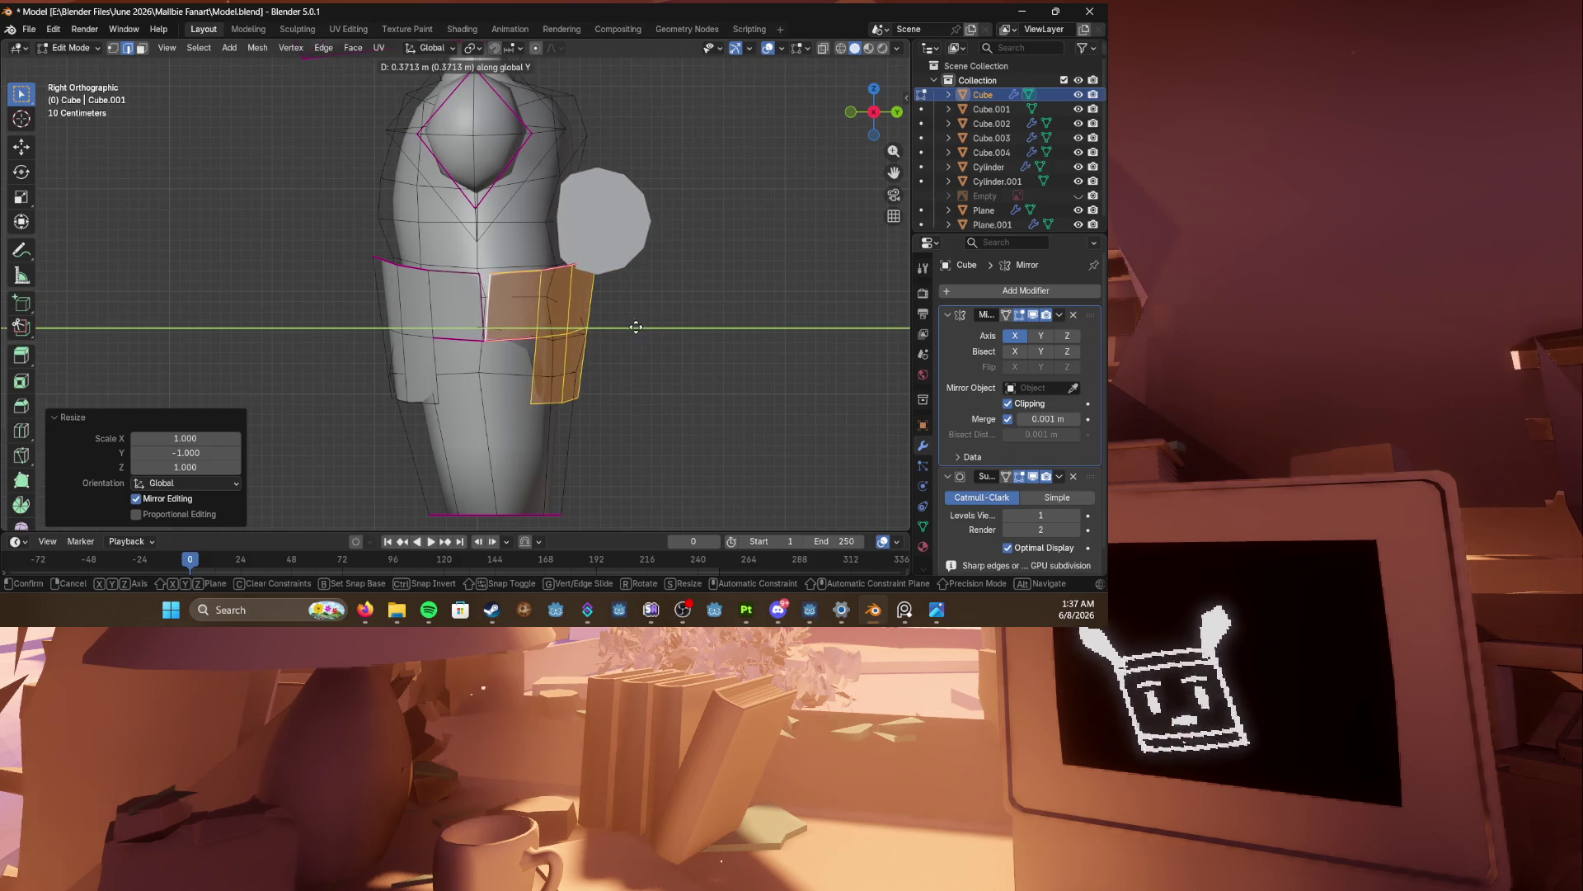
left_click(634, 326)
Step: Mark the pocket edge path and merge the joining vertices At First
mouse_move(633, 326)
middle_mouse_down()
mouse_move(647, 314)
mouse_move(779, 337)
mouse_move(593, 346)
middle_mouse_up()
mouse_move(739, 325)
middle_mouse_down()
mouse_move(725, 344)
mouse_move(595, 325)
middle_mouse_up()
left_click(611, 346)
key("1")
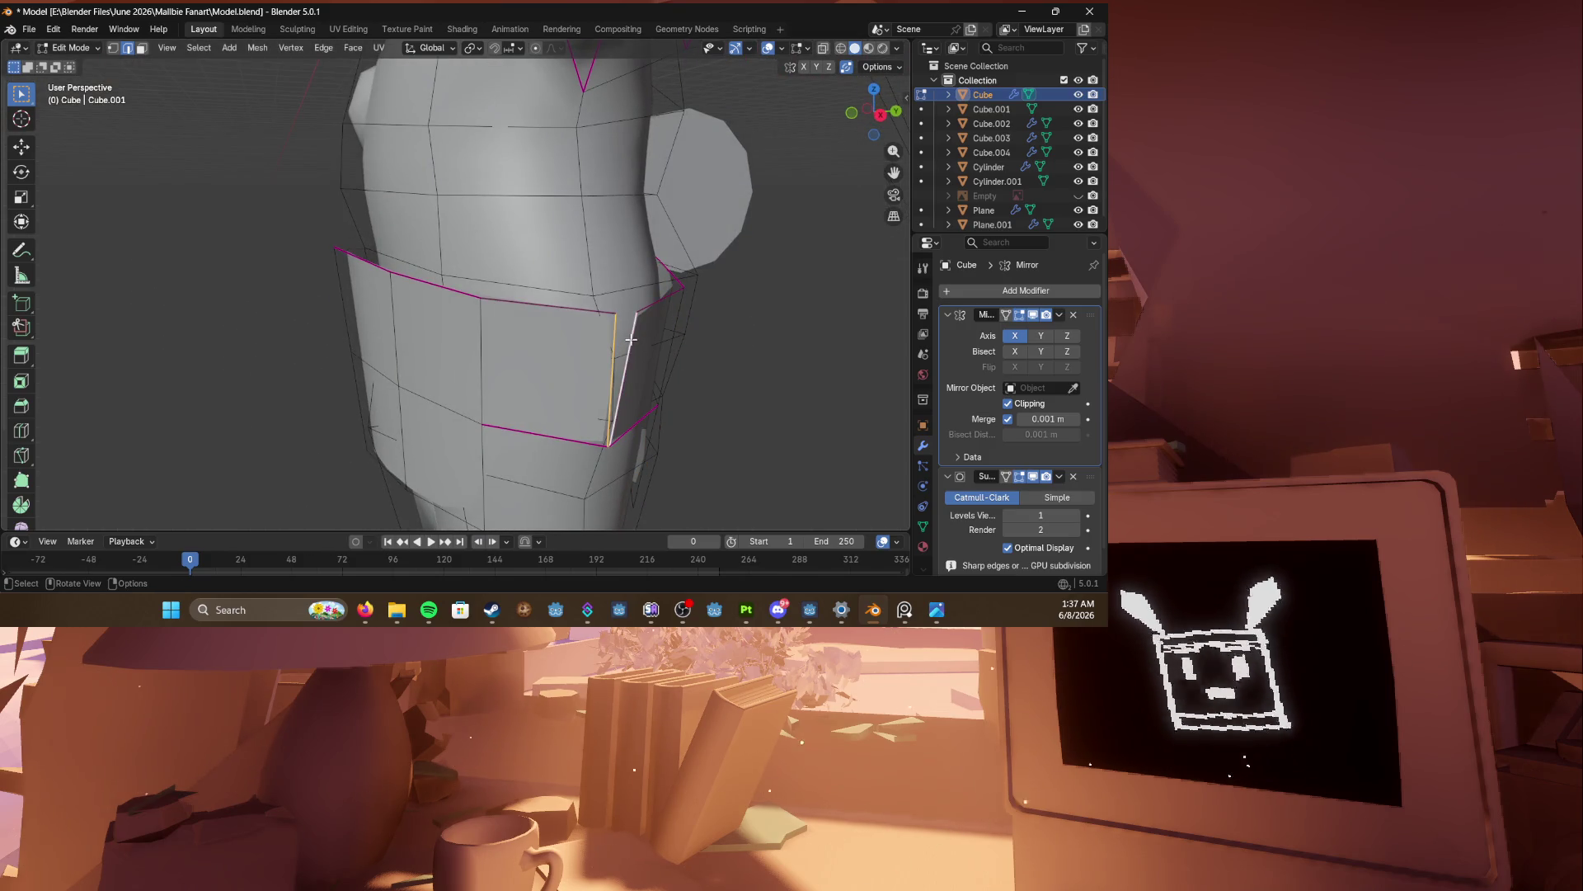
left_click(637, 312, "shift")
key("n")
right_click(636, 313)
left_click(621, 310)
key("alt+a")
left_click(608, 448, "shift")
key("m")
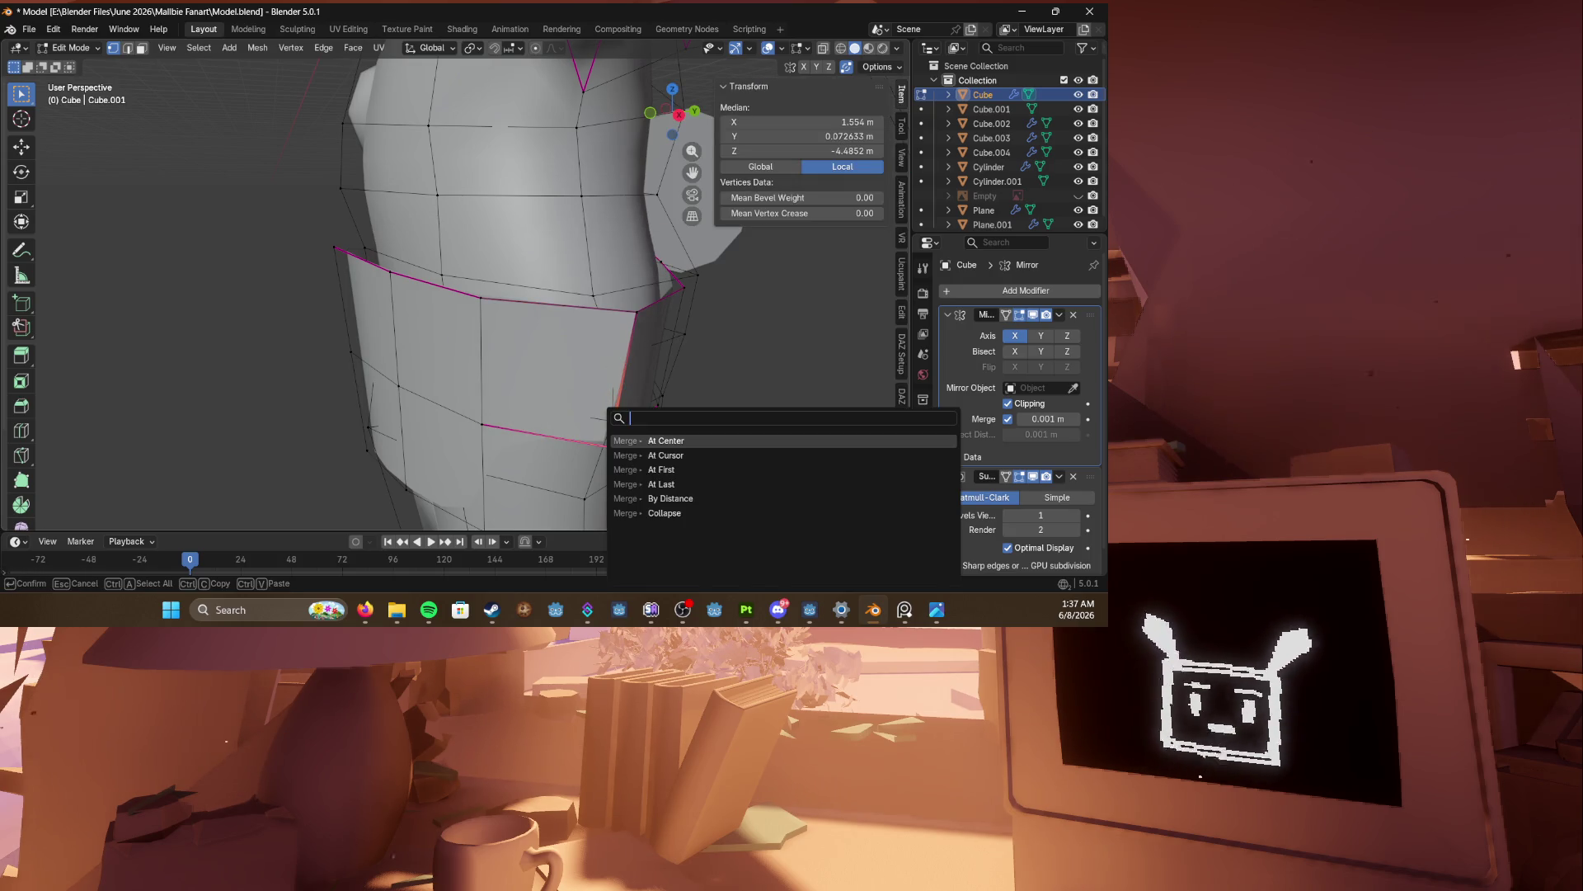
left_click(632, 393)
Step: Reposition the merged vertex on the pocket
middle_click_drag(609, 451, 585, 410)
scroll(586, 410, "down", 5)
scroll(569, 396, "up", 5)
key("g")
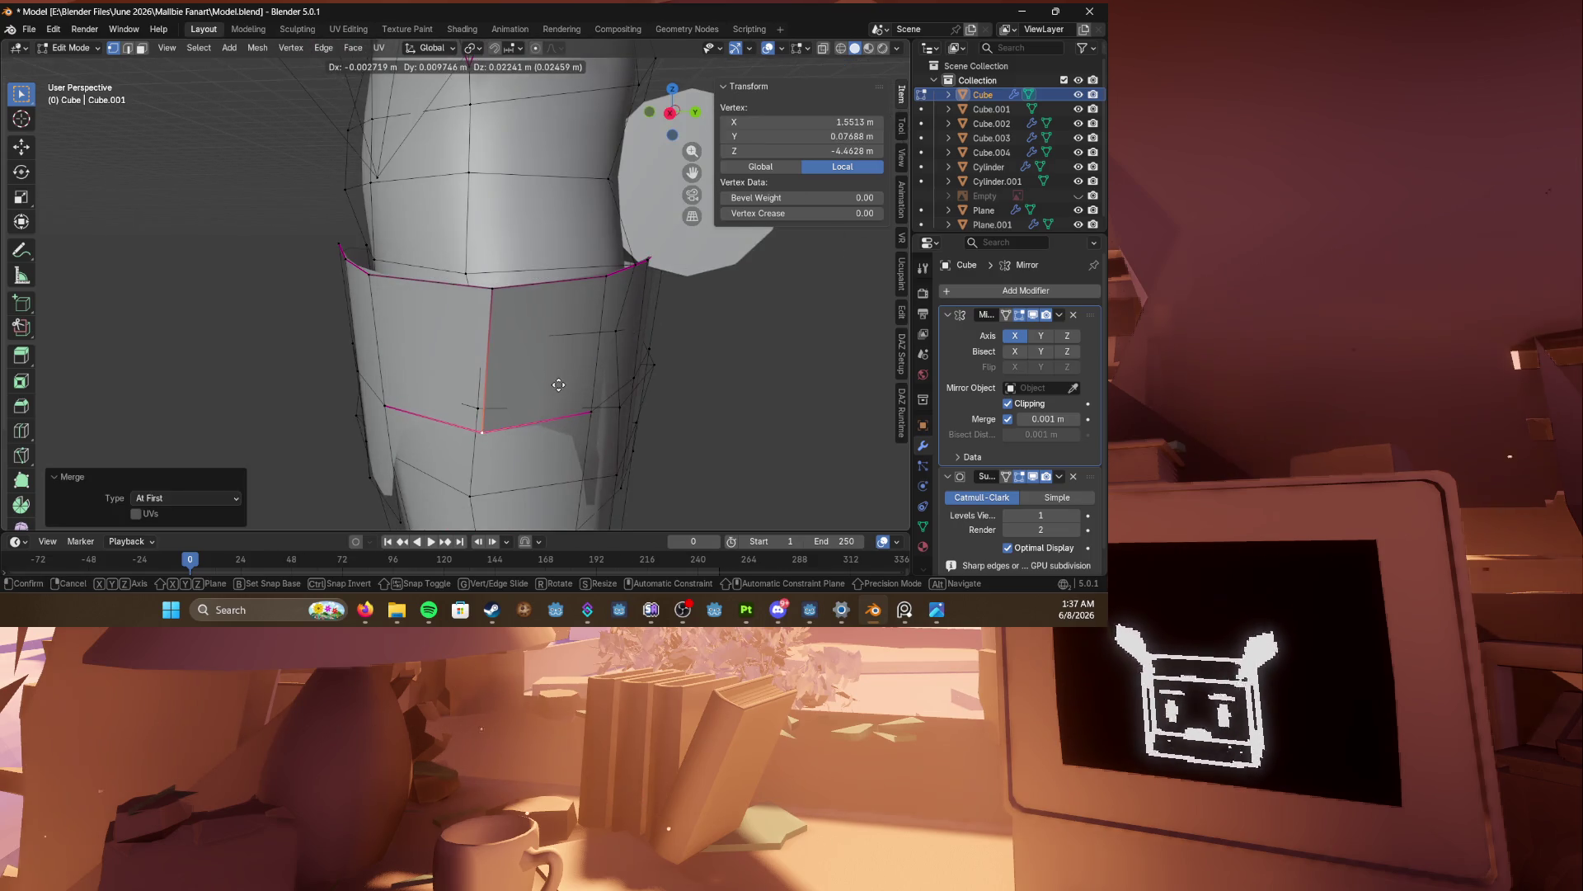
left_click(558, 385)
Step: Move and rotate the waistband edge loops to reshape the band
key("2")
middle_click_drag(558, 385, 632, 421)
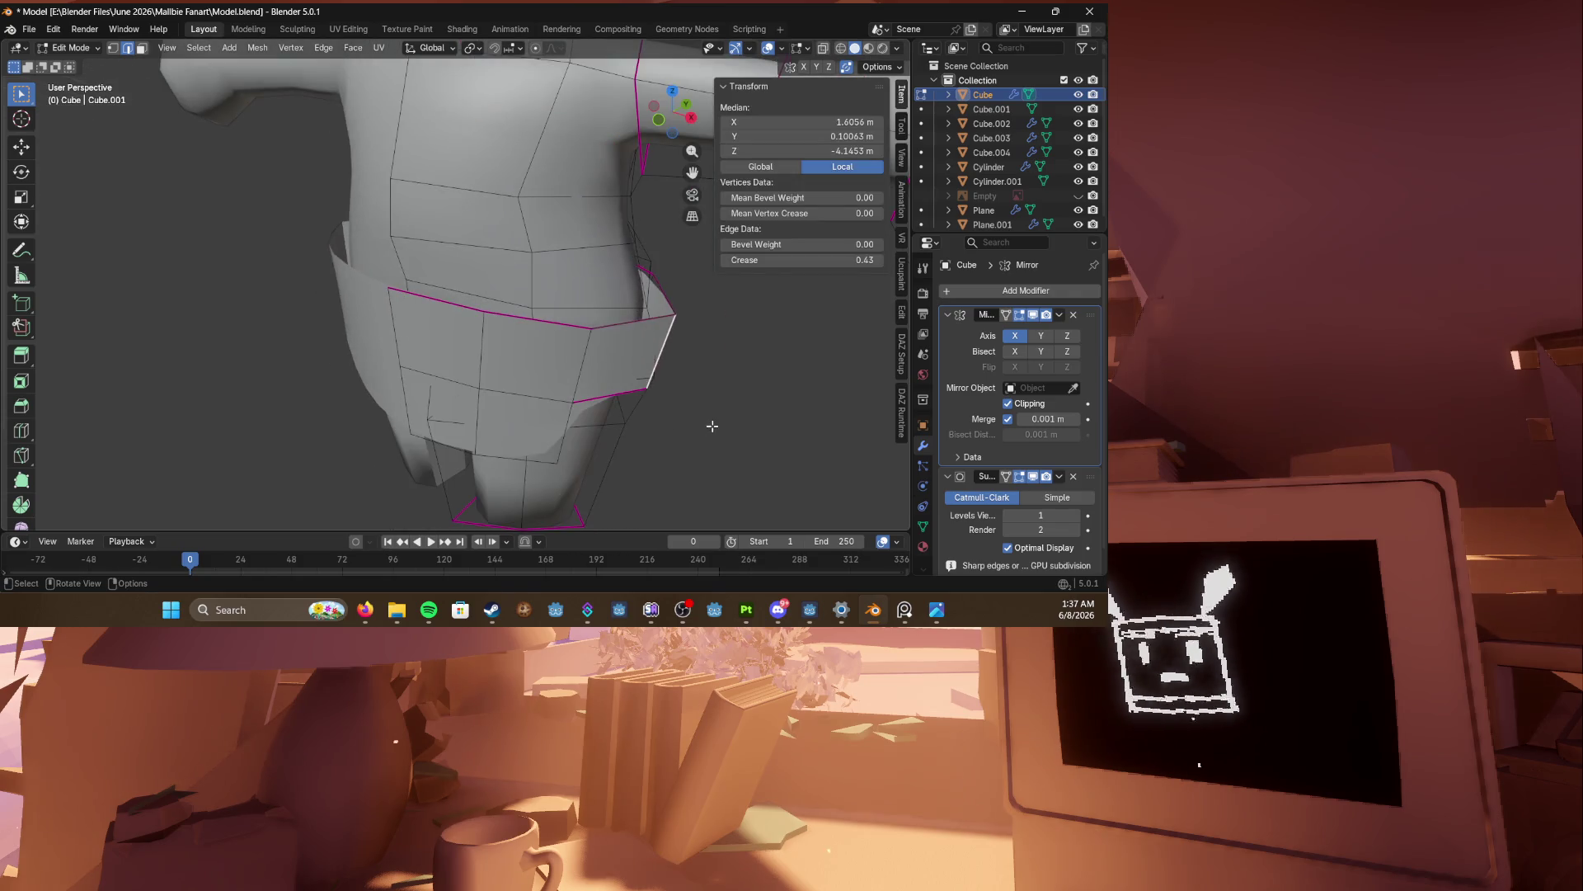
key("g")
left_click(692, 423)
scroll(709, 404, "up", 2)
key("r")
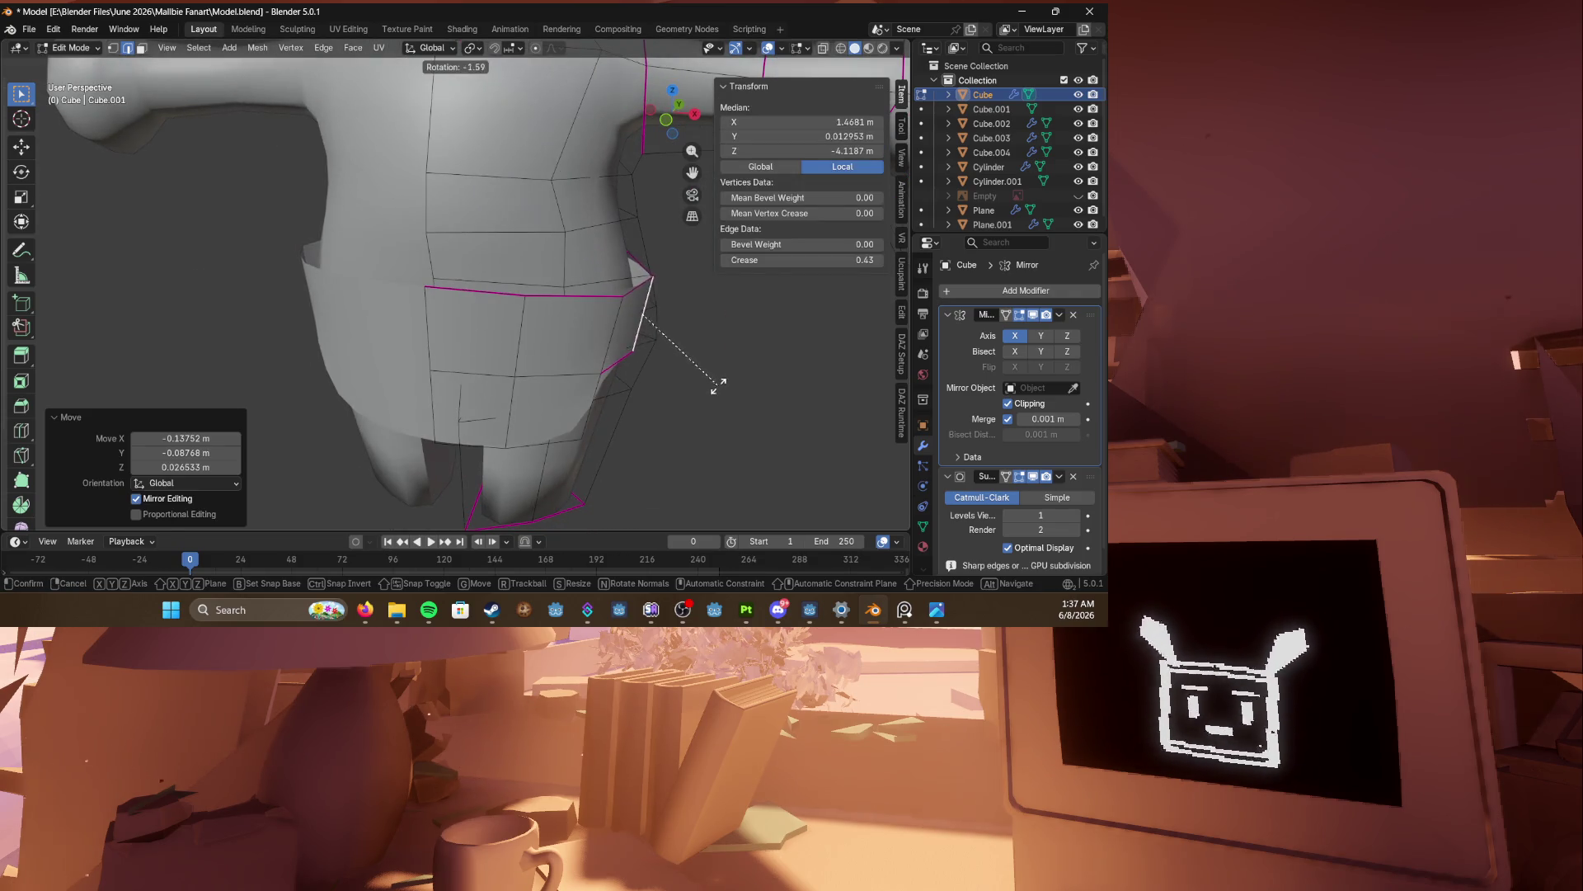
left_click(726, 380)
key("r")
left_click(717, 378)
key("r")
left_click(725, 357)
Step: Nudge the waistband edge loops into their final positions
mouse_move(725, 358)
middle_mouse_down()
mouse_move(679, 372)
mouse_move(610, 355)
mouse_move(470, 405)
mouse_move(621, 398)
middle_mouse_up()
key("g")
left_click(686, 369)
key("g")
left_click(592, 355)
key("g")
left_click(494, 367)
Step: Select three waist faces and move them upward
mouse_move(495, 367)
middle_mouse_down()
mouse_move(412, 297)
mouse_move(387, 338)
mouse_move(445, 354)
mouse_move(437, 305)
mouse_move(474, 286)
middle_mouse_up()
key("3")
left_click(460, 363, "shift")
left_click(437, 392, "shift")
left_click(498, 396, "shift")
key("g")
left_click(432, 301)
Step: In front wireframe view, select only the linked waistband band
key("Tab")
mouse_move(322, 290)
middle_mouse_down()
mouse_move(526, 292)
mouse_move(610, 316)
mouse_move(382, 311)
mouse_move(591, 328)
middle_mouse_up()
key("Tab")
key("KP_1")
key("shift+z")
mouse_move(366, 314)
left_mouse_down()
mouse_move(658, 338)
mouse_move(645, 348)
left_mouse_up()
key("1")
left_click(528, 334)
mouse_move(527, 334)
middle_mouse_down()
mouse_move(568, 344)
mouse_move(507, 300)
middle_mouse_up()
key("l")
key("alt+a")
key("l")
Step: Separate the selected band into its own object, Cube.005, and select it in front view
key("p")
left_click(589, 279)
key("Tab")
left_click(451, 415)
key("KP_1")
key("shift+z")
Step: In wireframe, lower the waistband's top edge loop along the Z axis
scroll(598, 403, "up", 2)
key("z")
left_click(576, 330)
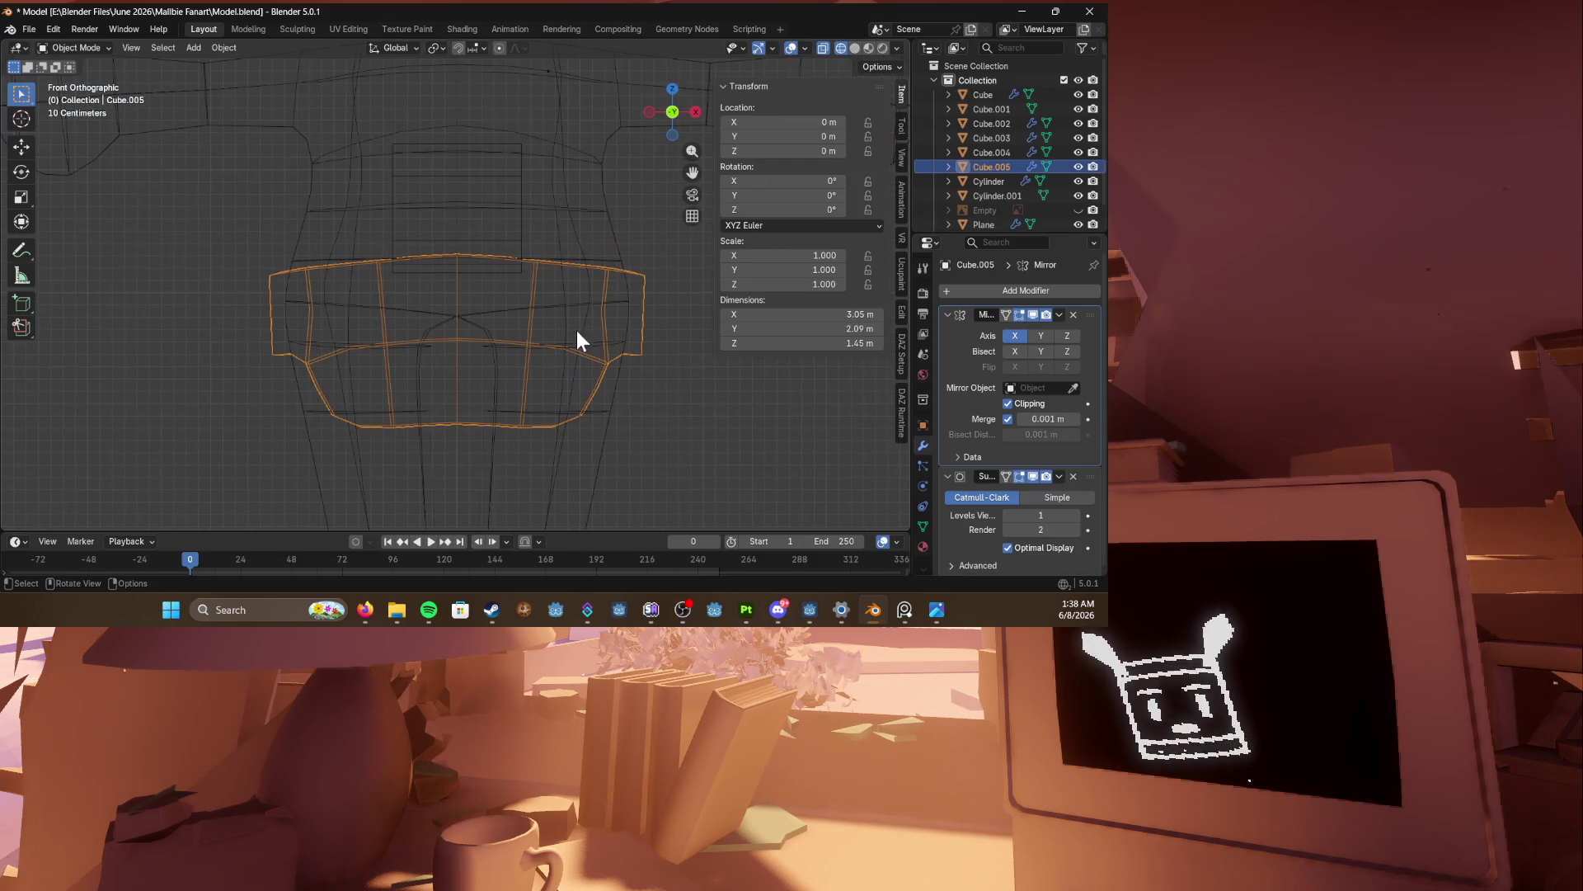
key("Tab")
left_click(577, 331, "alt")
key("g")
key("z")
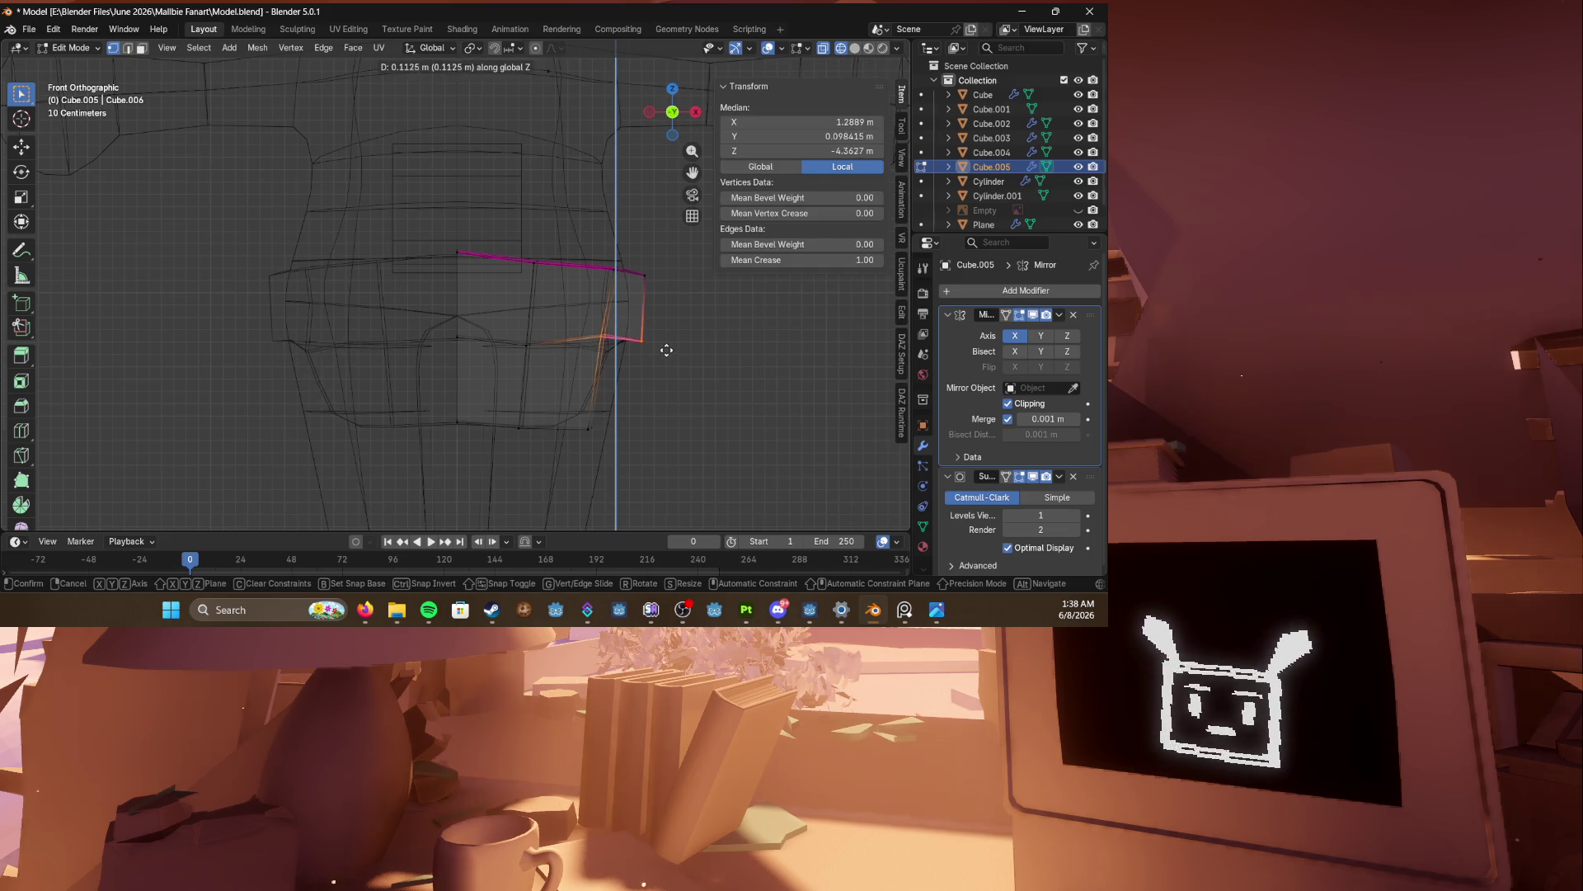
left_click(659, 346)
Step: Add a horizontal loop cut across the waistband and check it in solid shading
key("ctrl+r")
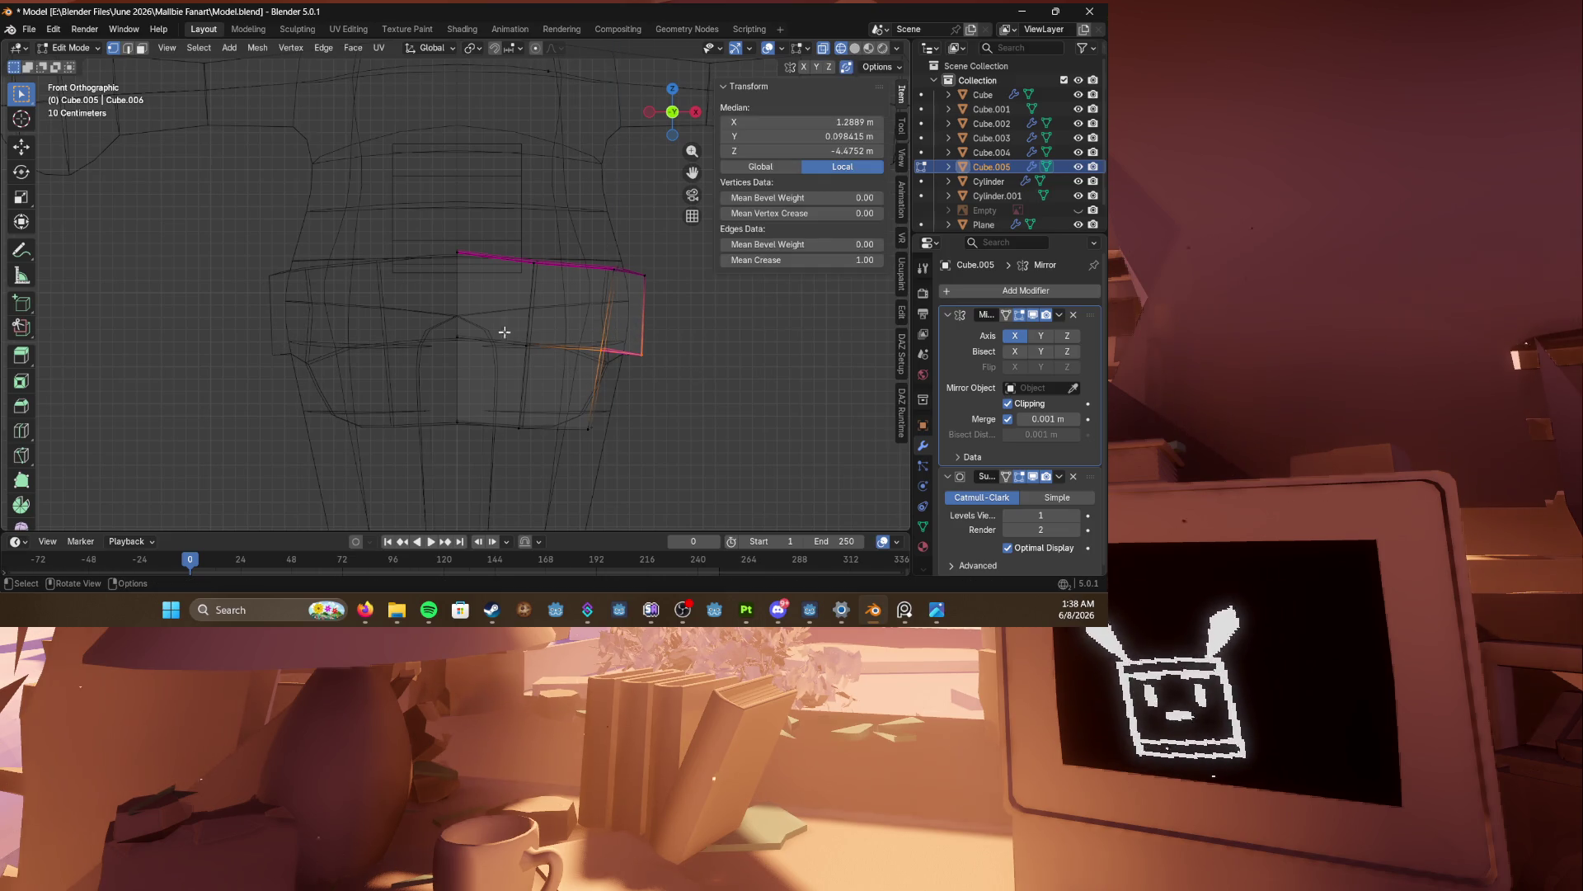
left_click(540, 348)
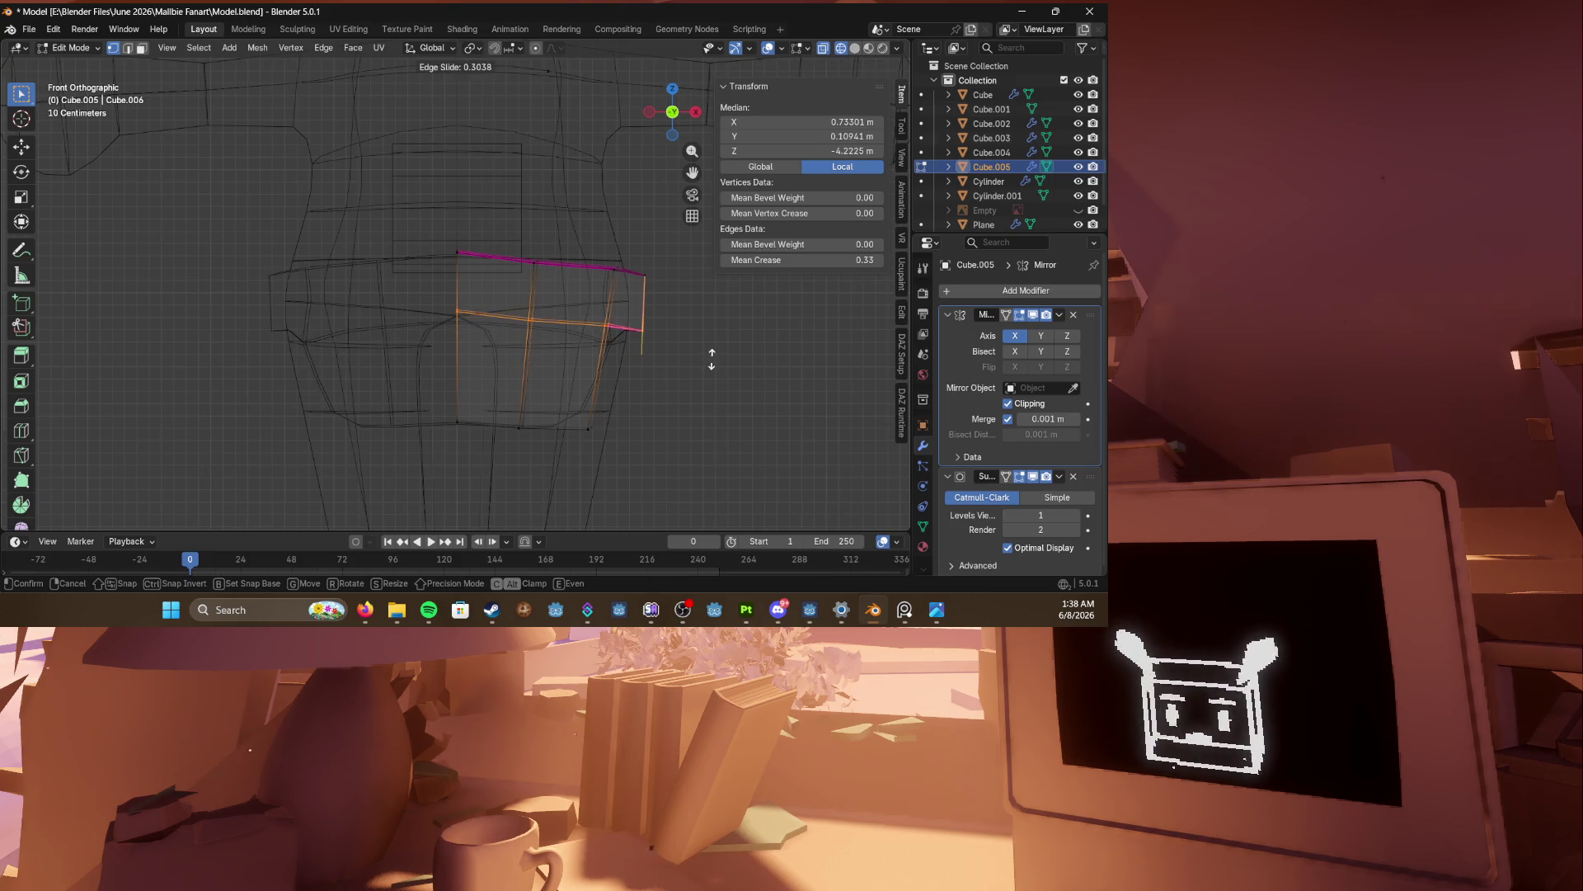
left_click(711, 358)
key("shift+z")
mouse_move(780, 377)
middle_mouse_down()
mouse_move(458, 394)
mouse_move(623, 426)
mouse_move(335, 417)
mouse_move(748, 431)
mouse_move(373, 386)
mouse_move(483, 372)
mouse_move(587, 400)
middle_mouse_up()
key("Tab")
scroll(374, 386, "up", 5)
key("Tab")
Step: Slide a two-vertex edge of the band slightly and save the file
left_click(521, 388)
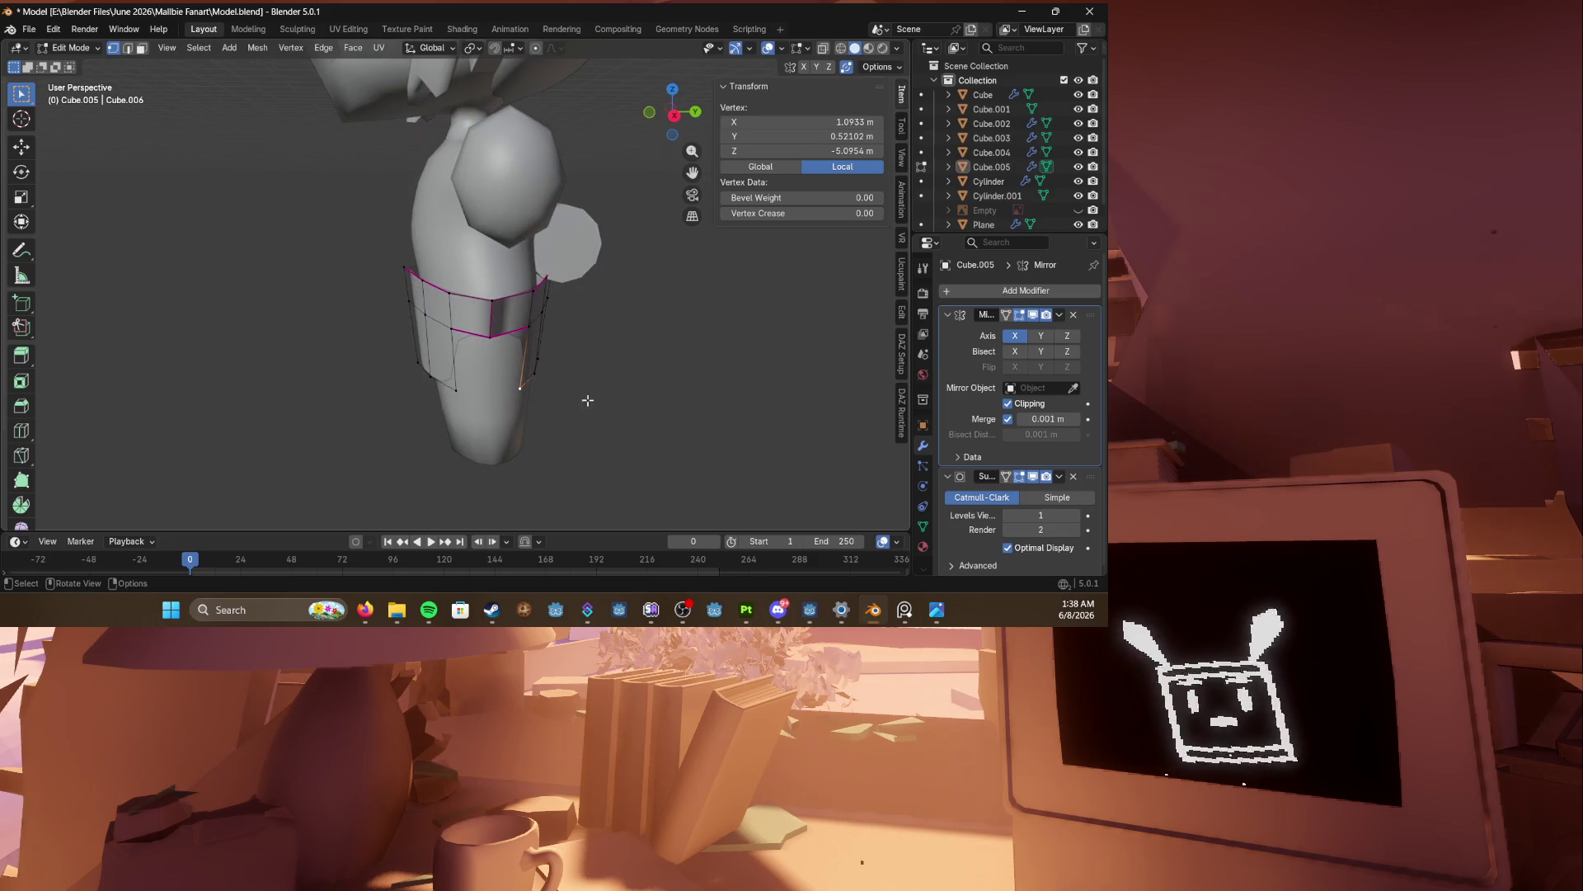
left_click(532, 331, "shift")
key("g")
key("g")
left_click(545, 340)
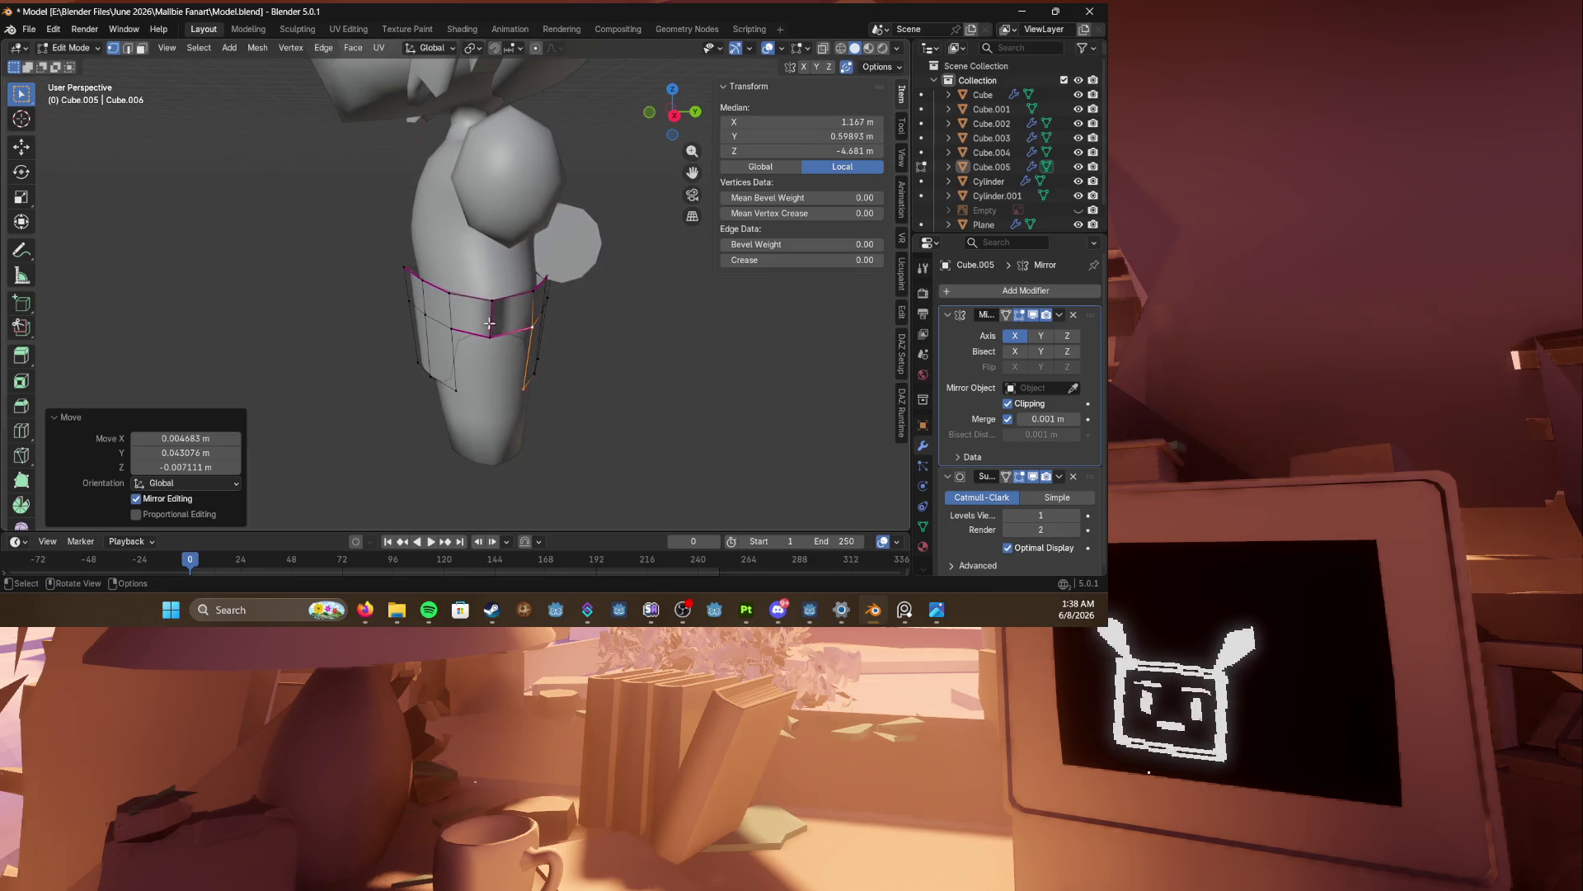
middle_click_drag(490, 323, 490, 326)
key("g")
key("g")
left_click(496, 325)
key("ctrl+s")
Step: Crease the waistband's top edge loop
middle_click_drag(496, 326, 453, 344)
scroll(448, 346, "up", 5)
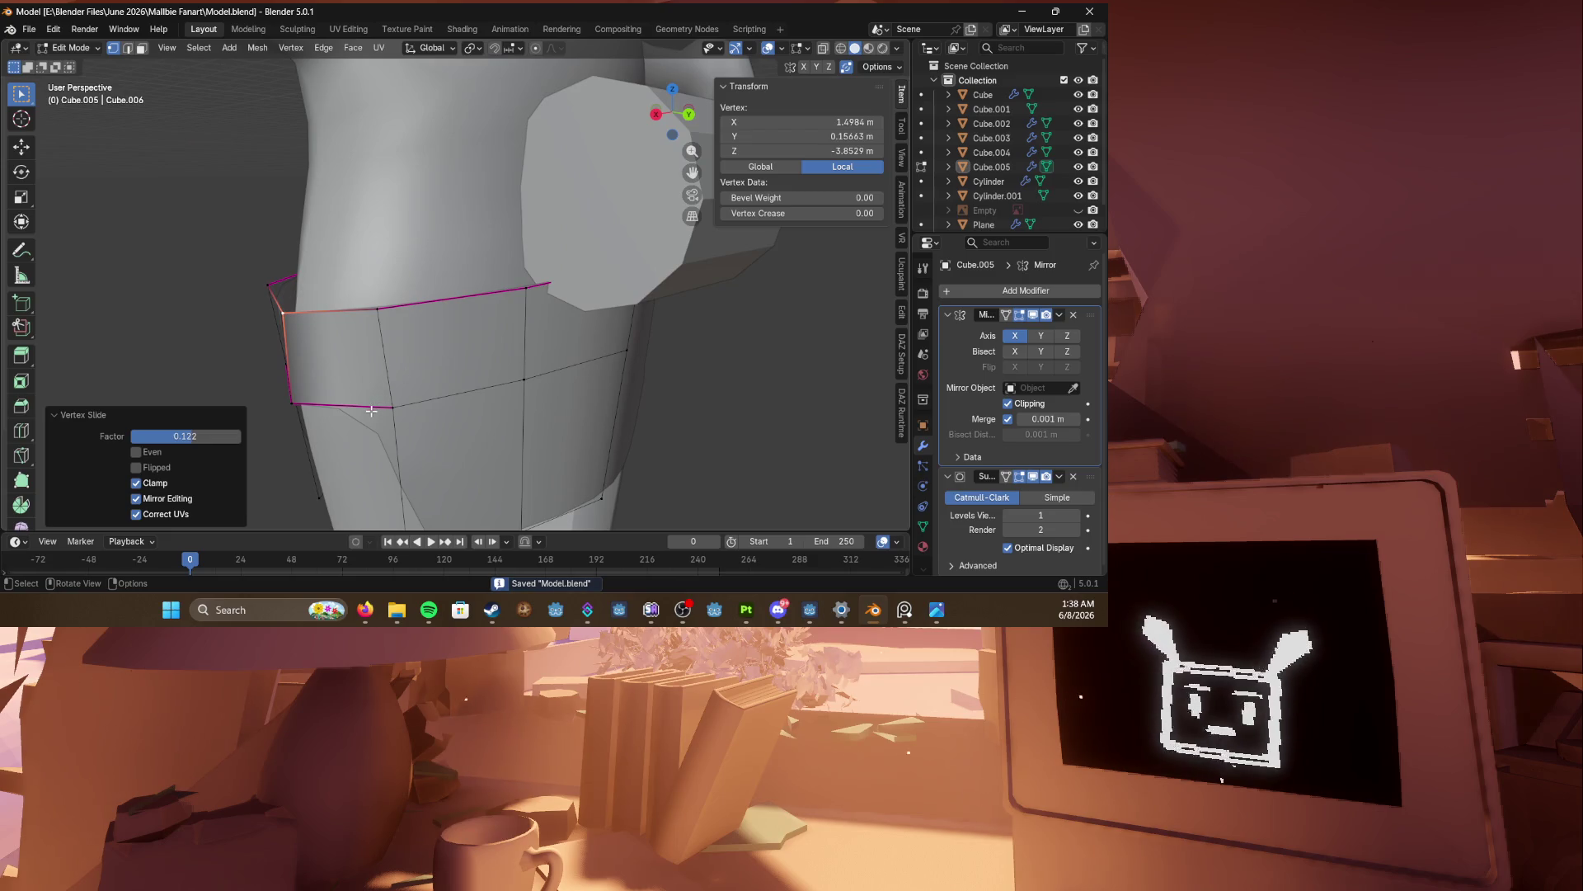
left_click(371, 411)
middle_click_drag(371, 410, 563, 369)
left_click(590, 368)
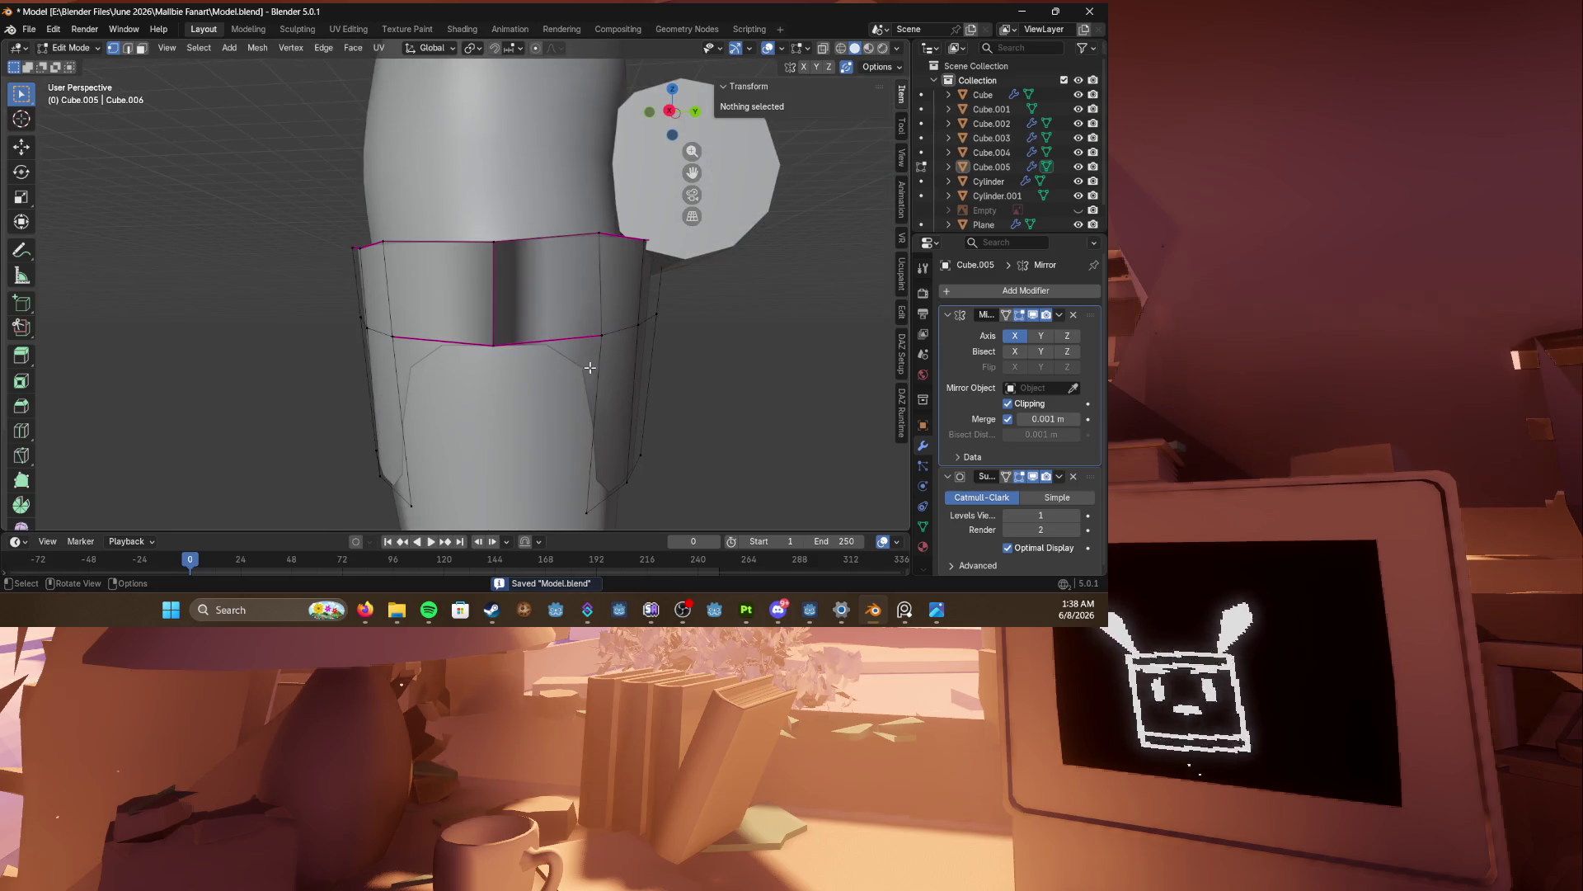
left_click(474, 342, "alt")
key("shift+e")
left_click(420, 339)
Step: Reduce the right section's crease, remove the lower-left edge's crease, soften the vertical edge
left_click(549, 338, "alt")
key("shift+e")
left_click(566, 343)
key("shift+e")
left_click(733, 410)
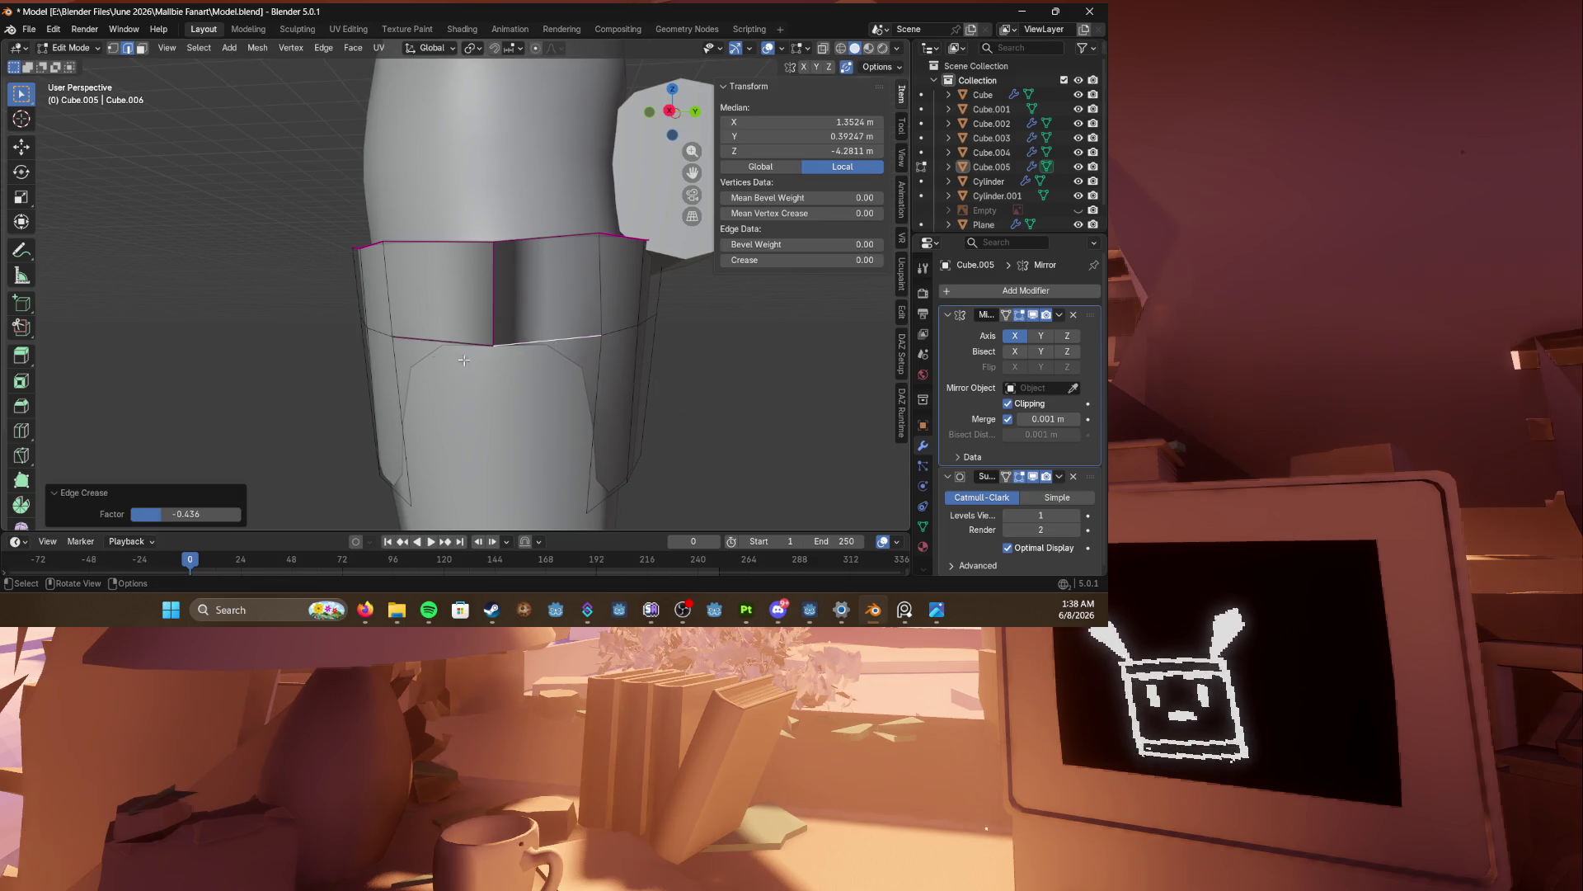
left_click(445, 340)
key("shift+e")
left_click(496, 315)
left_click(496, 315)
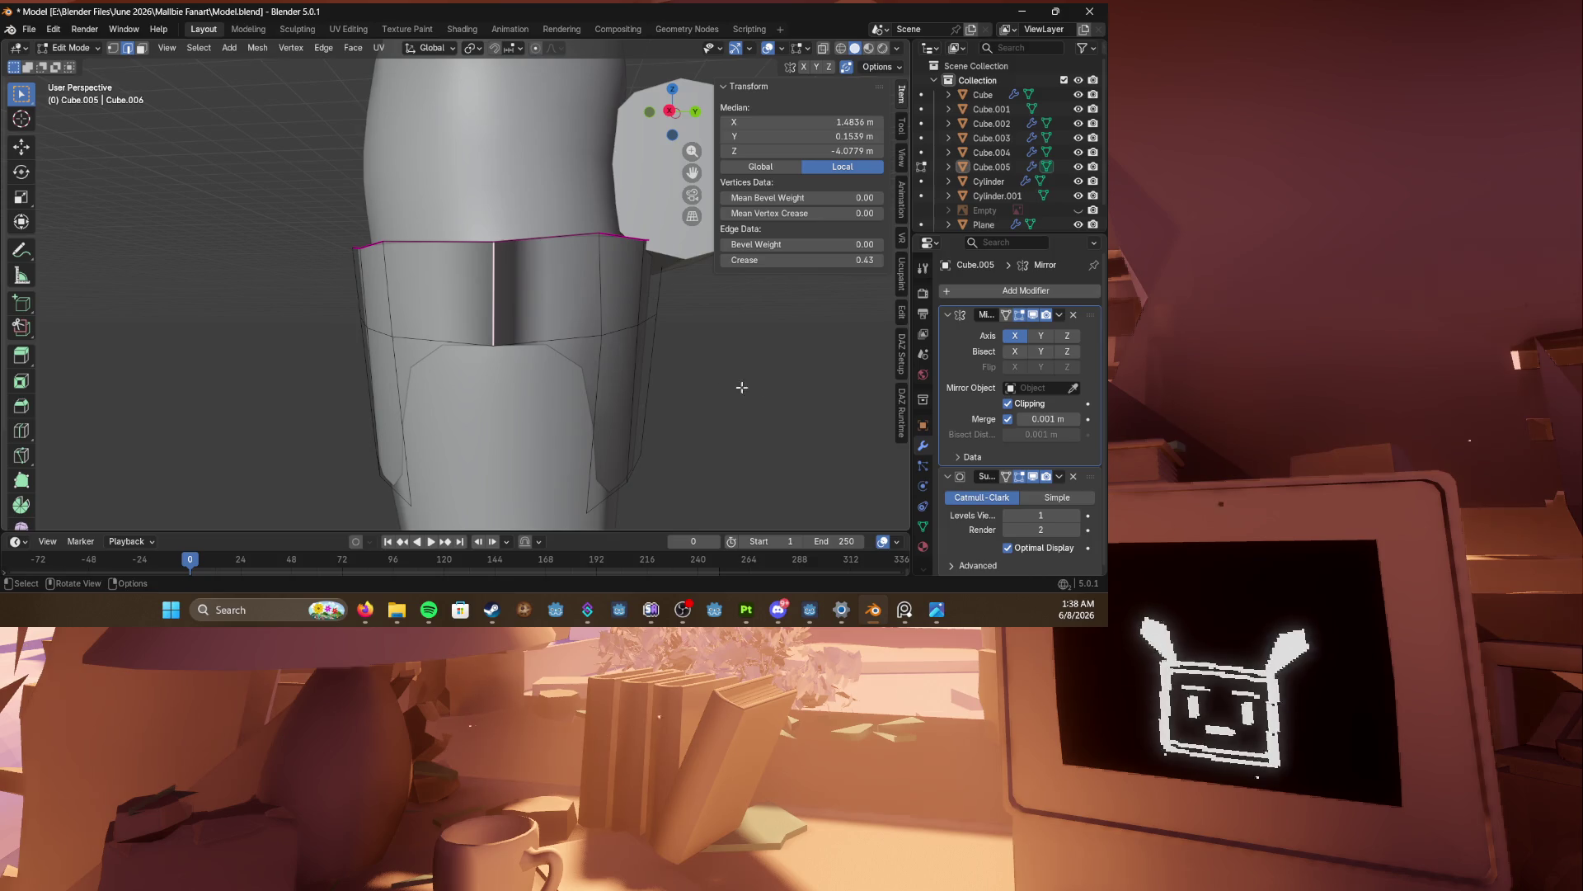
key("shift+e")
left_click(578, 339)
Step: Save the file and move the band's top edge loop along the X axis
scroll(446, 404, "down", 5)
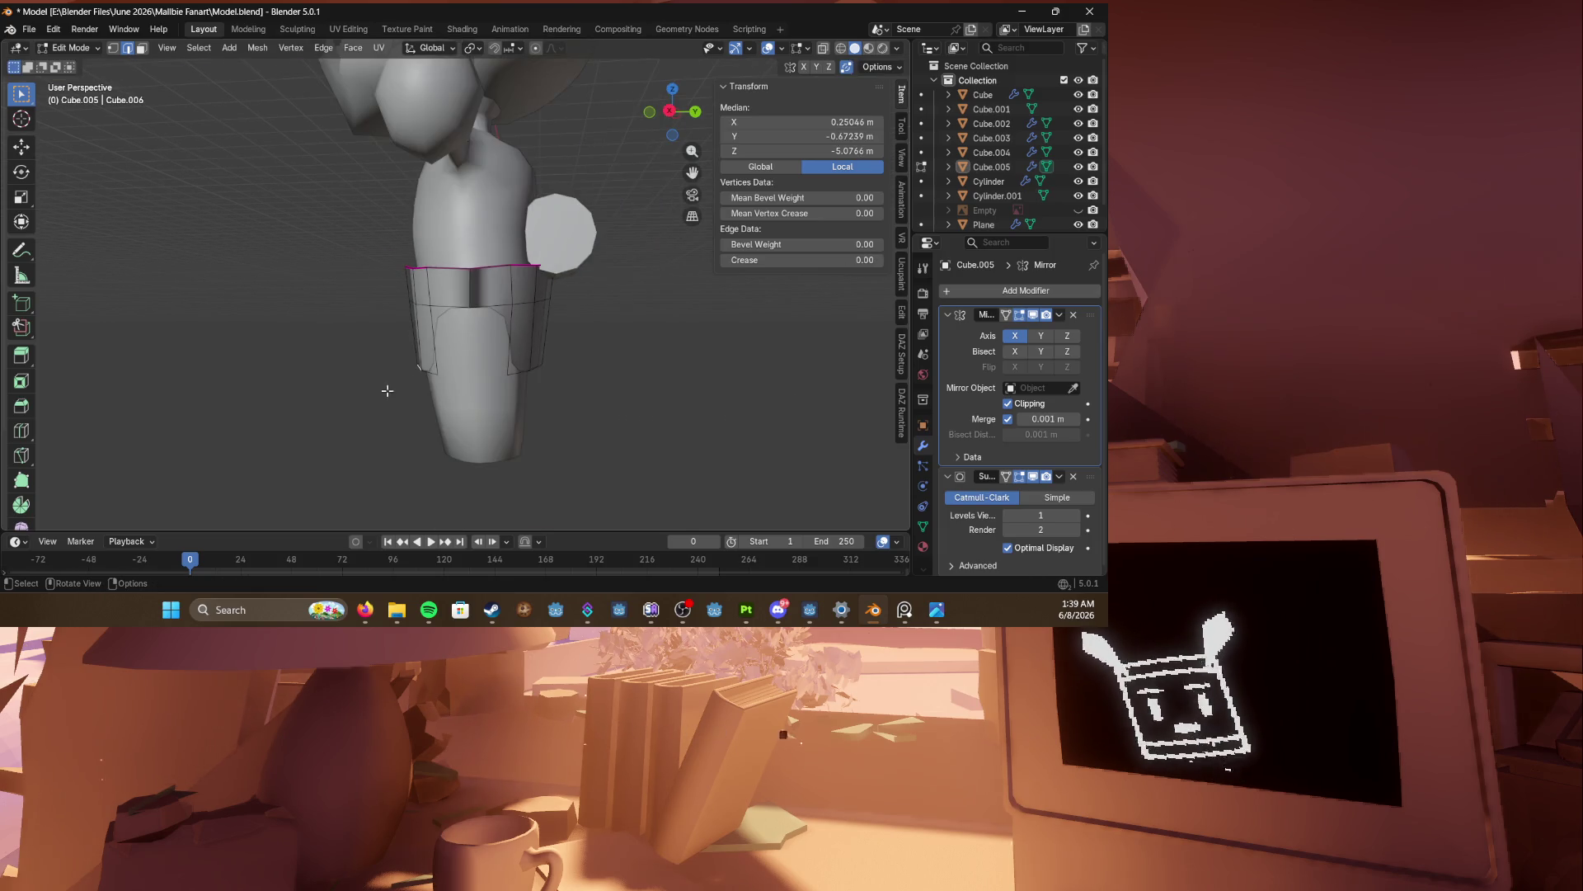
left_click(307, 353)
key("ctrl+s")
mouse_move(308, 353)
middle_mouse_down()
mouse_move(435, 413)
mouse_move(503, 359)
mouse_move(272, 396)
middle_mouse_up()
scroll(501, 399, "up", 5)
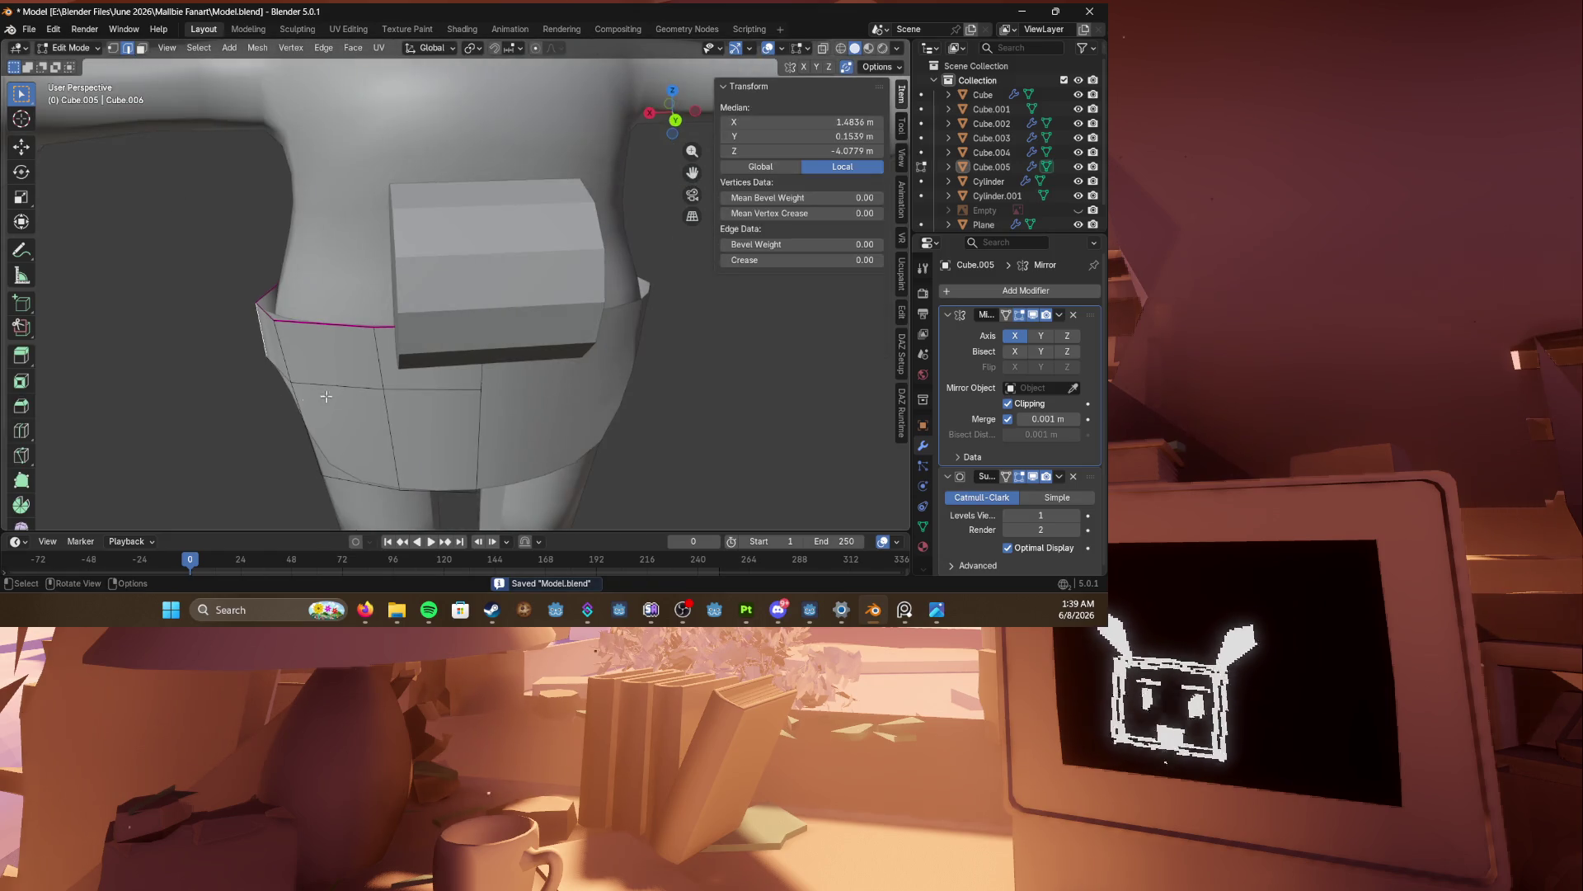
left_click(330, 326, "alt")
key("g")
key("x")
left_click(279, 403)
Step: Reposition the waist loop twice more, previewing the result and saving in between
middle_click_drag(279, 403, 444, 369)
key("g")
left_click(314, 402)
key("Tab")
key("ctrl+s")
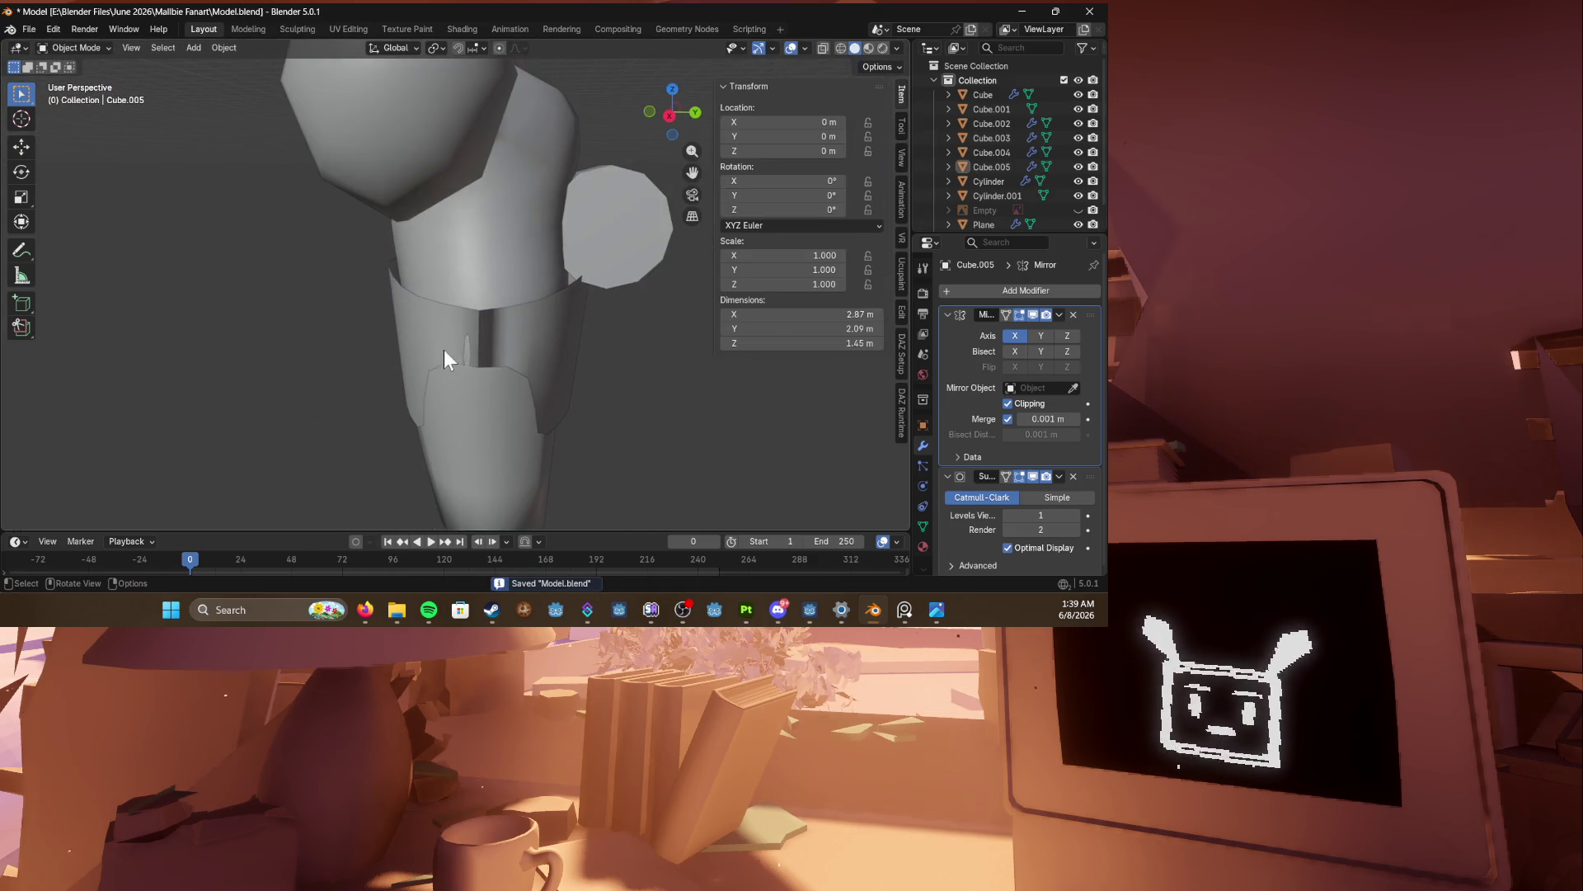
key("Tab")
mouse_move(412, 335)
middle_mouse_down()
mouse_move(647, 368)
mouse_move(405, 362)
mouse_move(512, 337)
middle_mouse_up()
key("g")
left_click(619, 366)
Step: Select the whole band mesh and recalculate its normals to face outside
scroll(445, 357, "up", 3)
double_click(525, 316)
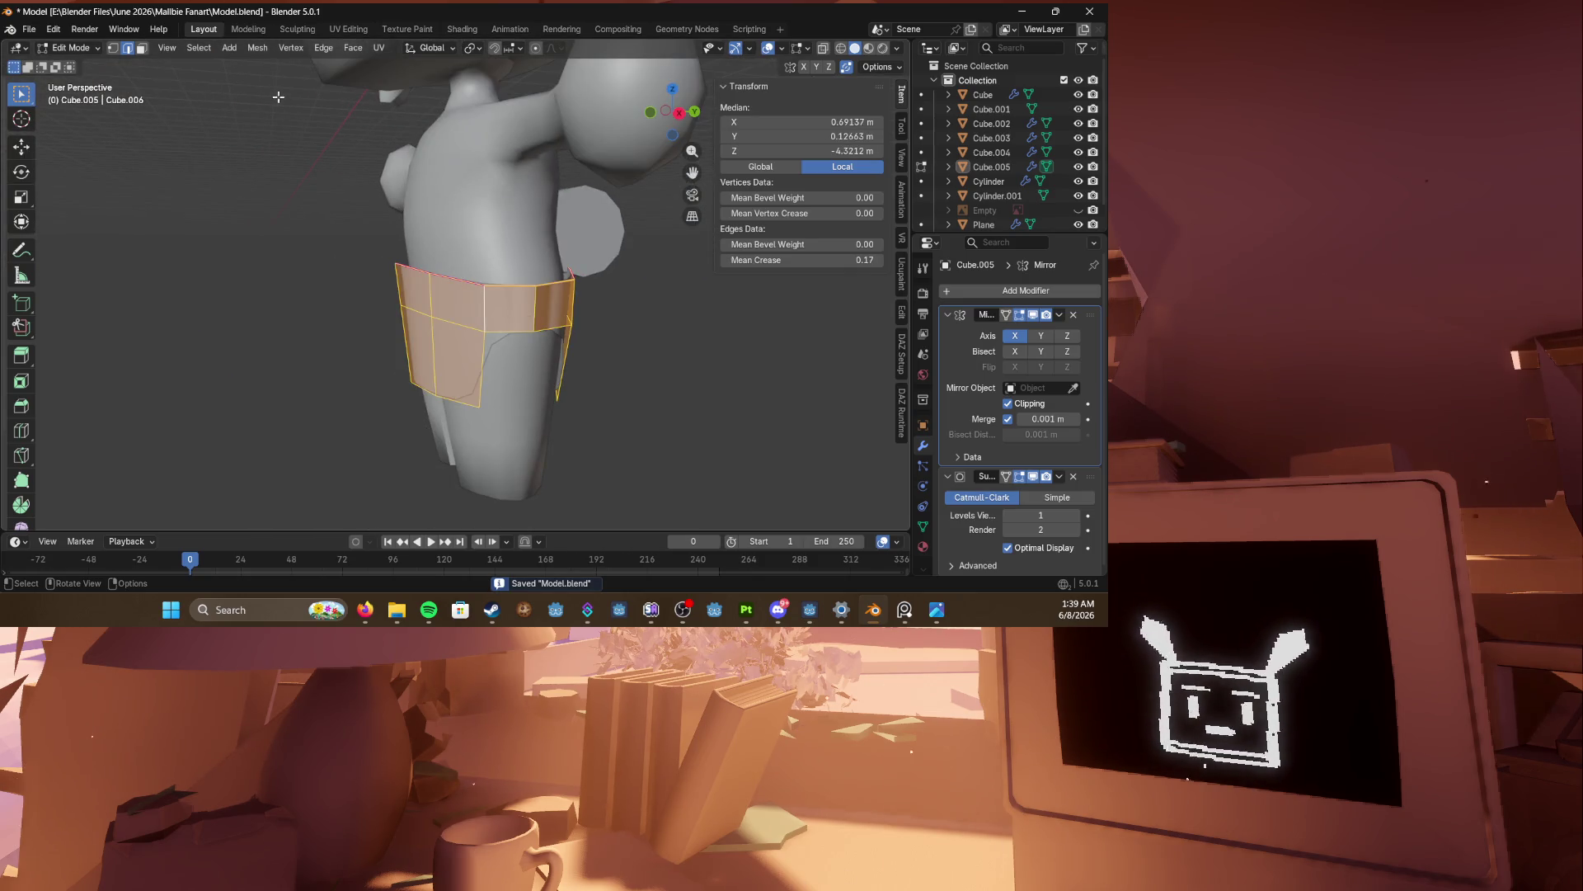
left_click(263, 51)
mouse_move(323, 291)
left_click(418, 304)
scroll(417, 303, "down", 3)
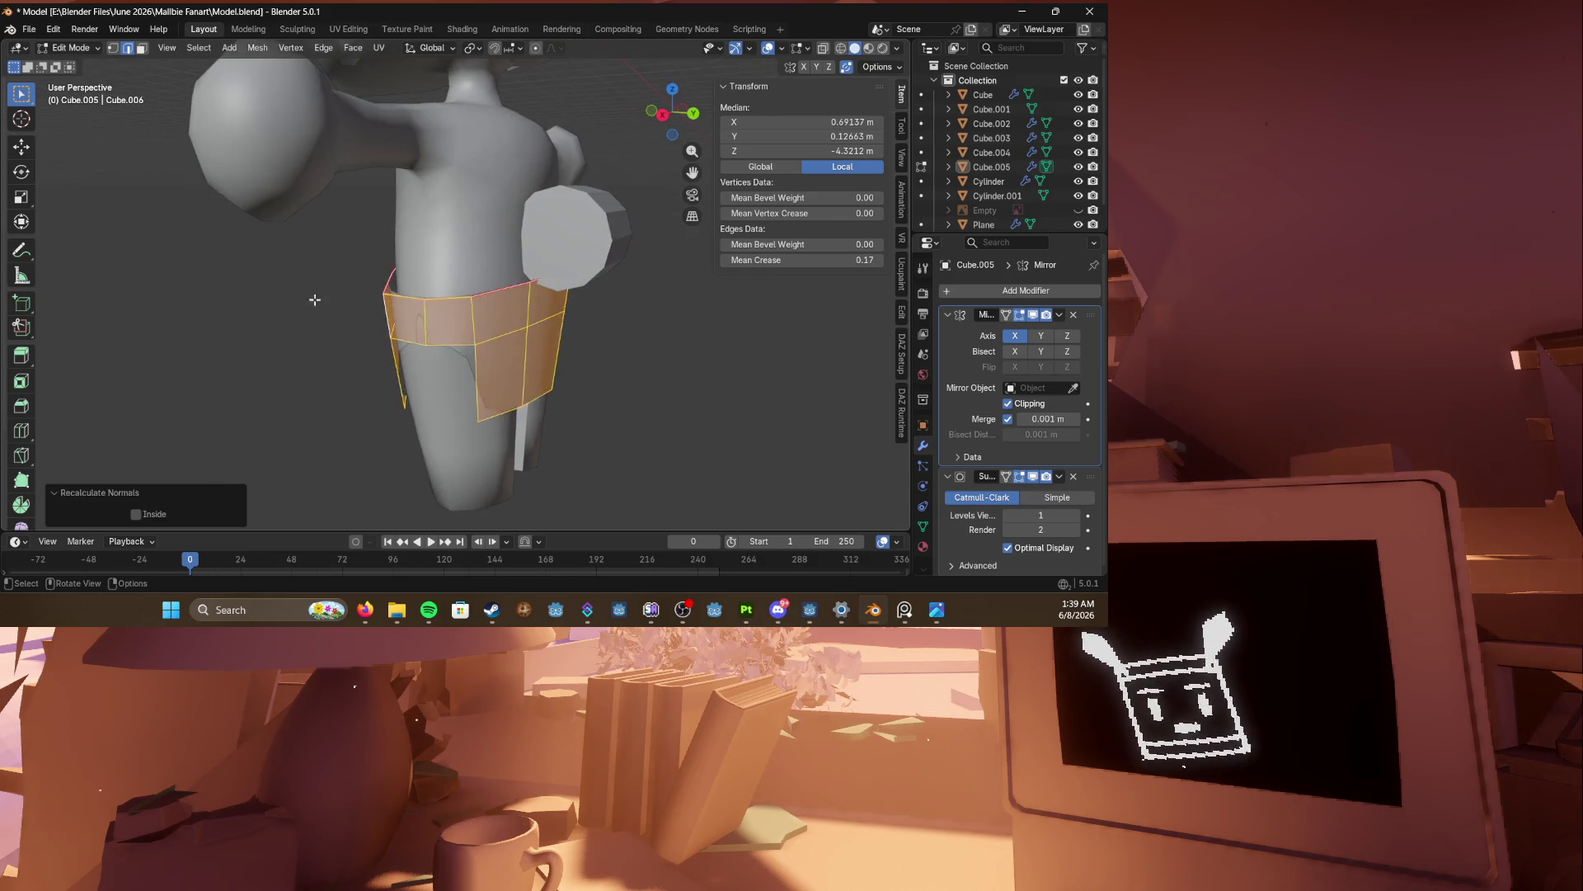
Step: Save the file and inspect the finished band from a side view of the body
key("Tab")
mouse_move(417, 303)
middle_mouse_down()
mouse_move(363, 294)
mouse_move(466, 290)
mouse_move(482, 330)
mouse_move(396, 342)
mouse_move(592, 304)
middle_mouse_up()
key("ctrl+s")
key("Tab")
left_click(354, 340)
key("Tab")
mouse_move(315, 300)
middle_mouse_down()
mouse_move(603, 322)
mouse_move(317, 219)
mouse_move(461, 265)
middle_mouse_up()
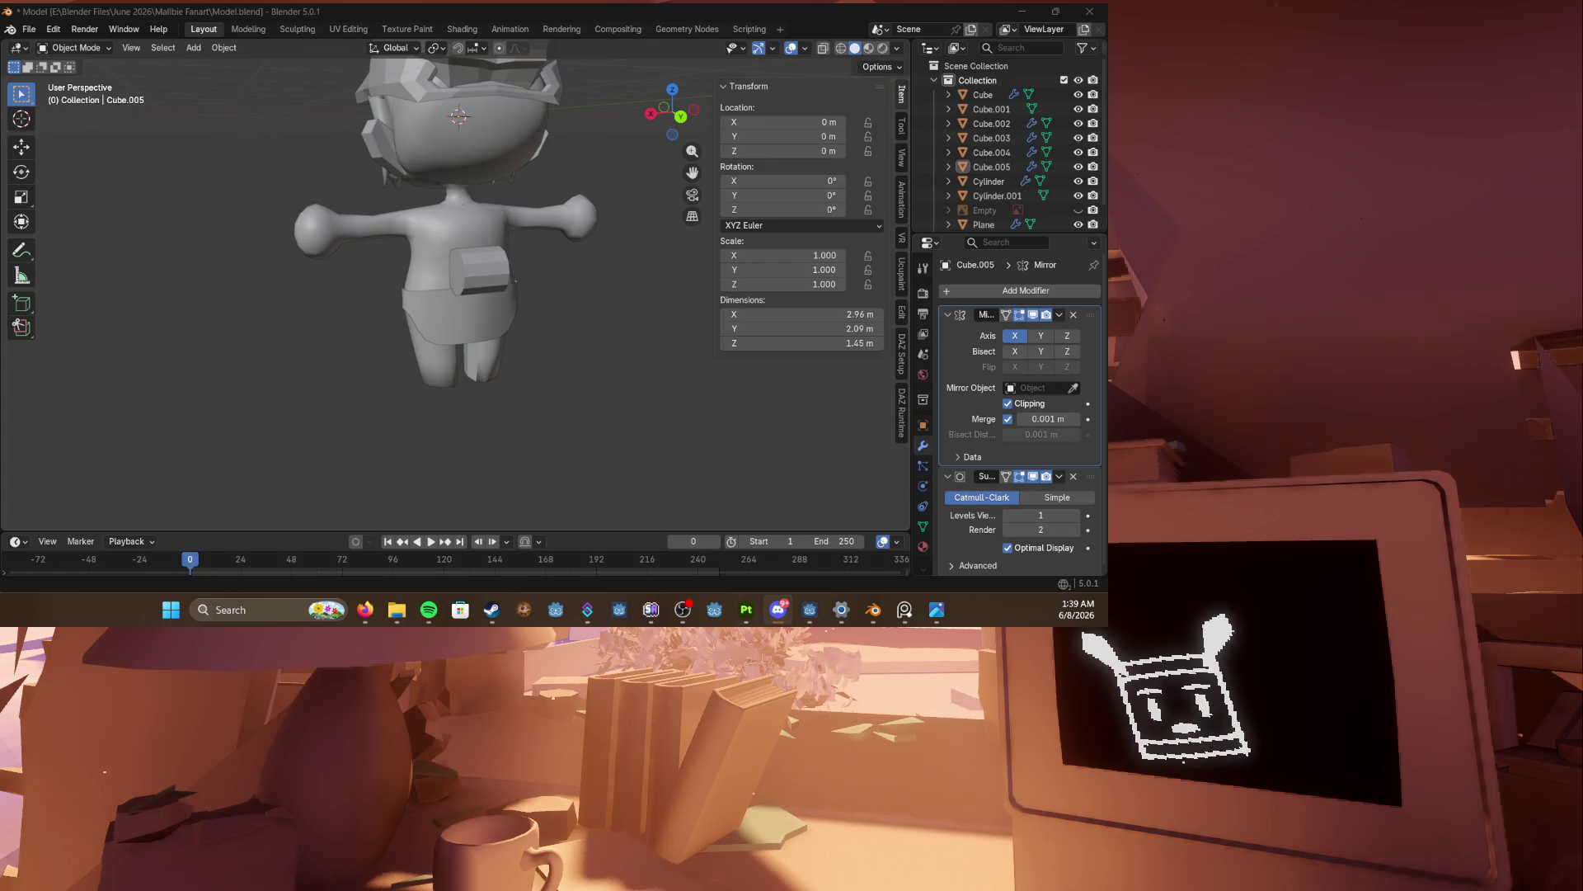
scroll(383, 260, "up", 4)
Step: Select the whole shorts mesh and test an edge crease, then undo it
mouse_move(383, 260)
middle_mouse_down()
mouse_move(490, 349)
mouse_move(629, 368)
middle_mouse_up()
key("Tab")
key("ctrl+l")
scroll(660, 366, "up", 3)
key("s")
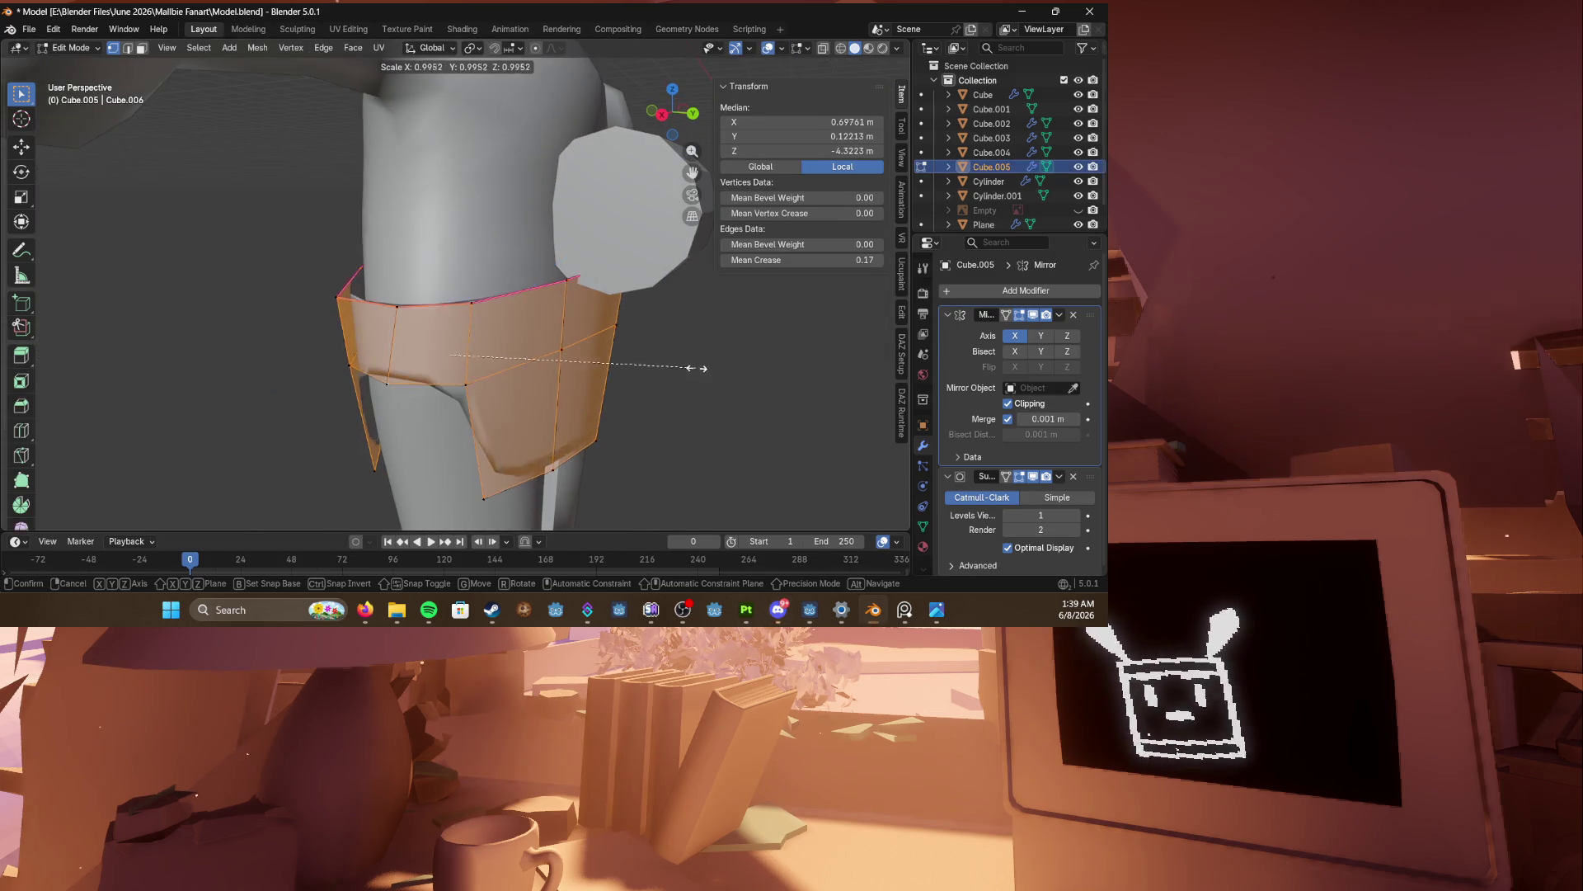
key("Escape")
key("shift+e")
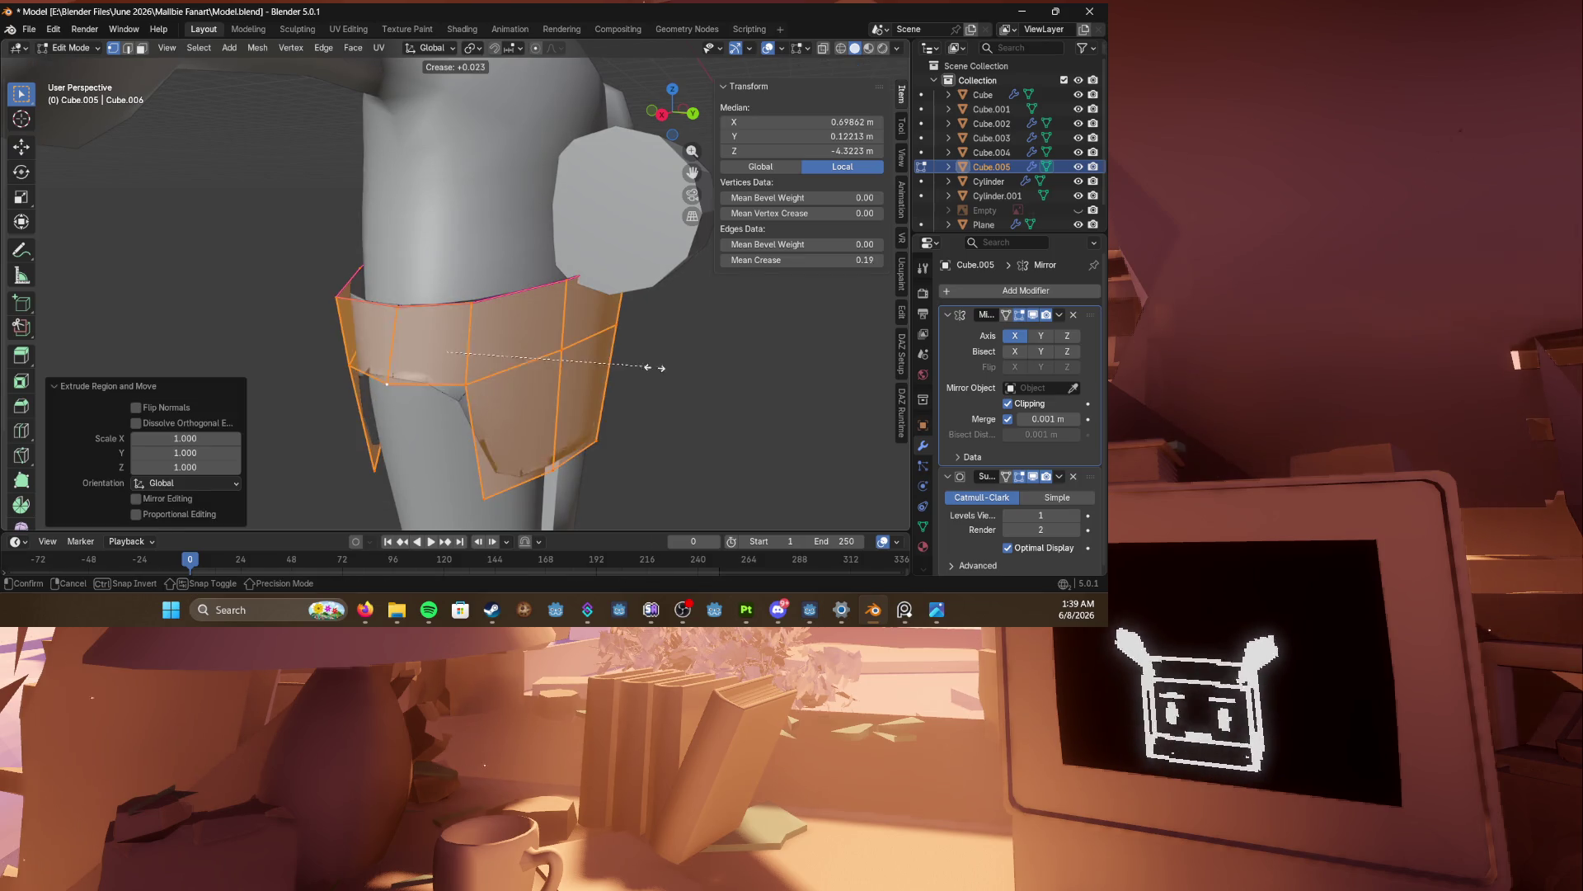
left_click(730, 378)
mouse_move(730, 378)
middle_mouse_down()
mouse_move(670, 356)
mouse_move(707, 353)
mouse_move(657, 357)
mouse_move(694, 350)
middle_mouse_up()
key("ctrl+z")
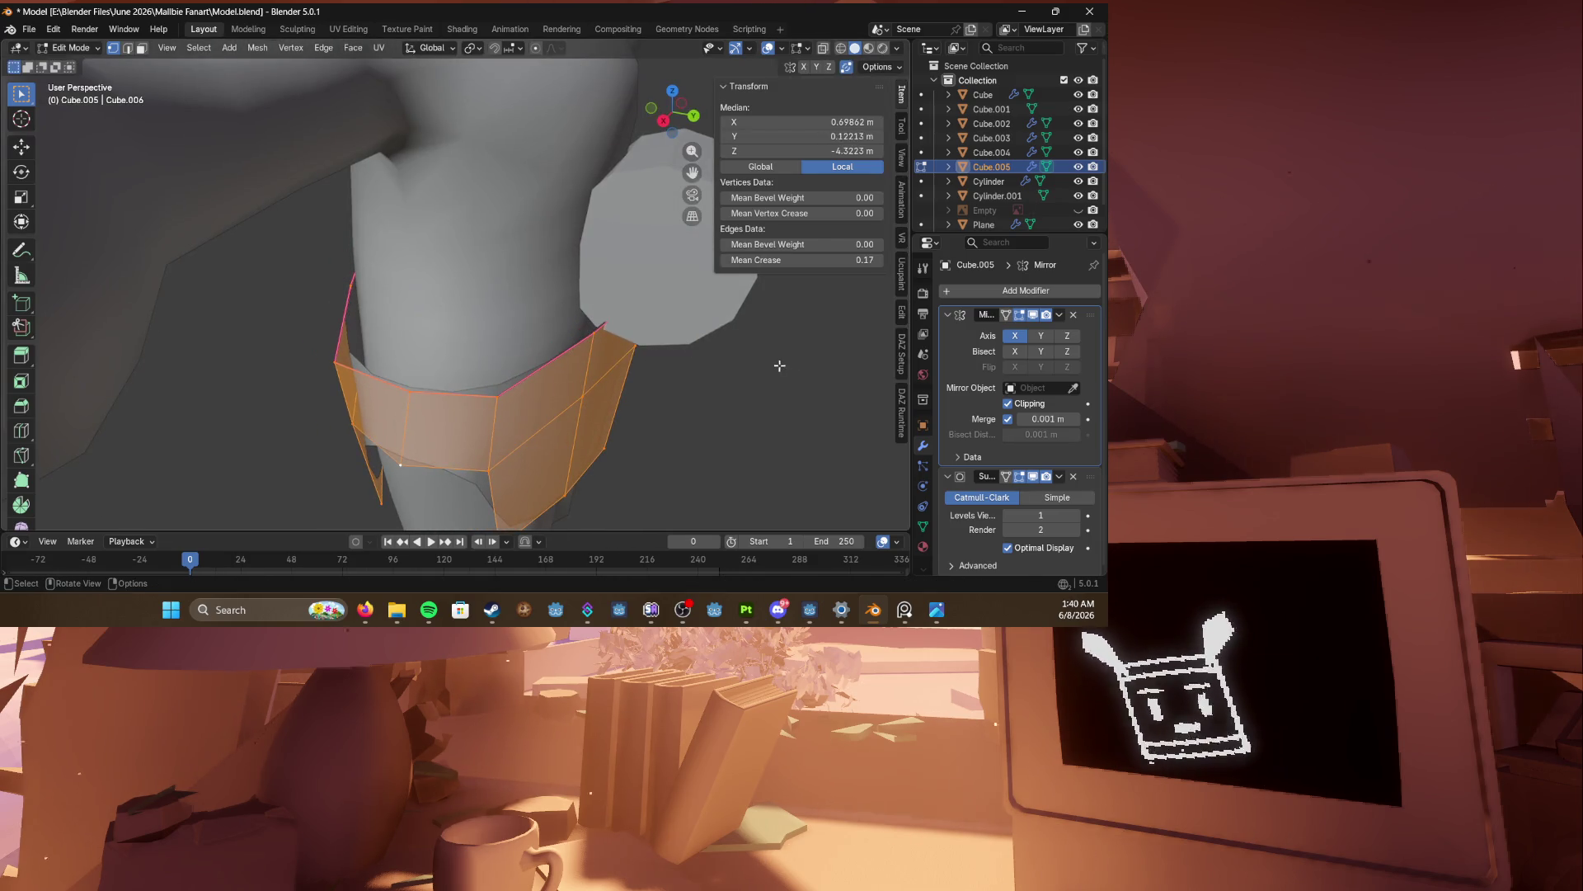
Step: Extrude the shorts' top rim loop and scale it inward
key("e")
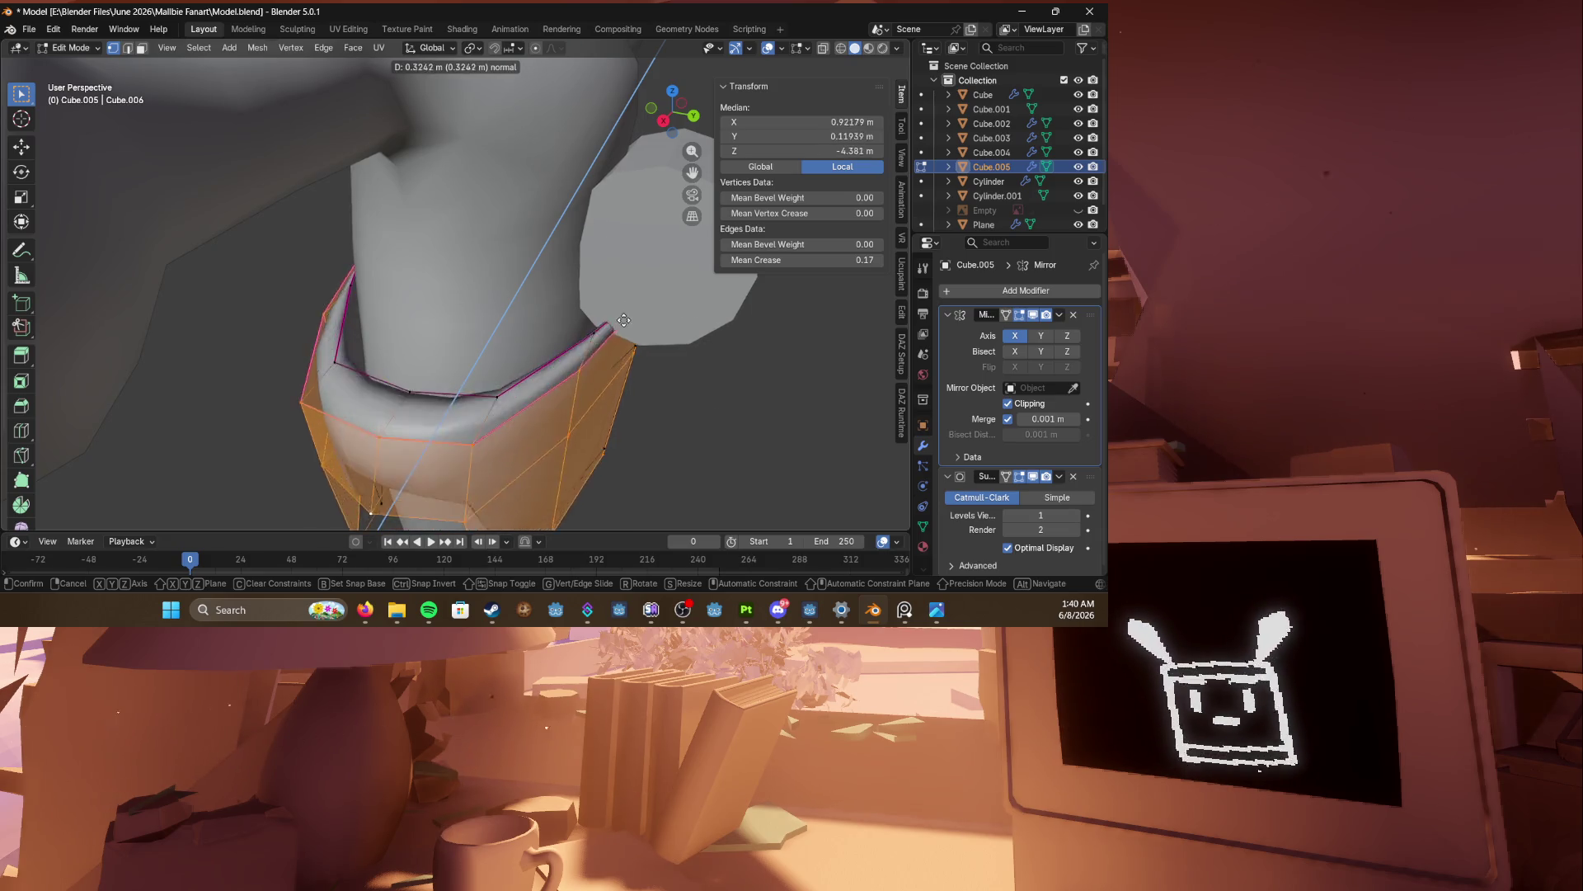
key("s")
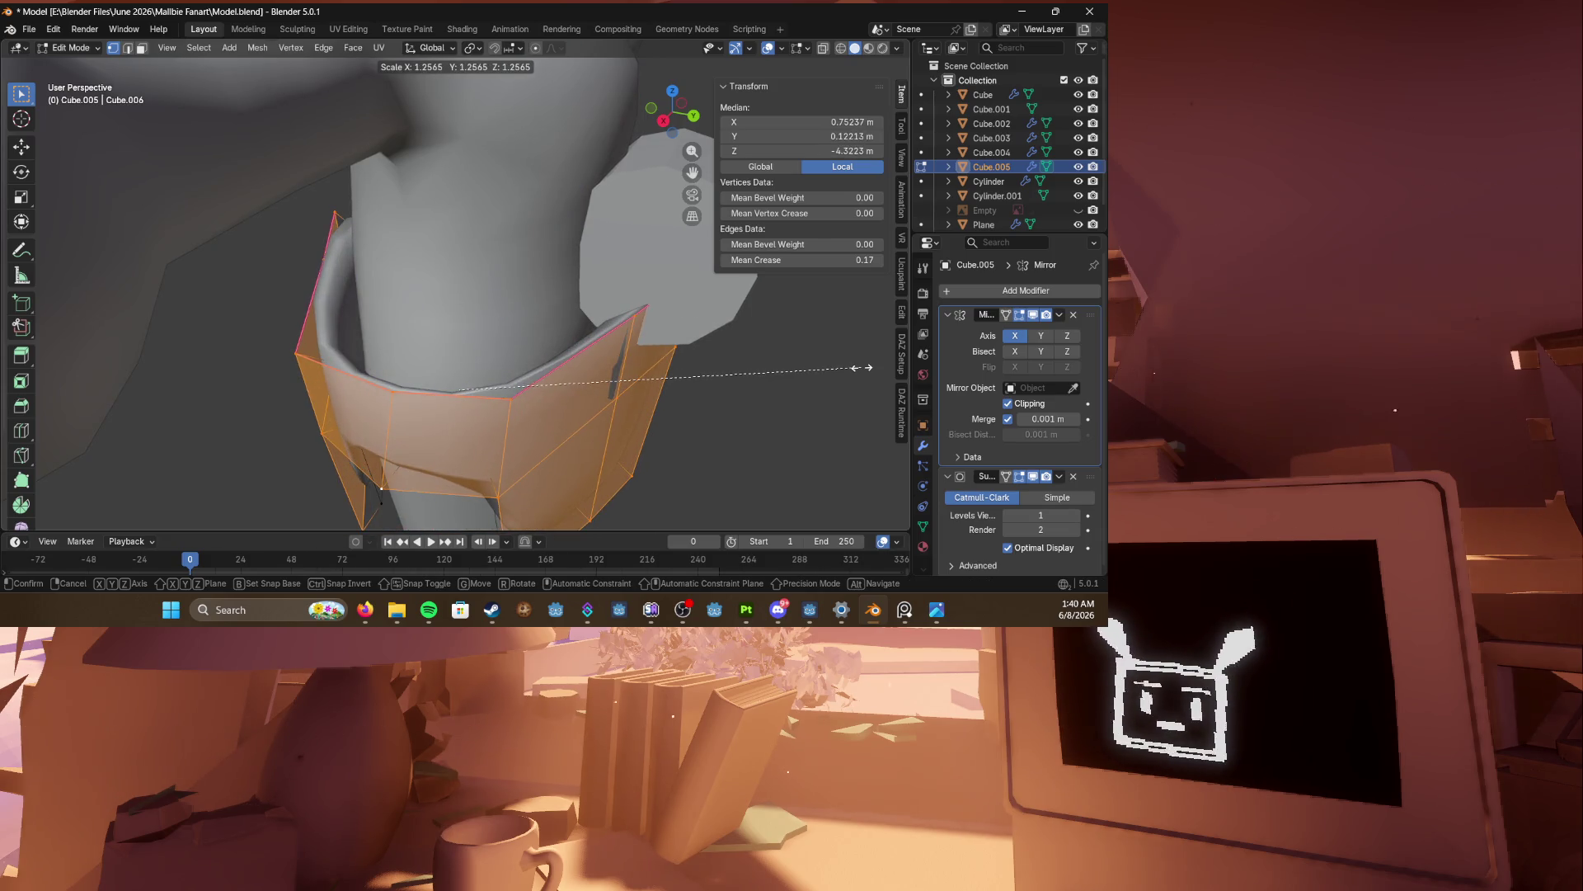
key("Escape")
scroll(604, 333, "down", 5)
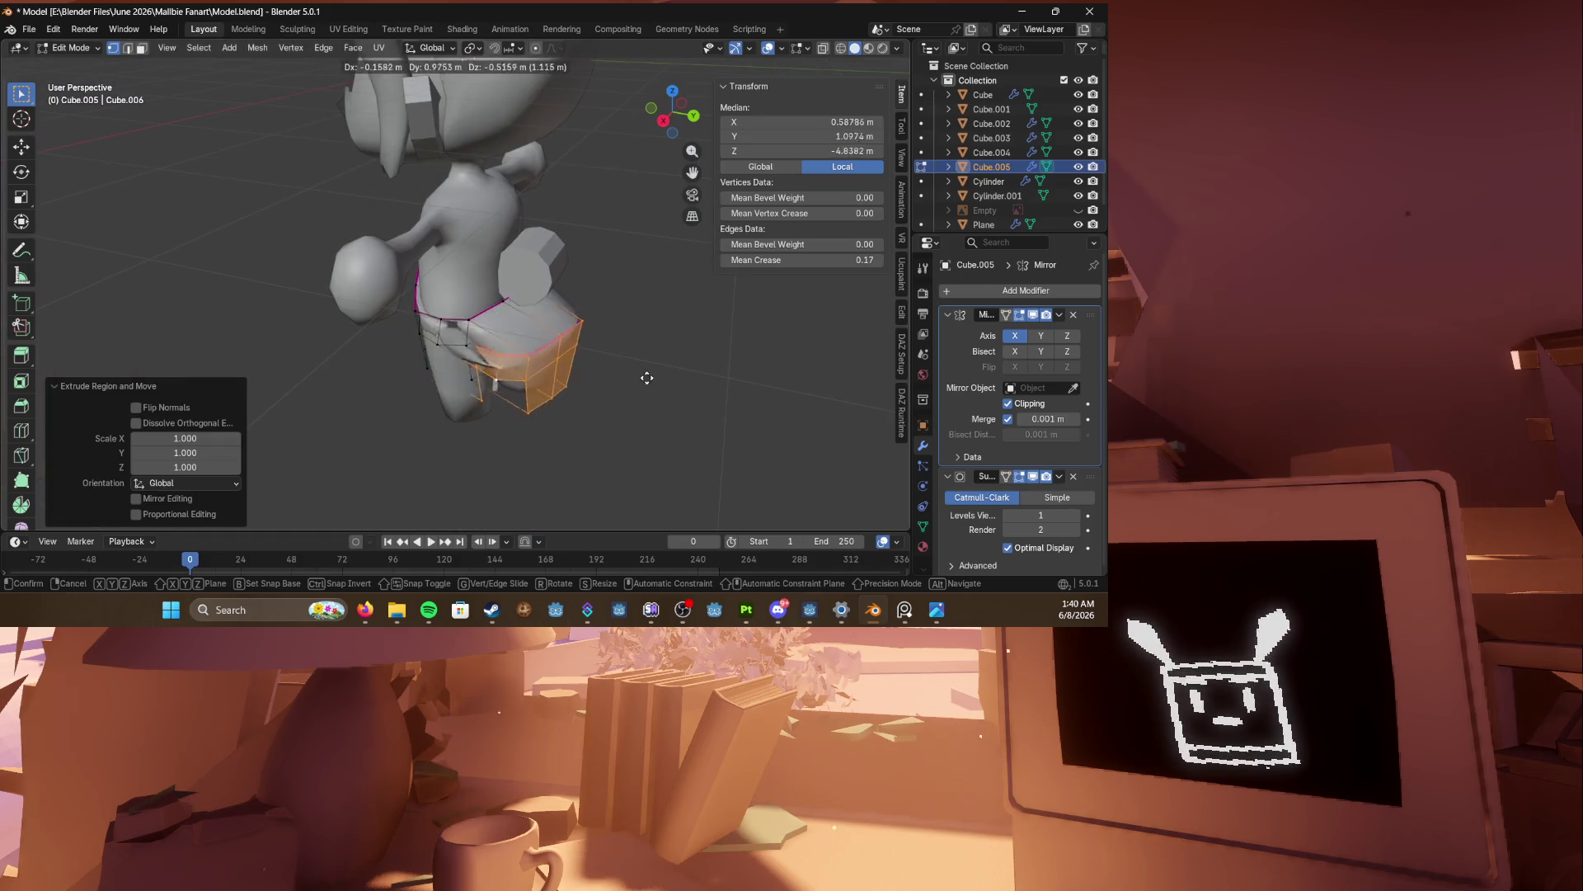
key("Tab")
scroll(577, 392, "up", 6)
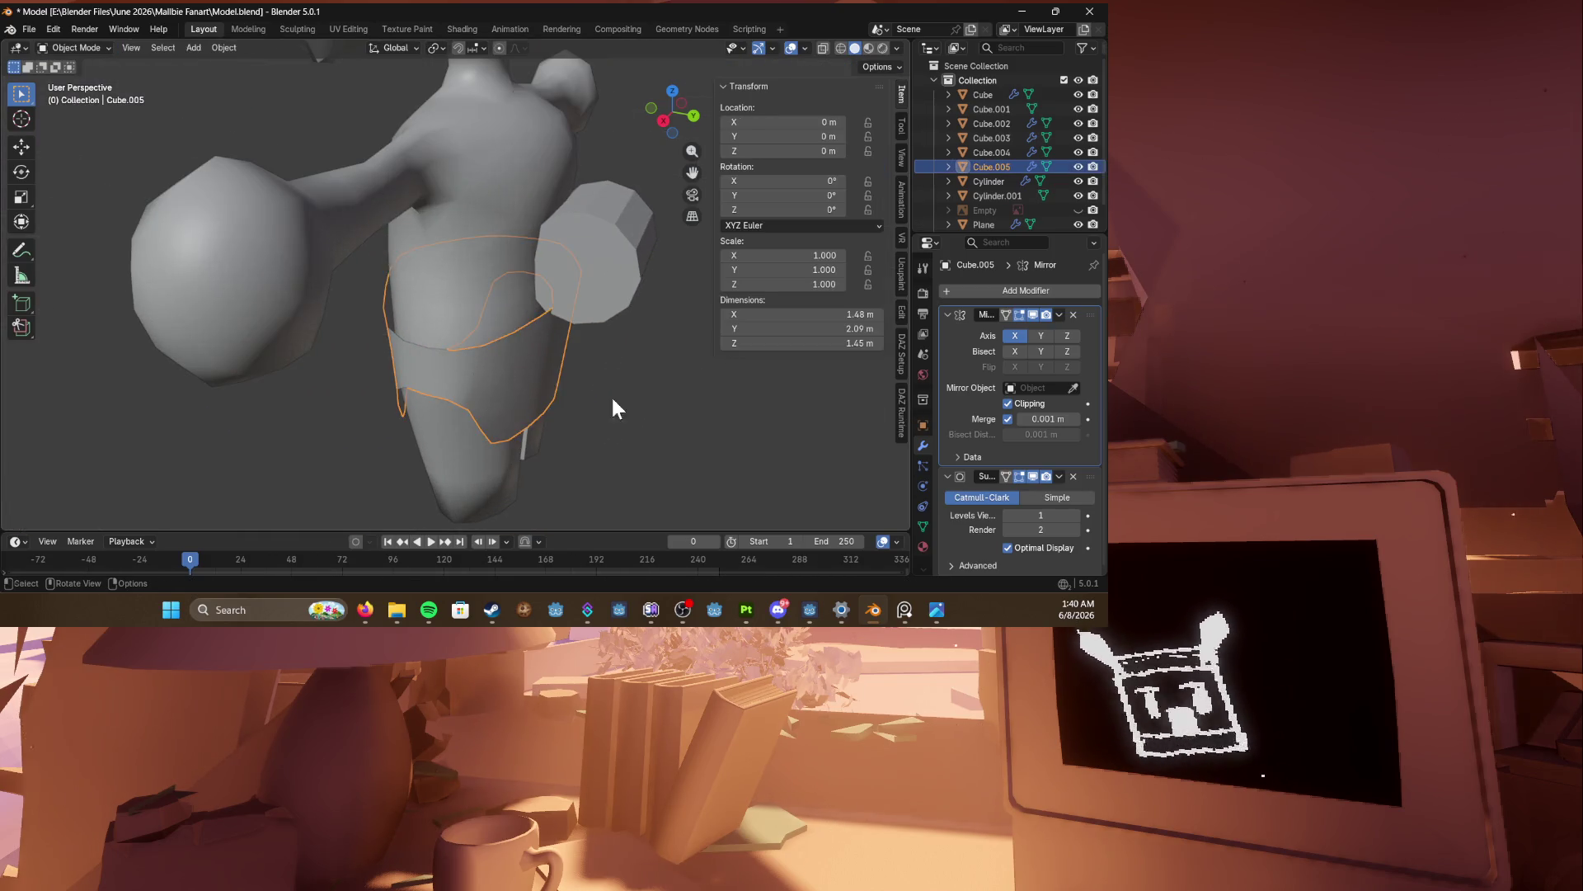
key("Tab")
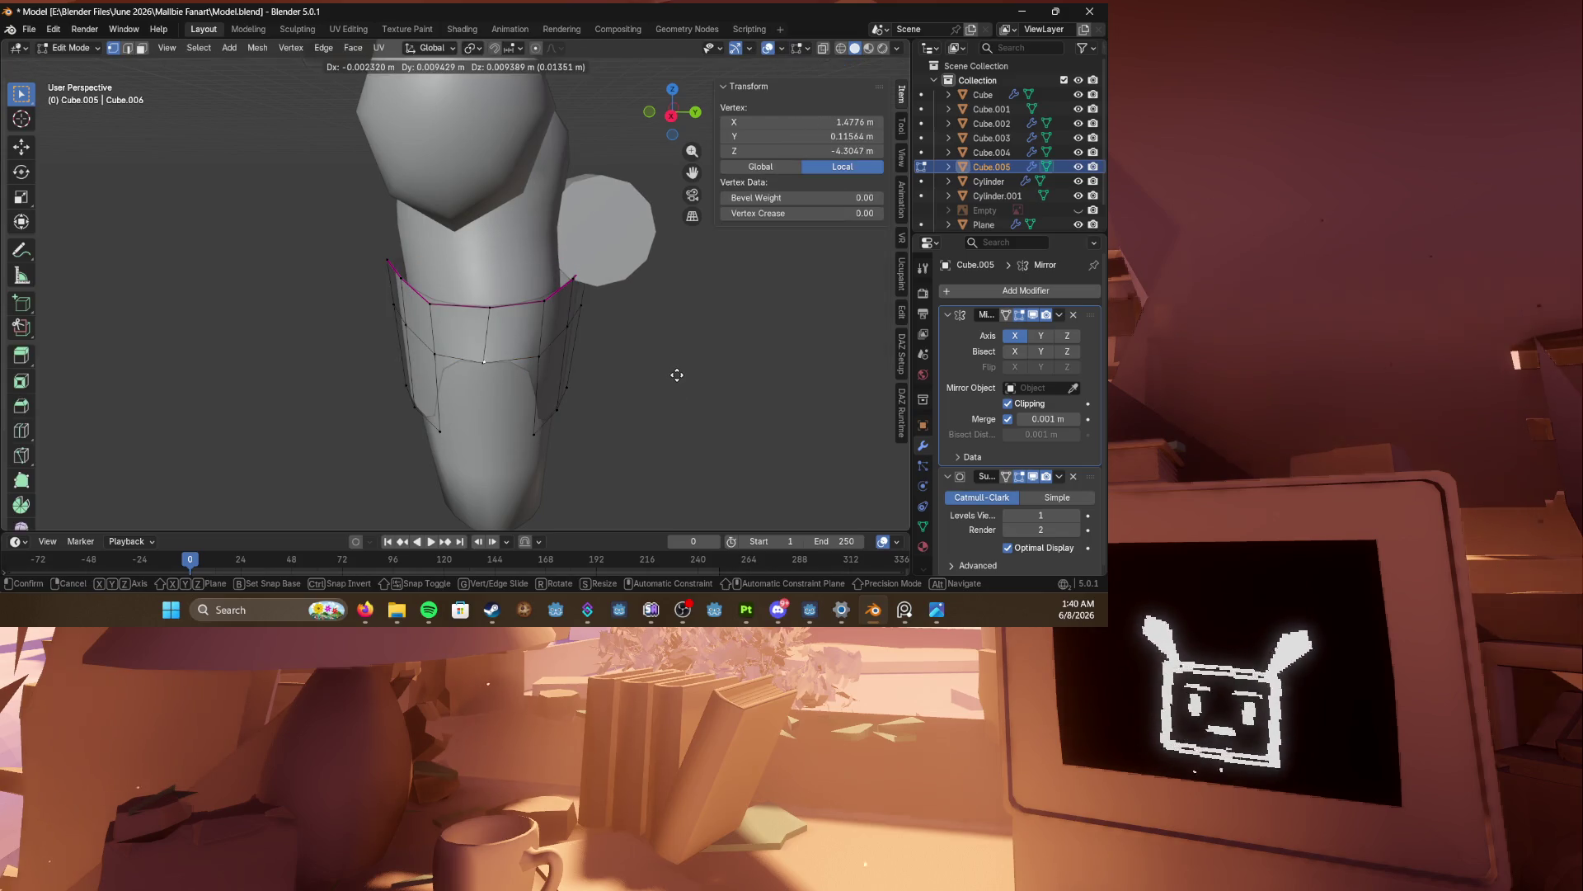
key("a")
middle_click_drag(668, 360, 731, 392)
key("s")
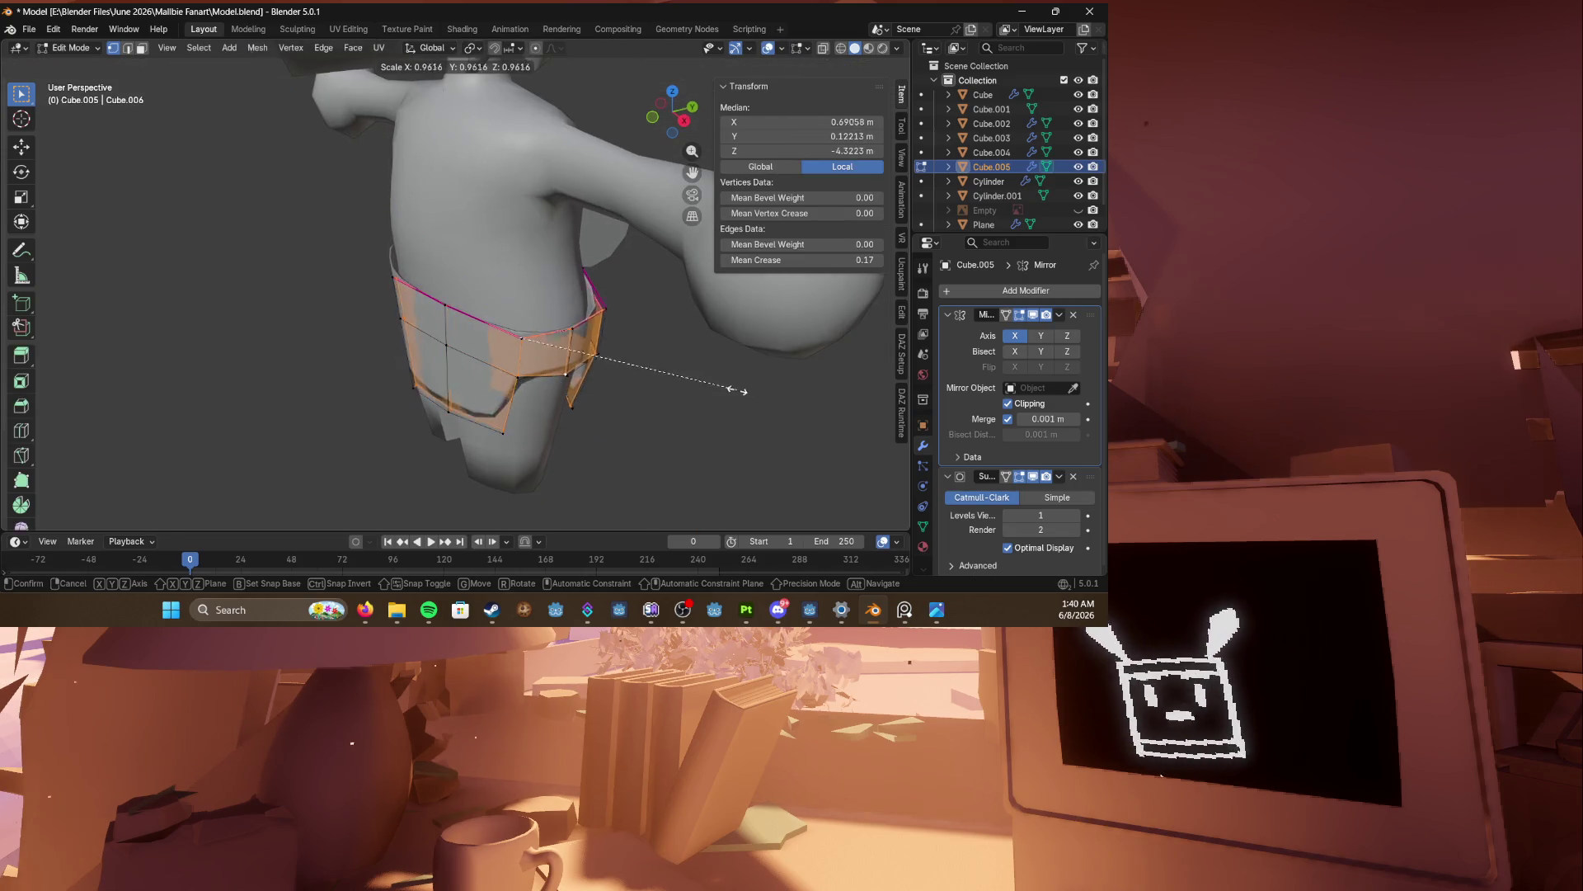
left_click(567, 372)
mouse_move(567, 371)
middle_mouse_down()
mouse_move(601, 343)
mouse_move(658, 354)
mouse_move(551, 385)
mouse_move(485, 349)
mouse_move(507, 314)
mouse_move(457, 262)
mouse_move(499, 322)
middle_mouse_up()
Step: Crease the shorts' right-side vertical edges to 1.0 and save Model.blend
left_click(536, 363)
left_click(535, 343, "alt+shift")
key("shift+e")
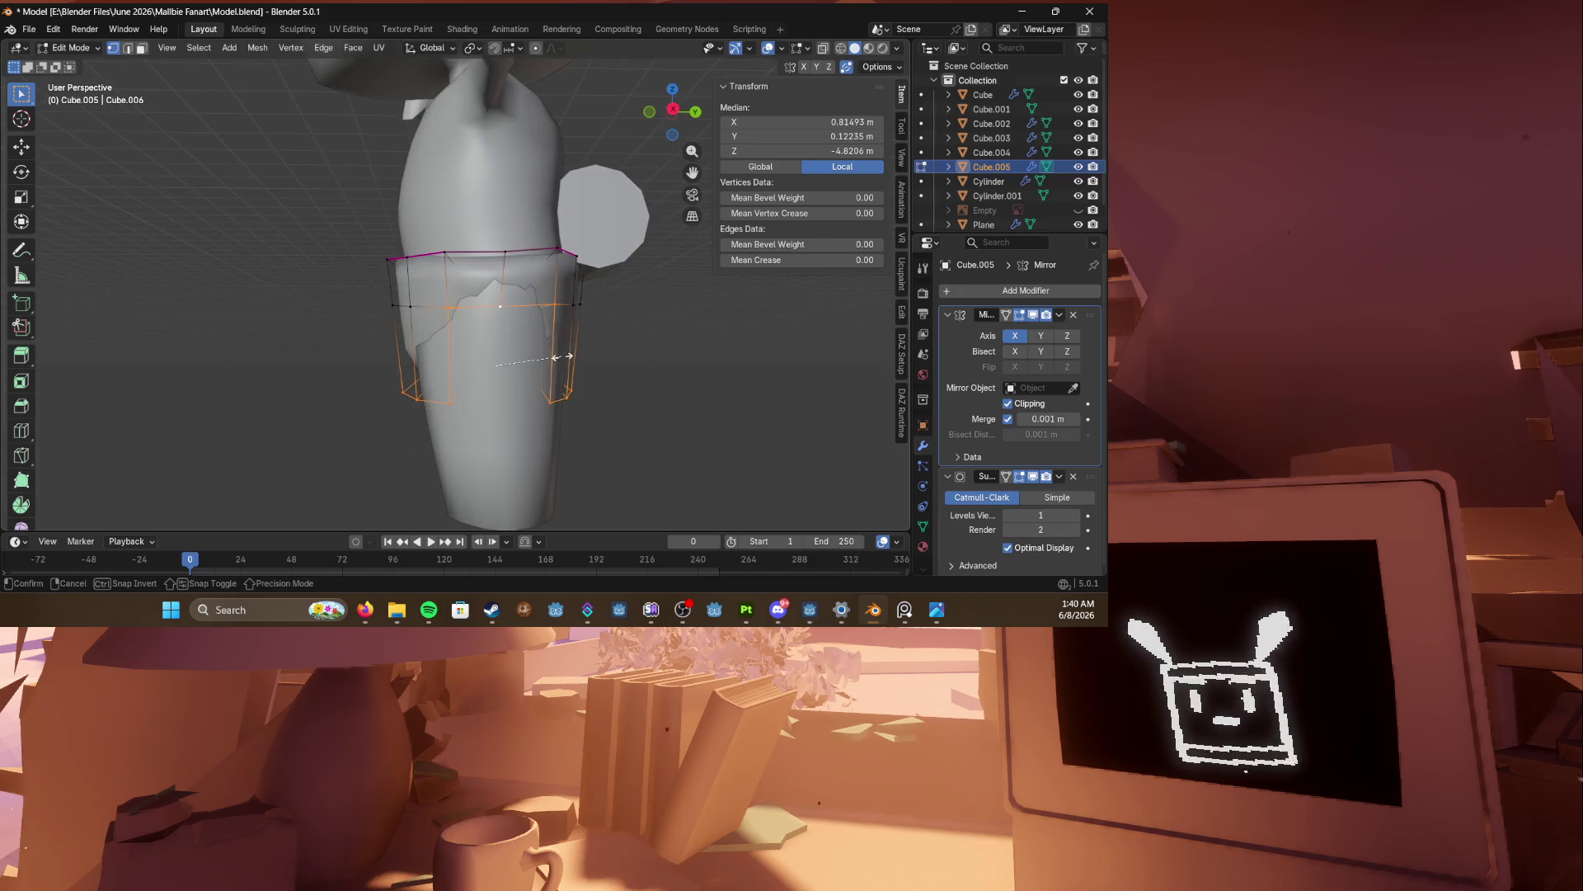
left_click(682, 402)
mouse_move(608, 374)
middle_mouse_down()
mouse_move(824, 388)
mouse_move(417, 375)
middle_mouse_up()
key("Tab")
mouse_move(307, 396)
middle_mouse_down()
mouse_move(651, 410)
mouse_move(598, 400)
mouse_move(763, 379)
middle_mouse_up()
key("ctrl+s")
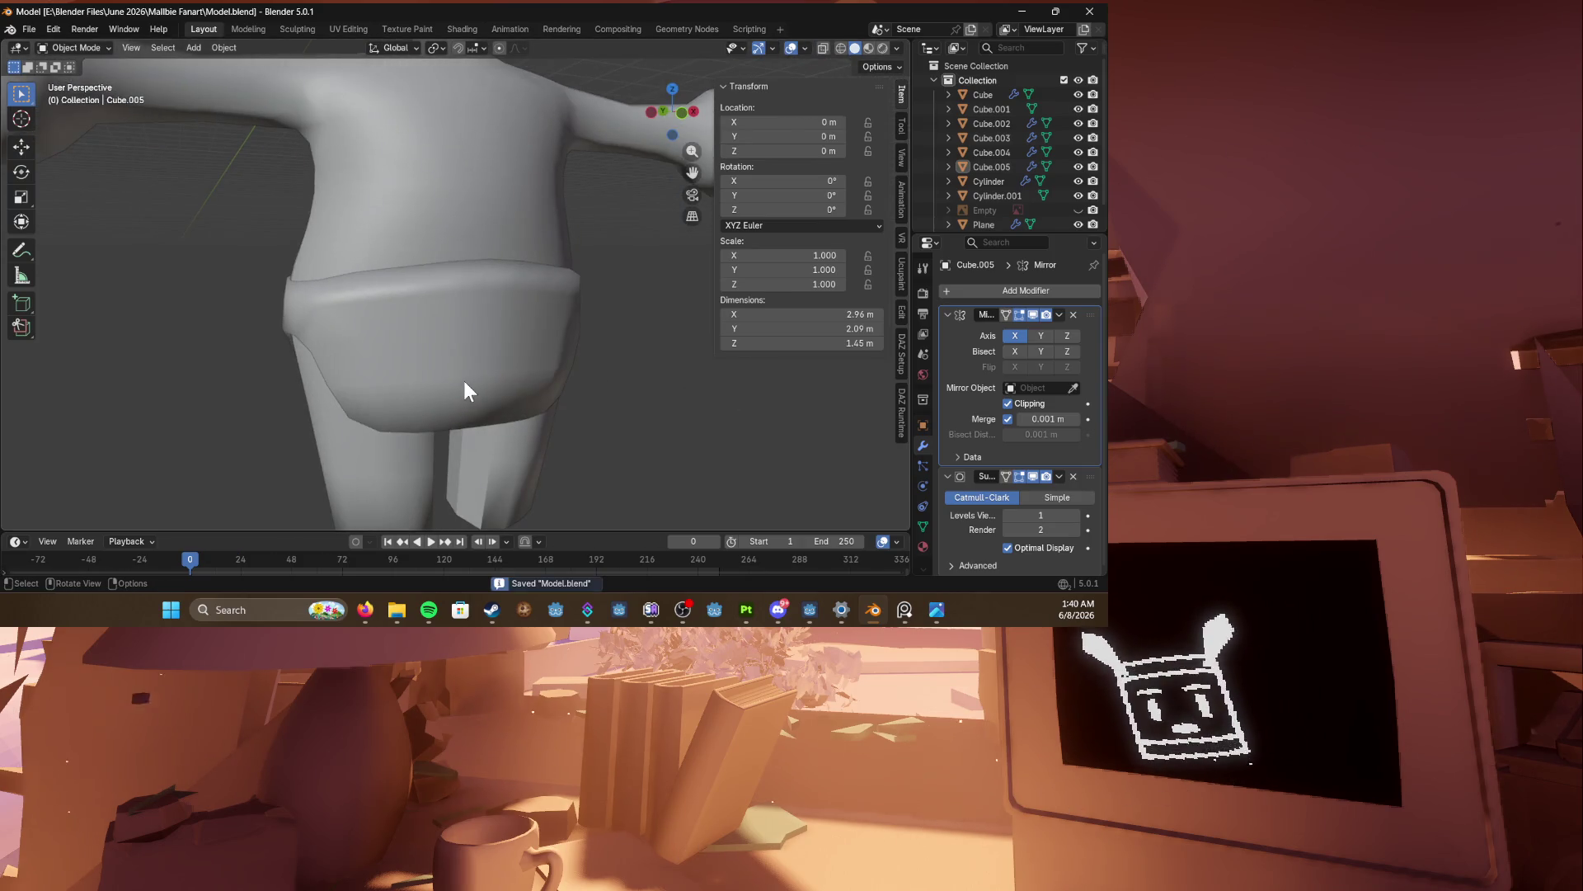
Step: Select the shorts, look them over from the front and side, and save the model
left_click(463, 379)
middle_click_drag(464, 379, 422, 369)
key("Tab")
key("KP_1")
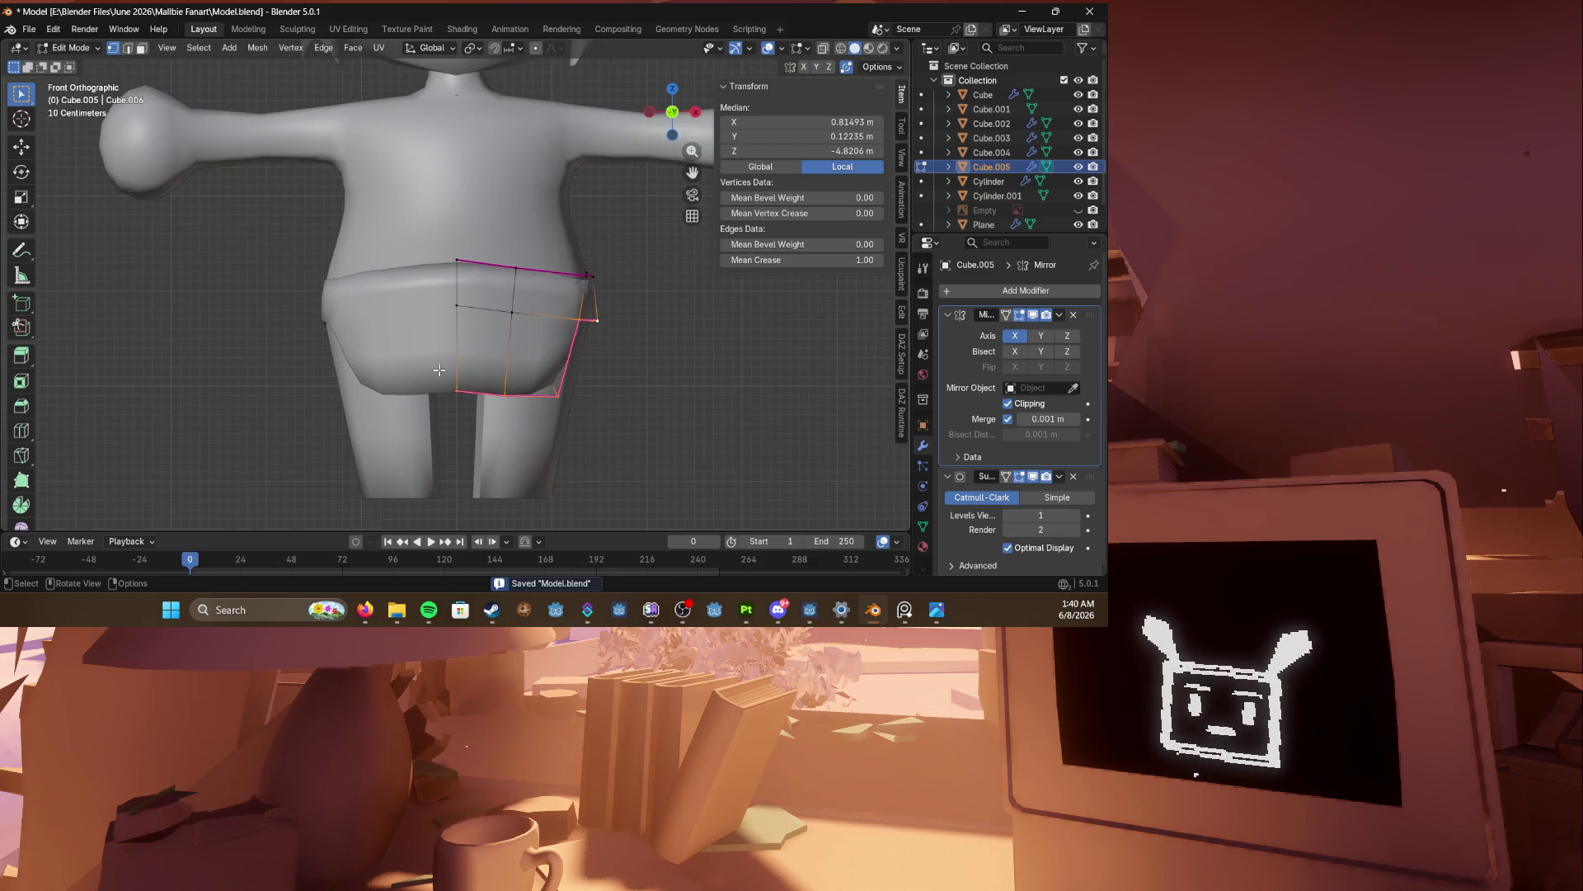
mouse_move(588, 373)
middle_mouse_down()
mouse_move(313, 361)
mouse_move(468, 384)
mouse_move(538, 191)
mouse_move(482, 343)
mouse_move(317, 315)
mouse_move(464, 296)
mouse_move(313, 313)
mouse_move(547, 319)
mouse_move(404, 302)
mouse_move(443, 359)
mouse_move(516, 360)
mouse_move(502, 235)
middle_mouse_up()
key("Tab")
key("Tab")
key("ctrl+s")
key("Tab")
key("ctrl+s")
Step: Frame the shorts from the front in see-through wireframe and enter Edit Mode on them
scroll(444, 254, "up", 1)
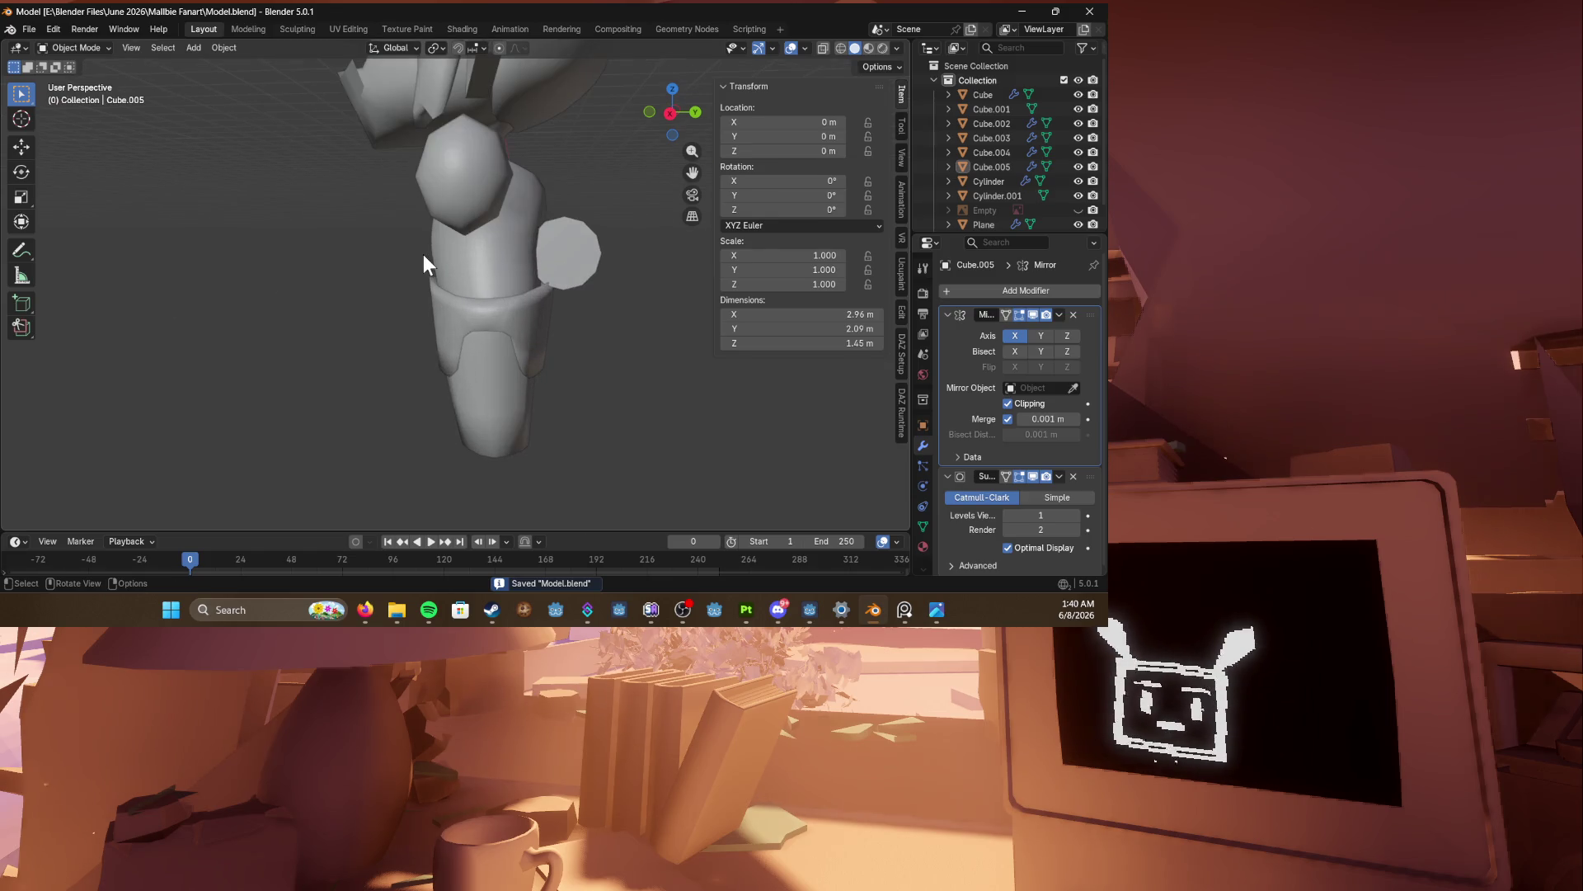
scroll(423, 254, "up", 2)
key("KP_1")
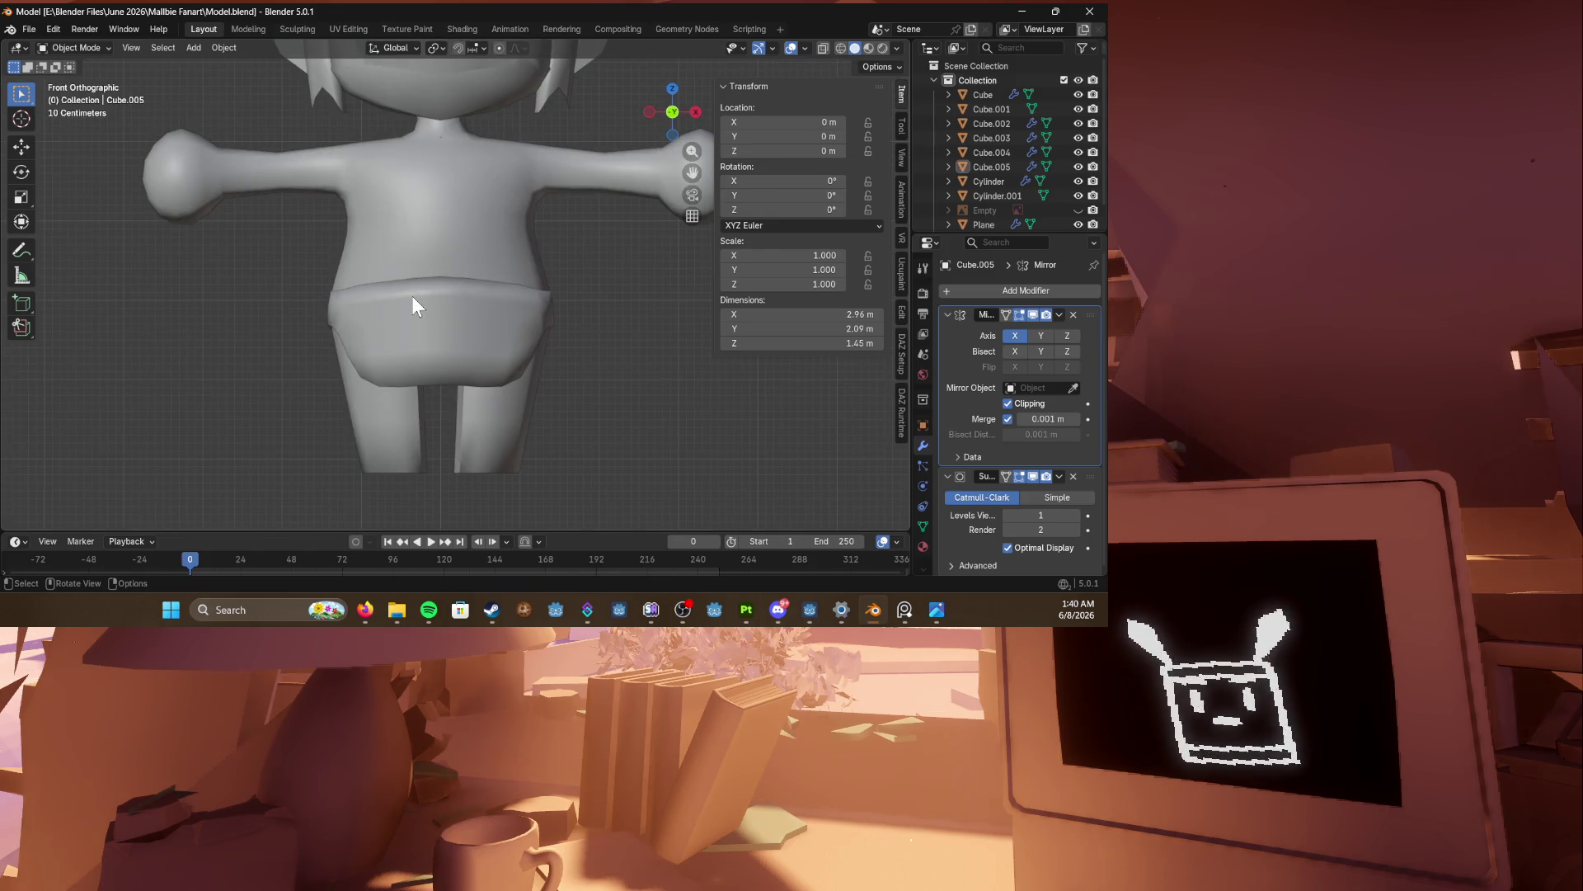
left_click(432, 297)
key("shift+z")
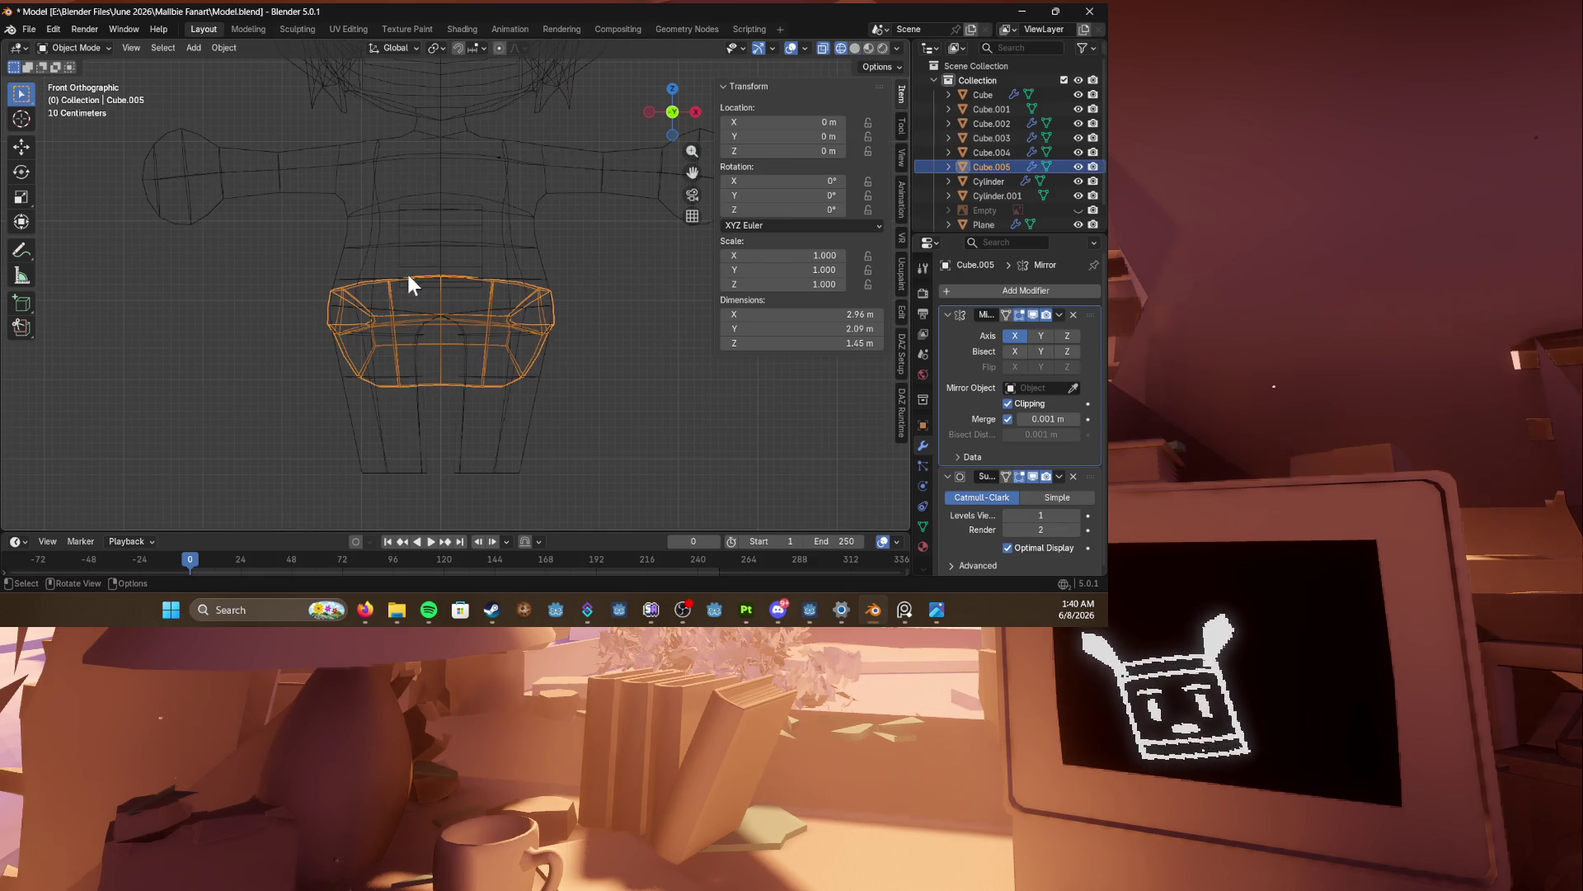
key("Tab")
Step: Select the centre seam edge loop and lower it straight down along Z
left_click(458, 290)
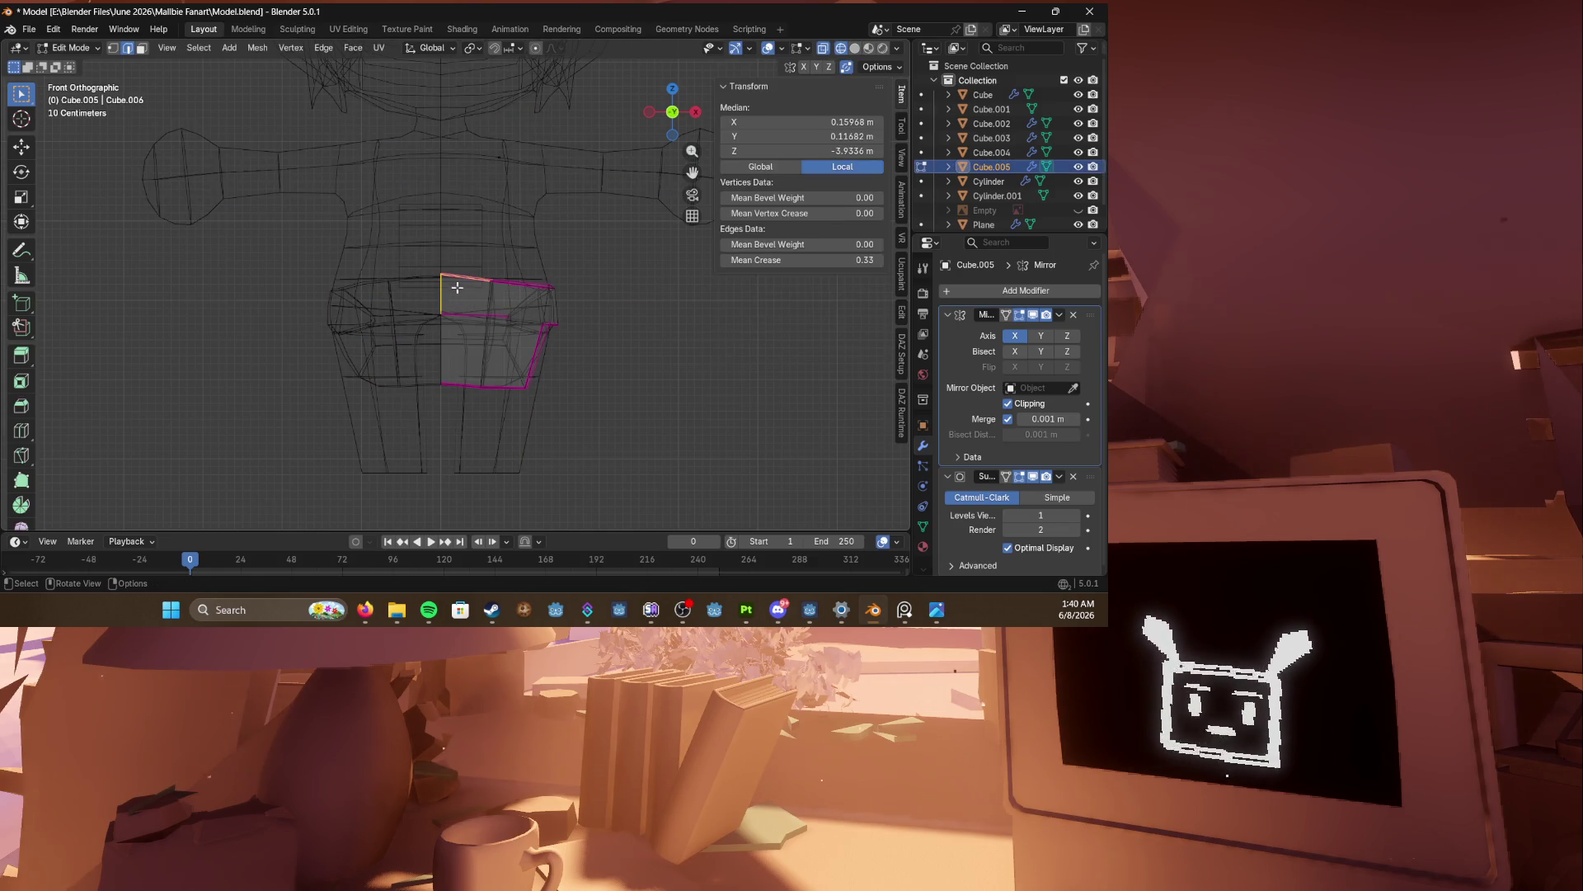
left_click(457, 328, "alt")
key("g")
key("z")
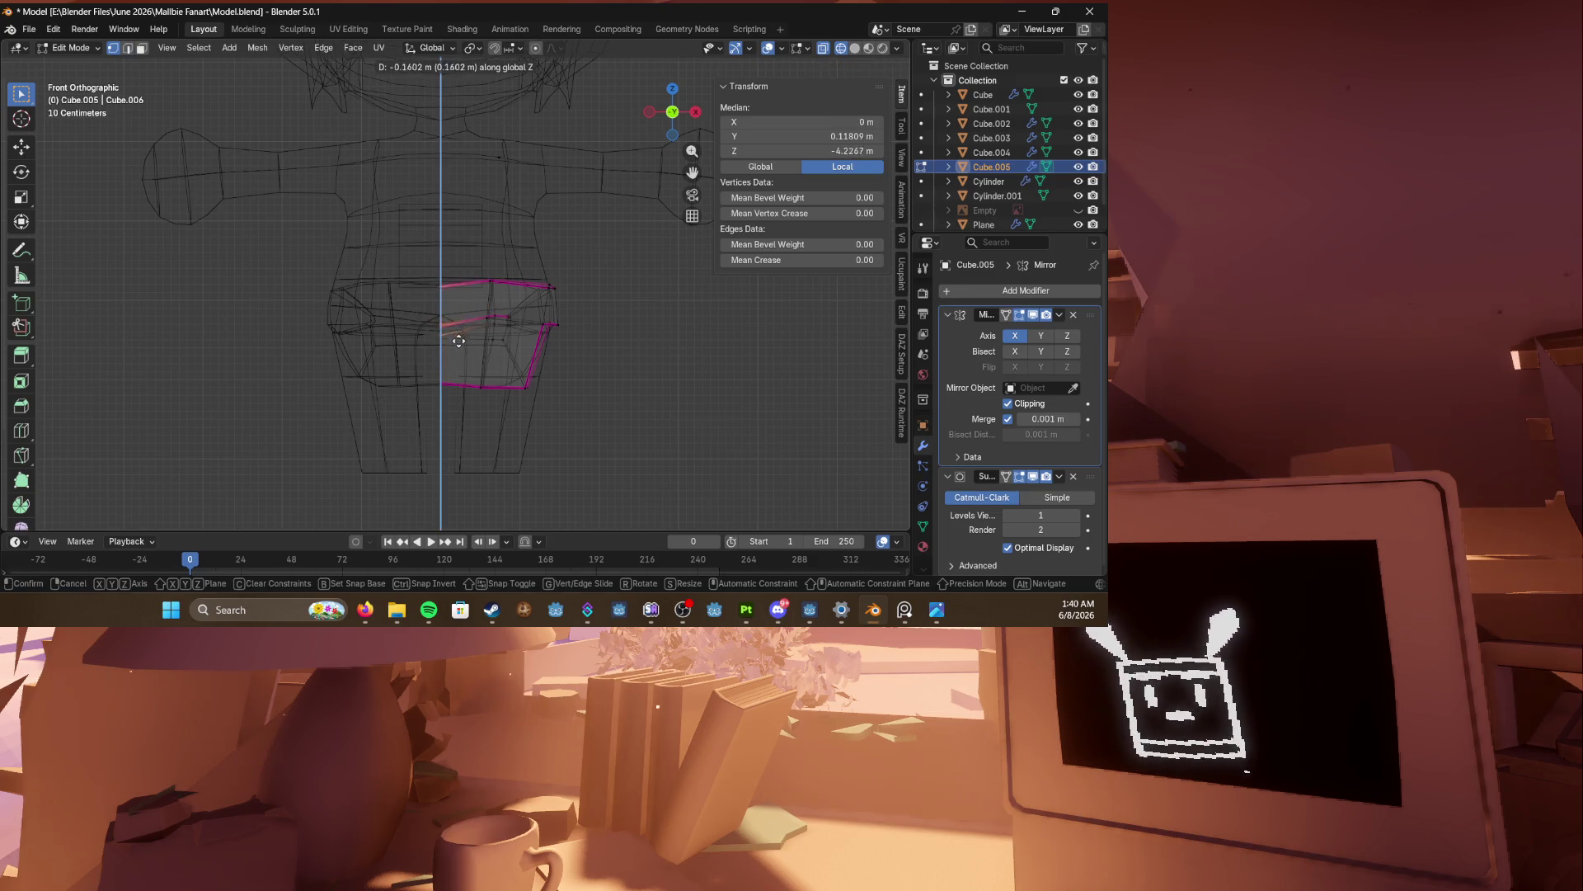
left_click(459, 347)
Step: Tilt the box-selected right-side vertices up toward the hips, then raise them along Z
left_click_drag(570, 315, 570, 315)
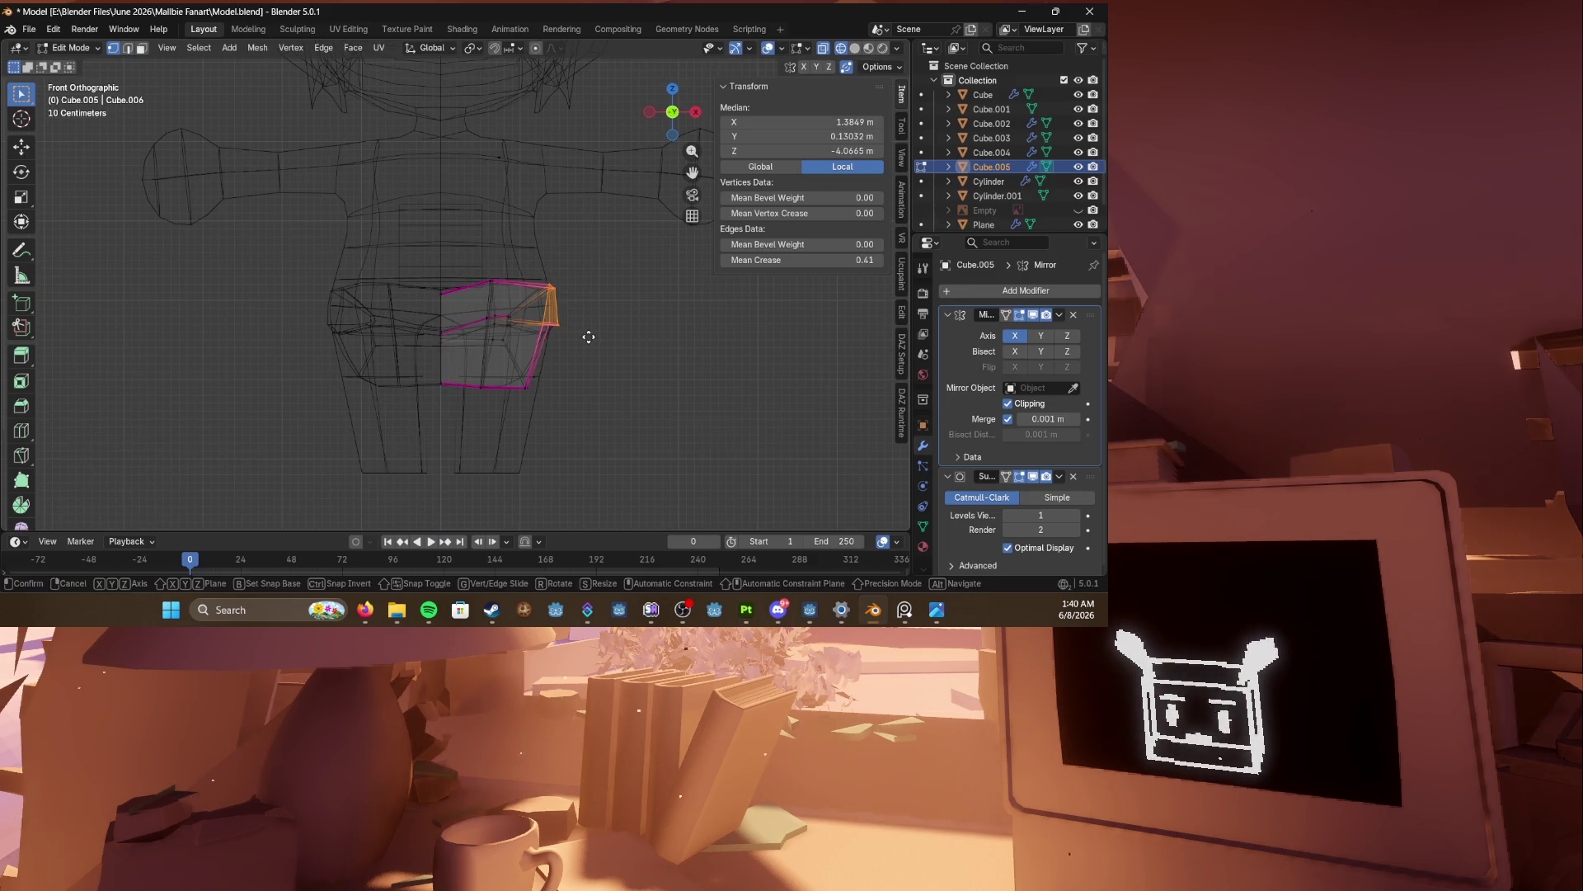
key("g")
key("z")
key("r")
left_click(597, 279)
key("g")
key("z")
left_click(593, 272)
Step: Back in solid shading, nudge the side vertices into their final position with two small moves
mouse_move(593, 272)
middle_mouse_down()
mouse_move(647, 325)
mouse_move(590, 357)
mouse_move(360, 350)
mouse_move(594, 353)
middle_mouse_up()
key("shift+z")
key("g")
left_click(627, 326)
key("g")
left_click(590, 357)
Step: Review the reshaped shorts from a slightly orbited view, then select the body object
key("Tab")
middle_click_drag(295, 338, 364, 330)
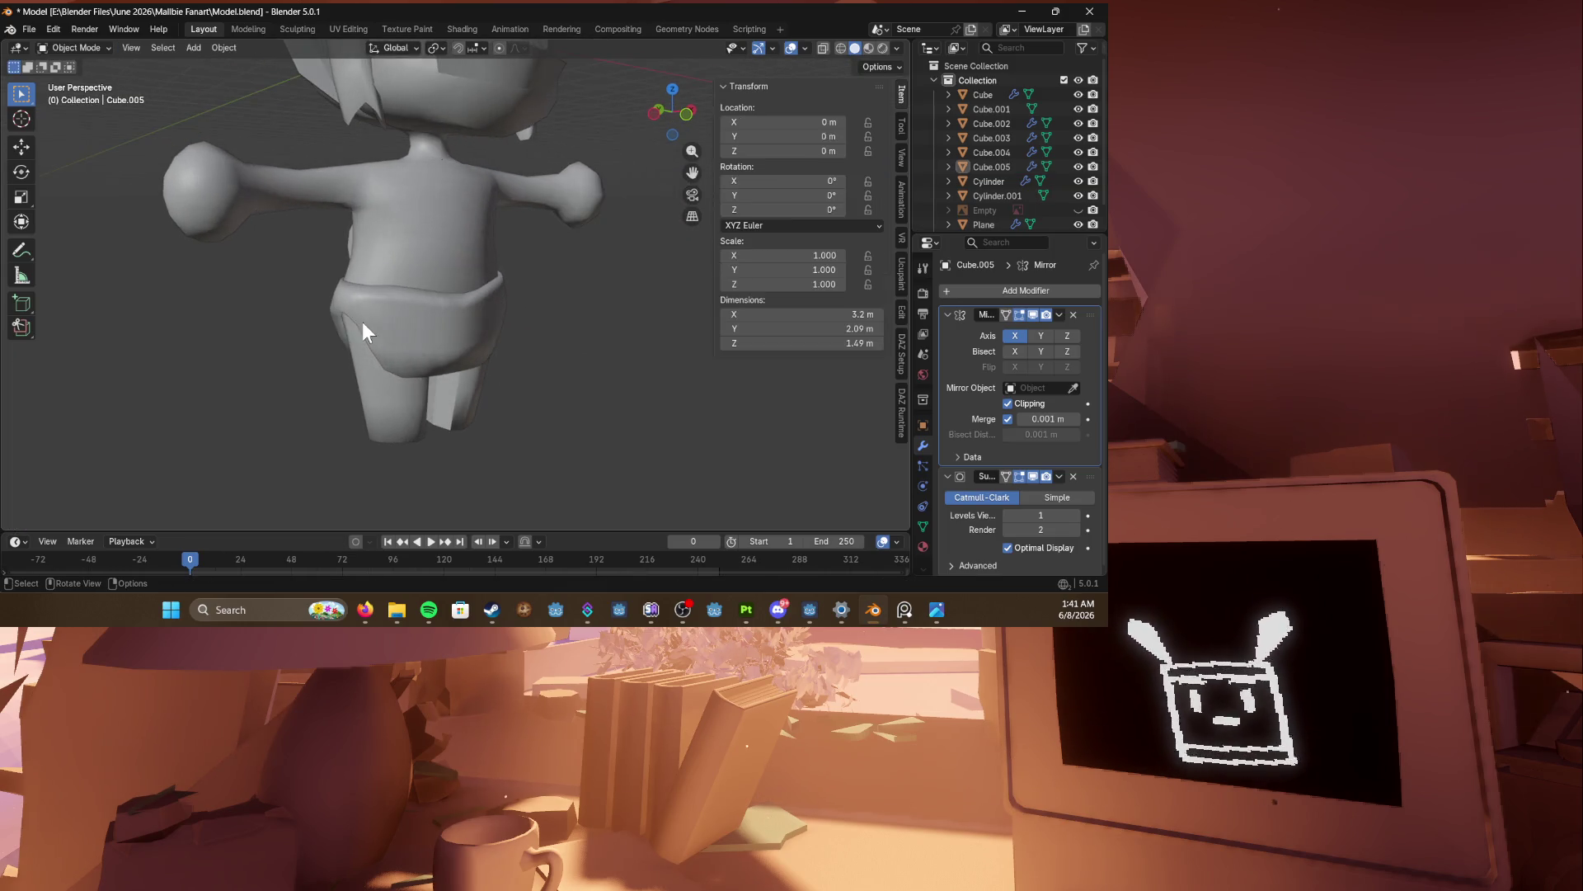
key("Tab")
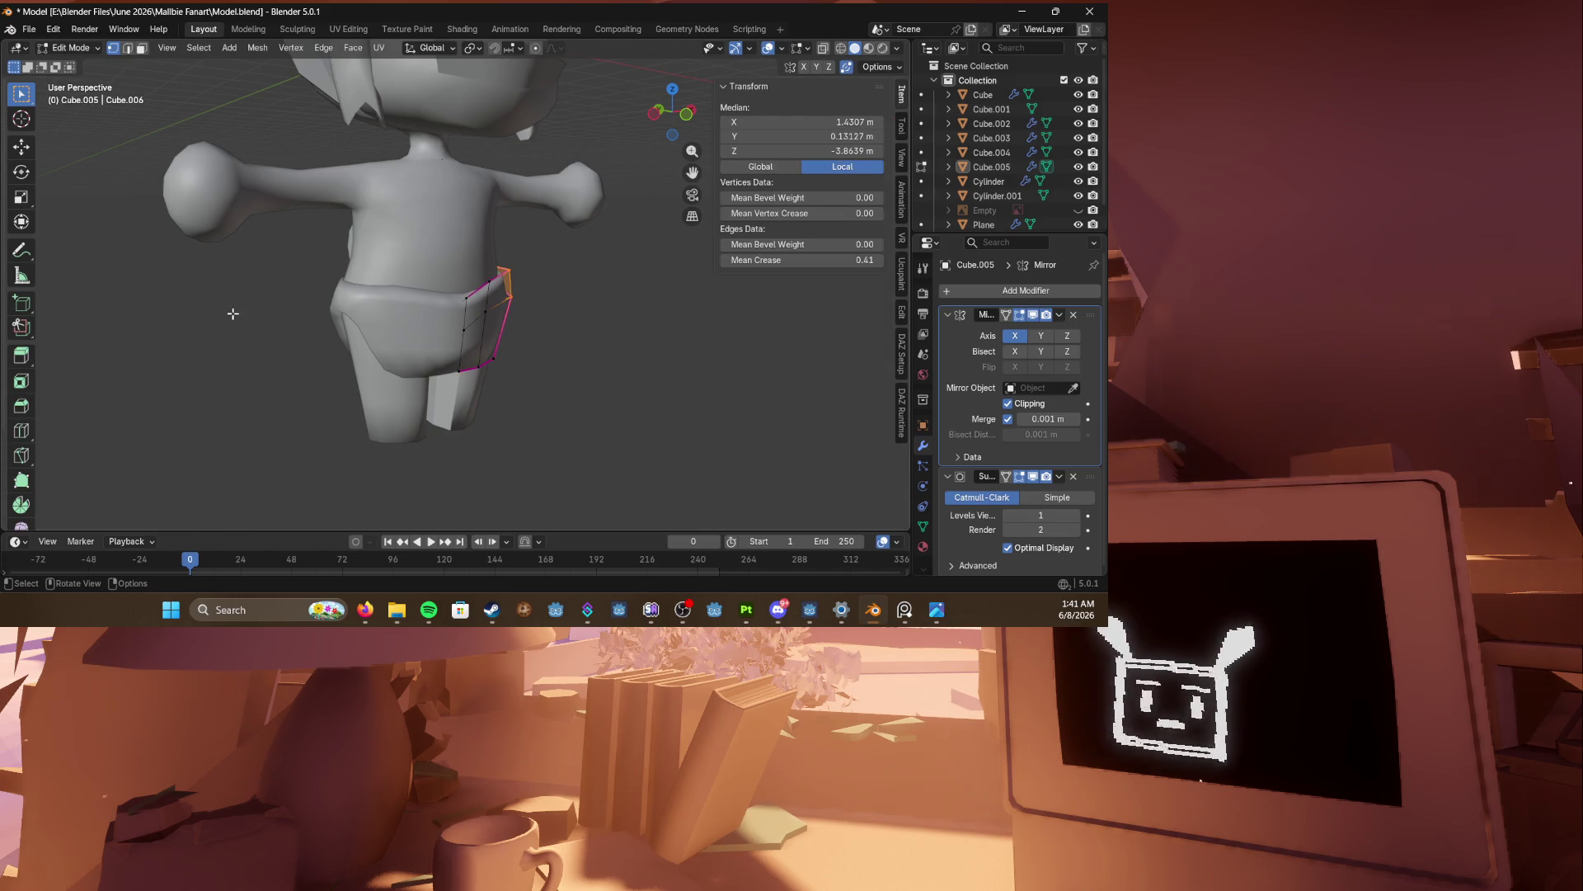
key("alt+a")
key("shift+a")
key("Escape")
key("Tab")
left_click(448, 210)
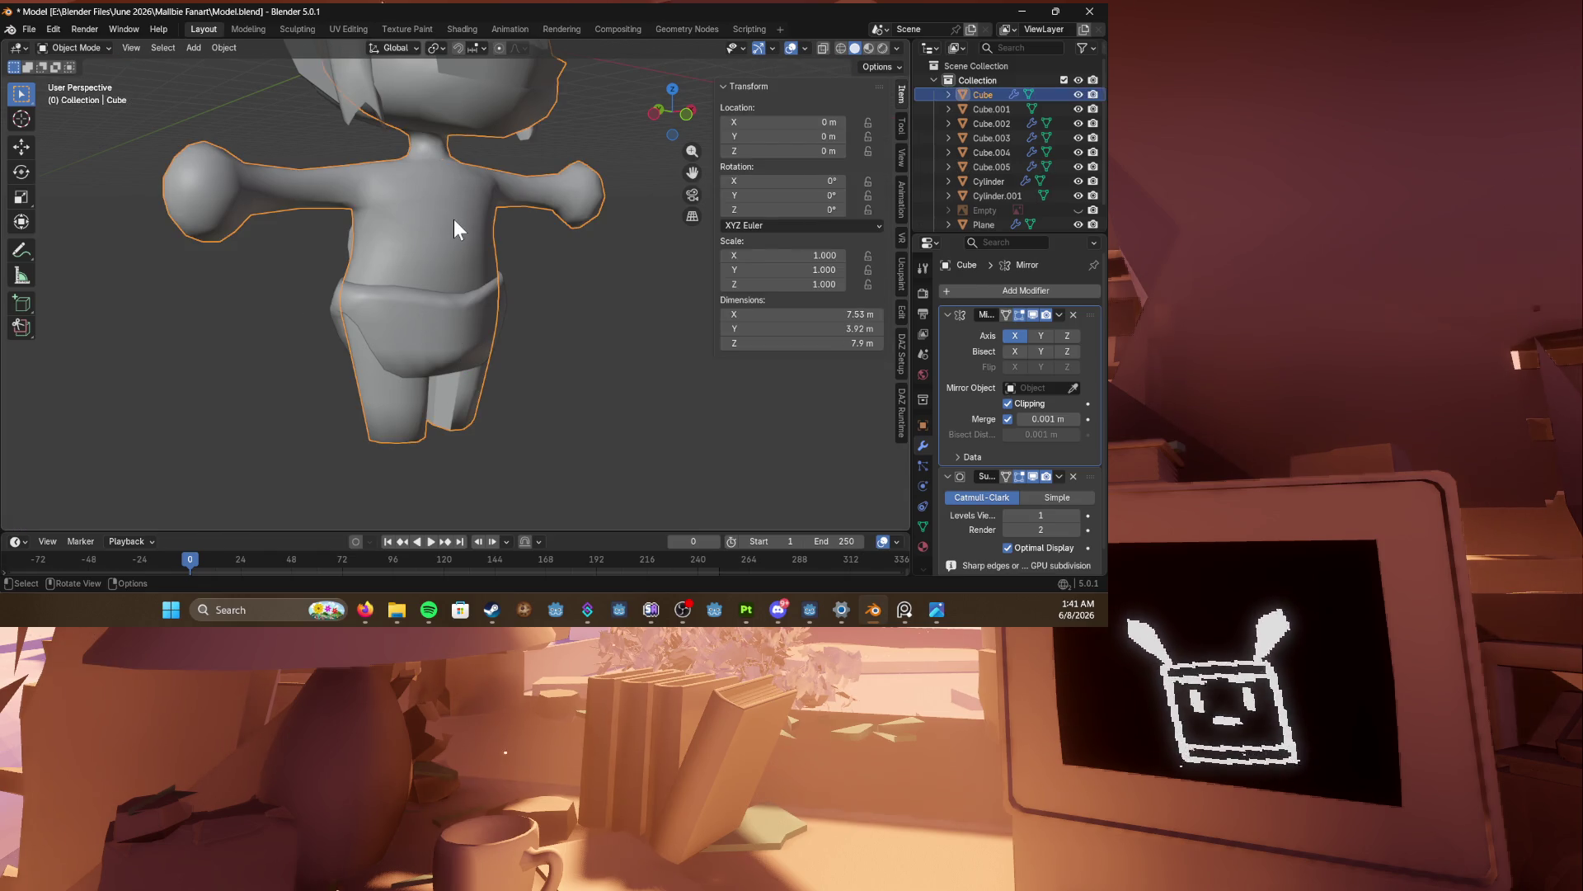
Step: Save, then slide a torso vertex on the body mesh along its edge
key("ctrl+s")
key("Tab")
scroll(506, 283, "up", 6)
middle_click_drag(506, 284, 474, 314)
left_click(475, 314)
key("shift+v")
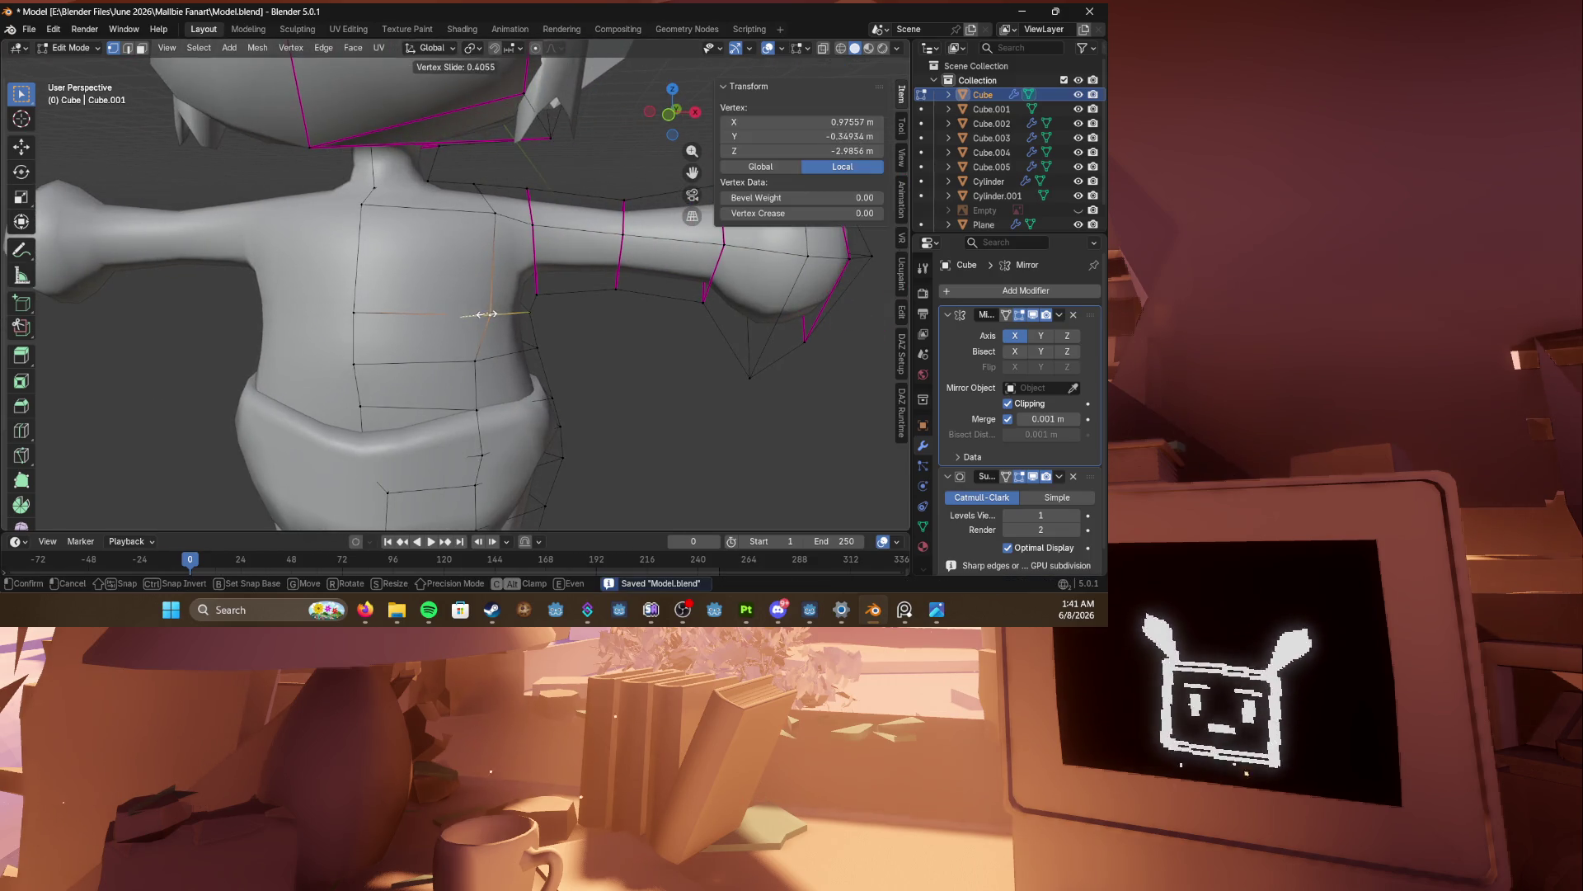
left_click(487, 315)
key("Tab")
Step: Select the shorts, orbit around the character, and save Model.blend
scroll(361, 349, "down", 6)
left_click(362, 349)
mouse_move(362, 349)
middle_mouse_down()
mouse_move(399, 353)
mouse_move(316, 354)
mouse_move(590, 350)
mouse_move(429, 330)
middle_mouse_up()
scroll(412, 324, "down", 2)
scroll(418, 293, "up", 4)
key("ctrl+s")
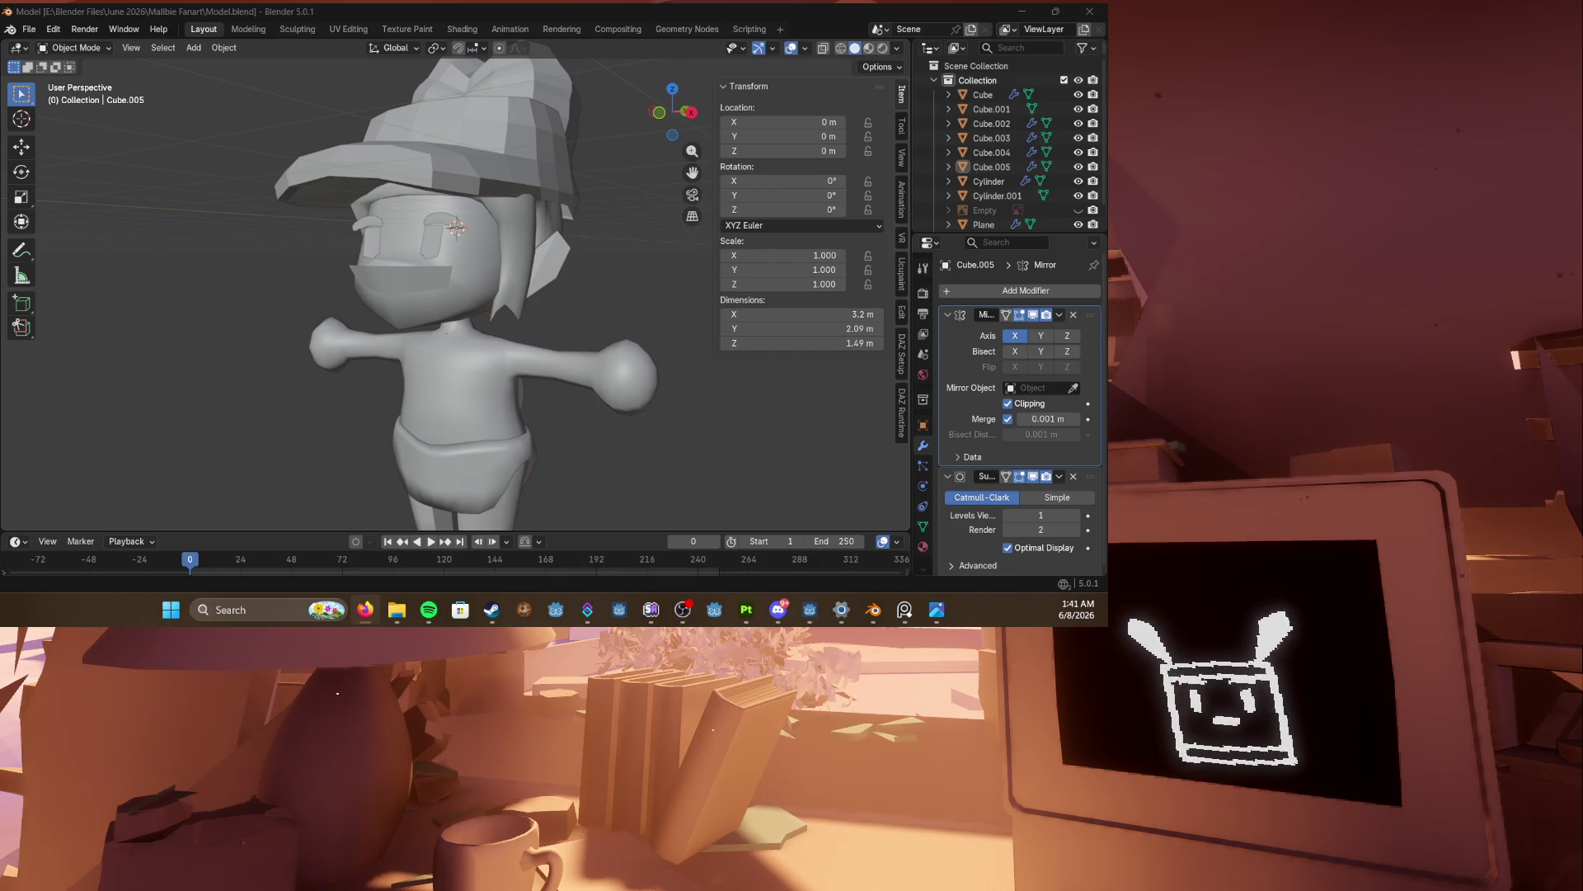
Step: Orbit over the hat, save Model.blend, then orbit to a side view and select the torso
scroll(487, 205, "up", 5)
mouse_move(483, 204)
middle_mouse_down()
mouse_move(501, 290)
mouse_move(435, 251)
middle_mouse_up()
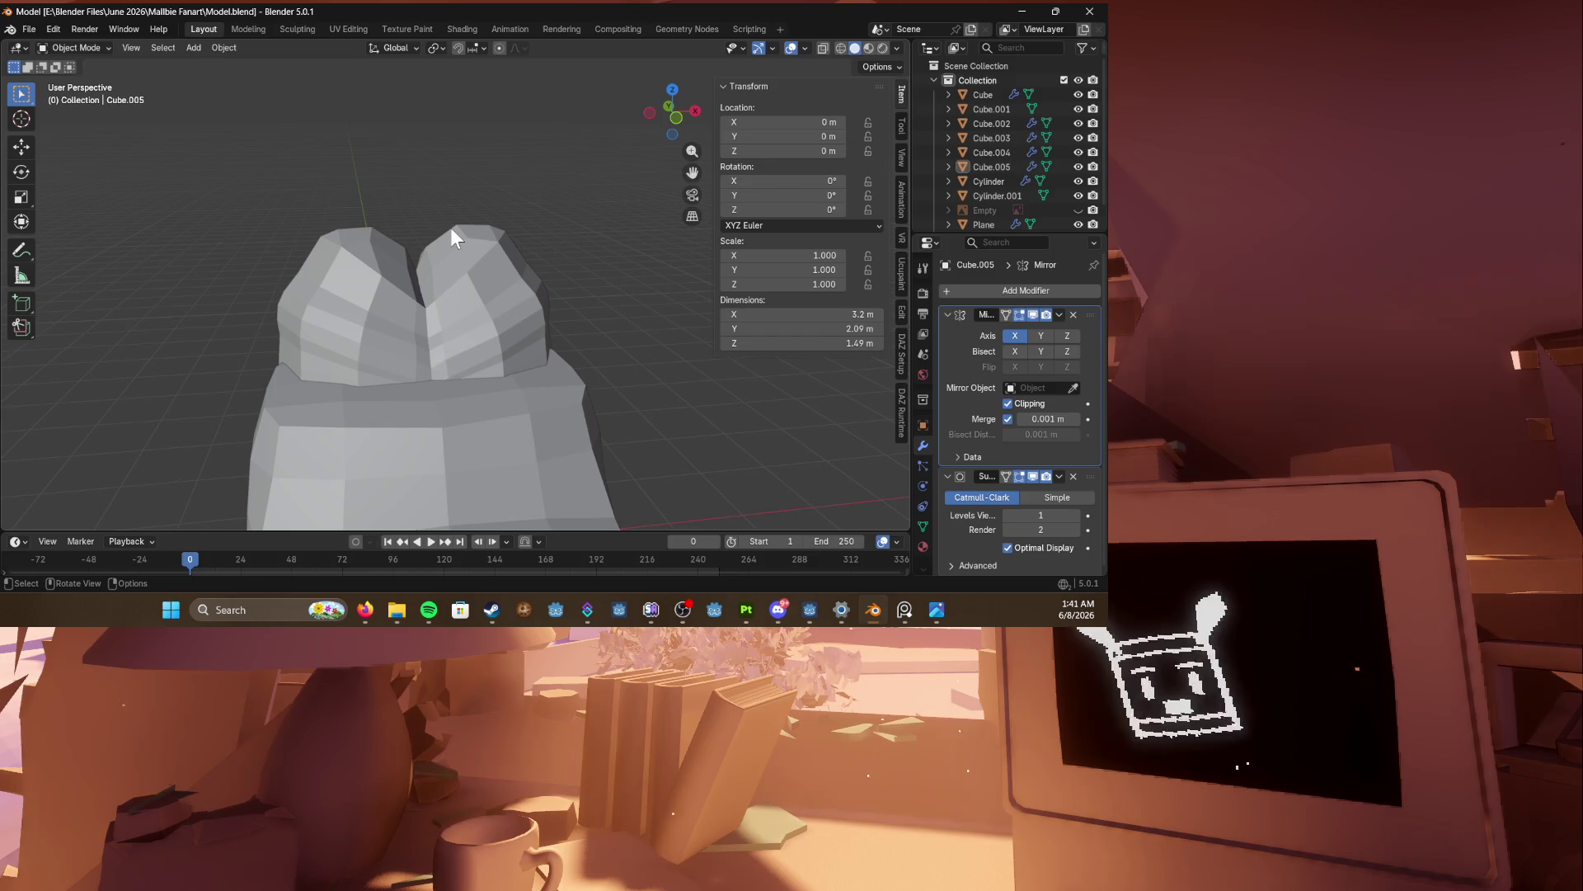
middle_click_drag(450, 228, 497, 233)
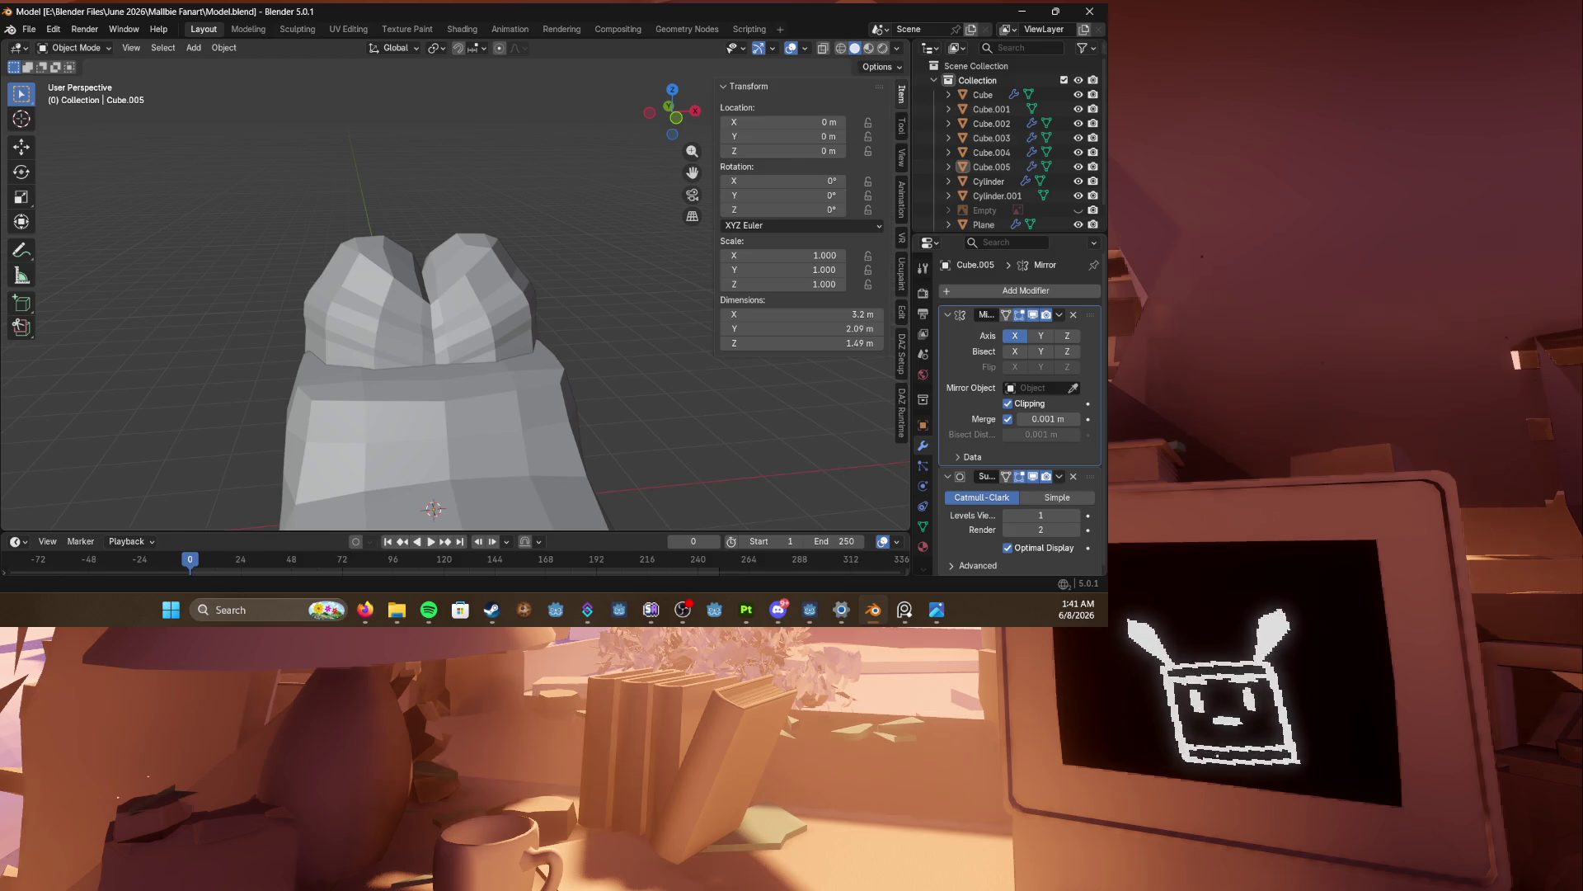
scroll(245, 469, "down", 2)
scroll(303, 406, "up", 2)
scroll(358, 202, "down", 2)
key("ctrl+s")
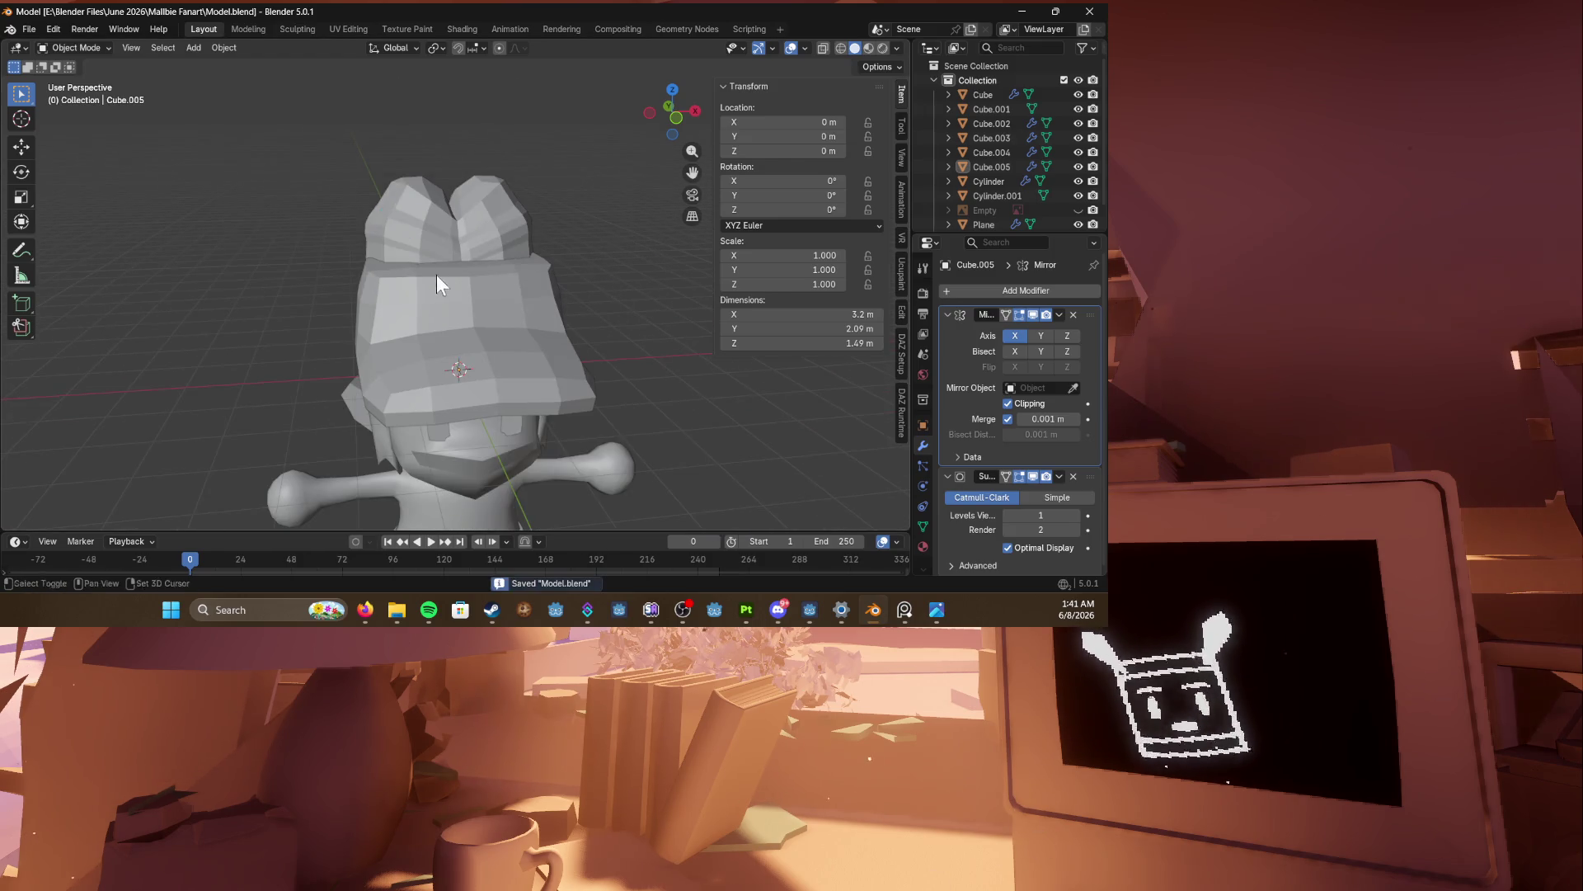
scroll(440, 239, "down", 2)
mouse_move(444, 186)
middle_mouse_down()
mouse_move(450, 406)
mouse_move(506, 396)
mouse_move(459, 313)
middle_mouse_up()
left_click(450, 406)
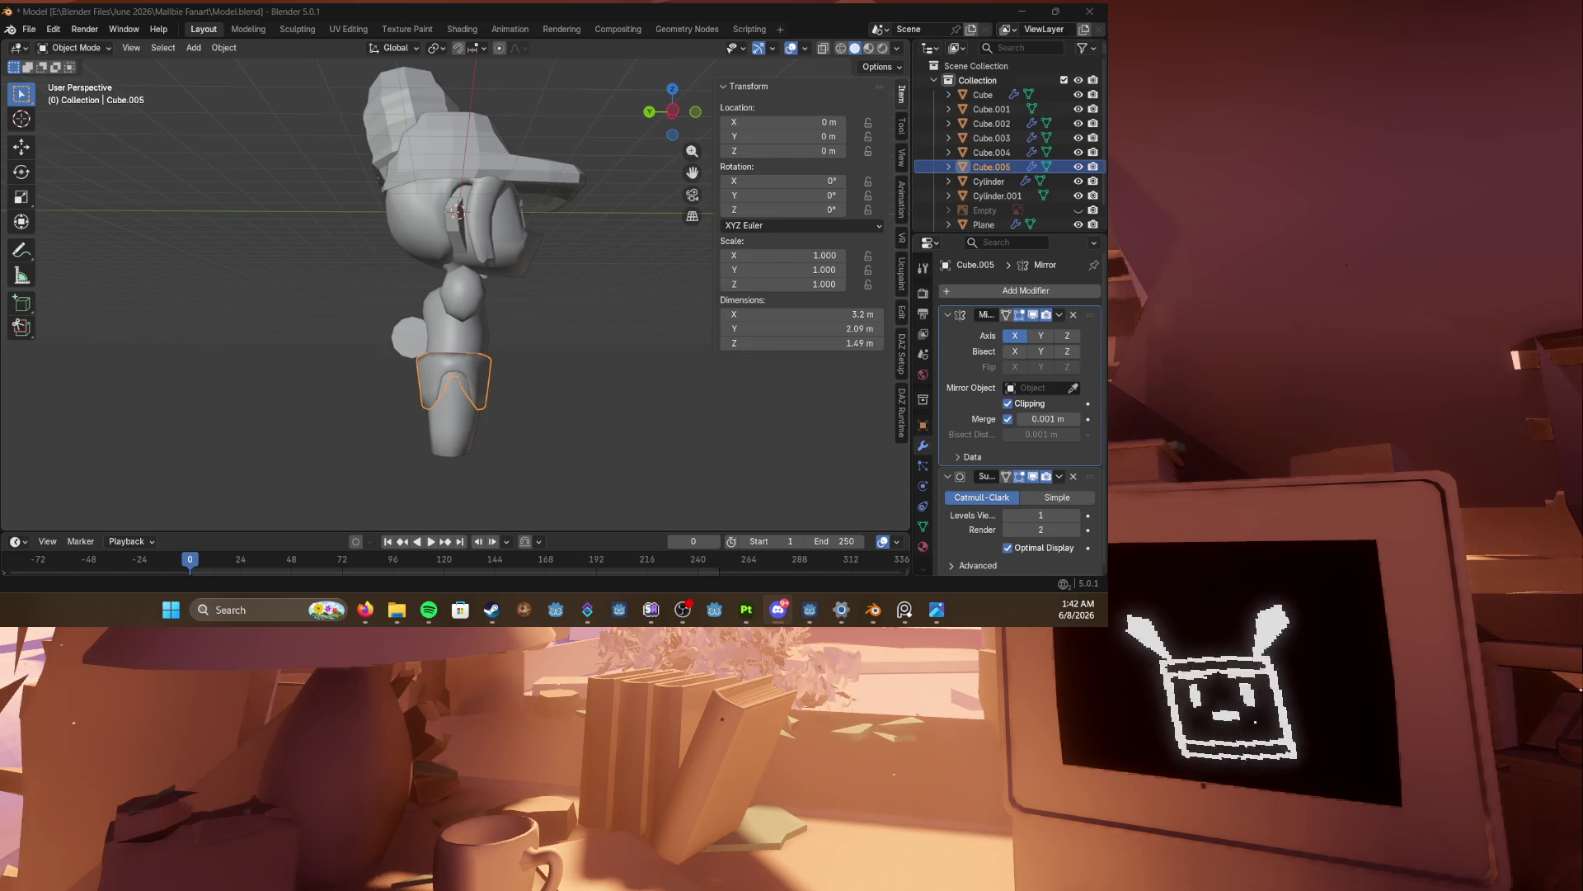
Step: Deselect the torso, switch to the top orthographic view and enter Edit Mode
left_click(327, 320)
scroll(318, 317, "up", 4)
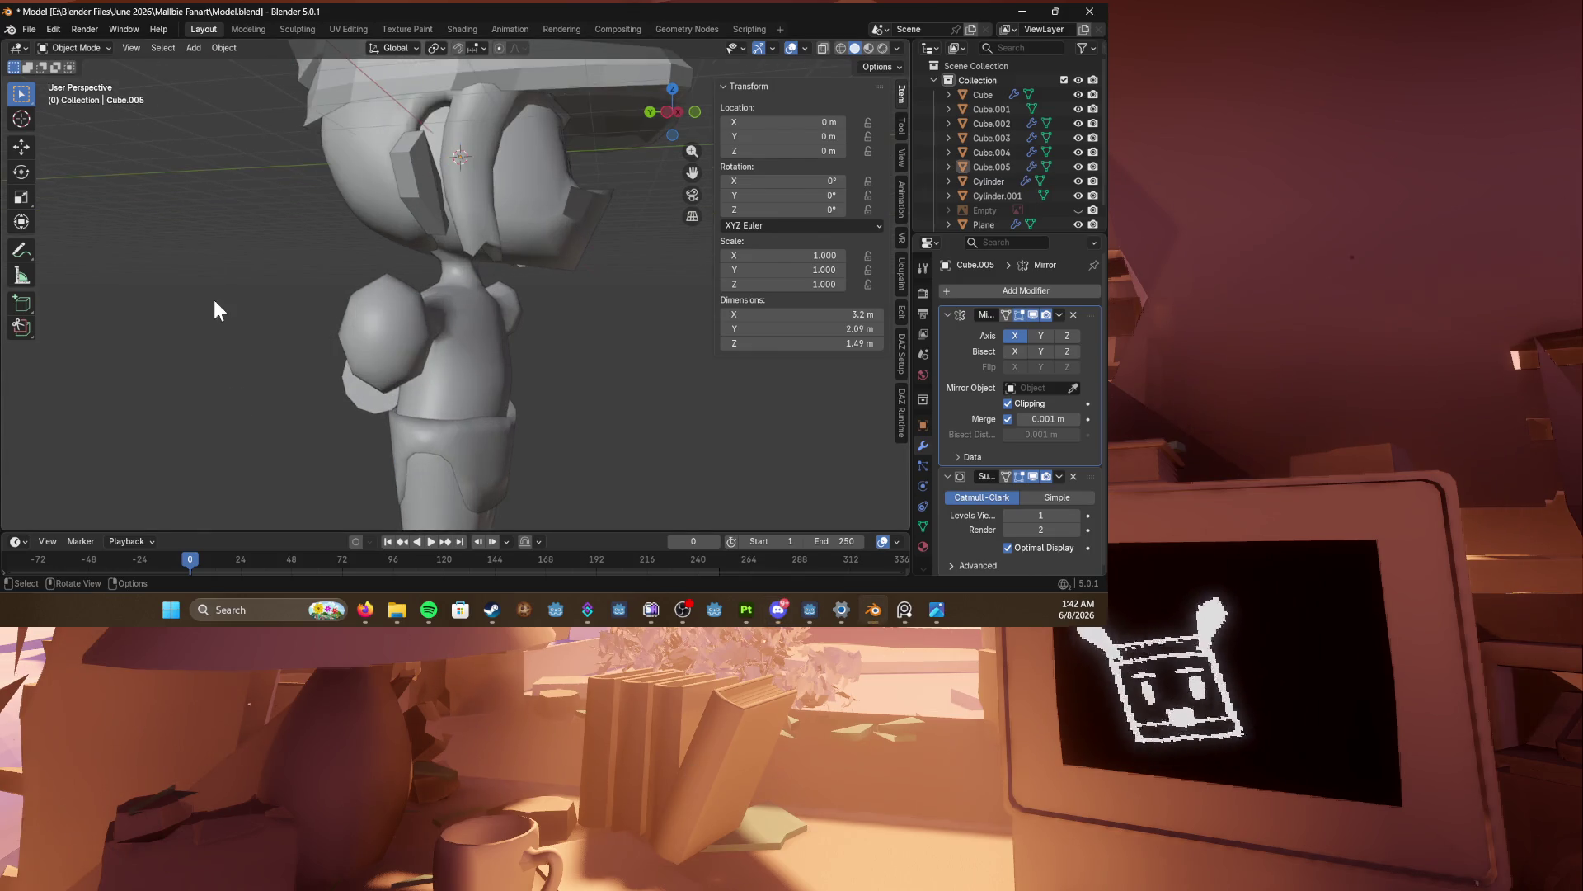
key("KP_7")
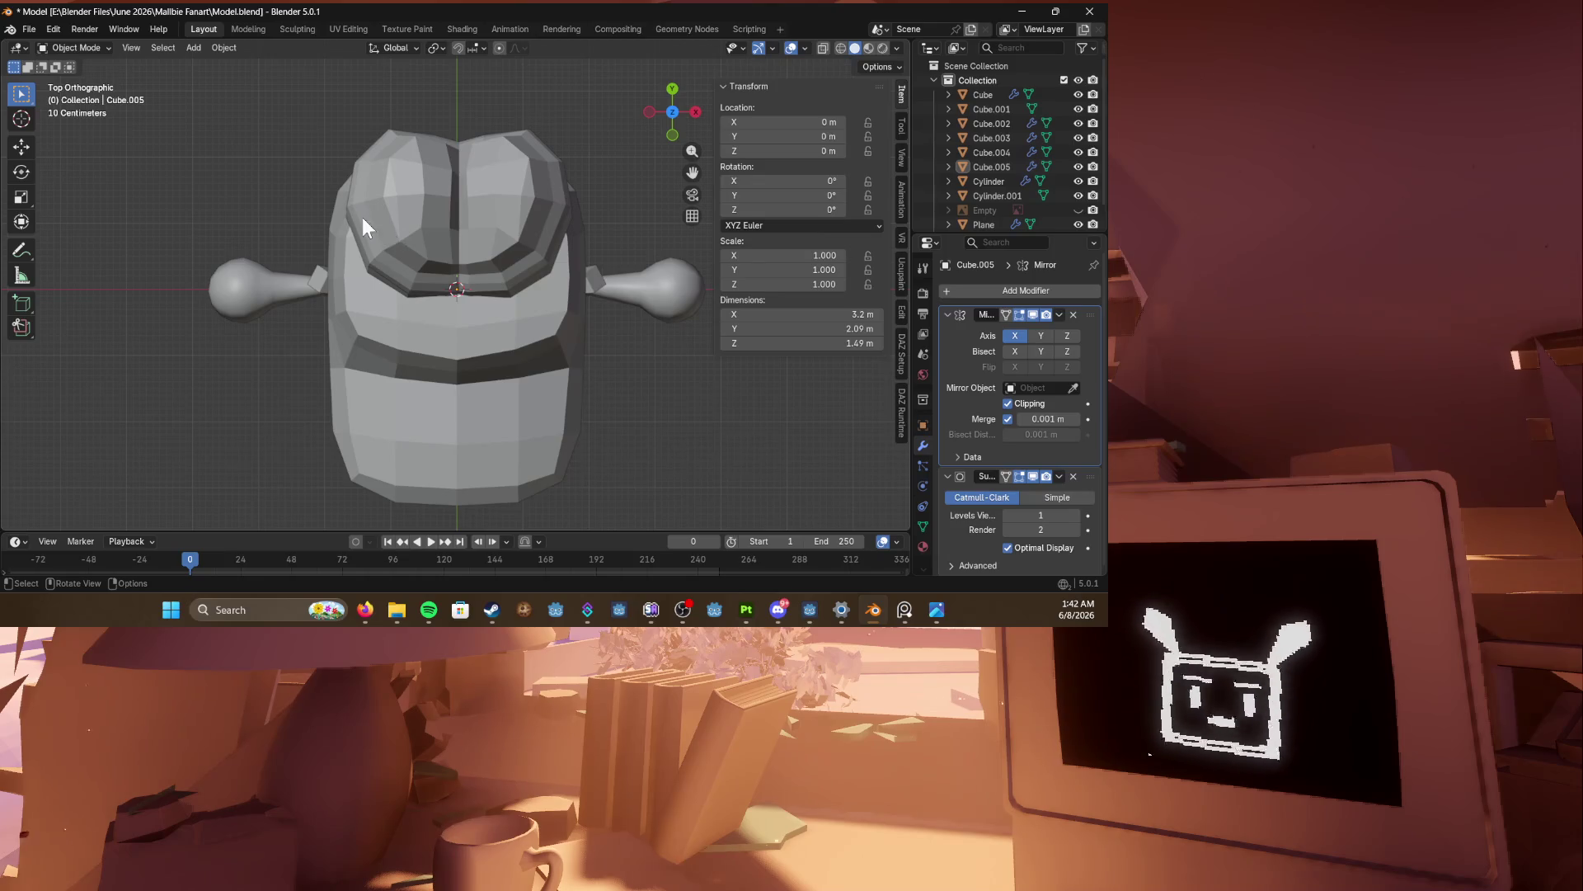
scroll(388, 245, "down", 2)
key("Tab")
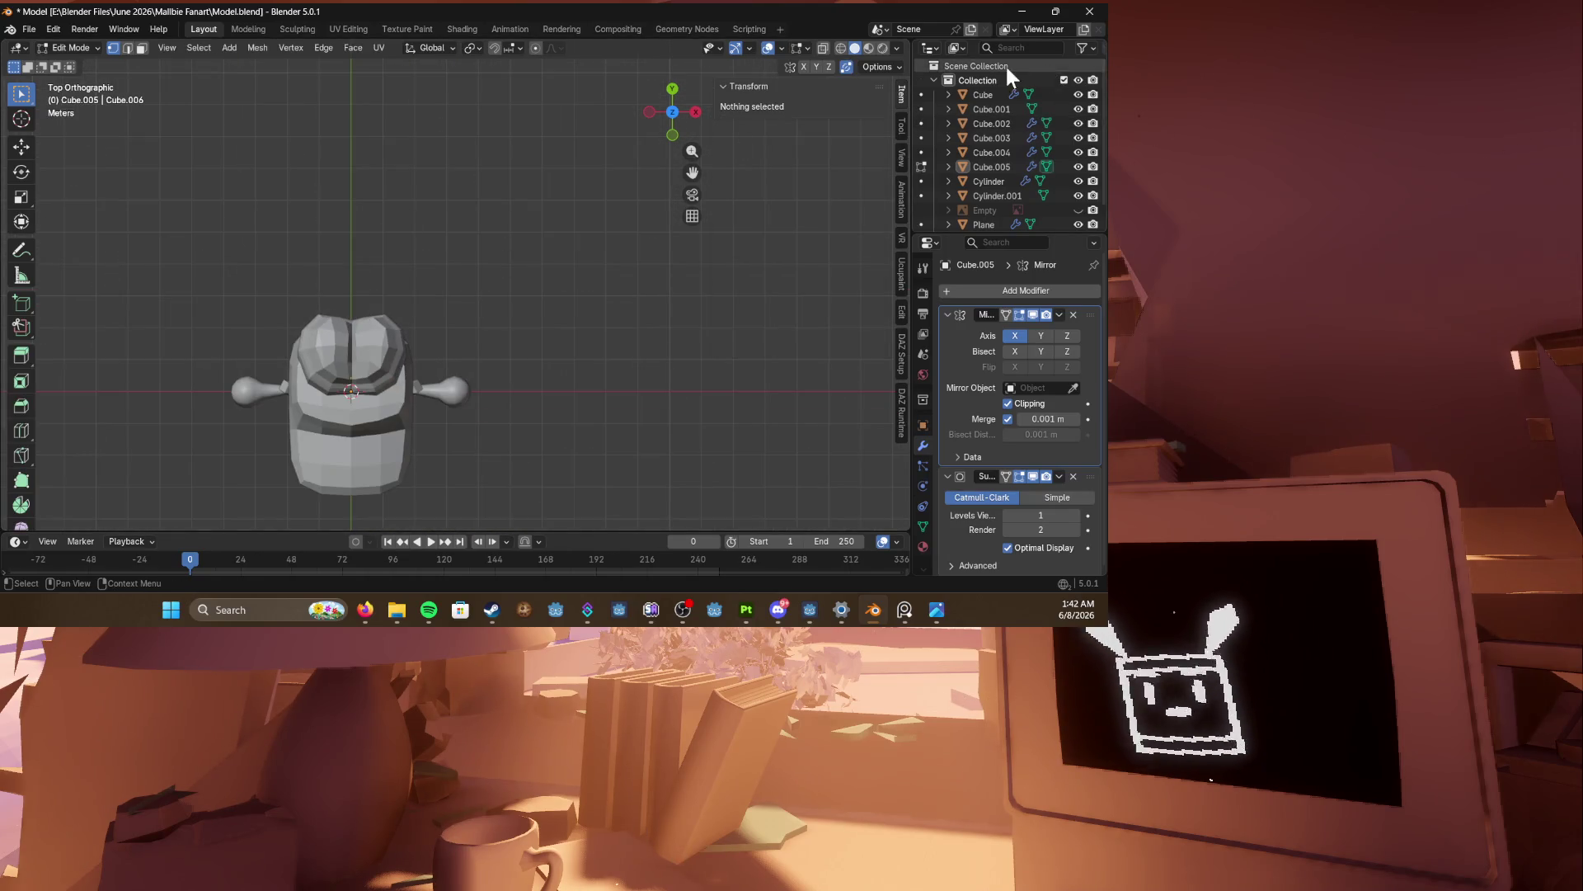
Step: Hide the original Collection, collapse it, and create a new collection named 'Thingy'
left_click(1078, 80)
right_click(999, 135)
left_click(979, 82)
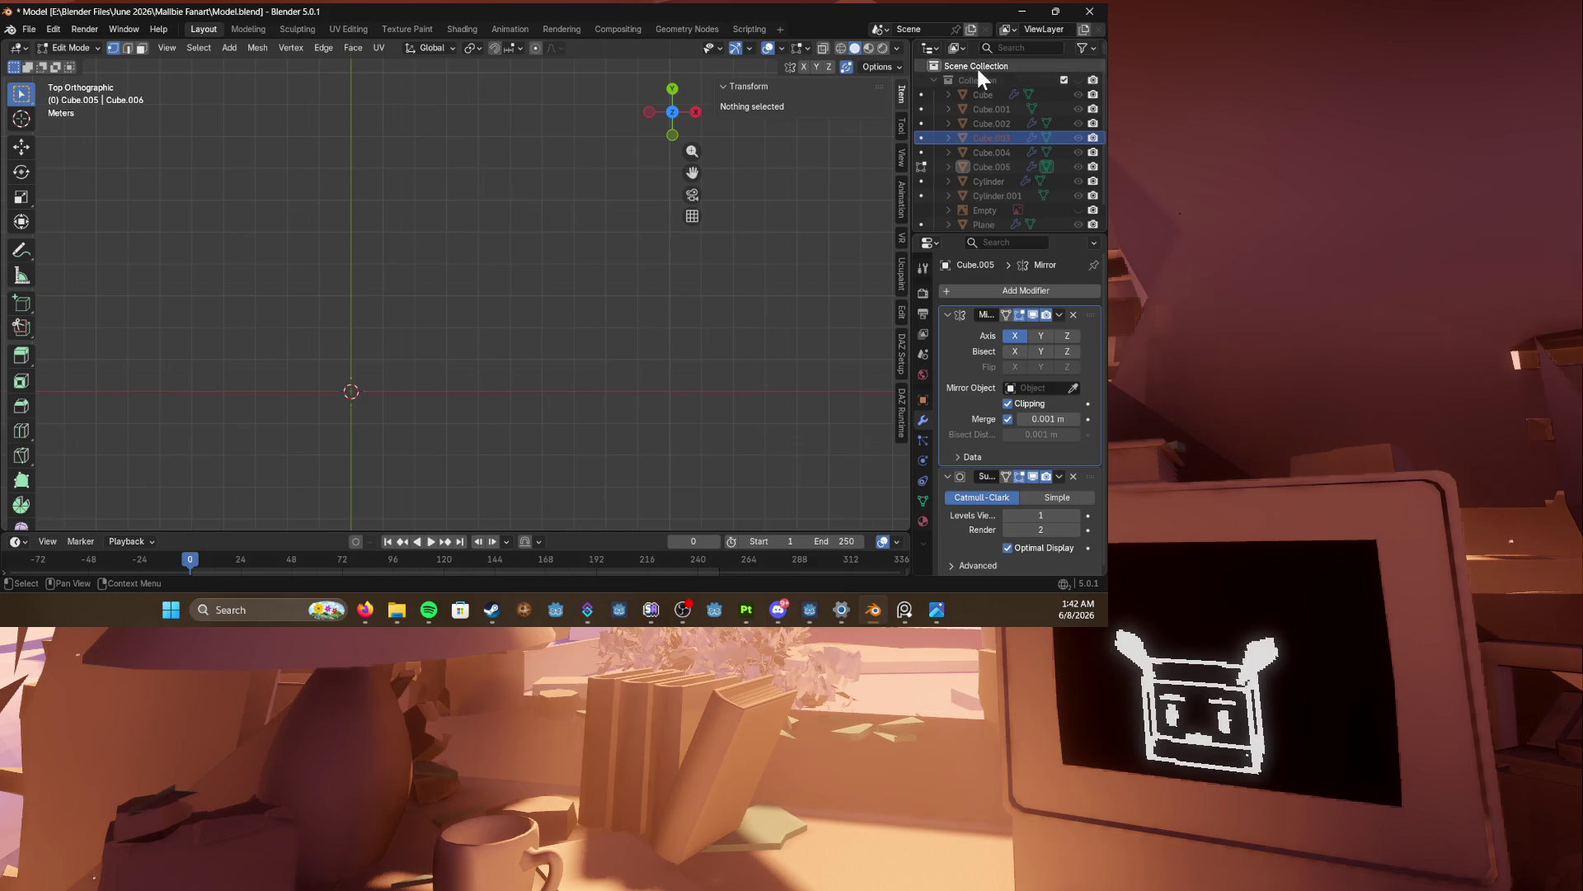
left_click(935, 79)
right_click(950, 105)
left_click(947, 108)
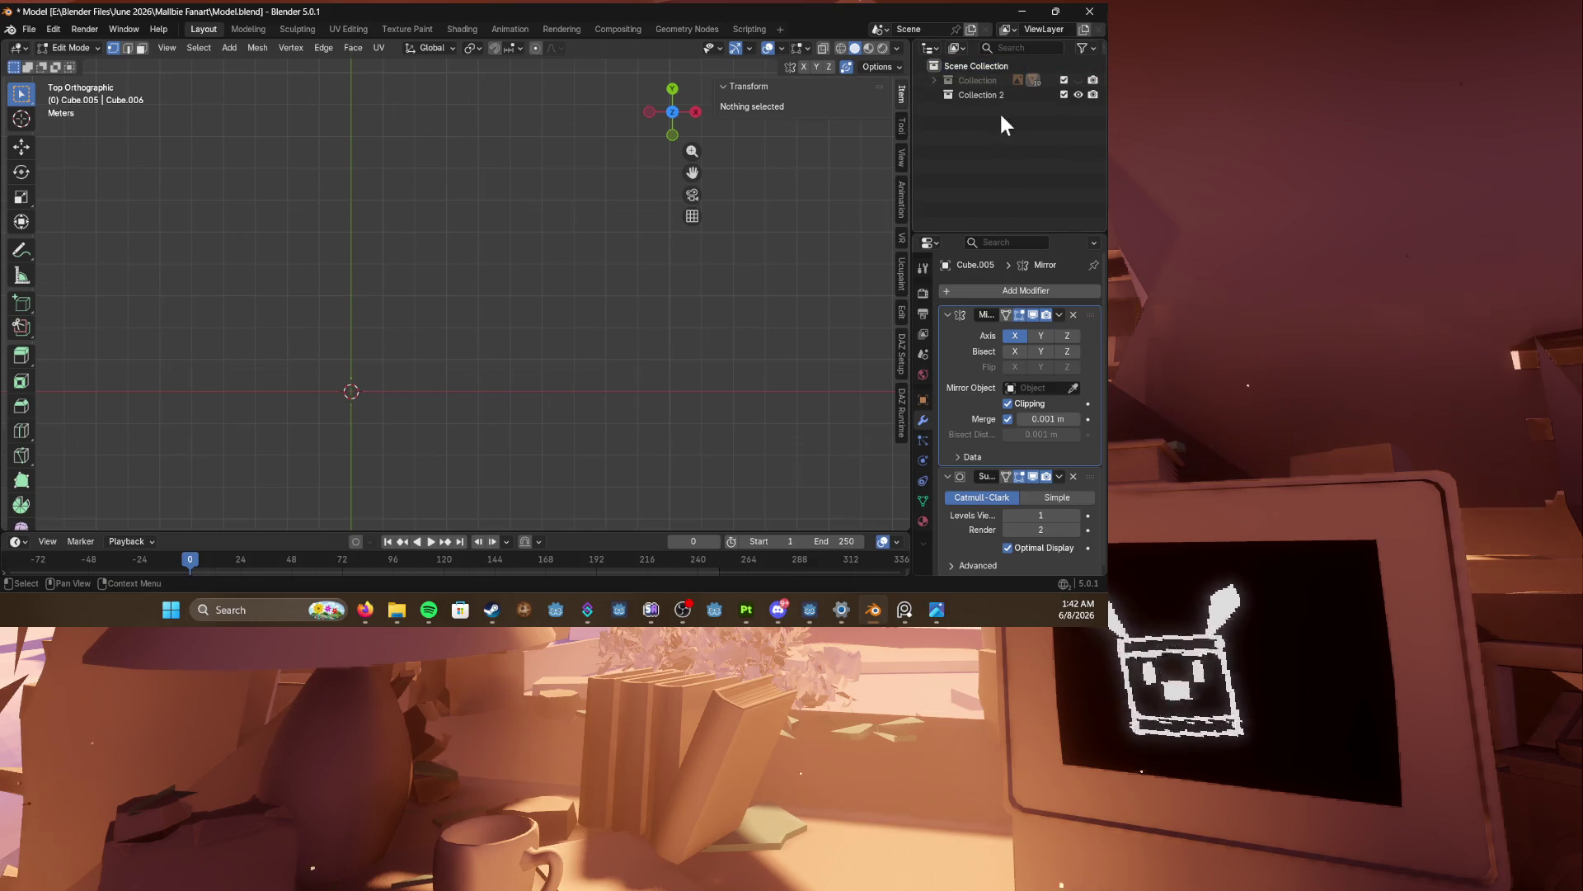
double_click(982, 94)
type("Thingy")
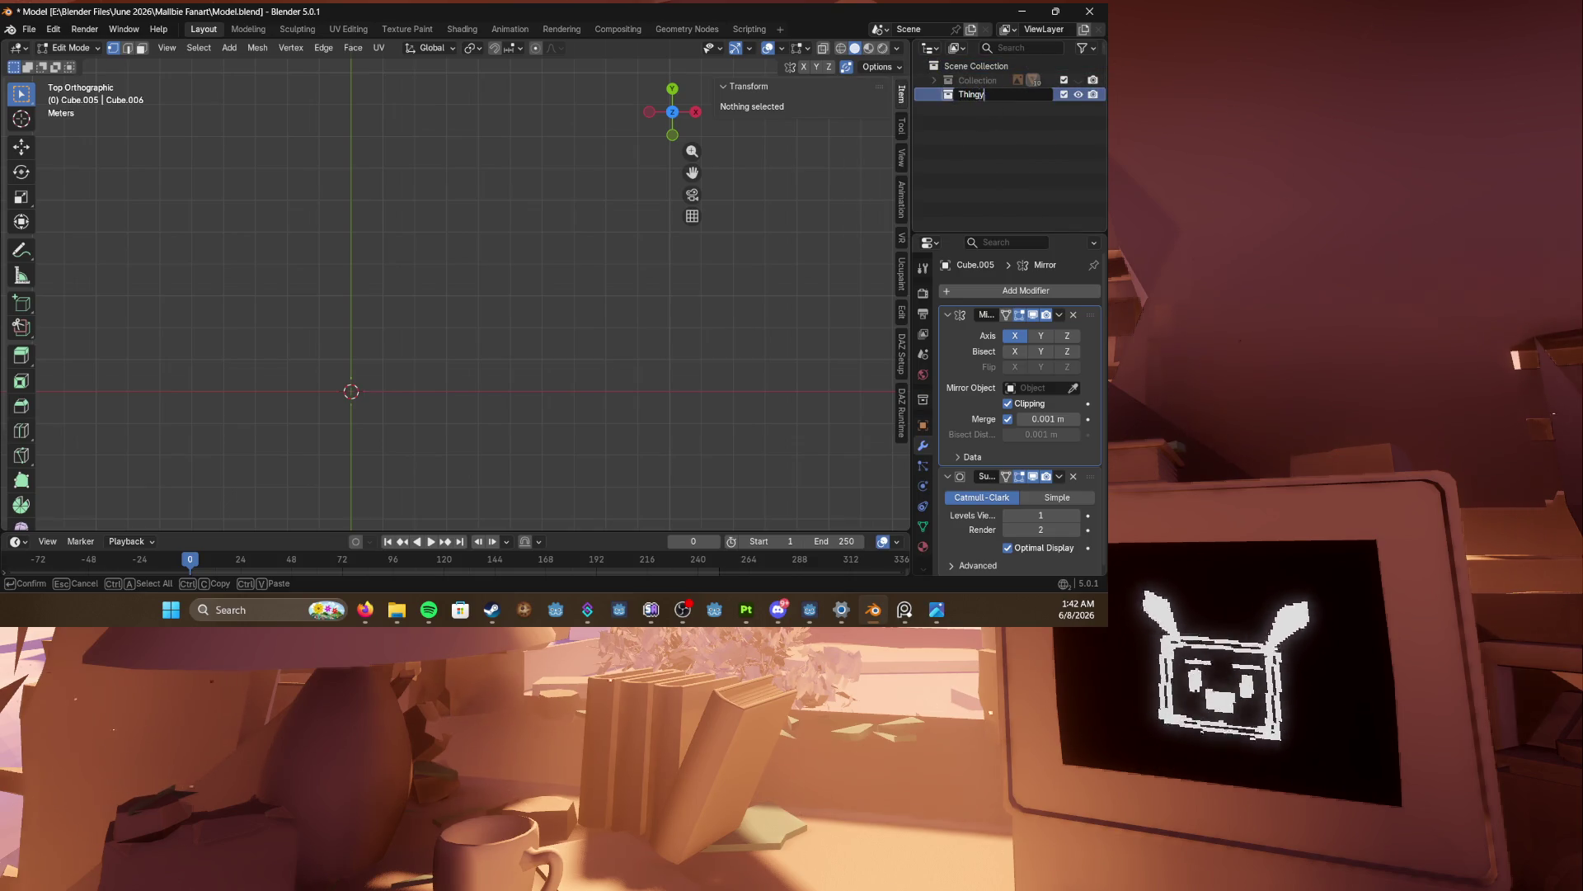
key("Return")
Step: Pan the top view and add a cube mesh
mouse_move(456, 321)
middle_mouse_down("shift")
mouse_move(579, 166)
mouse_move(491, 185)
mouse_move(469, 213)
middle_mouse_up("shift")
key("shift+a")
left_click(516, 170)
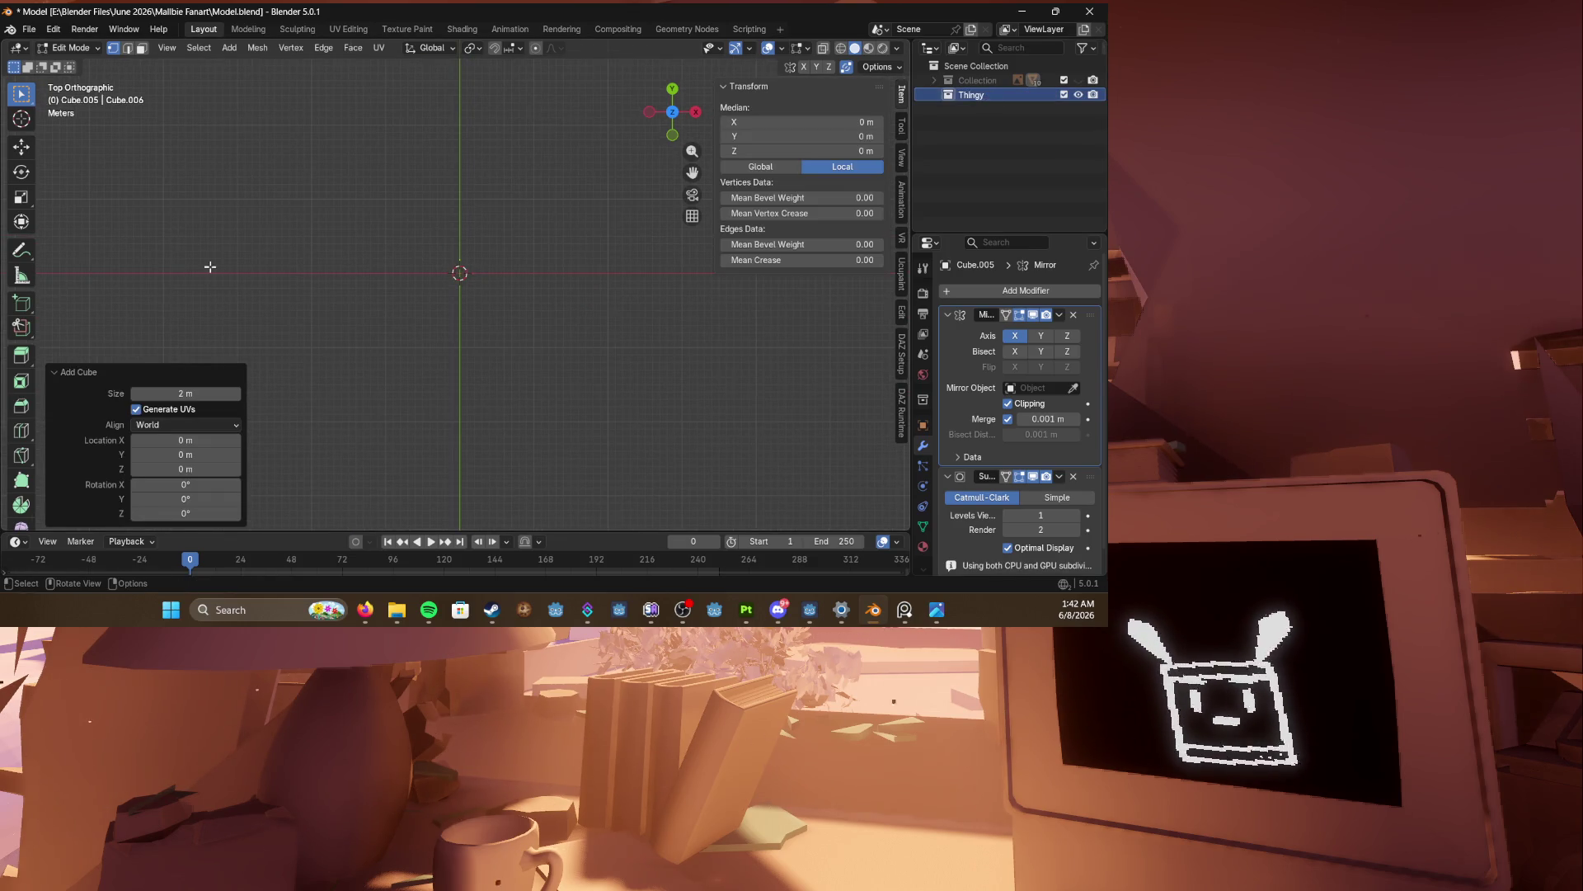
Step: Add another cube, return to Object Mode and expand the character collection
left_click(365, 609)
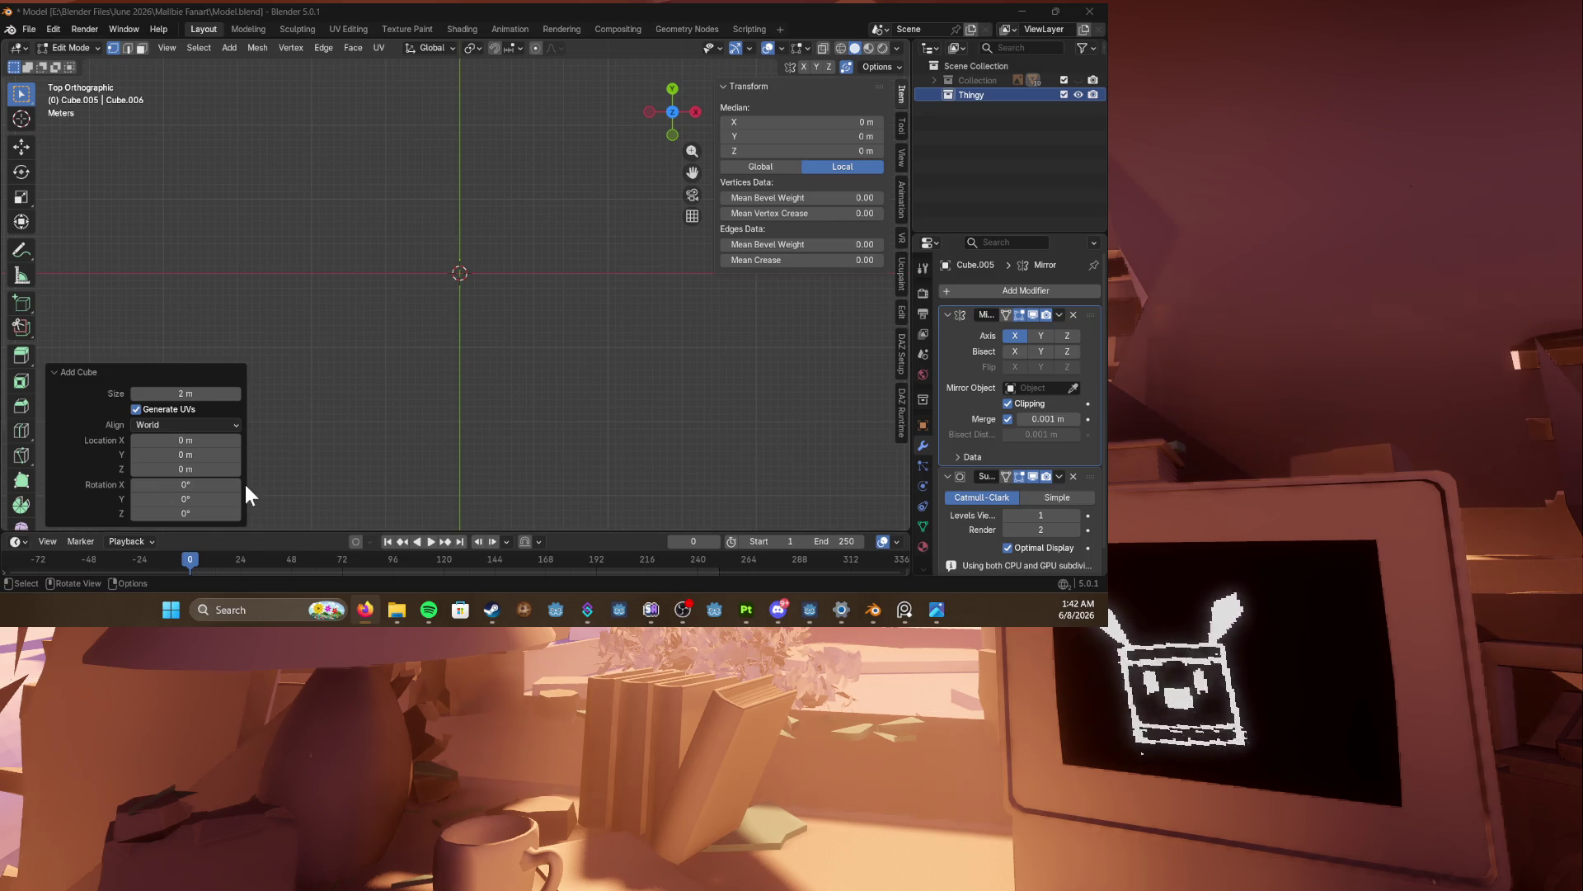
middle_click_drag(498, 305, 509, 275, "shift")
key("shift+a")
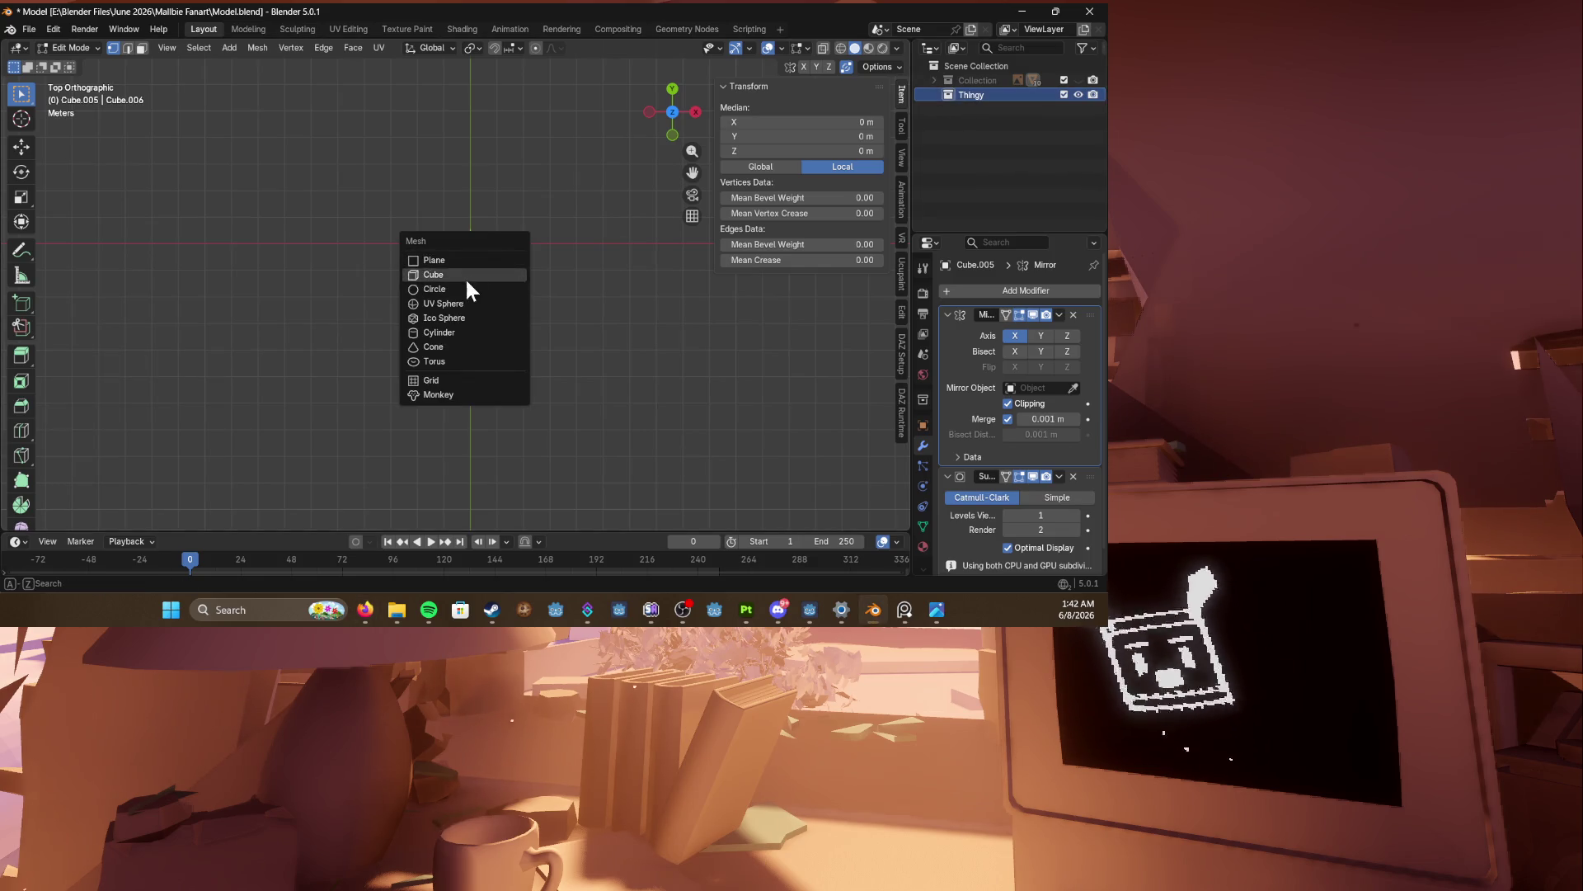
left_click(450, 268)
mouse_move(492, 268)
middle_mouse_down("shift")
mouse_move(485, 286)
mouse_move(541, 265)
mouse_move(445, 294)
mouse_move(636, 241)
mouse_move(645, 208)
middle_mouse_up("shift")
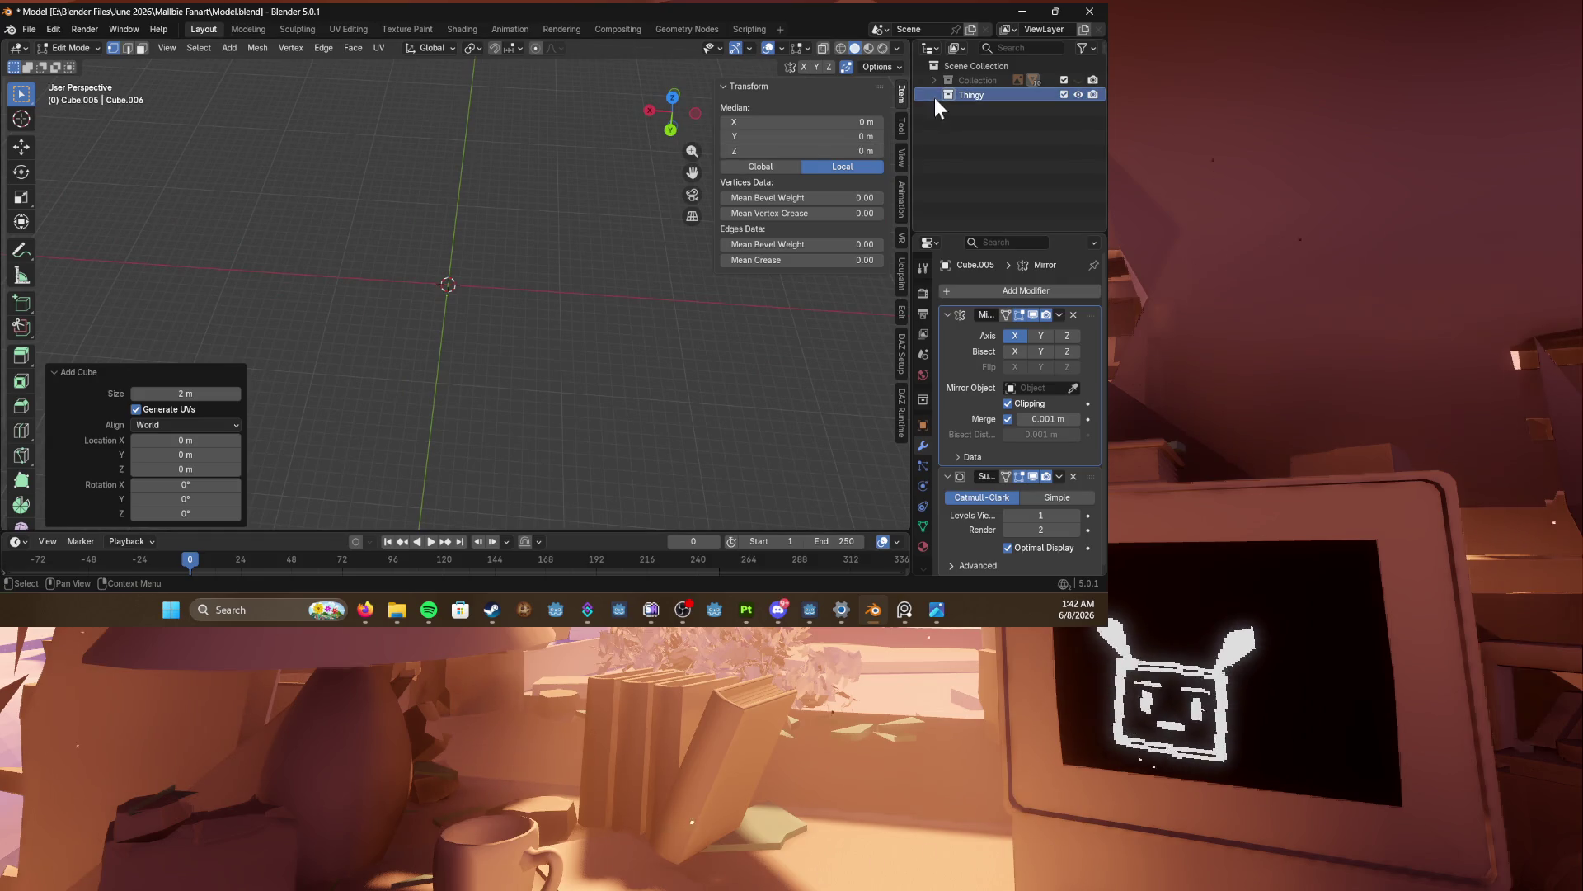
key("Tab")
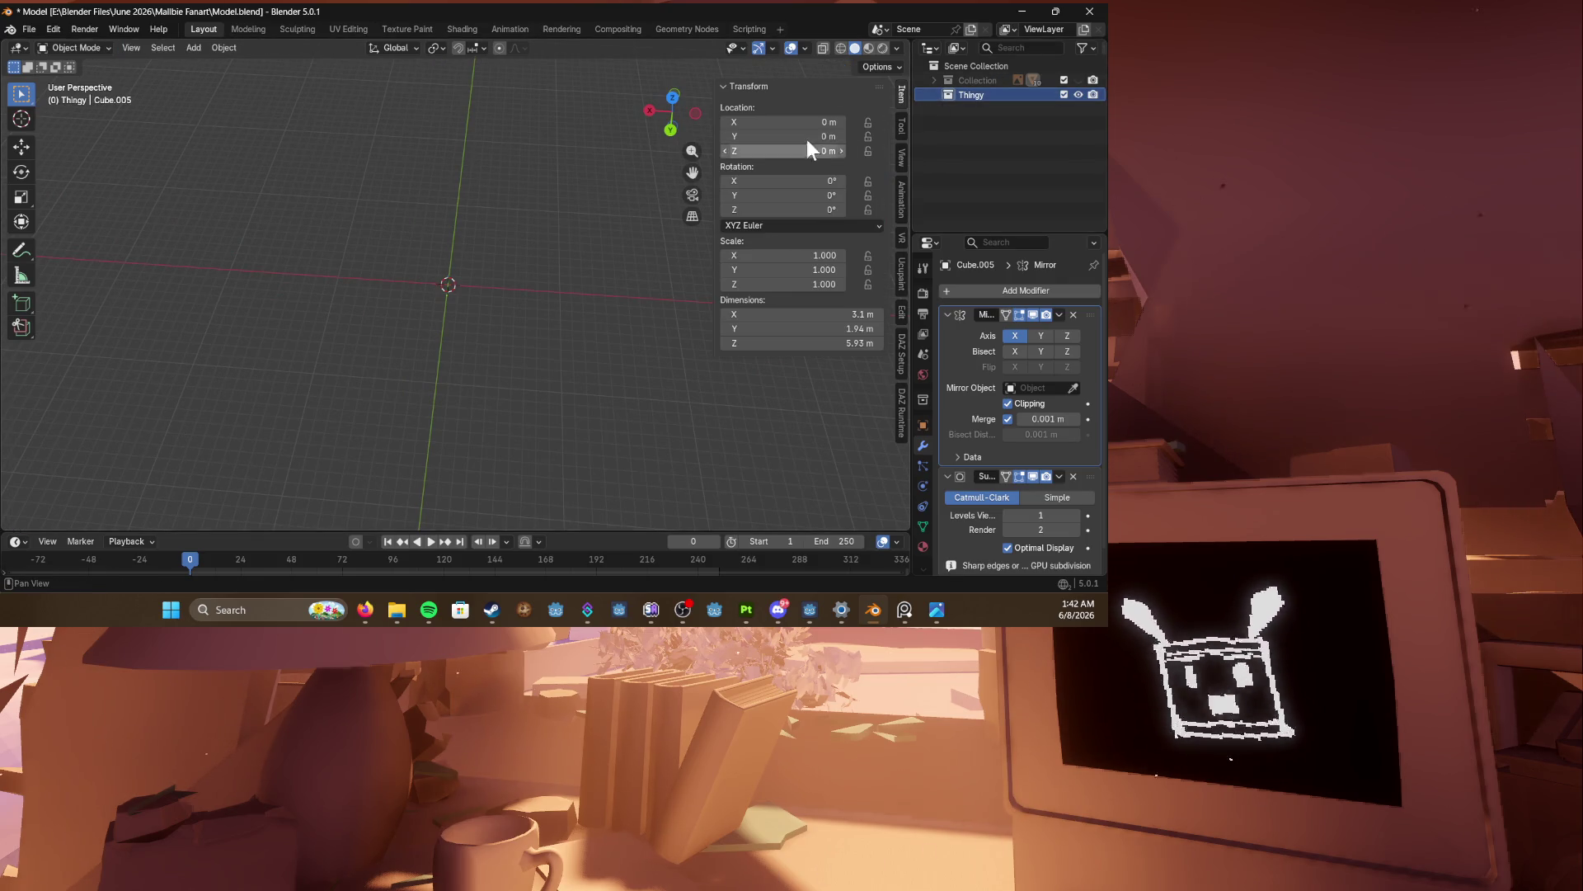
left_click(936, 80)
scroll(1031, 115, "down", 2)
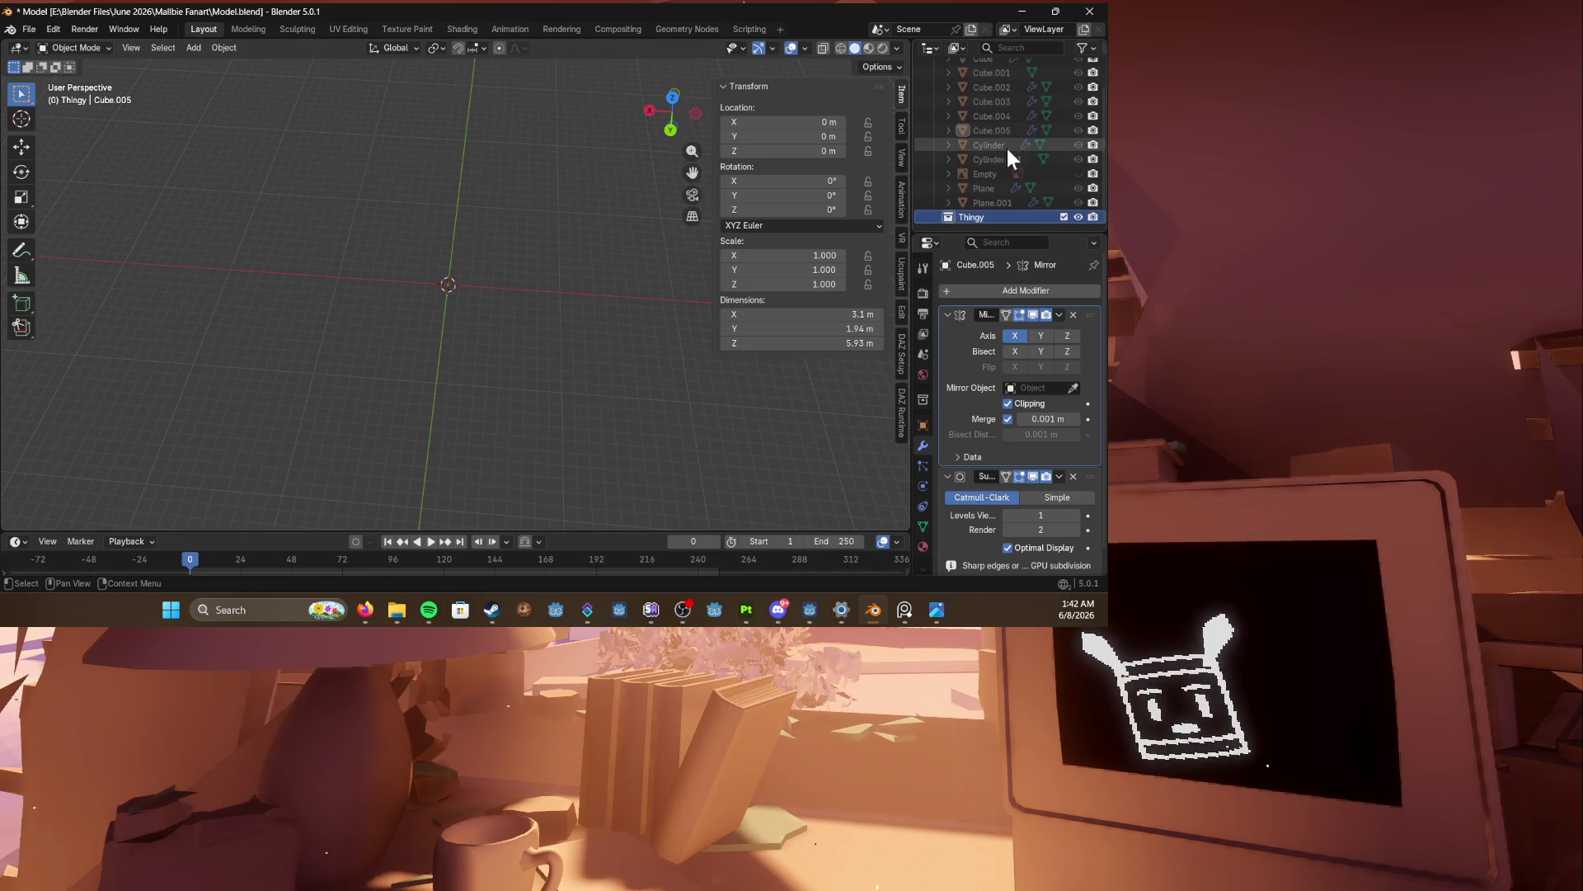
Step: Add a new cube to the Thingy collection and orbit around it
key("shift+a")
mouse_move(475, 211)
left_click(564, 223)
mouse_move(527, 222)
middle_mouse_down()
mouse_move(490, 298)
mouse_move(434, 285)
middle_mouse_up()
mouse_move(490, 347)
middle_mouse_down()
mouse_move(533, 335)
mouse_move(487, 371)
middle_mouse_up()
scroll(533, 335, "up", 2)
Step: Flatten the cube along Z to a scale of 0.470 and recentre it in top view
key("s")
key("z")
left_click(479, 400)
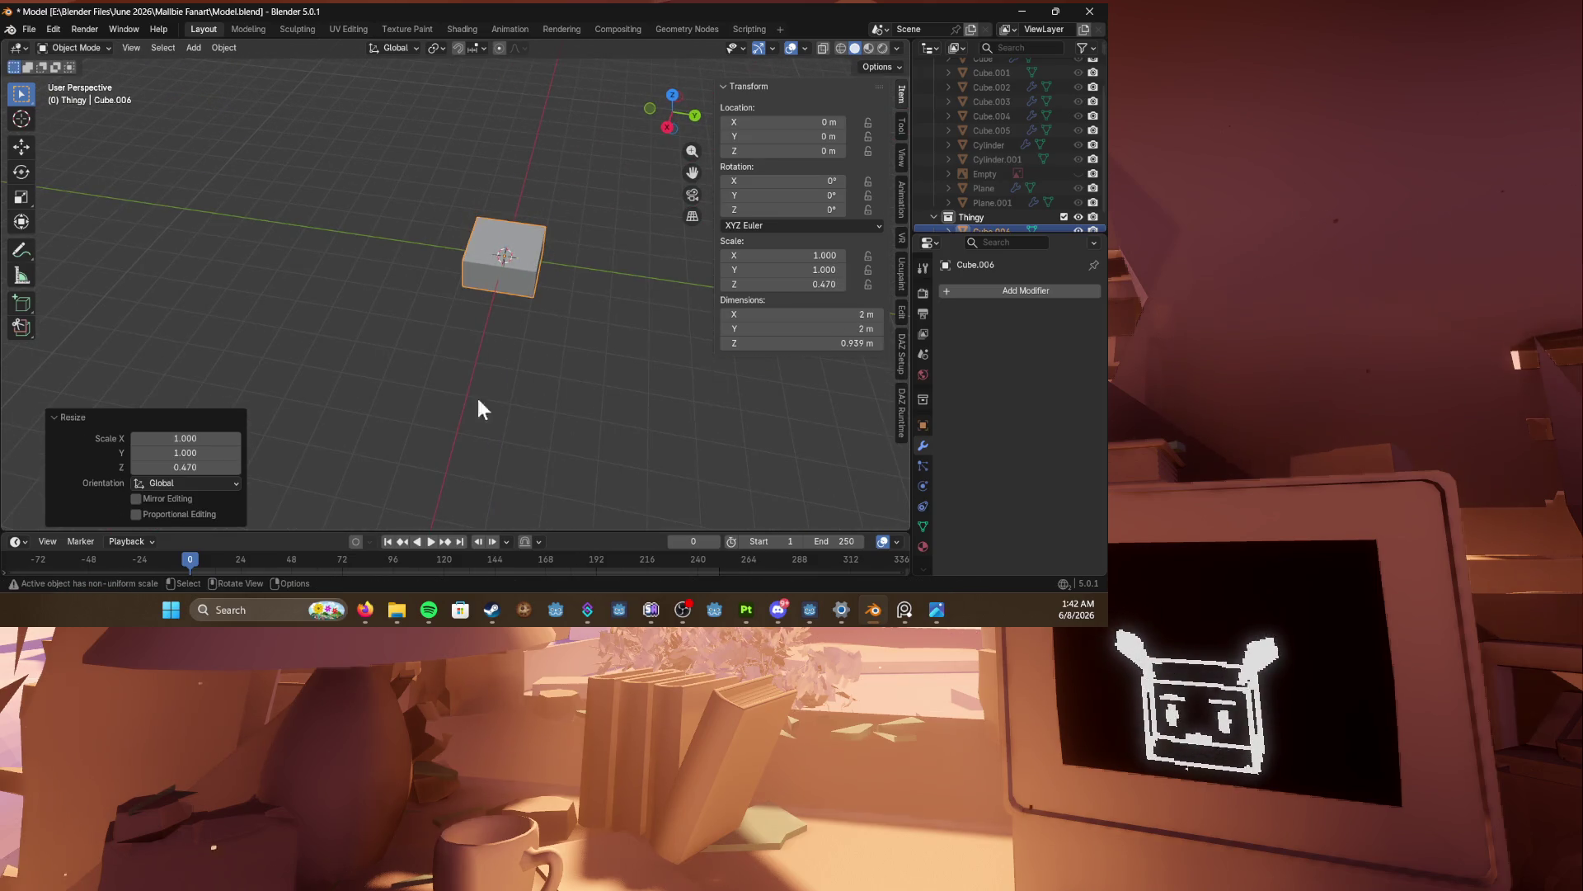
middle_click_drag(784, 478, 500, 430)
mouse_move(907, 608)
middle_click_drag(289, 309, 442, 285)
scroll(445, 255, "up", 4)
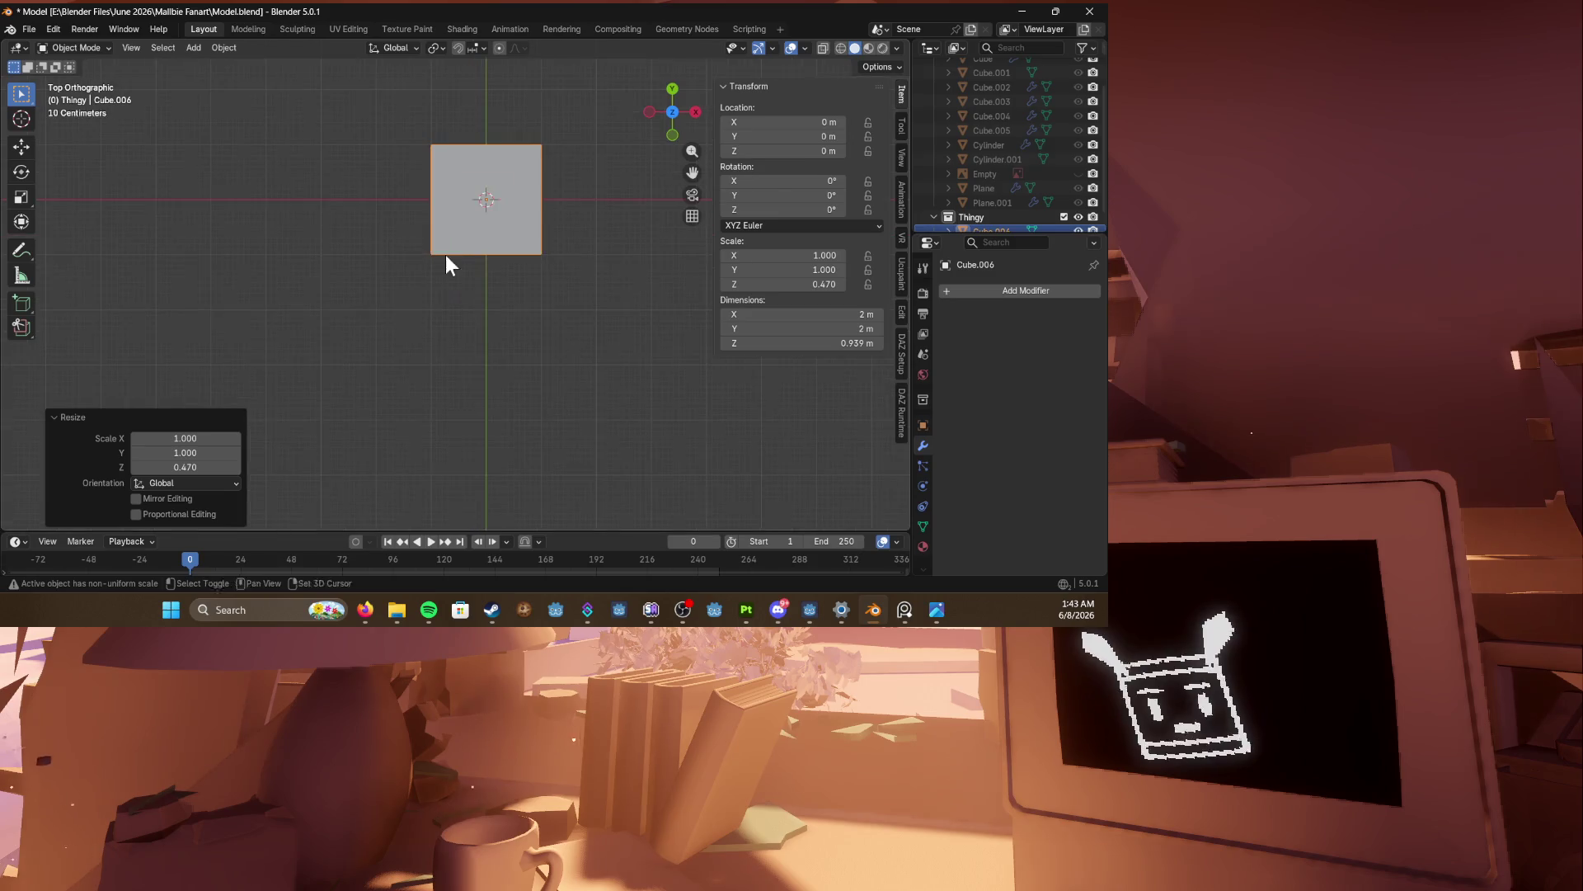
middle_click_drag(414, 295, 397, 324, "shift")
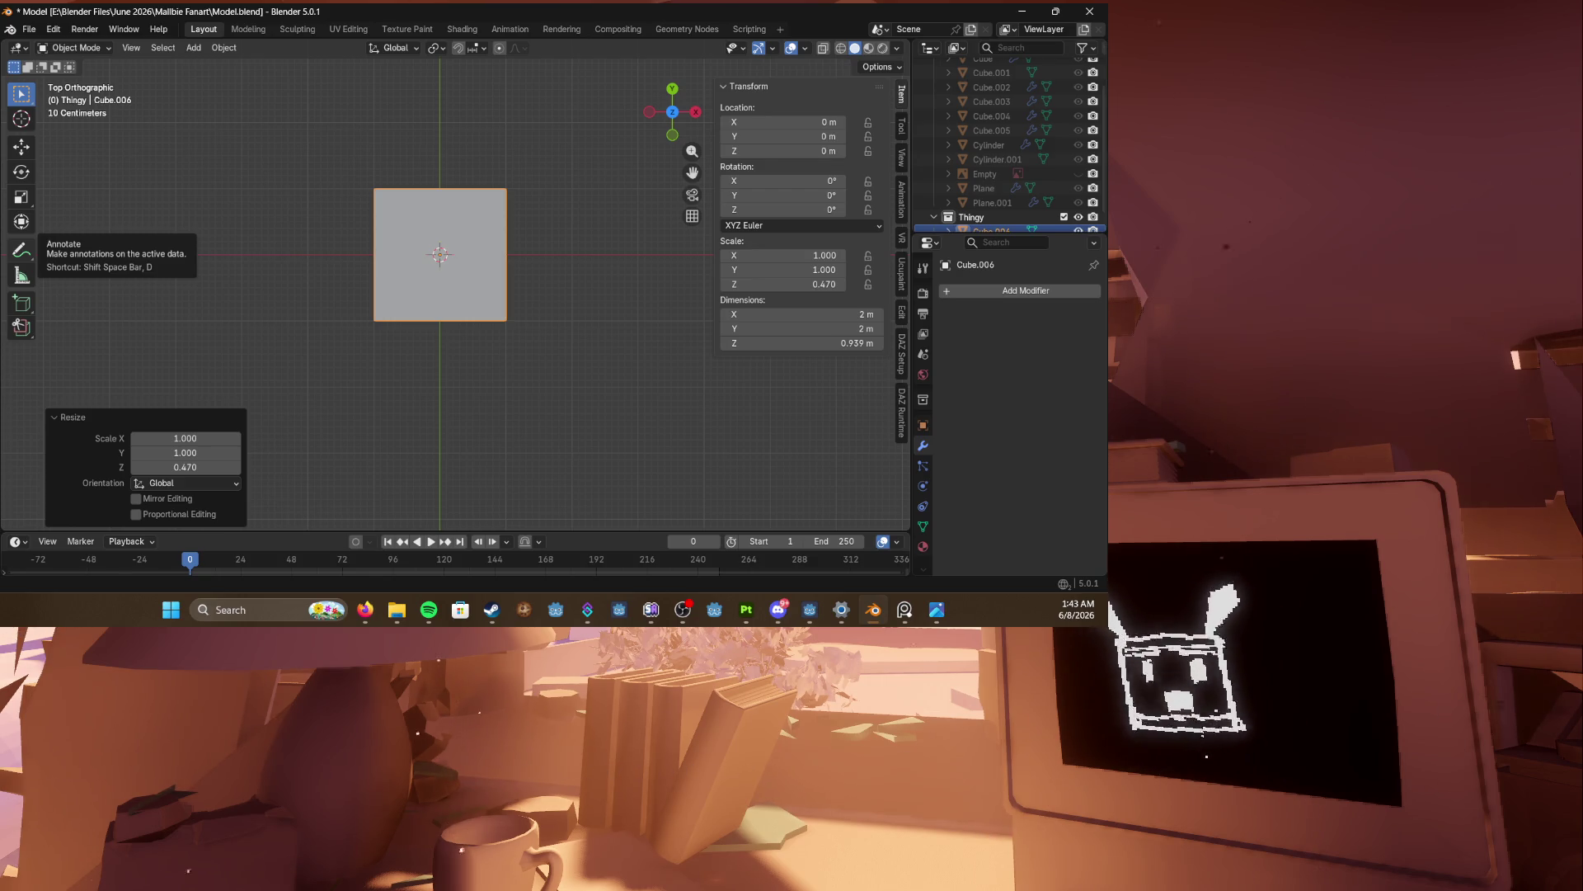
Step: Enter Edit Mode on the flattened cube and tilt the top view onto the square
key("Tab")
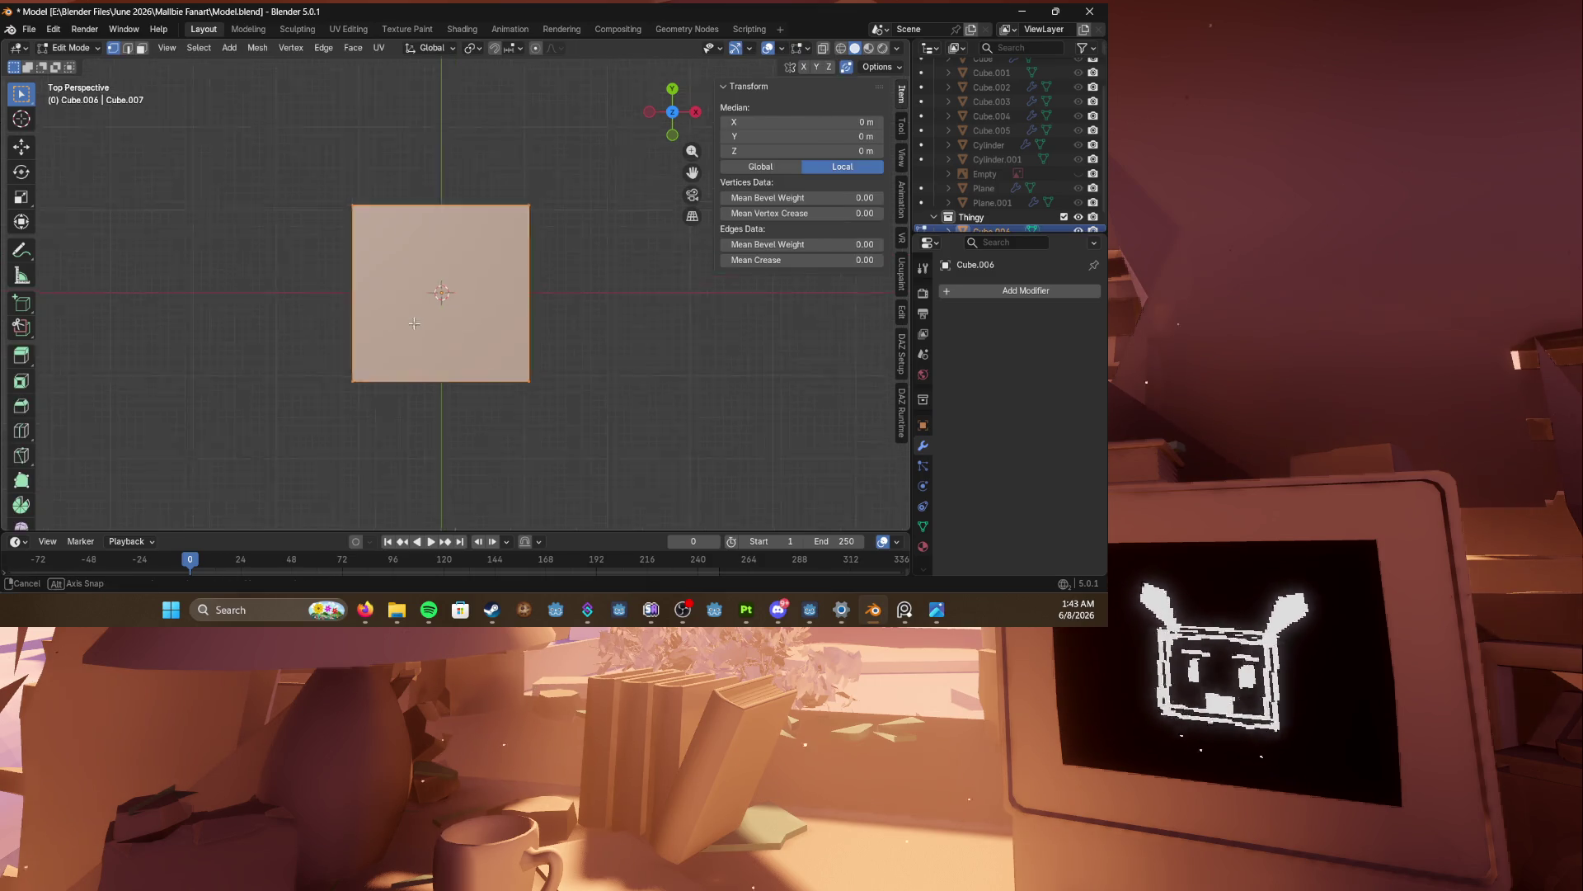
middle_click_drag(527, 281, 623, 252)
key("KP_1")
key("KP_7")
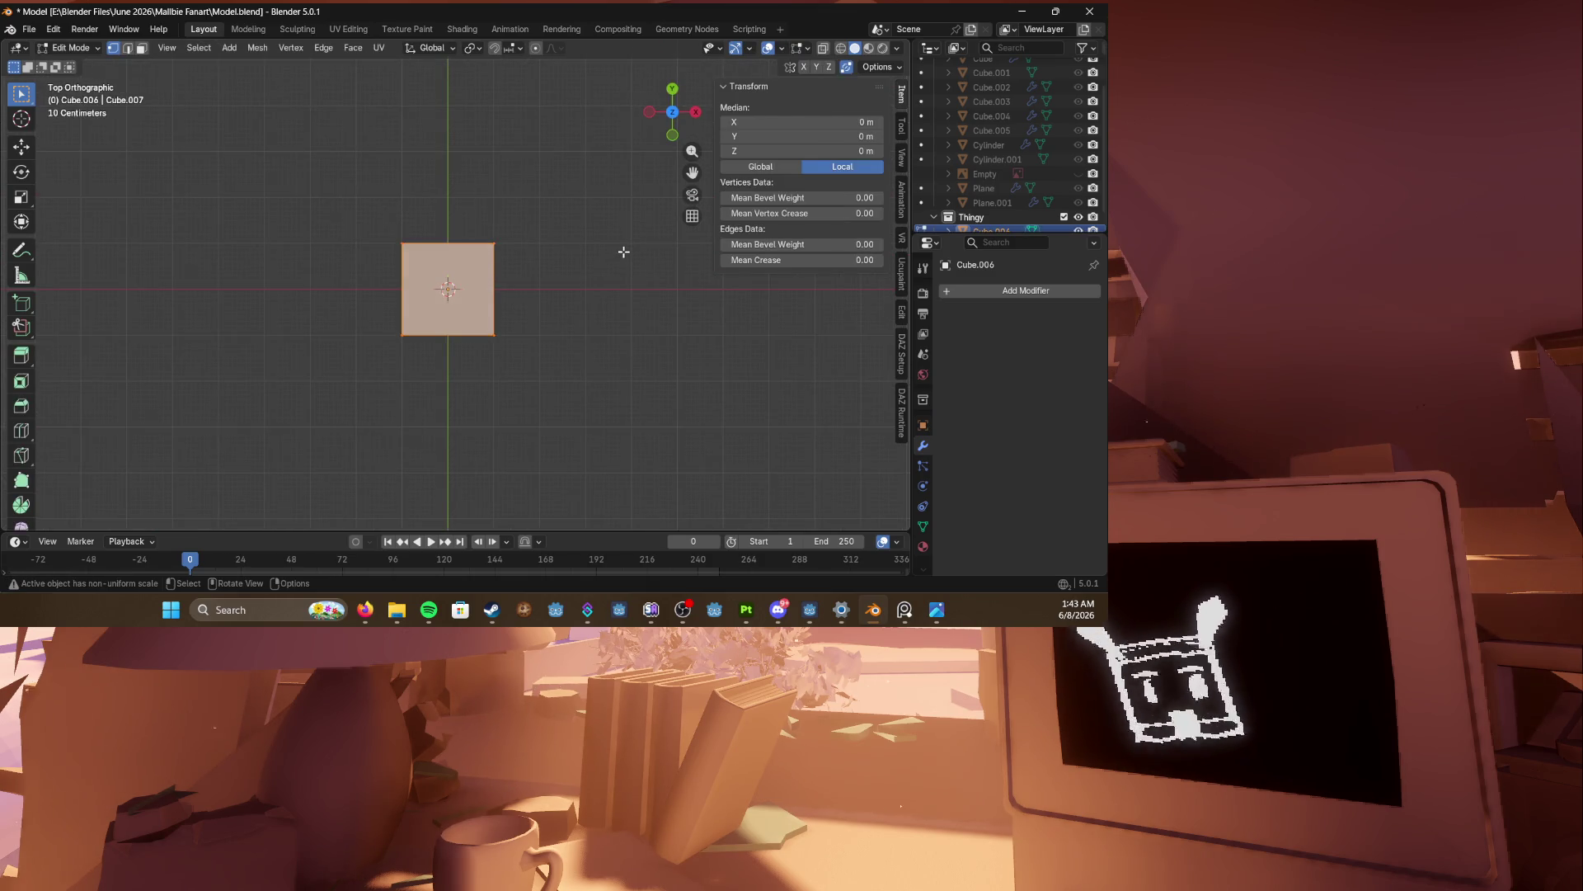
scroll(466, 249, "up", 2)
middle_click_drag(463, 247, 466, 244)
Step: Add three evenly centred loop cuts in each direction to form a 4×4 grid
key("ctrl+r")
scroll(452, 220, "up", 3)
scroll(451, 220, "down", 3)
scroll(452, 220, "up", 2)
left_click(451, 220)
right_click(451, 220)
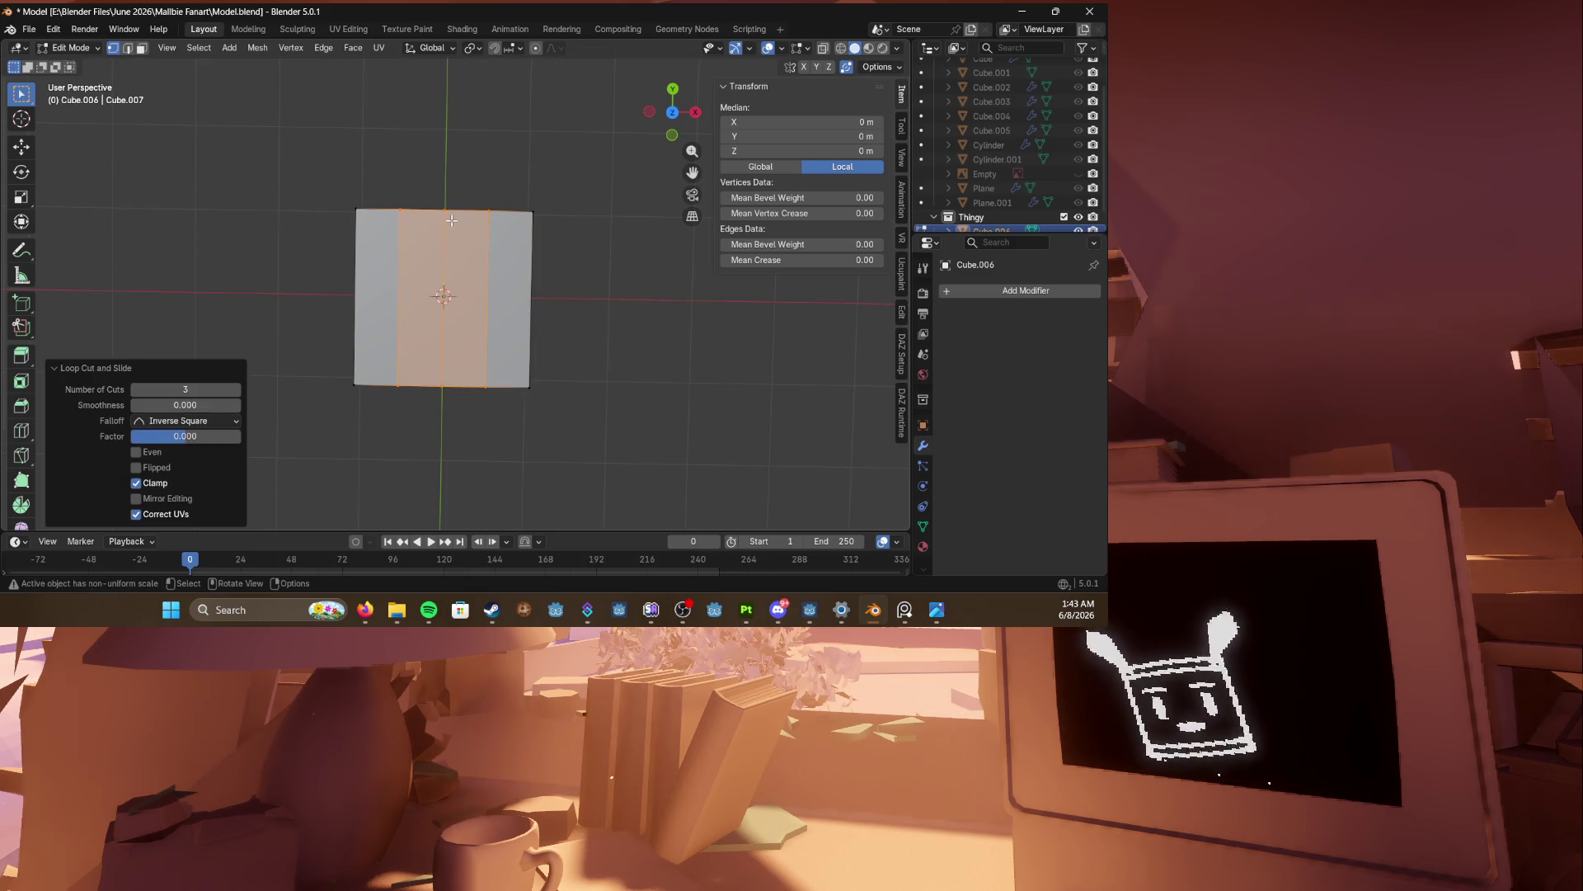
key("ctrl+r")
left_click(527, 298)
right_click(527, 298)
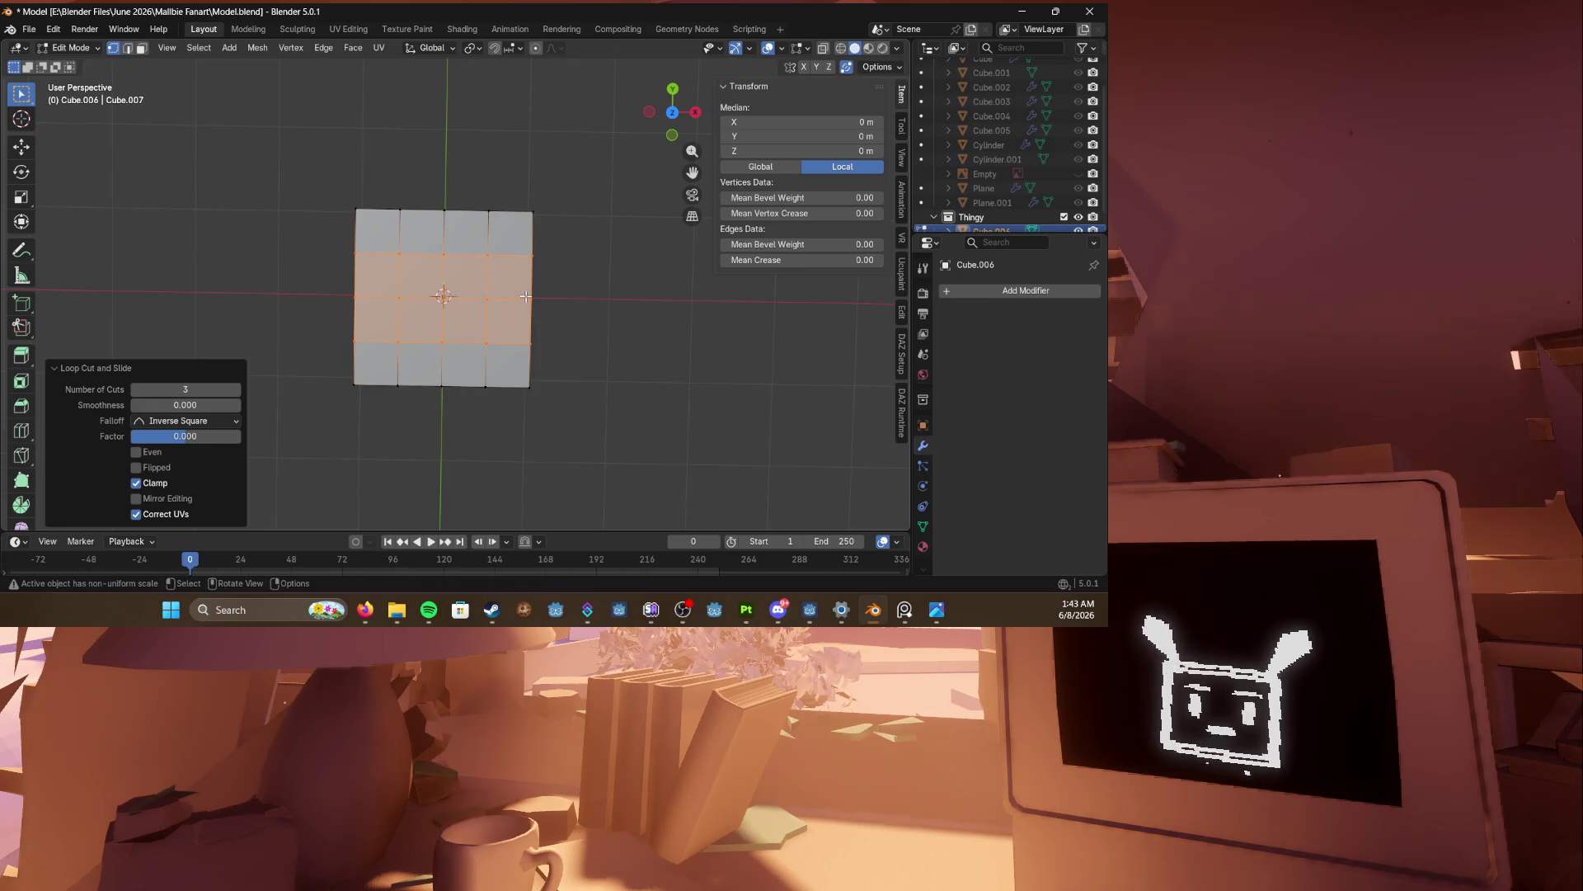
key("KP_7")
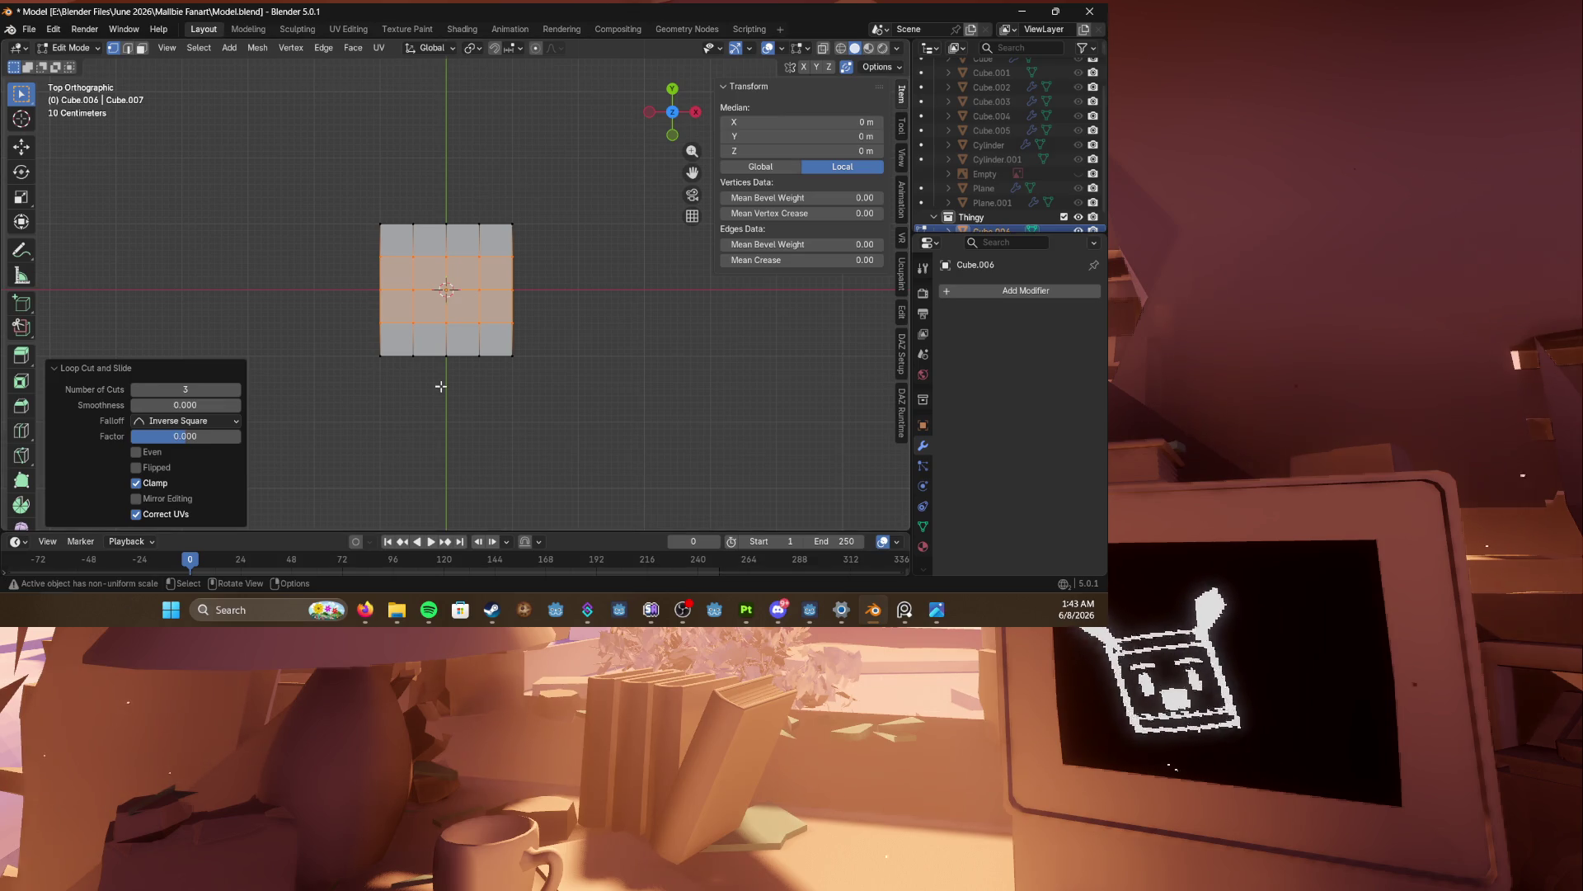
Step: Select the top-middle vertex in top view and turn on proportional editing
scroll(441, 386, "up", 1)
middle_click_drag(442, 386, 552, 413, "shift")
left_click_drag(524, 213, 571, 257, "shift")
mouse_move(570, 258)
middle_mouse_down()
mouse_move(547, 315)
mouse_move(299, 318)
middle_mouse_up()
key("KP_1")
key("KP_7")
left_click(392, 236)
key("g")
key("Escape")
key("o")
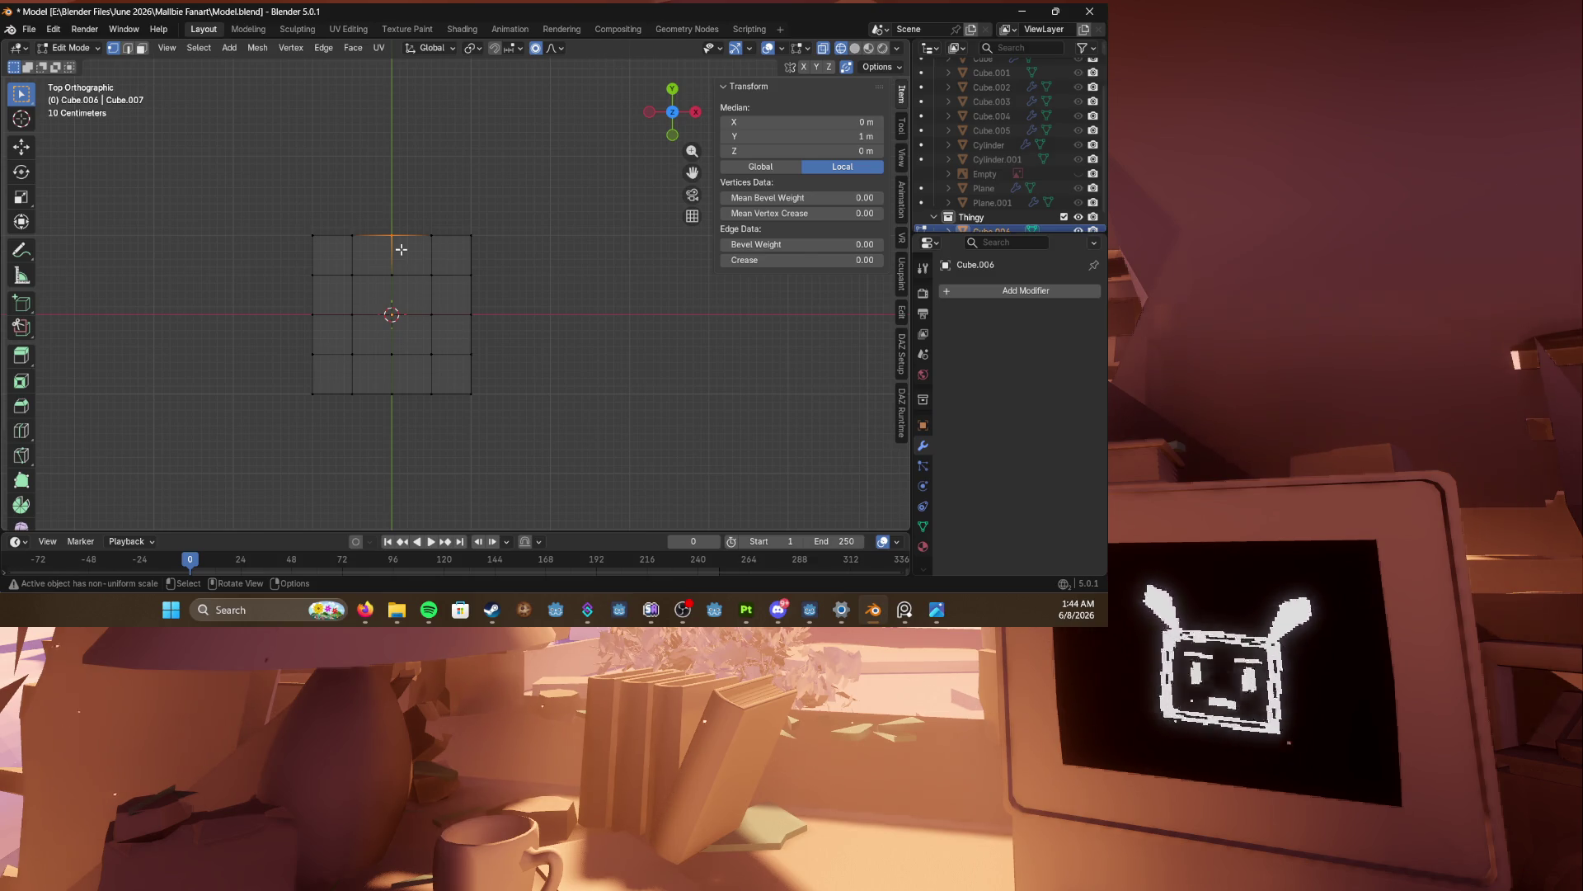
Step: Try a proportional-falloff move of the top grid vertex along X and Y, then cancel it
right_click(401, 249)
mouse_move(378, 190)
middle_mouse_down()
mouse_move(399, 361)
mouse_move(448, 381)
middle_mouse_up()
key("KP_7")
key("g")
scroll(448, 380, "down", 6)
key("x")
key("y")
scroll(448, 334, "up", 3)
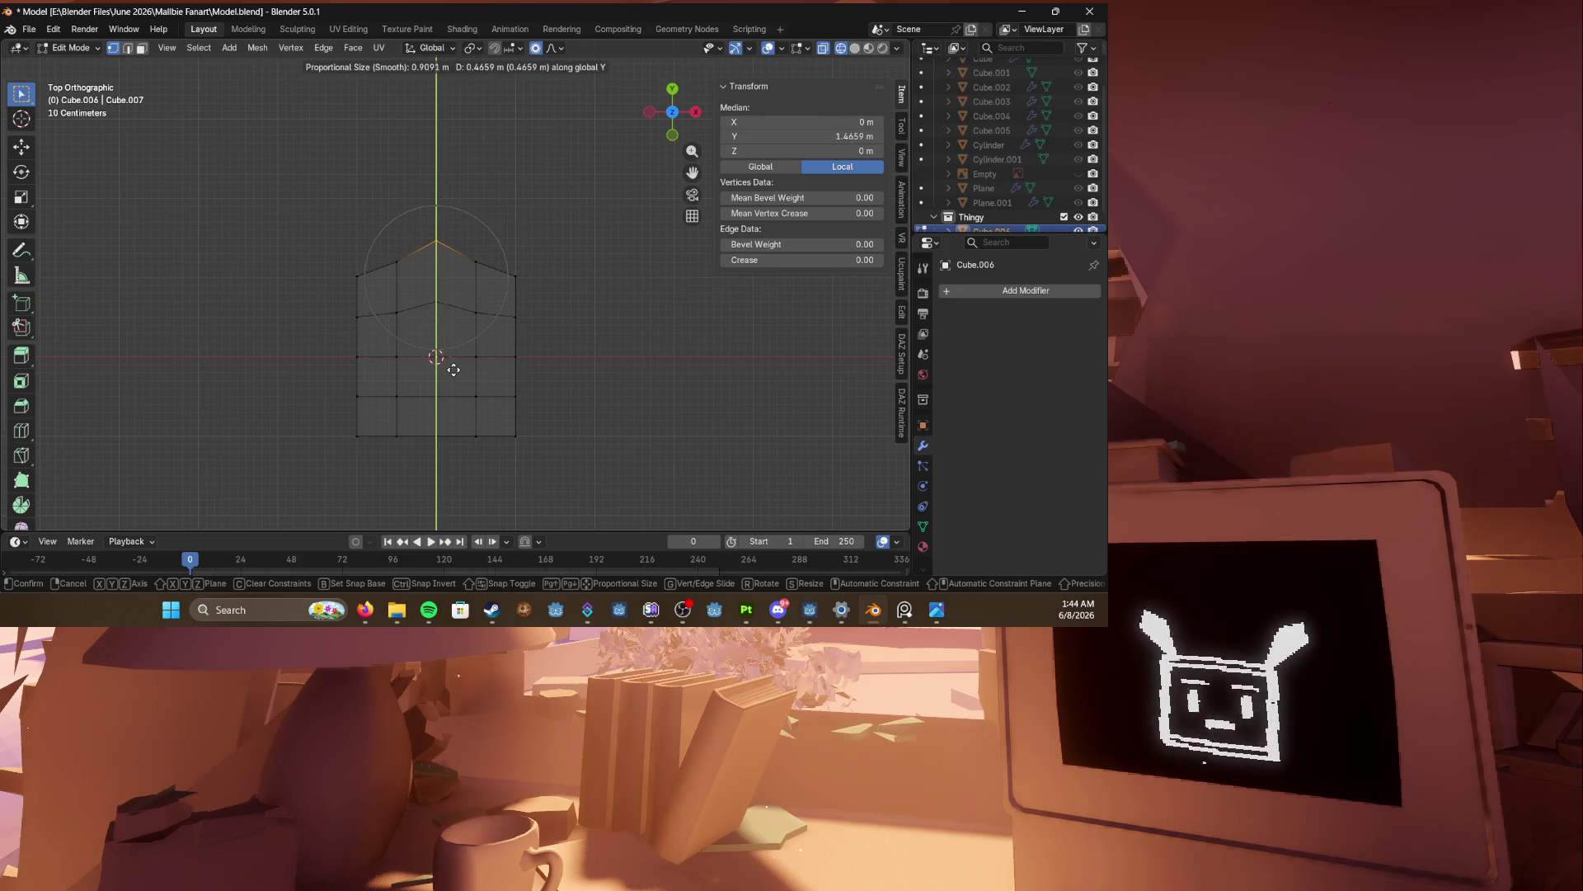
right_click(453, 370)
Step: Add the left-middle vertex and a box of grid vertices to the selection, cancelling a move
left_click(357, 356, "shift")
key("b")
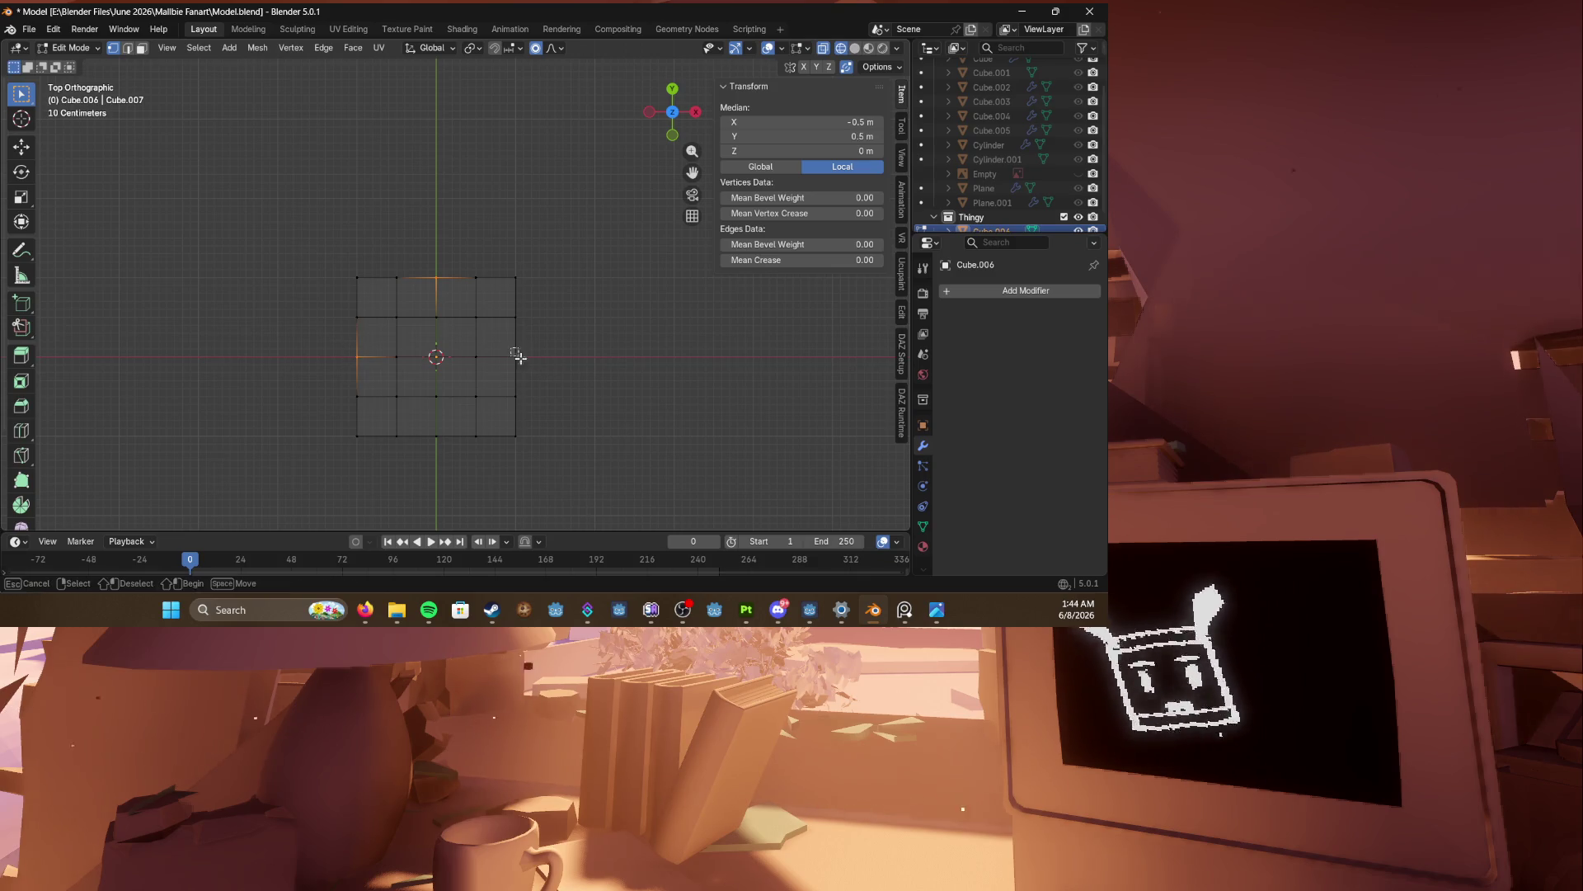
mouse_move(518, 356)
left_mouse_down()
mouse_move(429, 424)
mouse_move(474, 470)
mouse_move(485, 446)
left_mouse_up()
key("b")
key("g")
right_click(475, 455)
key("b")
Step: Try Alt+S shrink/fatten on the grid several times, cancelling each so it stays flat
key("alt+s")
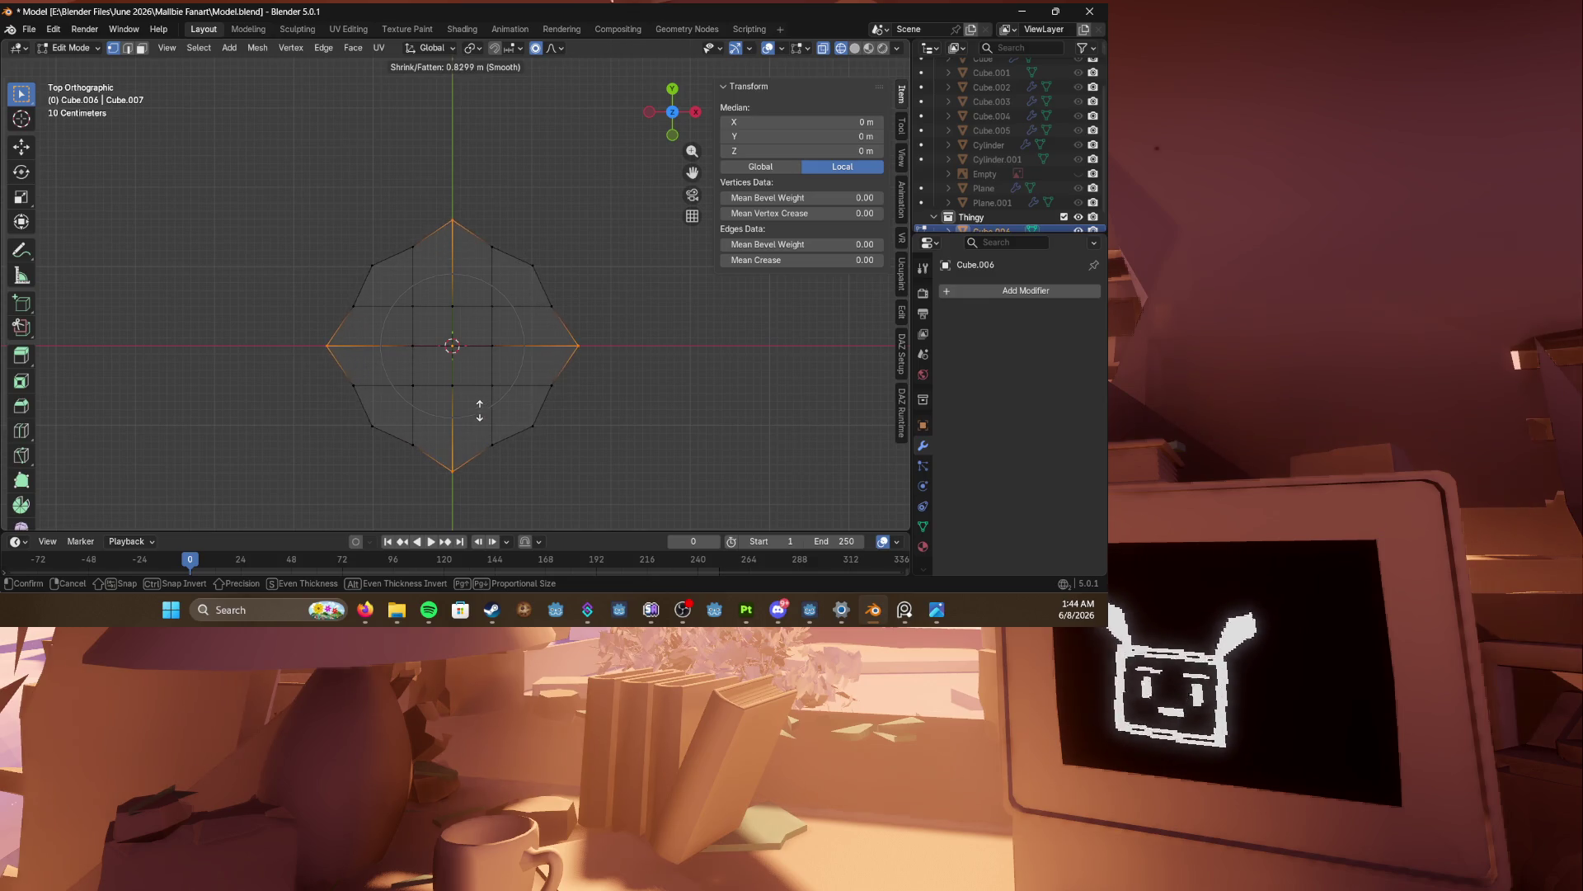
right_click(480, 412)
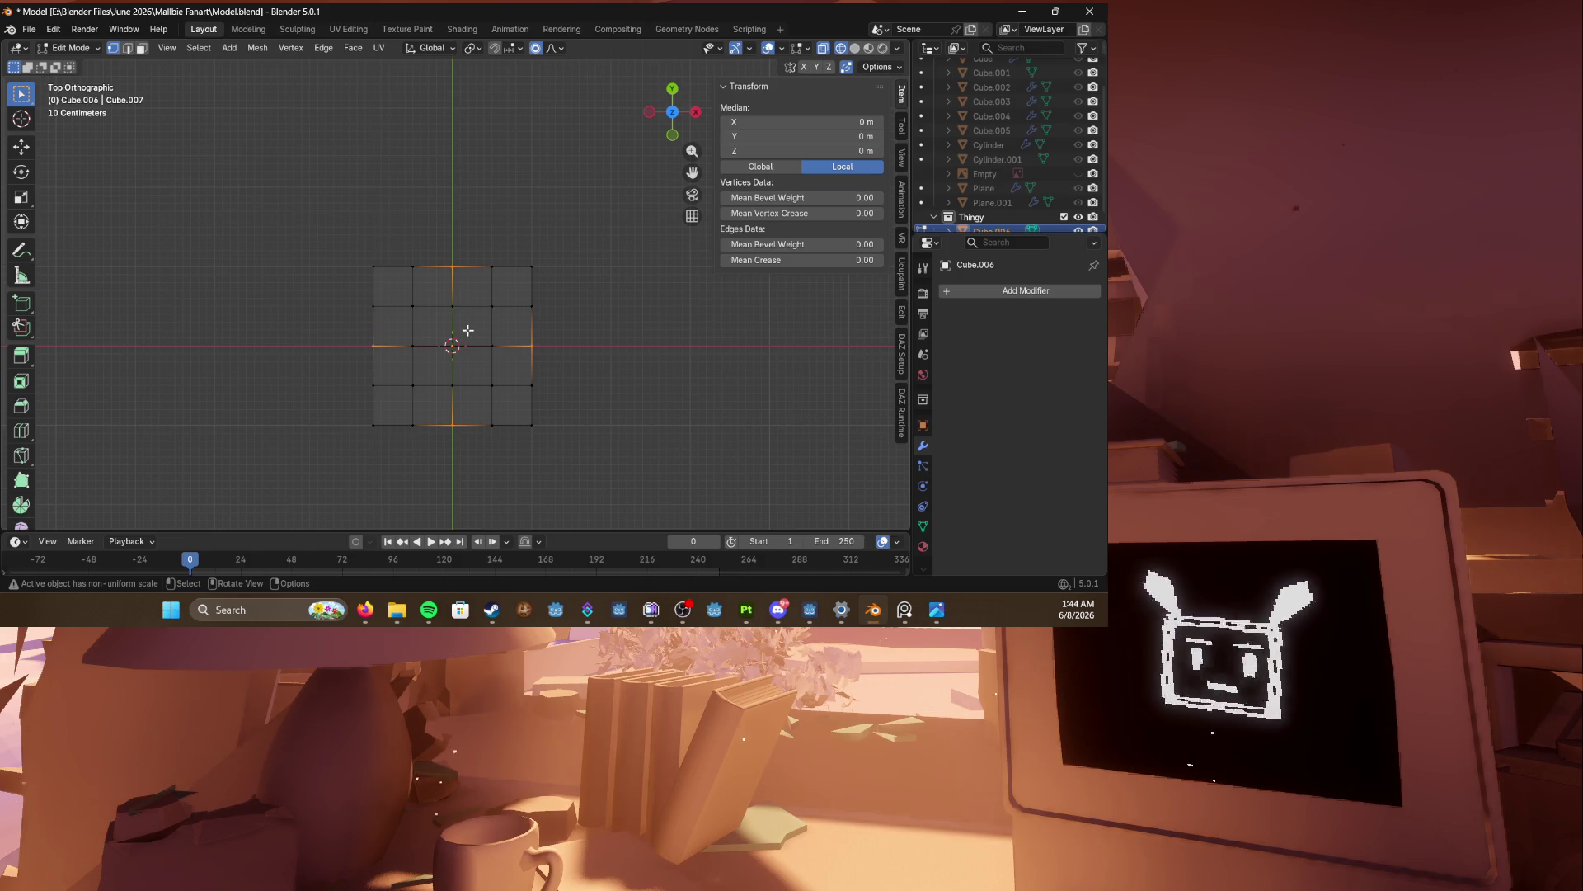
key("alt+s")
key("Escape")
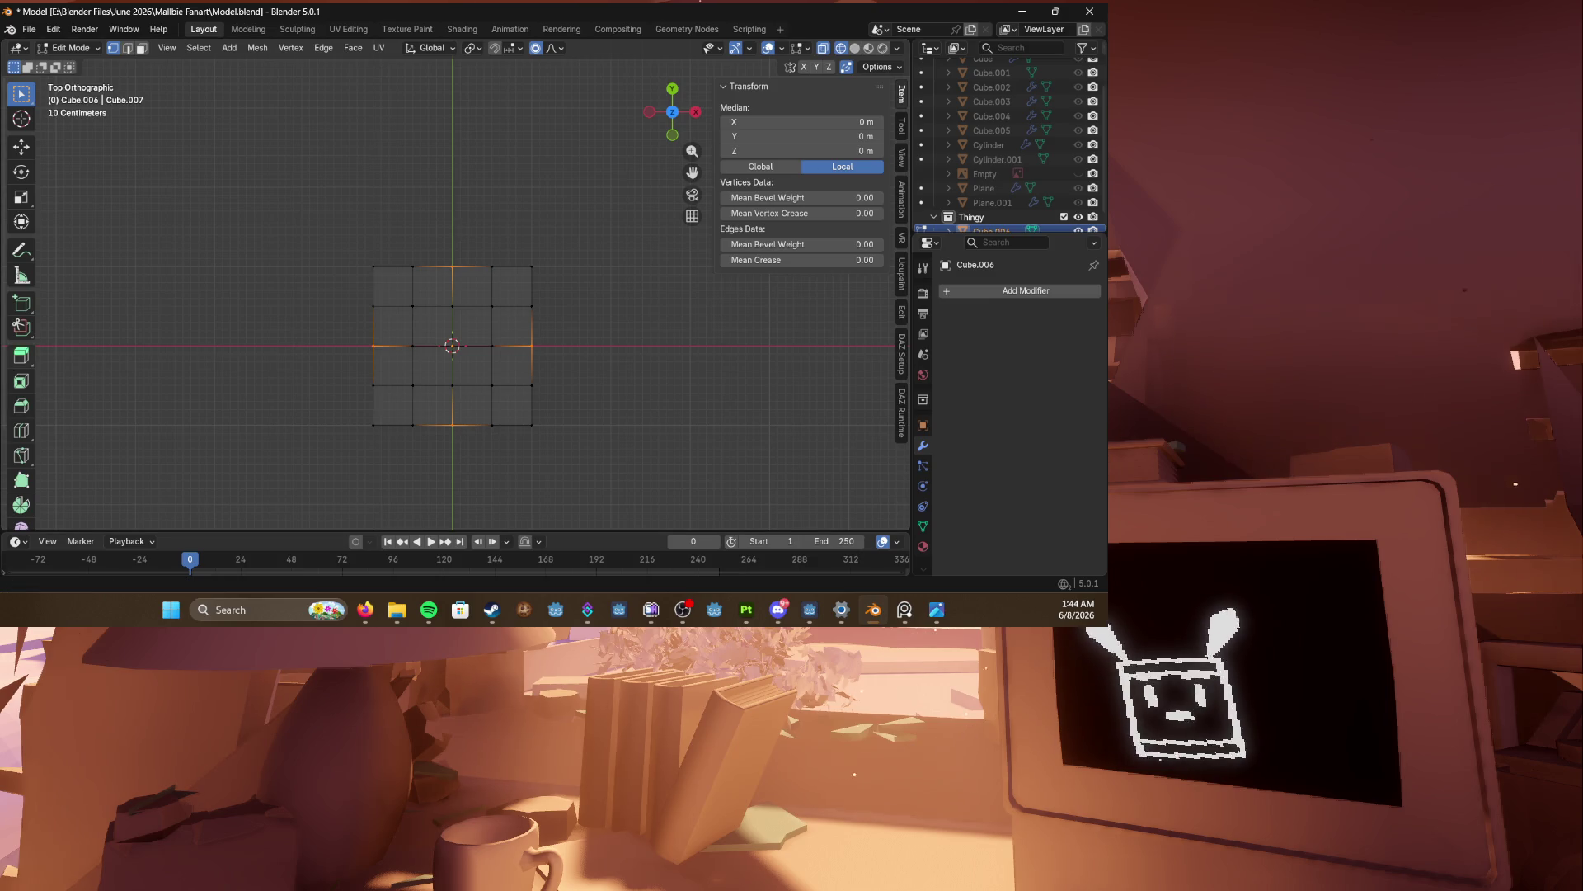
key("alt+s")
key("Escape")
key("alt+s")
key("Escape")
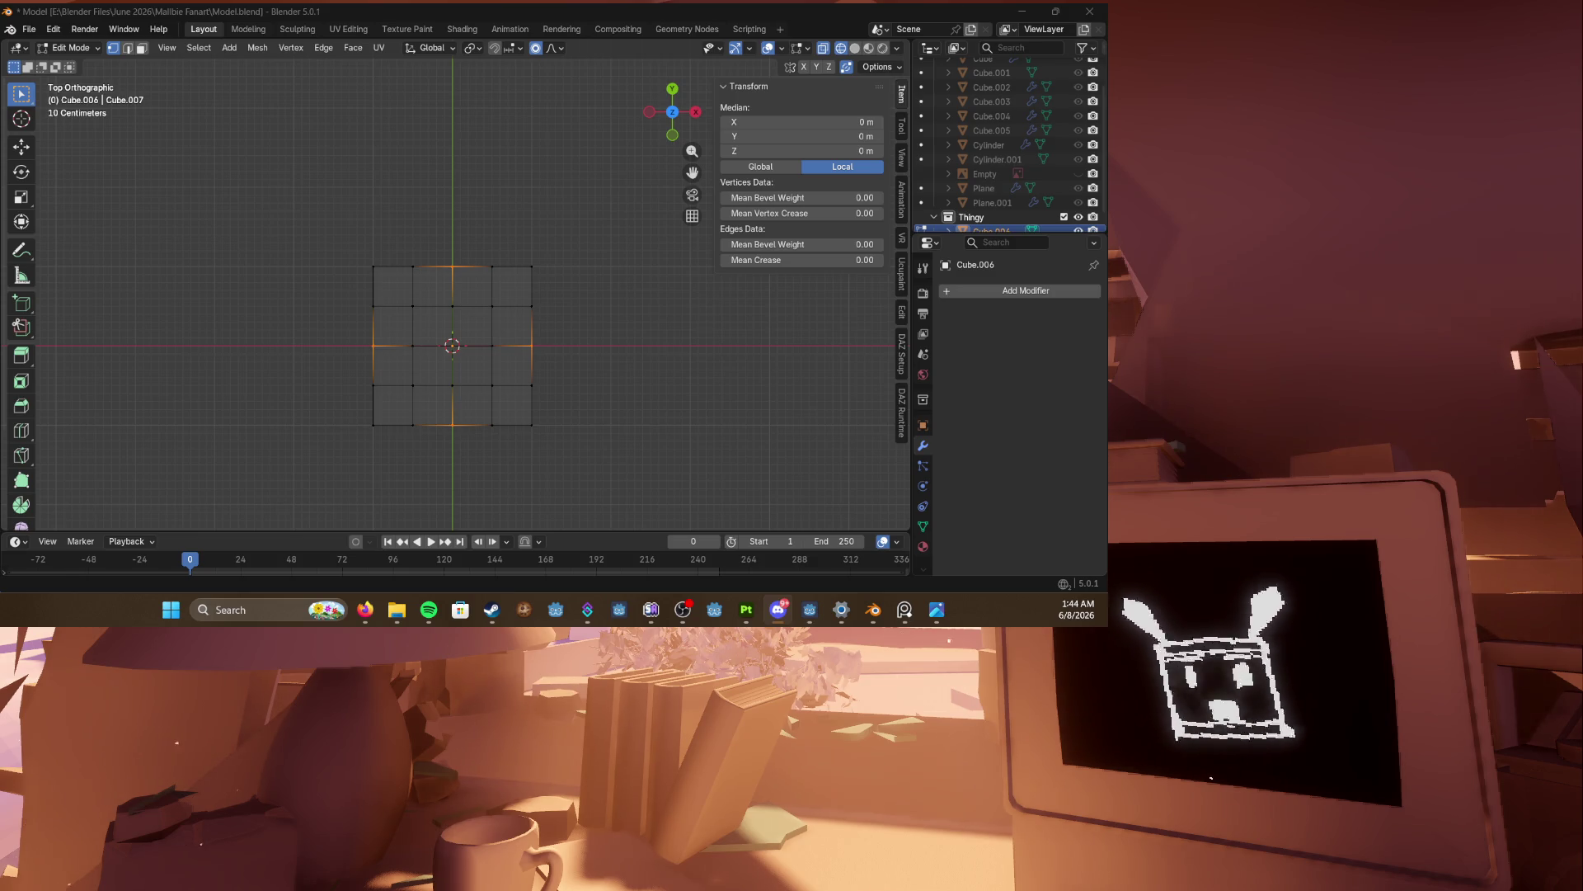
Step: Select the linked grid and delete all its vertices
key("l")
key("x")
left_click(490, 311)
scroll(462, 305, "up", 2, "shift")
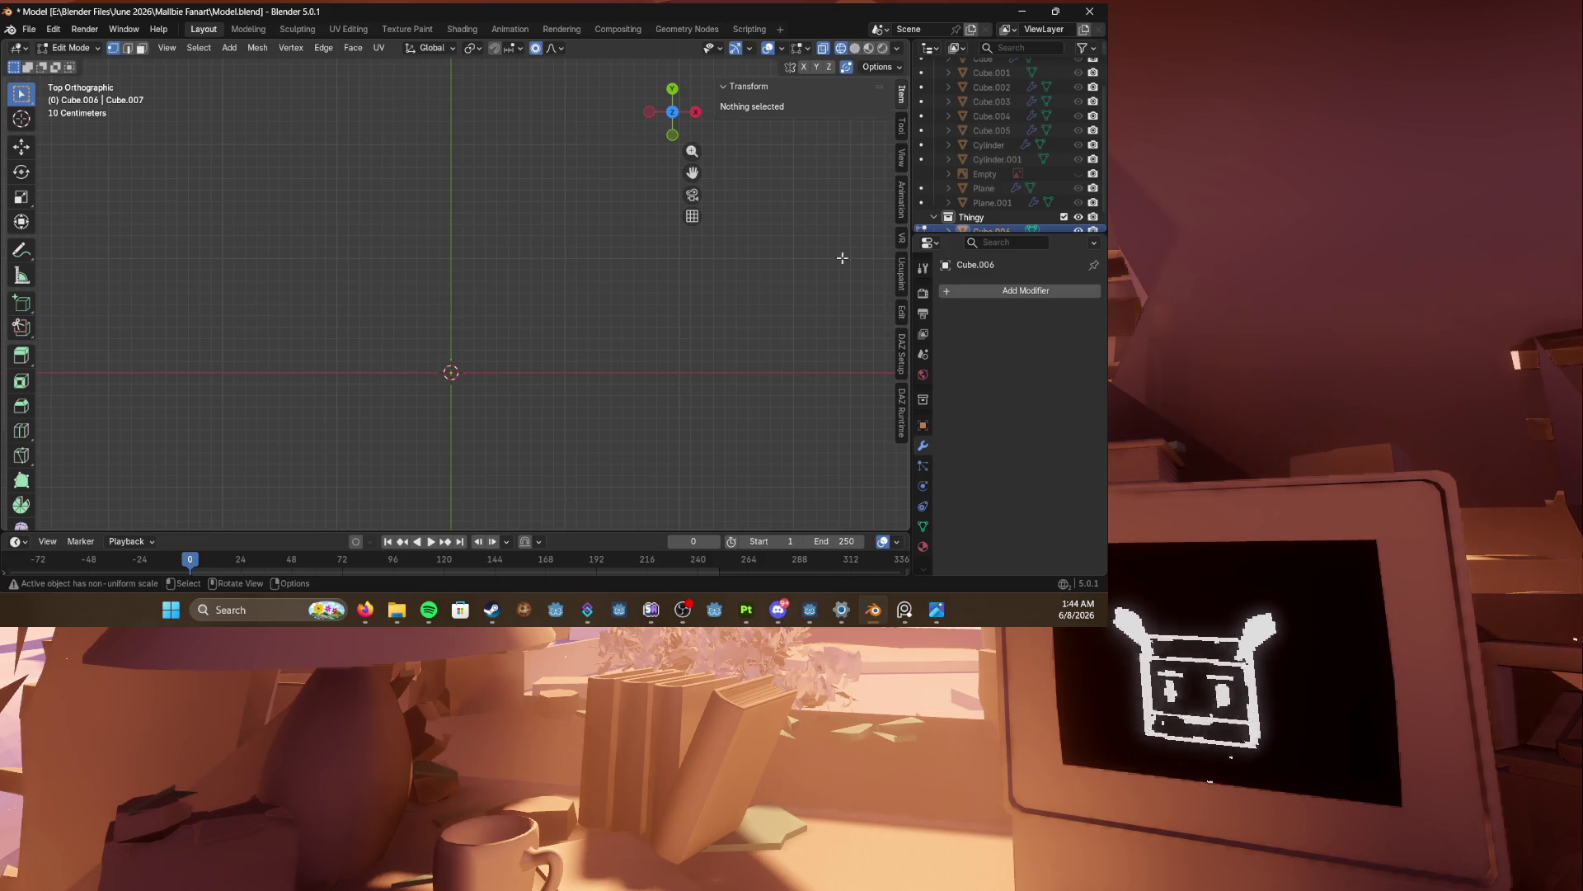
Step: Add a Mirror modifier to Cube.006
left_click(1018, 290)
type("m")
key("Return")
Step: Add a new 2 m cube at the origin and clear its selection
key("shift+c")
key("shift+a")
left_click(513, 320)
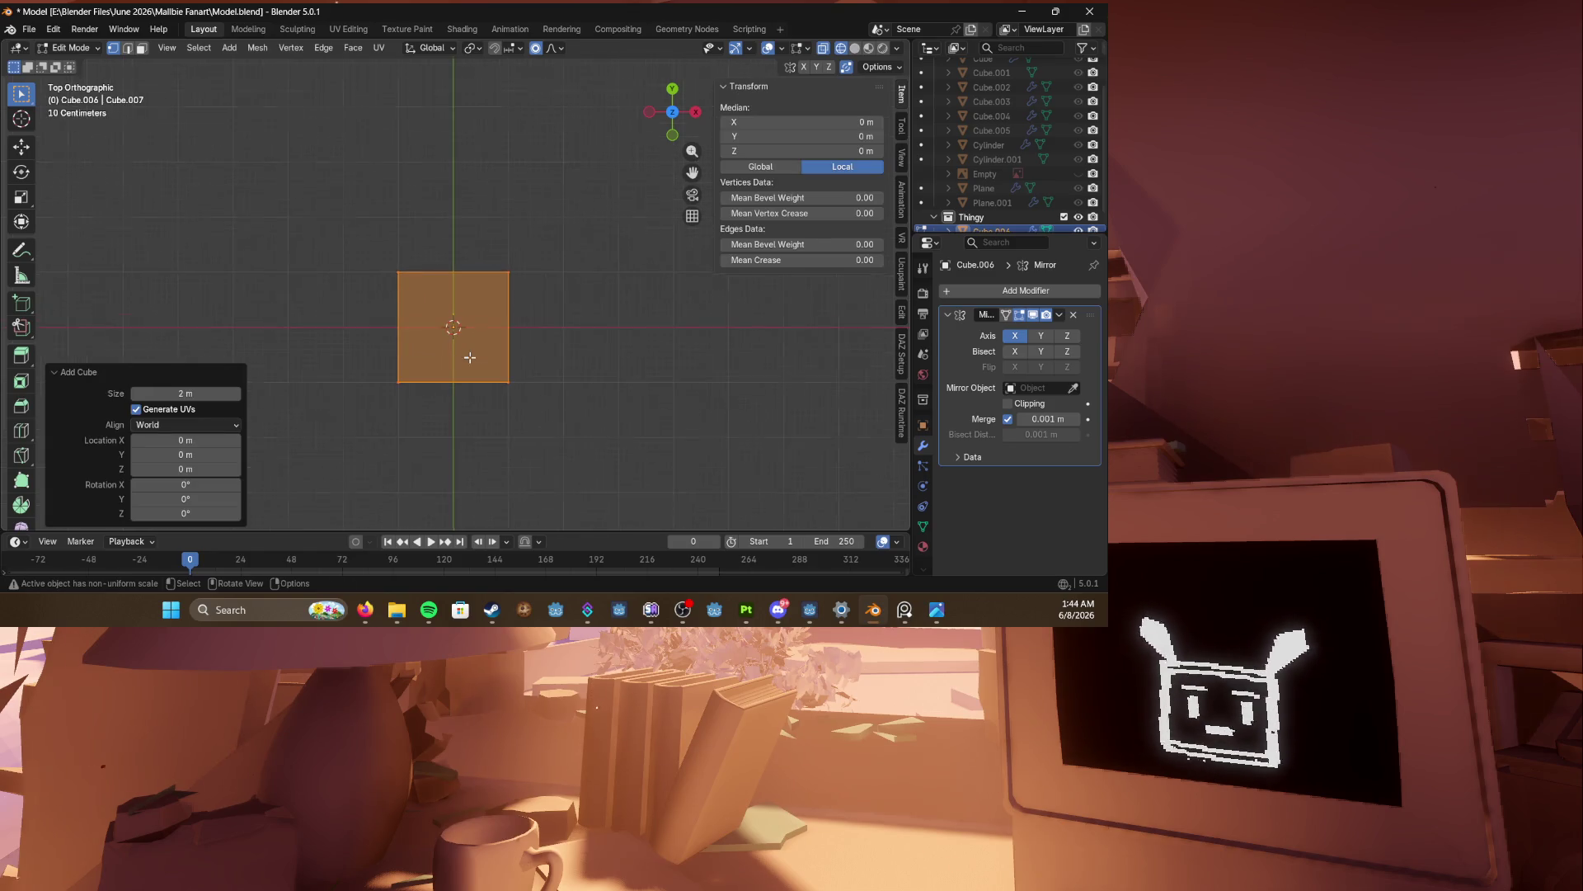
scroll(470, 357, "up", 3)
left_click_drag(347, 381, 423, 408)
Step: Cut two horizontal edge loops around the cube and select an edge loop
key("ctrl+r")
scroll(520, 318, "up", 1)
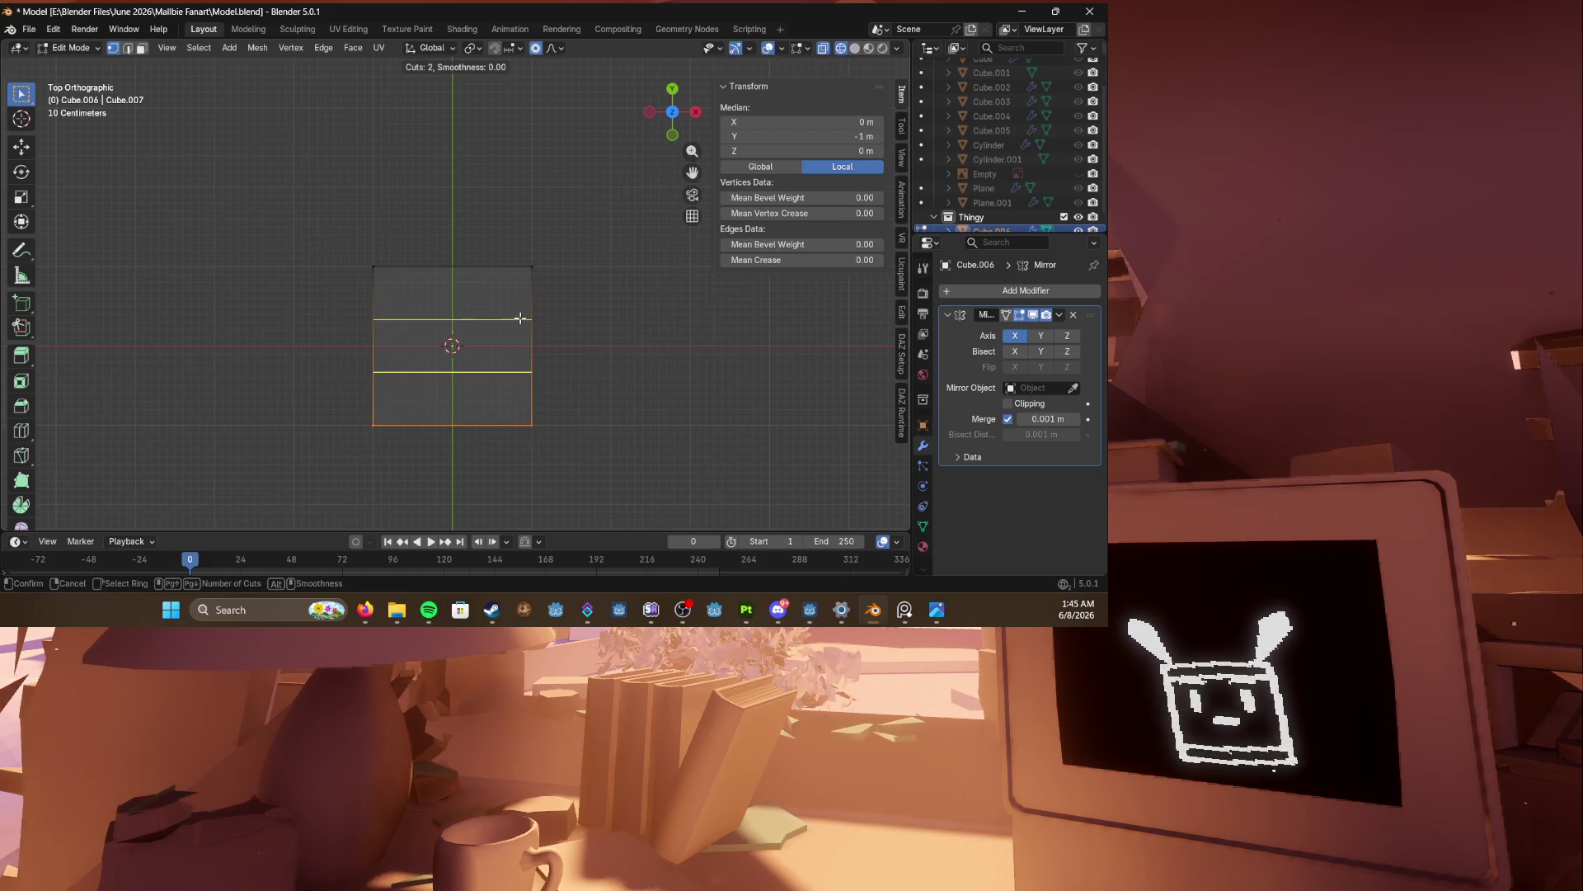
left_click(520, 319)
left_click(470, 329)
mouse_move(470, 329)
middle_mouse_down()
mouse_move(596, 224)
mouse_move(495, 231)
middle_mouse_up()
left_click(466, 230, "alt")
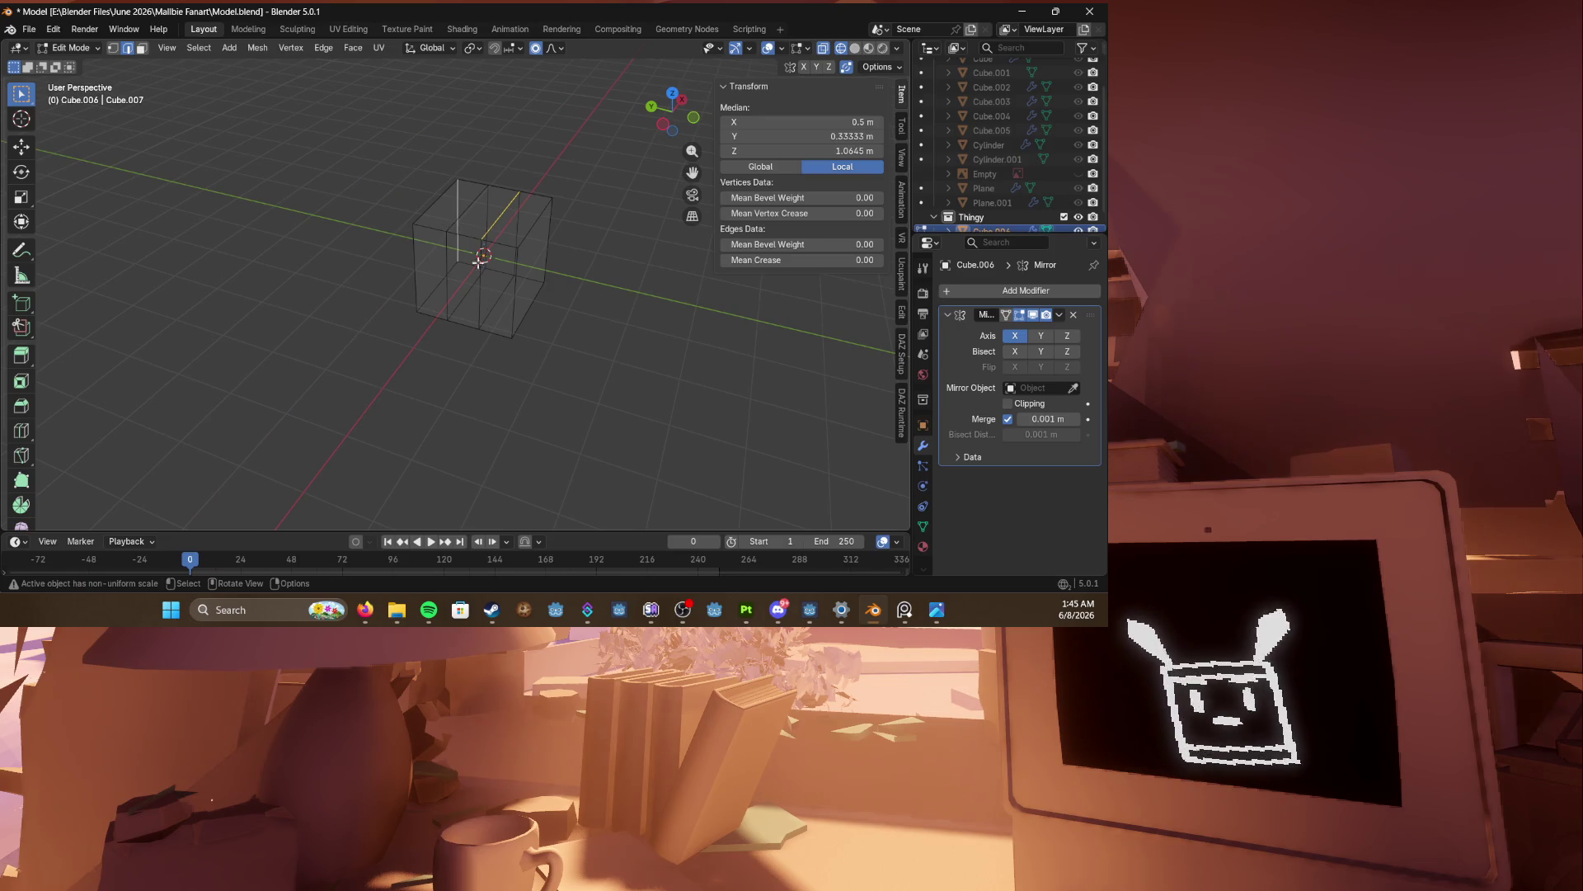
Step: With proportional editing off, scale the whole cube on Z to 0.982
key("alt+z")
key("ctrl+l")
key("s")
key("z")
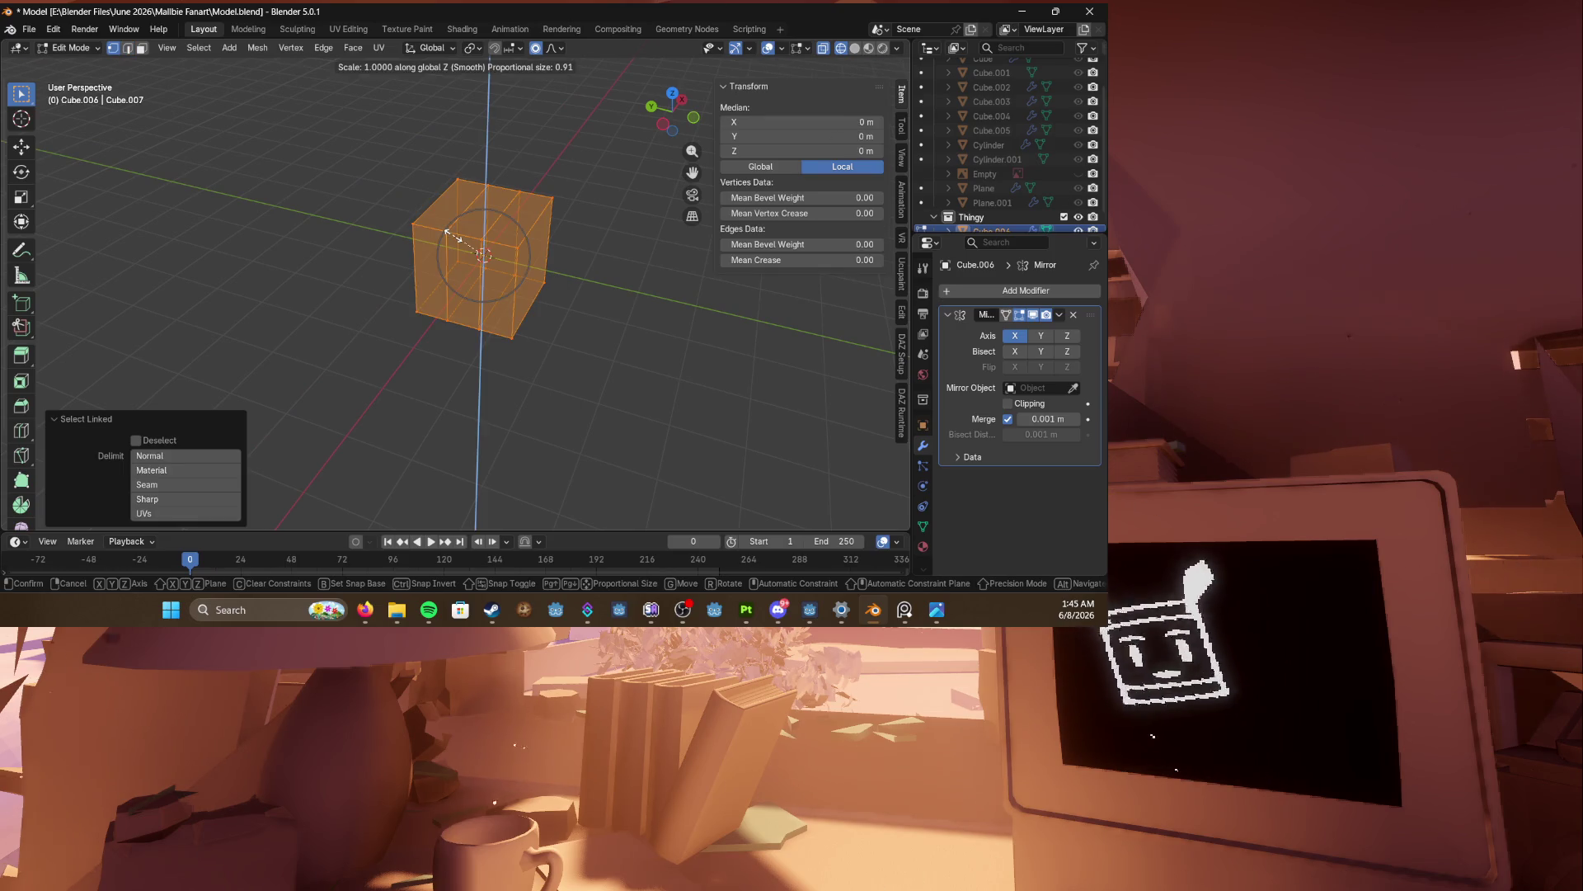
left_click(476, 261)
key("ctrl+z")
key("o")
key("s")
key("z")
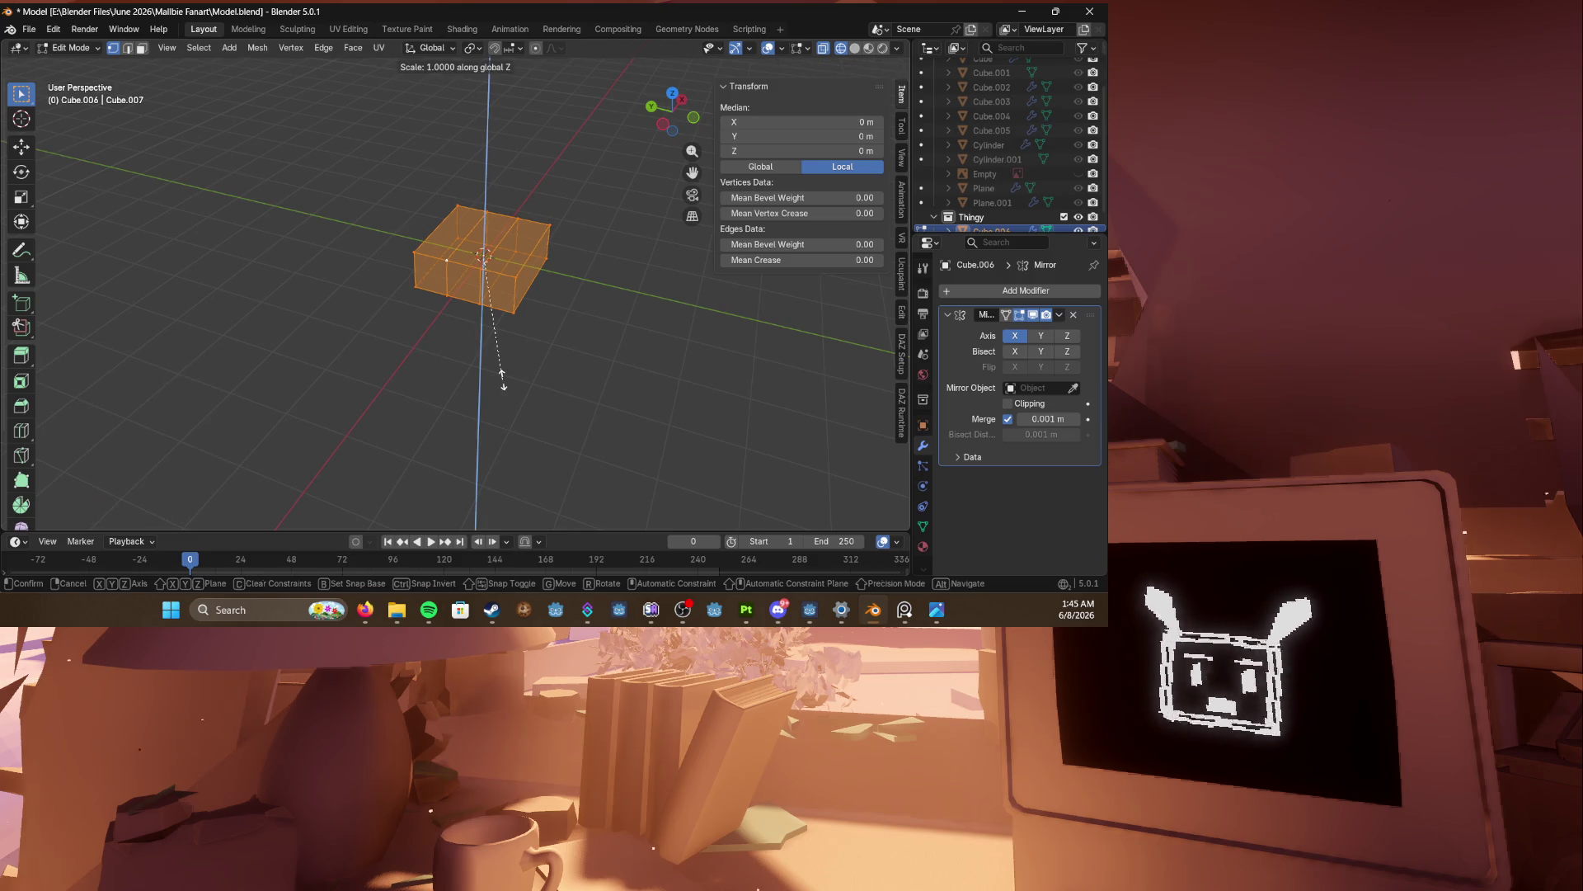
left_click(491, 342)
Step: Select the top and bottom centre faces and stretch them to 1.676 on Z
key("2")
key("alt+z")
left_click(452, 239)
left_click(463, 241)
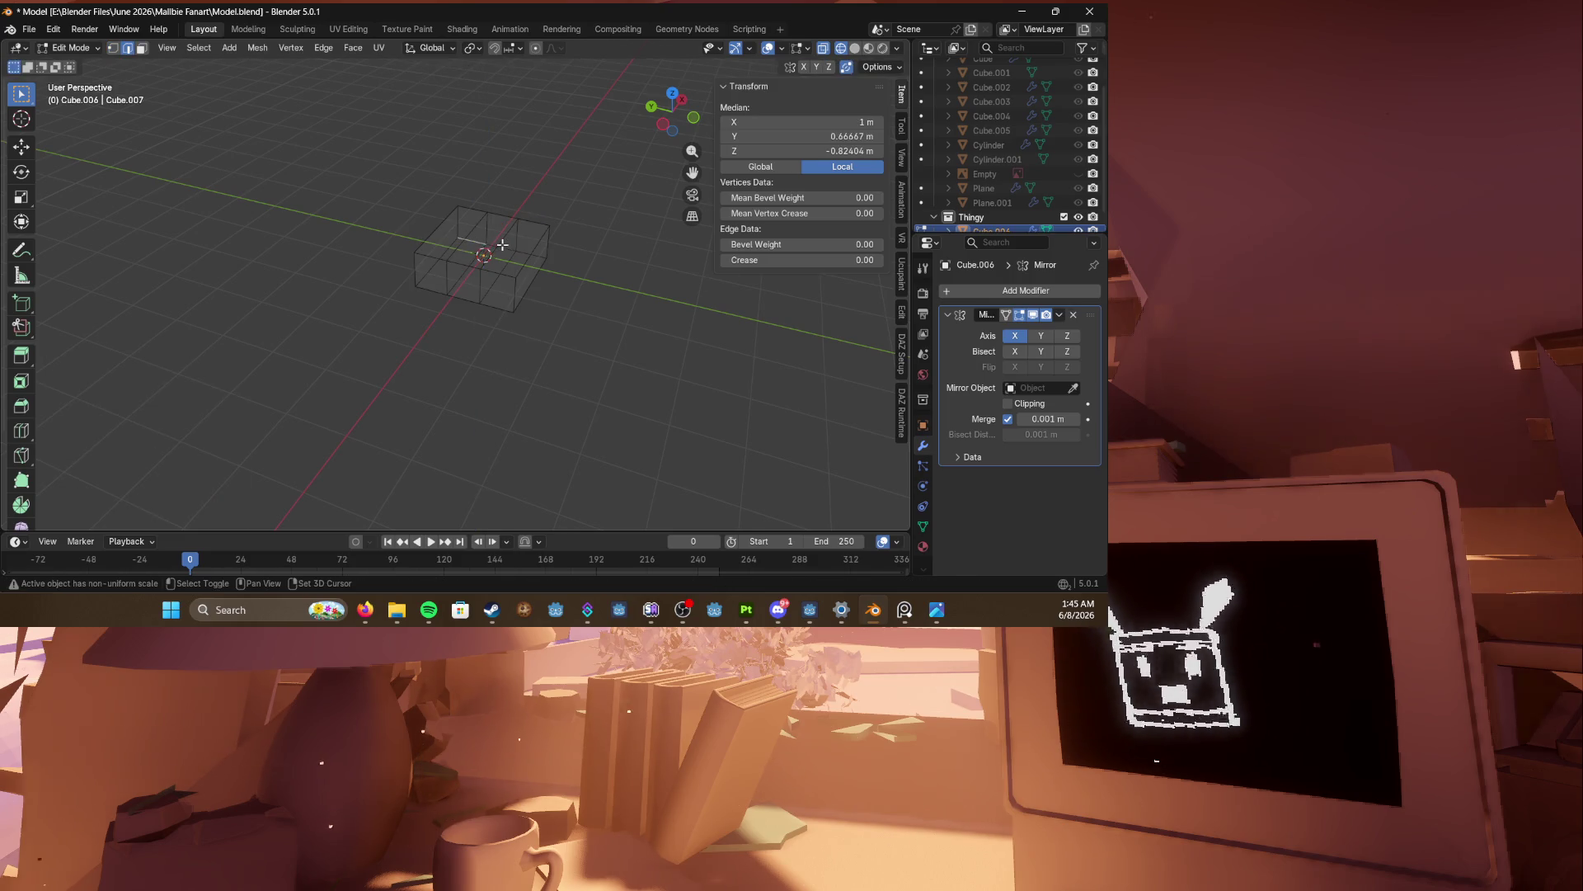
key("3")
scroll(495, 255, "up", 3)
left_click(430, 326)
middle_click_drag(431, 326, 470, 287)
left_click(498, 285, "shift")
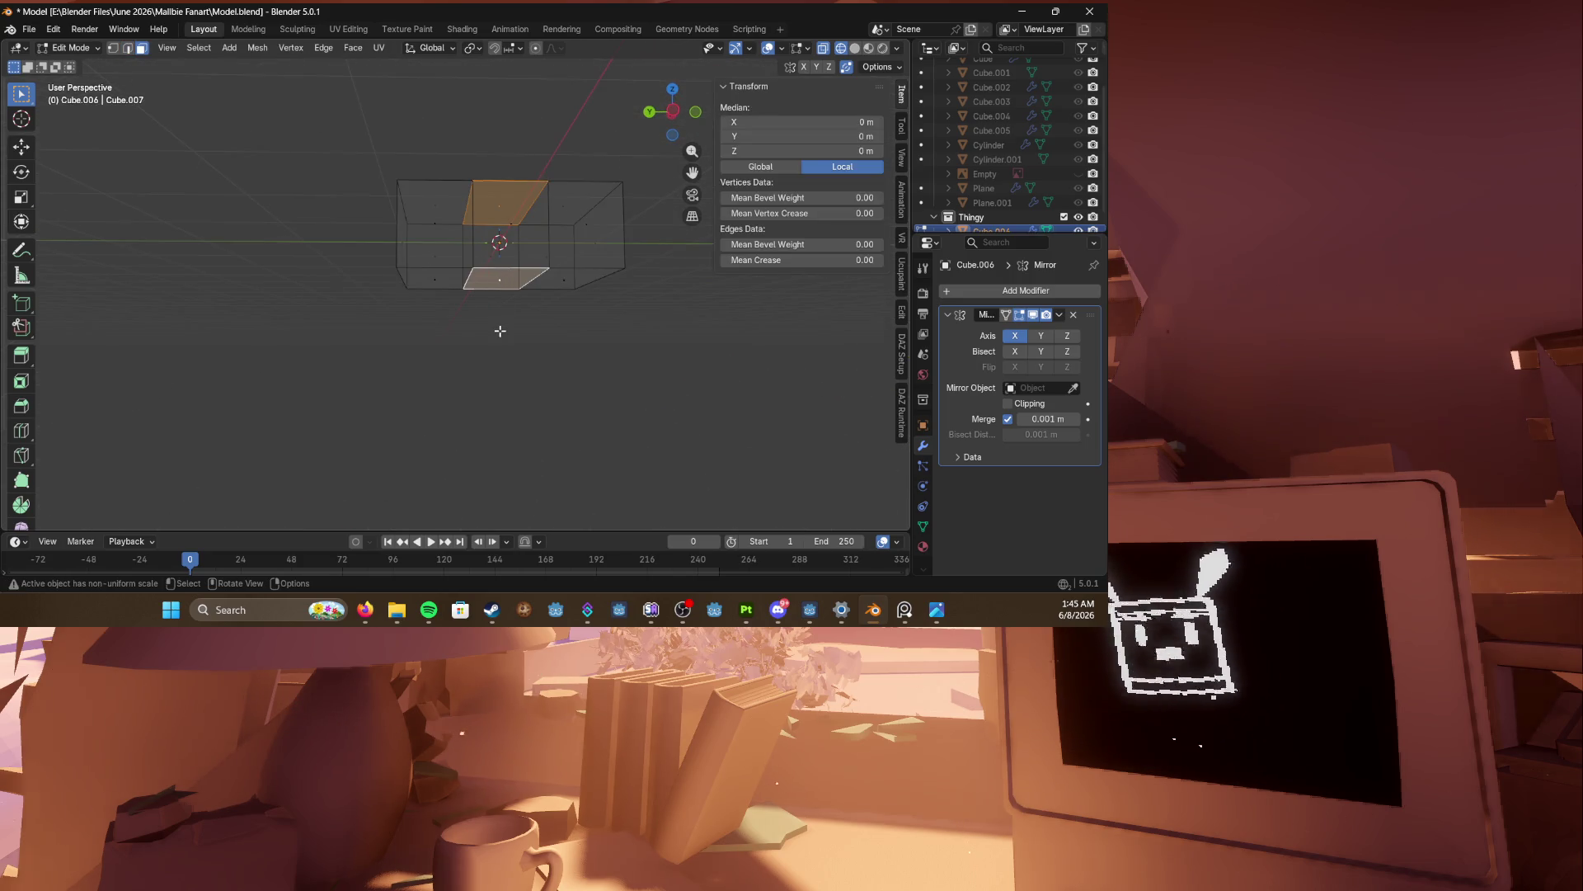
key("s")
key("z")
left_click(511, 386)
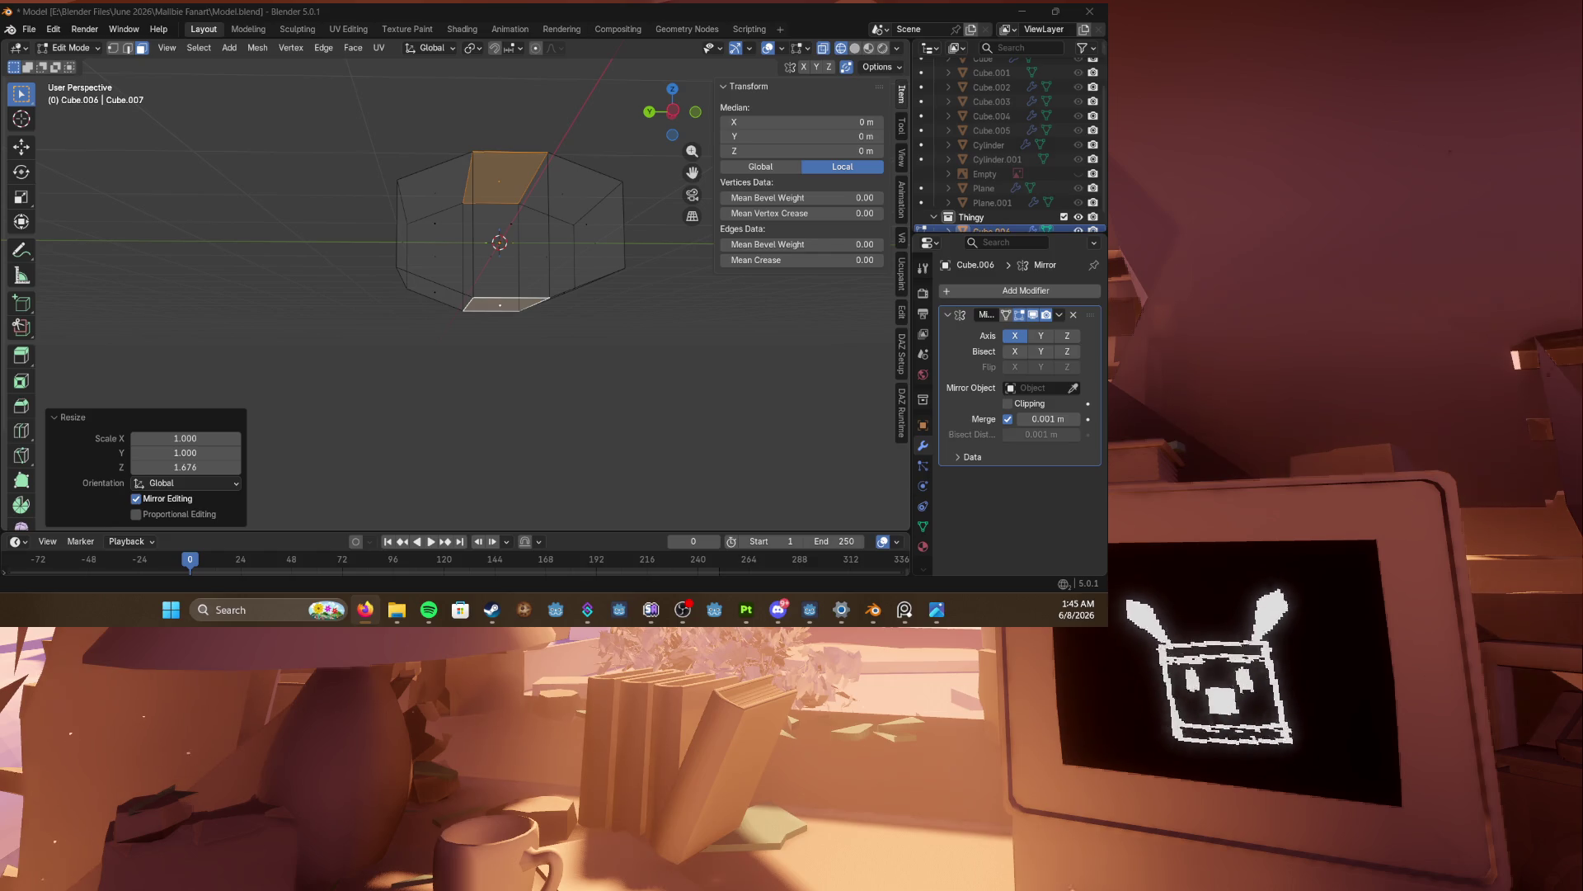
Step: Save the file with the mesh shown in top view
middle_click_drag(434, 407, 424, 442)
key("ctrl+s")
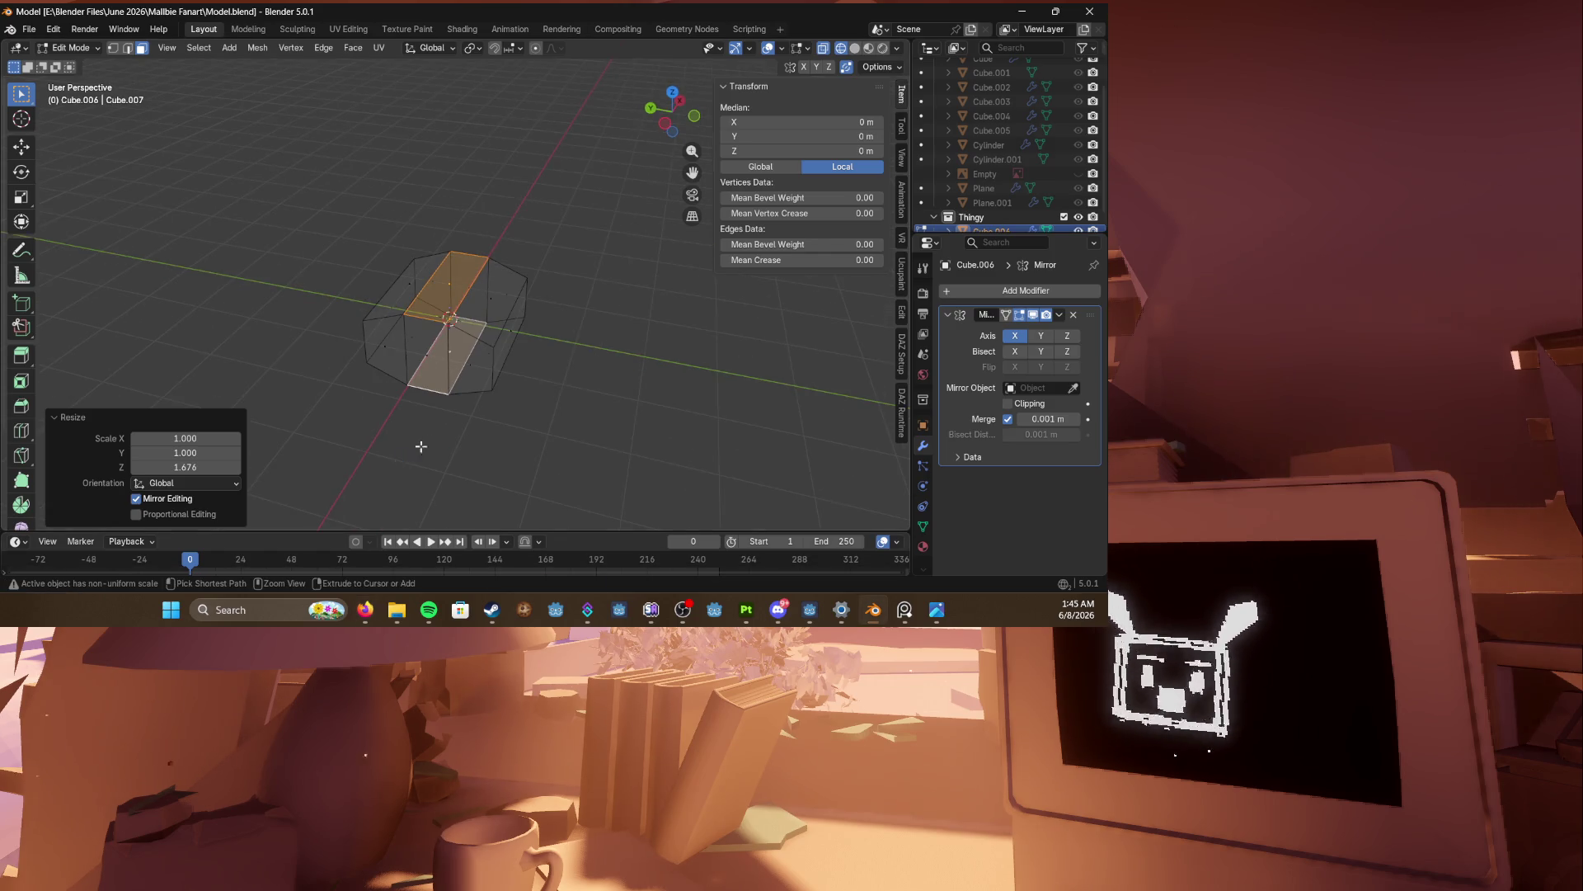
key("KP_7")
middle_click_drag(369, 289, 371, 291, "shift")
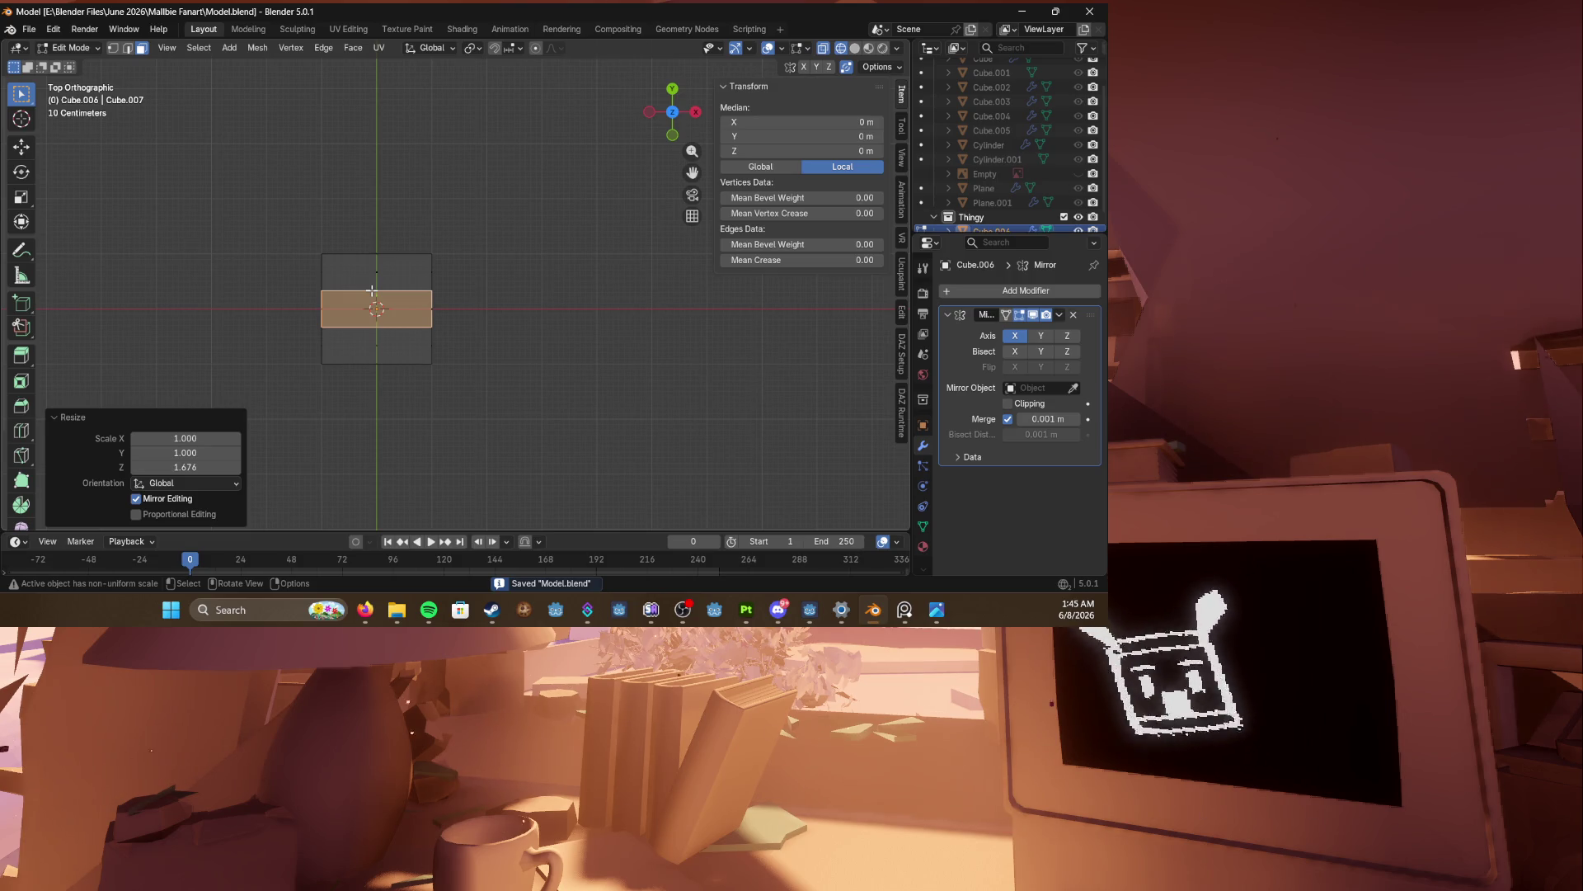
middle_click_drag(372, 291, 383, 302, "shift")
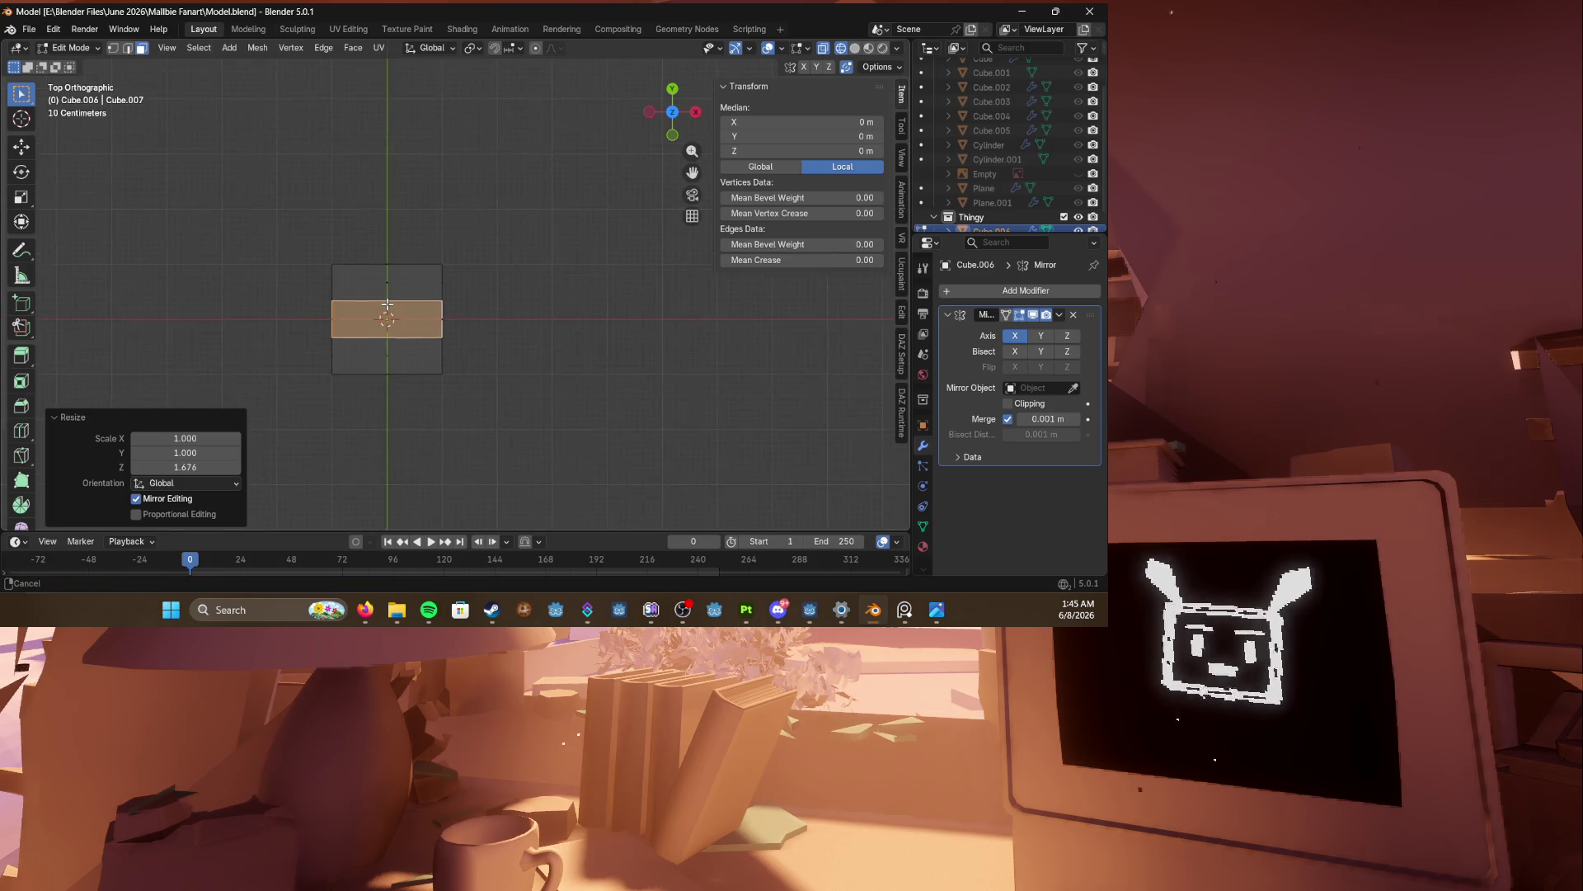
key("ctrl+s")
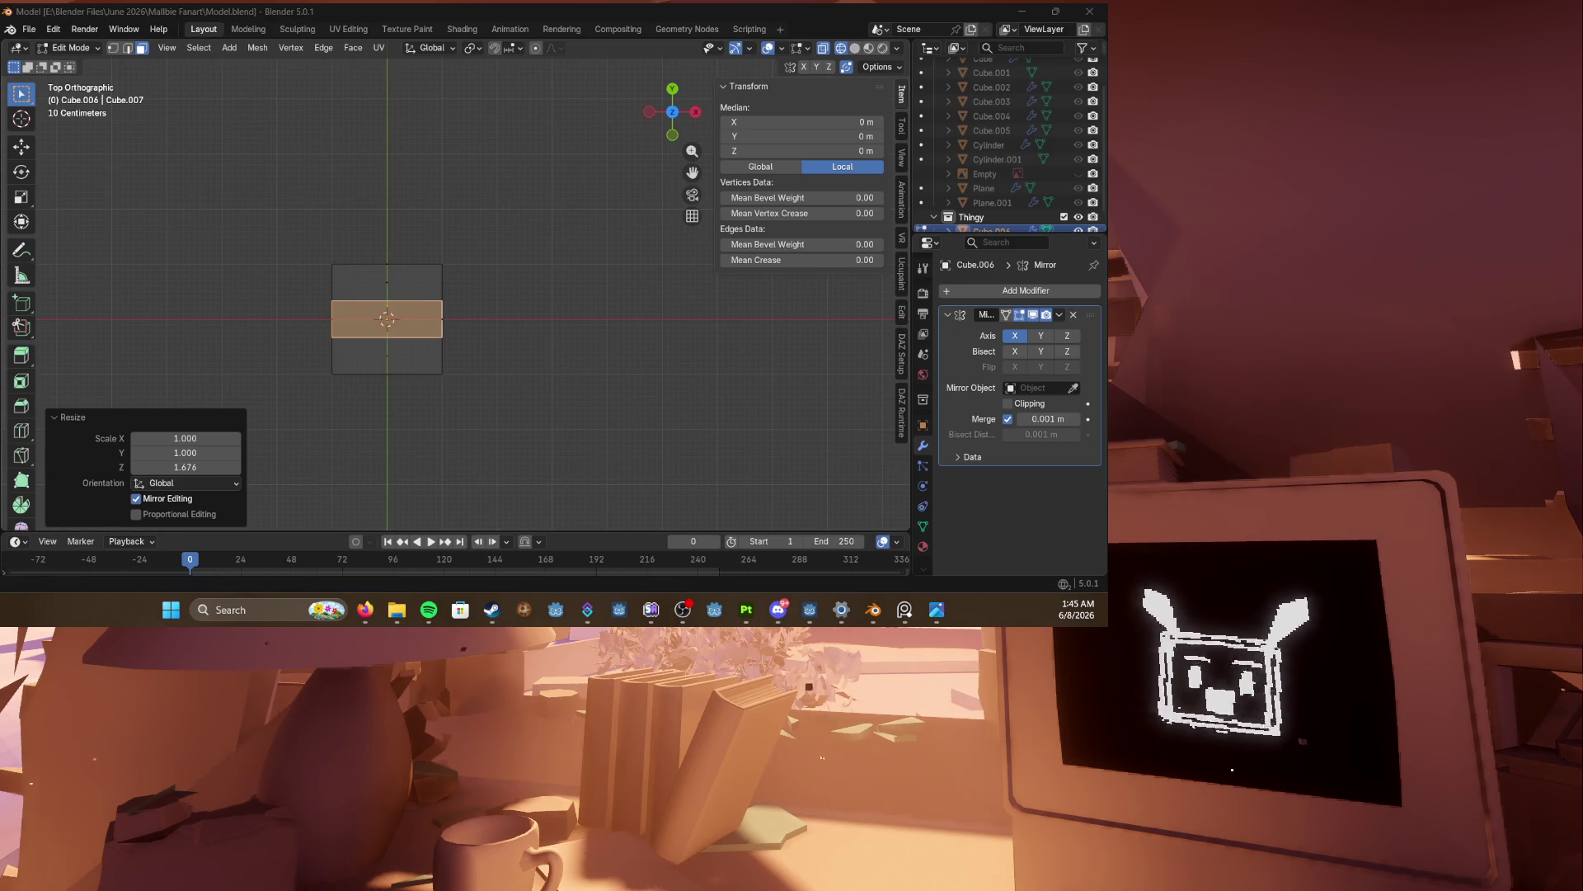
mouse_move(417, 435)
middle_mouse_down("shift")
mouse_move(443, 432)
mouse_move(431, 411)
middle_mouse_up("shift")
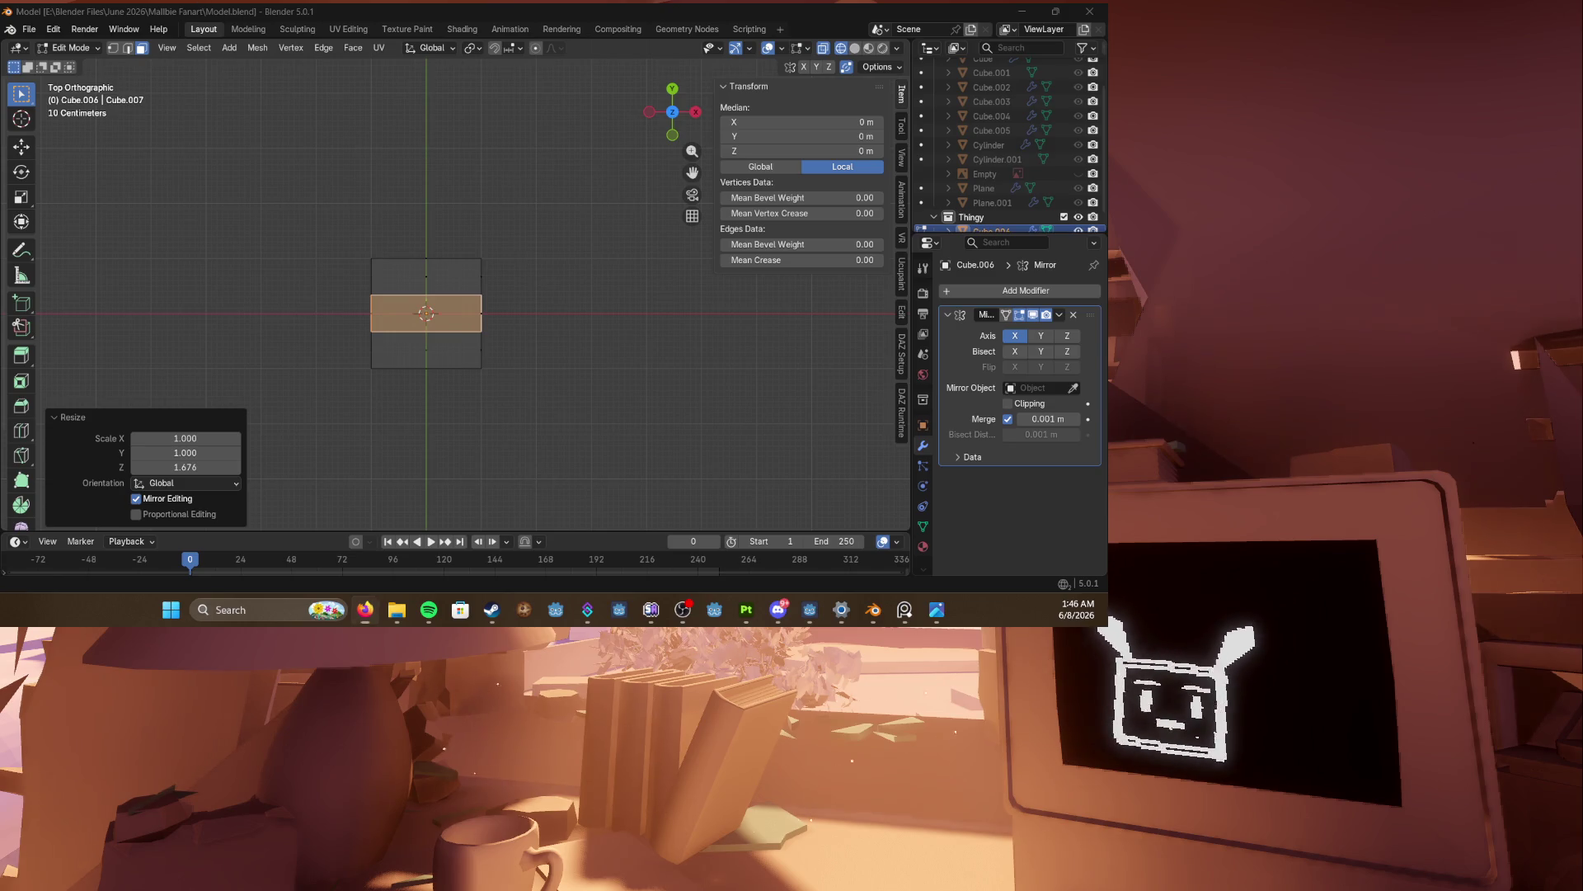
Step: Deselect the faces and add a centred vertical loop cut through the rectangle
middle_click_drag(429, 352, 409, 363, "shift")
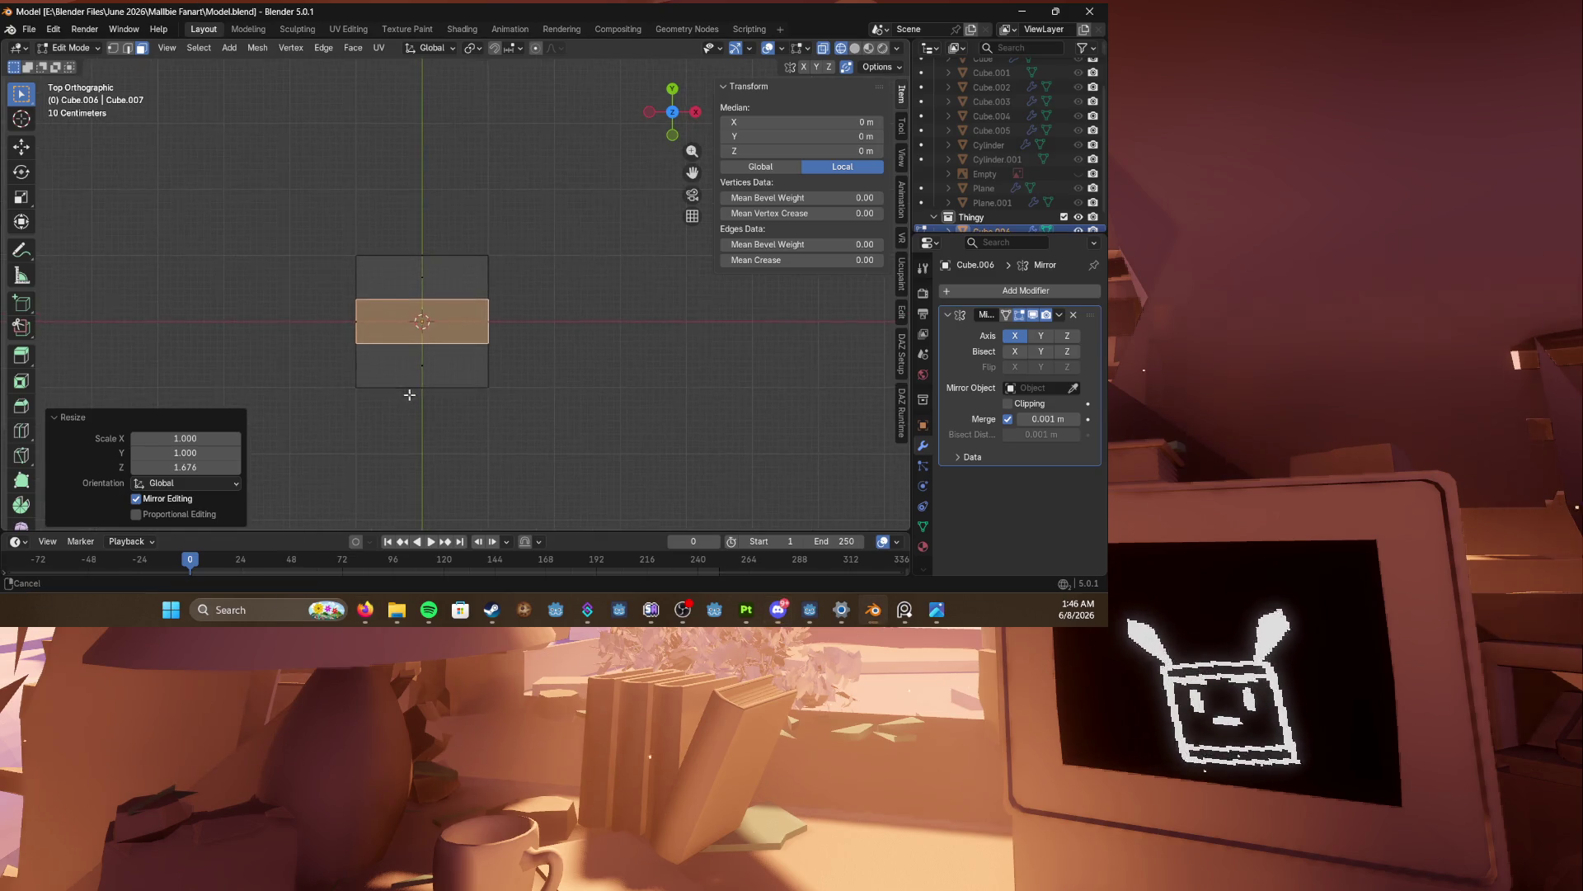
scroll(409, 363, "up", 2)
key("alt+a")
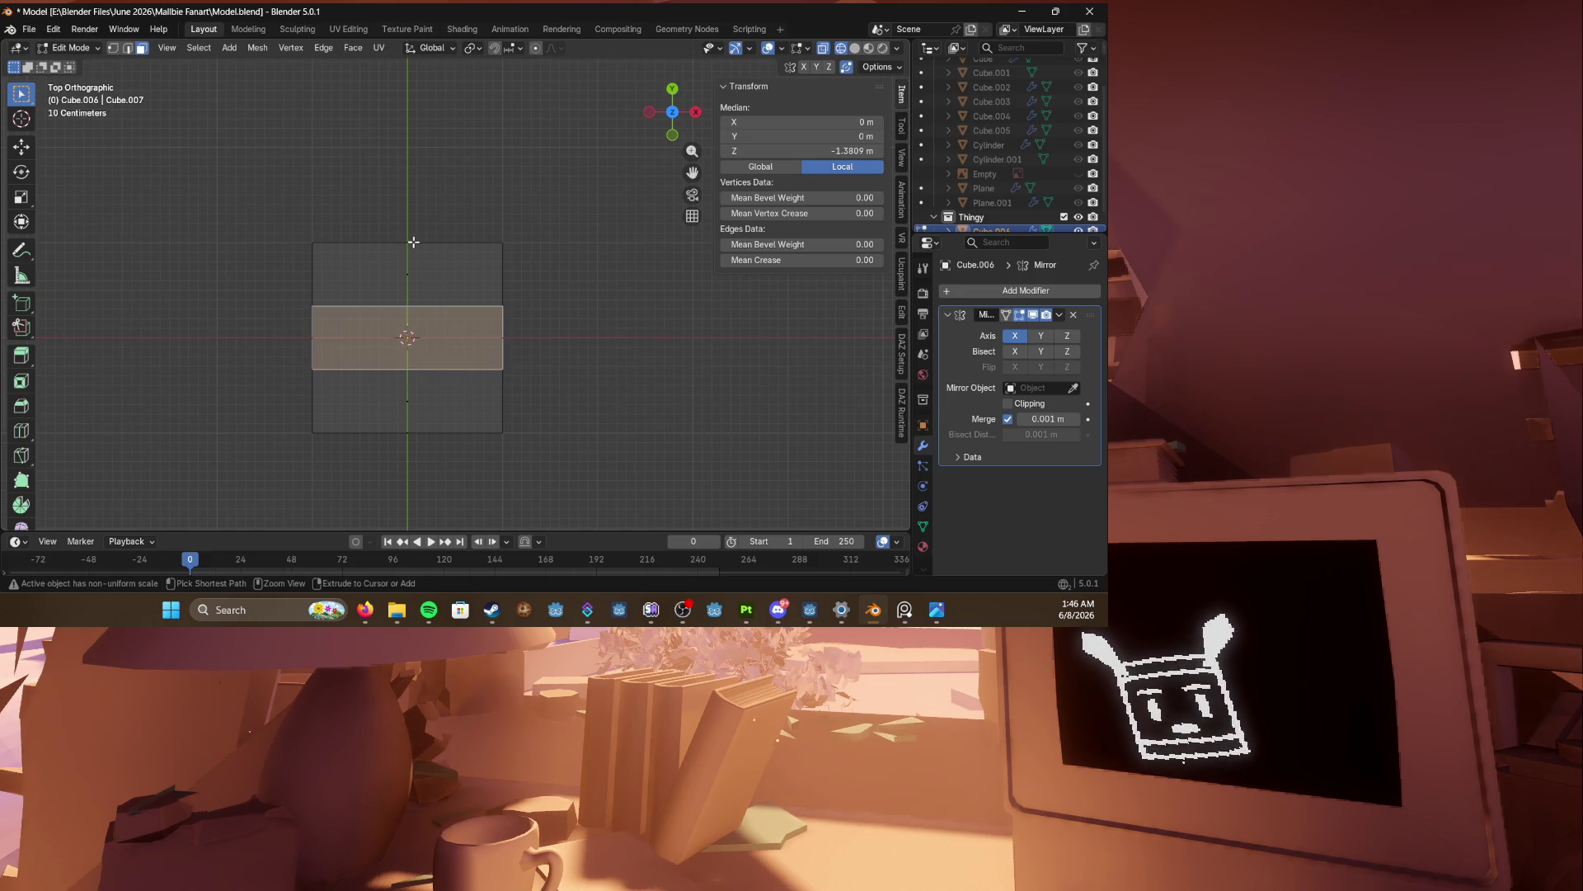
key("ctrl+r")
left_click(393, 243)
right_click(393, 242)
Step: Delete the left half of the mesh and enable mirror clipping at the centre line
left_click_drag(250, 218, 369, 485)
key("x")
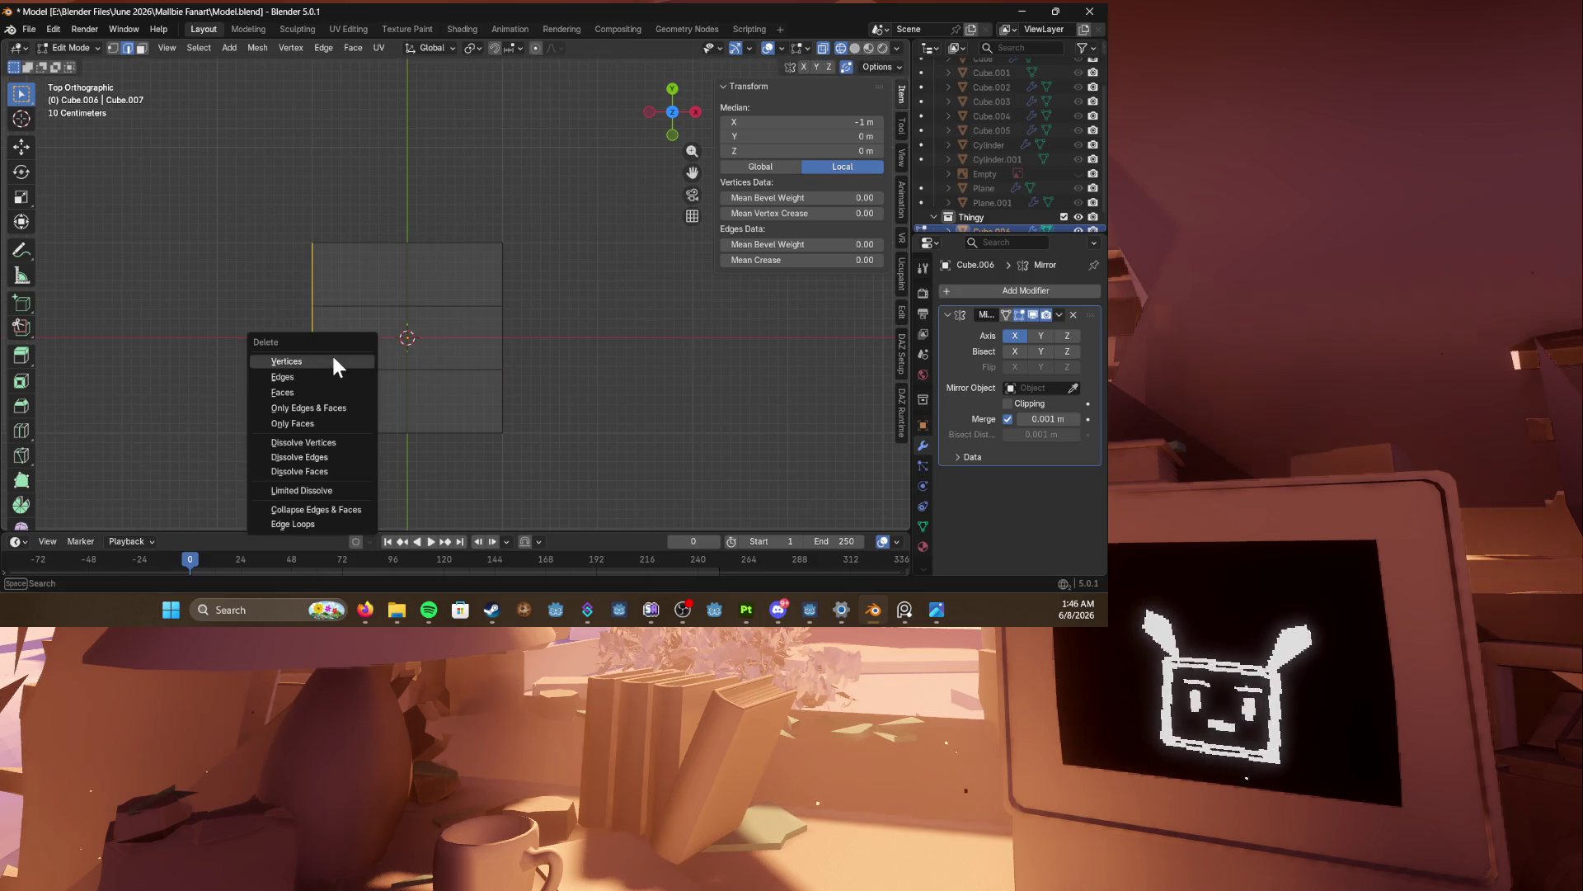
left_click(339, 360)
scroll(569, 297, "down", 2)
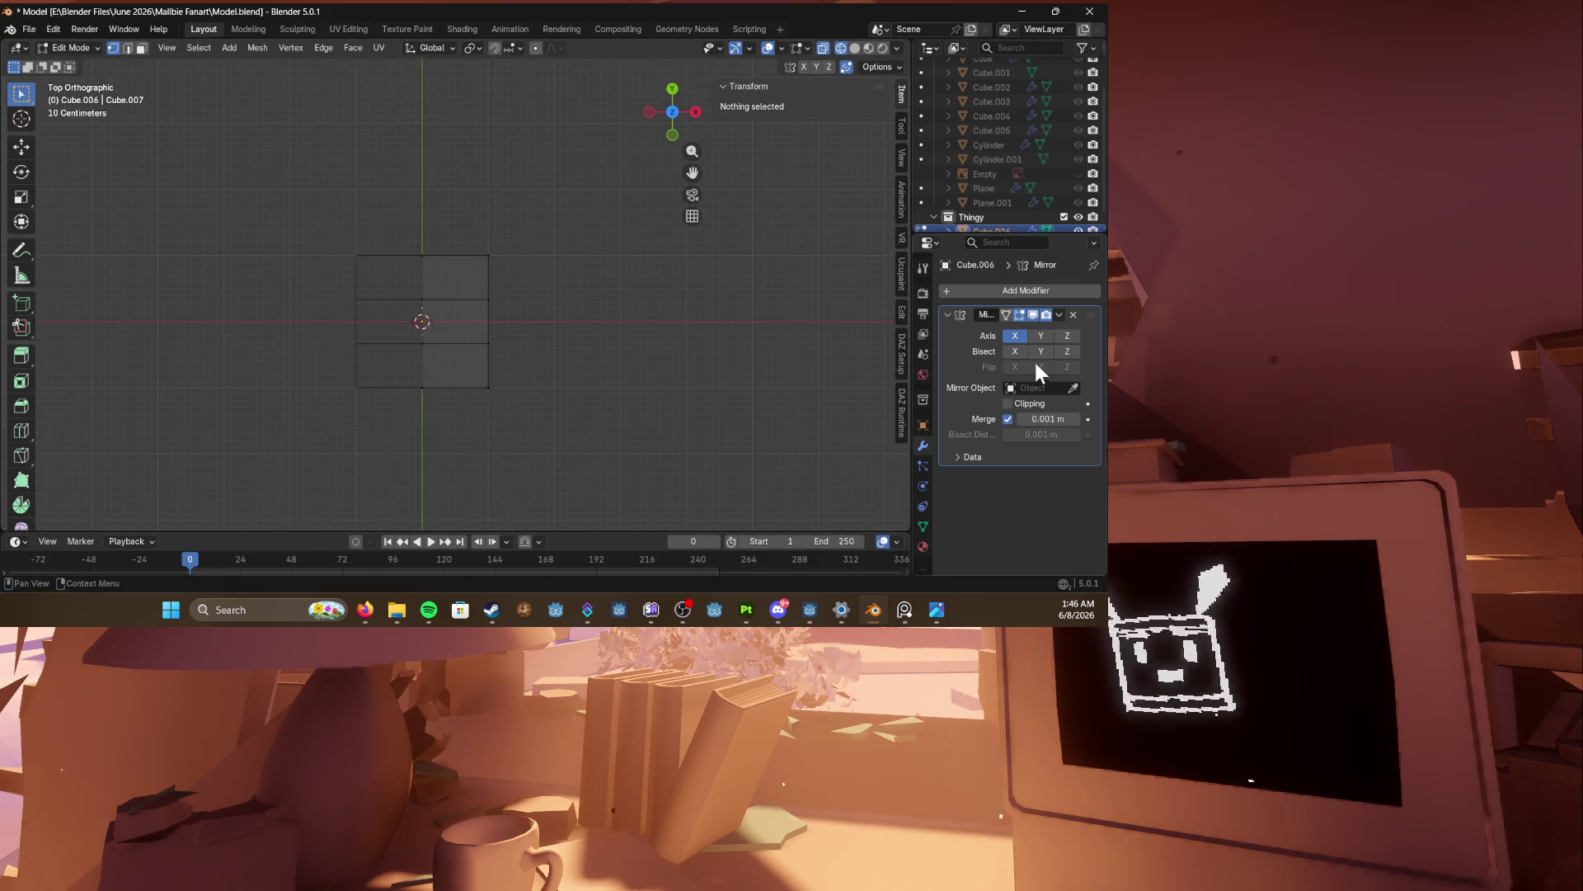
left_click(1018, 402)
Step: Scale the remaining half mesh down to 0.262
left_click_drag(371, 202, 523, 429)
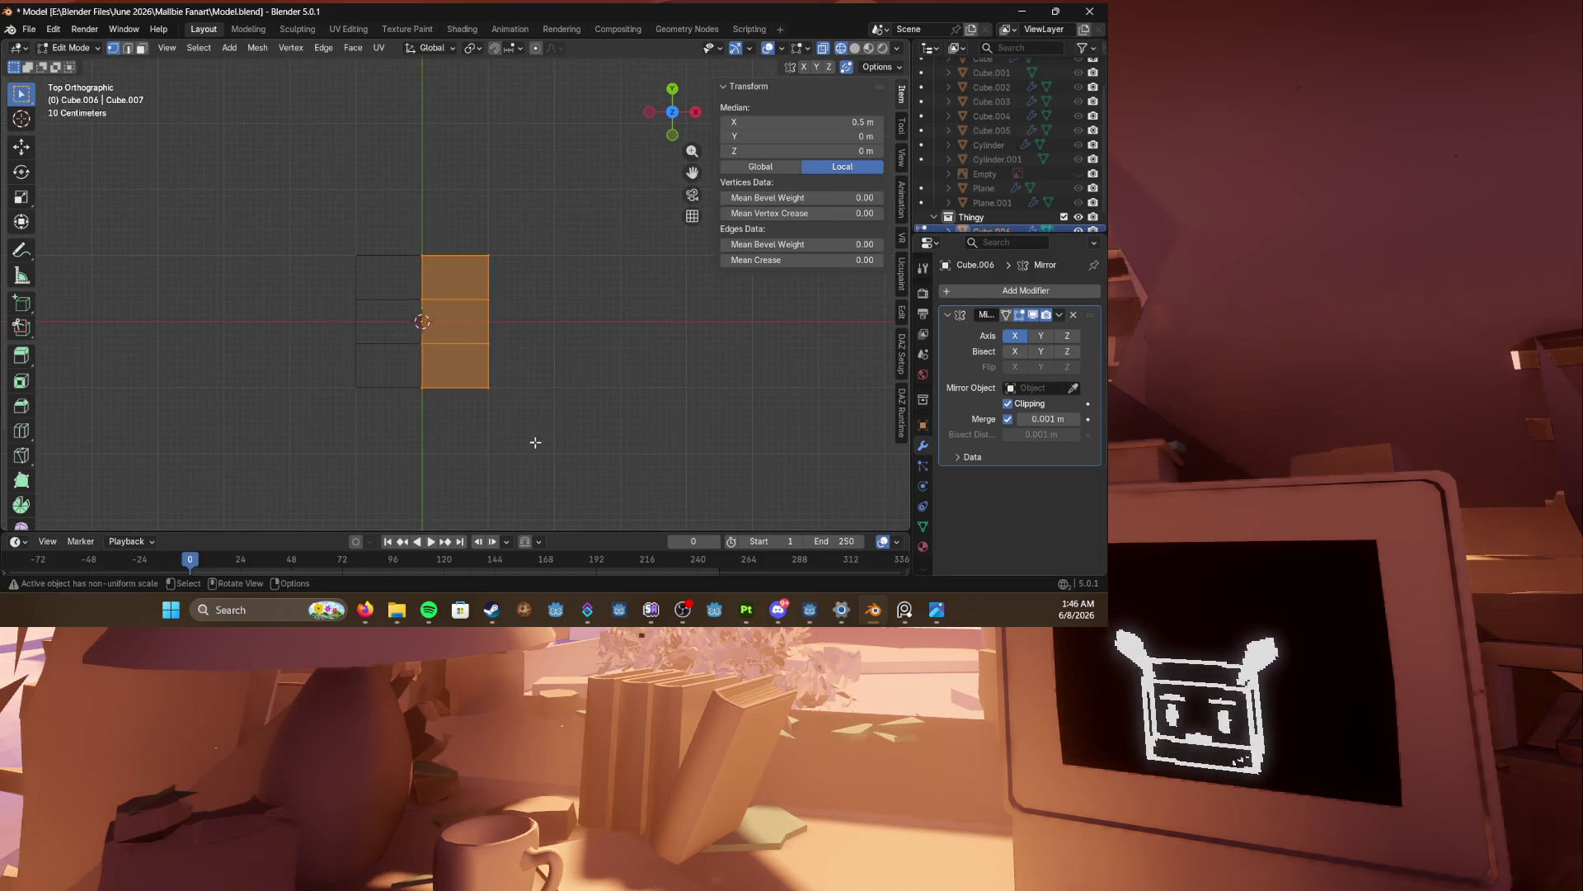
key("s")
left_click(476, 354)
scroll(487, 351, "up", 3)
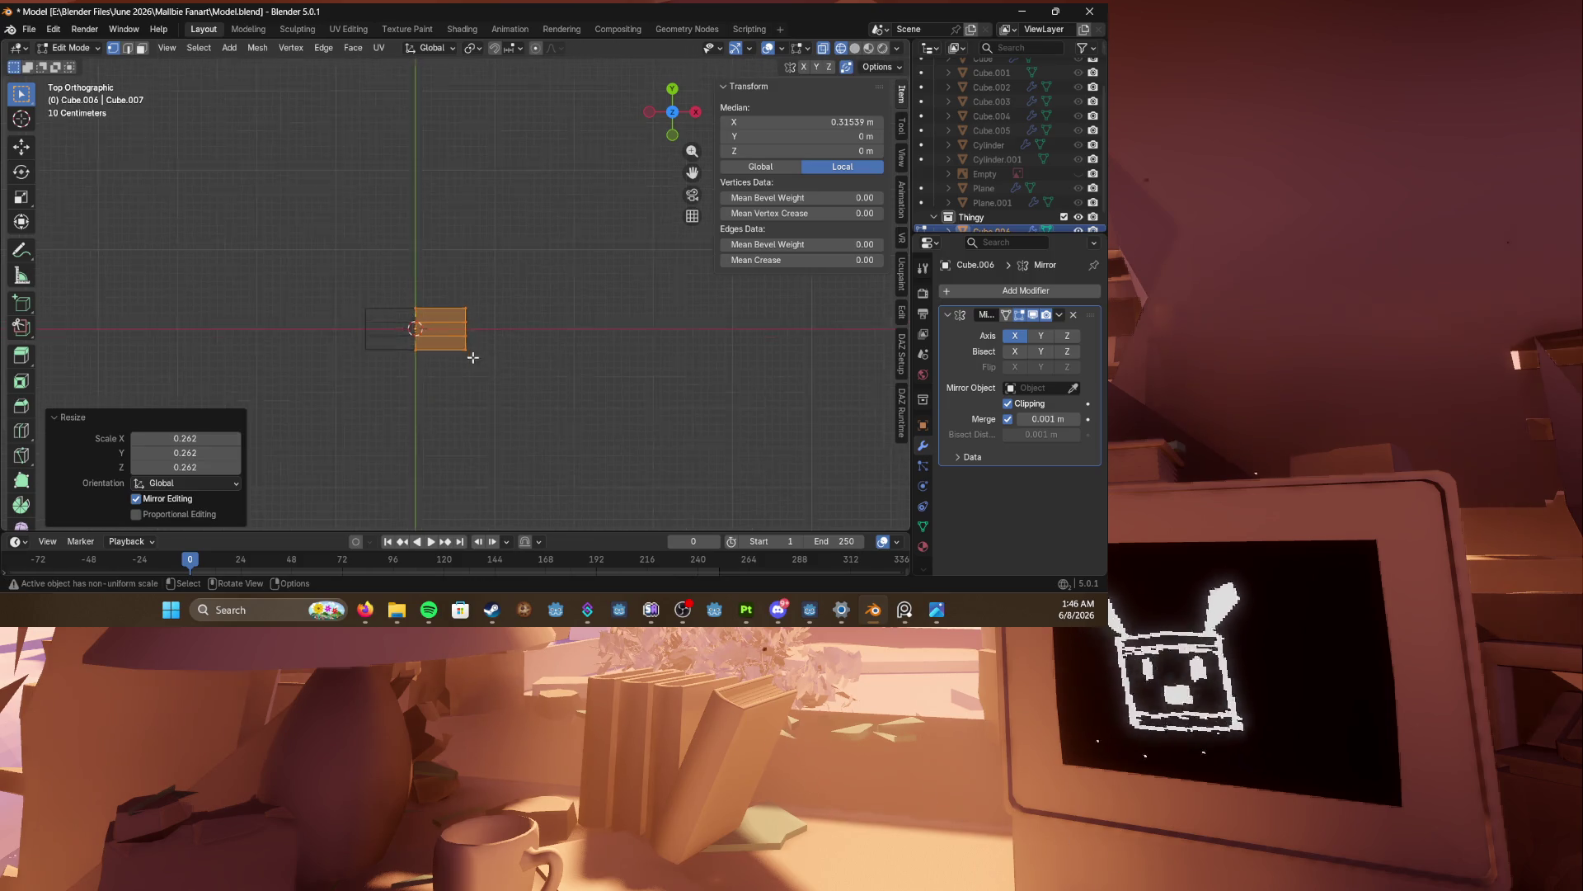
Step: Add a loop cut at the strip's middle right and select its right-end vertices
key("ctrl+r")
left_click(495, 312)
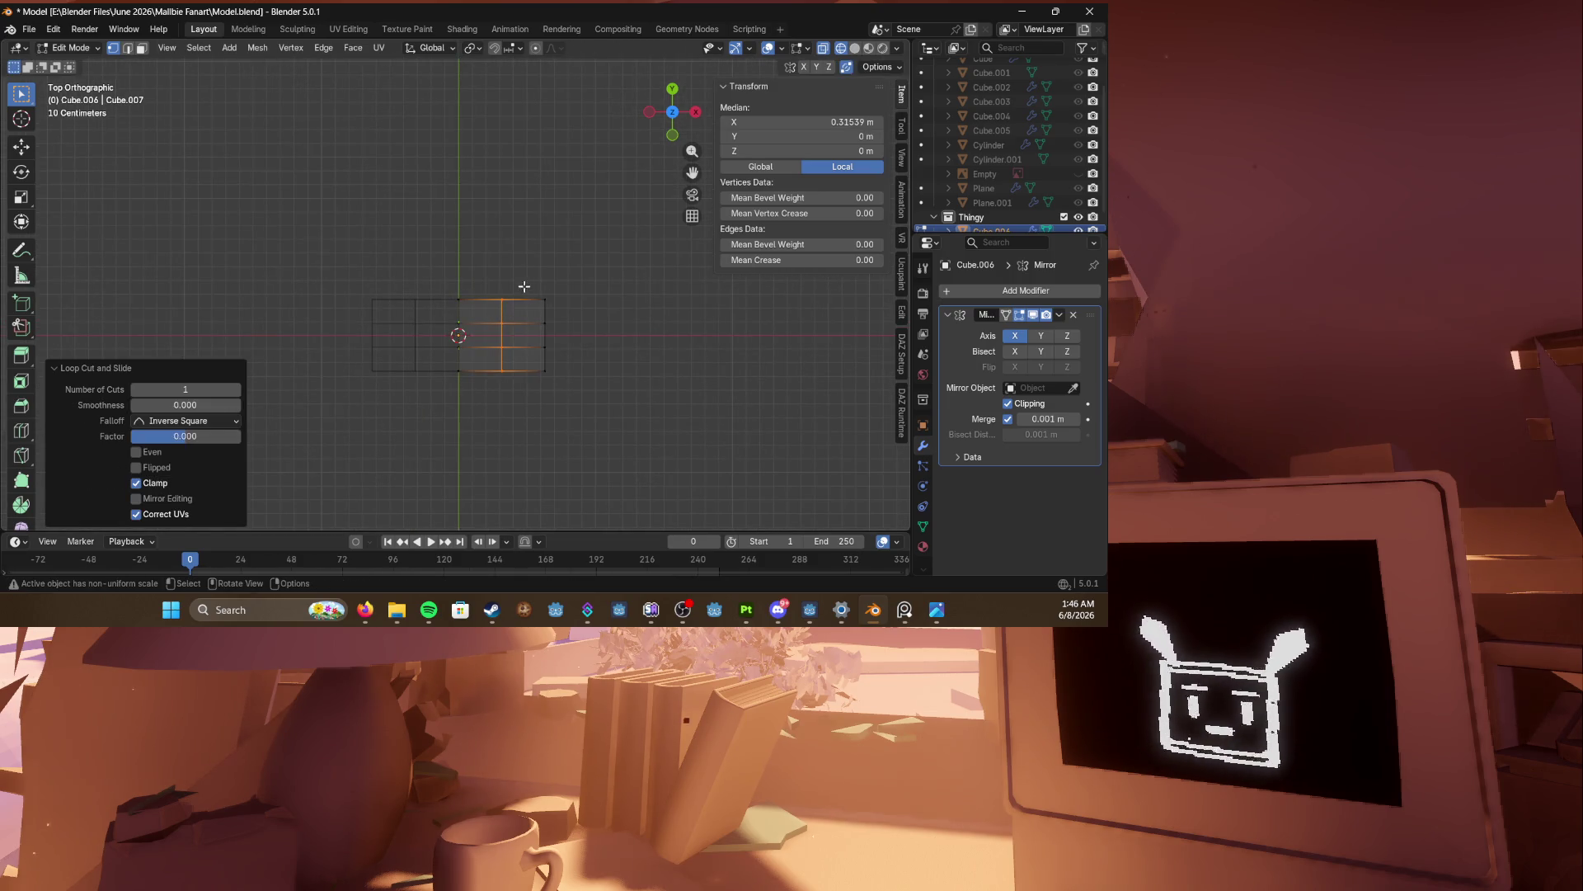
left_click_drag(525, 287, 586, 379)
middle_click_drag(586, 378, 607, 333, "shift")
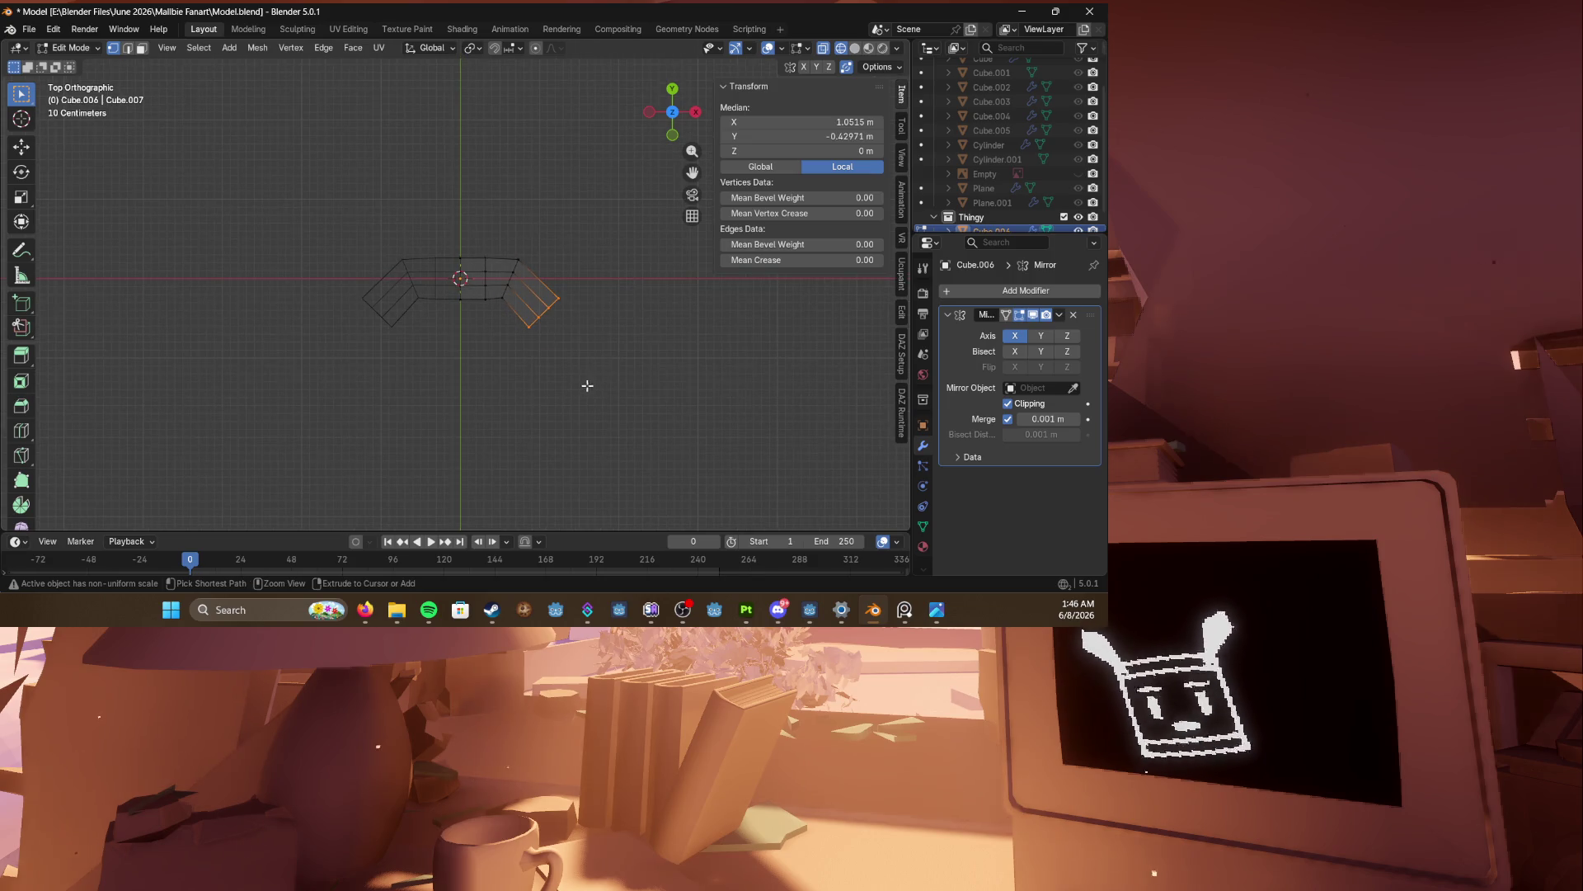
right_click(541, 418, "ctrl")
Step: Extrude two new segments down-left from the strip's end and rotate the last about 22°
key("g")
left_click(521, 434)
right_click(459, 424, "ctrl")
key("g")
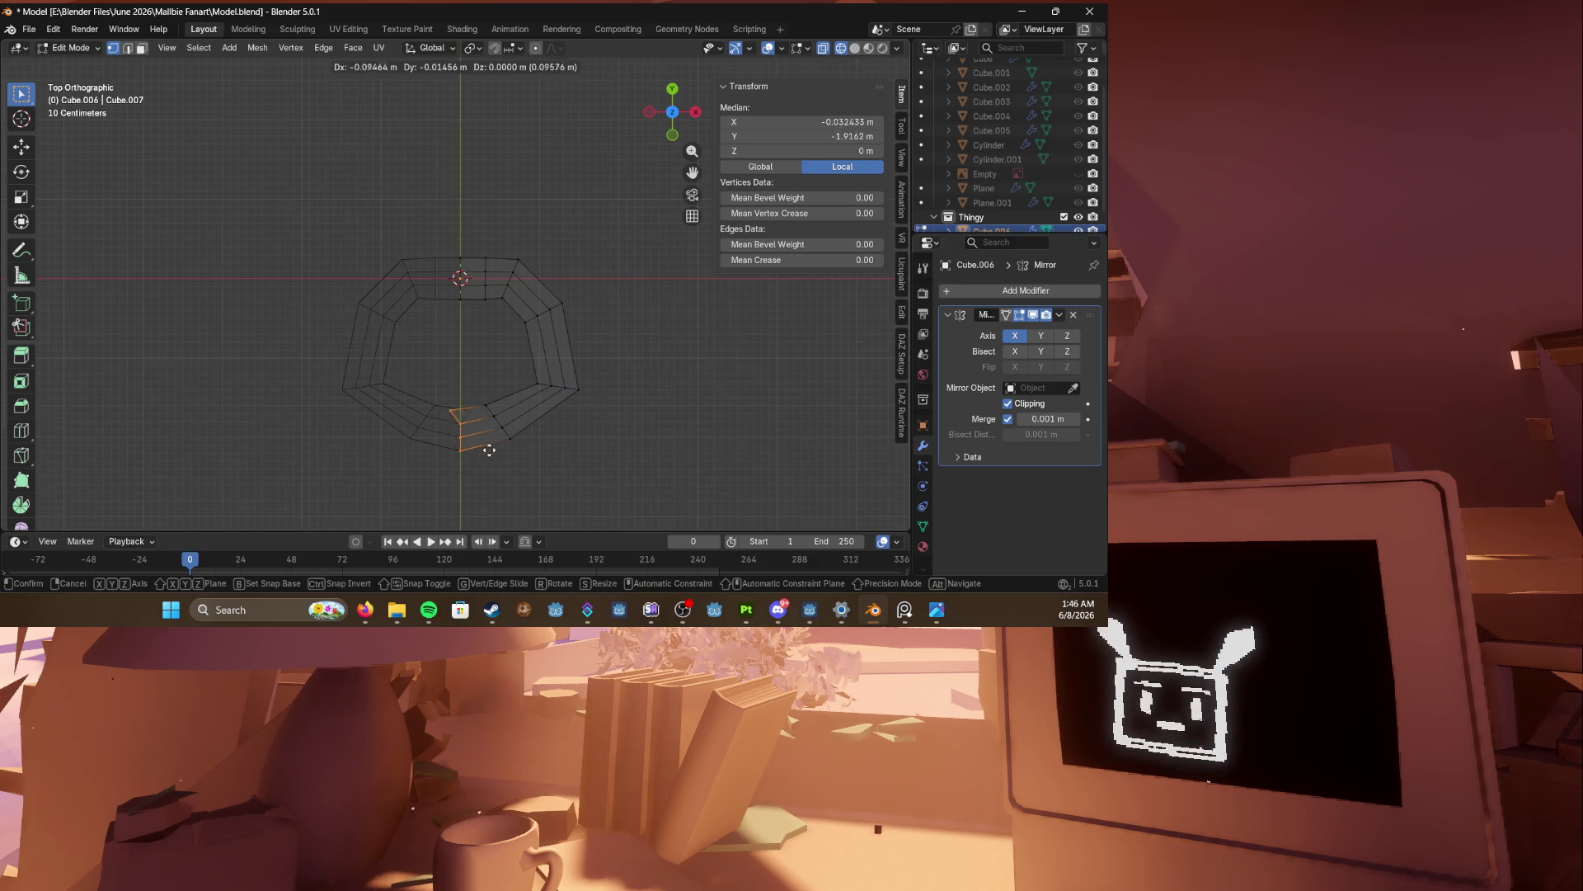
left_click(503, 449)
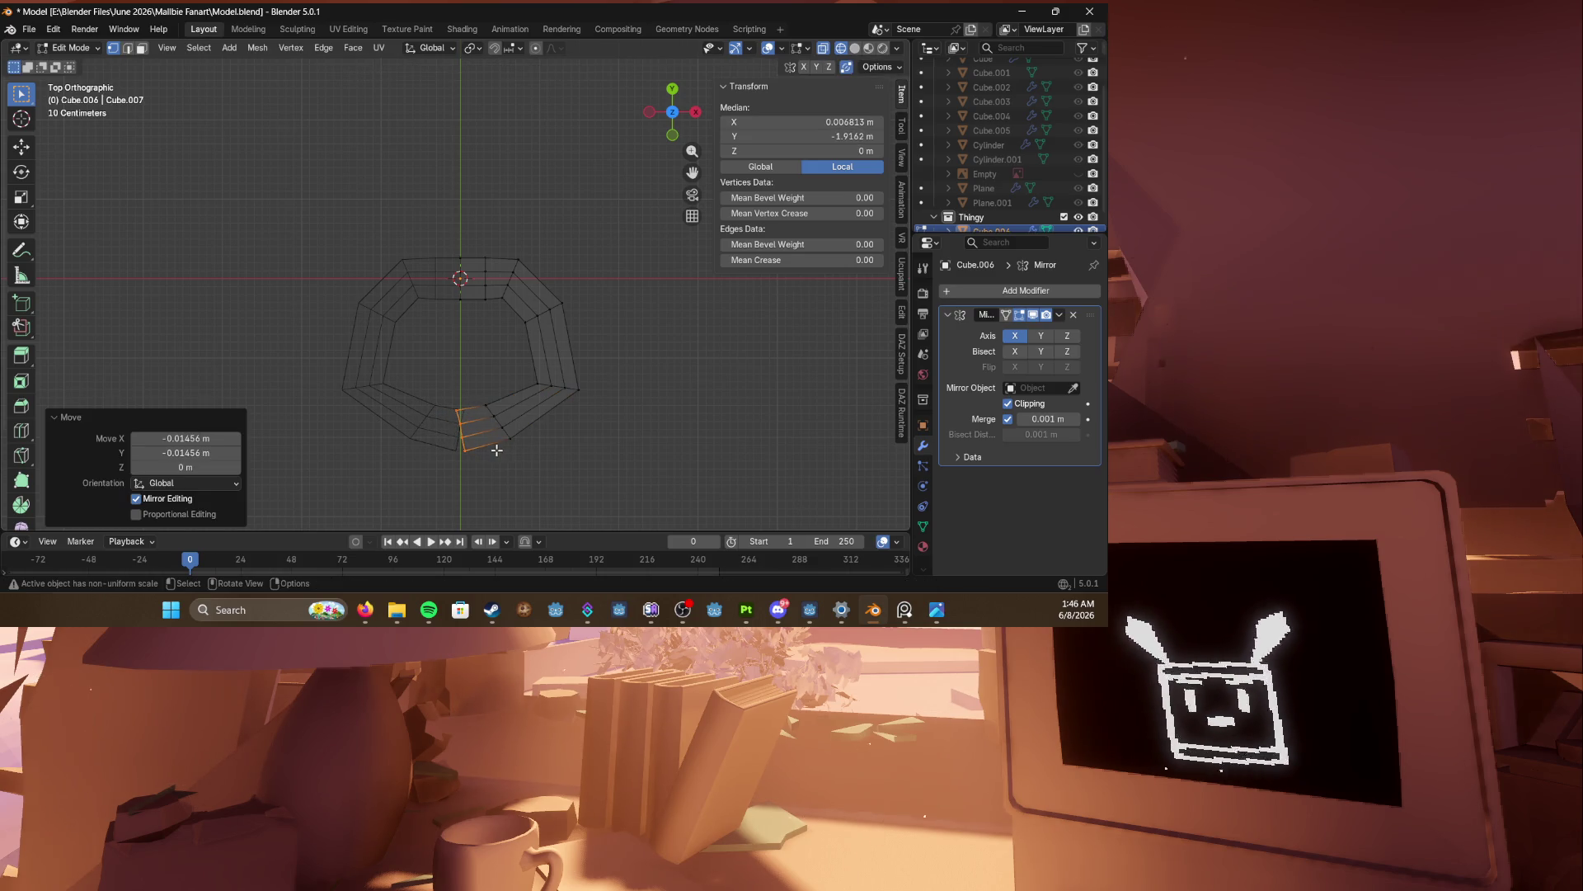
key("r")
left_click(506, 399)
scroll(520, 343, "up", 2)
Step: Cut extra edge loops across the ring's lower-right section
key("ctrl+r")
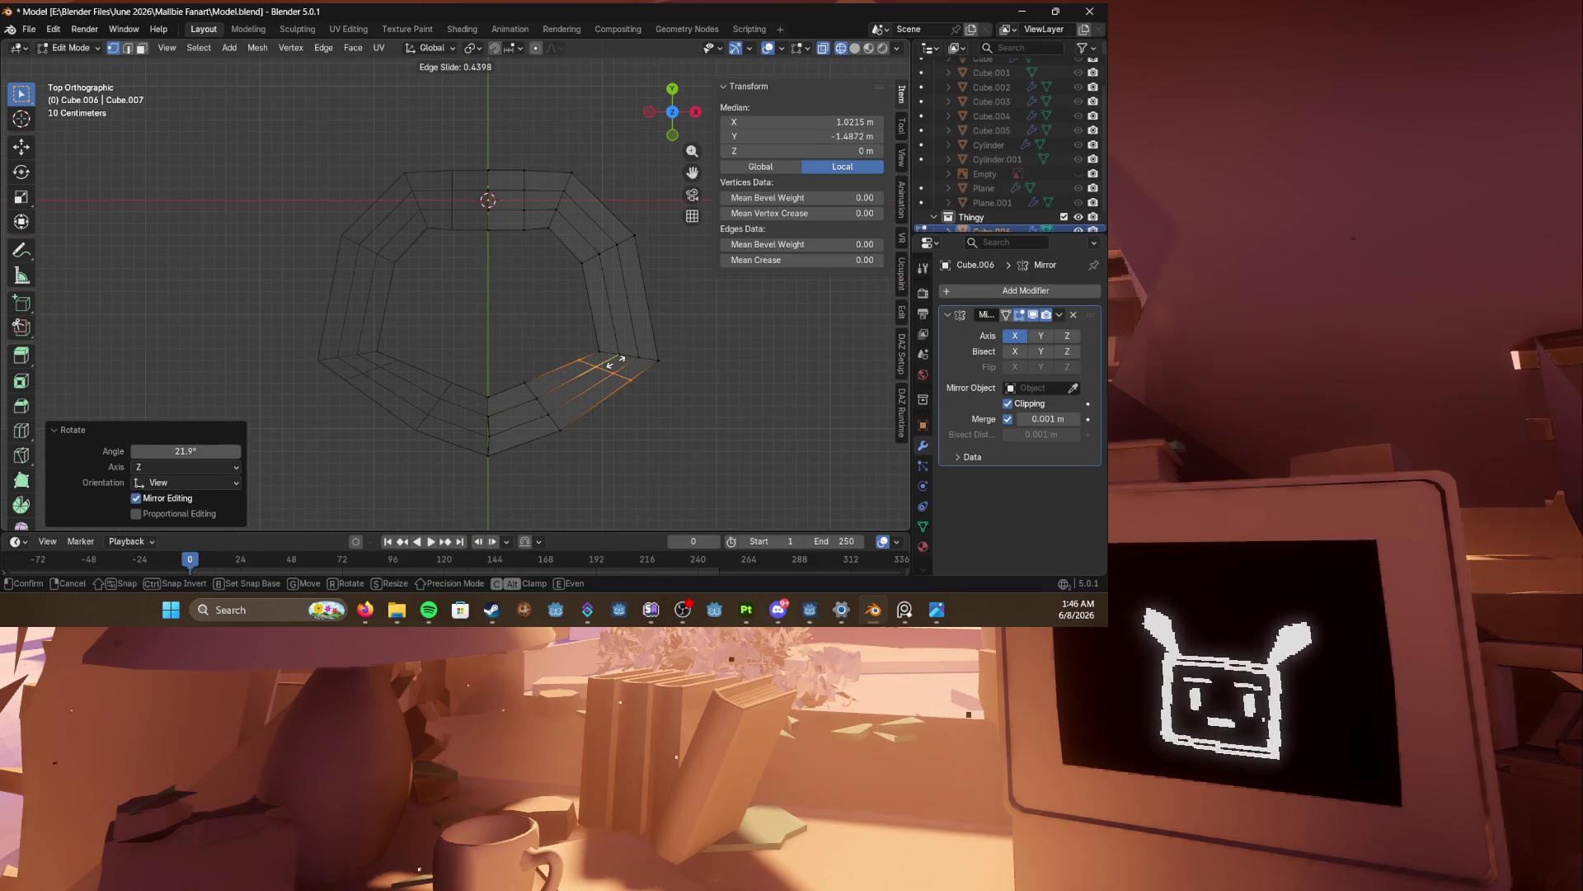
mouse_move(620, 364)
left_mouse_down()
mouse_move(475, 355)
mouse_move(579, 464)
left_mouse_up()
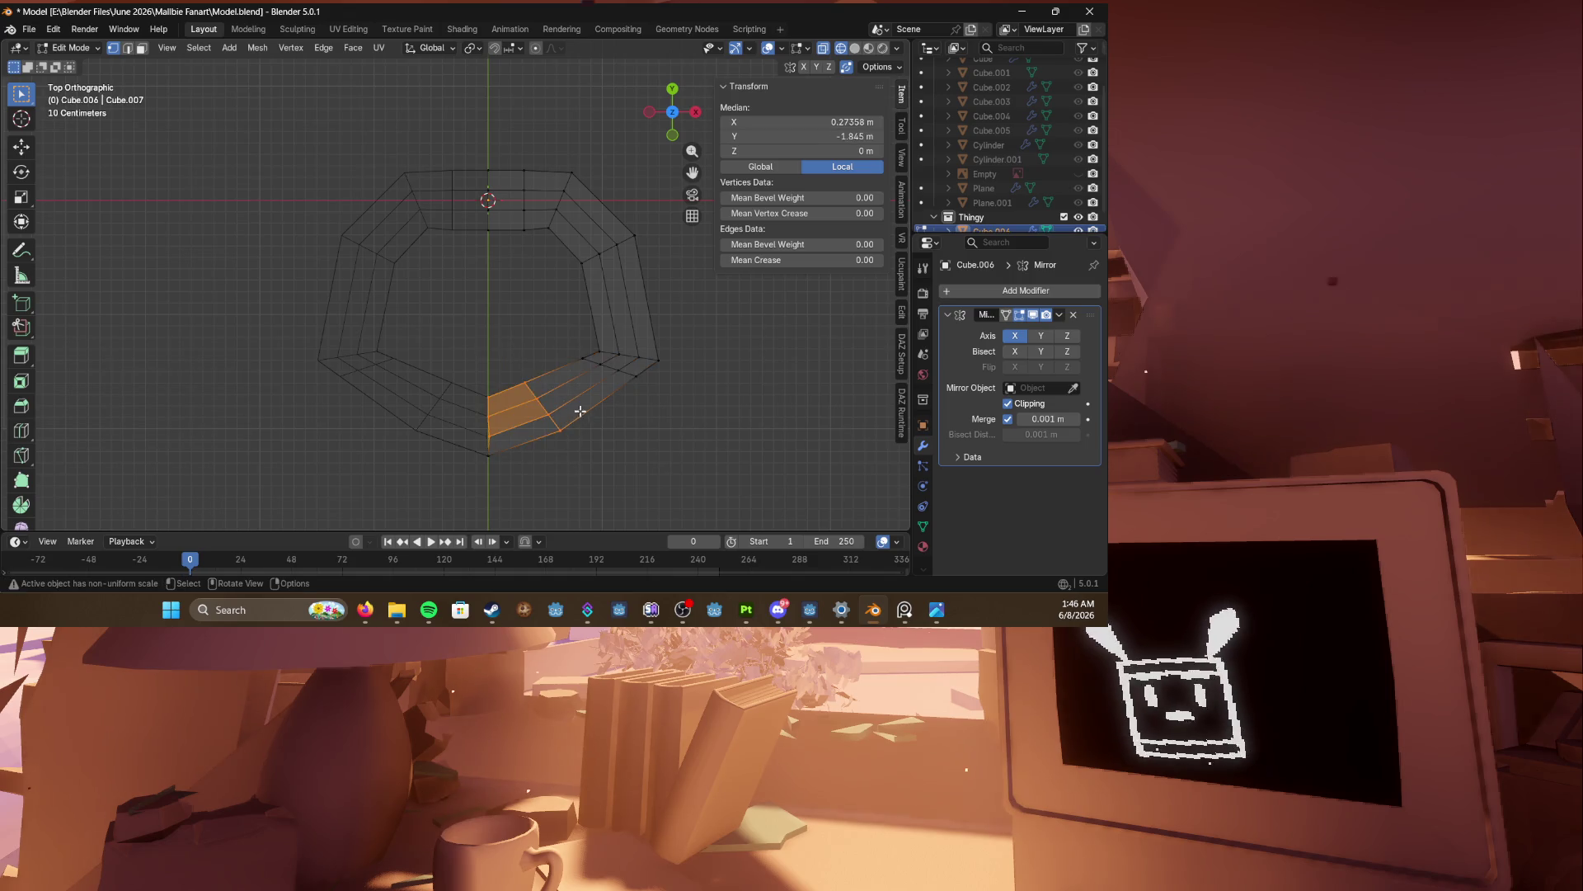
key("ctrl+r")
left_click(624, 366)
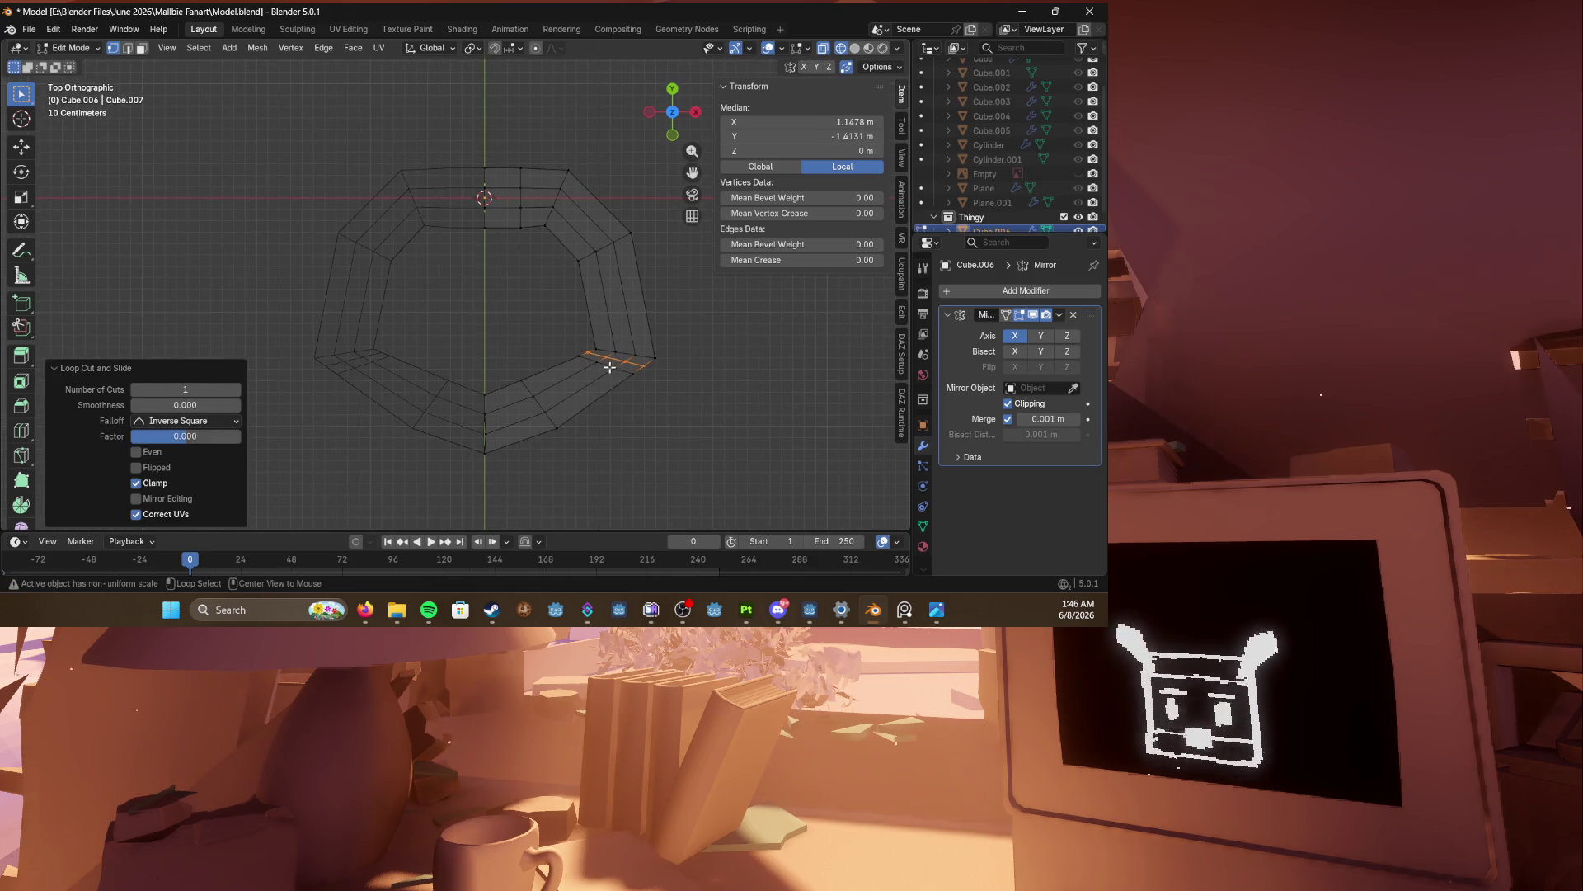
left_click(608, 360, "alt")
Step: Scale the lower-right faces and pull them inward with shrink/fatten
left_click_drag(456, 361, 582, 486)
key("s")
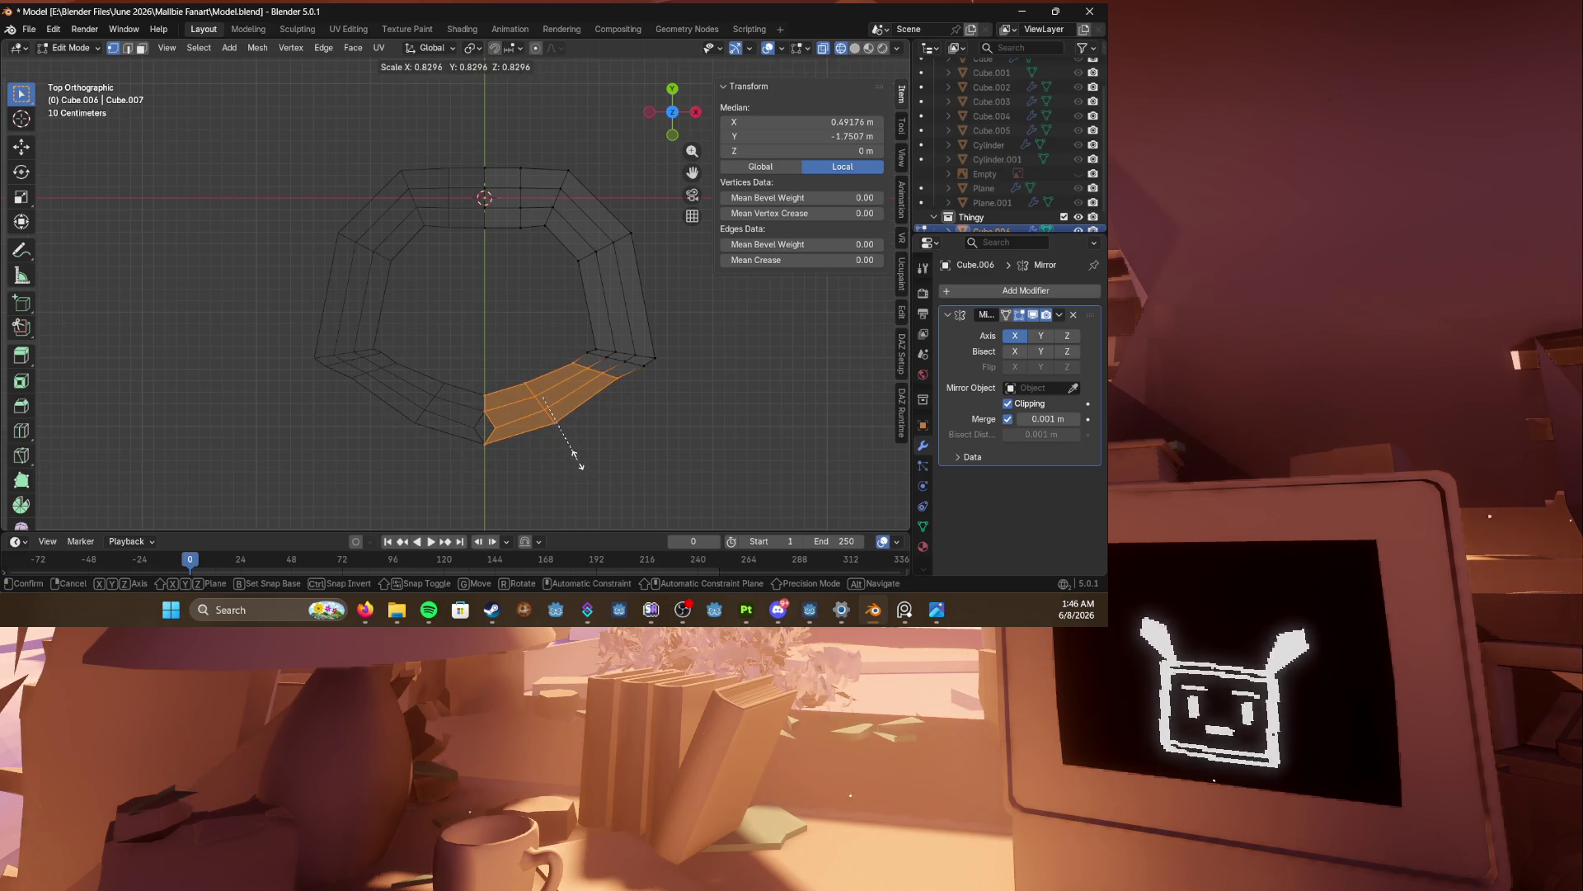
left_click(575, 454)
key("alt+s")
left_click(582, 456)
Step: Move the ring's bottom vertex along X onto the mirror line and view in solid shading
left_click(493, 425)
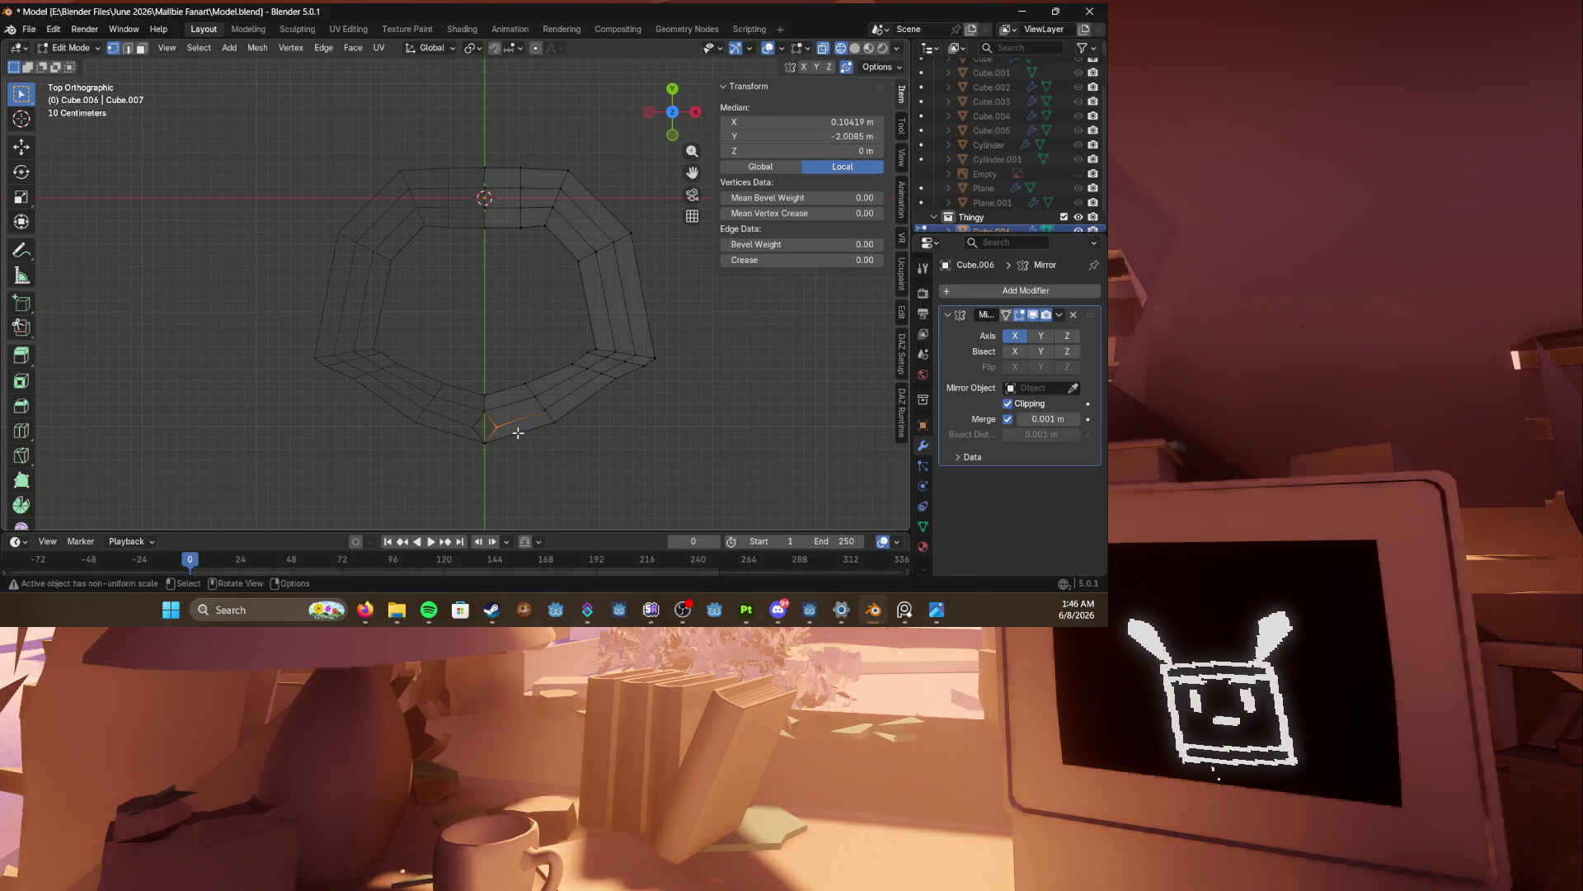
key("g")
key("x")
left_click(496, 432)
mouse_move(496, 432)
middle_mouse_down()
mouse_move(648, 329)
mouse_move(472, 334)
middle_mouse_up()
key("shift+z")
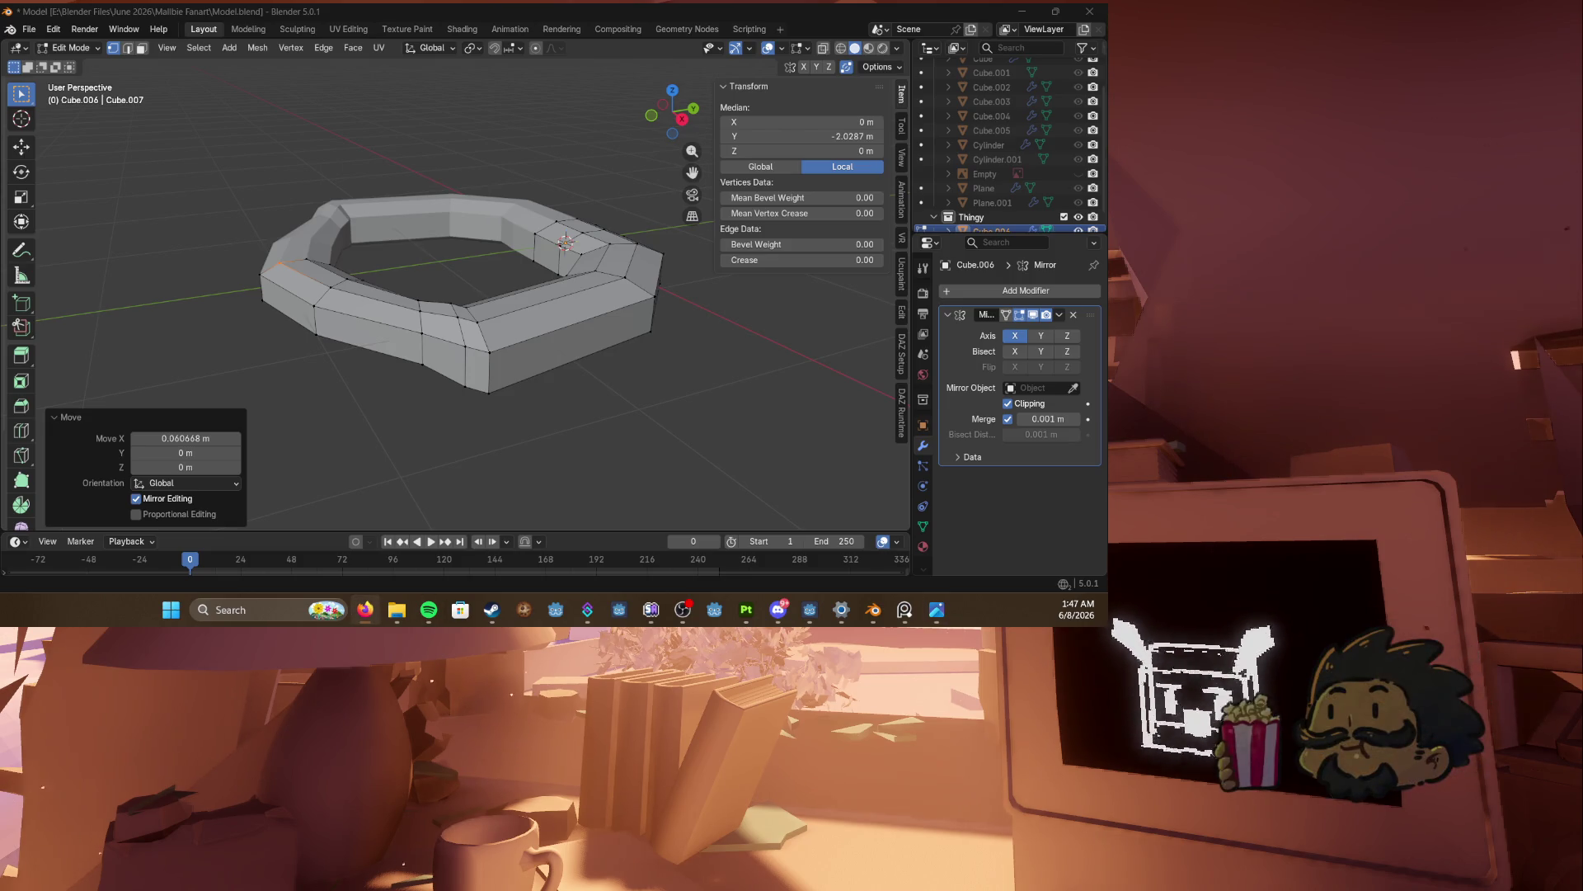
key("alt+Tab")
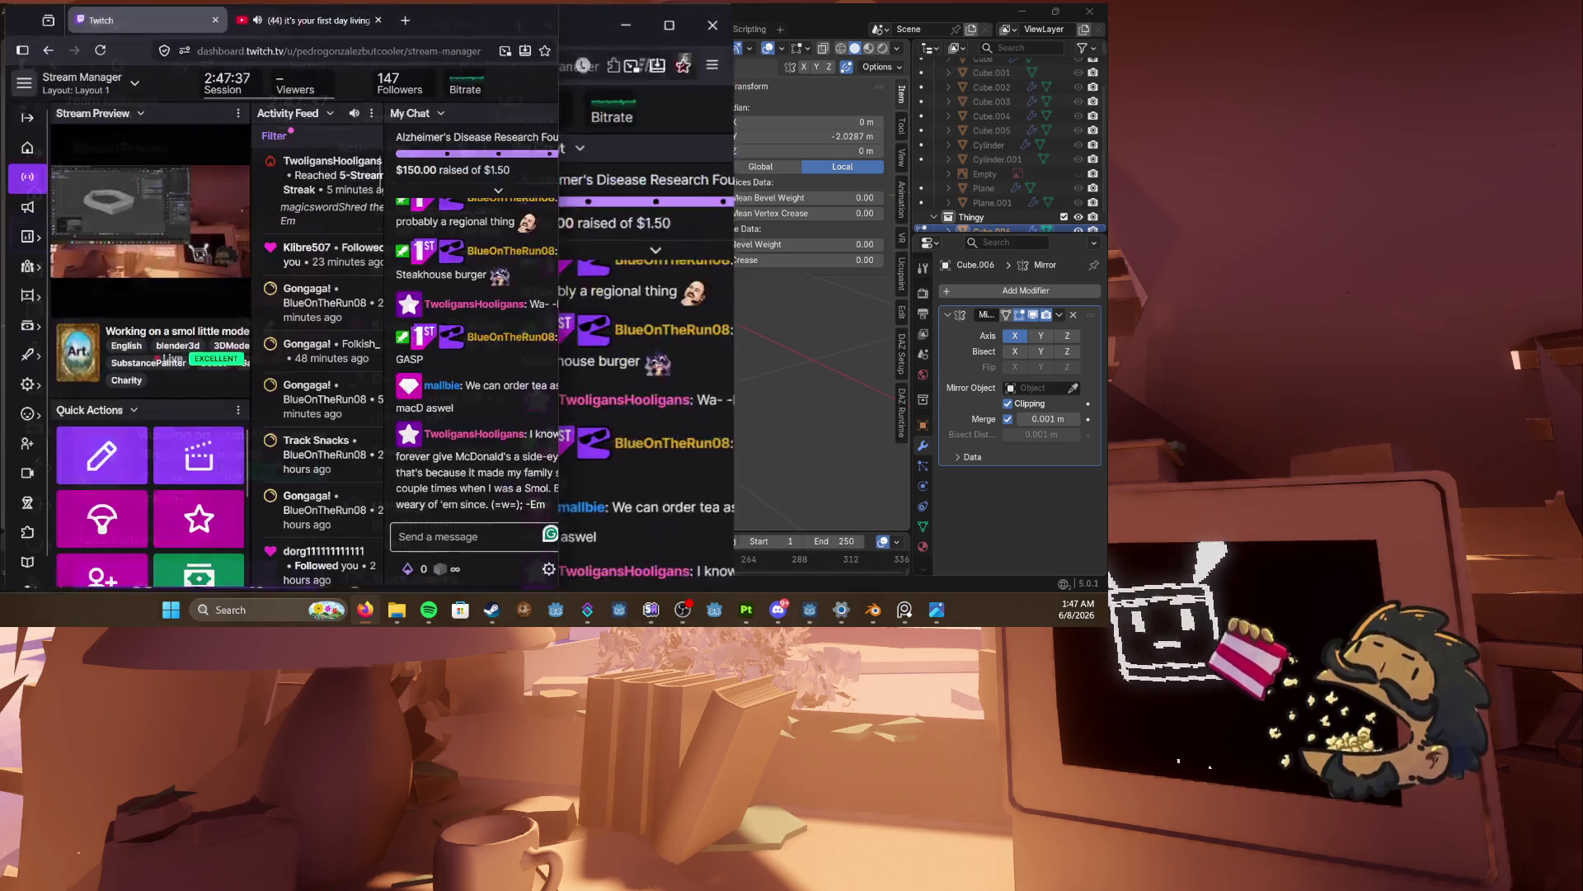
Step: Leave the Twitch dashboard for Blender and orbit around the ring to inspect it
key("alt+Tab")
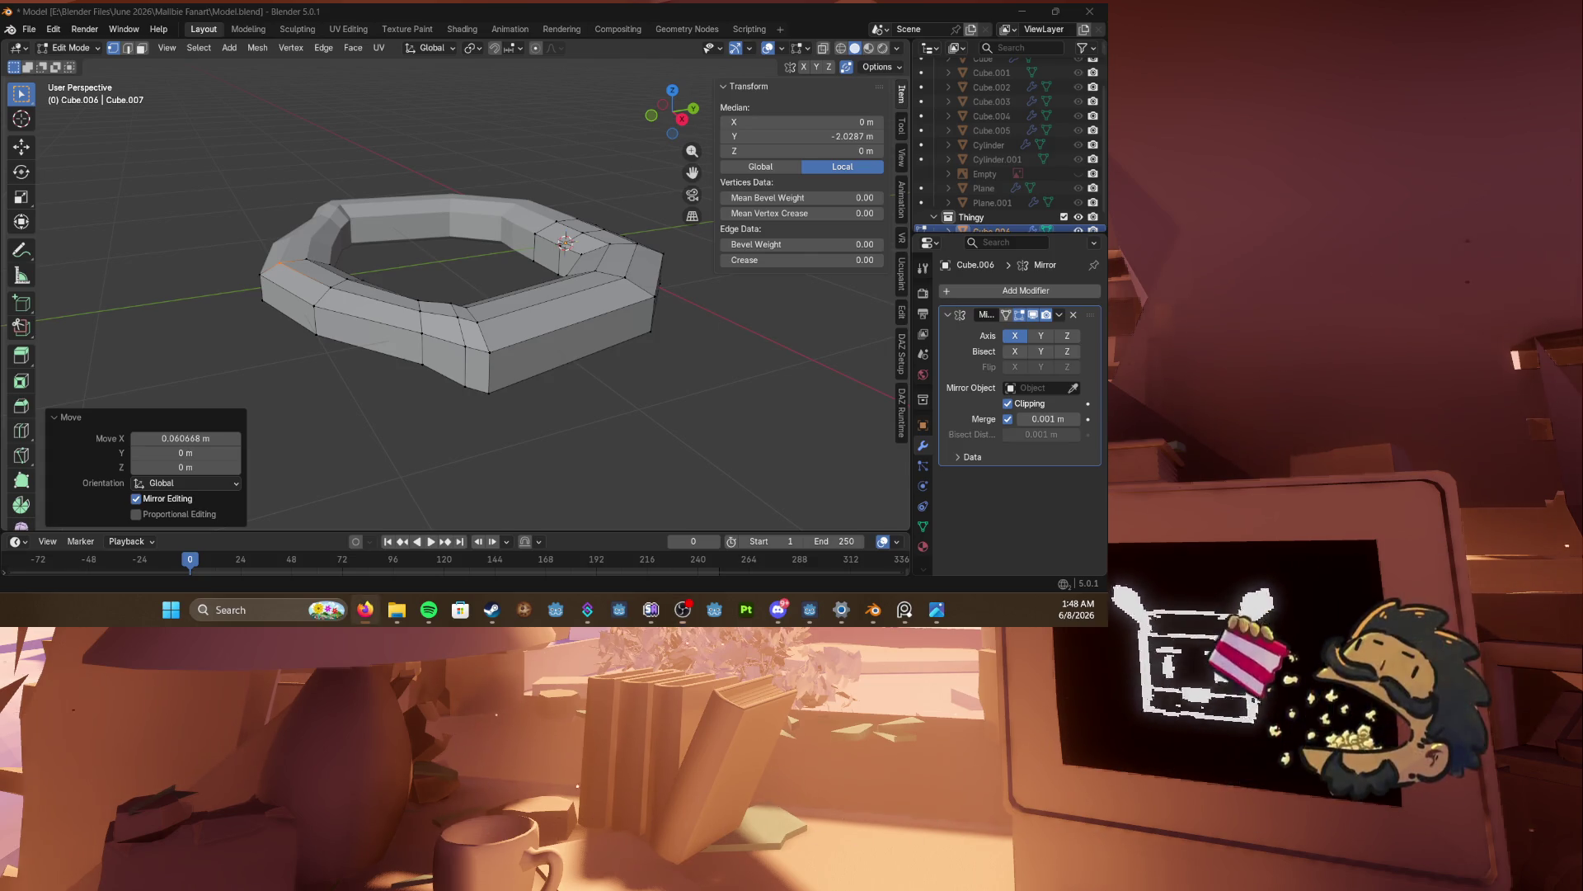
middle_click_drag(481, 462, 569, 445)
Step: Save the model, switch to top view, and move the ring's right-side edge loop outward
key("ctrl+s")
key("KP_7")
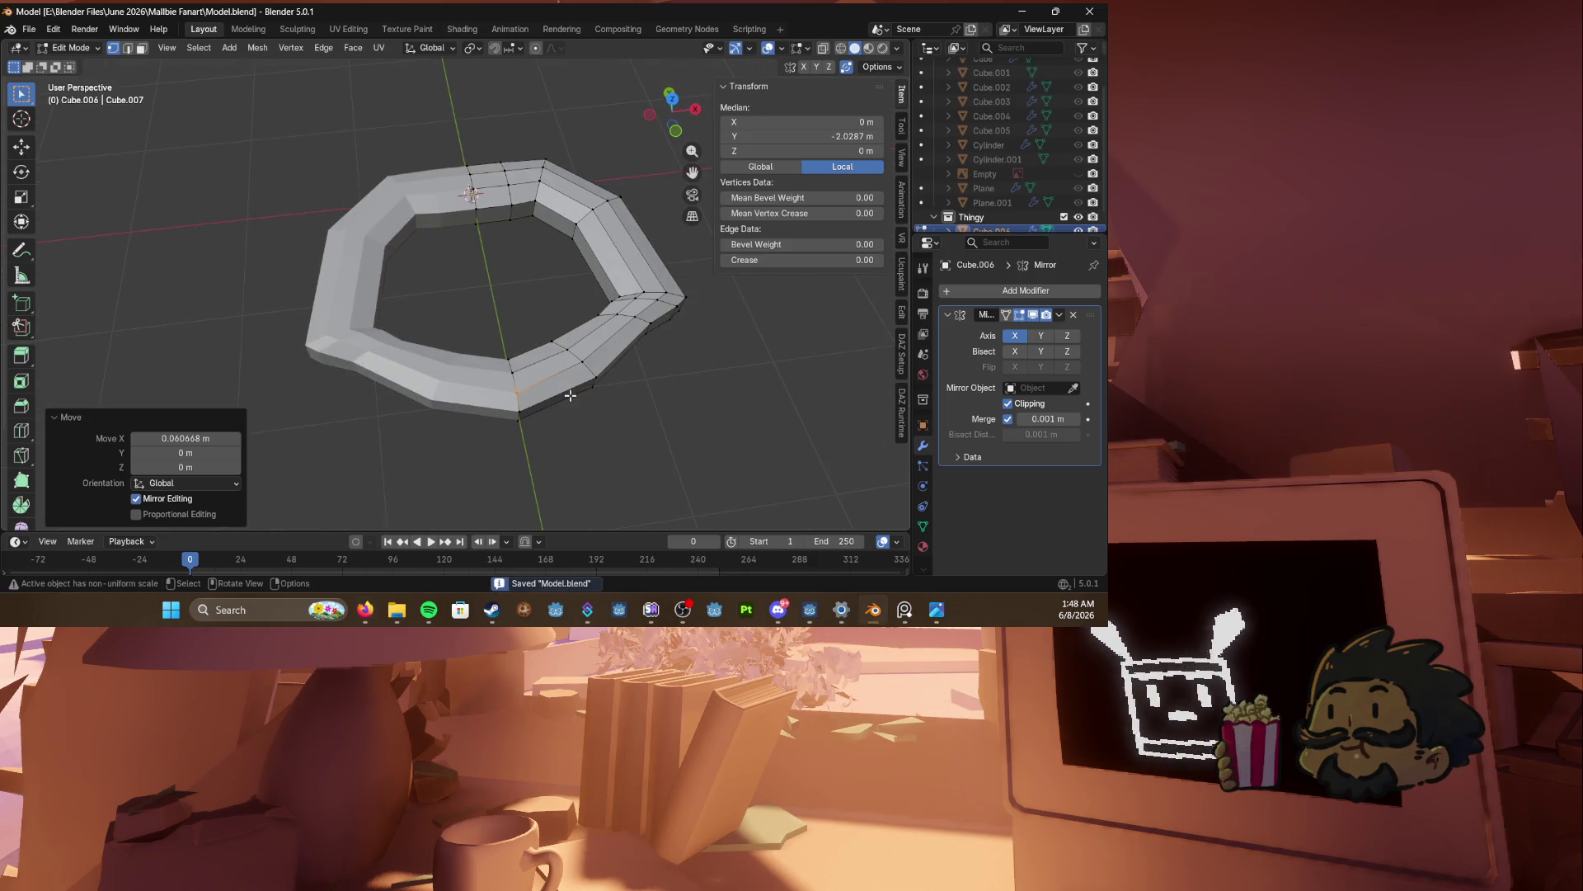
middle_click_drag(573, 384, 546, 390, "shift")
left_click(599, 359, "alt")
key("g")
left_click(688, 373)
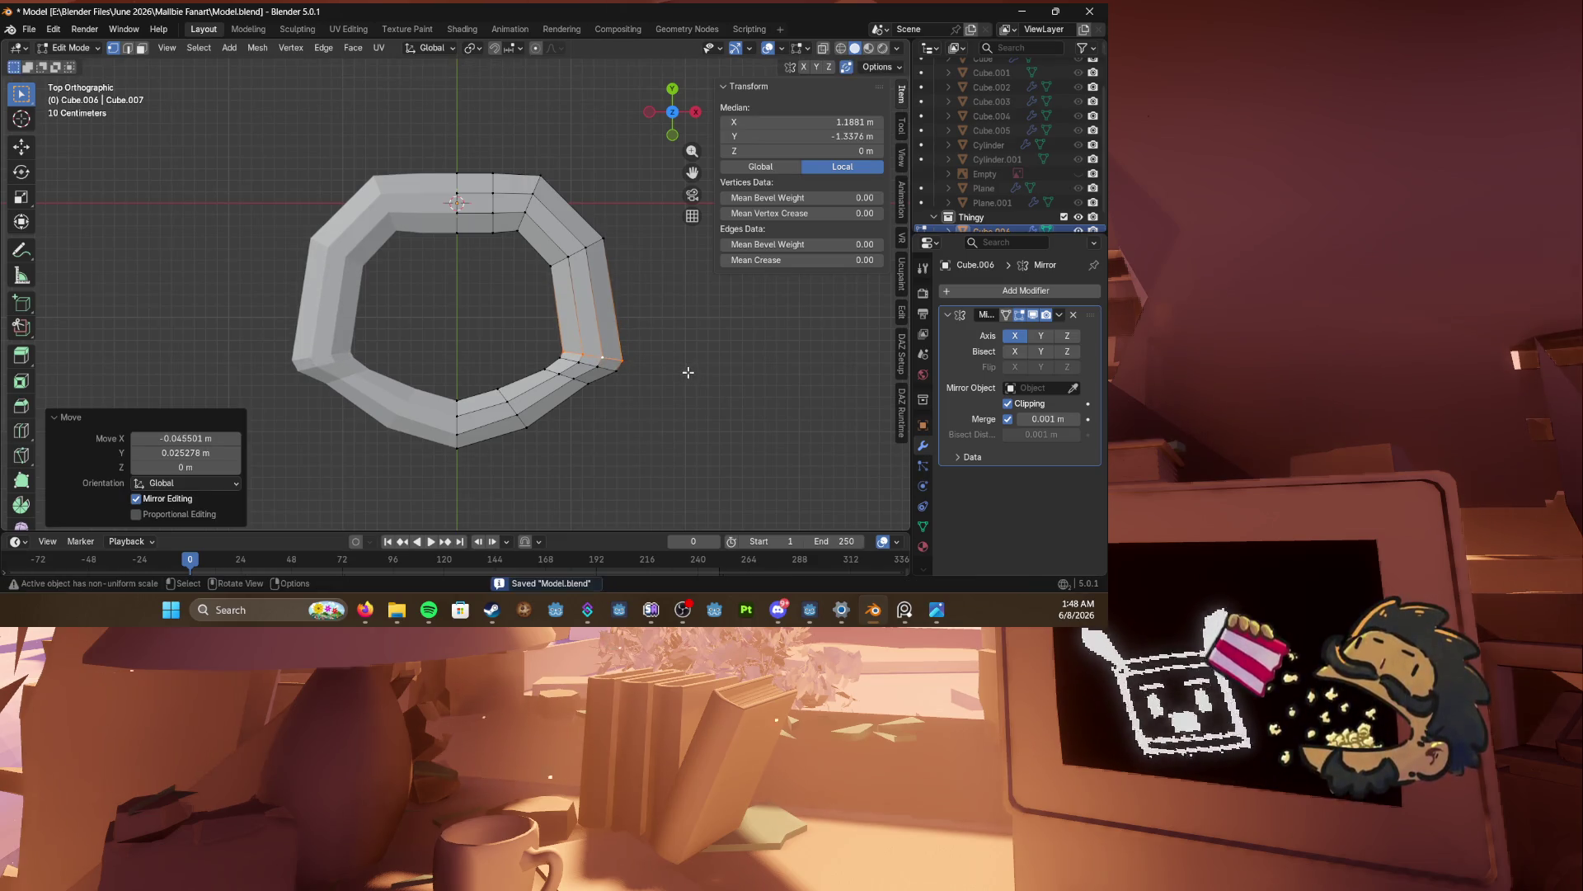
Step: Nudge and slightly rotate the lower-right edge loop
left_click(614, 365, "alt")
key("s")
key("g")
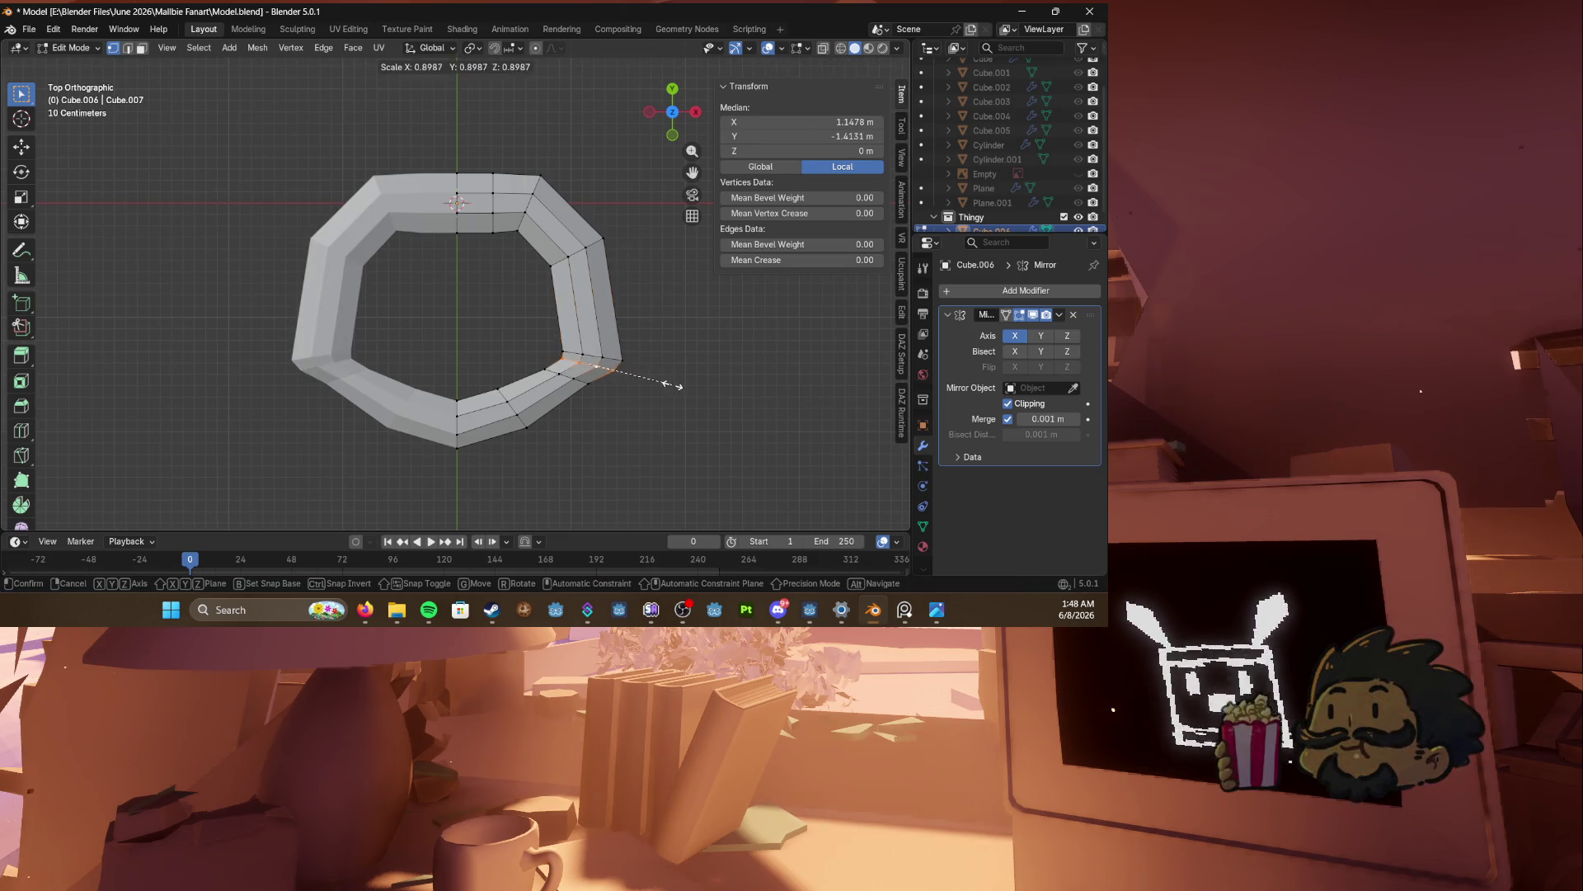
left_click(672, 381)
key("r")
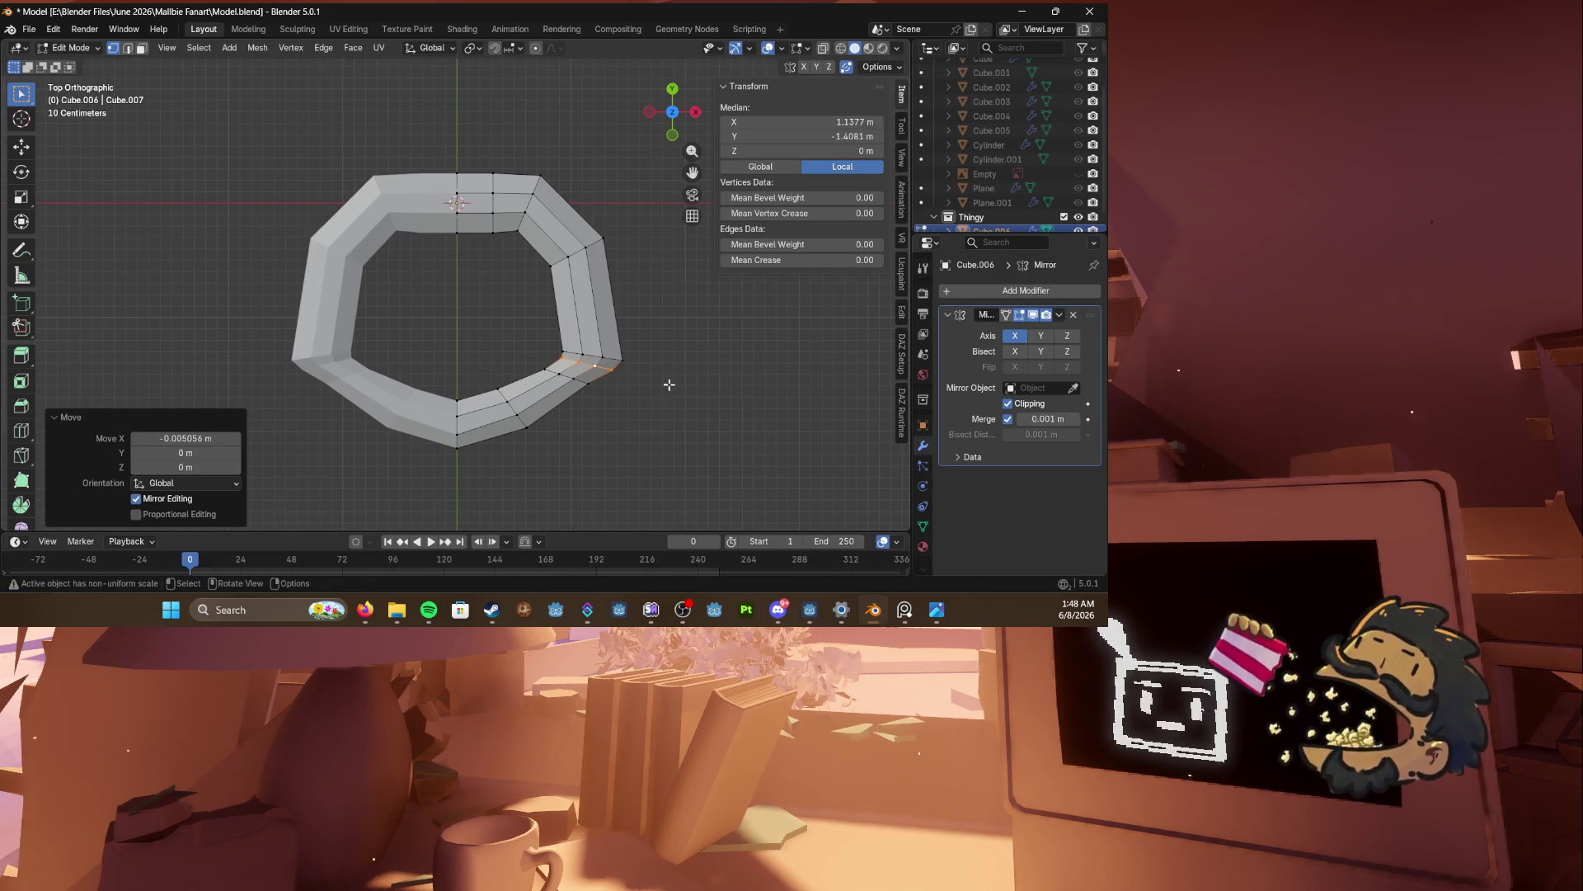
left_click(667, 383)
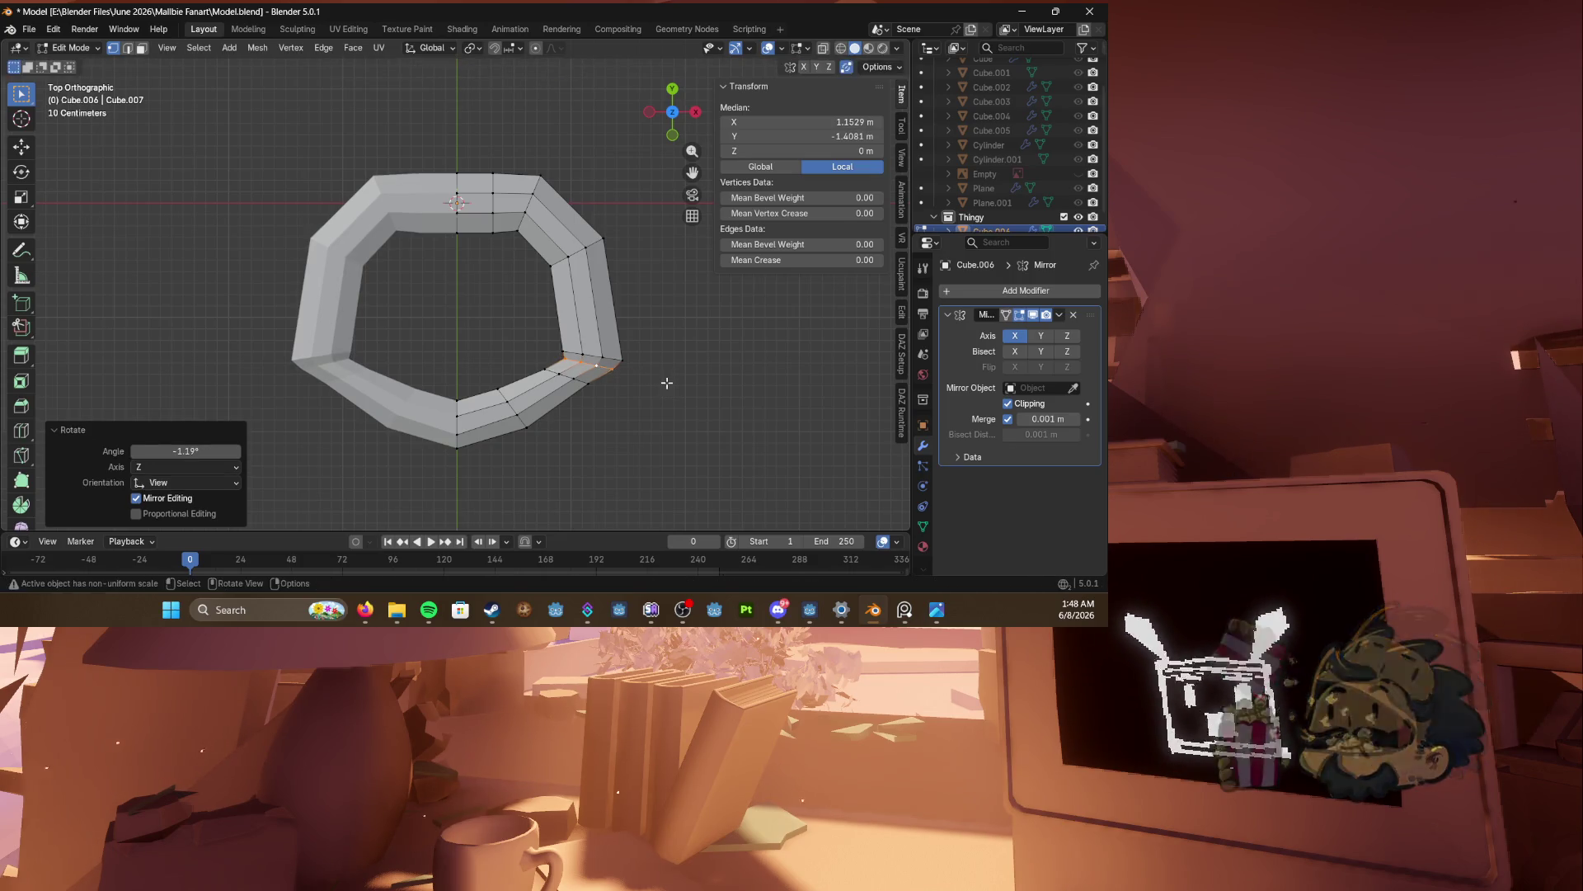
Step: Move the neighbouring lower edge loop into a new position
left_click(601, 380, "alt")
key("g")
left_click(659, 388)
key("g")
right_click(660, 388)
key("g")
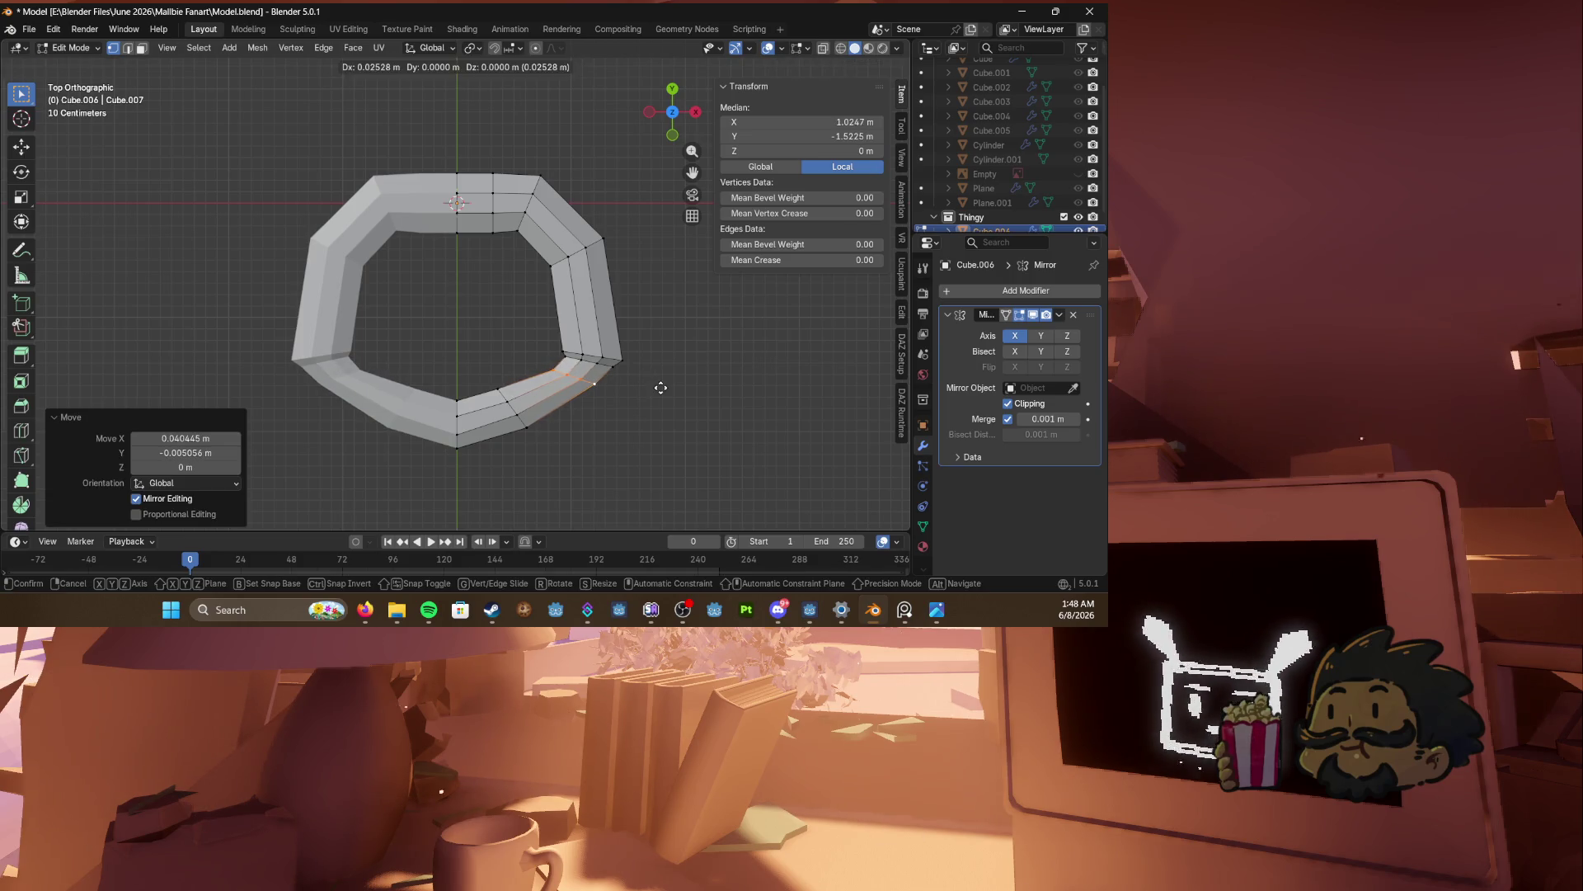
right_click(660, 388)
Step: Scale the next lower edge loop to 0.98 and rotate it −1.41°
left_click(567, 415, "alt")
key("s")
left_click(666, 429)
key("r")
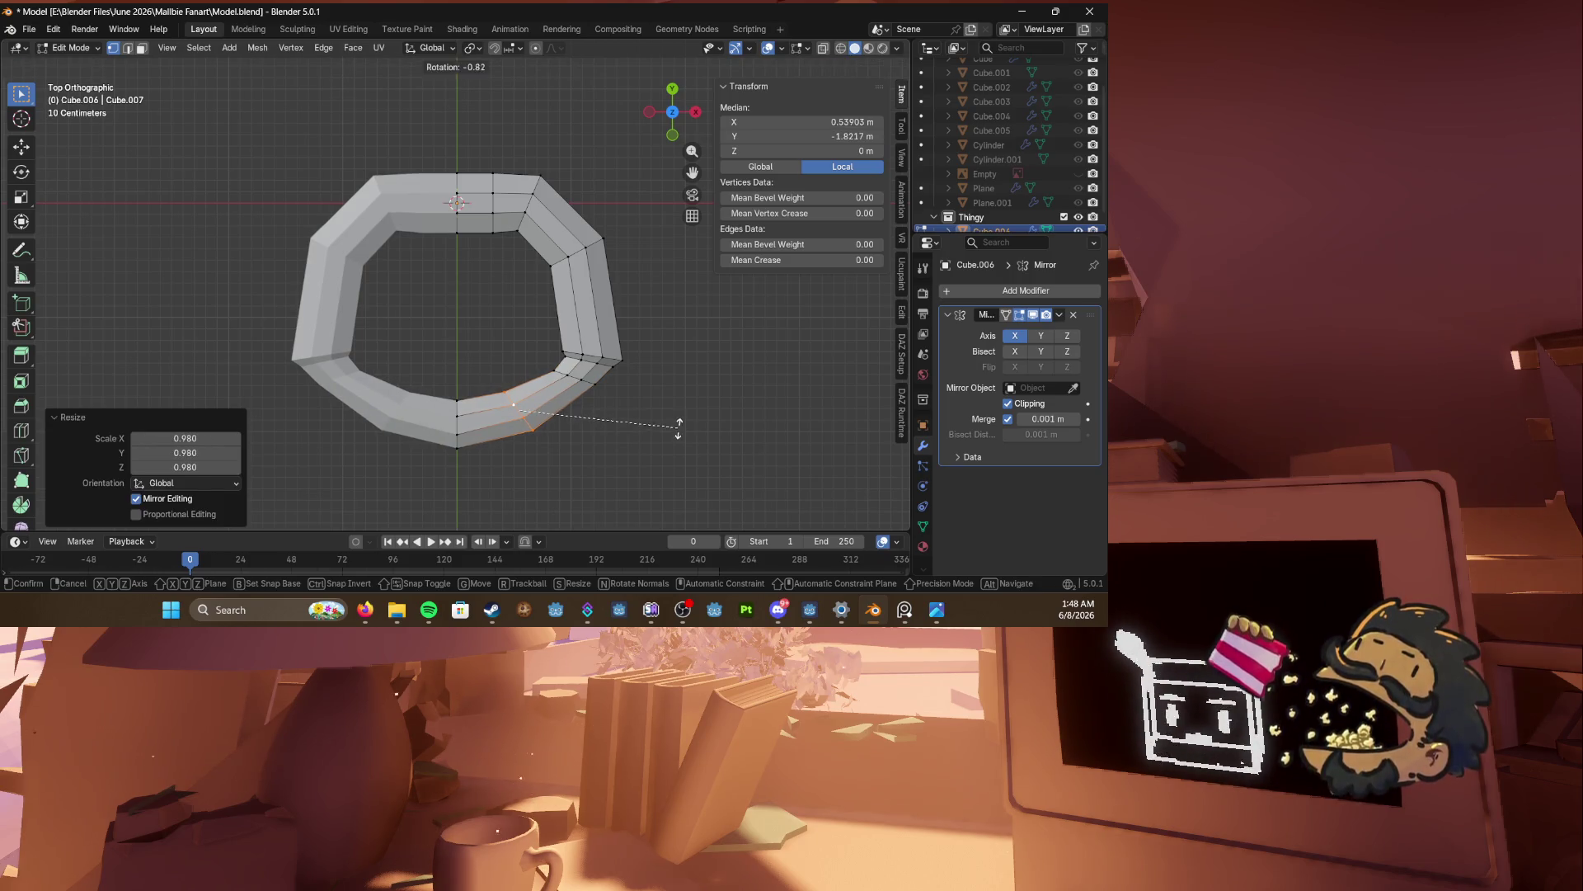
left_click(678, 427)
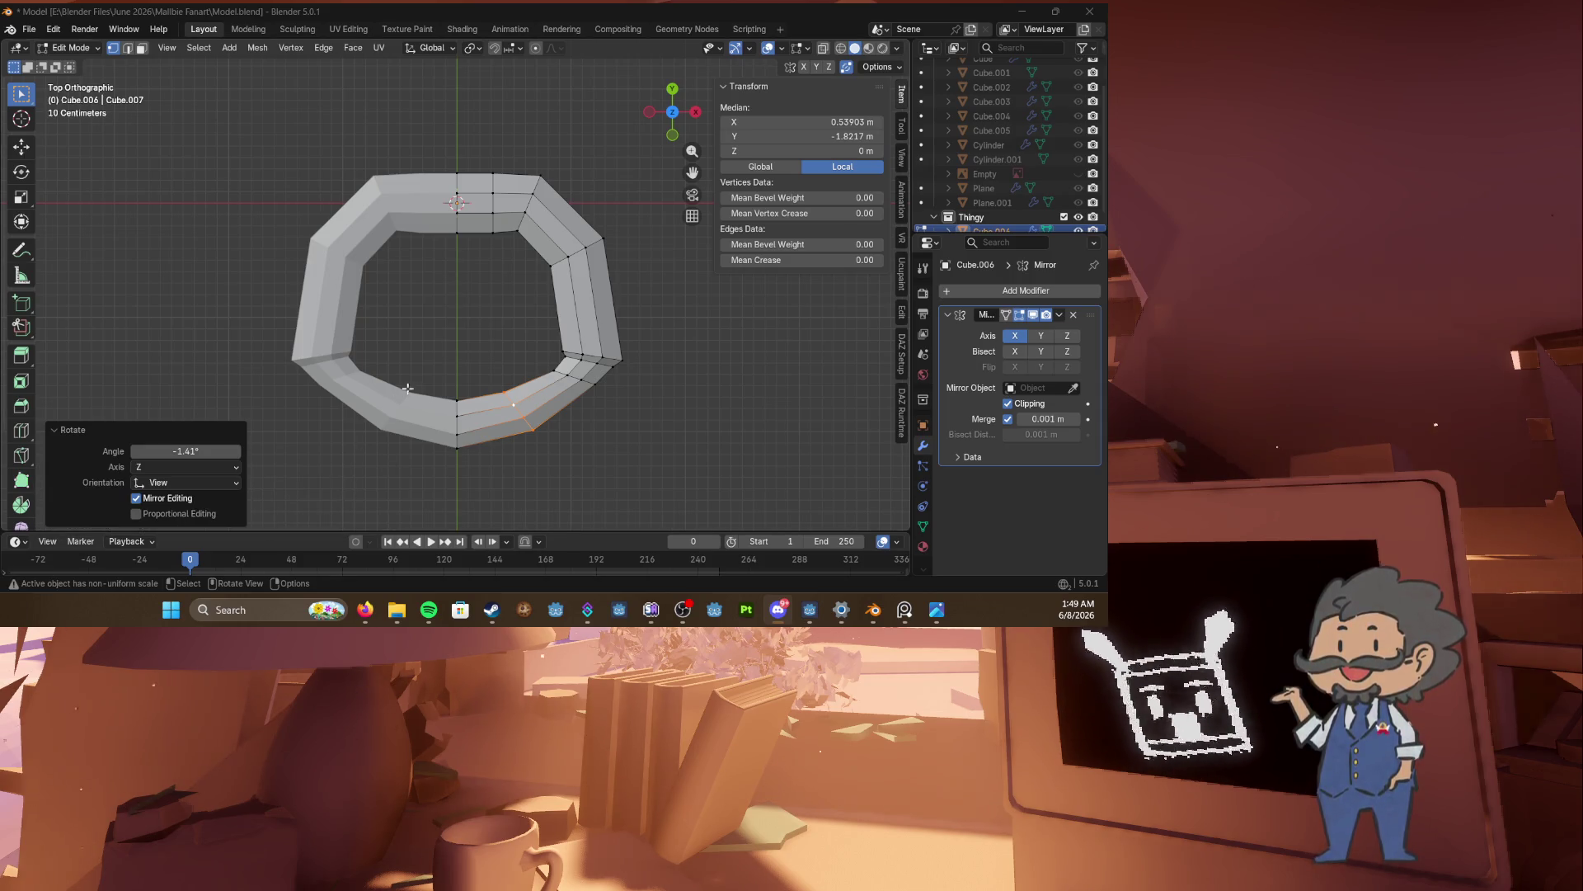
Step: Reframe the view on the ring's top and switch to wireframe shading
middle_click_drag(442, 395, 444, 350, "shift")
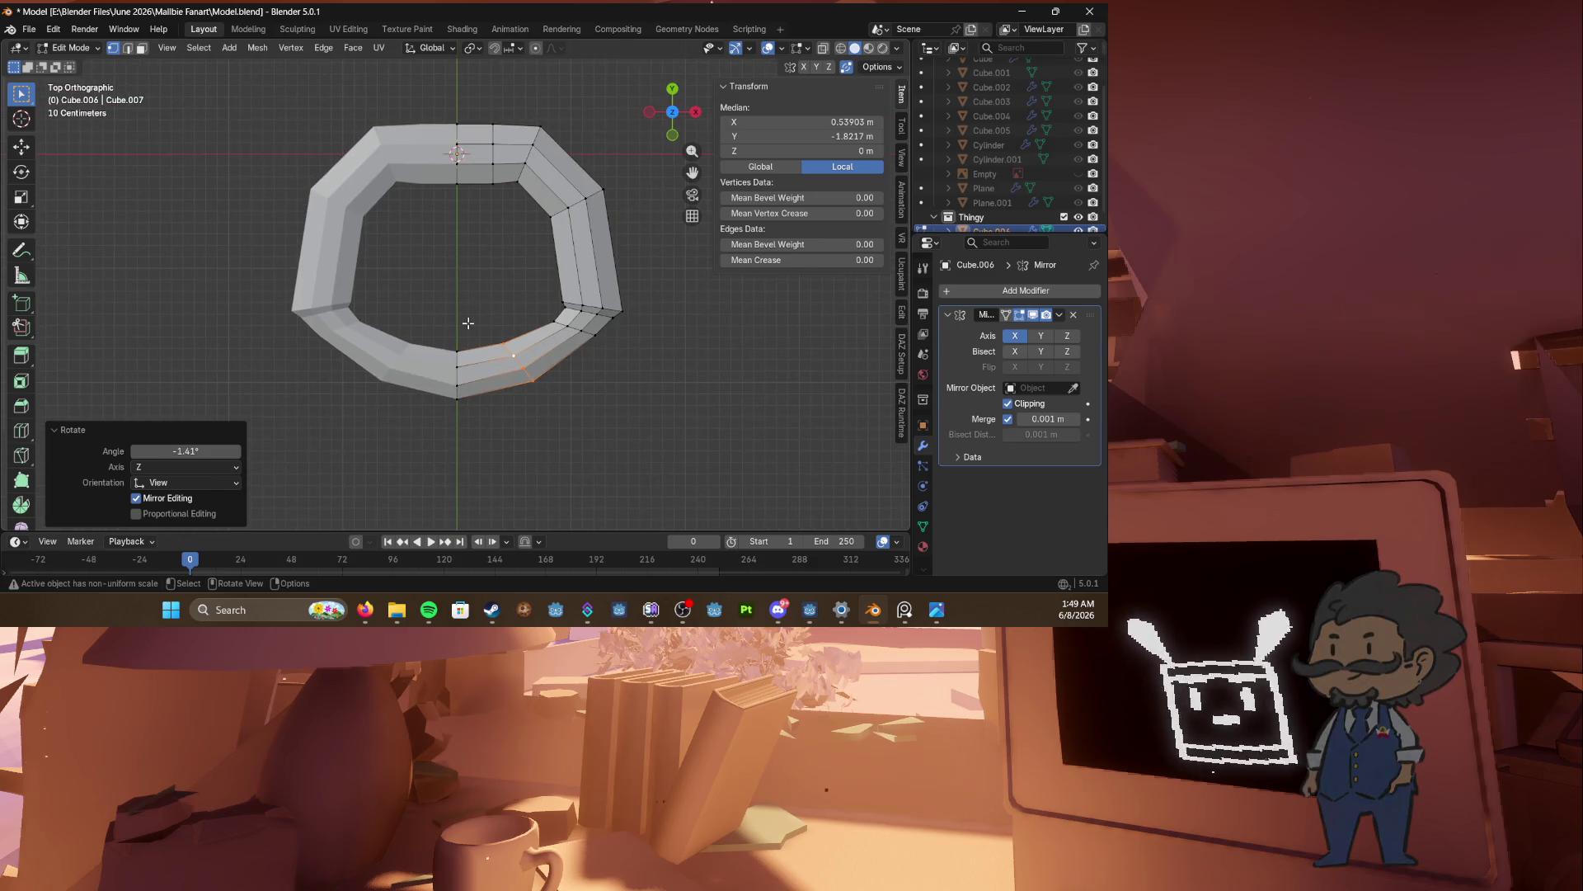
middle_click_drag(466, 103, 412, 246, "shift")
key("z")
left_click(396, 190)
Step: Extrude the ring's top-right edge upward into a neck
left_click_drag(413, 247, 557, 289)
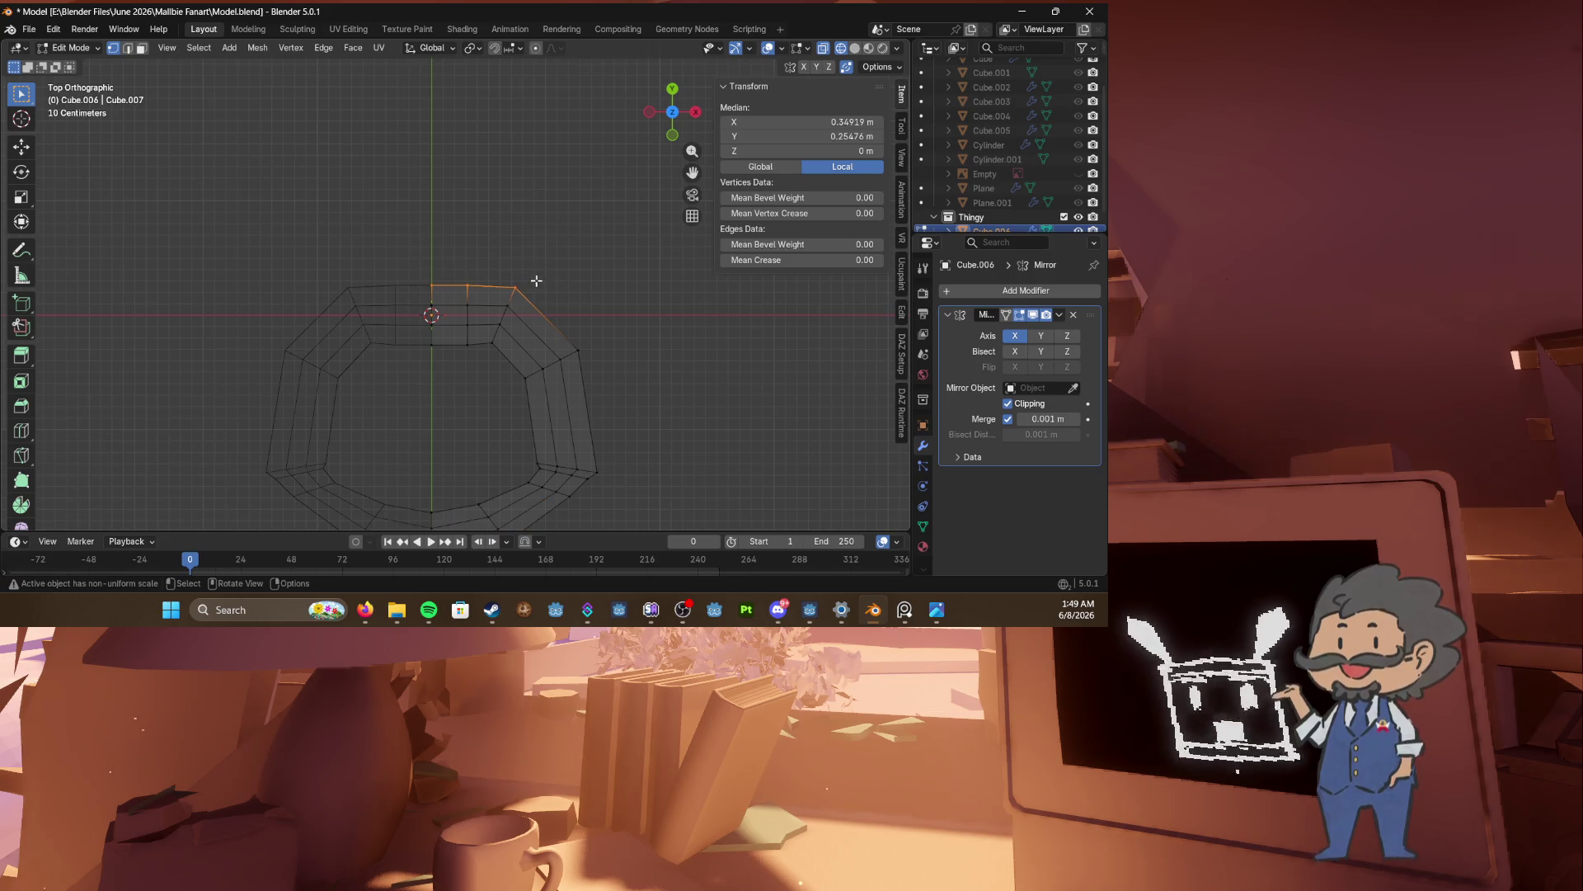
key("e")
left_click(522, 153)
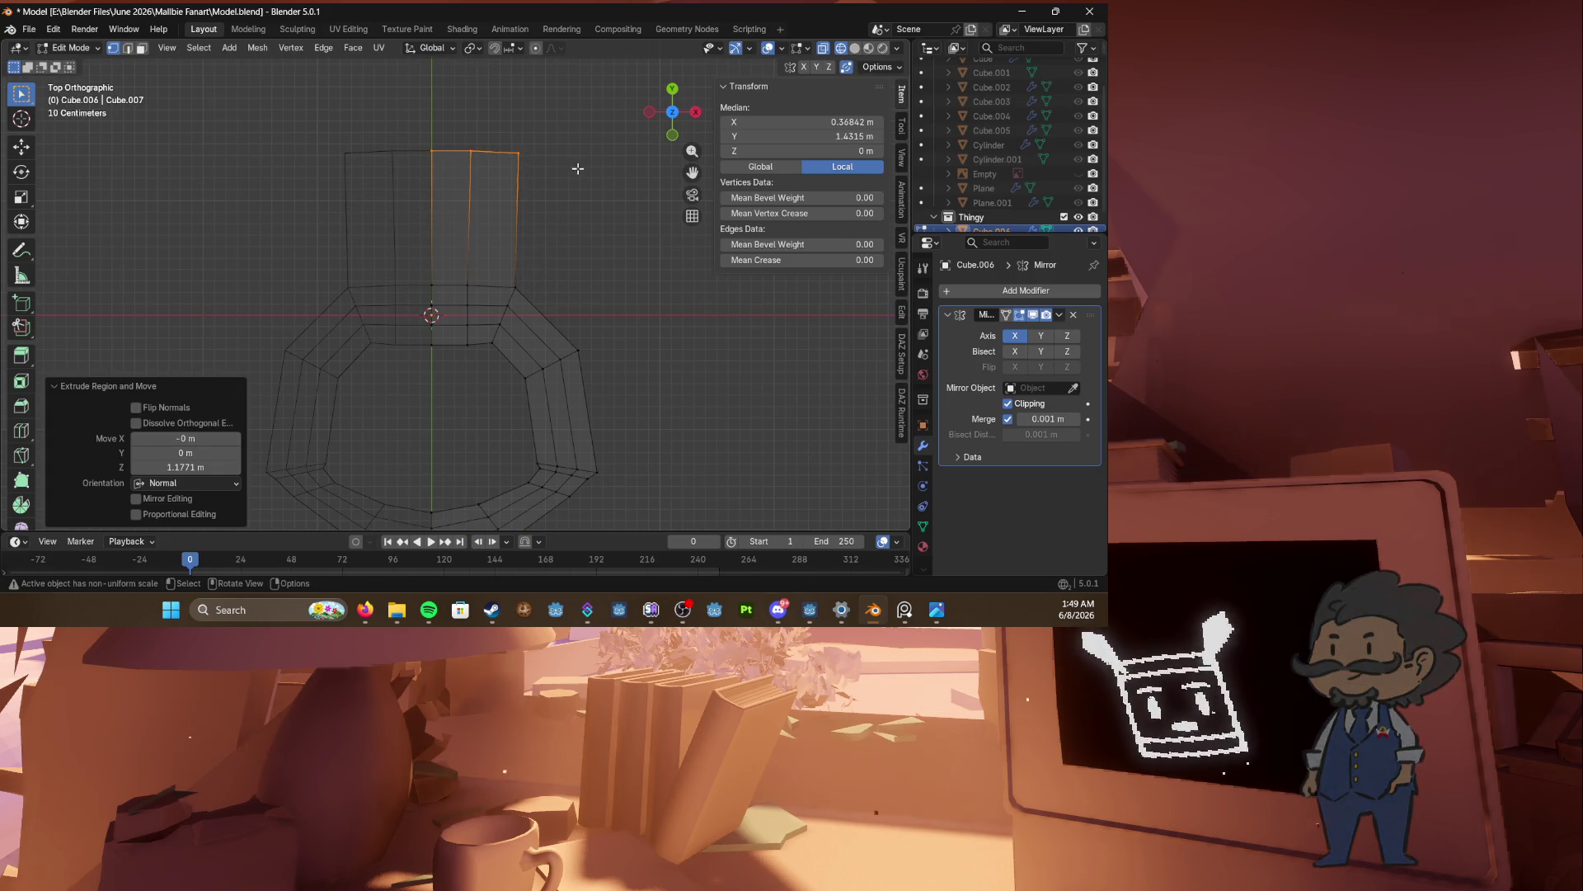
key("g")
left_click(541, 148)
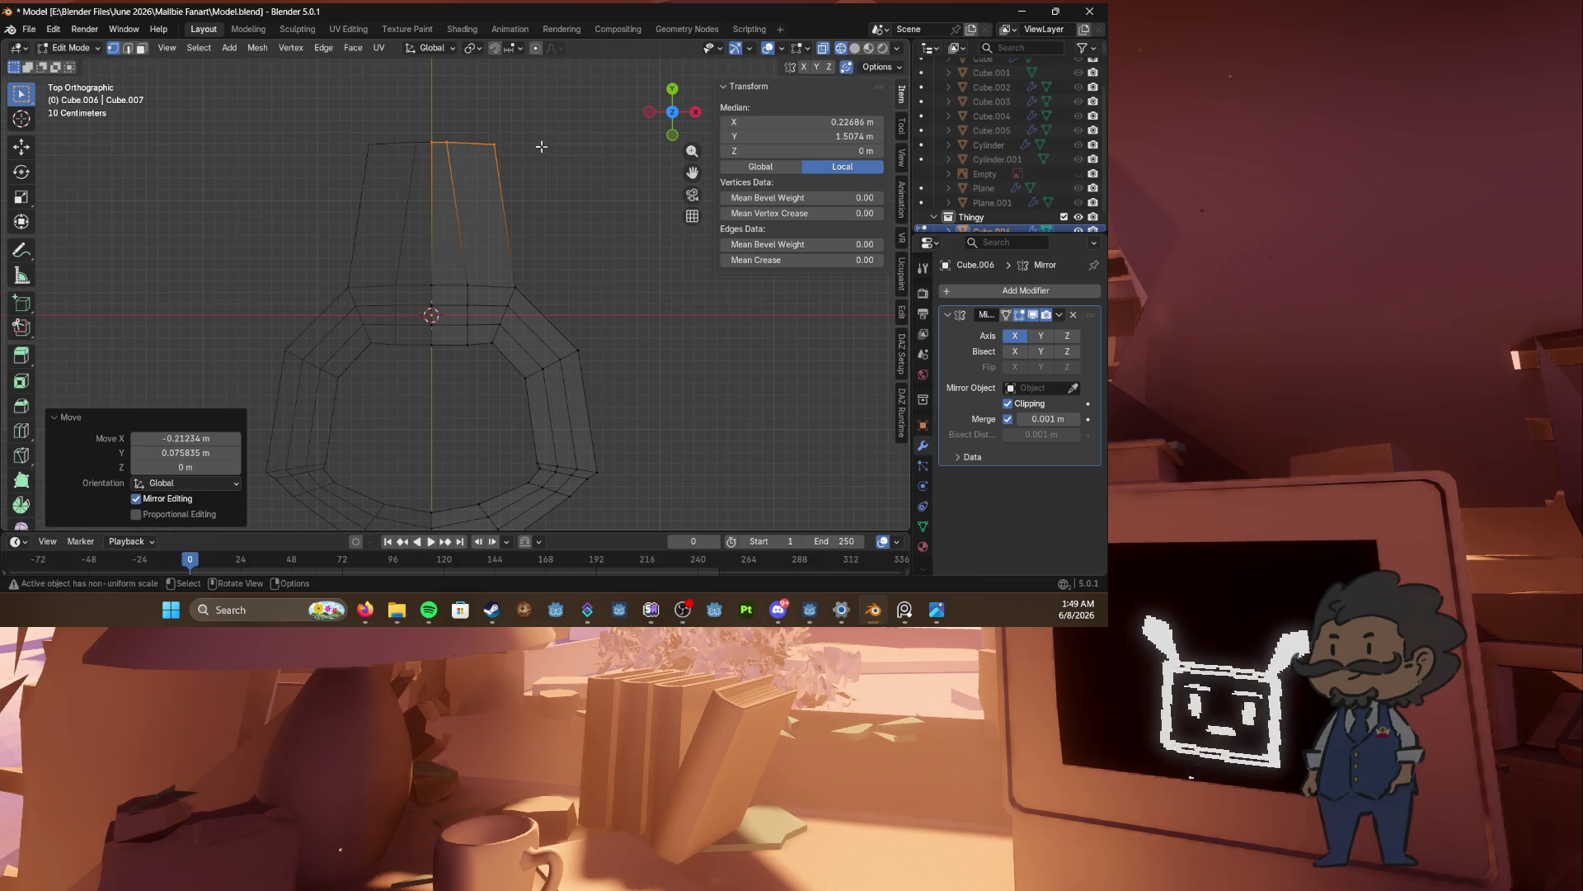
Step: Lower the neck's top edge and slide its tip vertex down to flatten the top
scroll(446, 142, "up", 1)
scroll(438, 193, "up", 1)
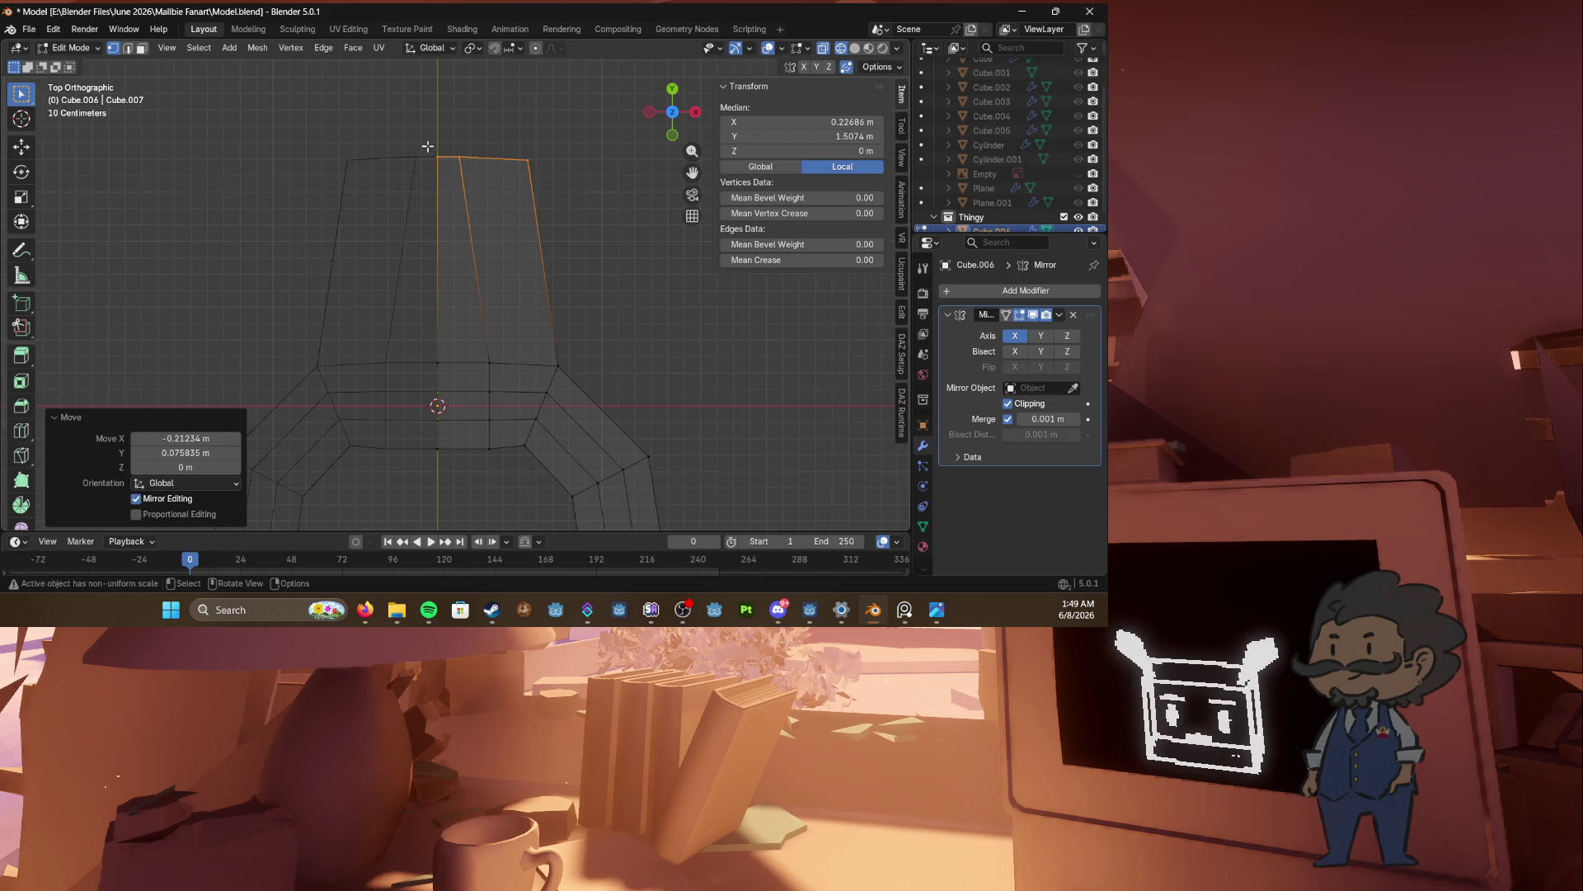
left_click(446, 156)
key("g")
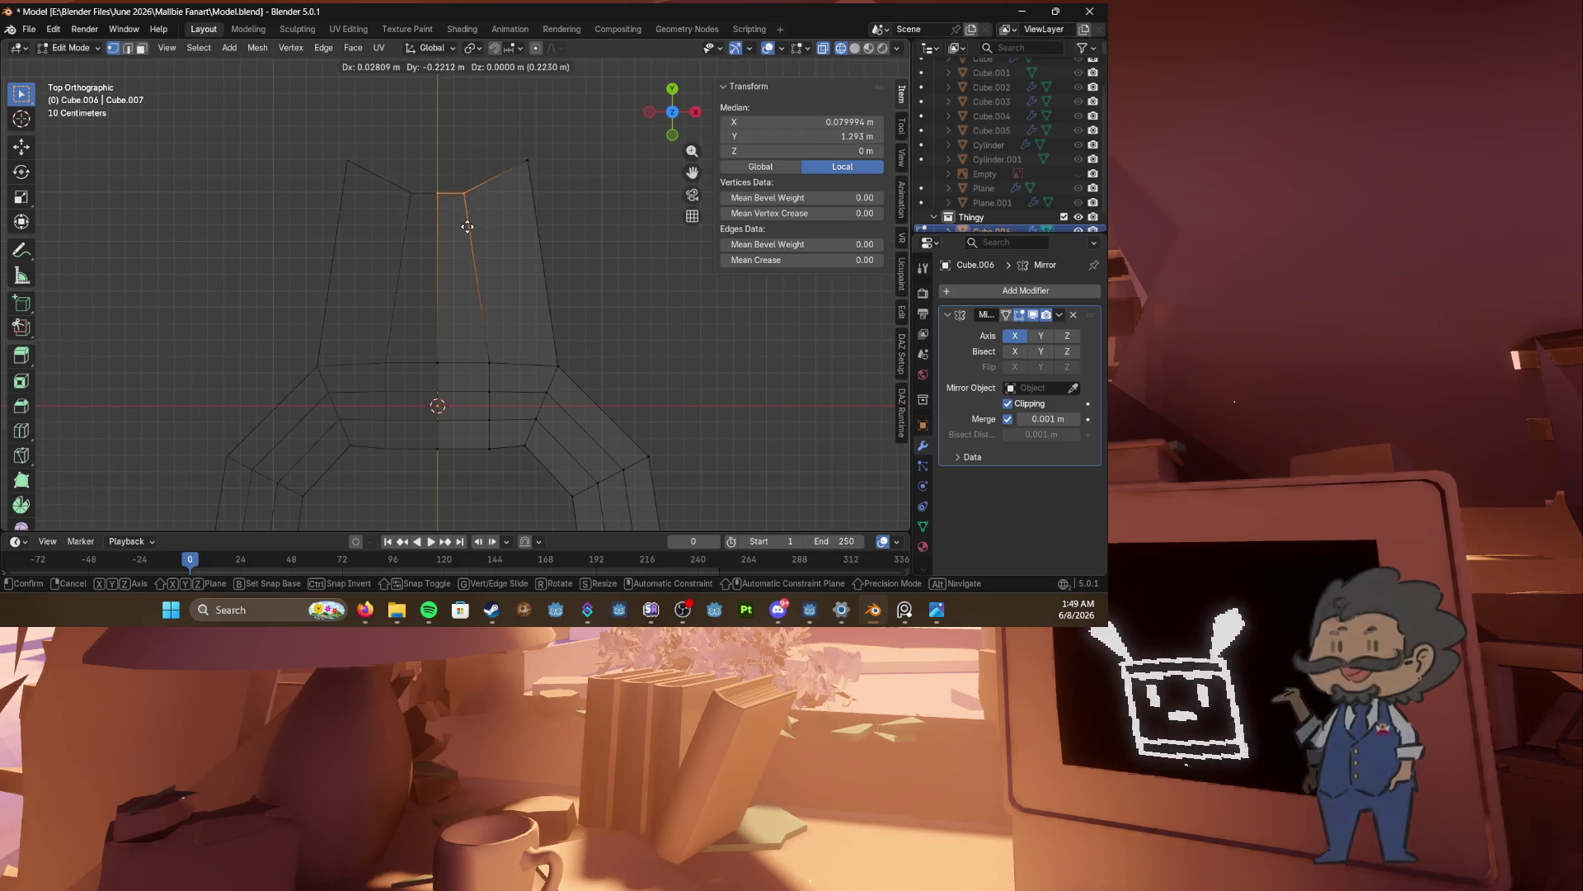
left_click(468, 237)
left_click_drag(495, 141, 569, 211)
key("g")
key("g")
left_click(508, 195)
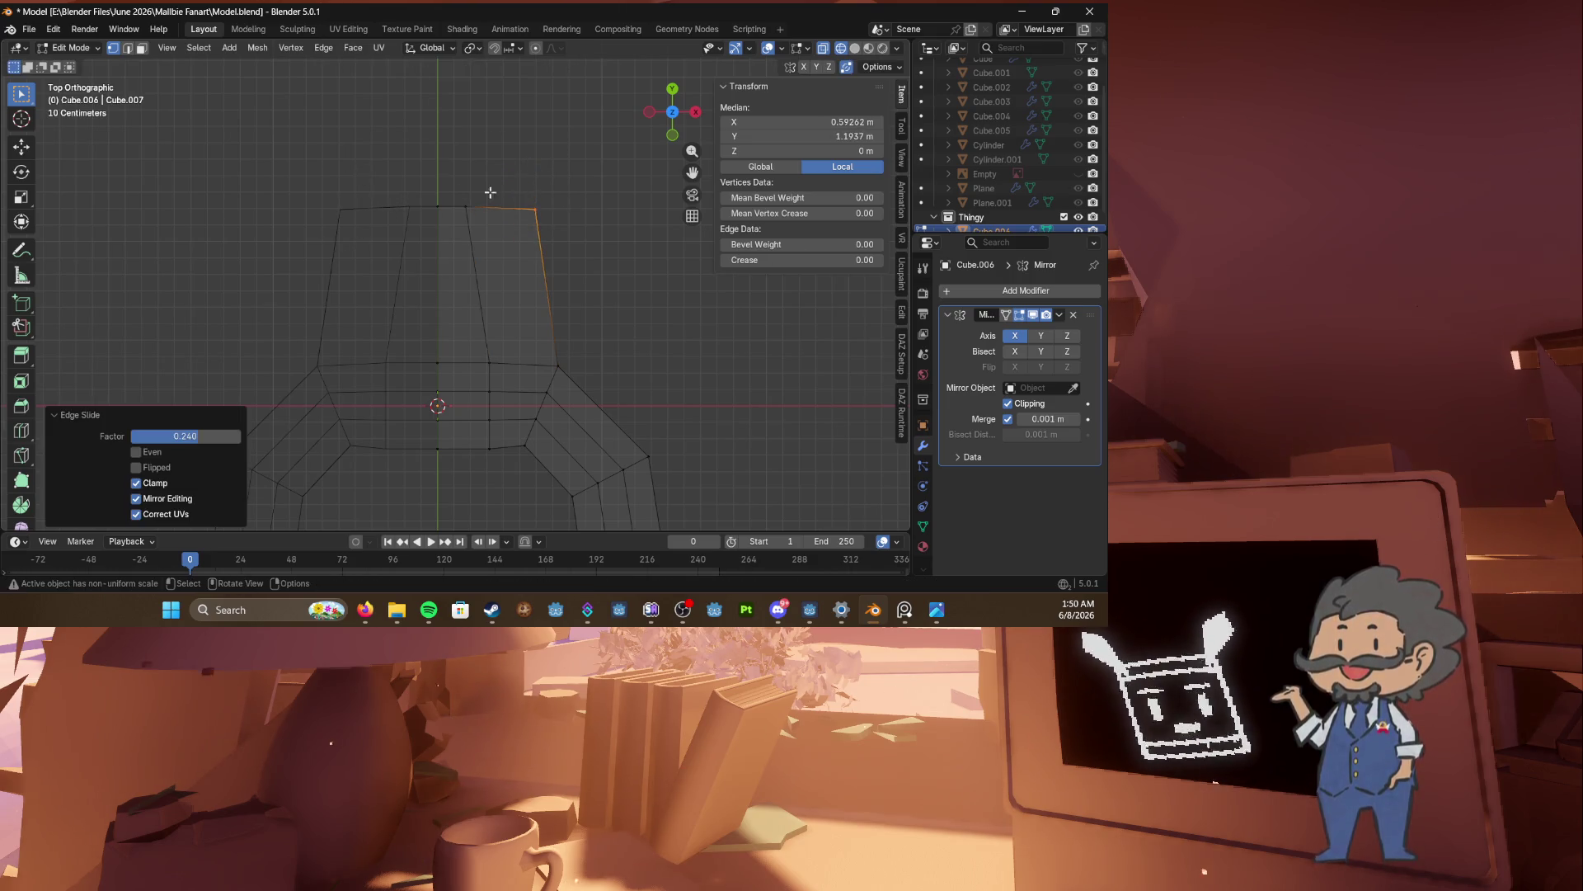
Step: Extrude the neck's top edge upward again into a new section
left_click(508, 207)
key("e")
left_click(579, 156)
key("g")
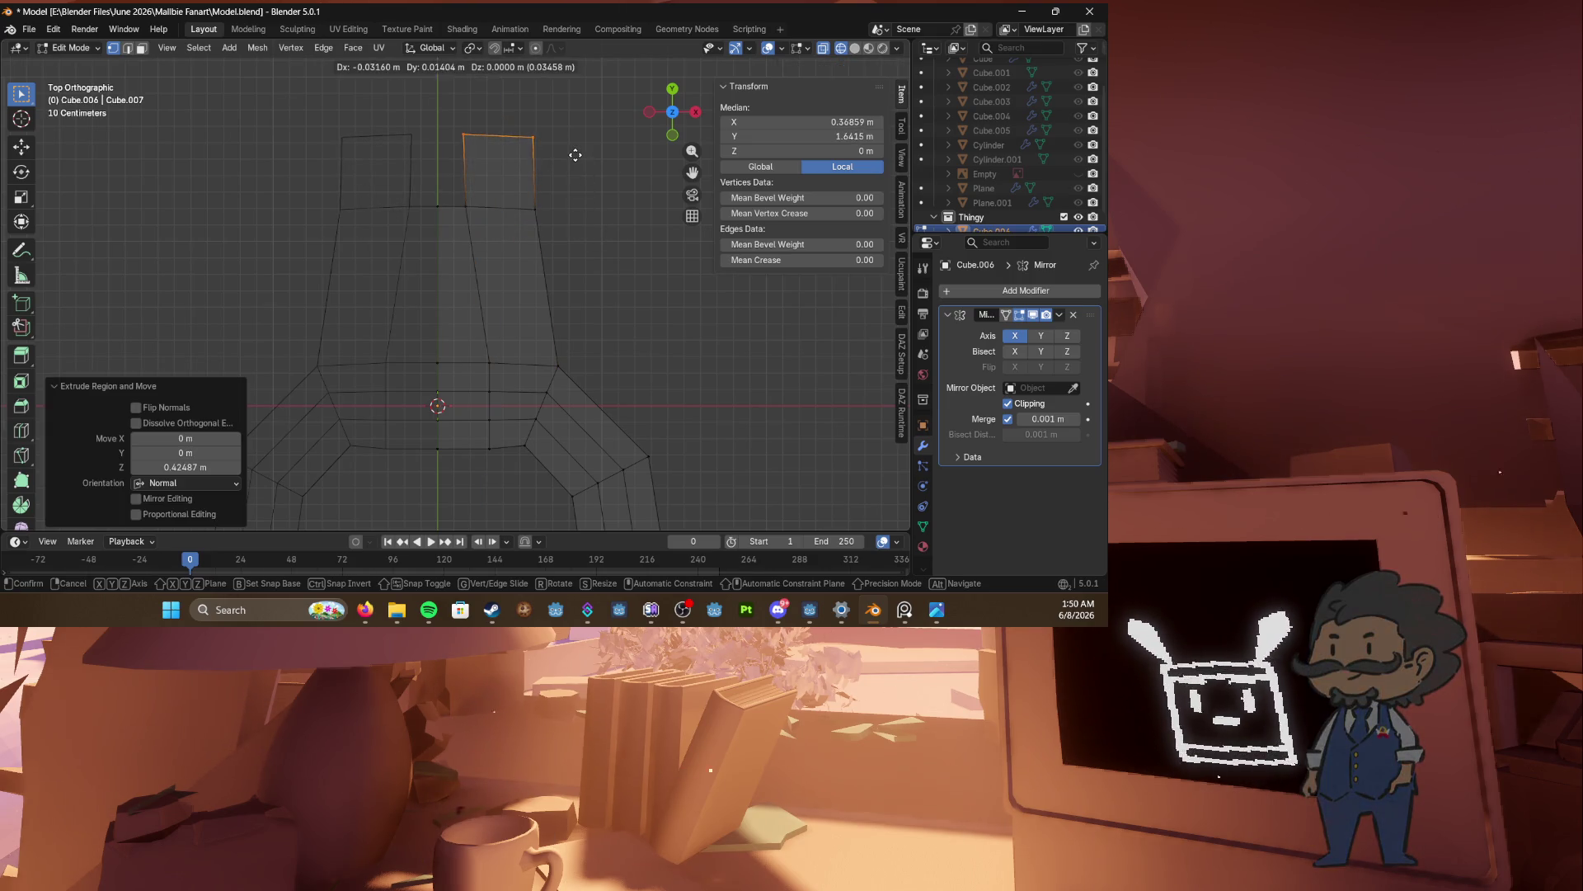
left_click(573, 152)
Step: Add a centred loop cut across the new top section
key("ctrl+r")
left_click(456, 136)
right_click(456, 136)
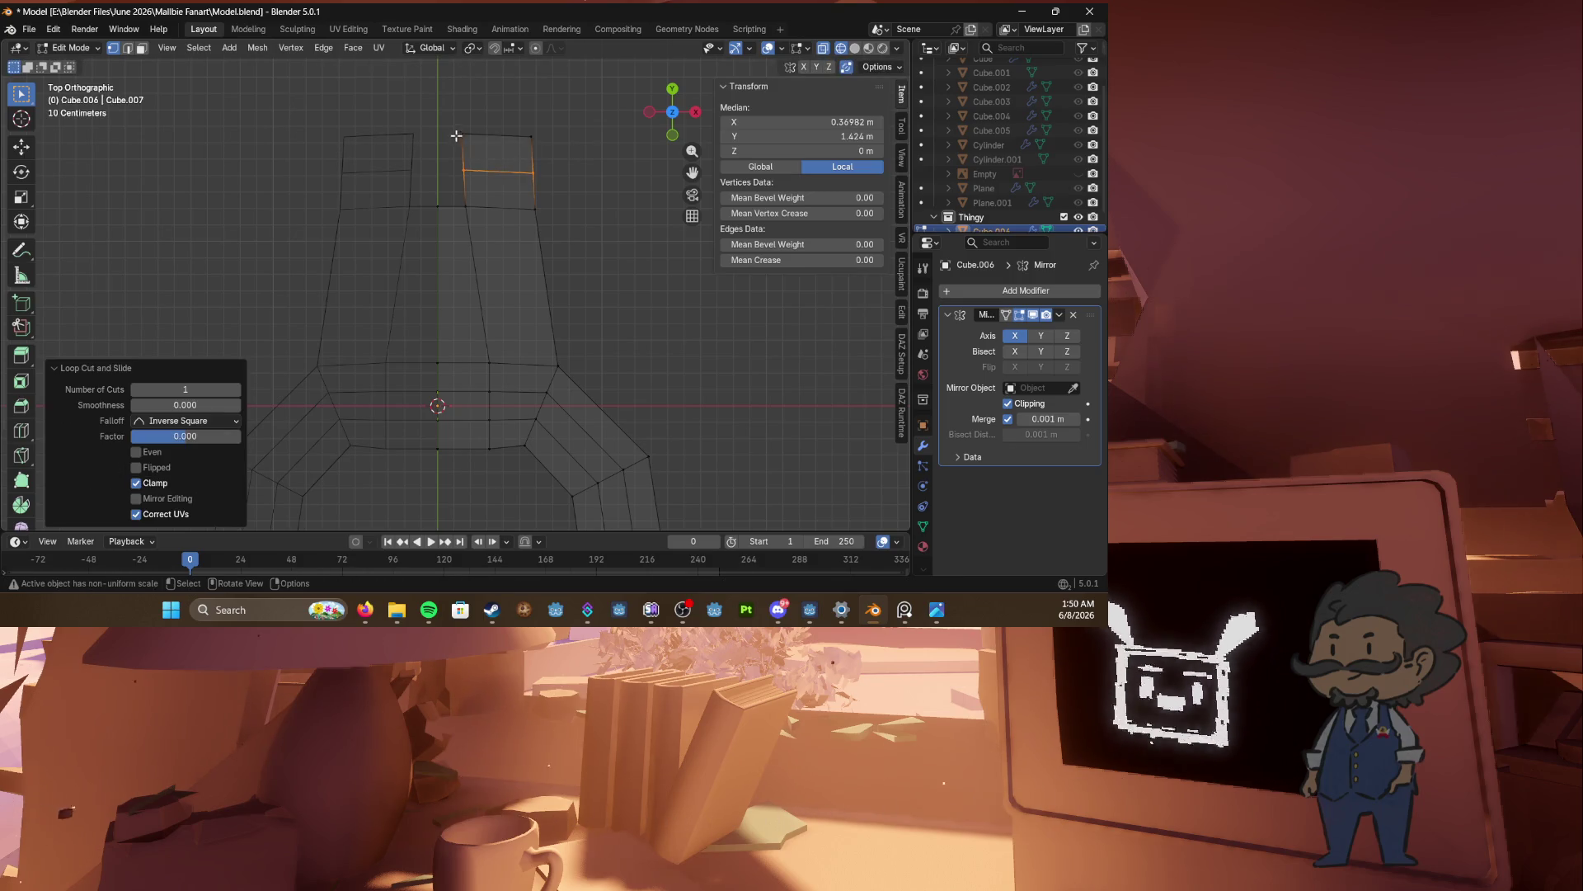